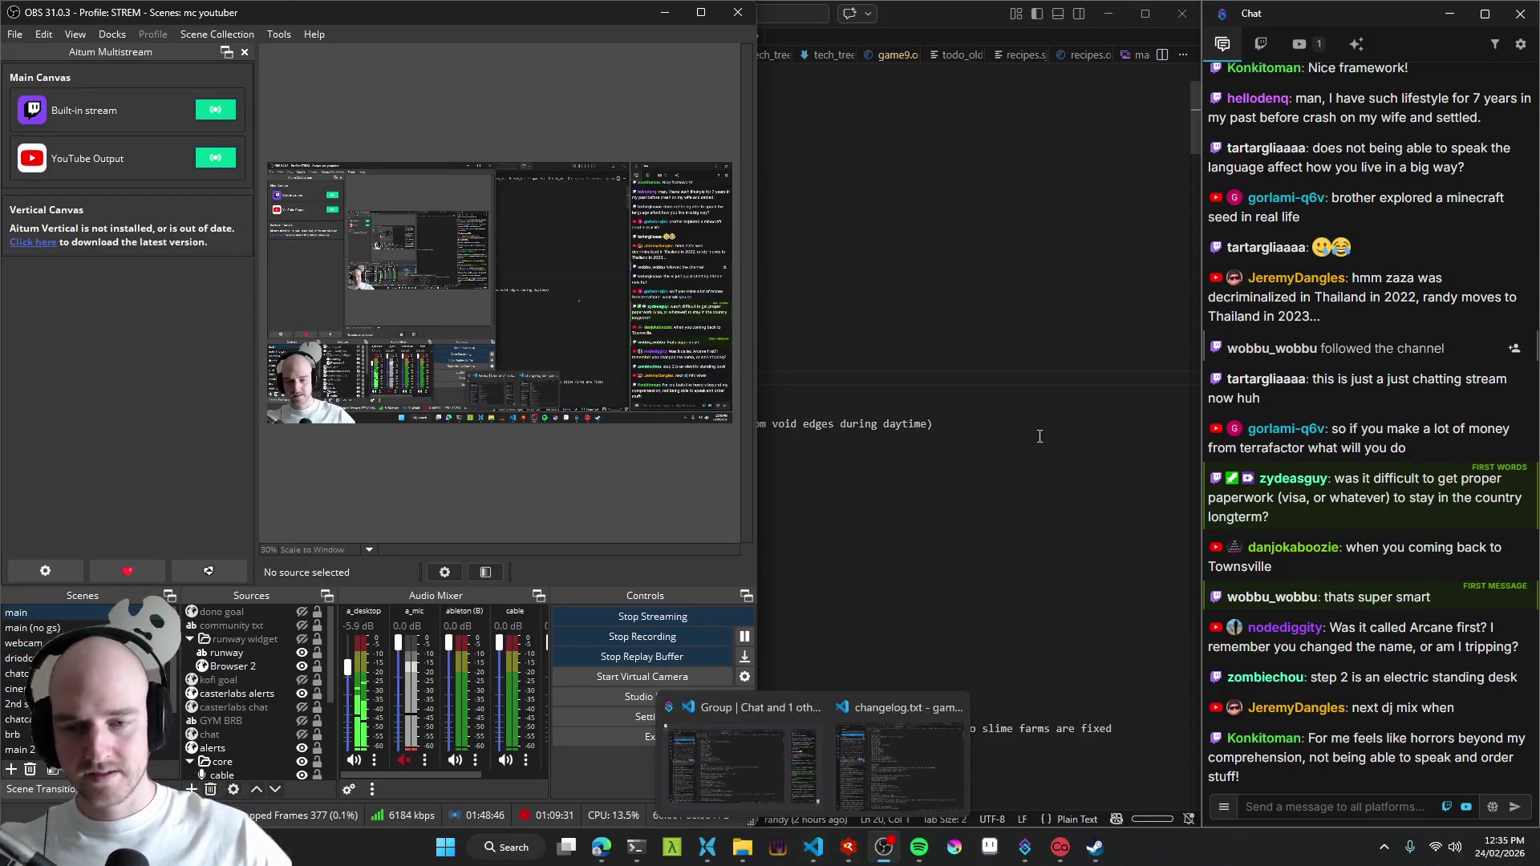
- Hide the OBS Studio window so changelog.txt in VS Code is fully visible
key(alt+Tab)
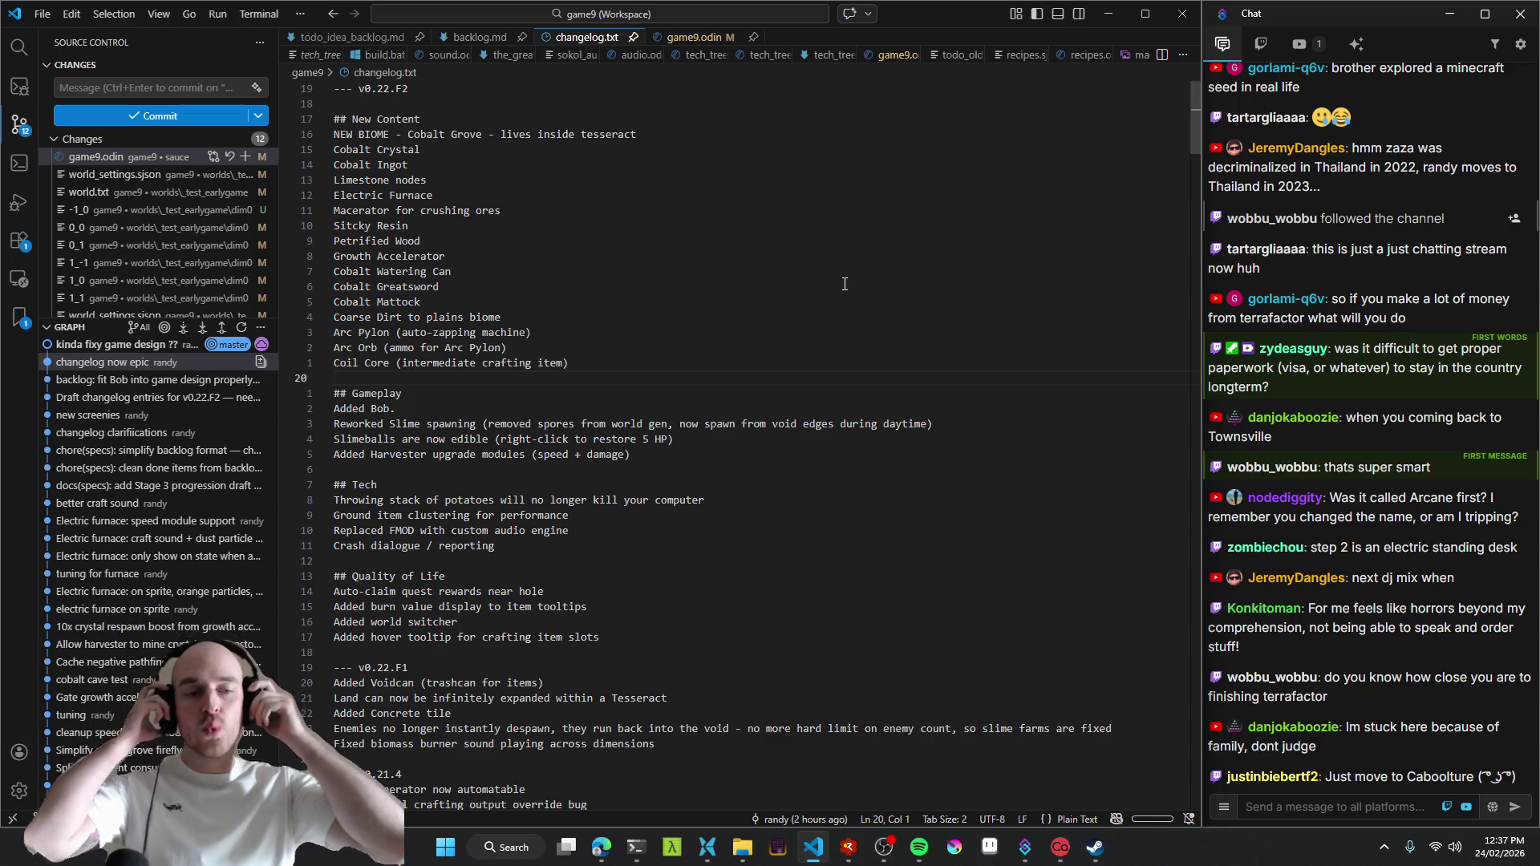
- Mute the a_mic source in the OBS Audio Mixer, then switch to RAD Debugger
key(alt+Tab)
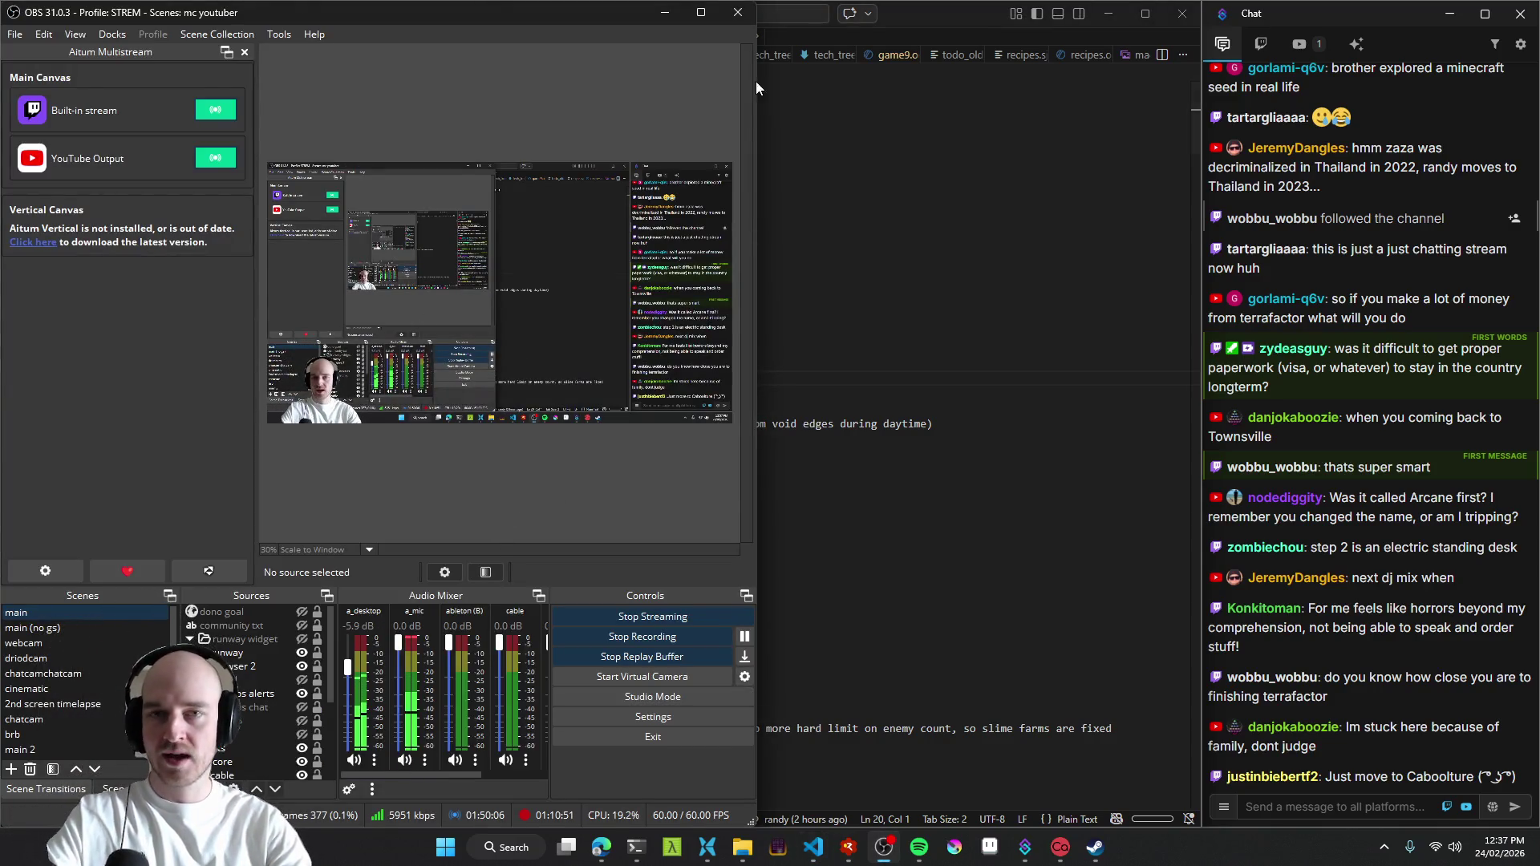
click(663, 12)
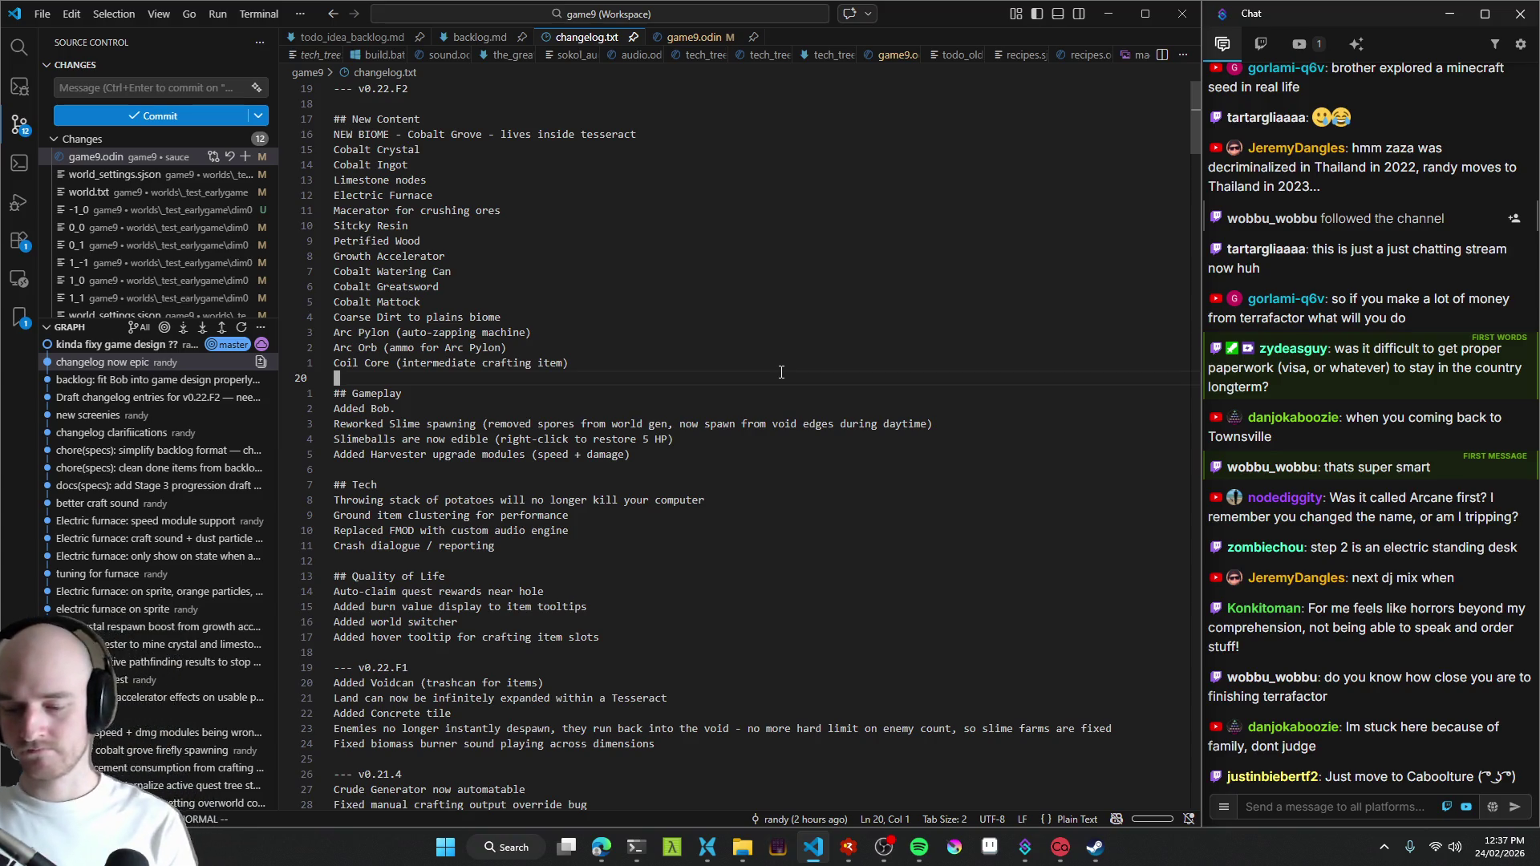
click(885, 847)
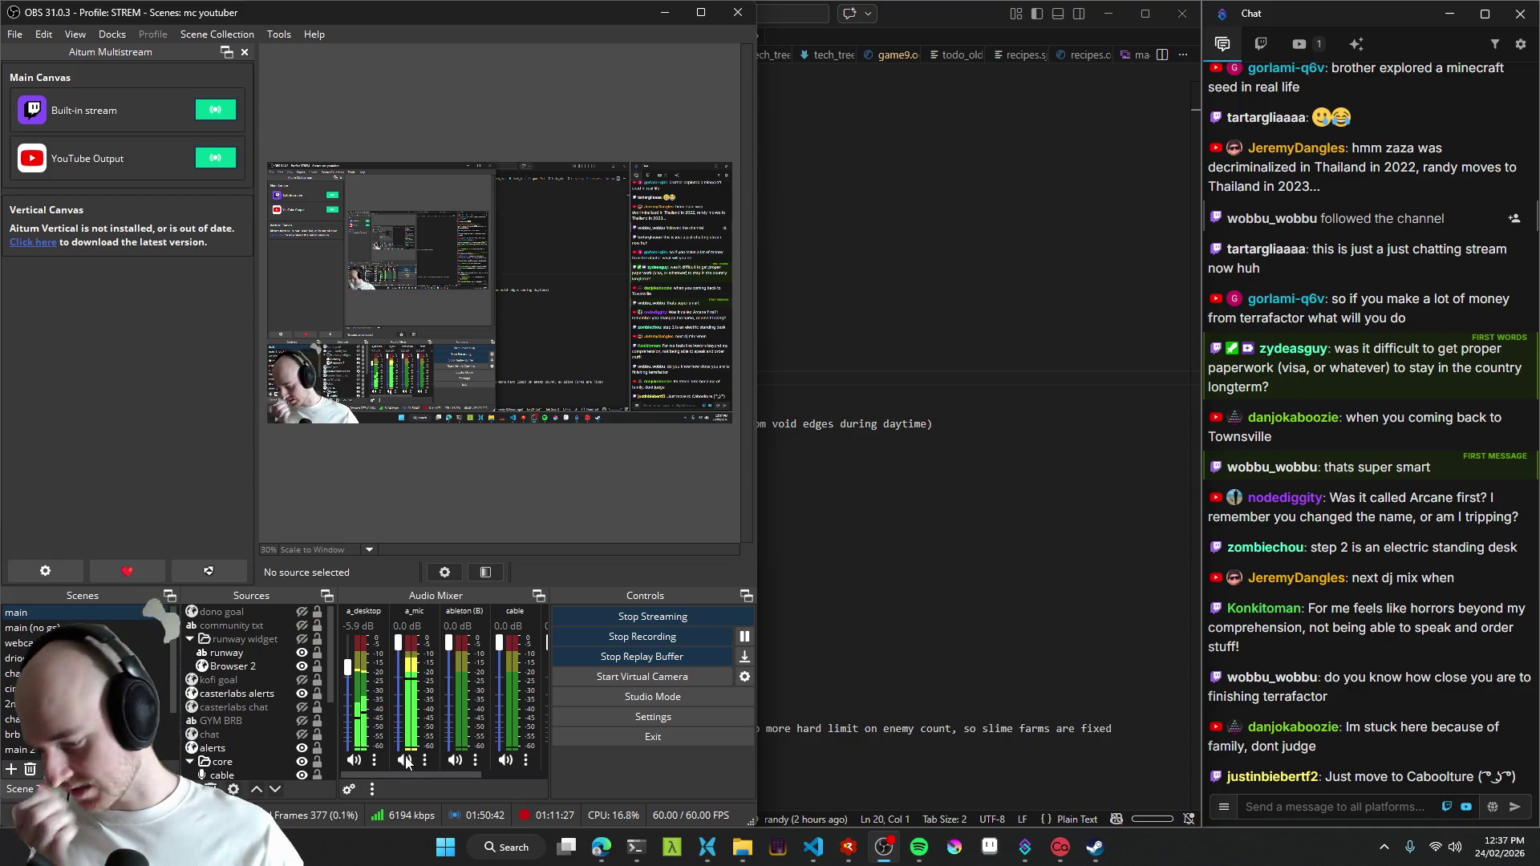
click(405, 760)
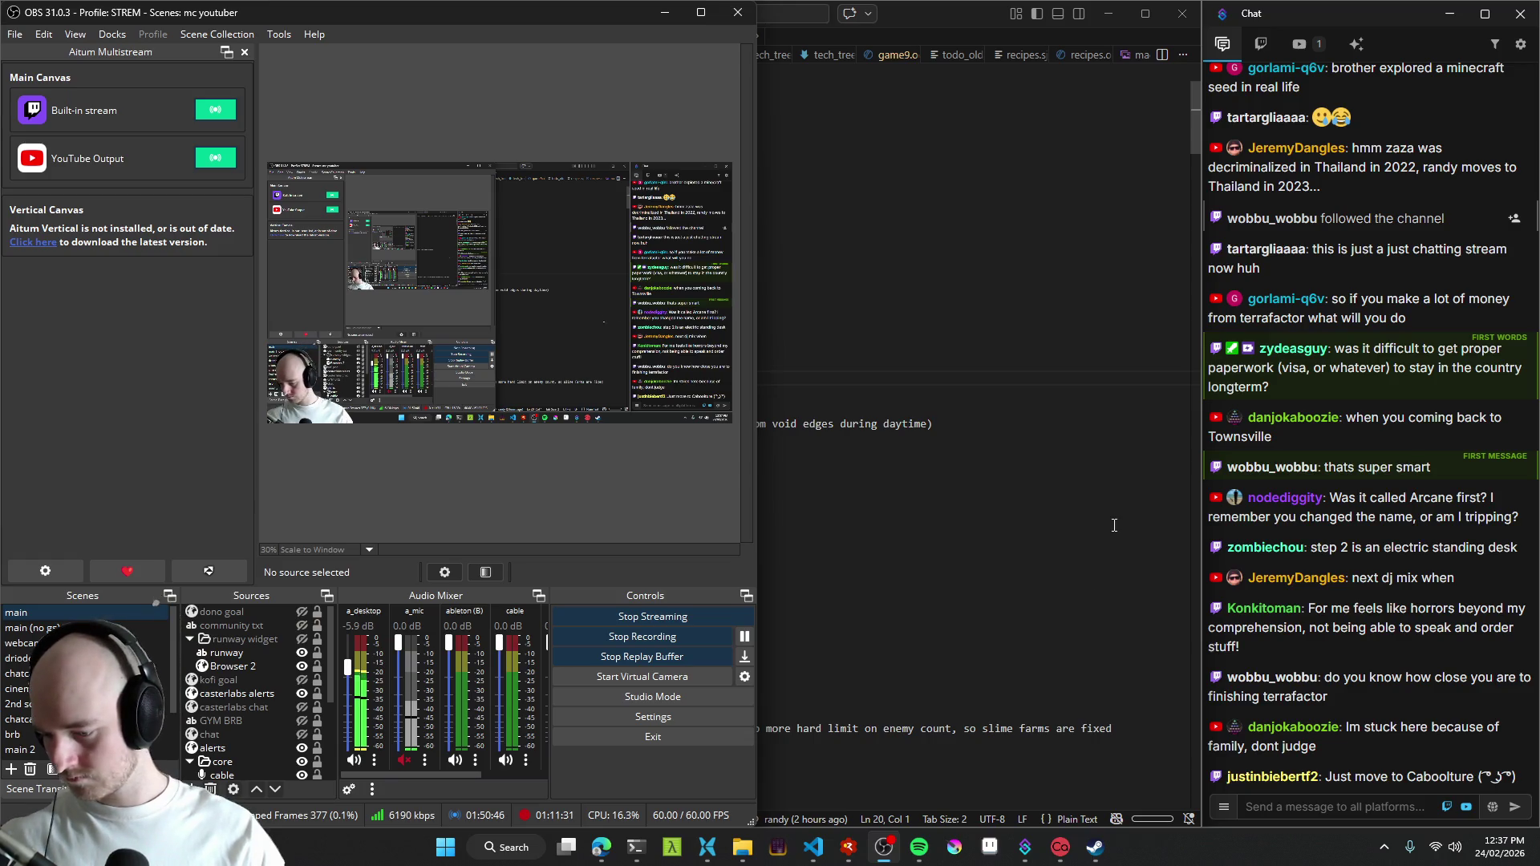
click(849, 848)
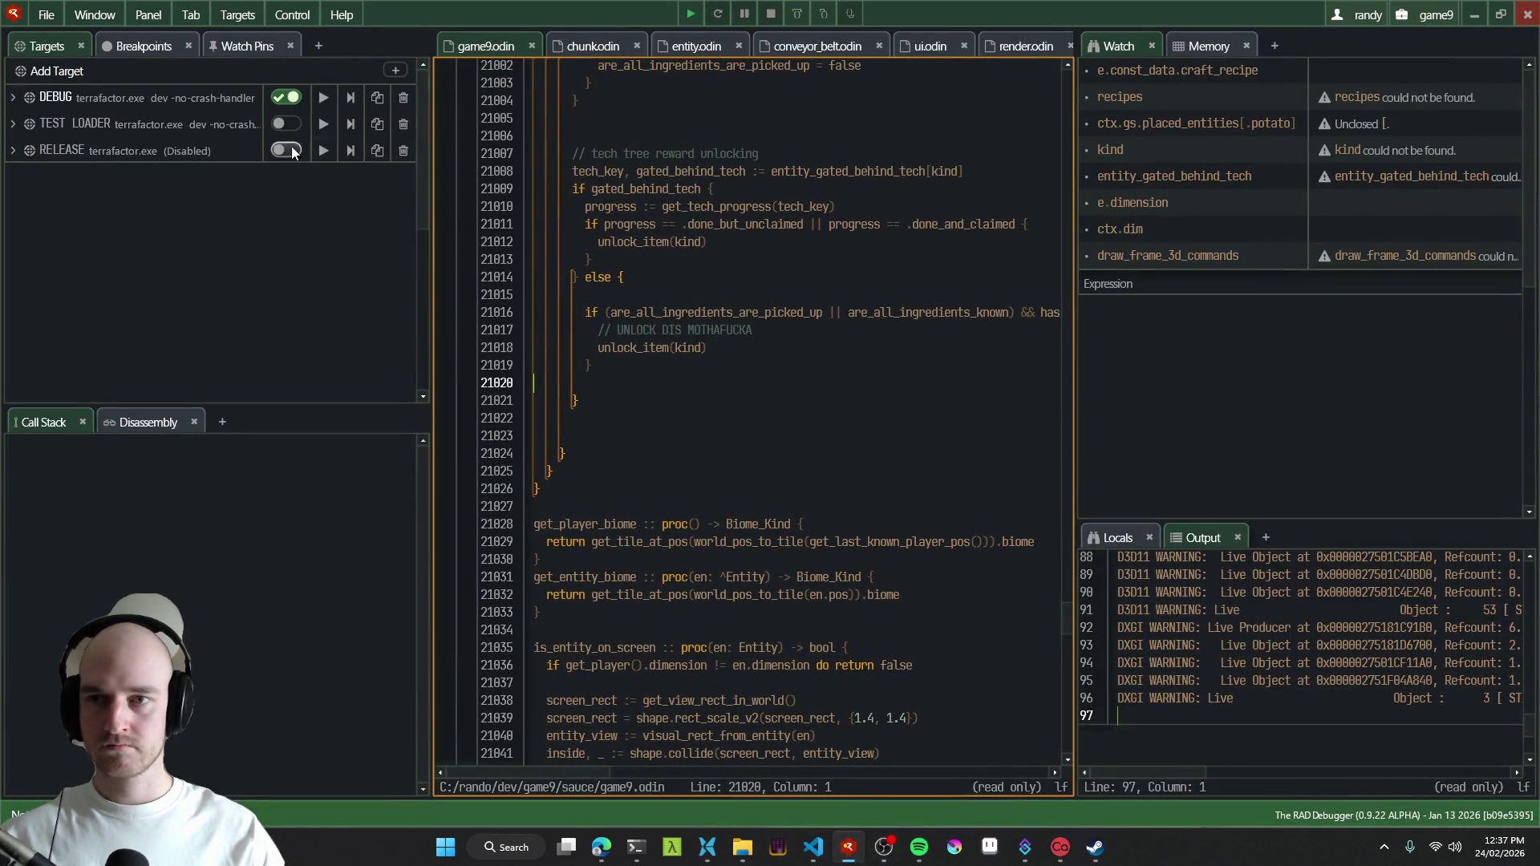
- Run the DEBUG game build from RAD Debugger, then stop it with Escape
click(884, 846)
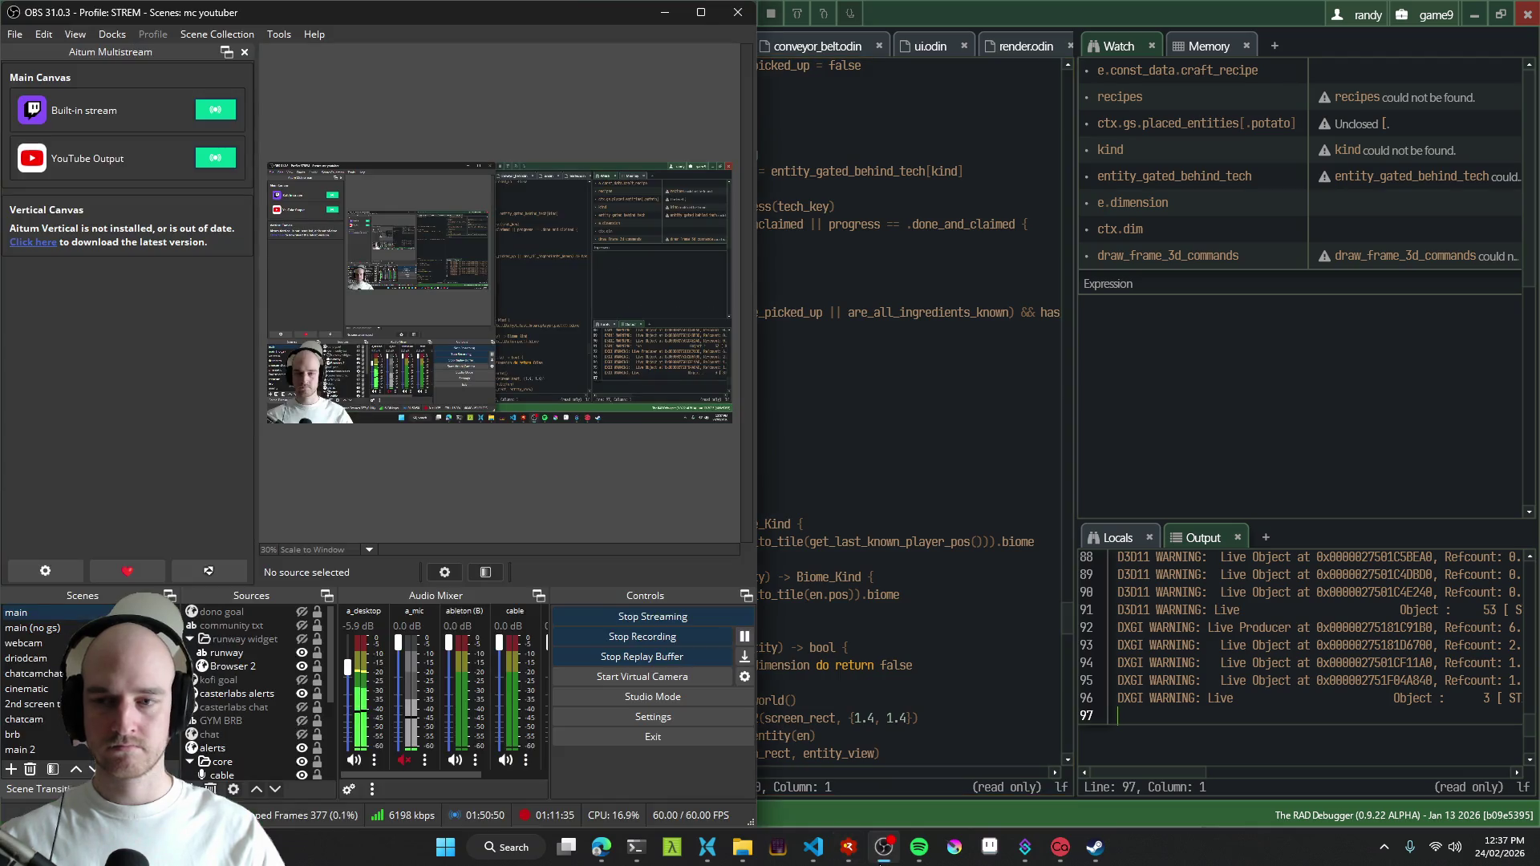
click(885, 846)
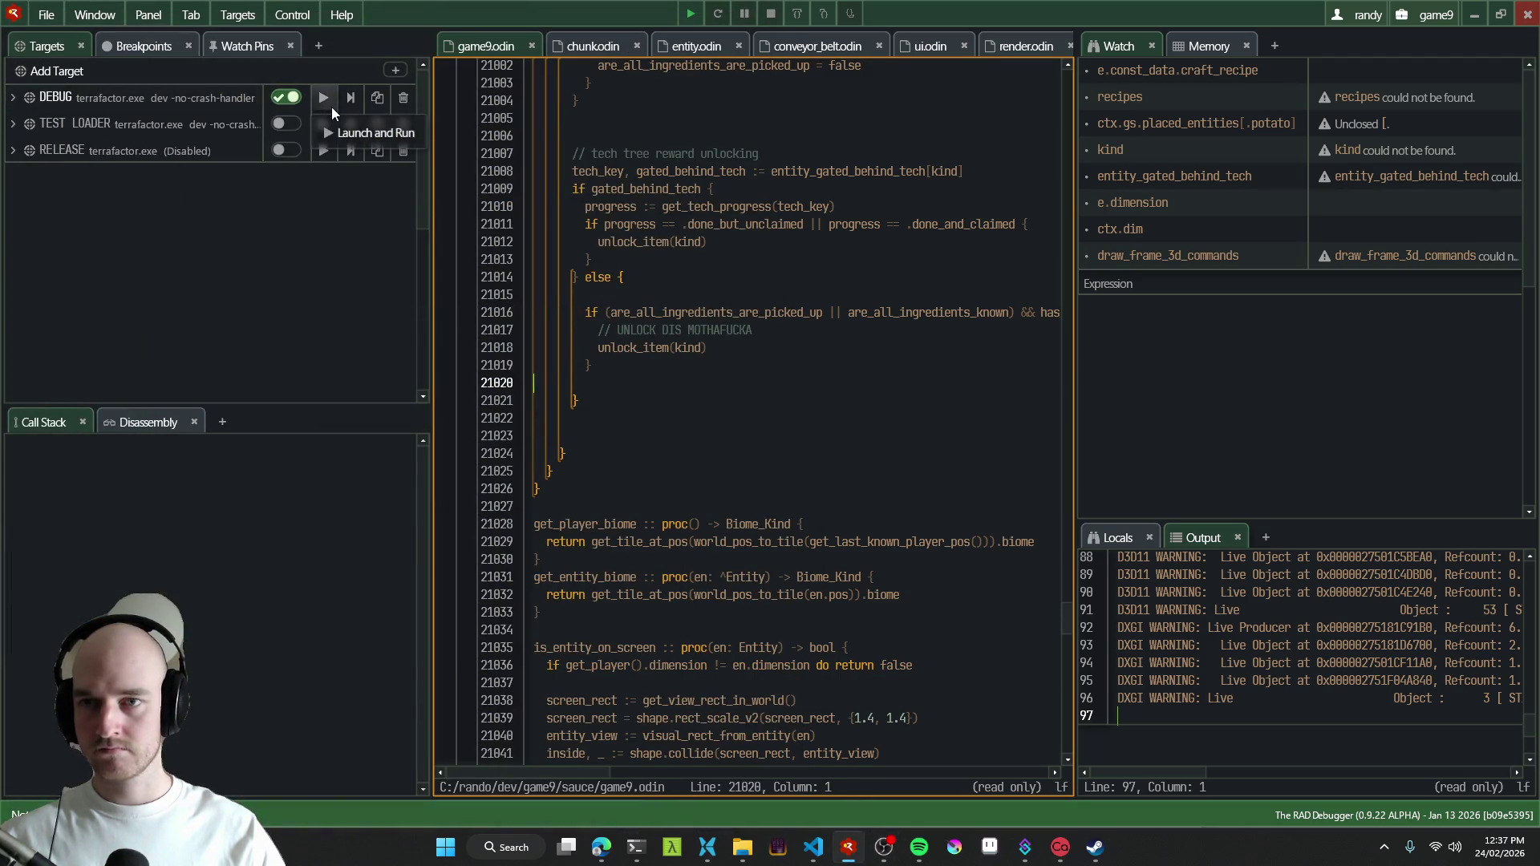
click(330, 104)
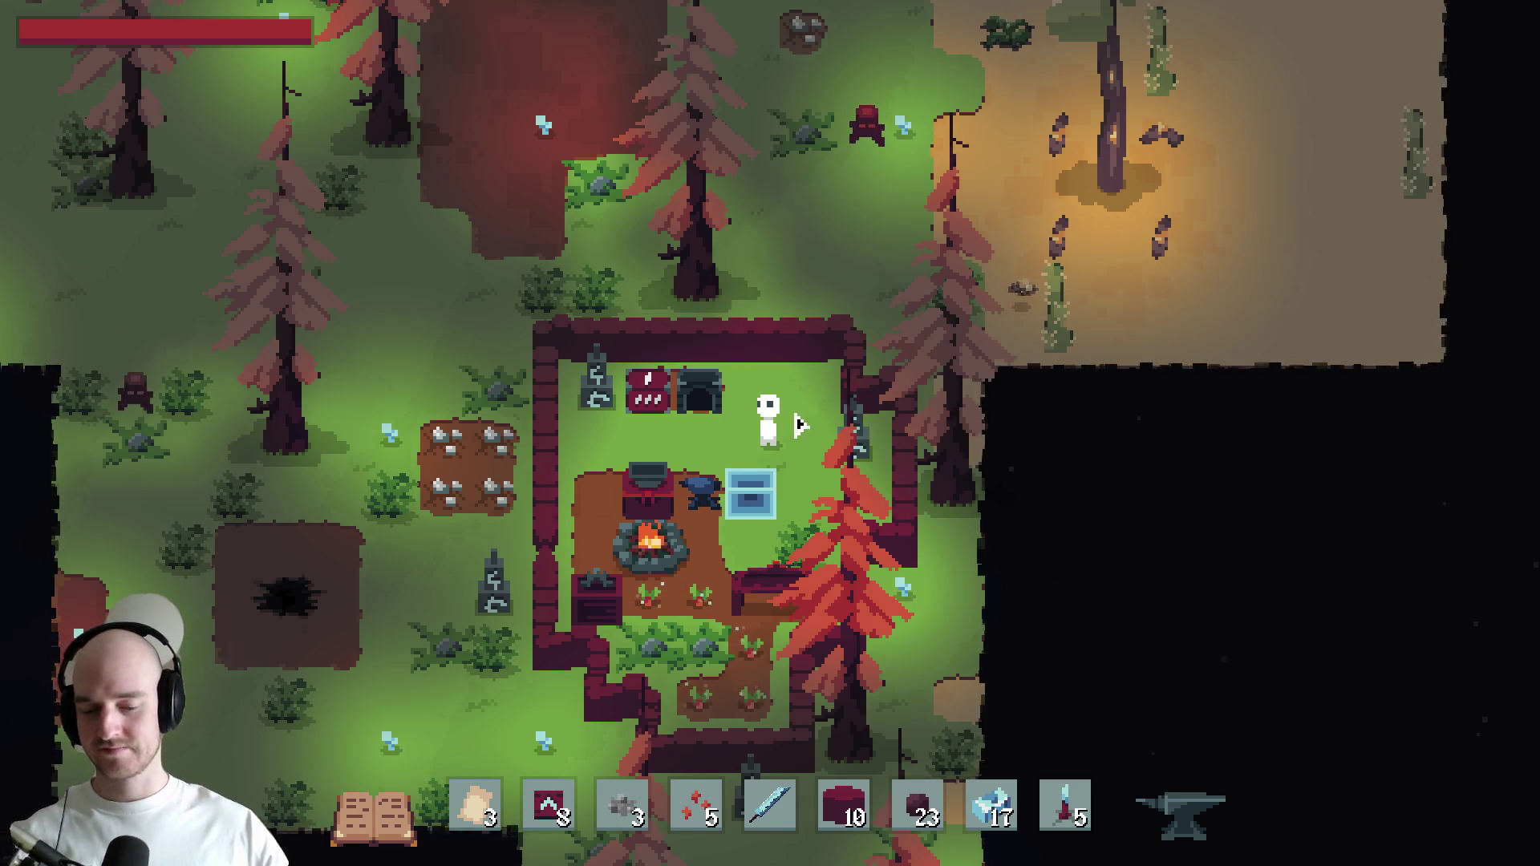
key(Escape)
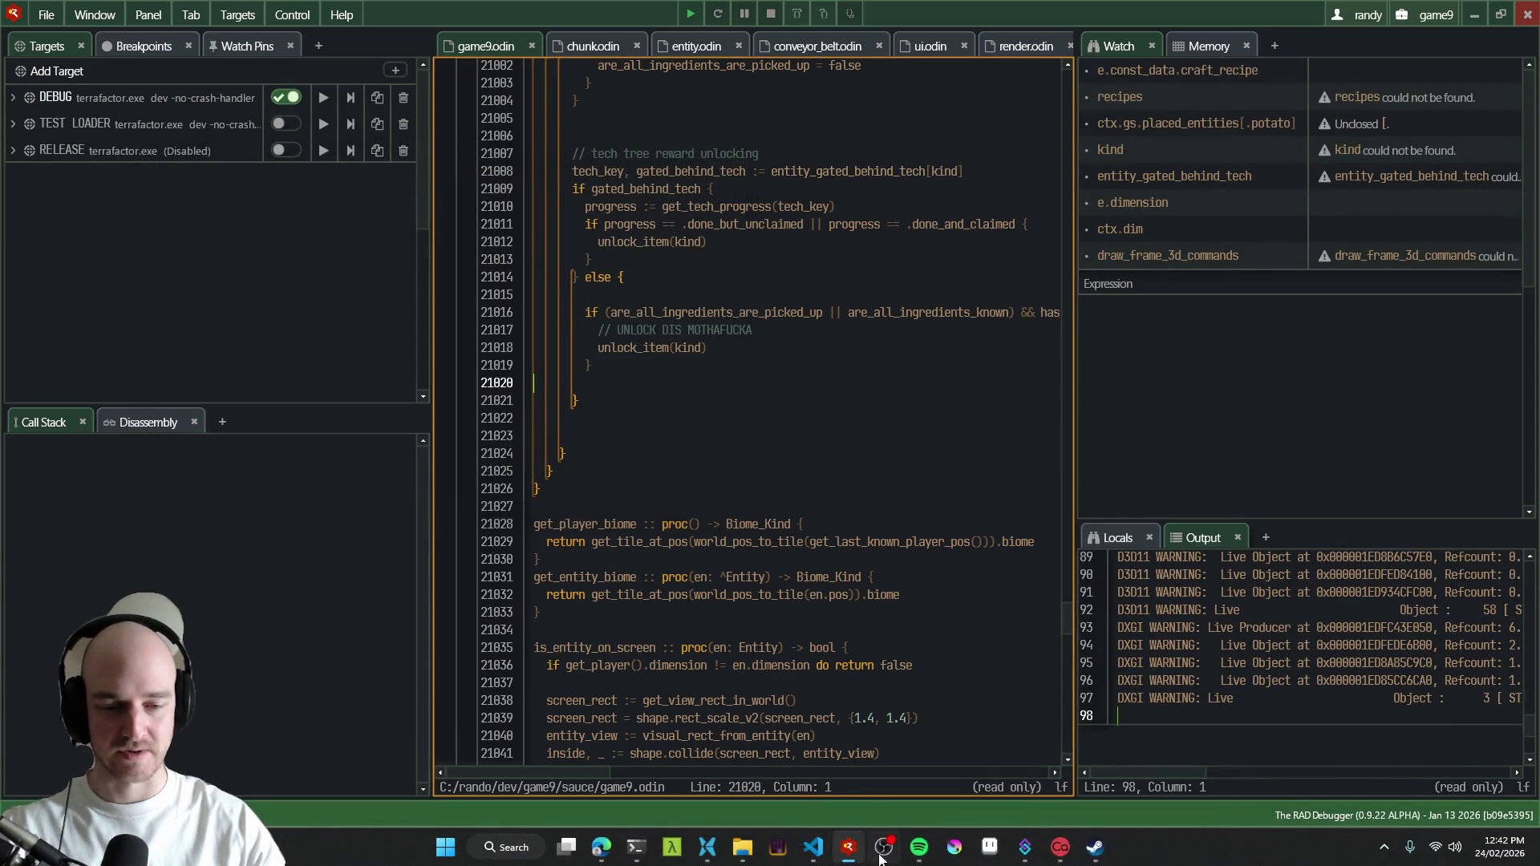
- Check OBS briefly, restore RAD Debugger and launch the game with F5
click(883, 848)
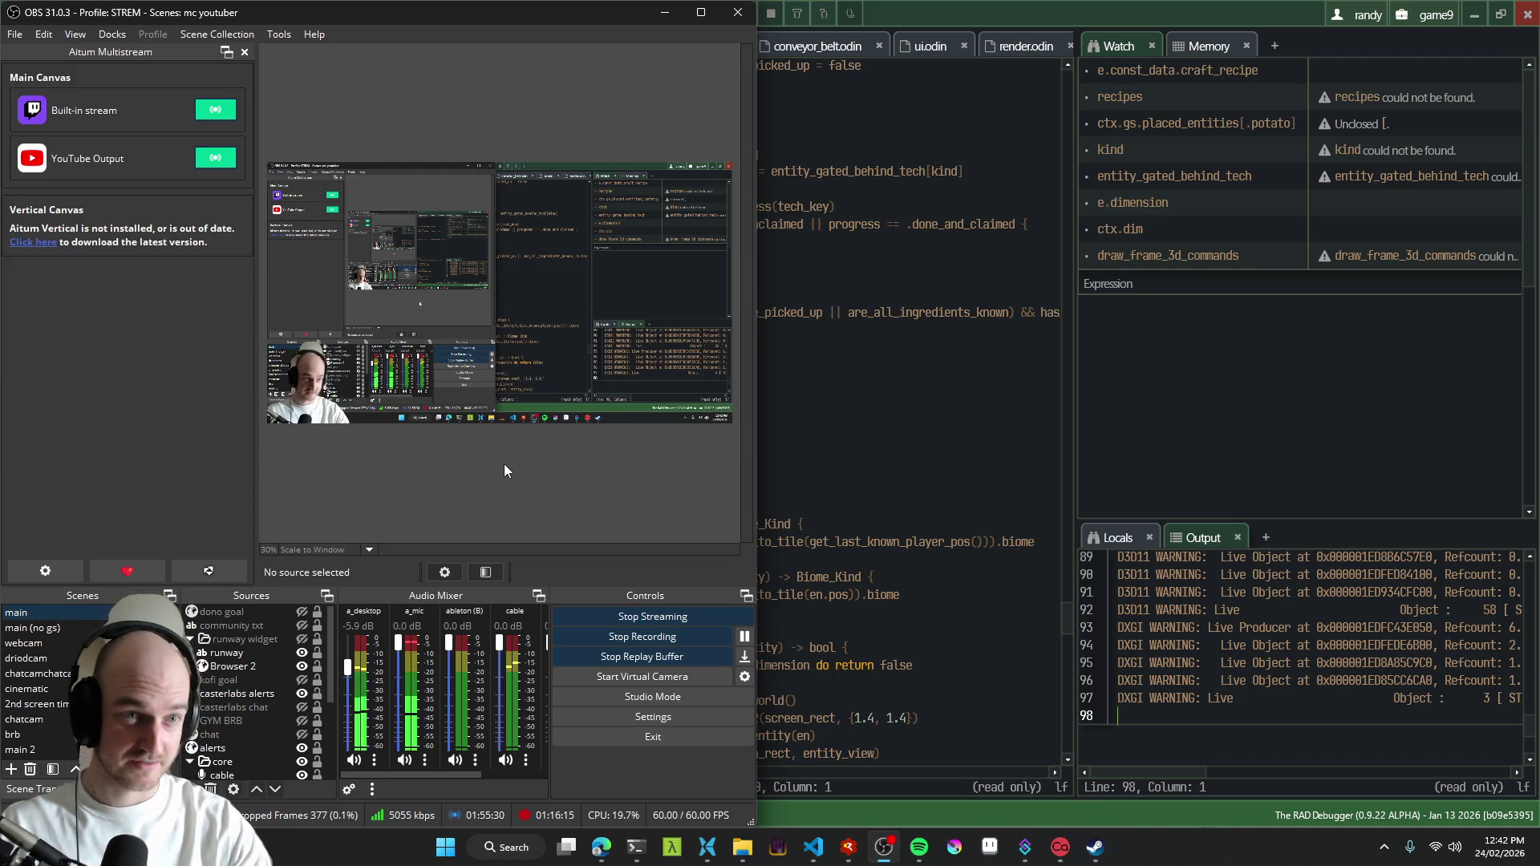
click(1470, 14)
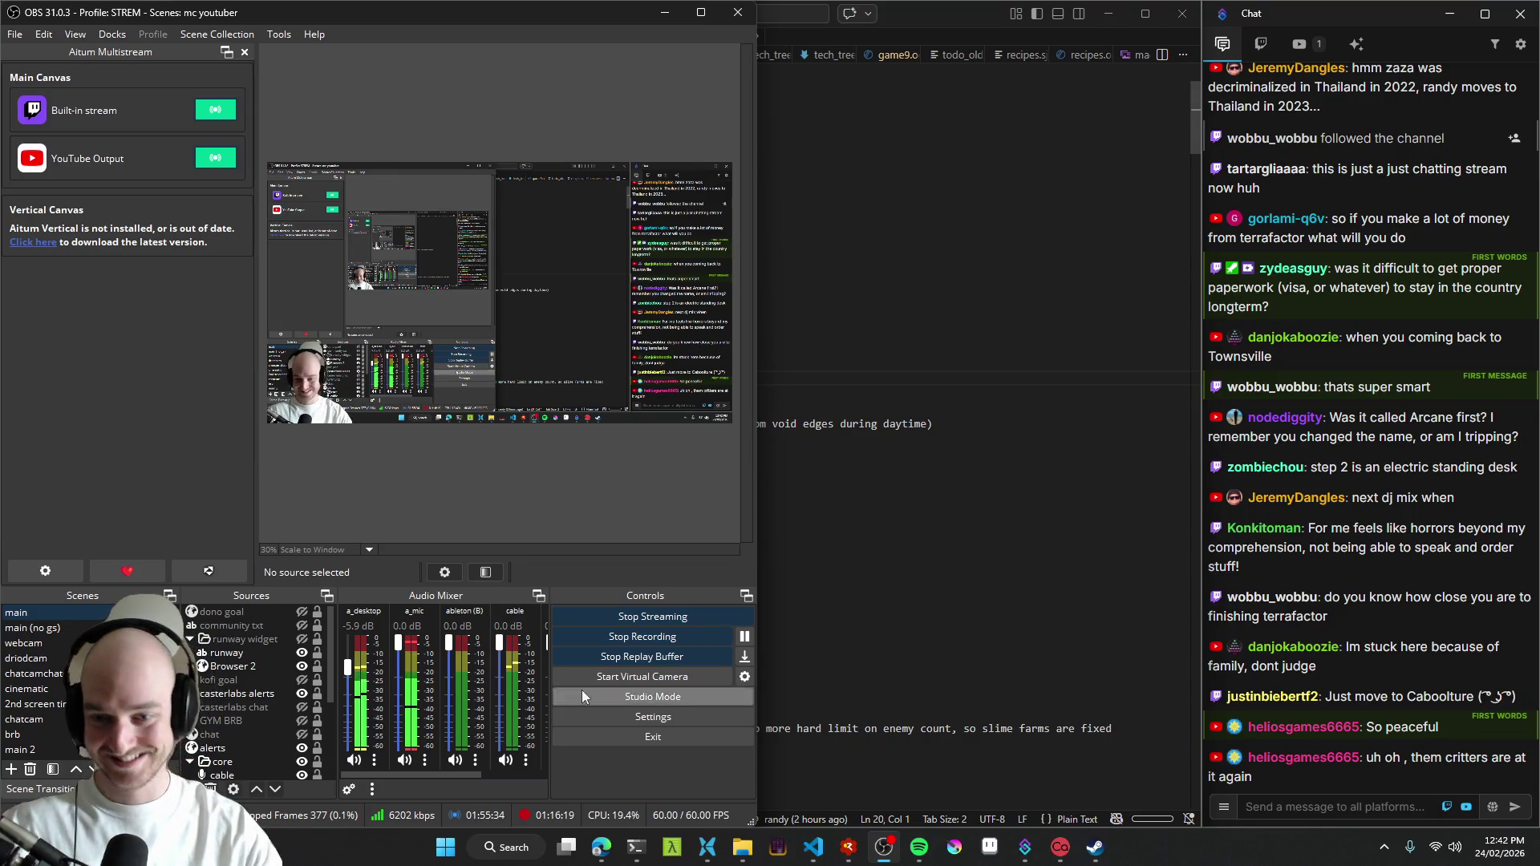
click(849, 847)
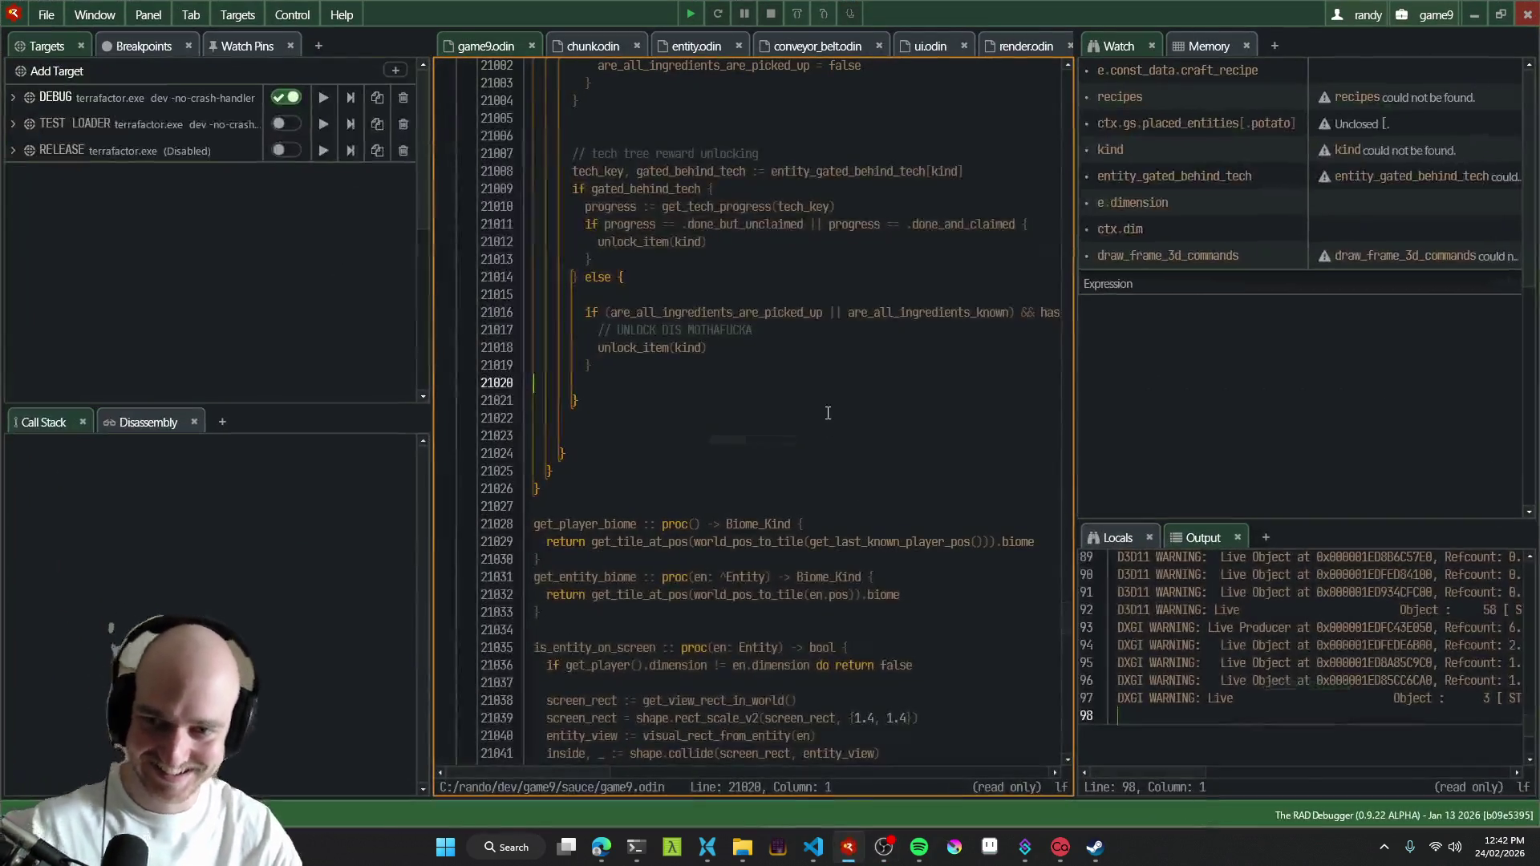
key(F5)
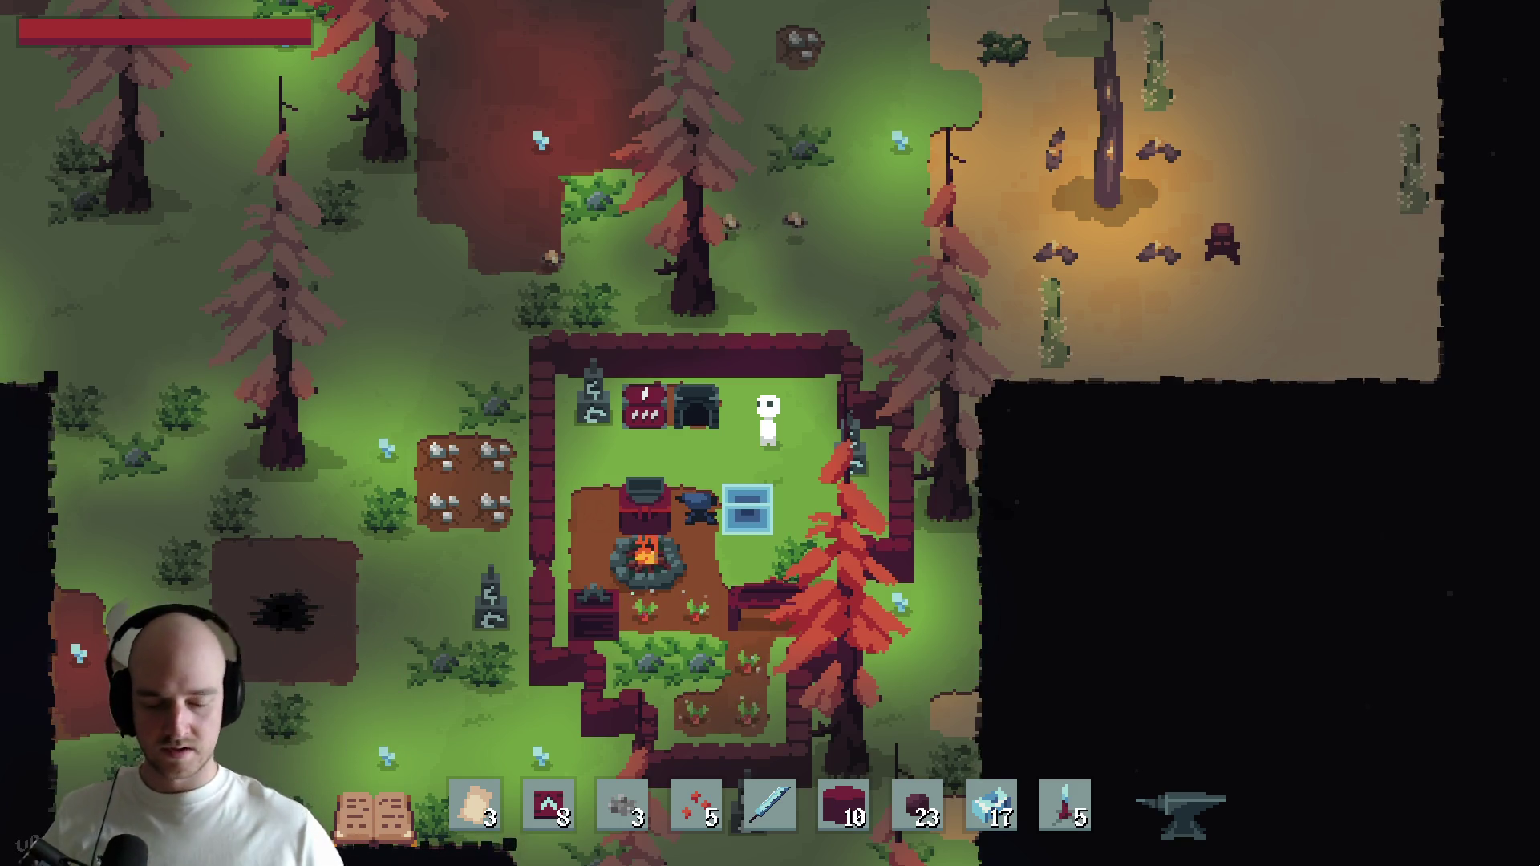
- Check OBS, return to the game and hop between the crystal and forest base dimensions
key(super)
click(865, 848)
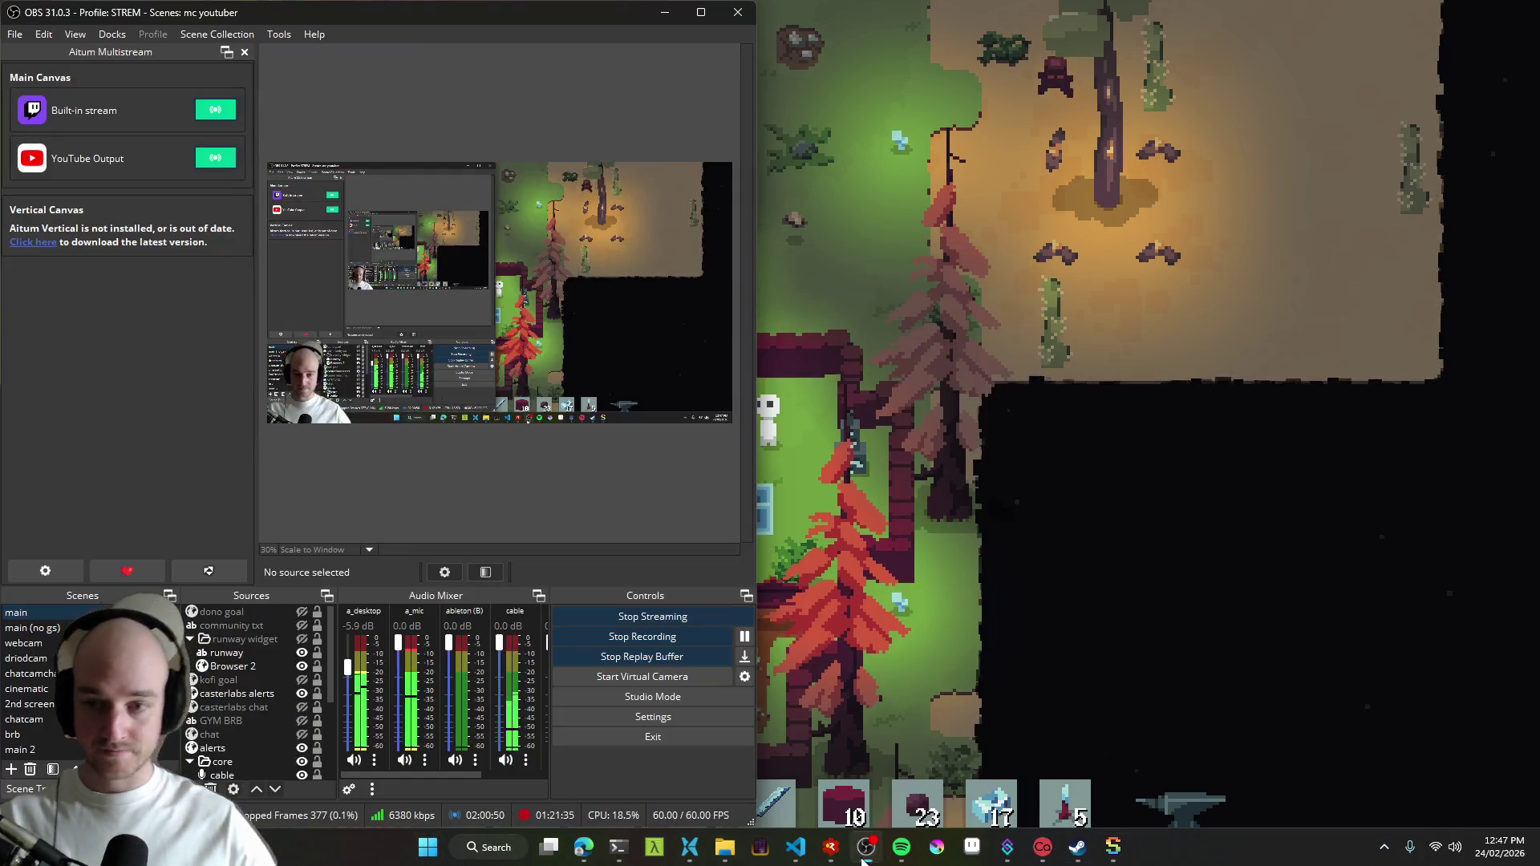
click(1113, 496)
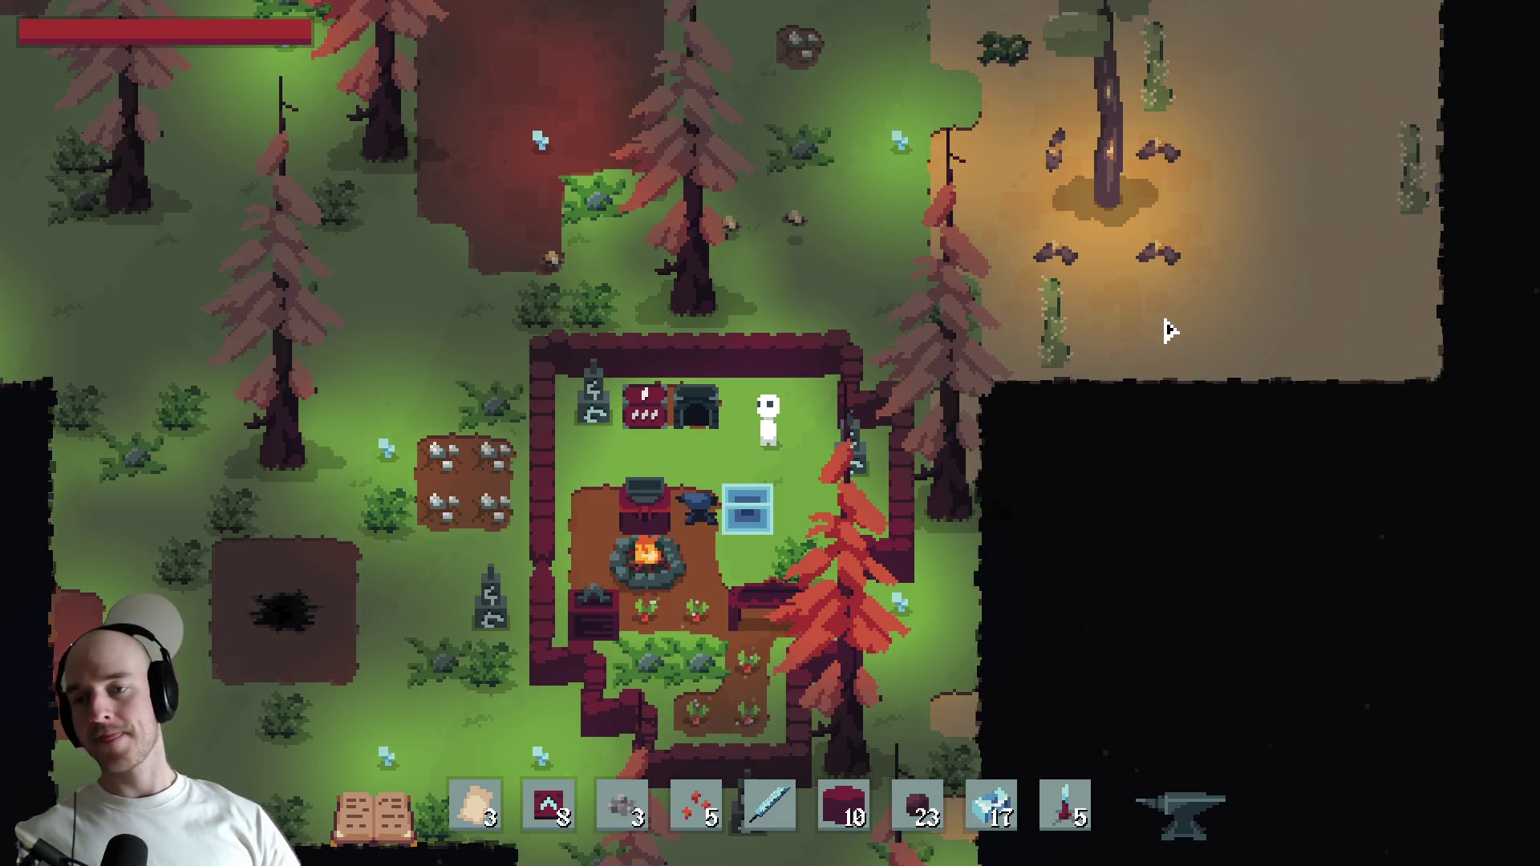
key(s)
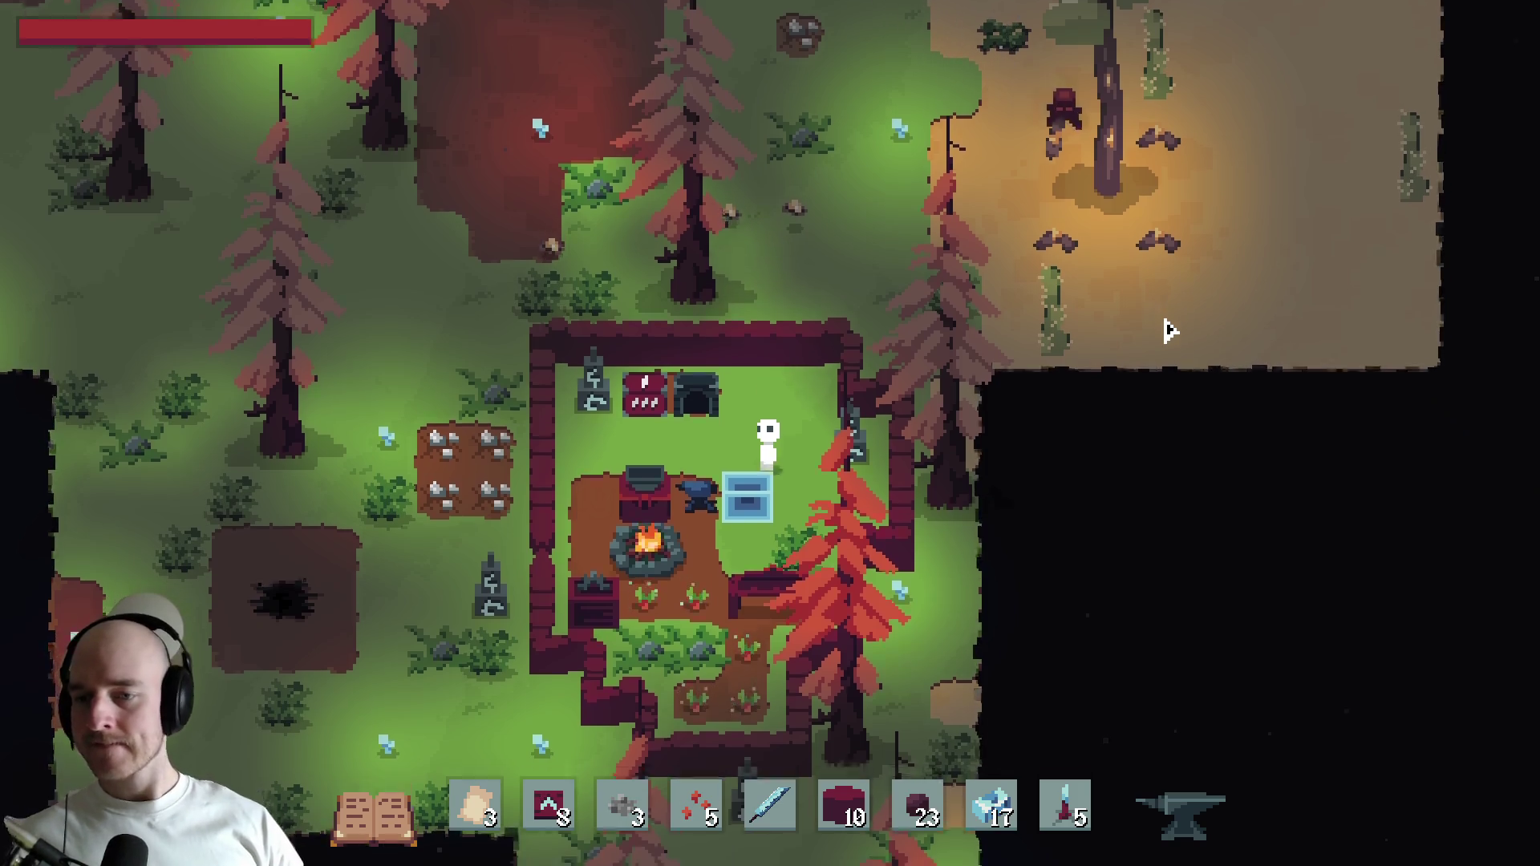
key(w)
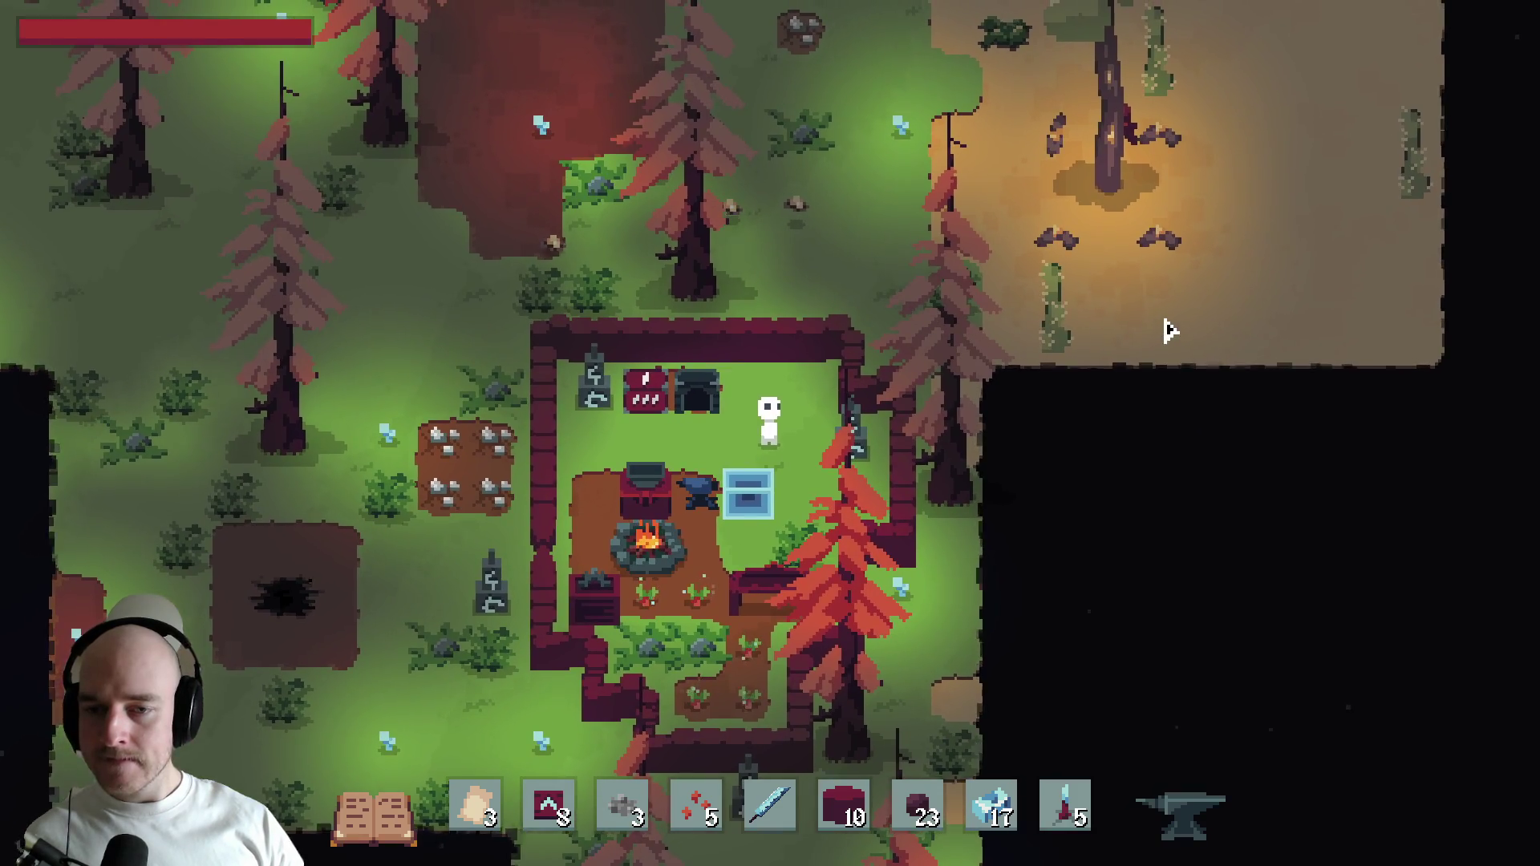
key(a)
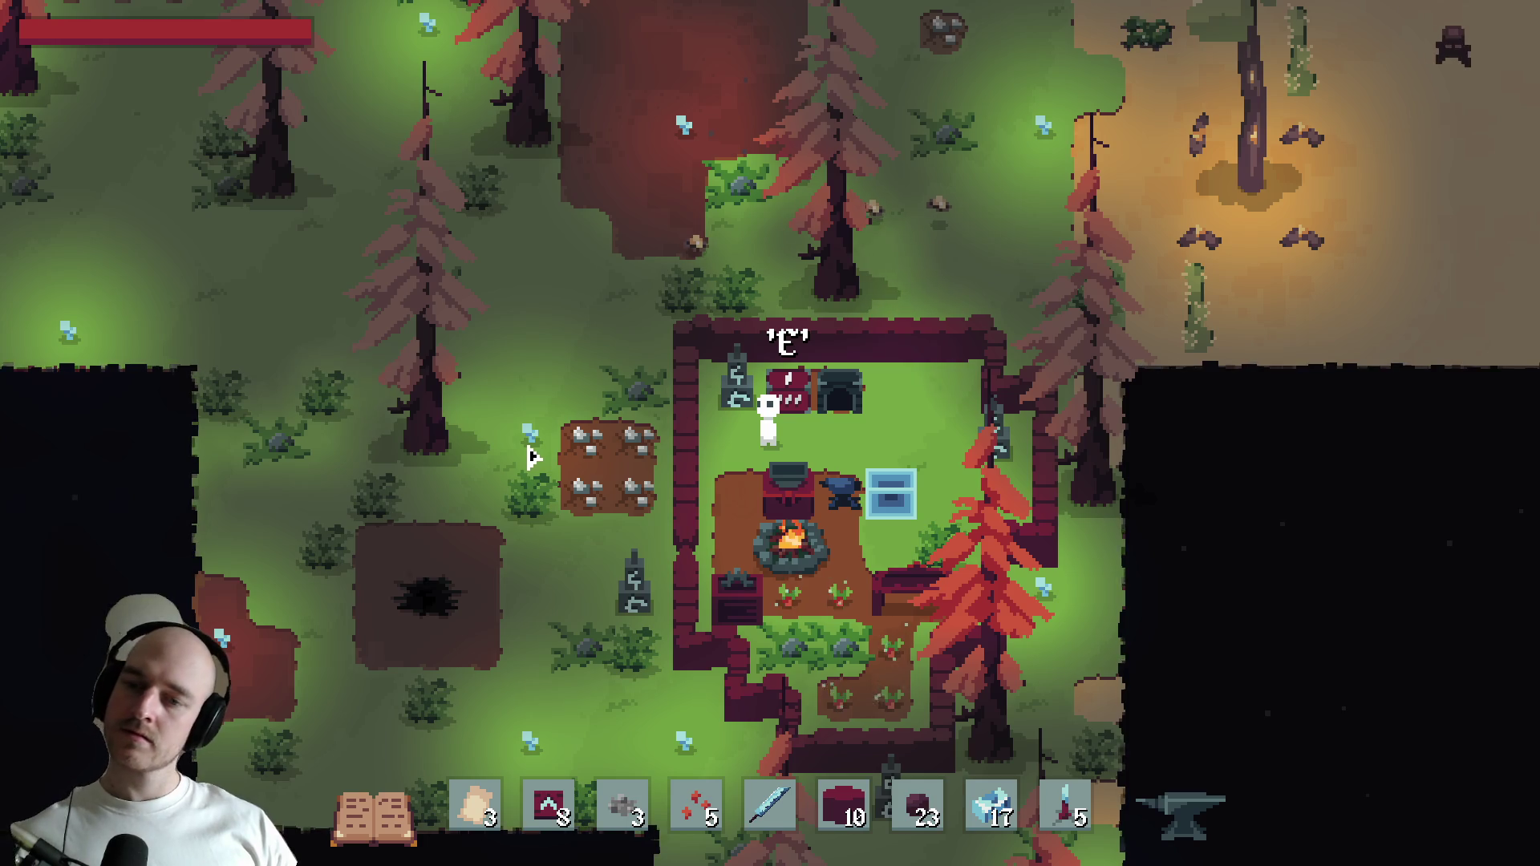
- Travel to the dark blue cave, walk down through it, then minimise the debugger
key(e)
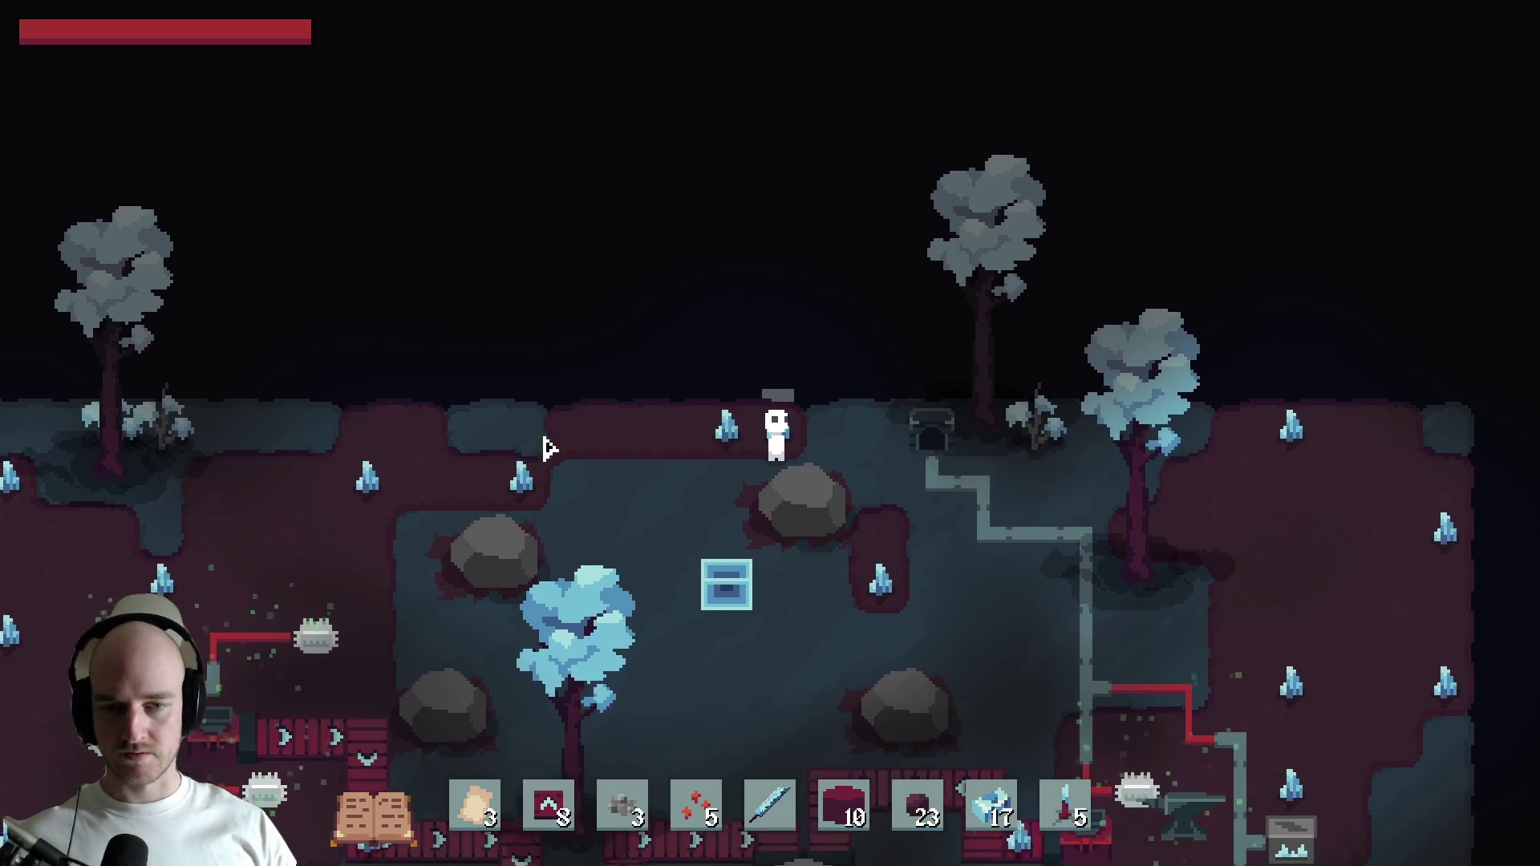
key(s)
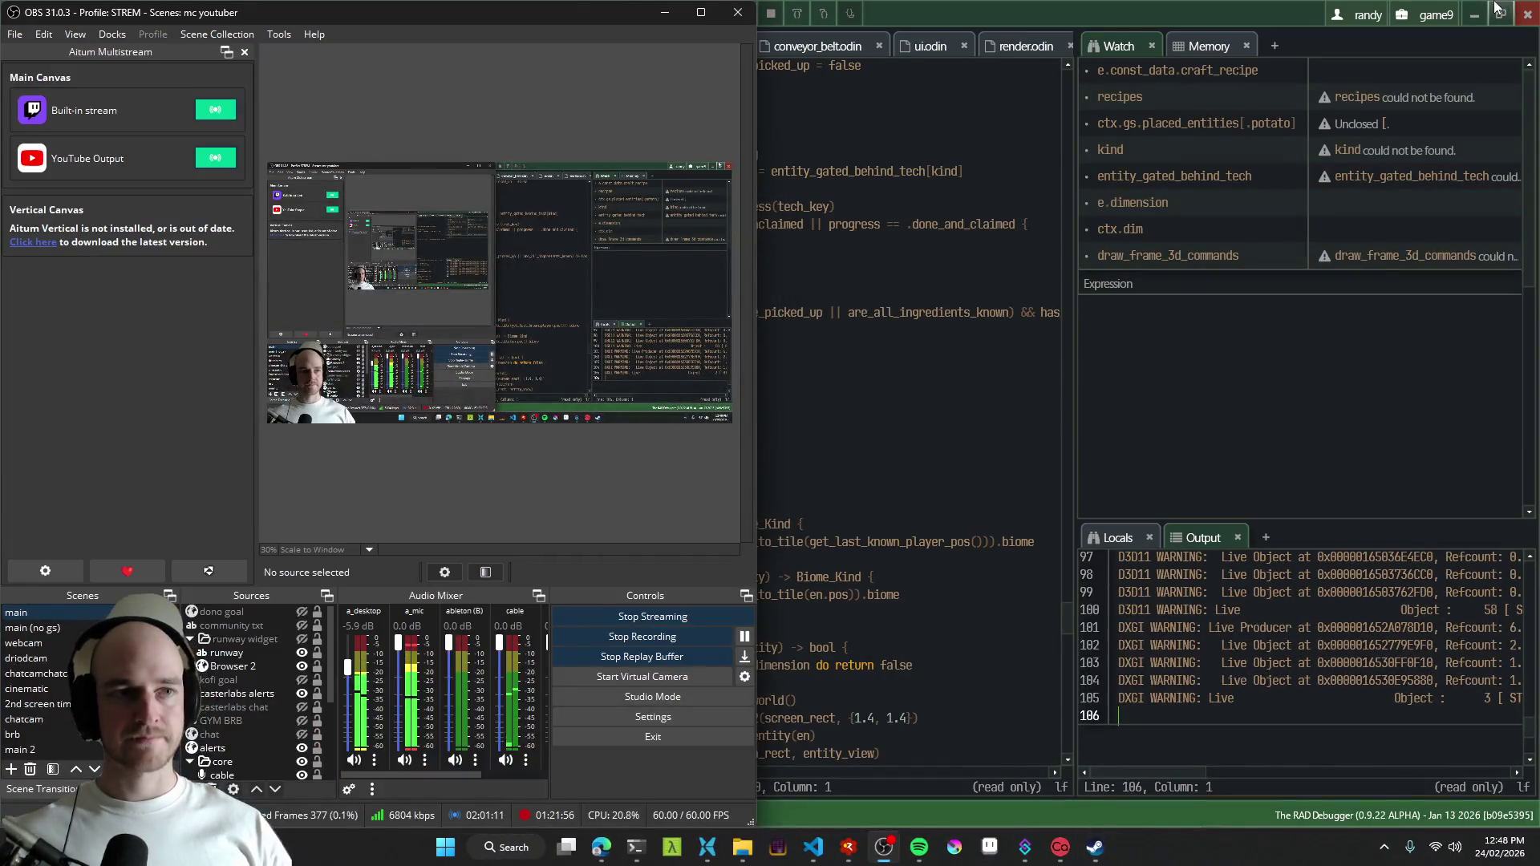
click(1466, 13)
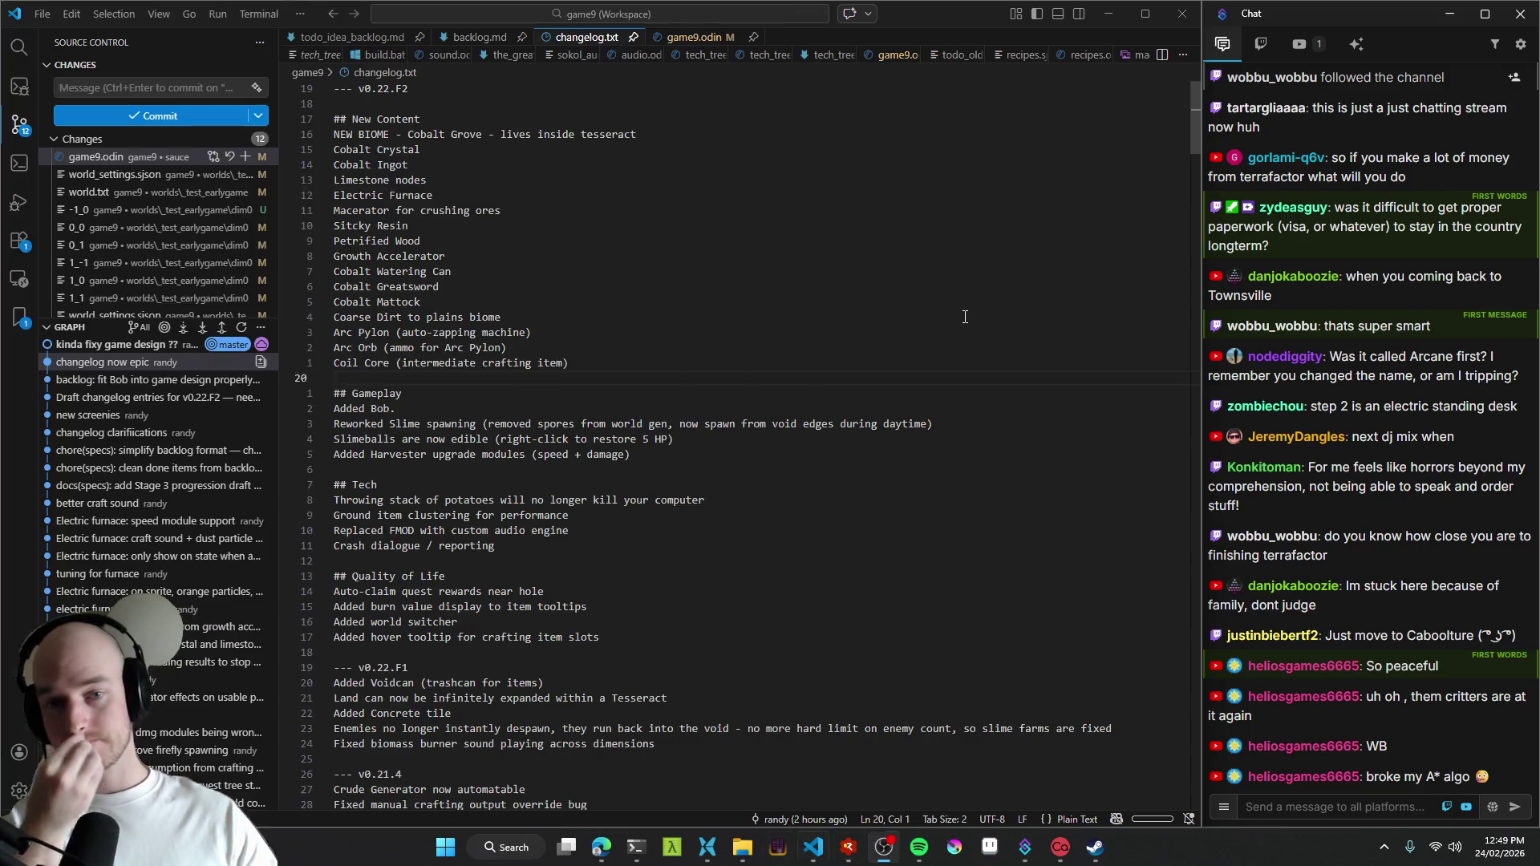
- Glance at line 20 of the changelog, then bring up the ddj flx4 search results in Edge
click(927, 316)
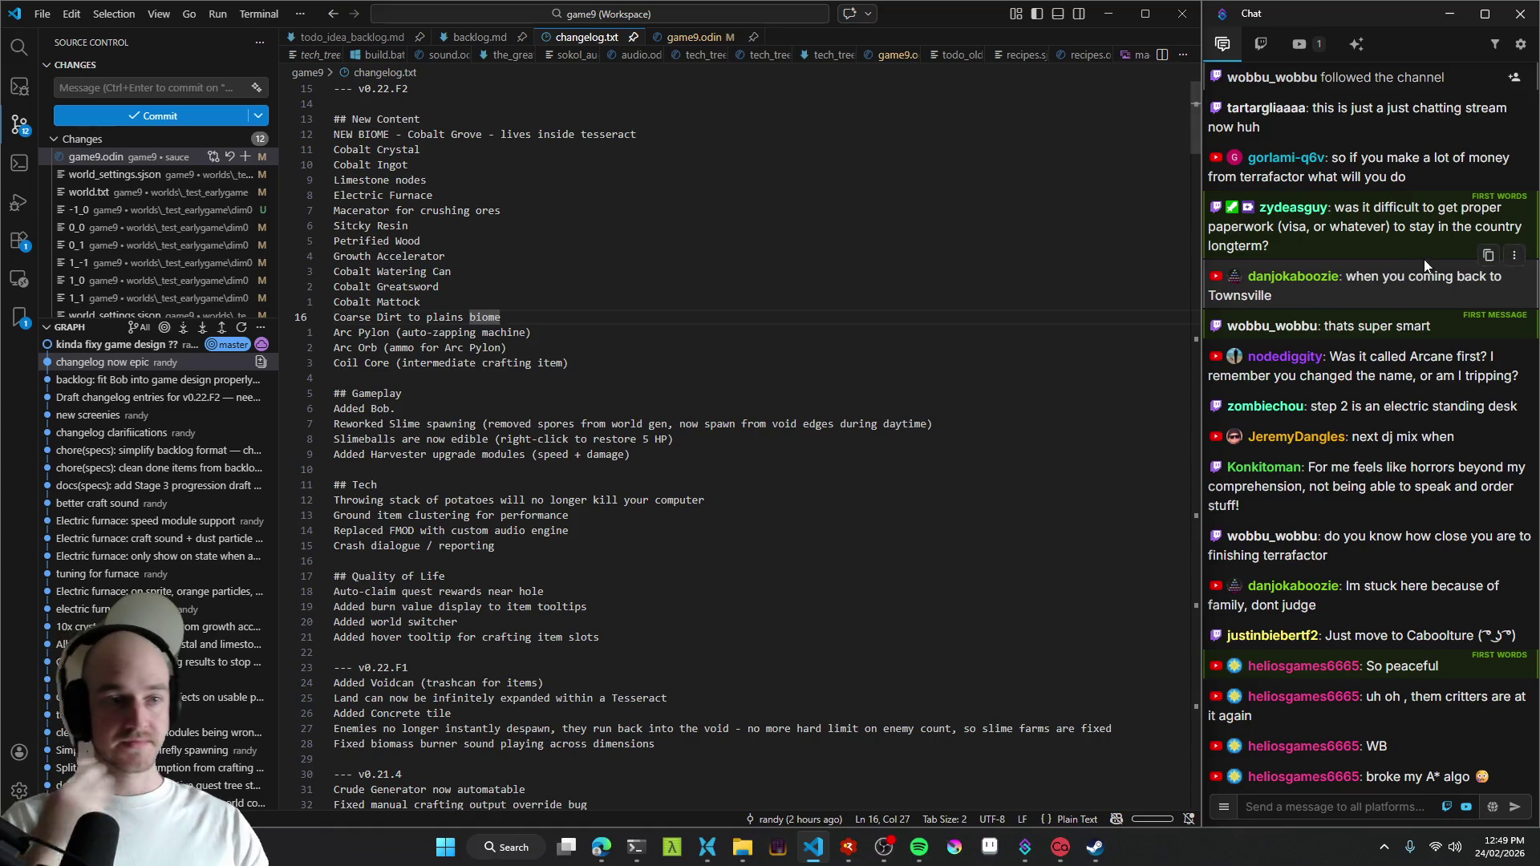
scroll(1395, 367, up, 2)
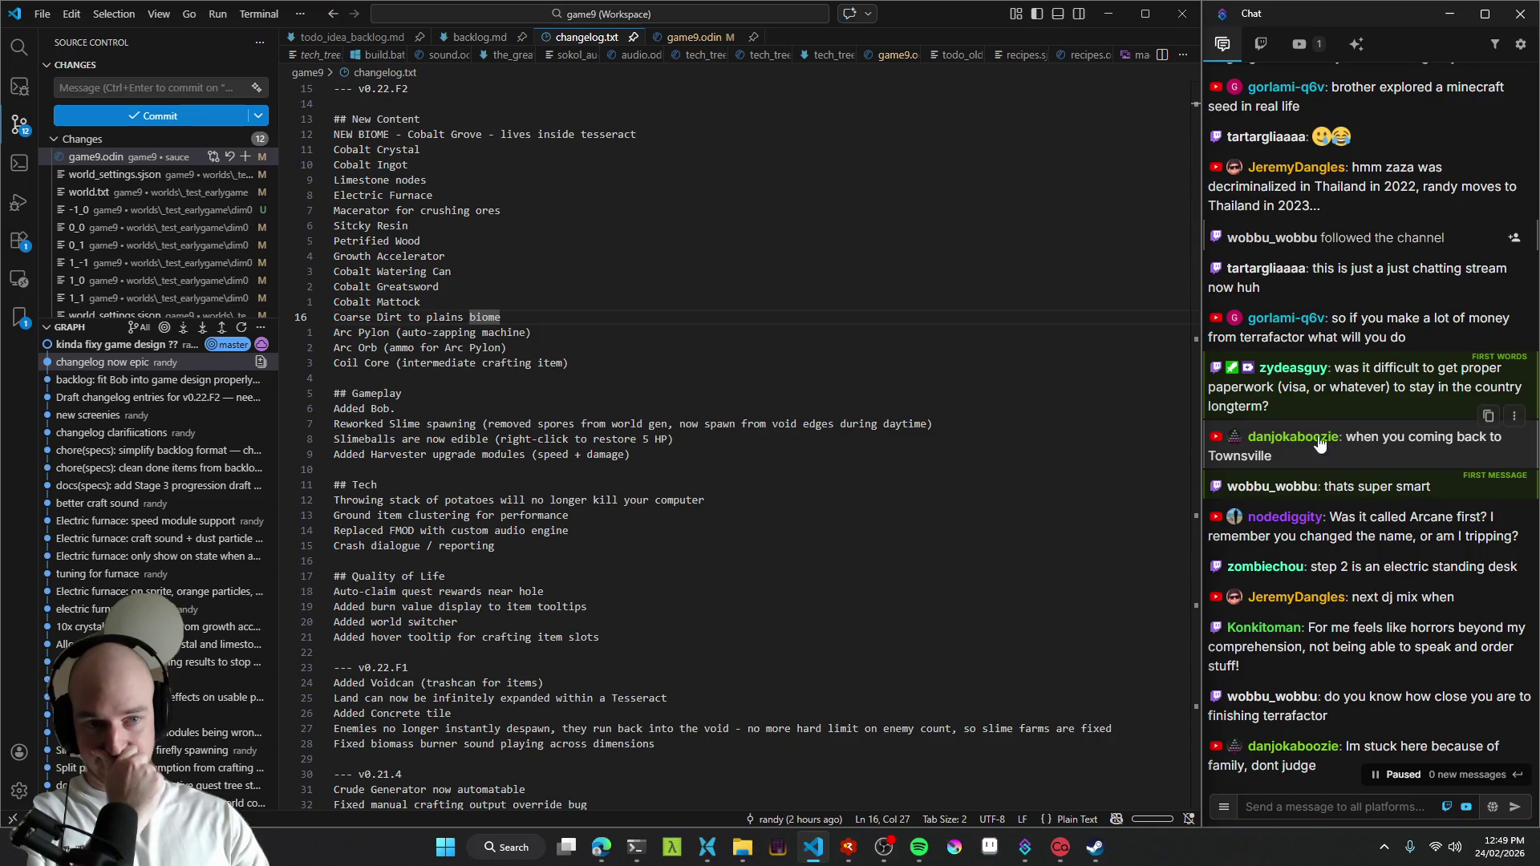
scroll(1383, 481, up, 3)
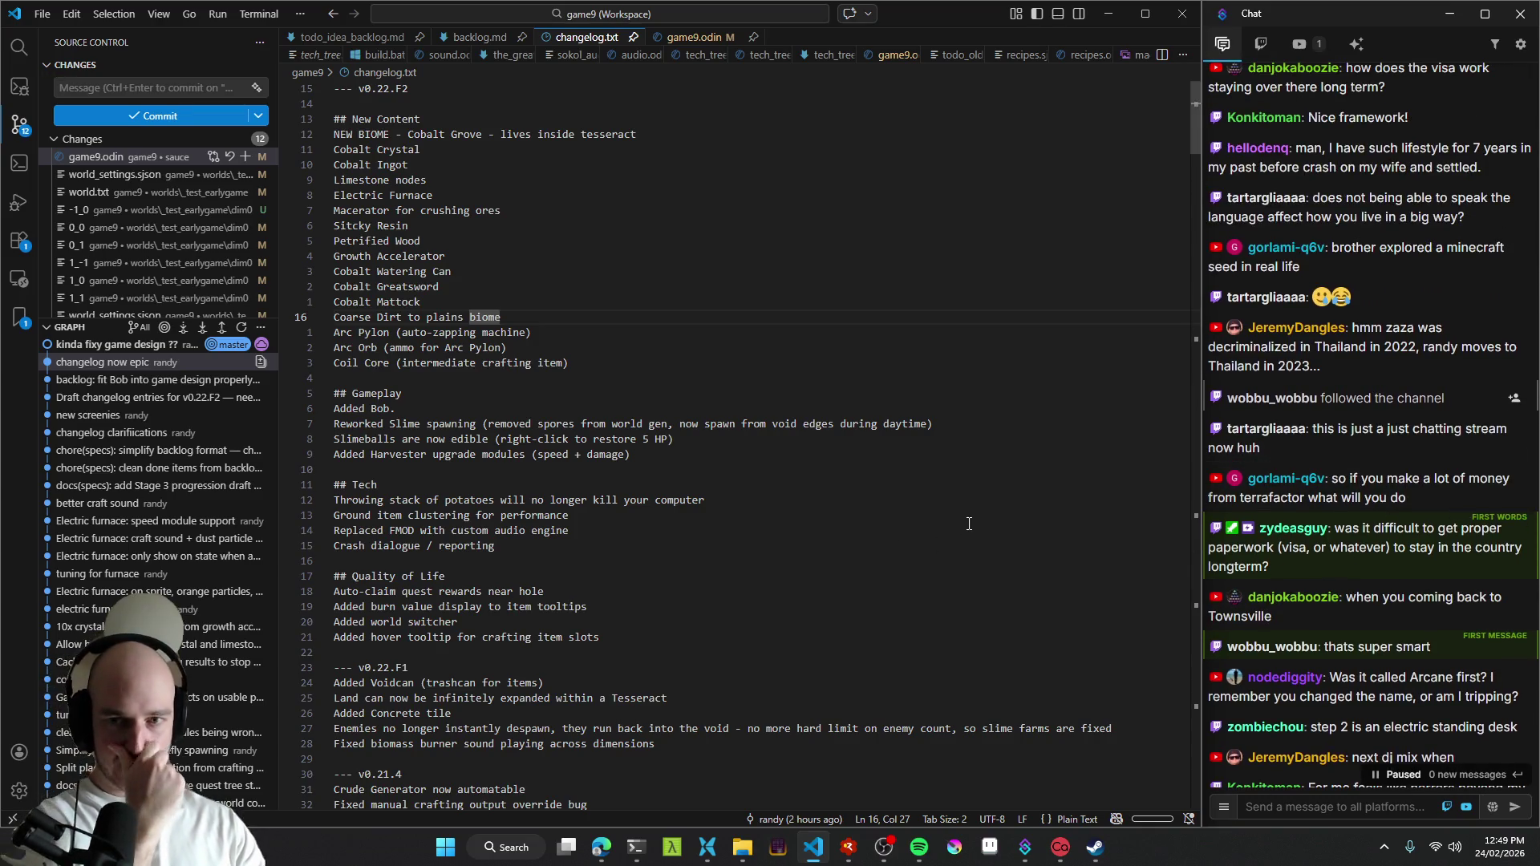
click(660, 376)
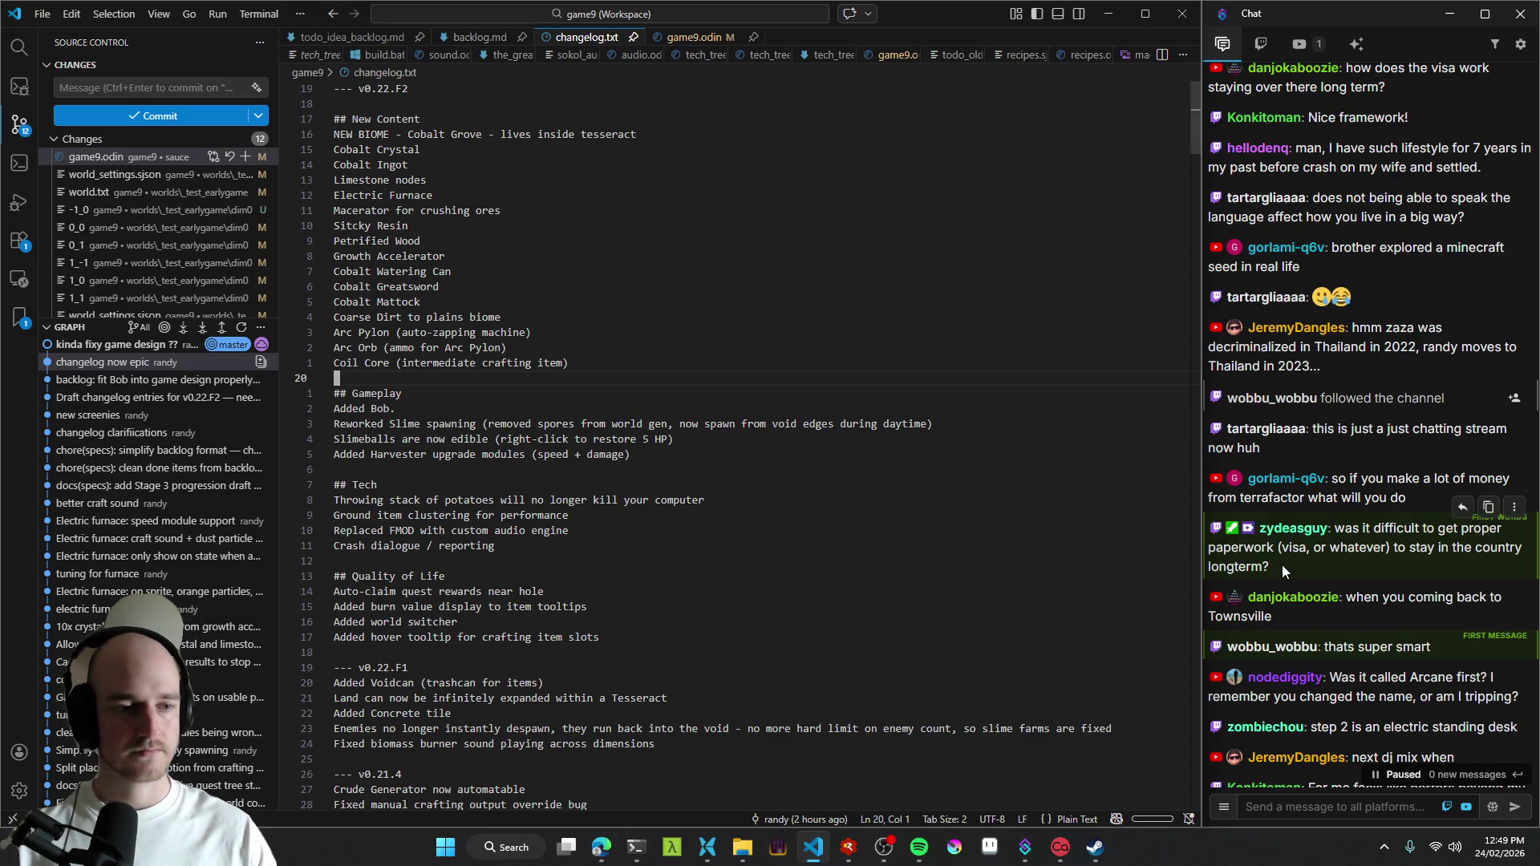
scroll(1306, 541, down, 5)
scroll(887, 471, down, 2)
scroll(878, 498, up, 2)
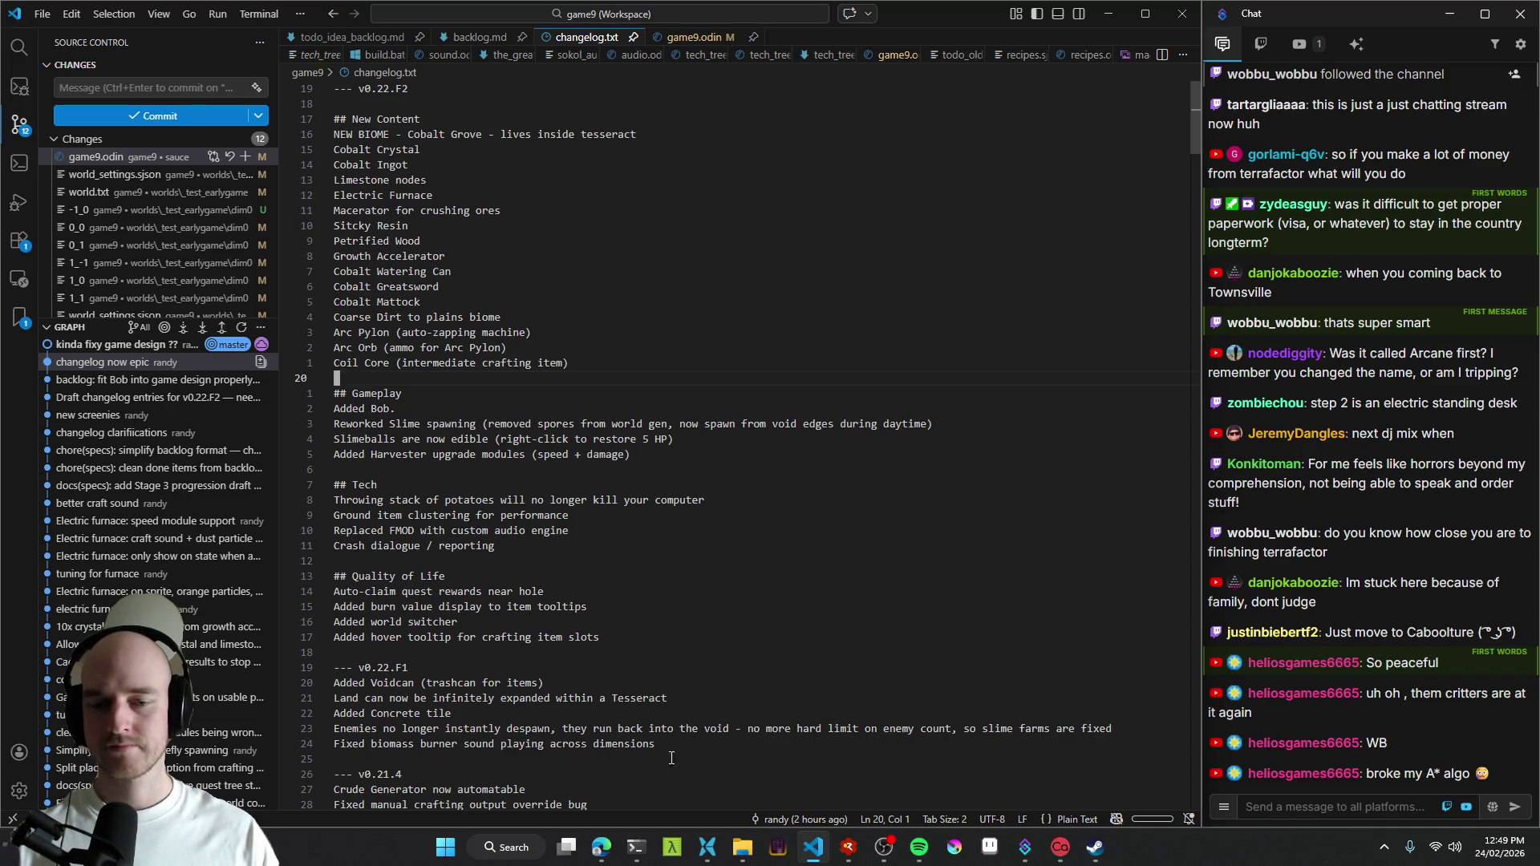
click(600, 848)
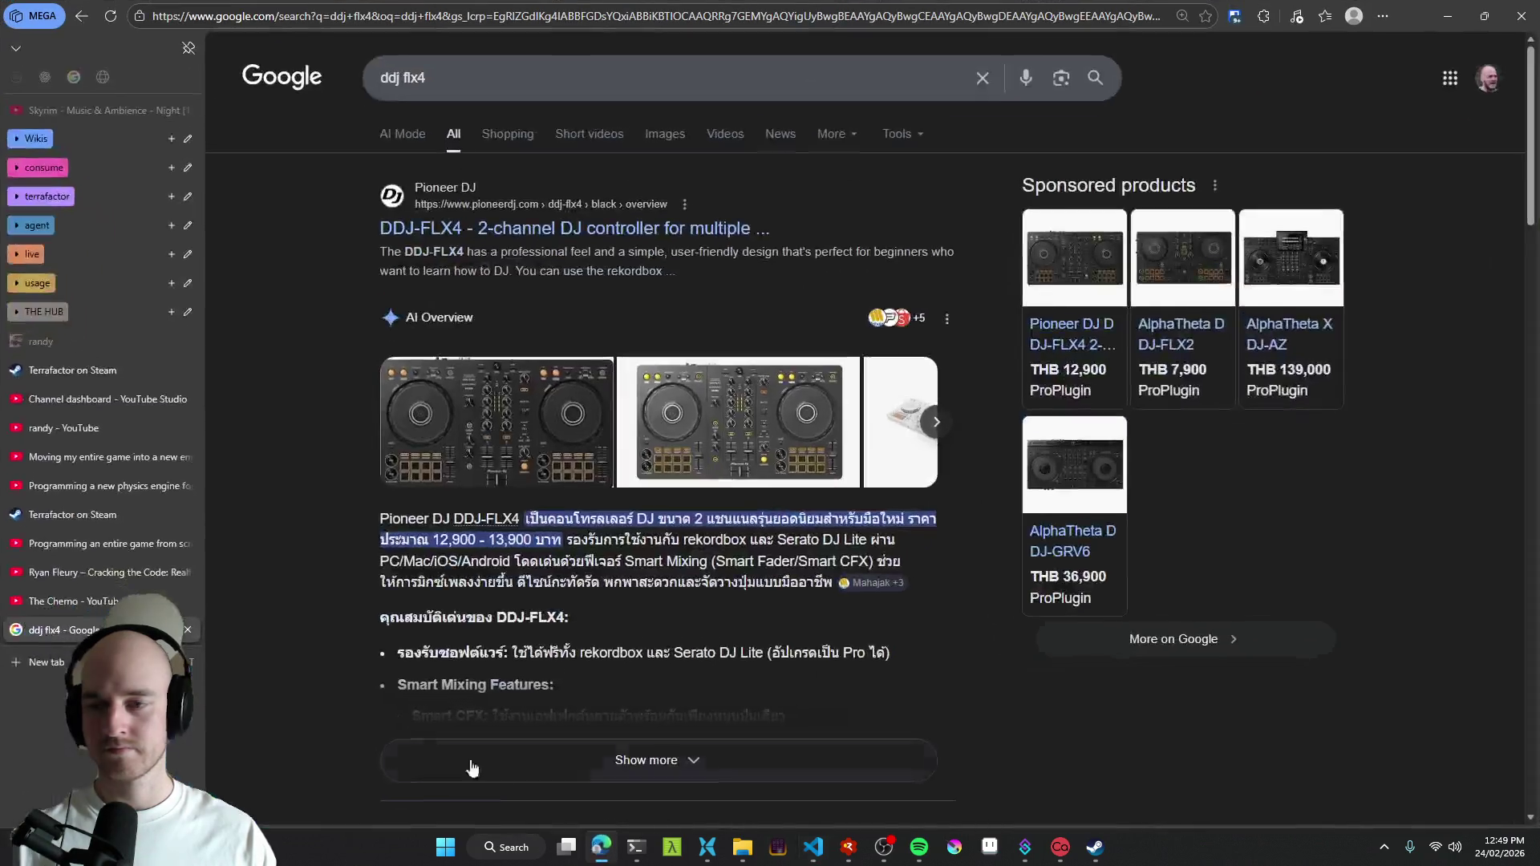
- Visit skool.com's Game Craft community, view About, return to the feed and open 'Night out with the boys'
key(ctrl+t)
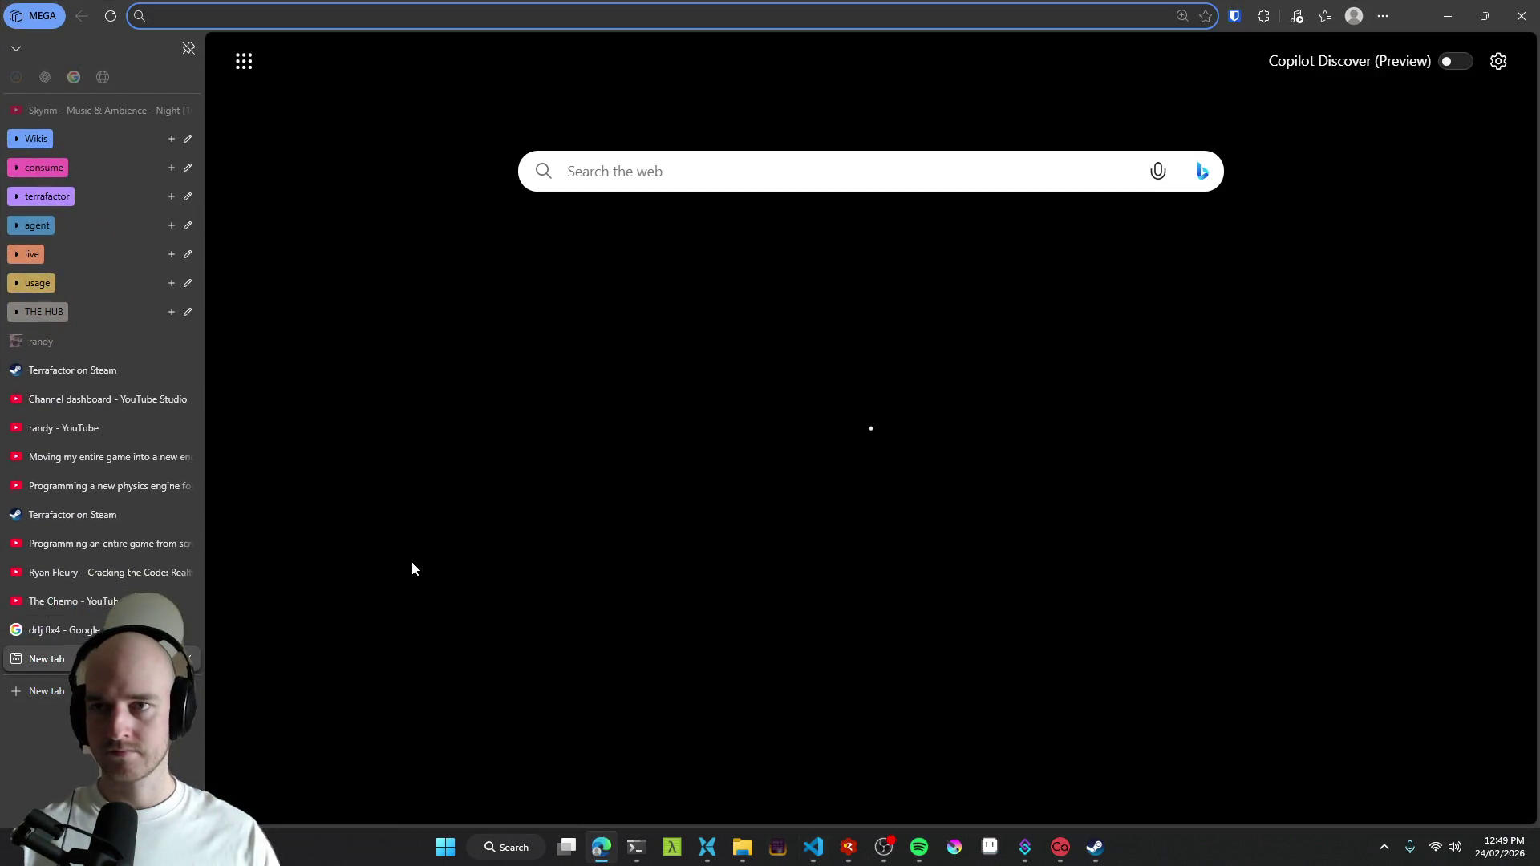
text(sko)
click(386, 82)
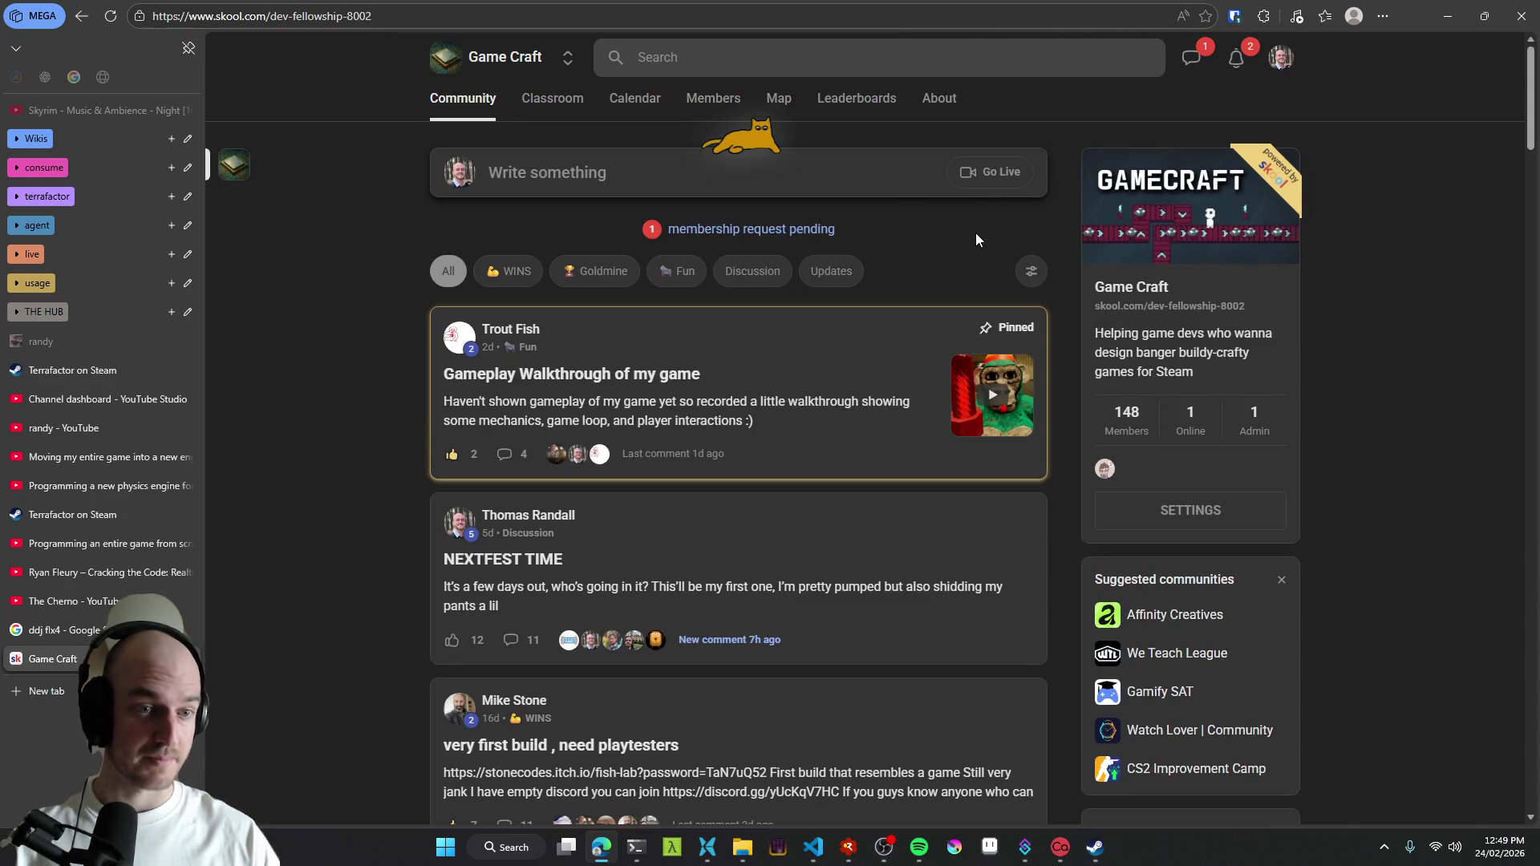
click(941, 101)
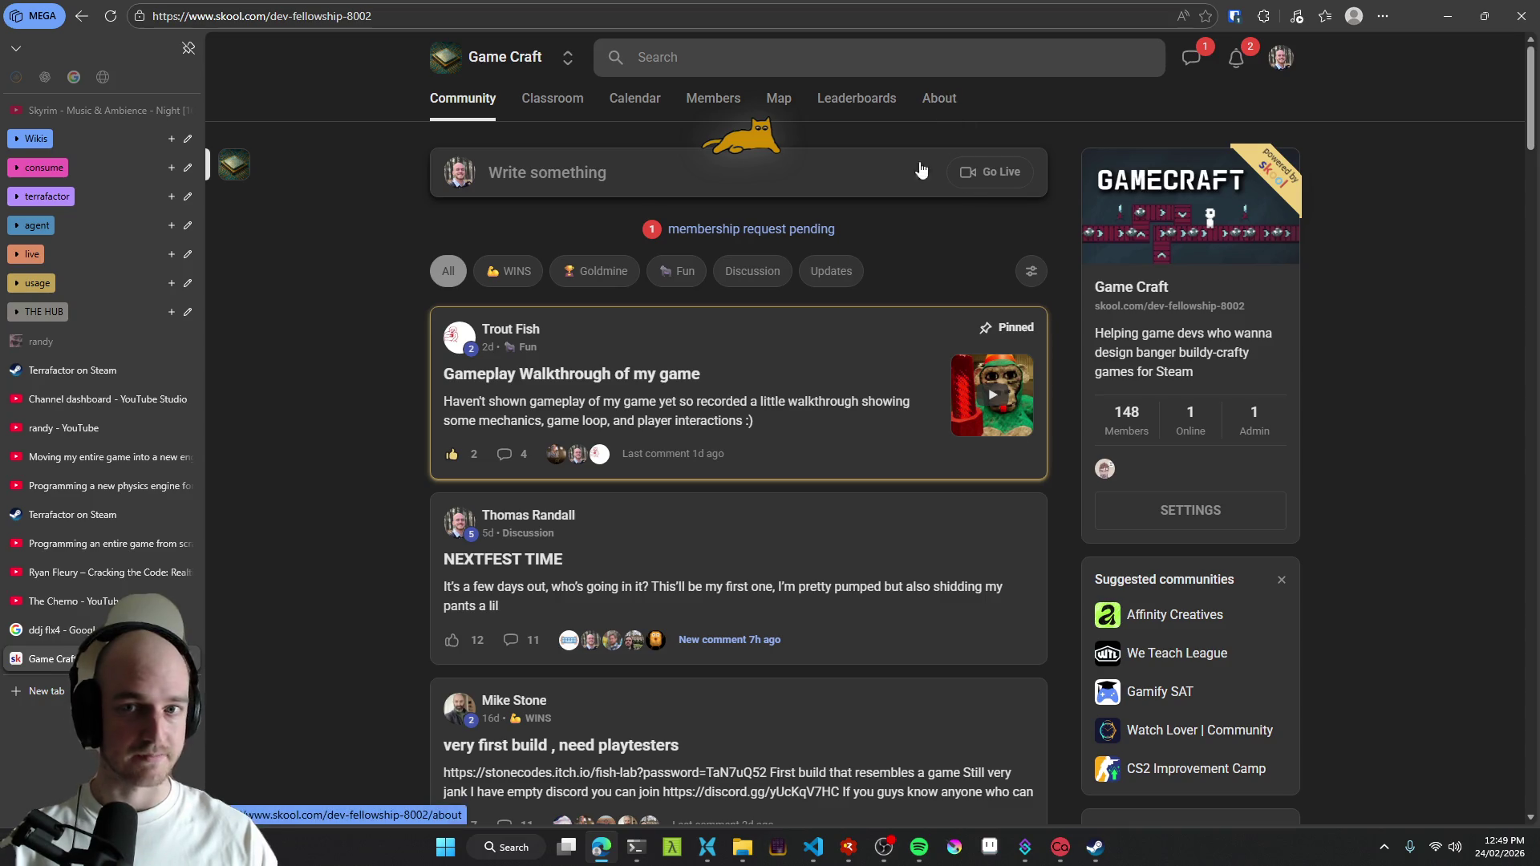
scroll(322, 447, down, 2)
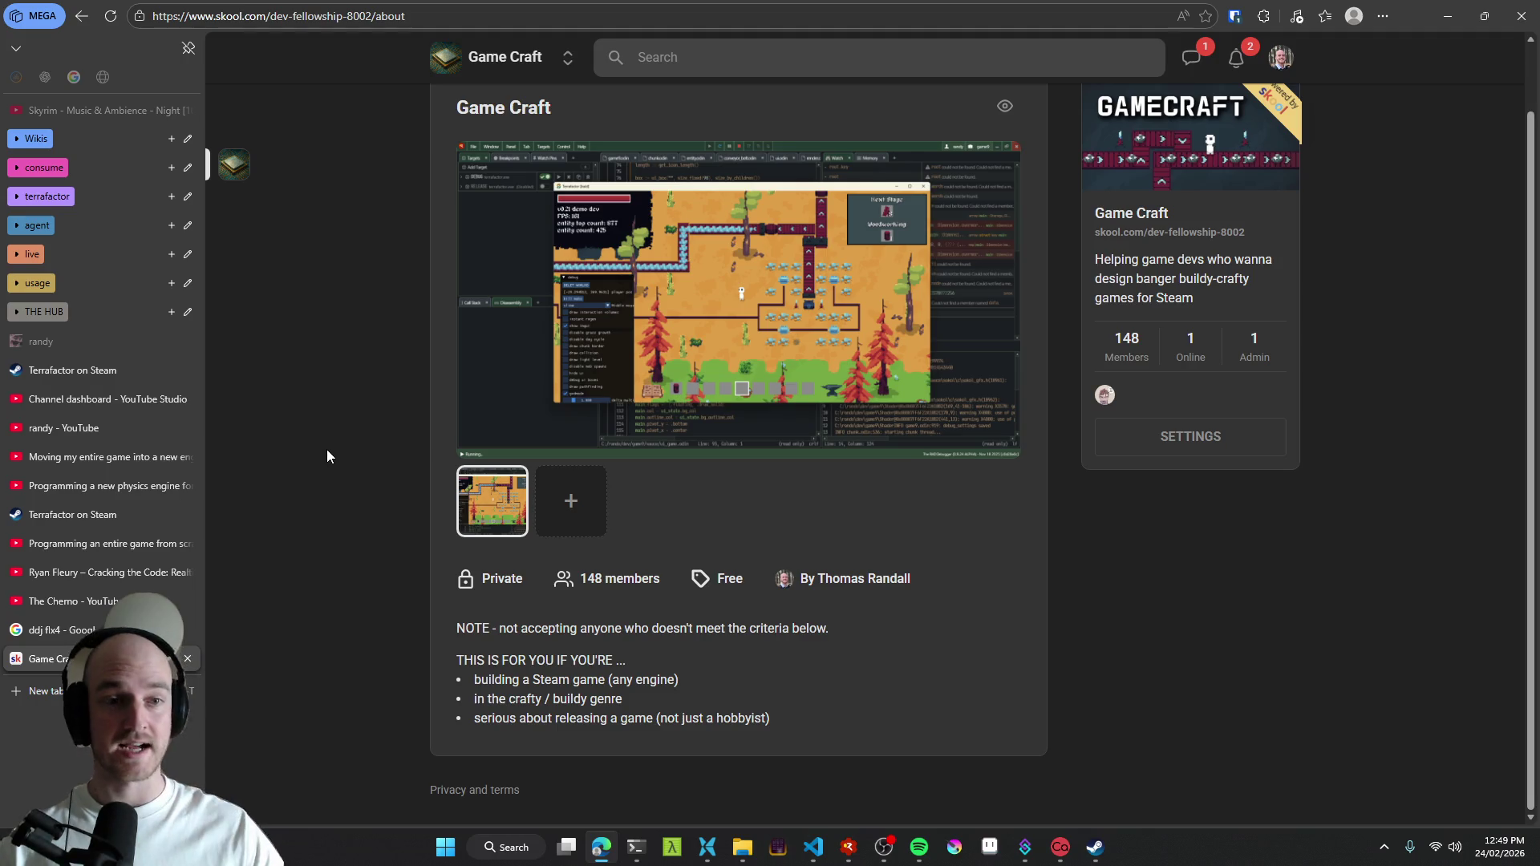
scroll(356, 456, up, 2)
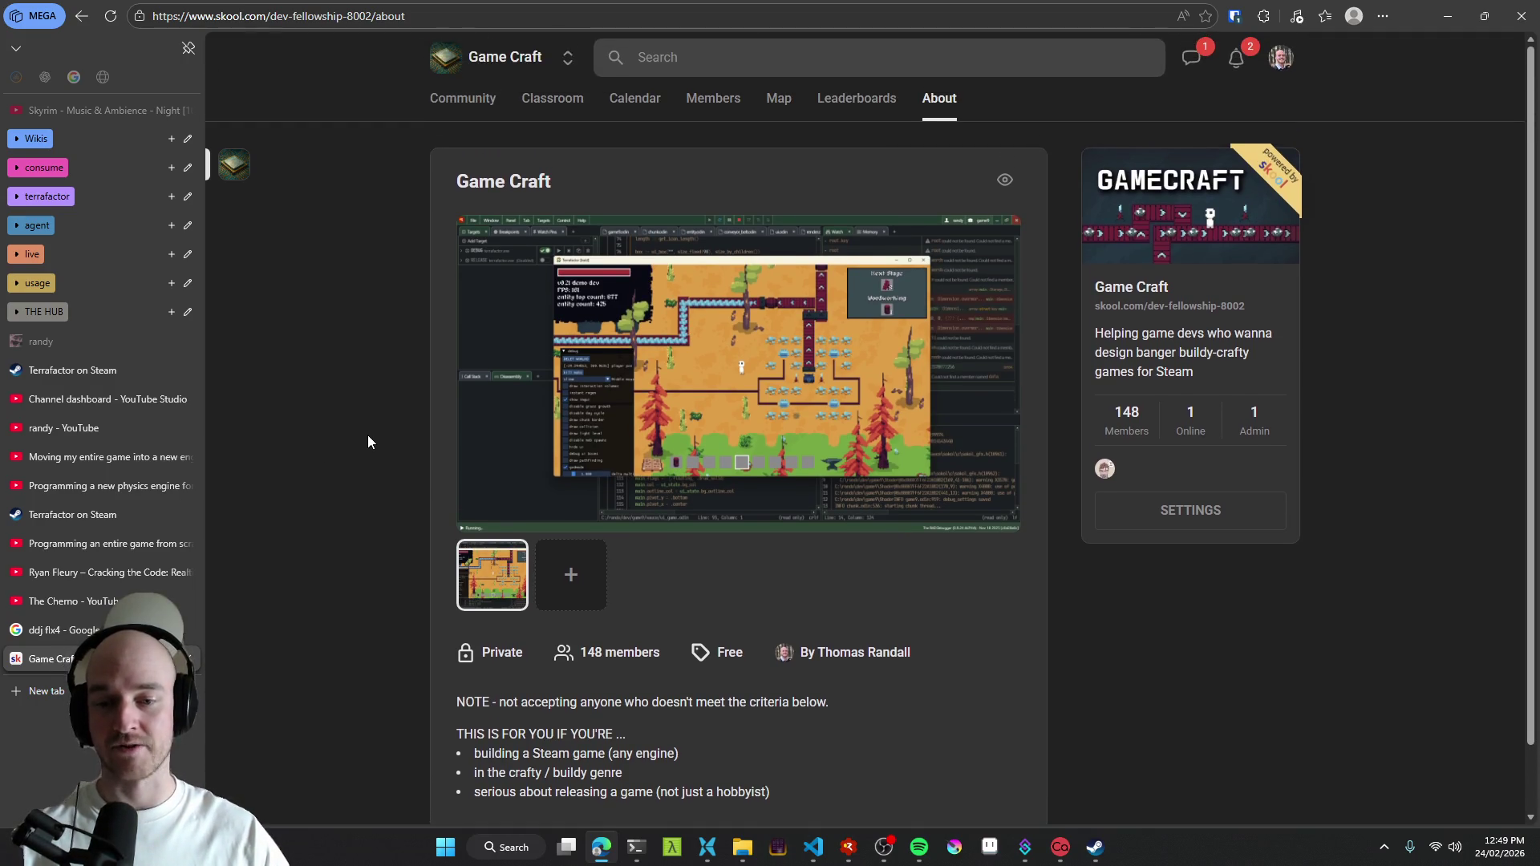
scroll(368, 442, down, 2)
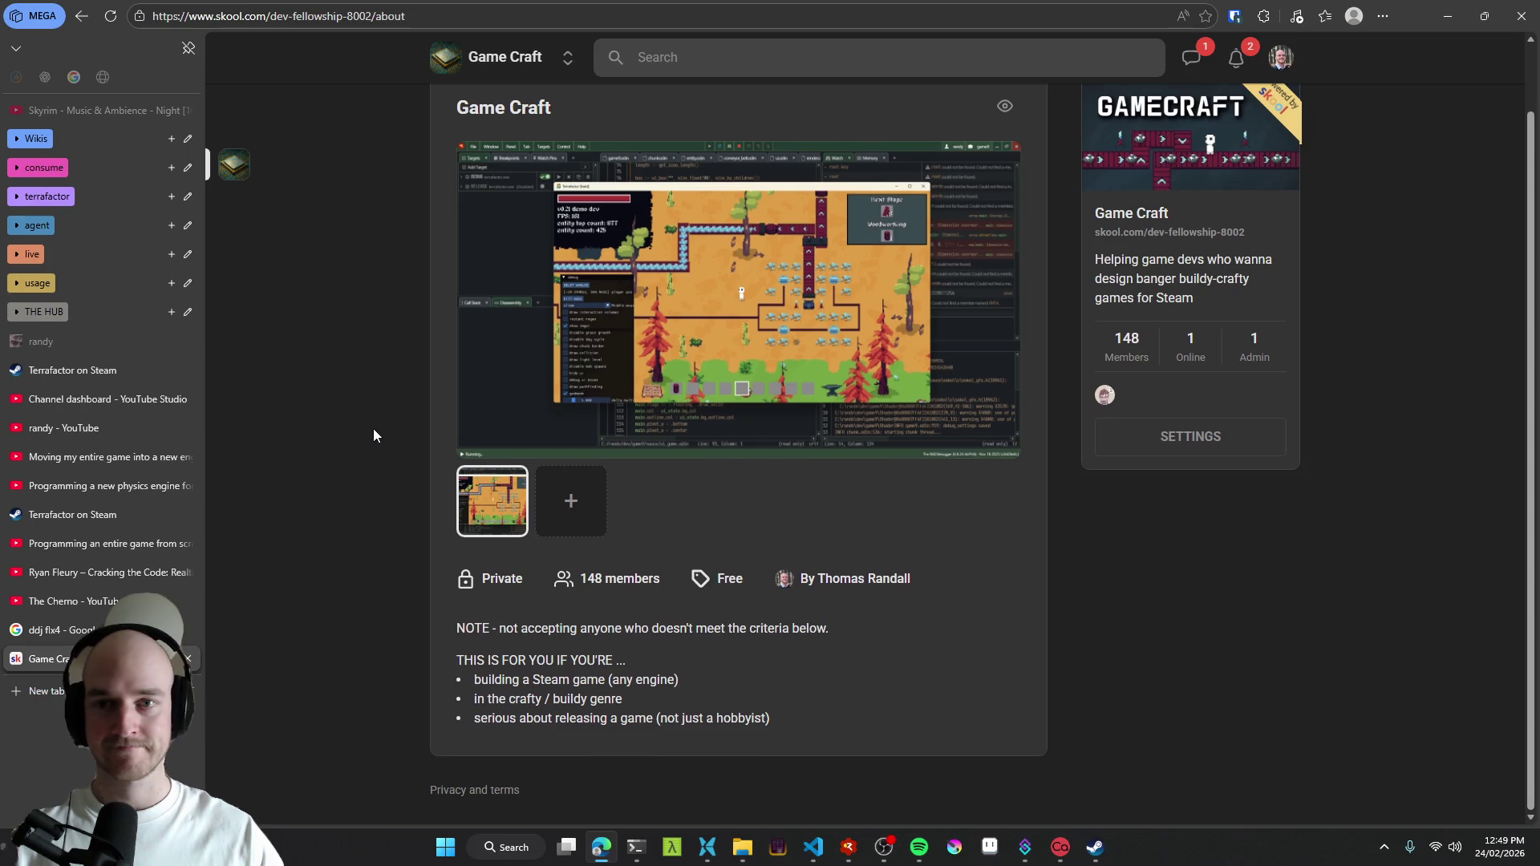
scroll(373, 428, up, 2)
click(468, 94)
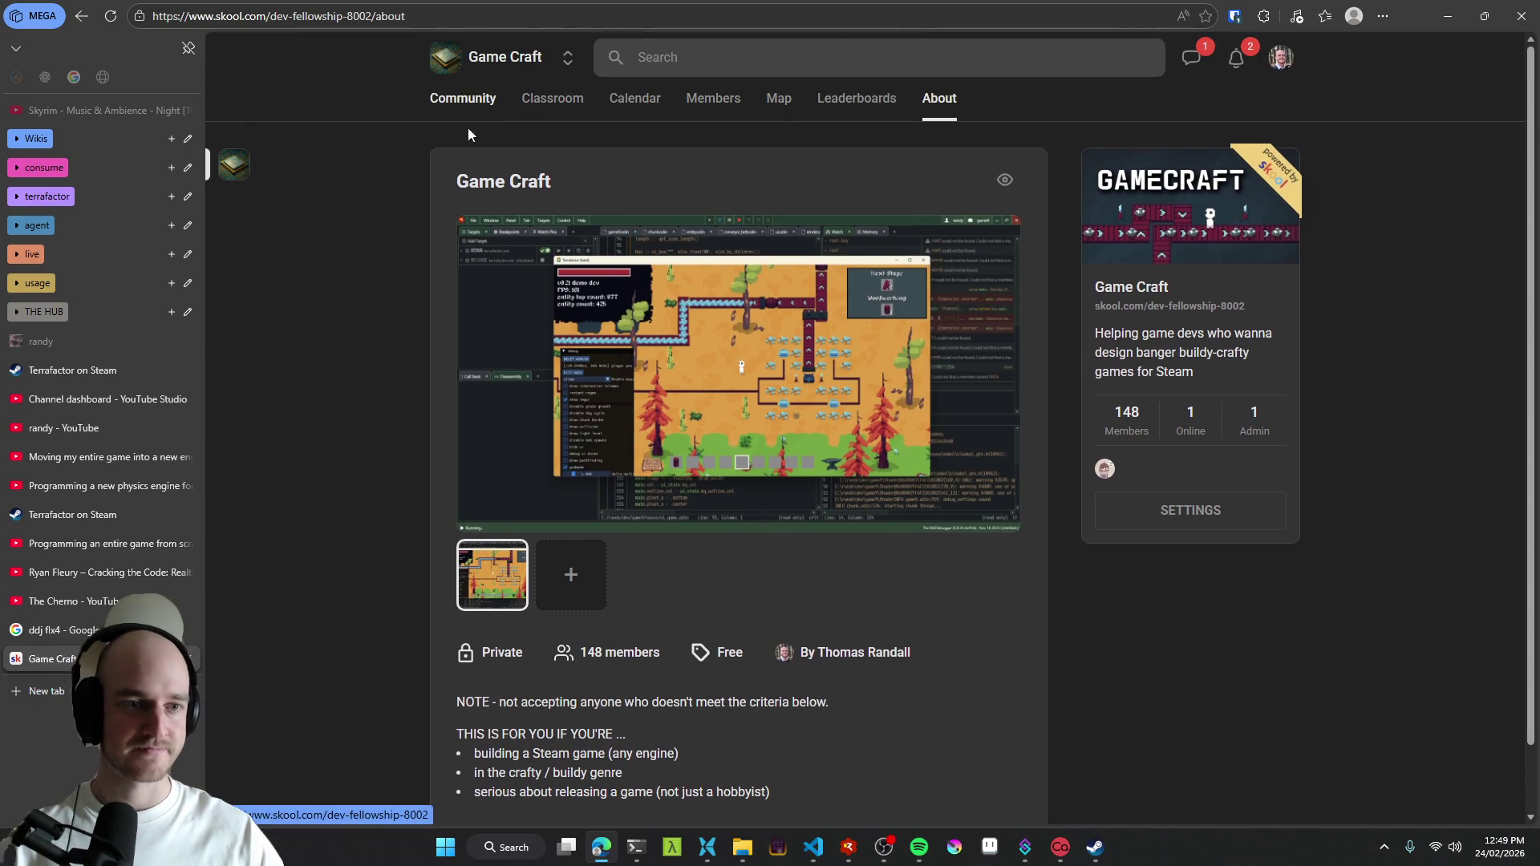
scroll(360, 334, down, 2)
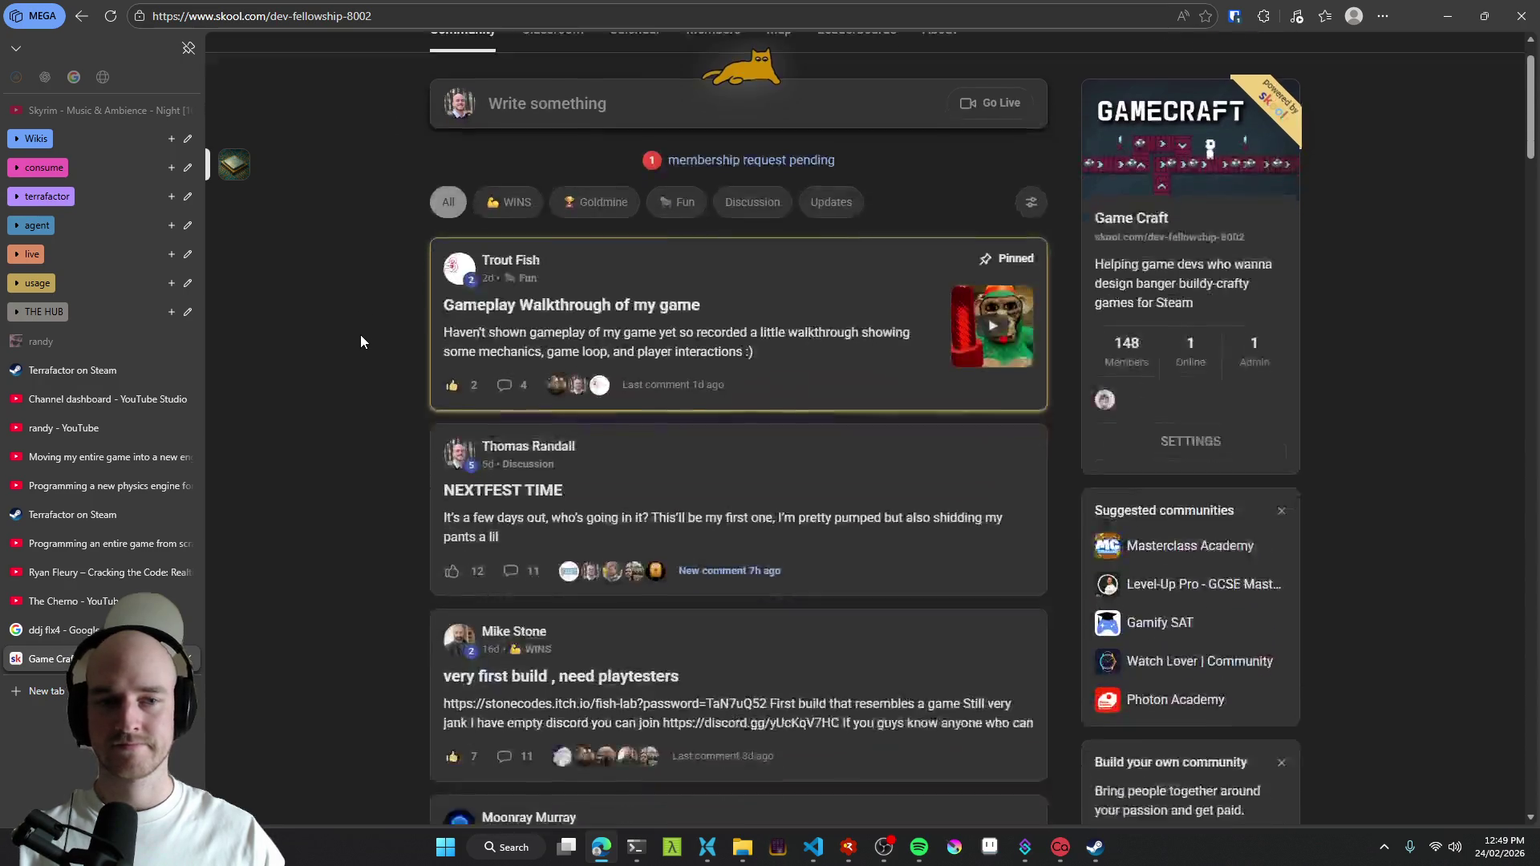
scroll(367, 326, up, 2)
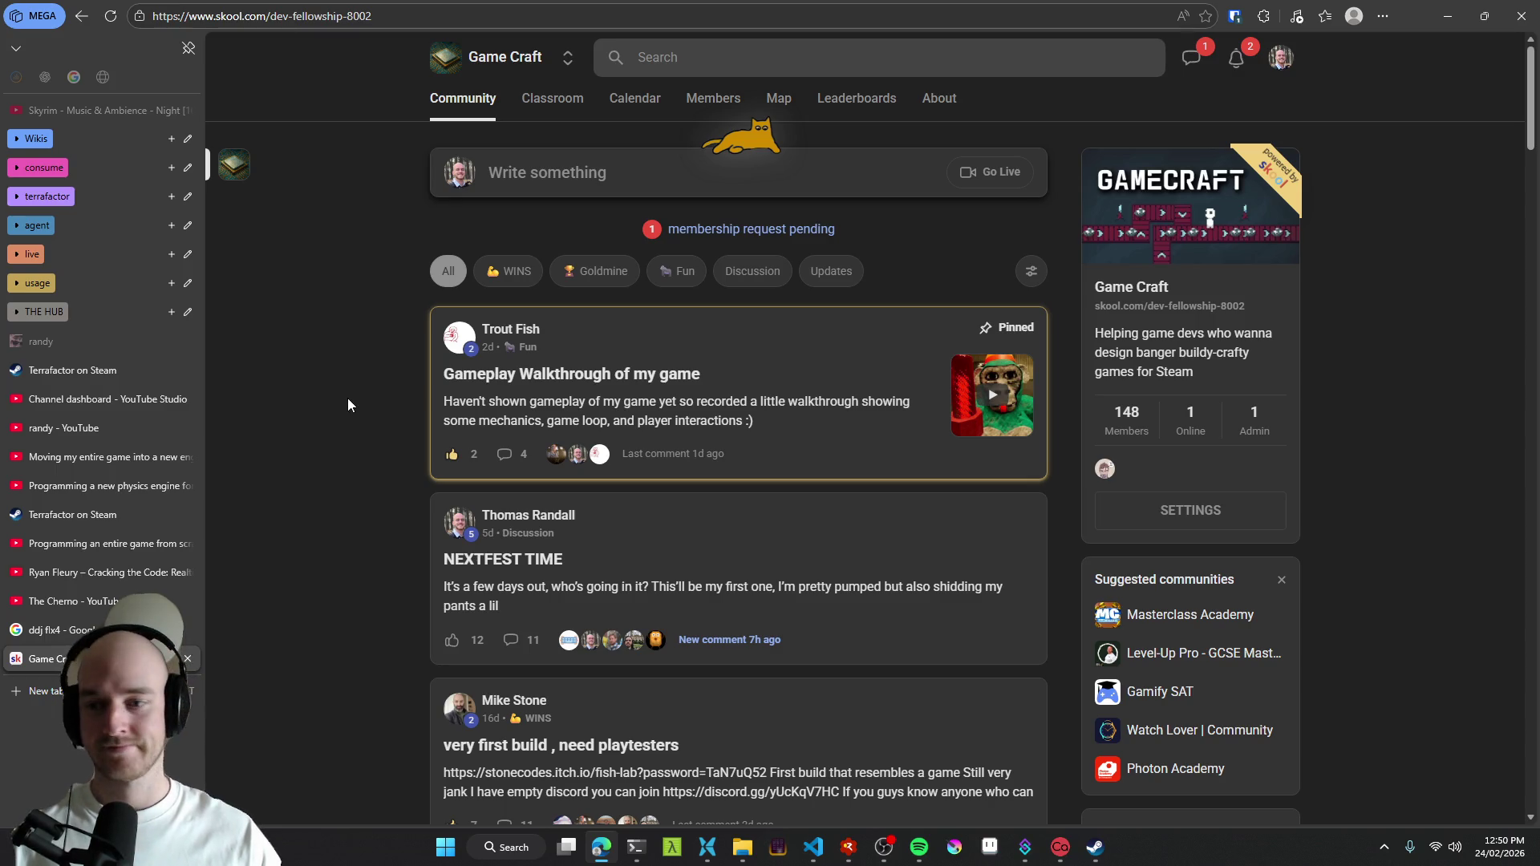
scroll(366, 434, down, 1)
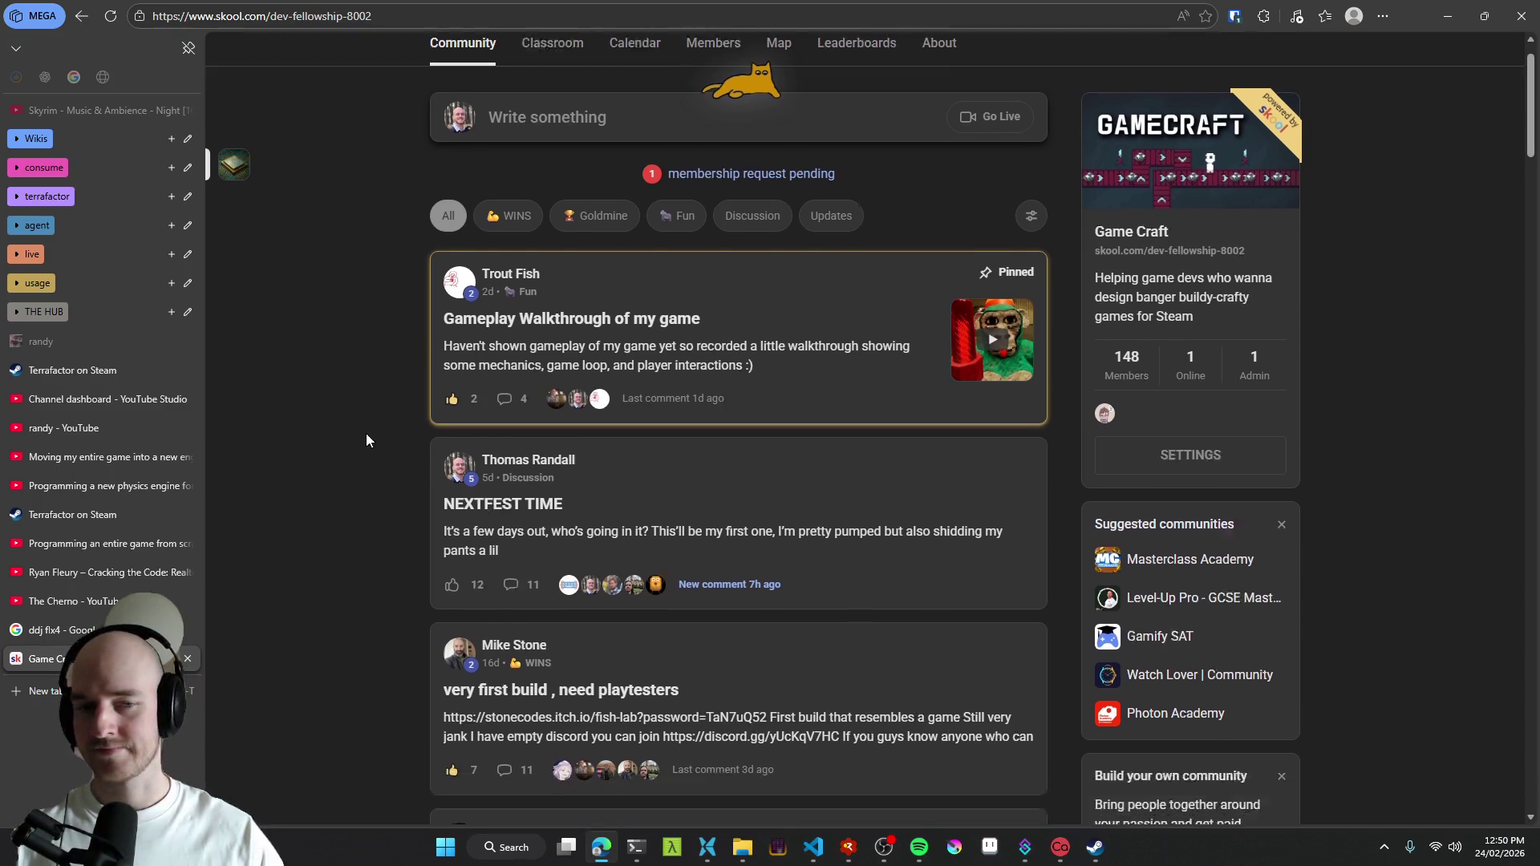
scroll(358, 466, down, 2)
scroll(355, 483, up, 3)
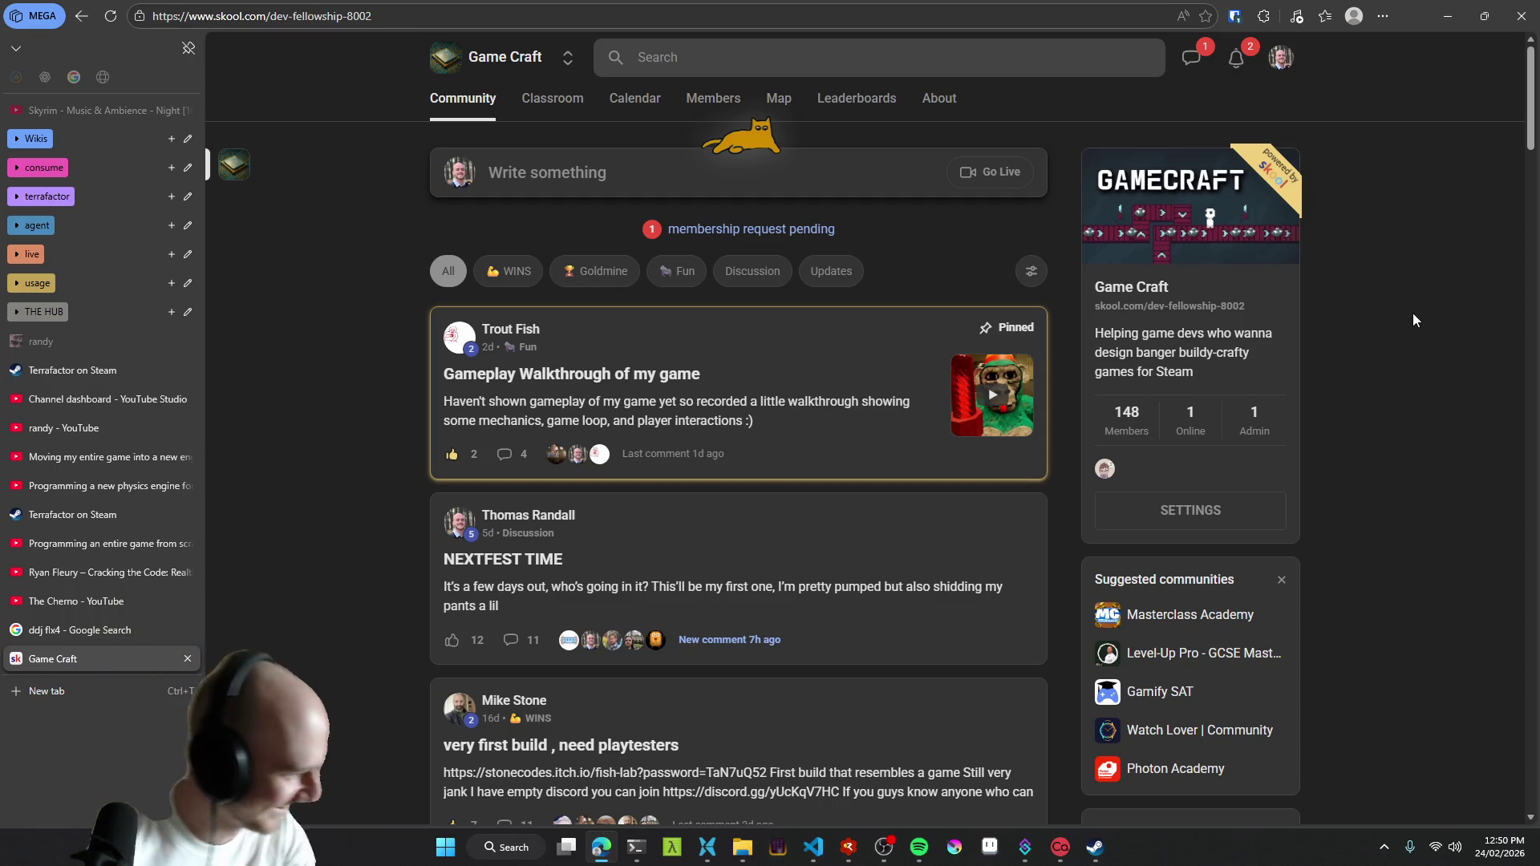
scroll(1417, 392, down, 3)
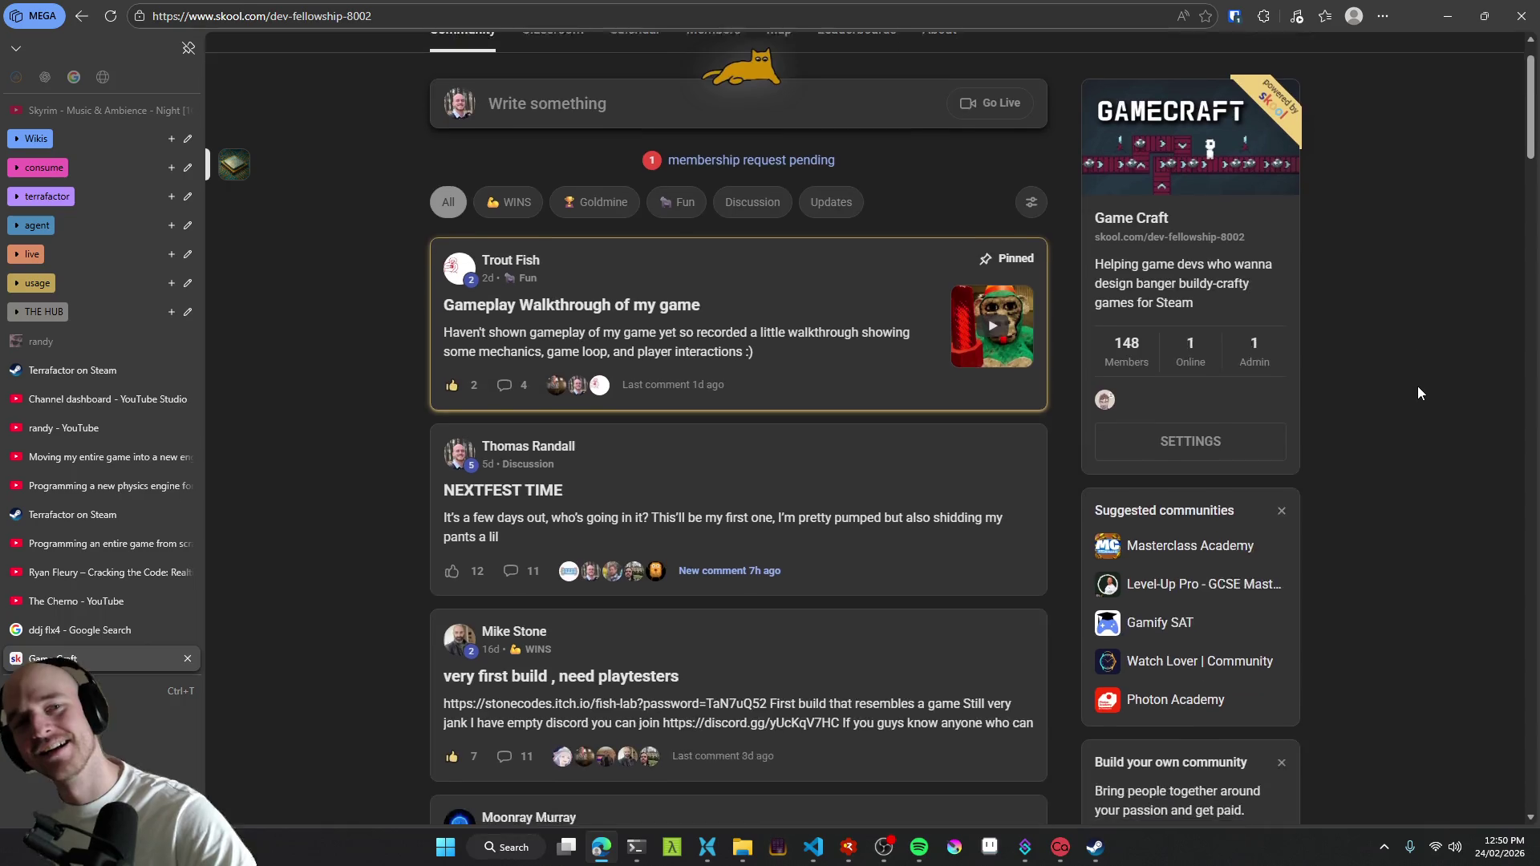
scroll(1445, 385, down, 2)
scroll(1461, 397, down, 2)
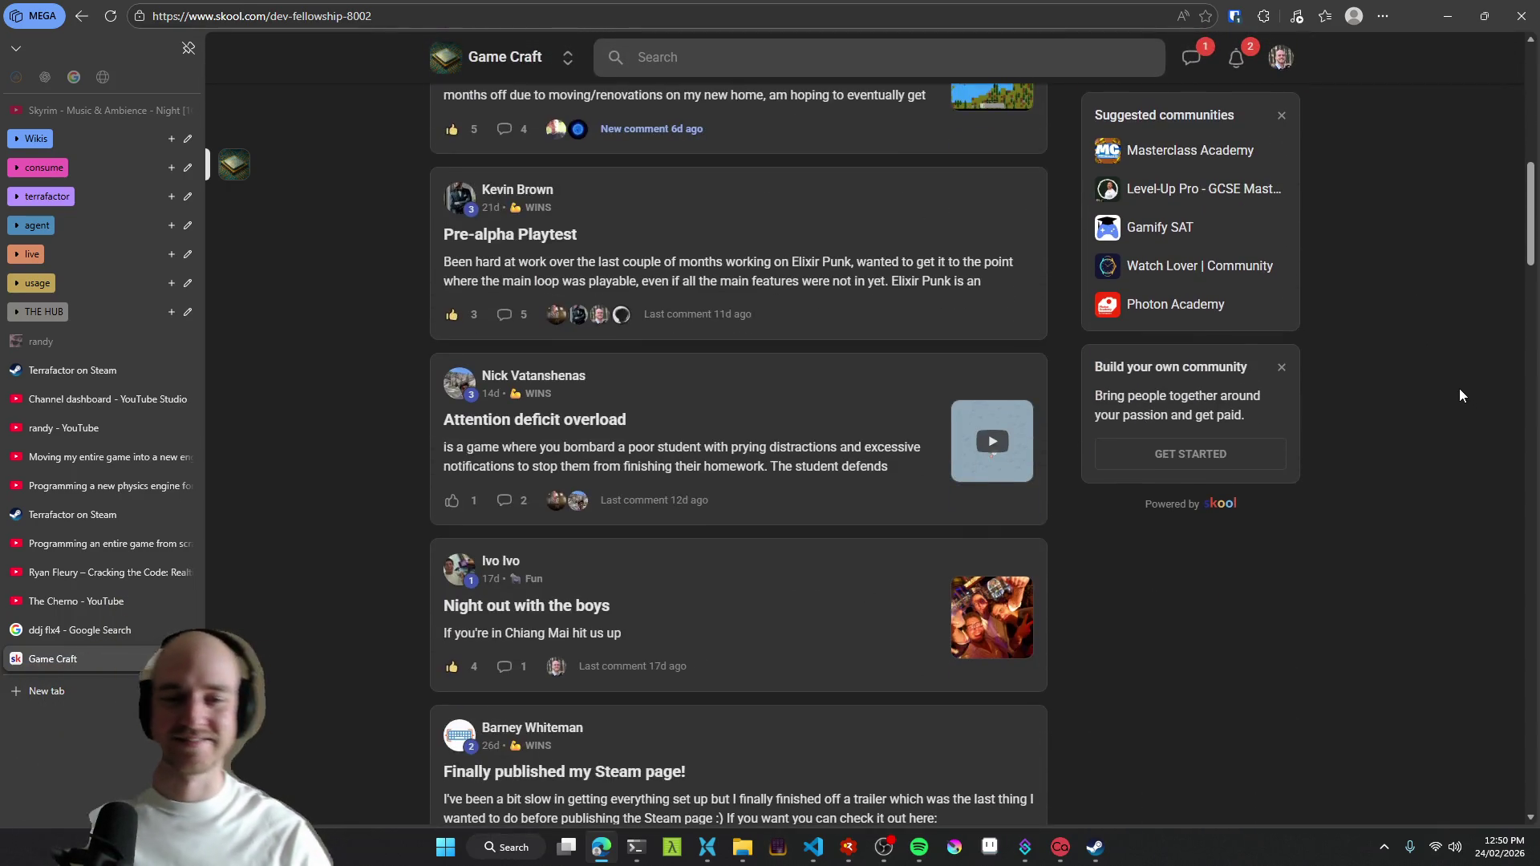
click(882, 537)
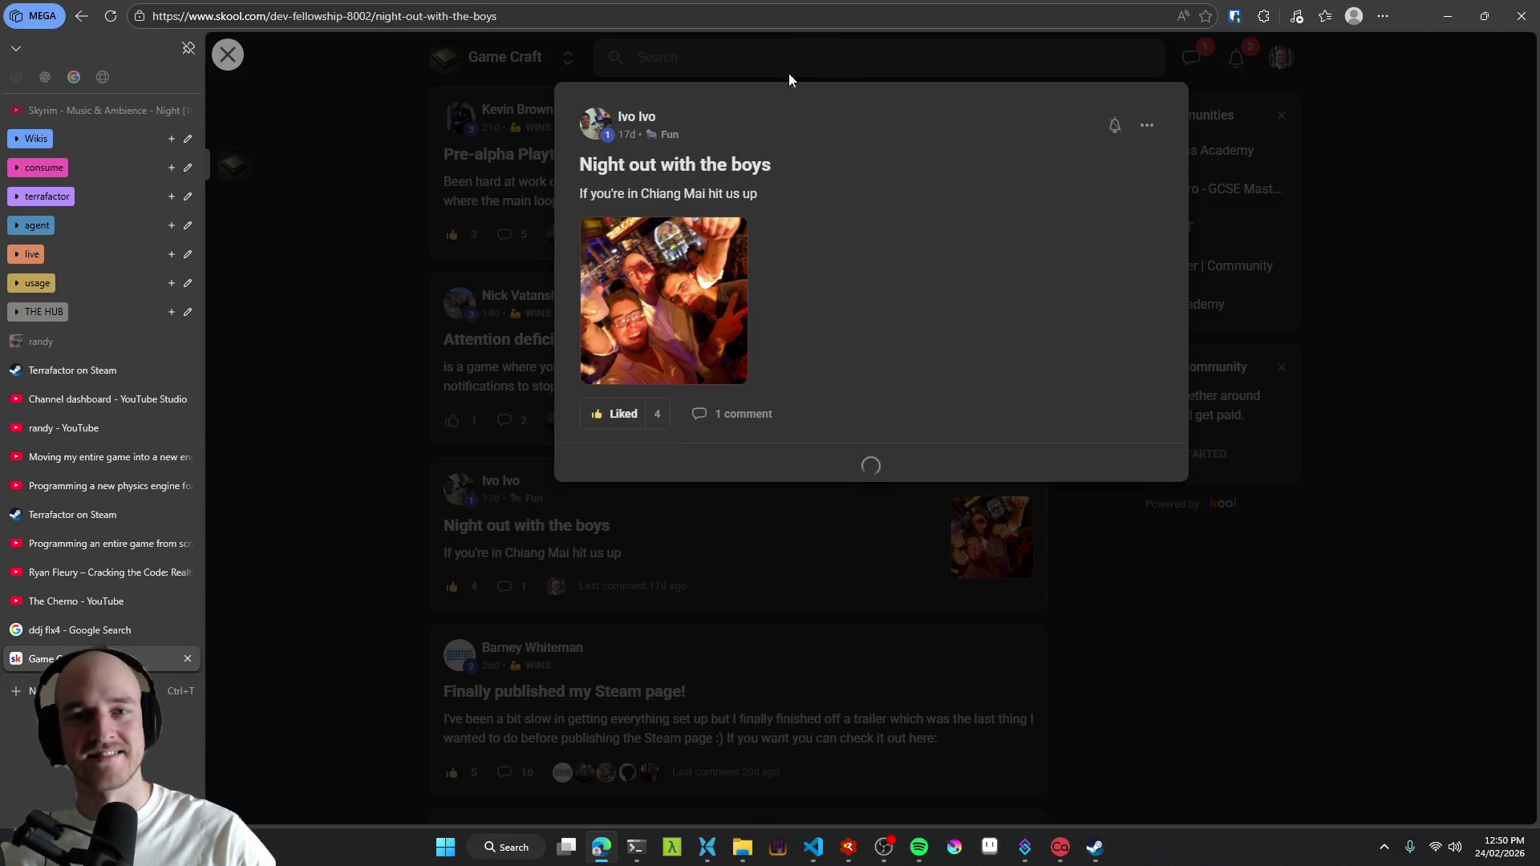
- View the post's photo full size, close it, return to the ddj flx4 tab and switch apps
click(681, 350)
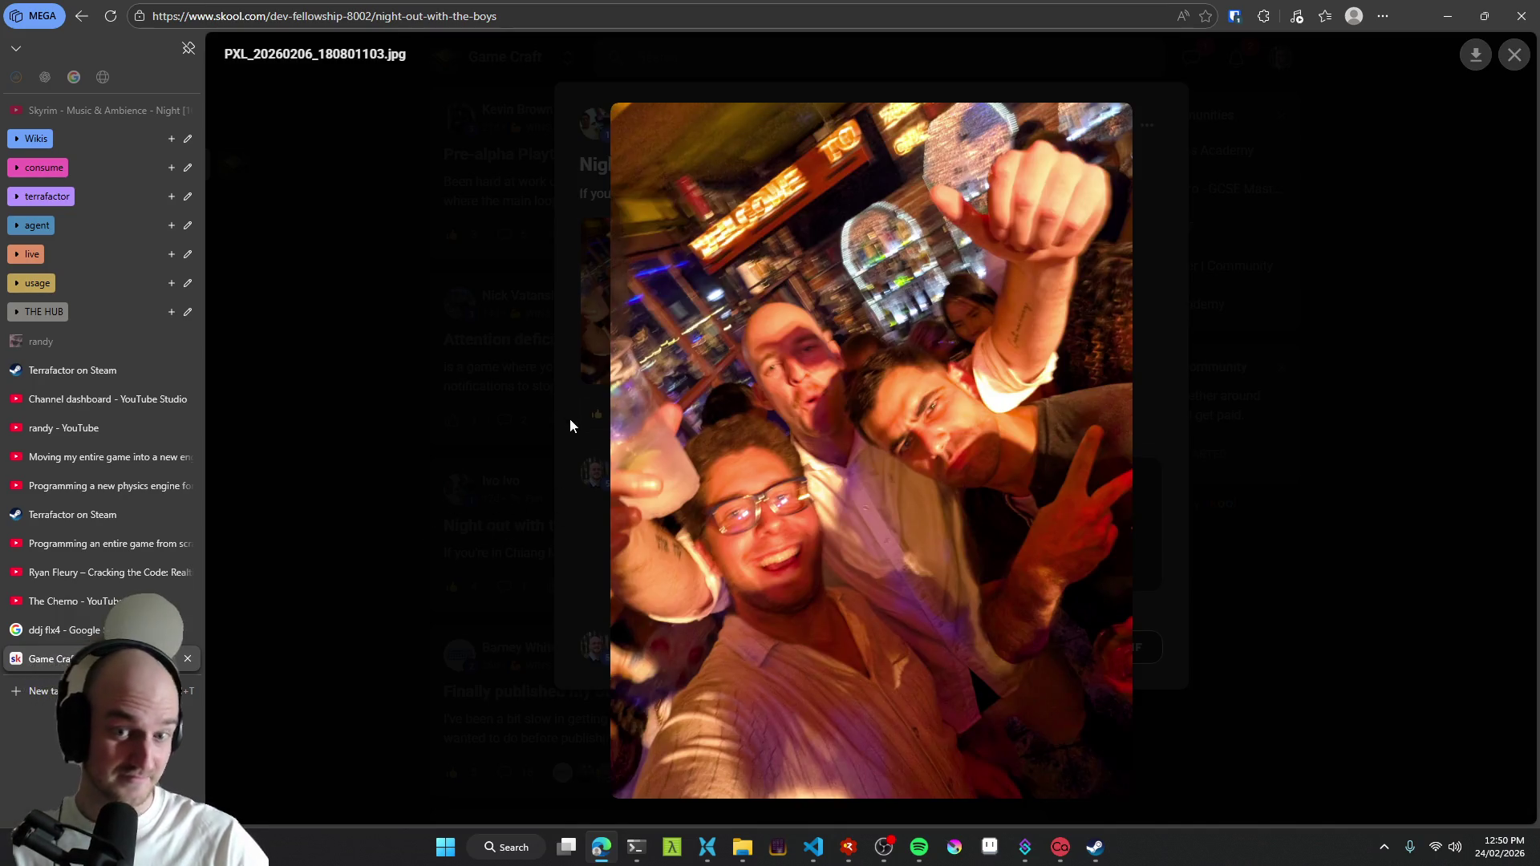
click(579, 473)
scroll(342, 622, down, 1)
scroll(354, 617, up, 2)
scroll(354, 623, up, 3)
click(64, 630)
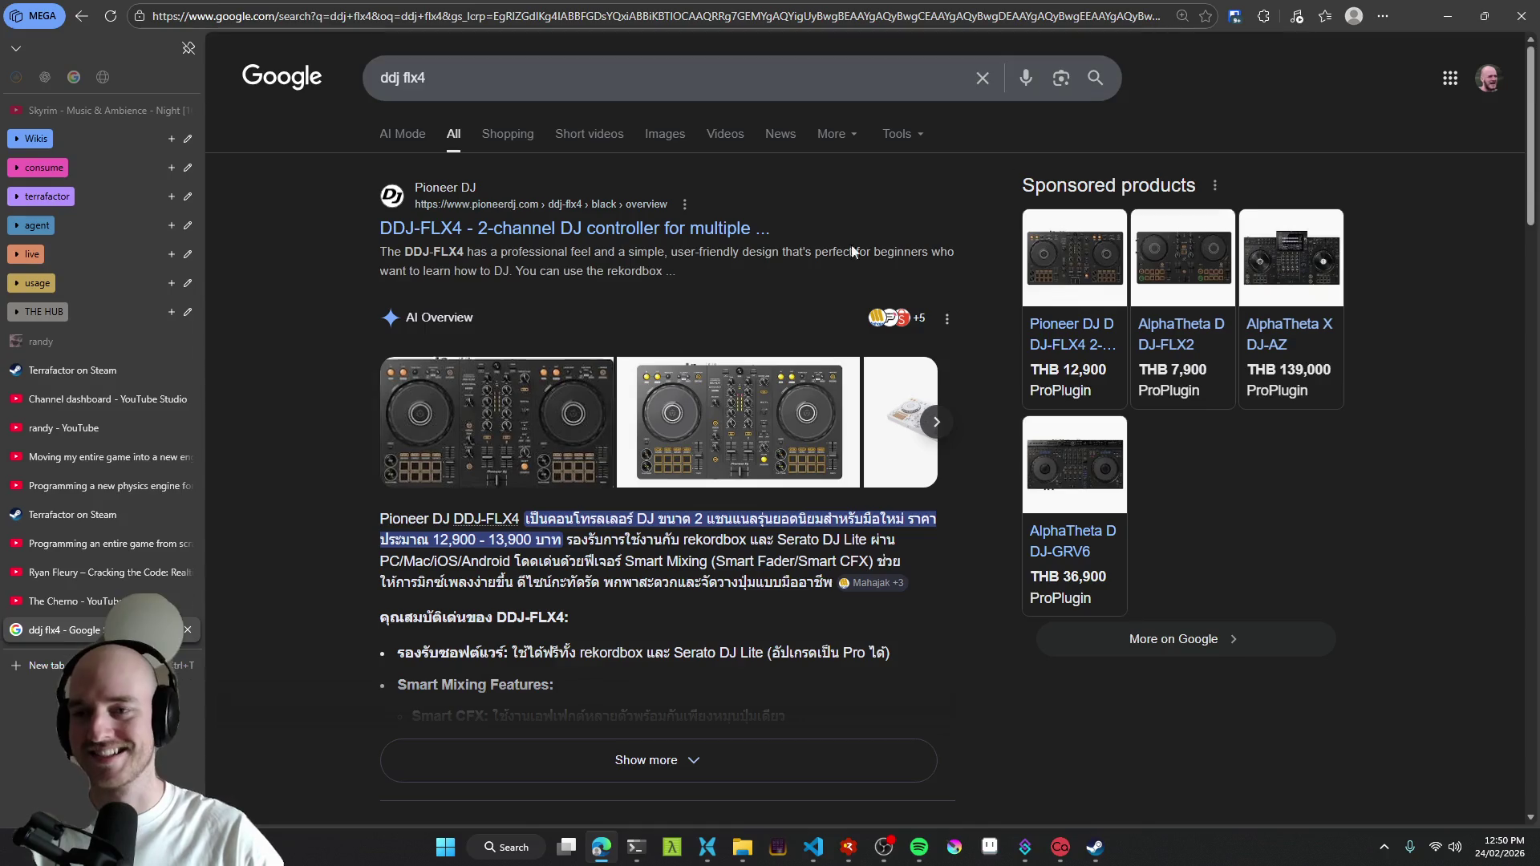
key(alt+Tab)
key(alt+Tab)
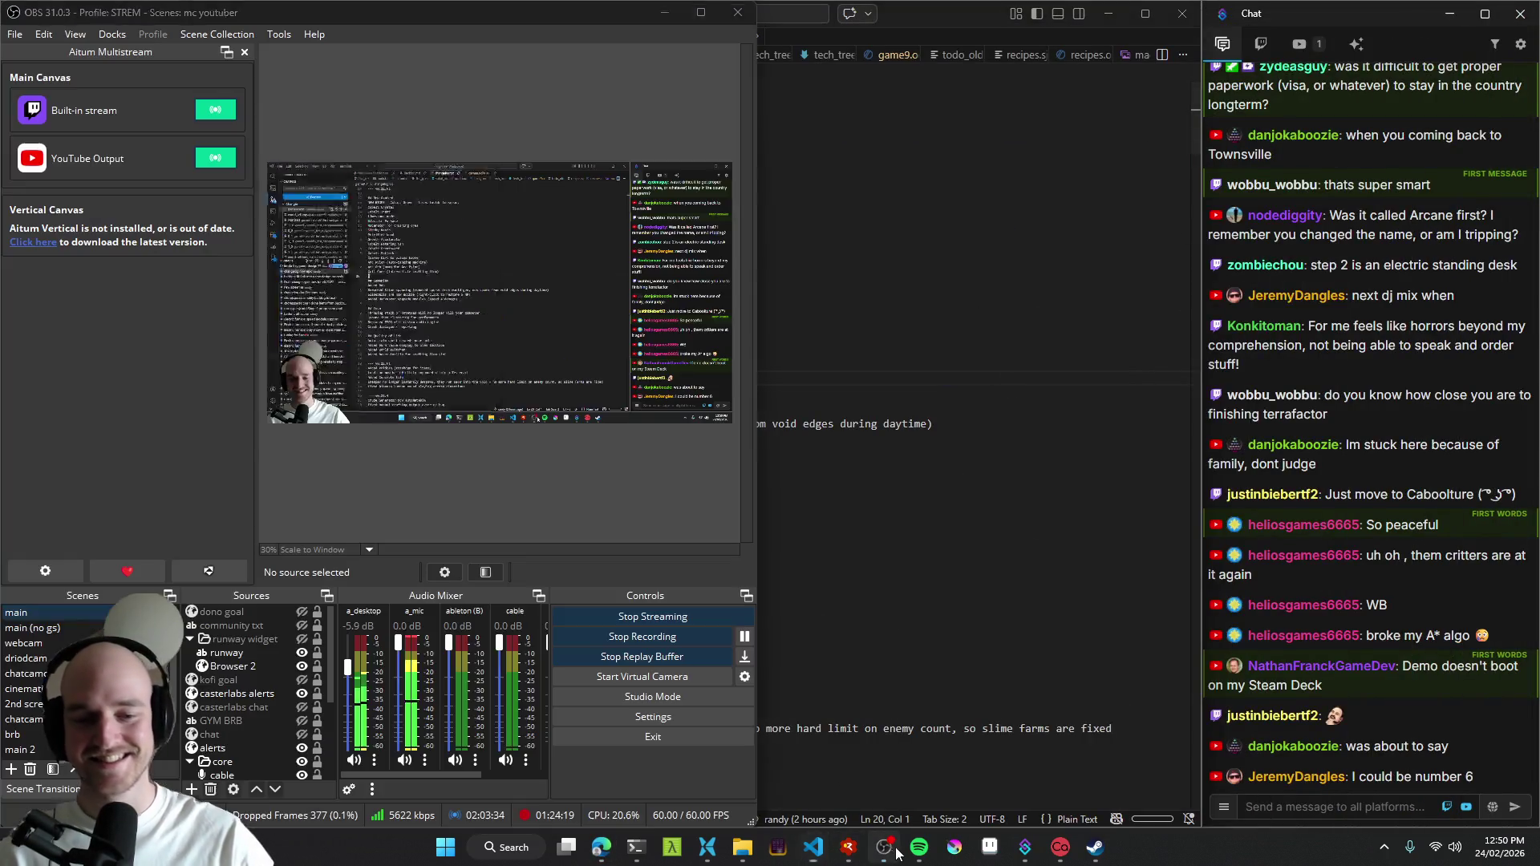
- Select in the OBS Scenes list, then bring the changelog editor to the front
click(56, 646)
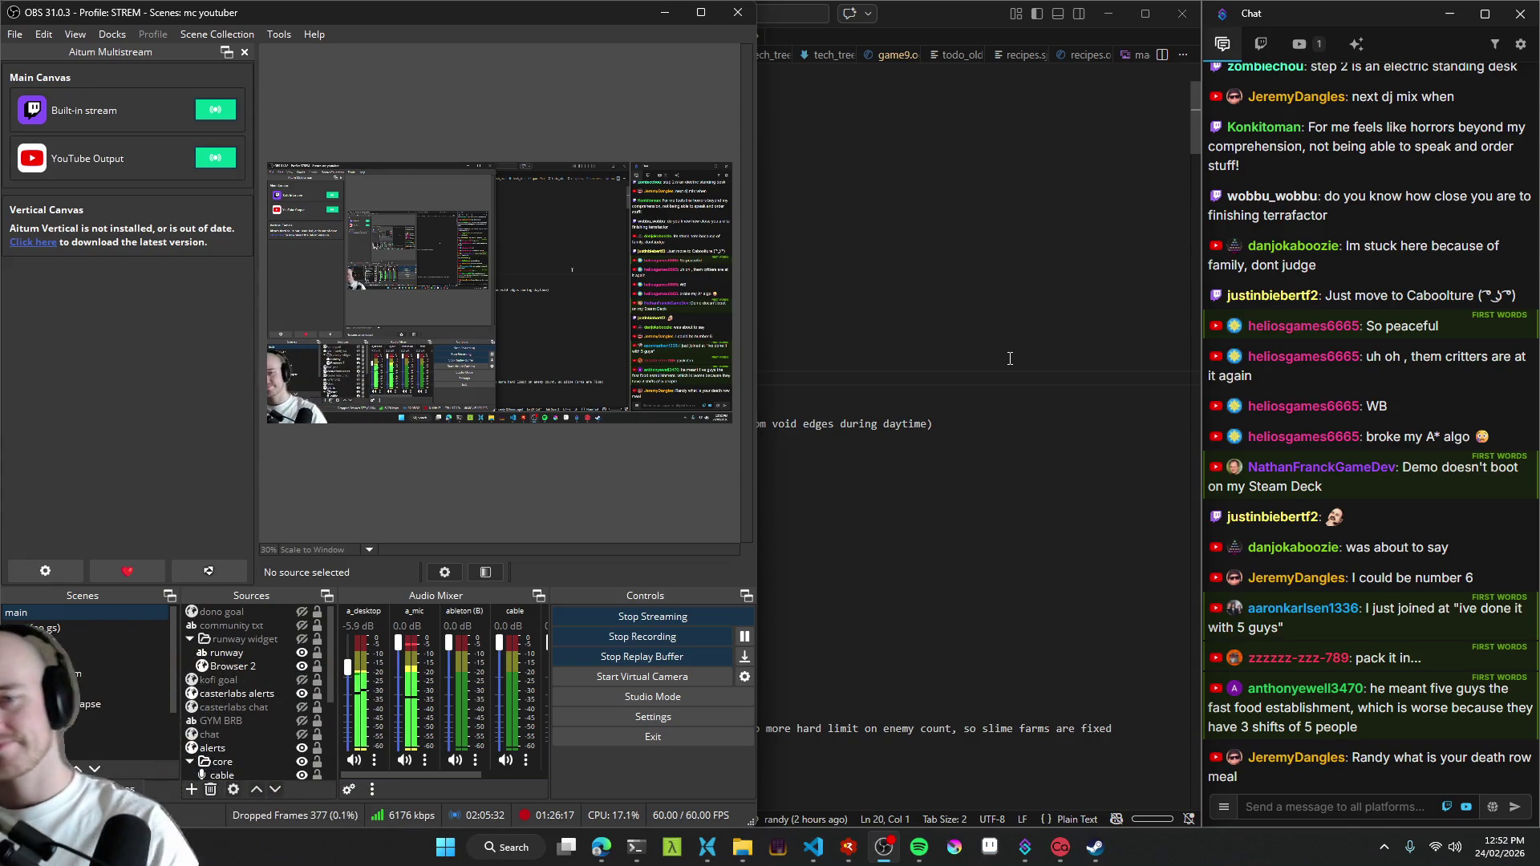
click(893, 325)
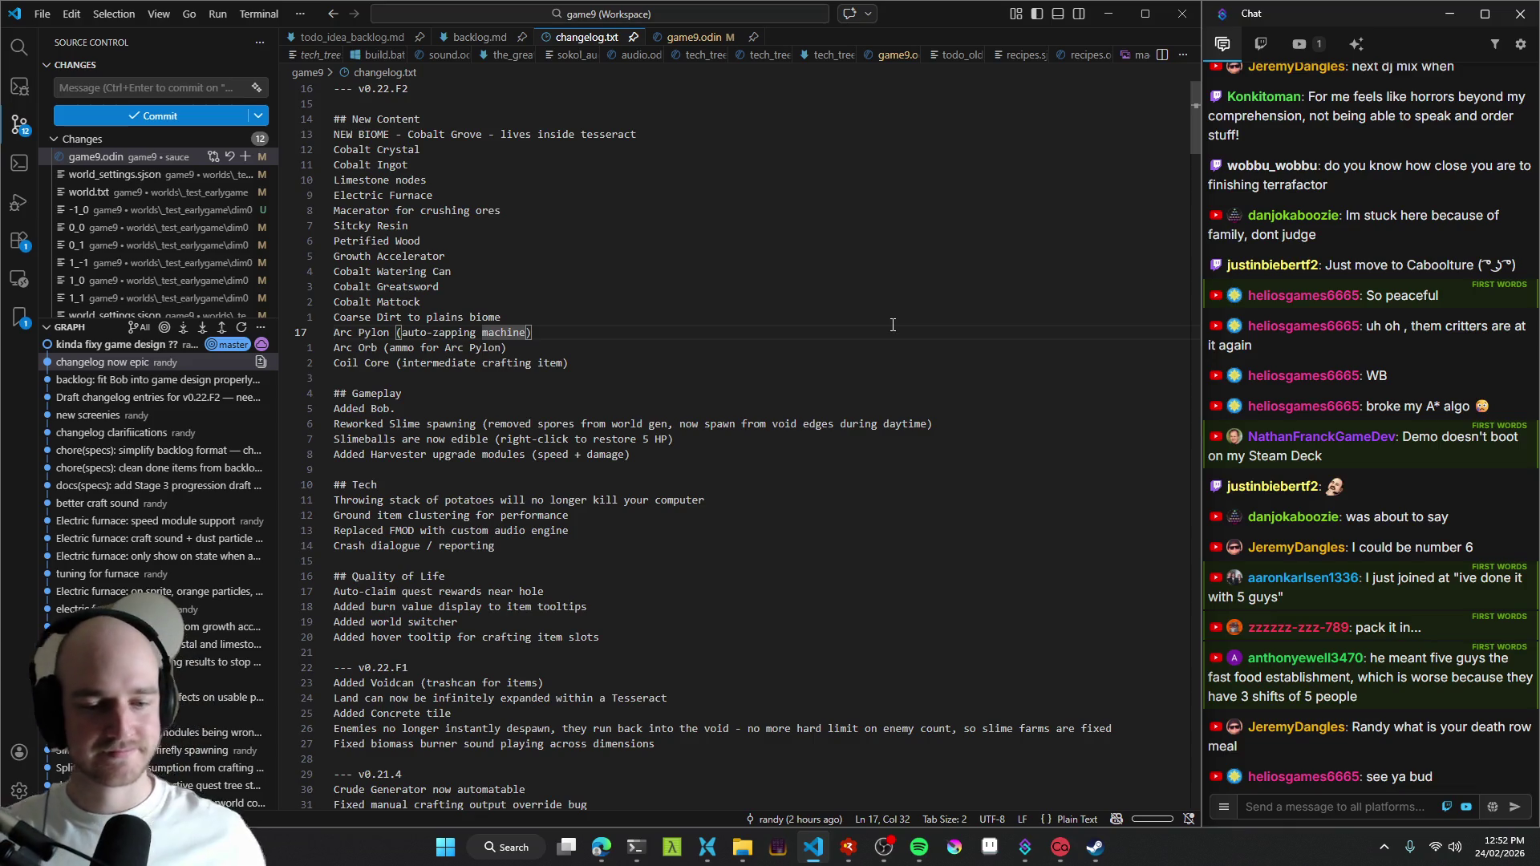
- Bring OBS Studio back in front of the code editor
click(885, 847)
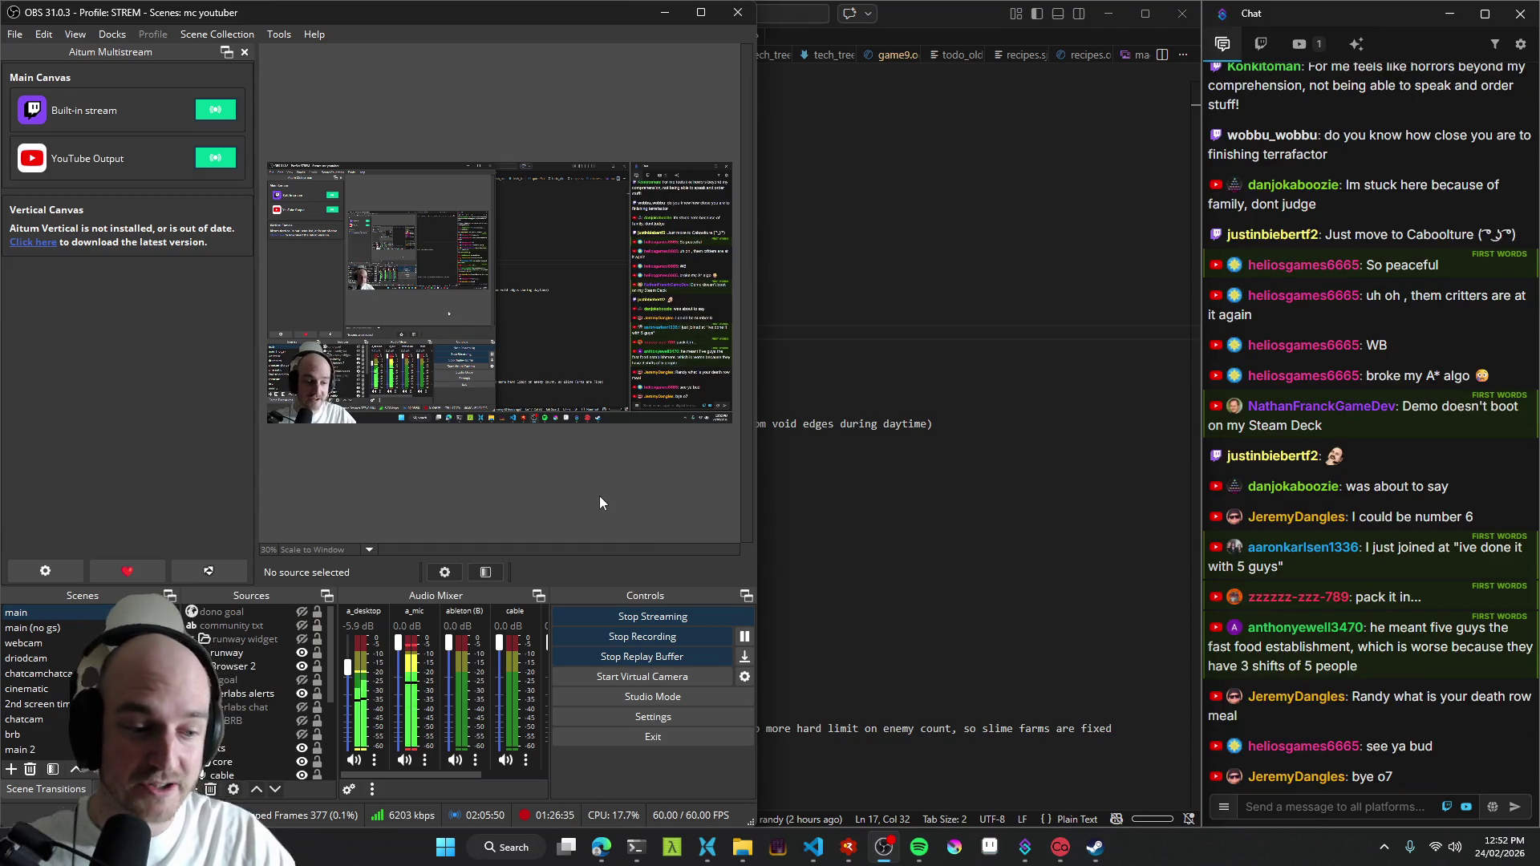
- Stop the OBS recording so it remuxes, then minimize VS Code and OBS to show the desktop
click(672, 638)
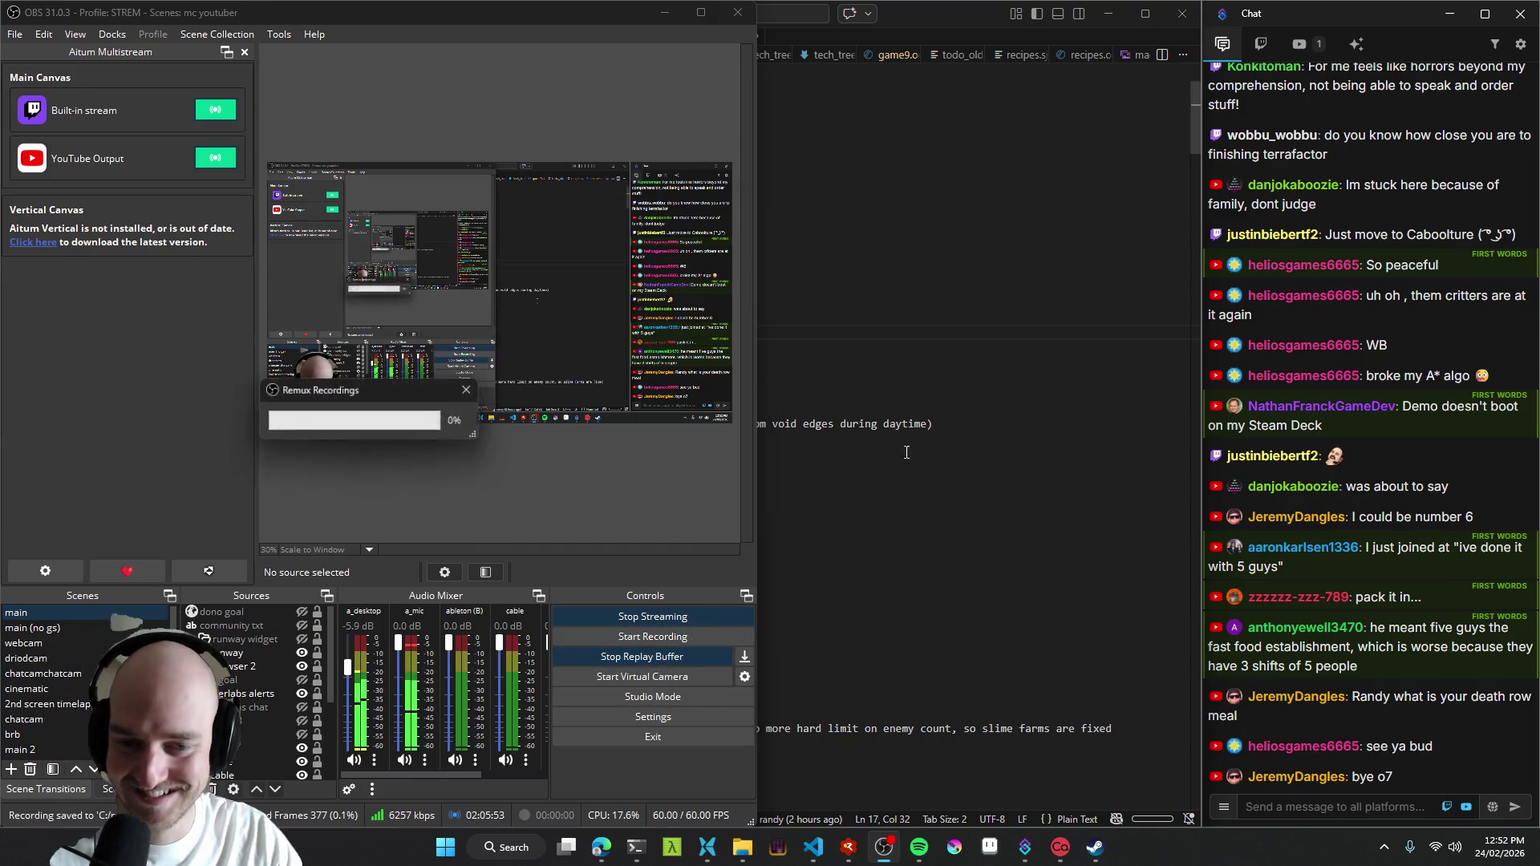
click(915, 407)
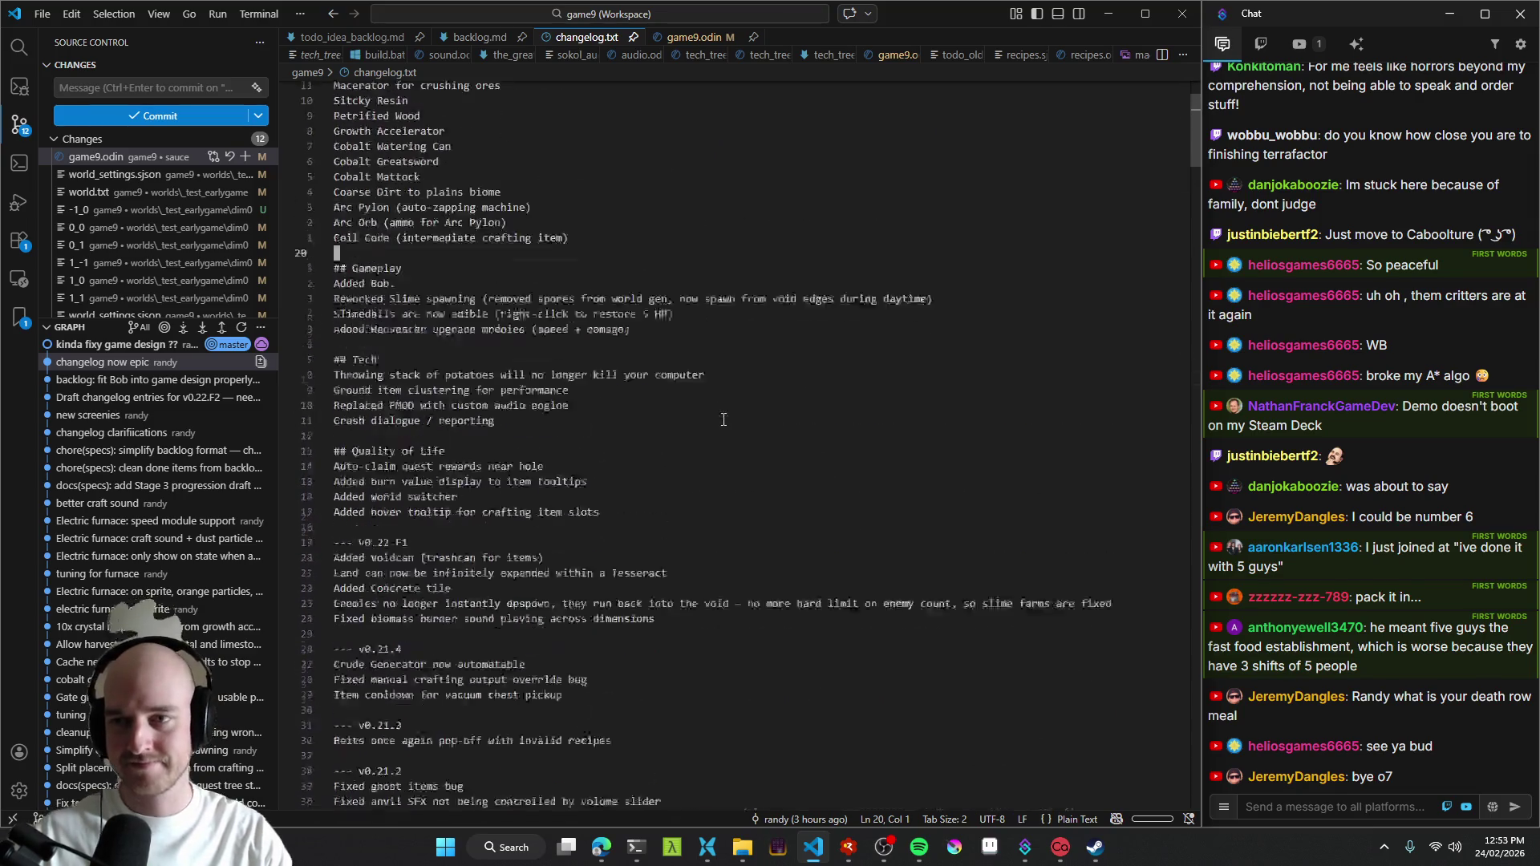
click(1122, 15)
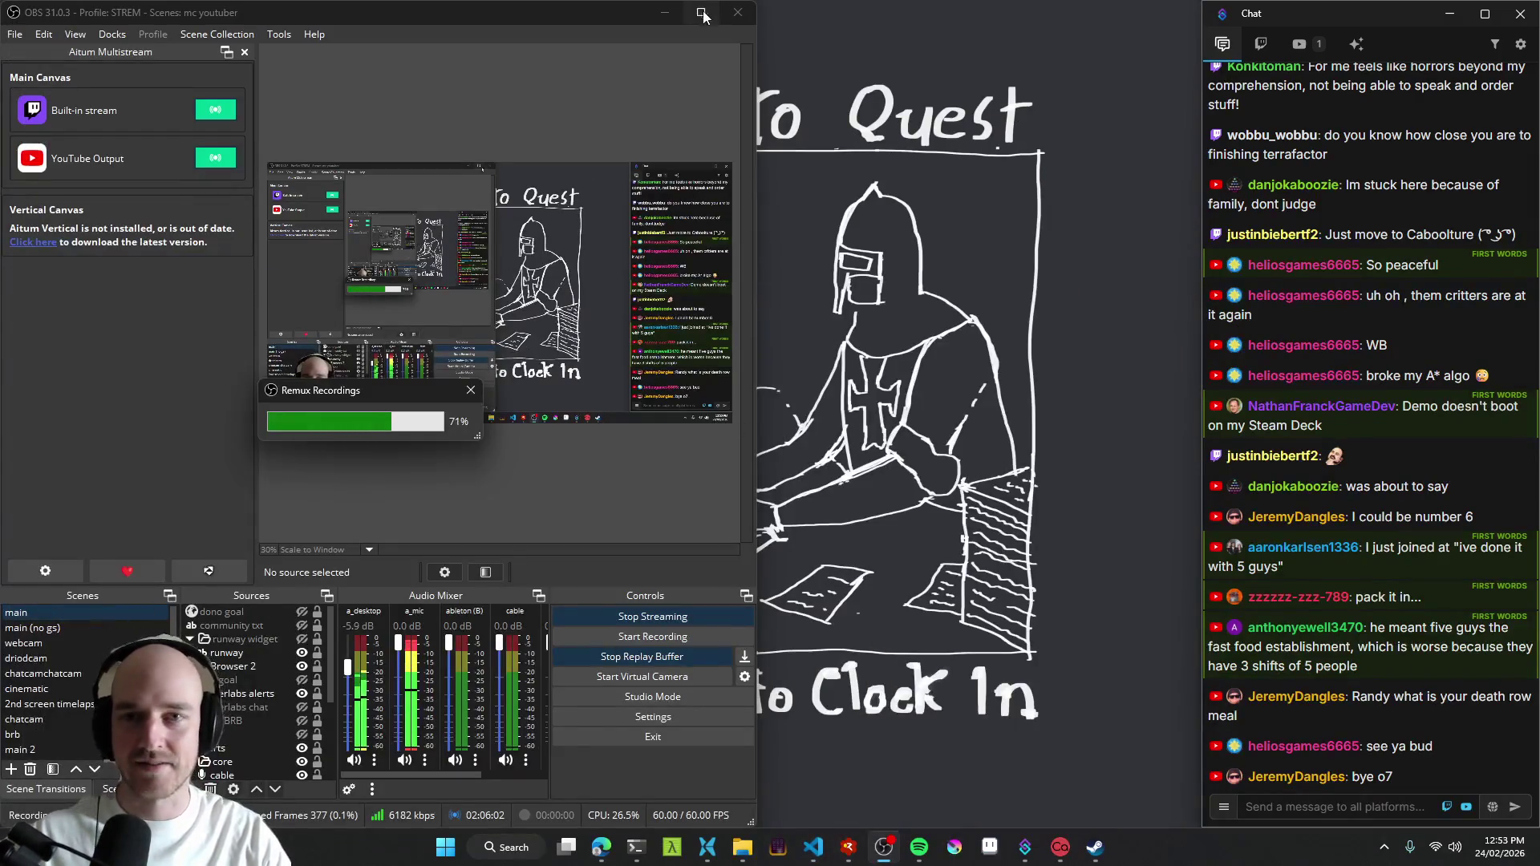
click(669, 15)
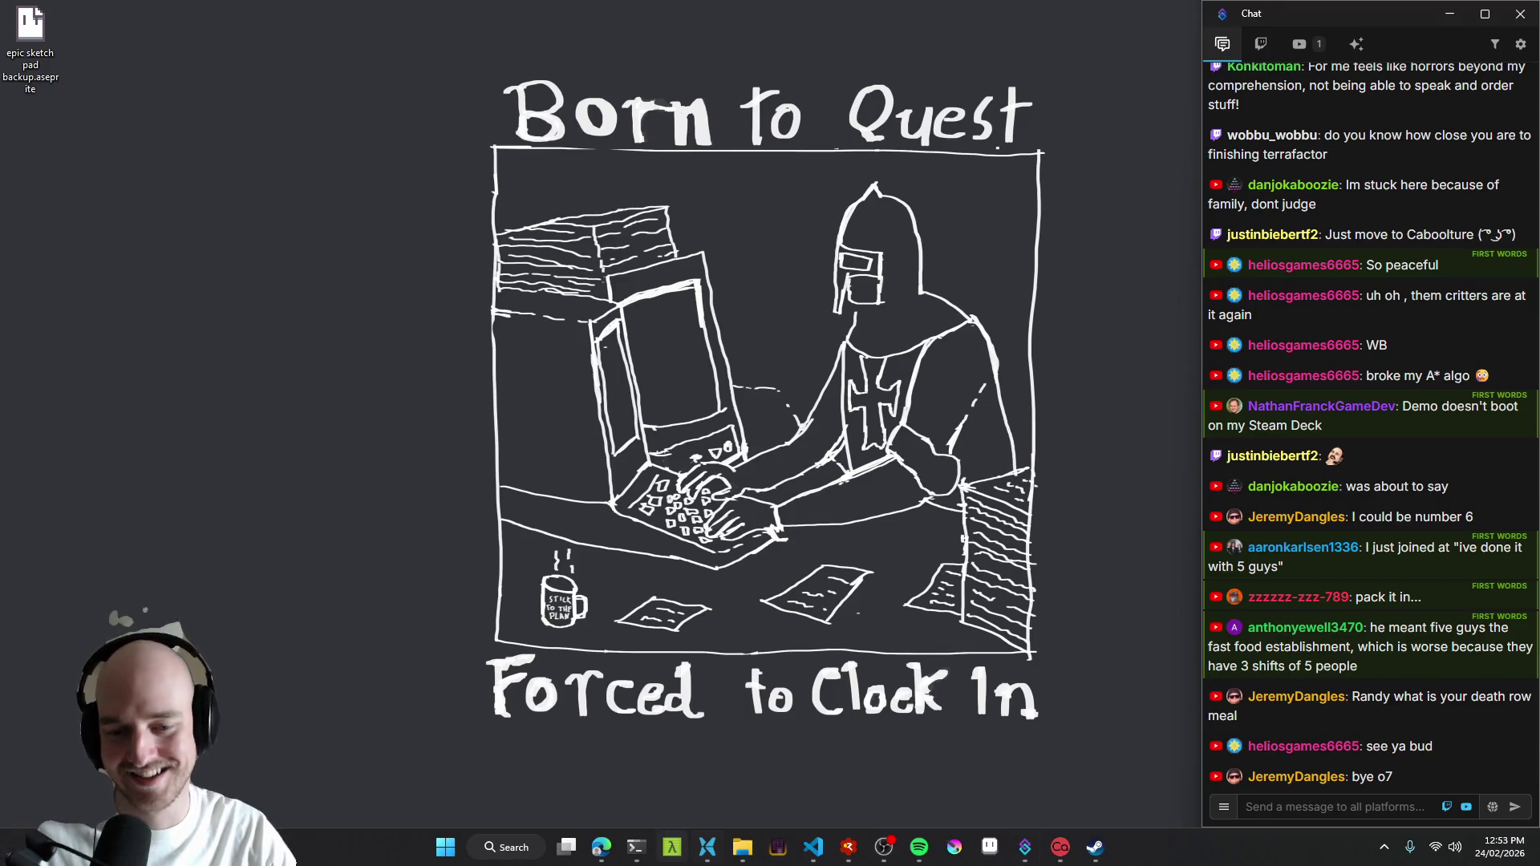
- Browse to the raw_vids folder and select the 4.8 GB 2026-02-24 stream recording
click(706, 847)
click(389, 258)
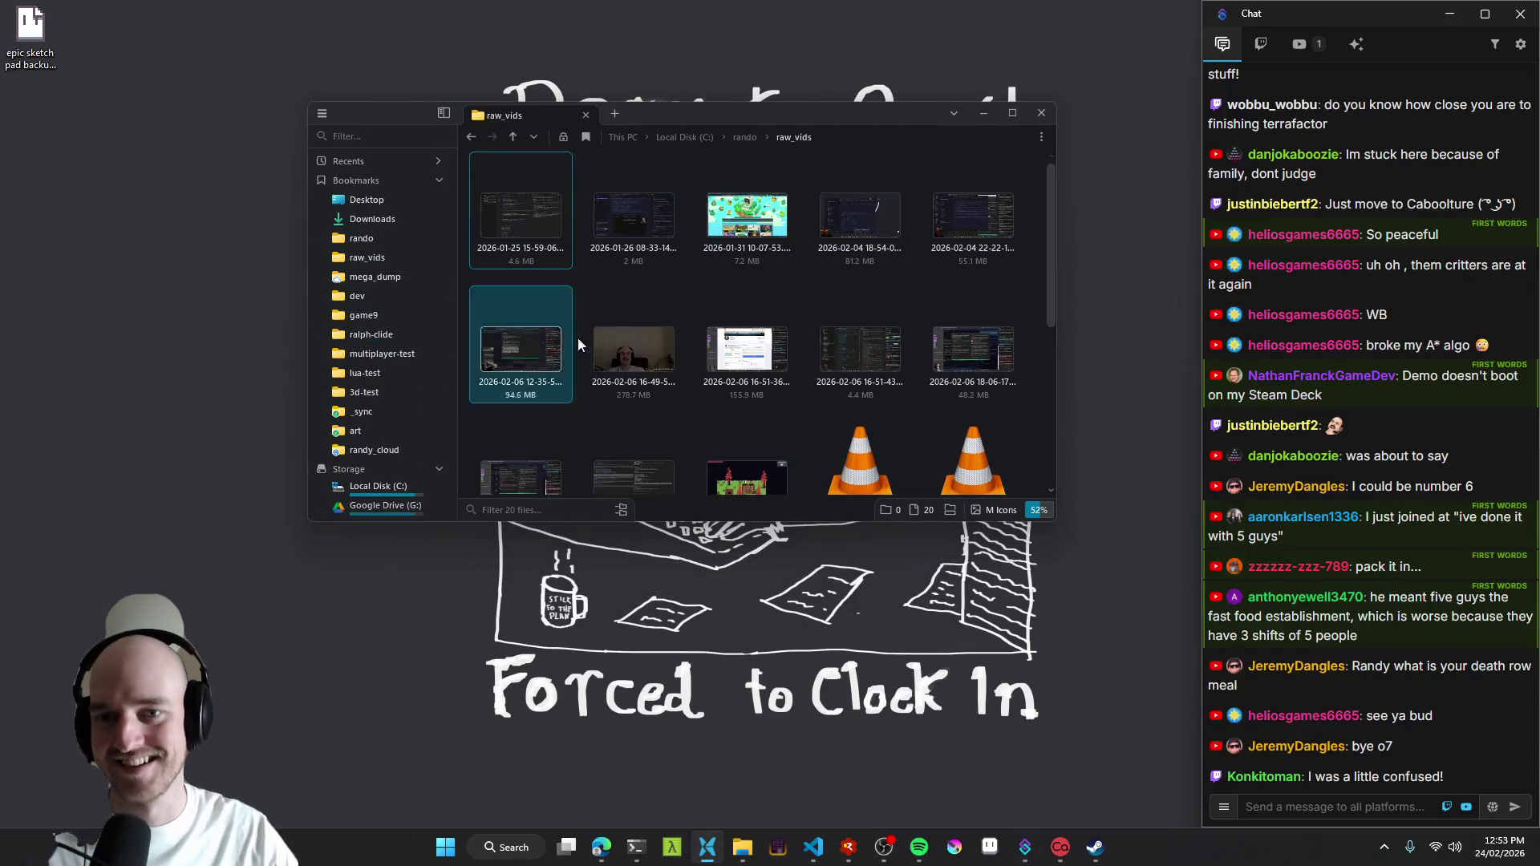
scroll(731, 344, down, 3)
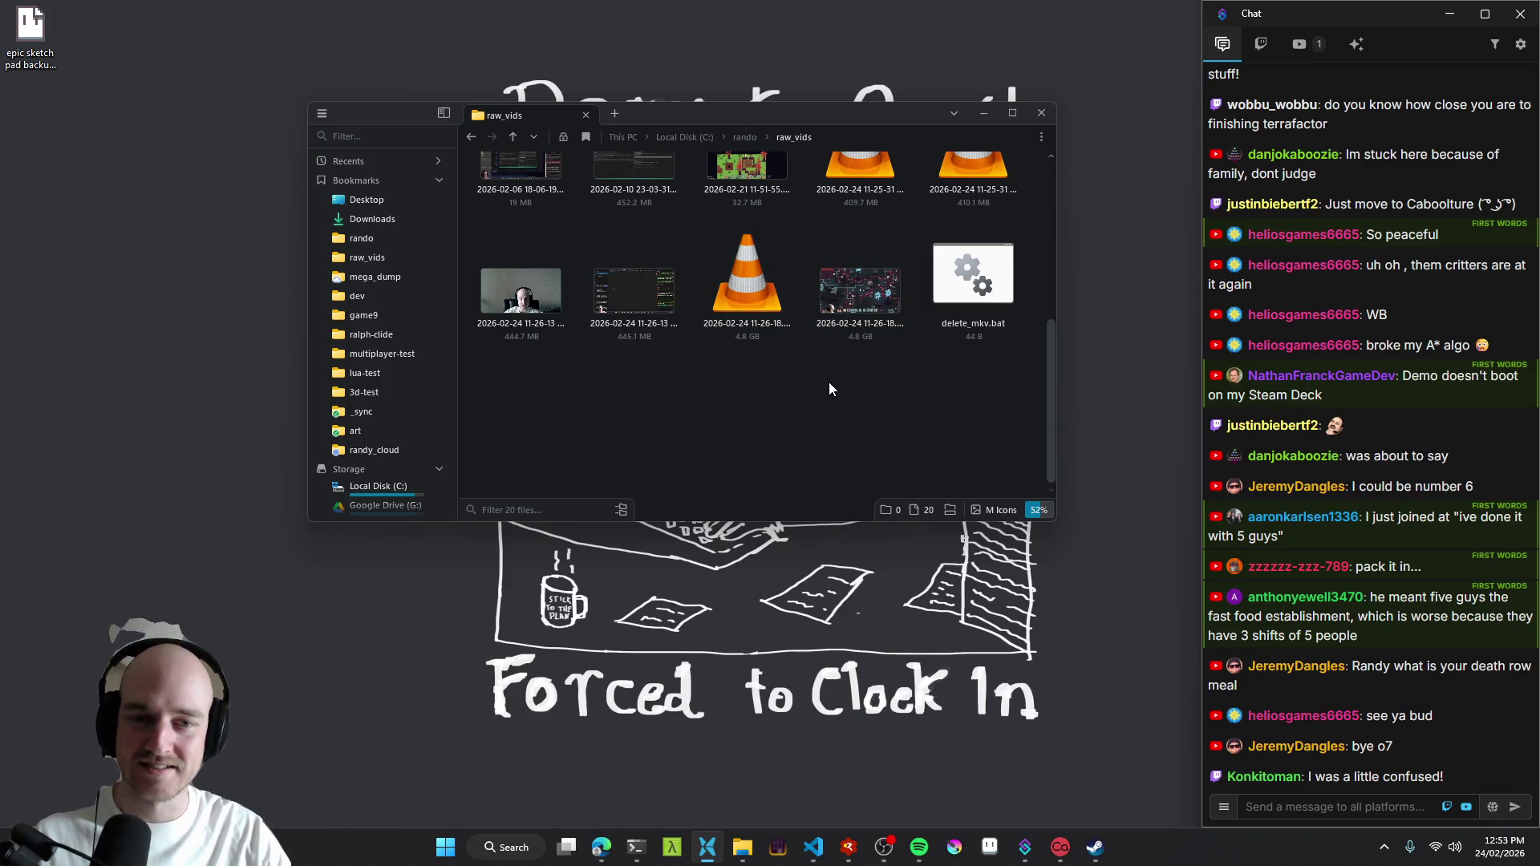
click(884, 848)
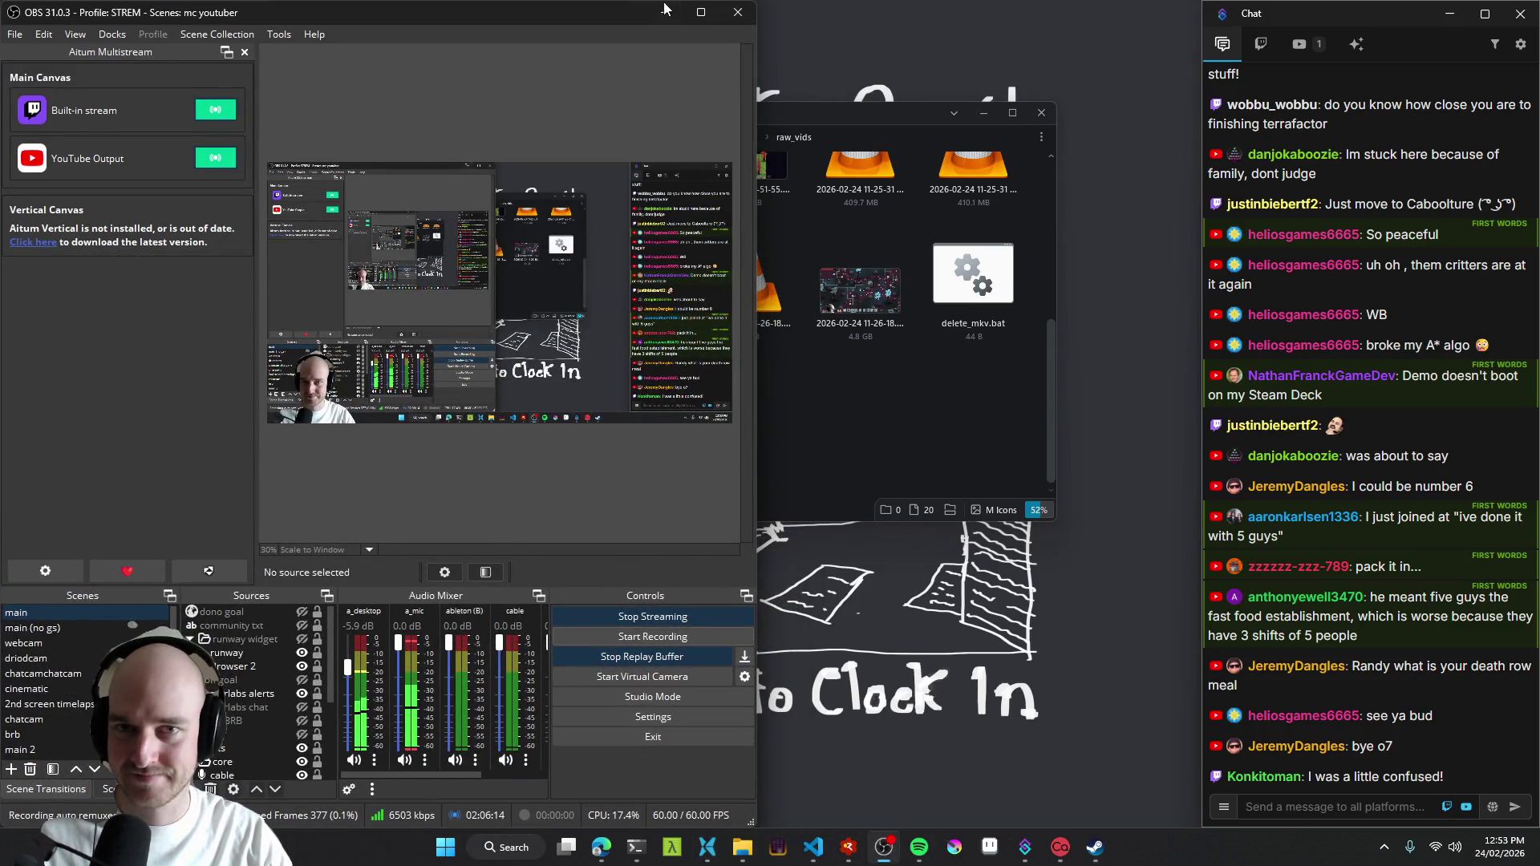
click(663, 11)
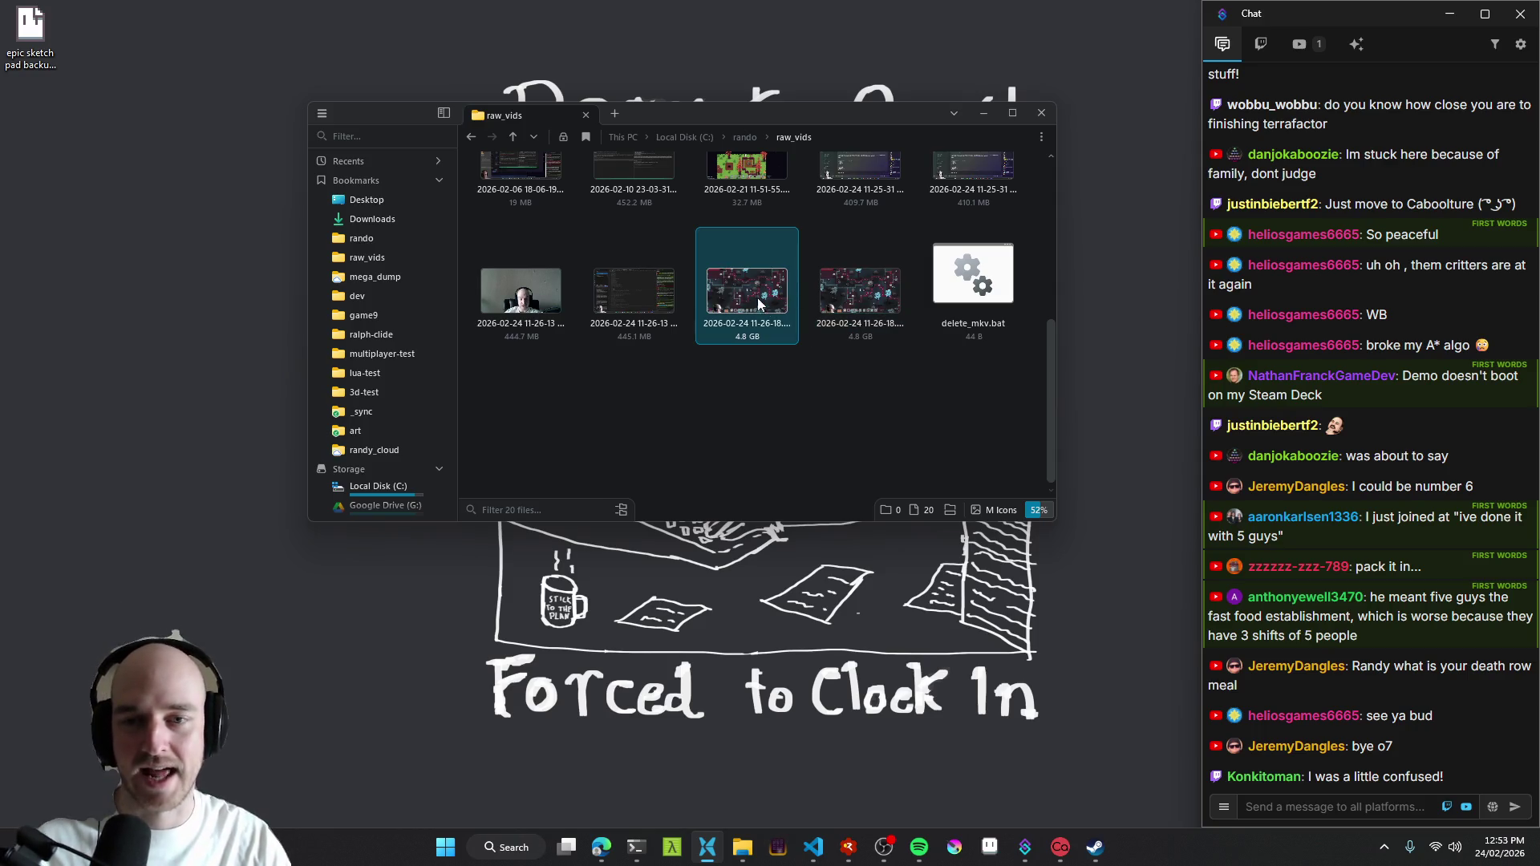
click(865, 297)
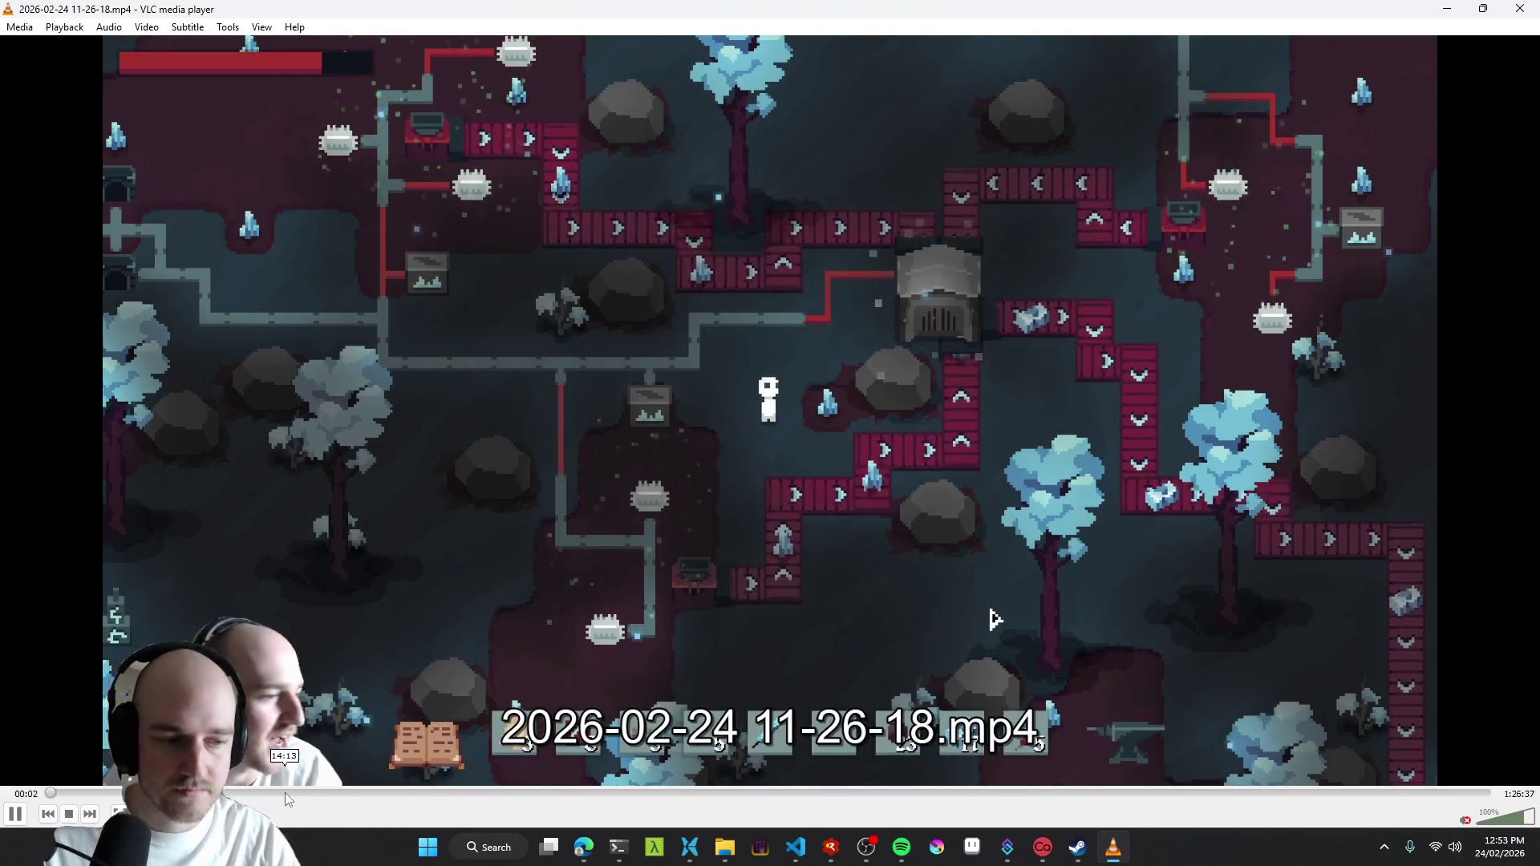
- Skim the 11-26-18 recording in VLC around 25-35 minutes, then close the player
drag(578, 794, 1103, 795)
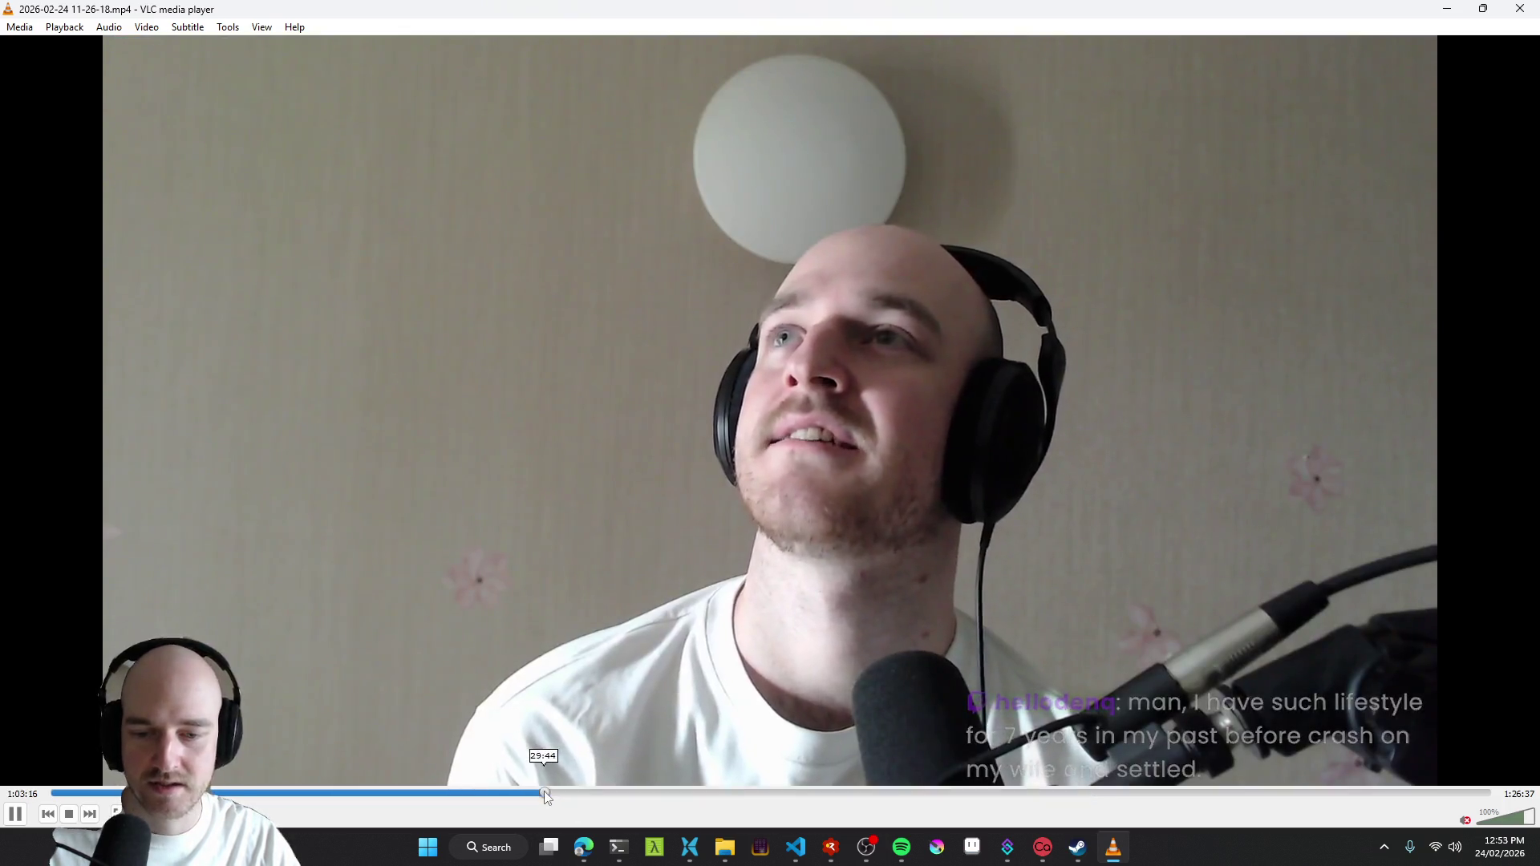
drag(544, 794, 73, 795)
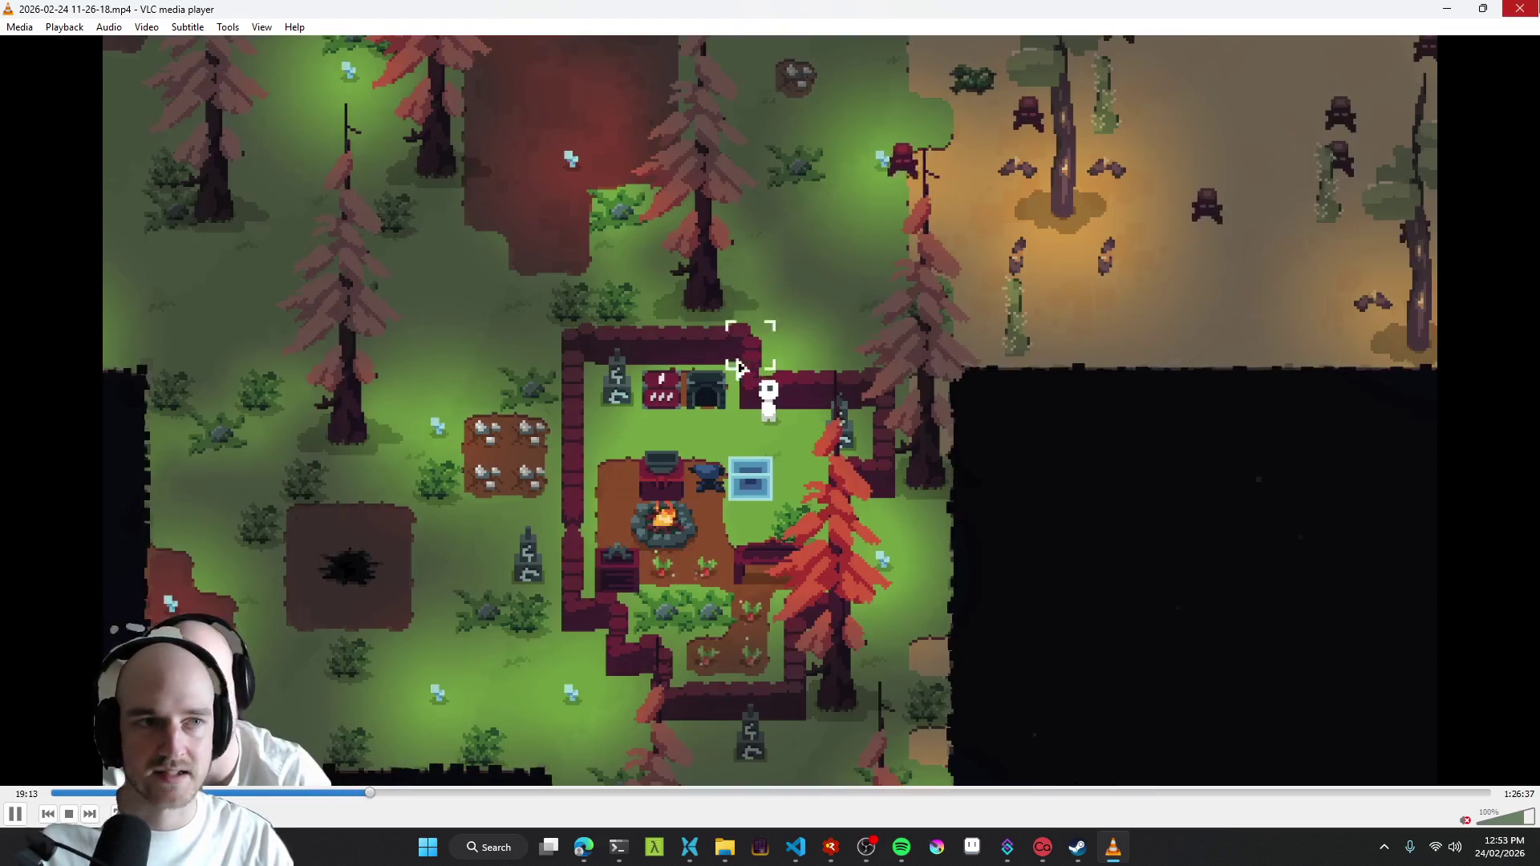
key(alt+F4)
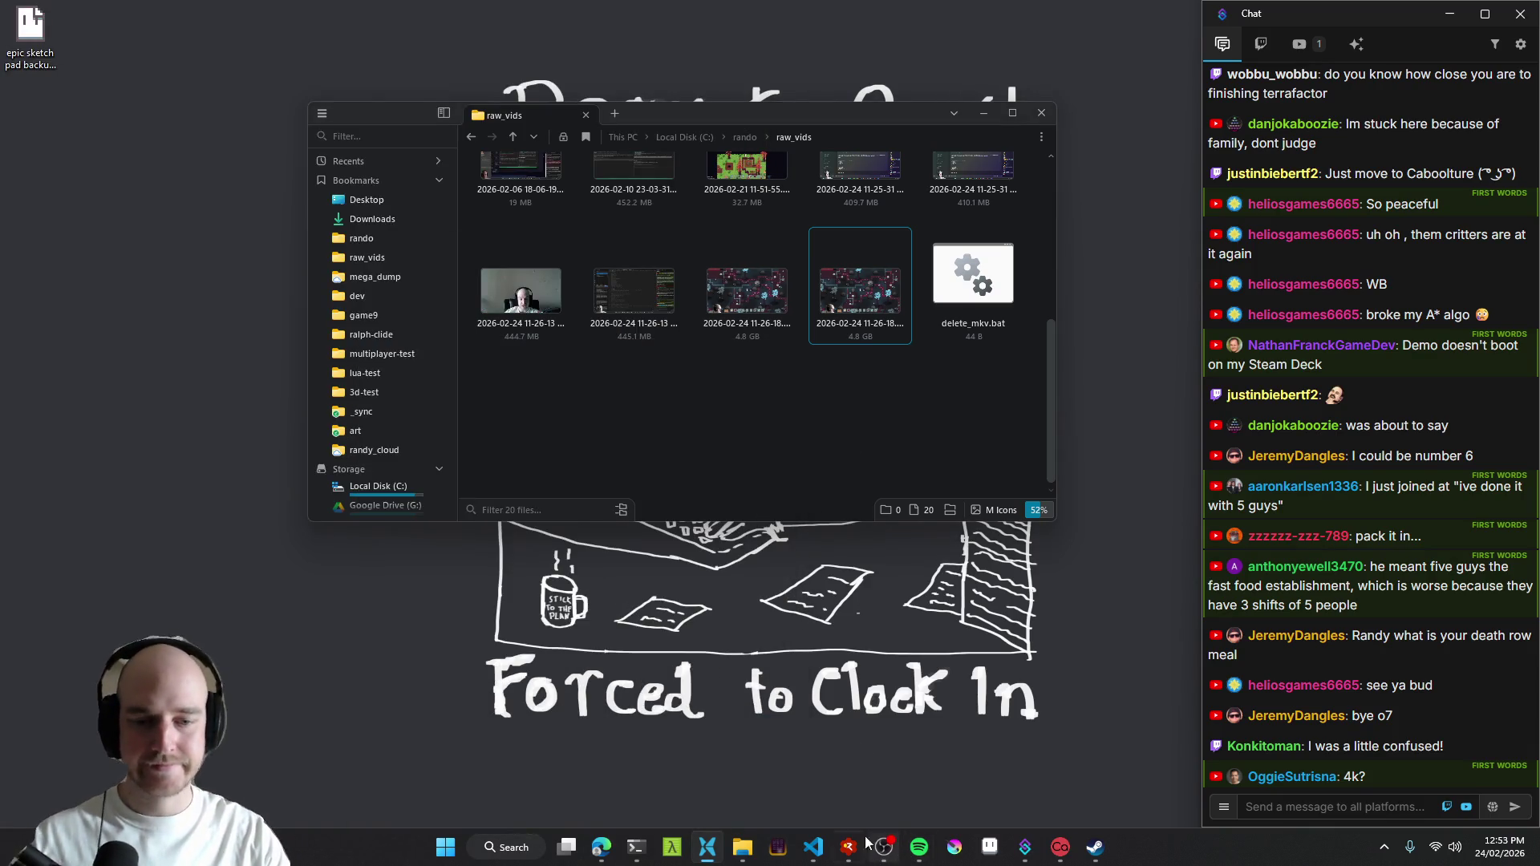
- Launch Premiere Pro from Windows search using 'premi'
click(506, 832)
text(premi)
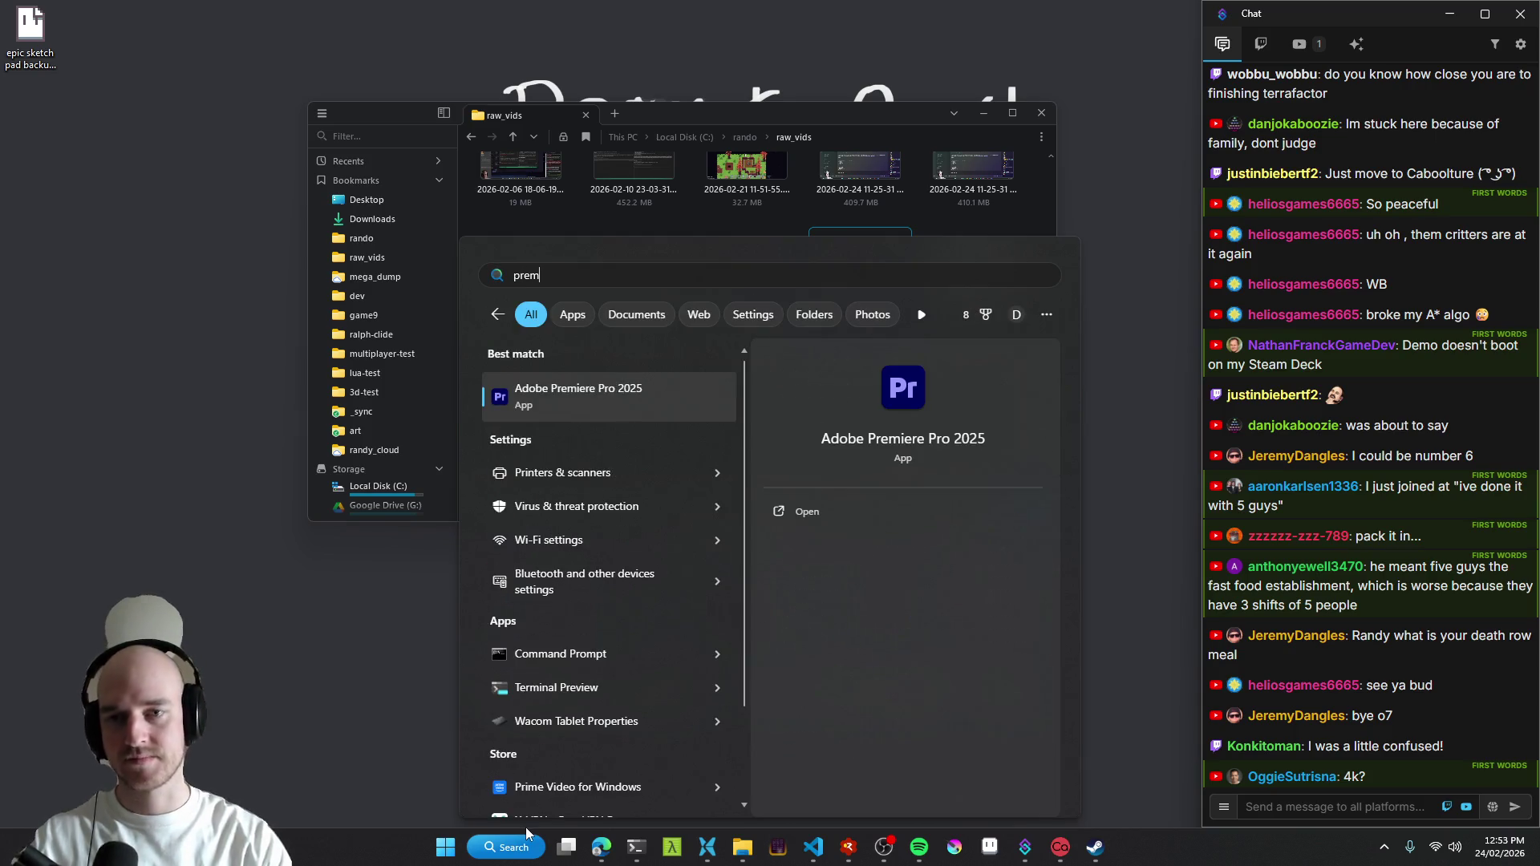
key(Return)
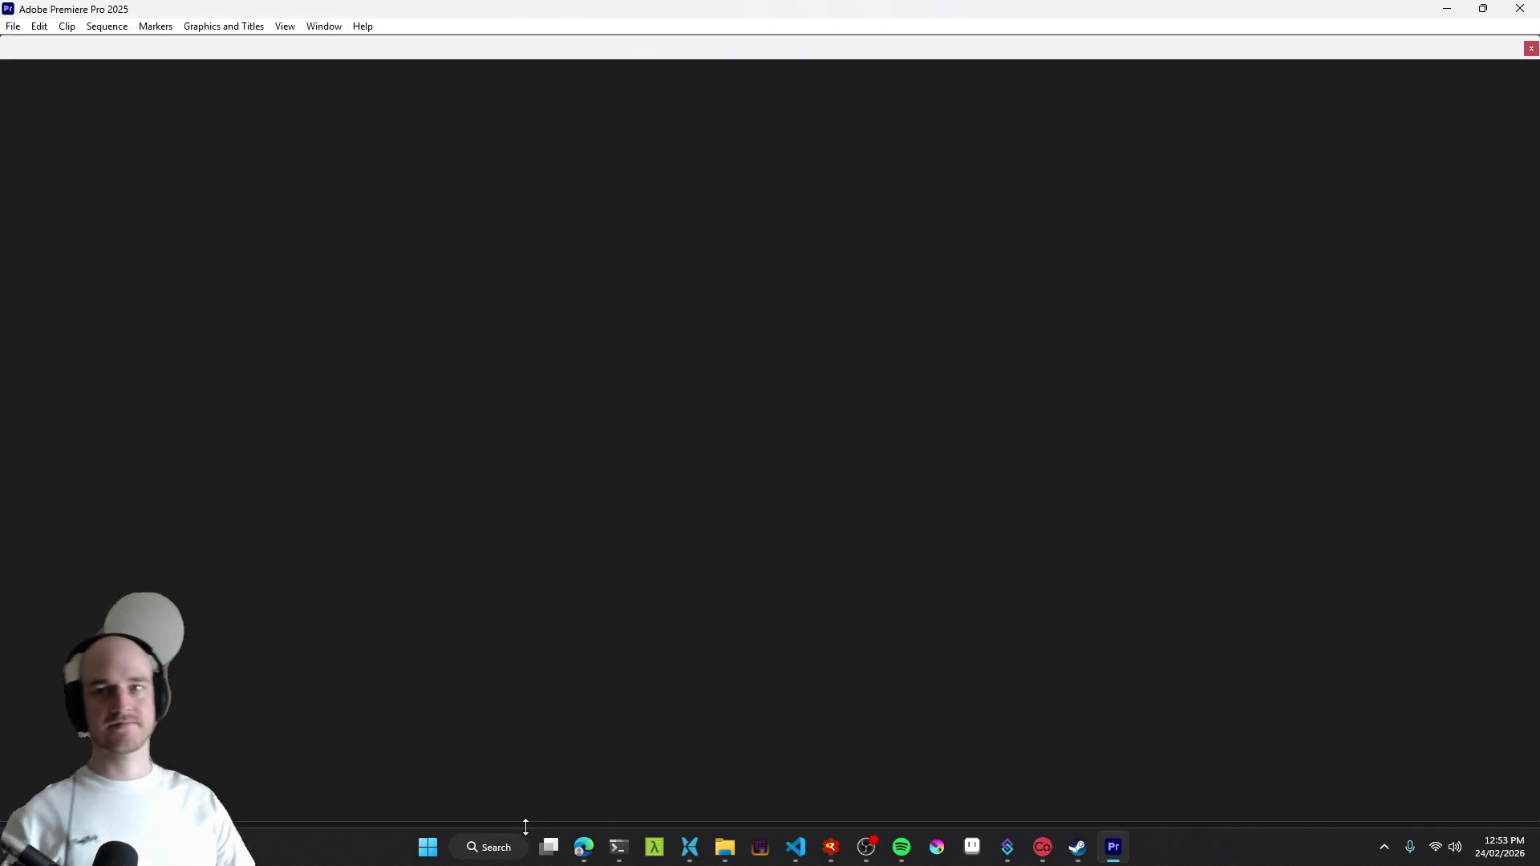
- Check OBS, minimize it, and start a New Project from Premiere's home screen
click(867, 794)
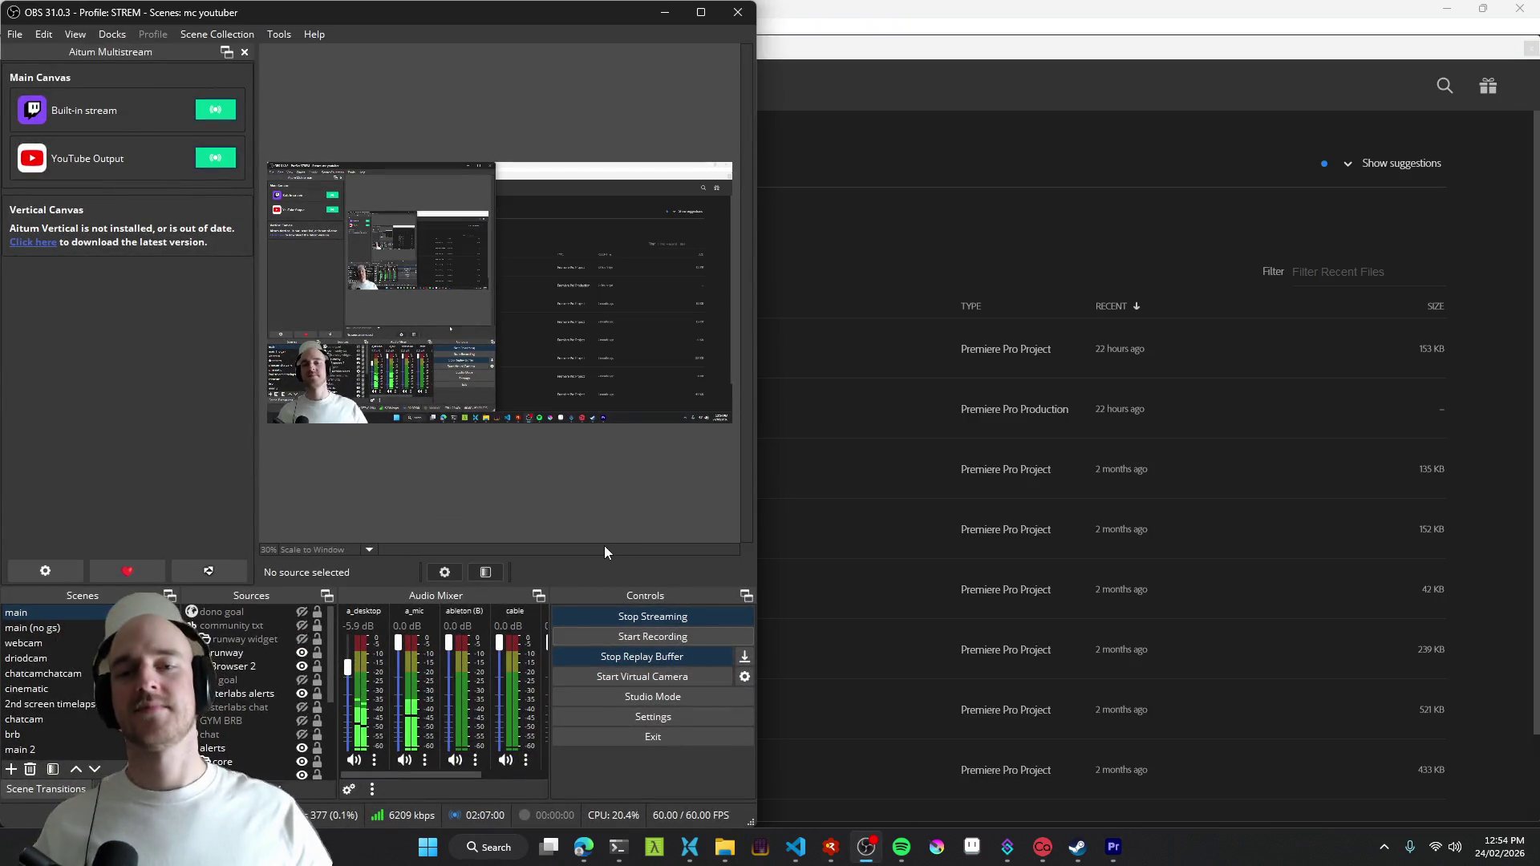
click(664, 12)
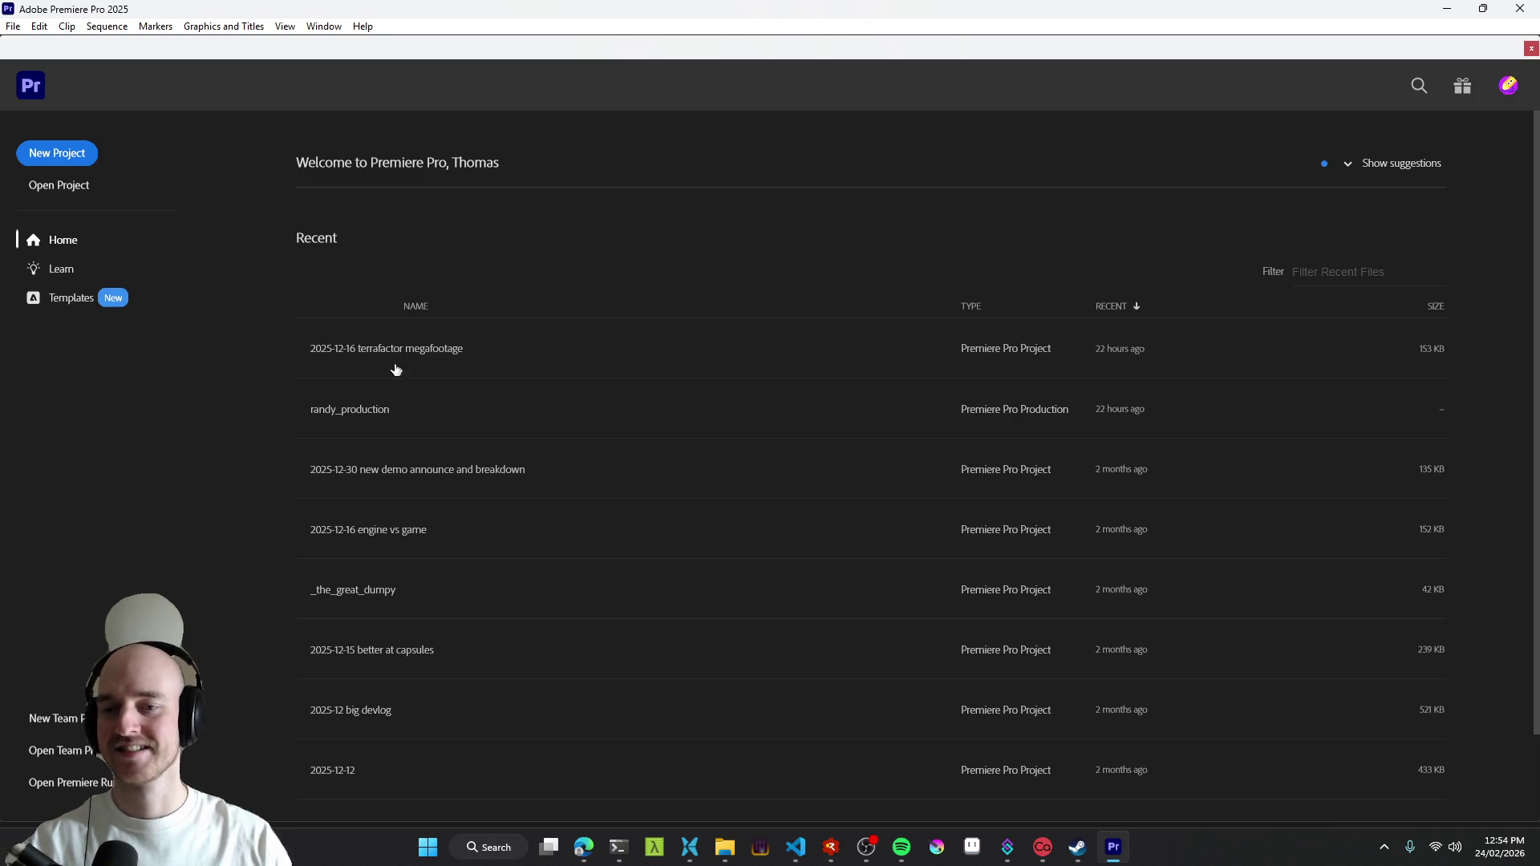
click(60, 154)
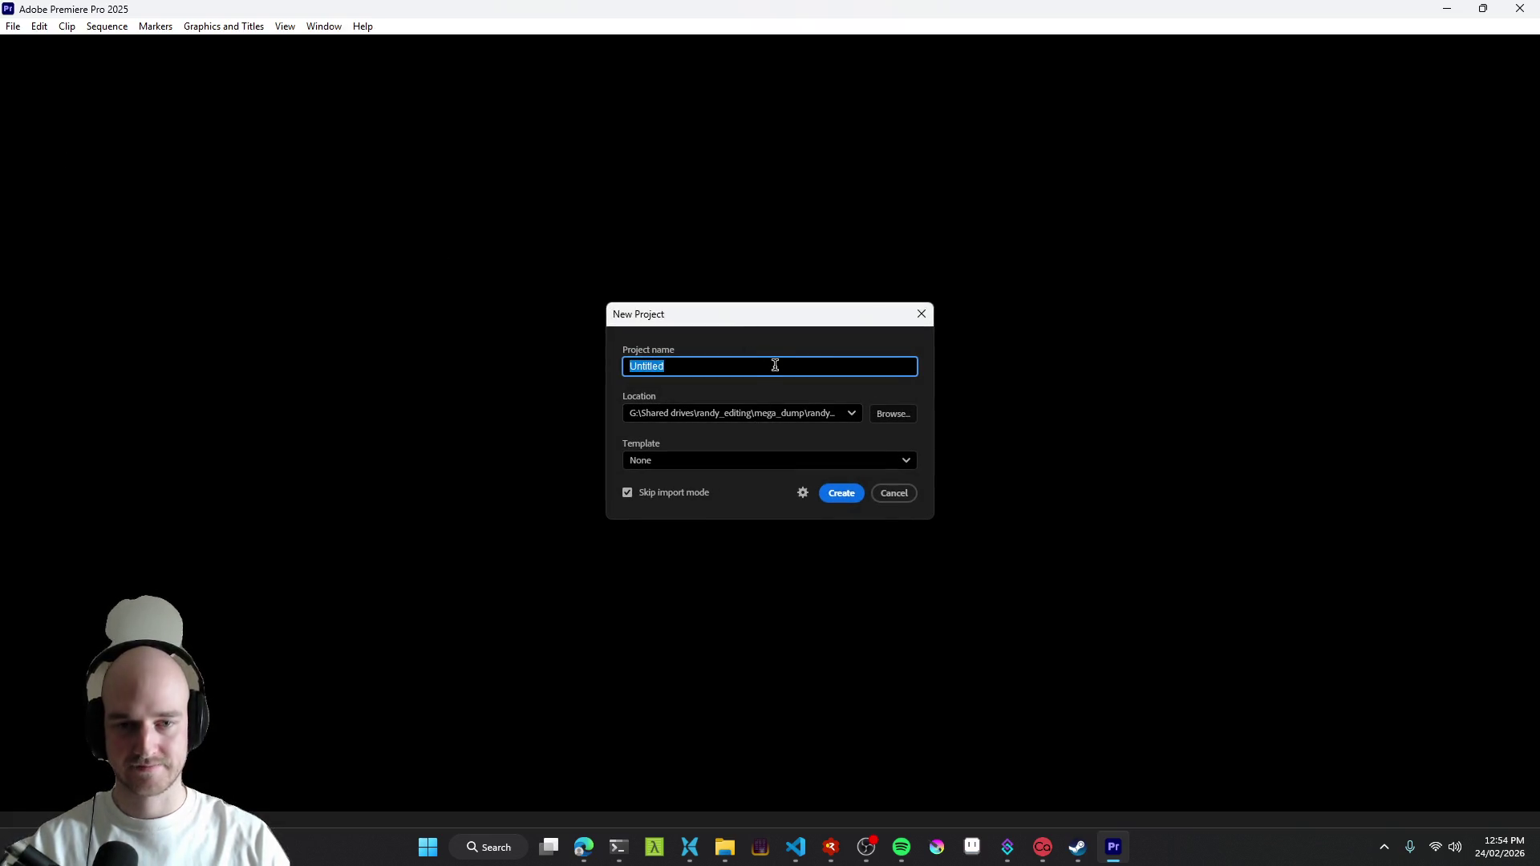
text(devlog)
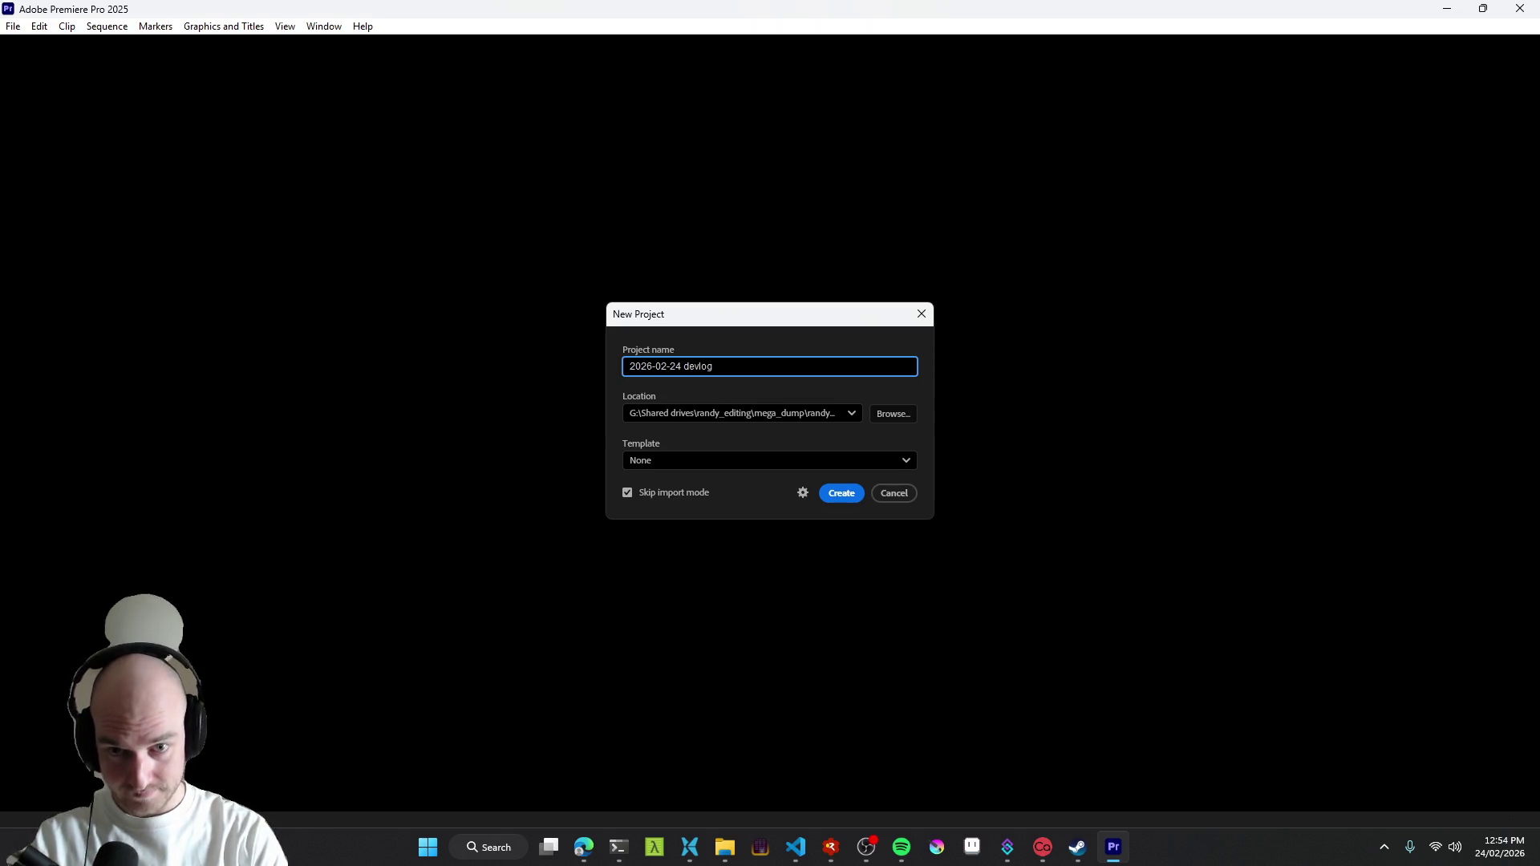
text(gie)
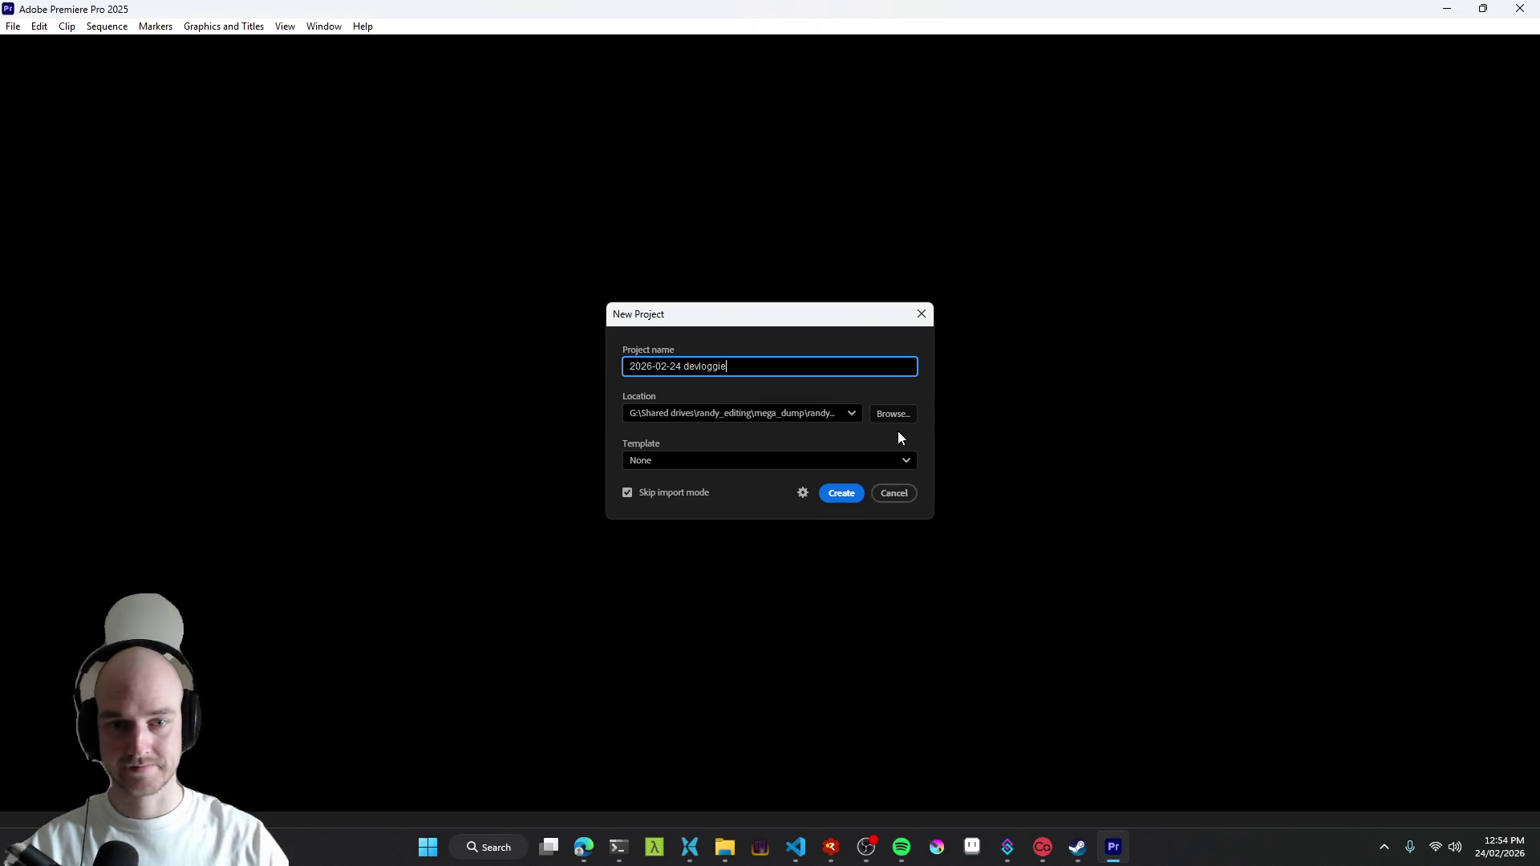
- Create the '2026-02-24 devloggie' project in the randy_production location and bring up the file manager
click(846, 414)
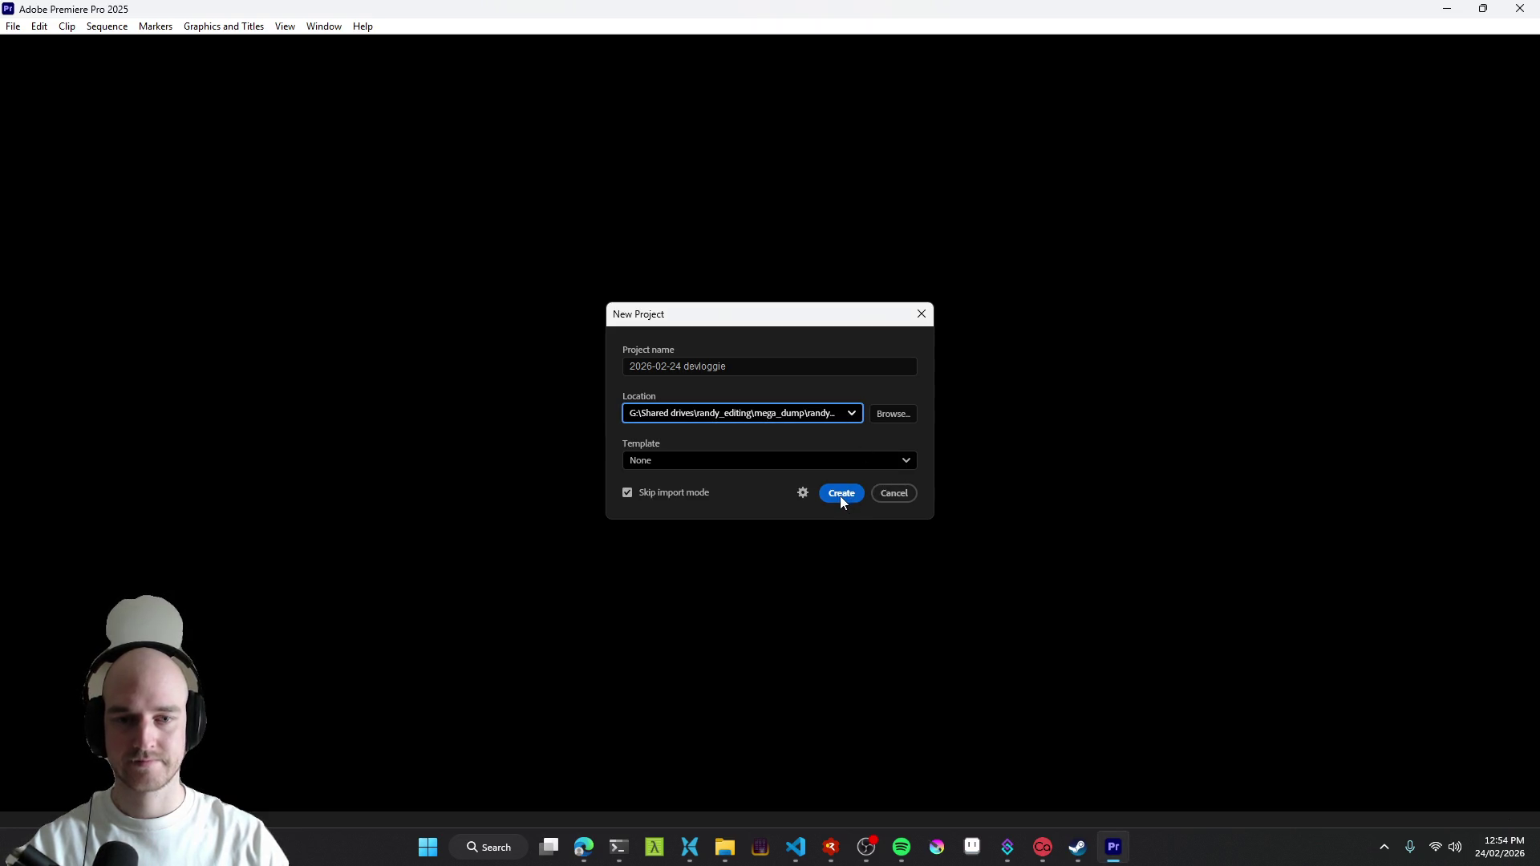
click(840, 493)
click(689, 847)
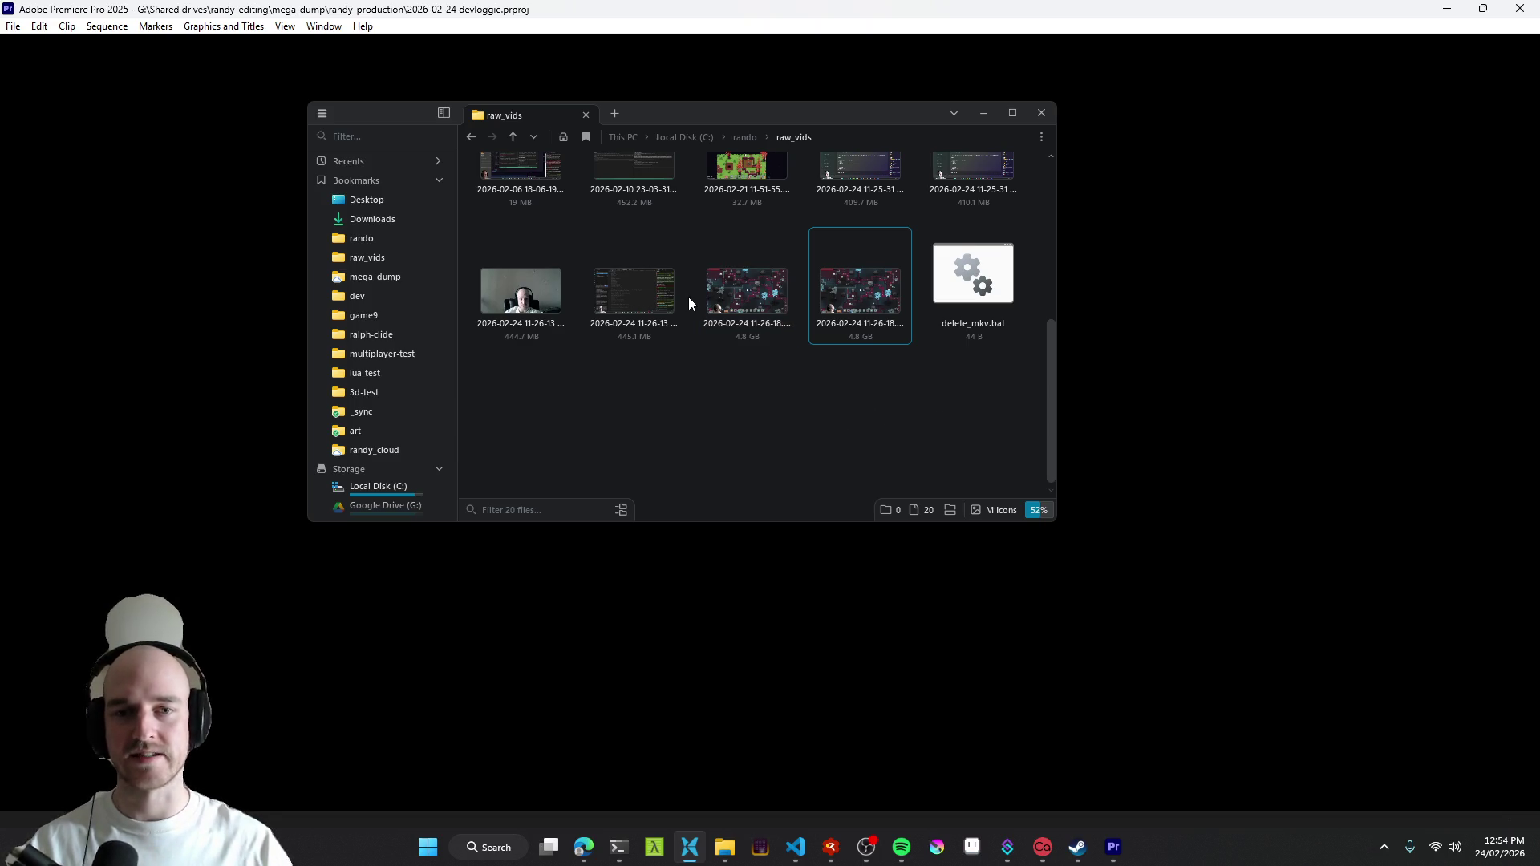
- Arrange File Pilot beside Premiere, run delete_mkv.bat, and select the remaining 4.8 GB recording
drag(801, 114, 1264, 116)
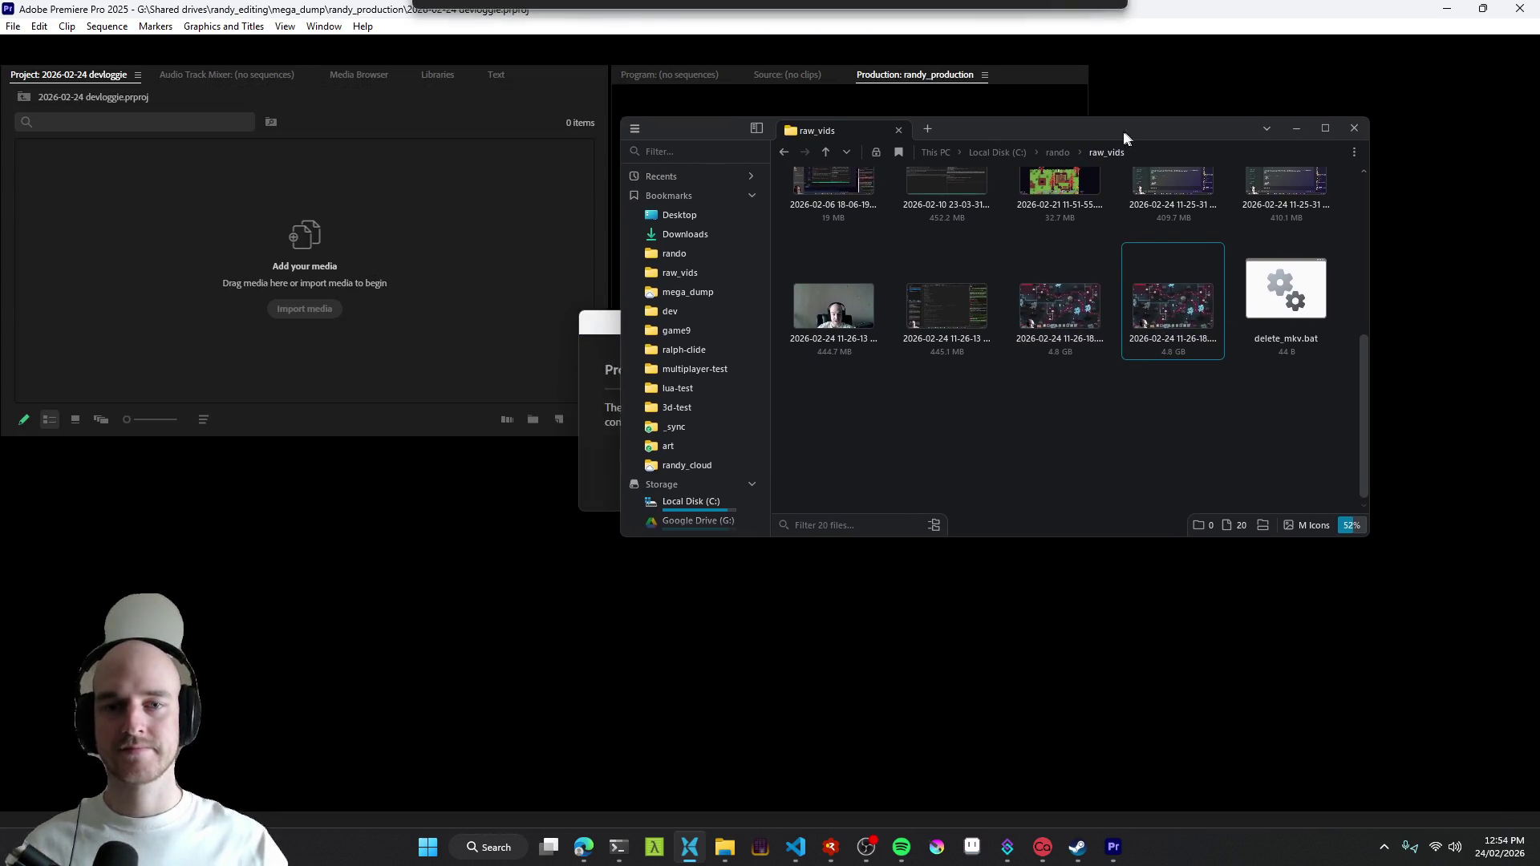
click(720, 462)
click(862, 479)
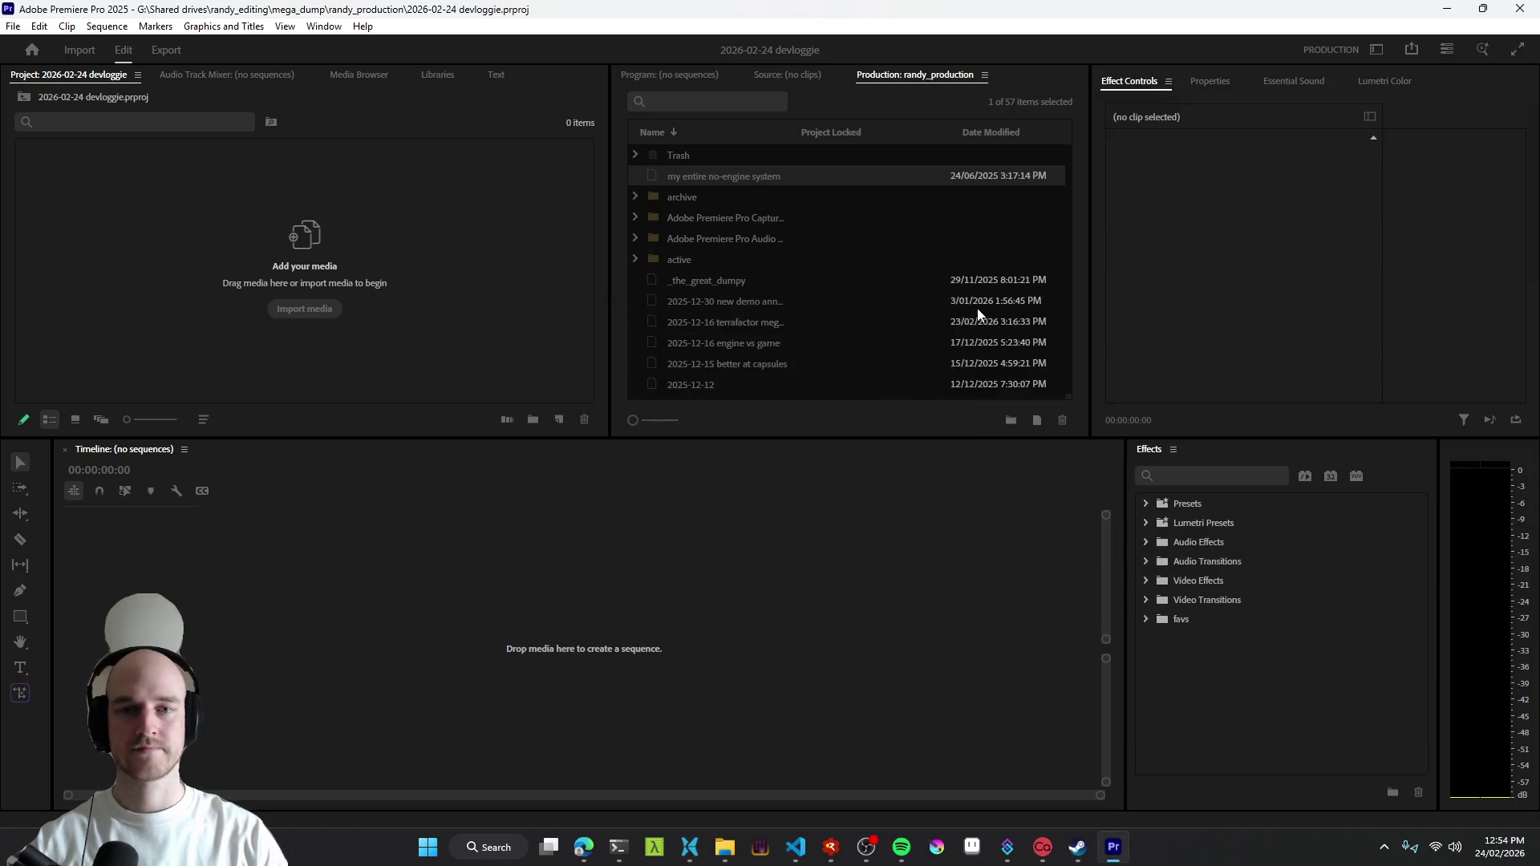
drag(1312, 108, 1130, 83)
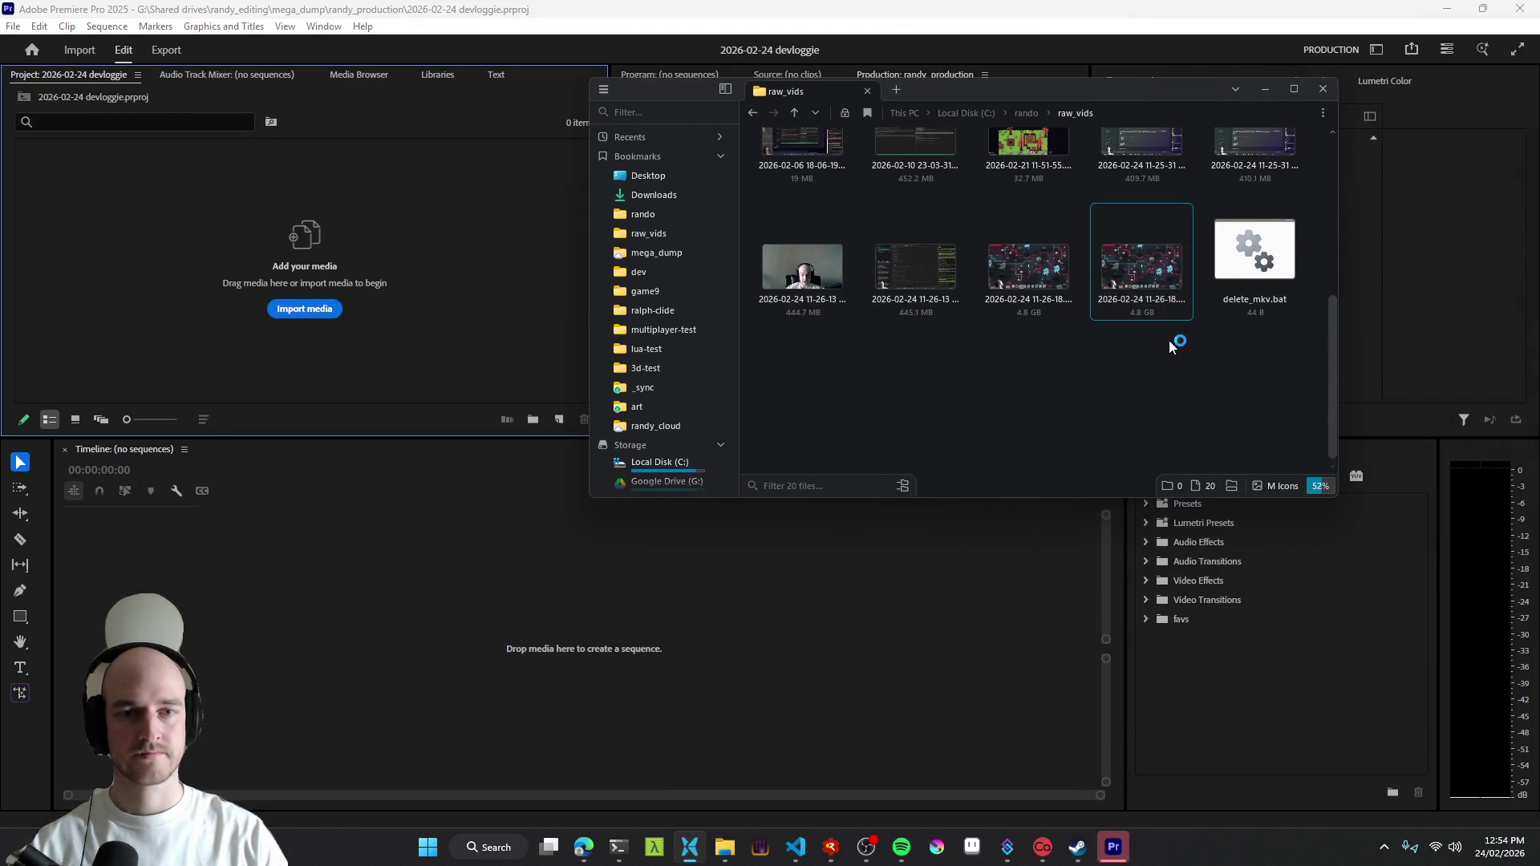
double_click(1234, 275)
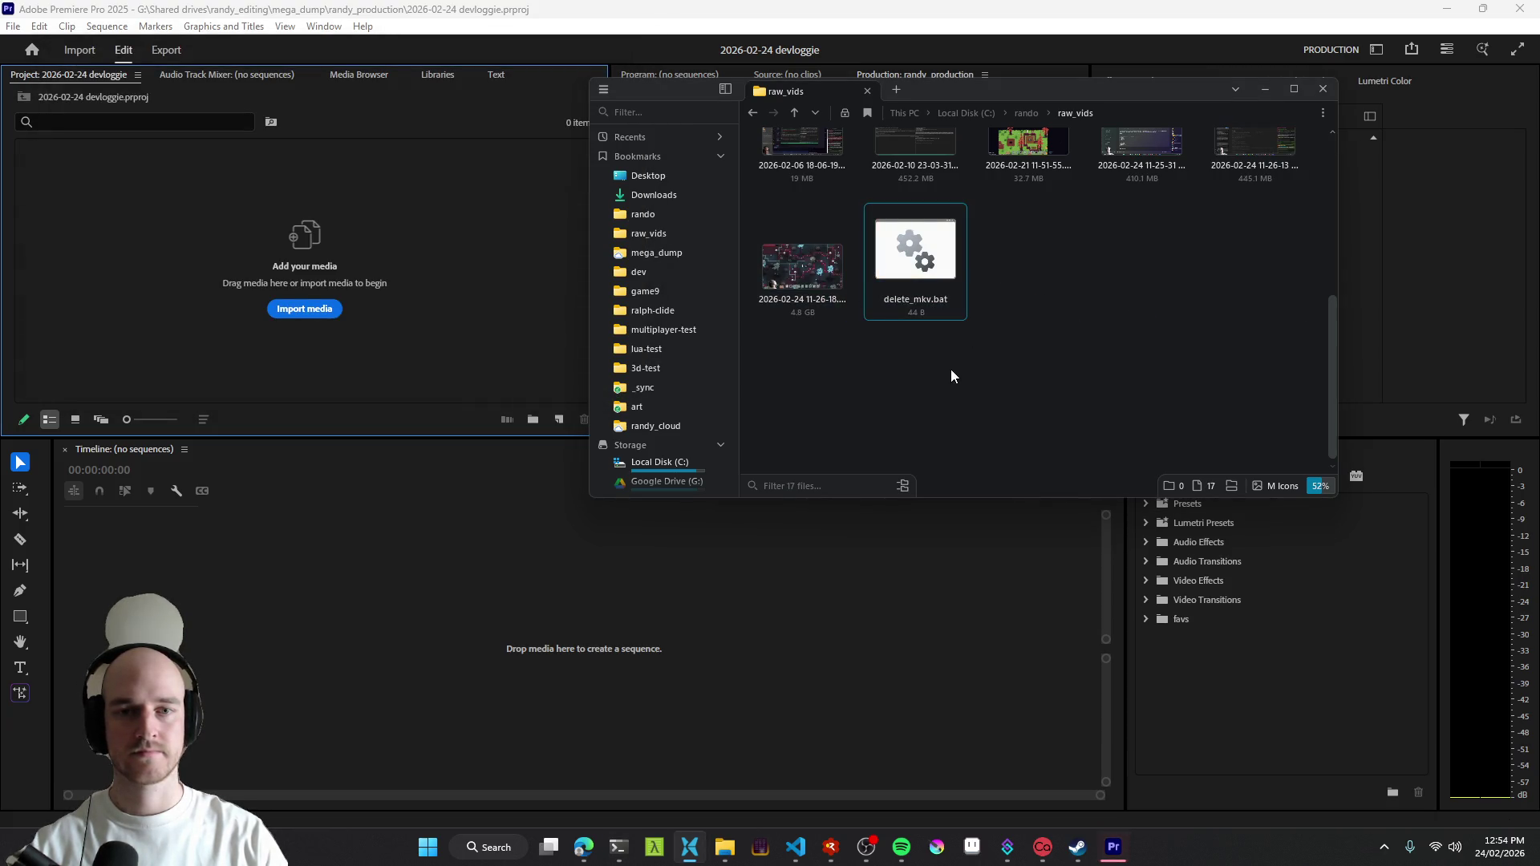
click(843, 296)
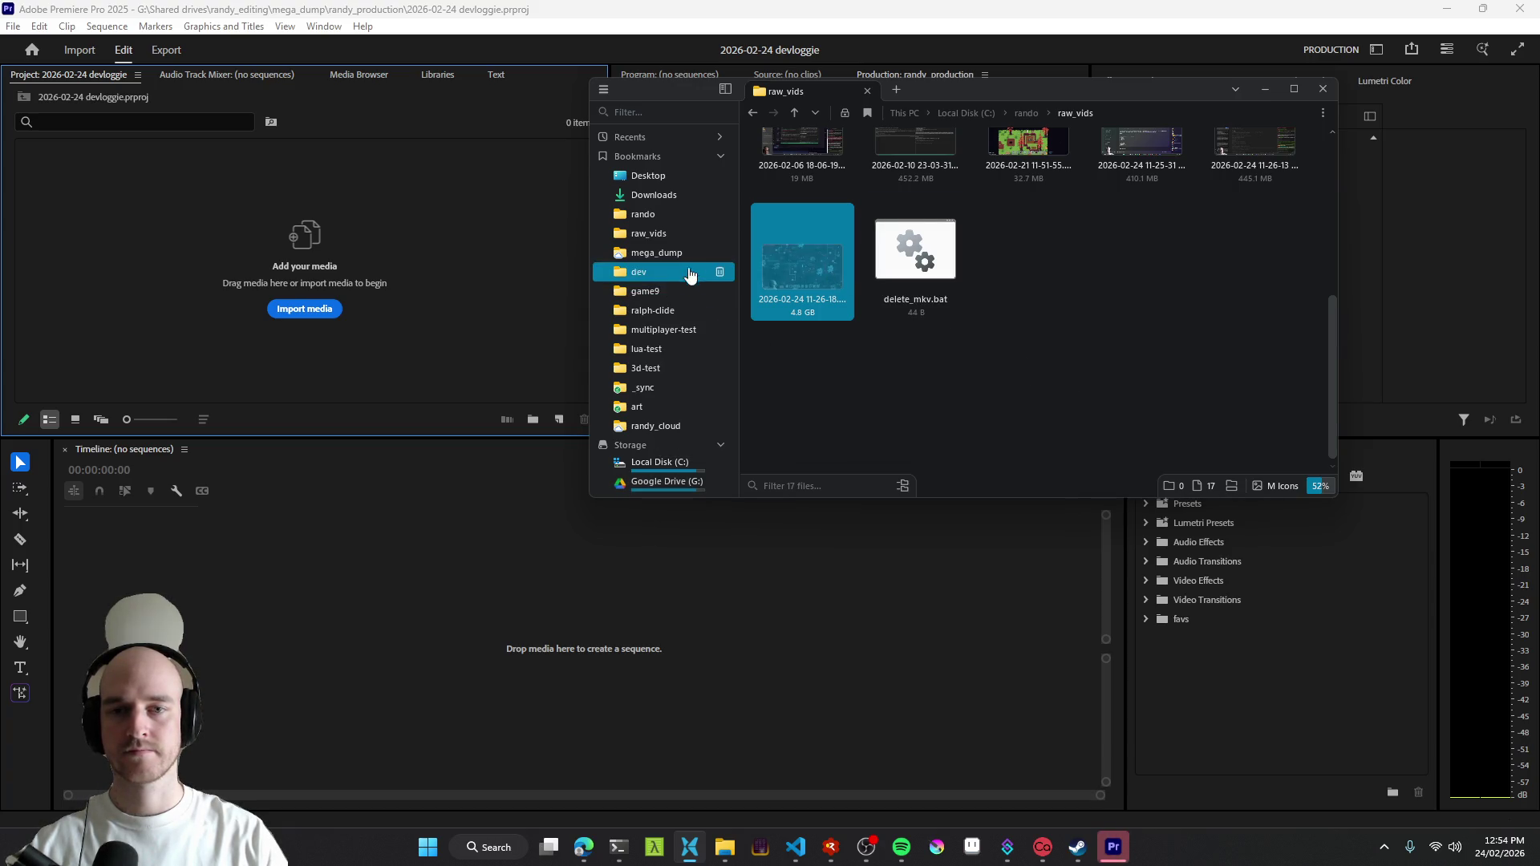
- Create a '2026-02-24 devloggie' folder in mega_dump and move the recording into it
click(657, 253)
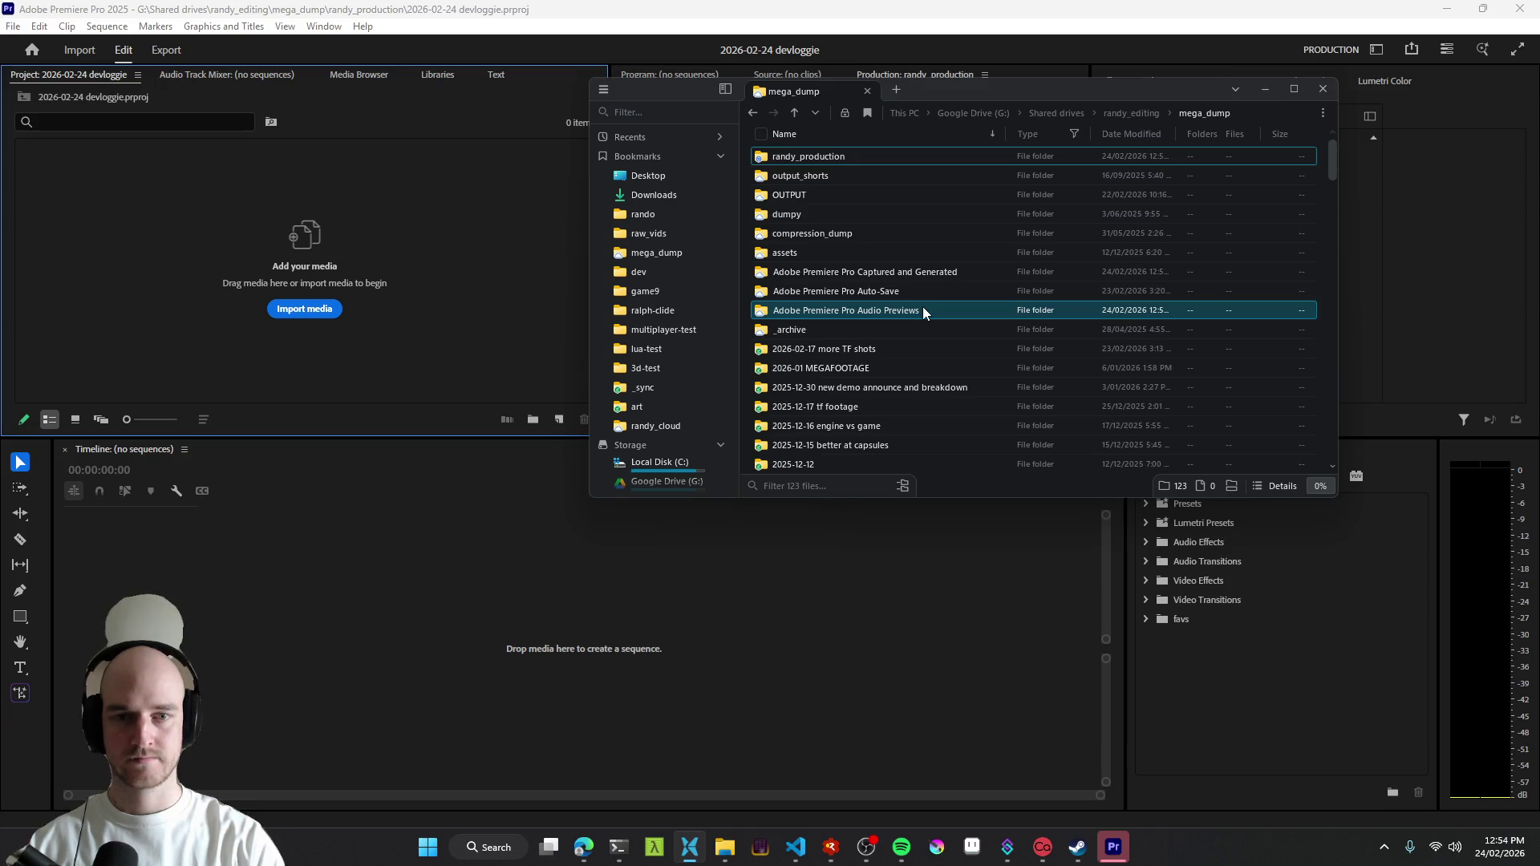
key(ctrl+shift+n)
text(2026-02-24 devloggie)
key(Return)
key(Return)
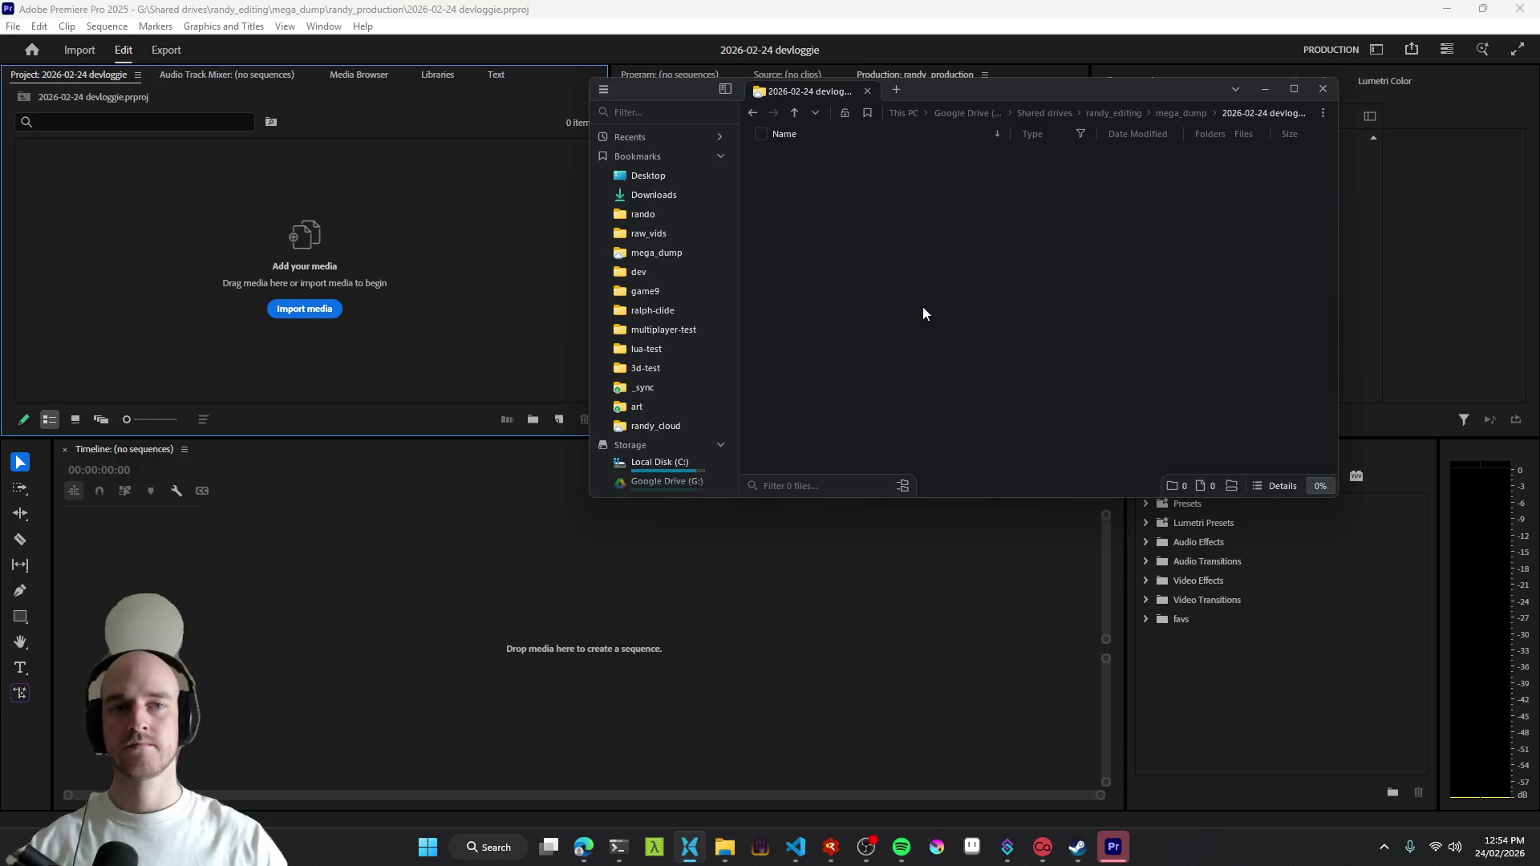
click(1180, 112)
right_click(813, 214)
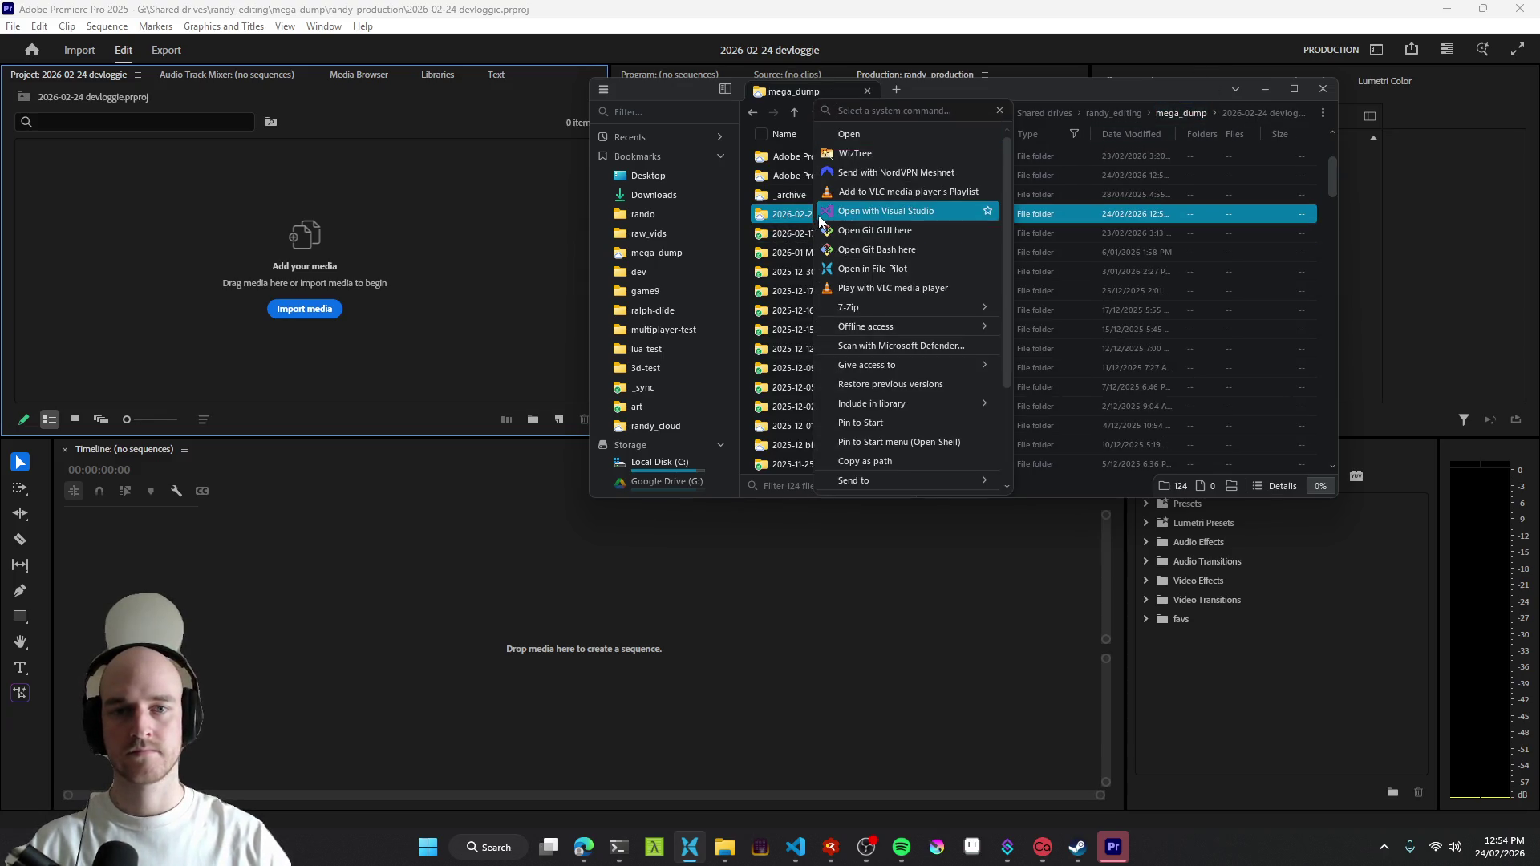
key(Escape)
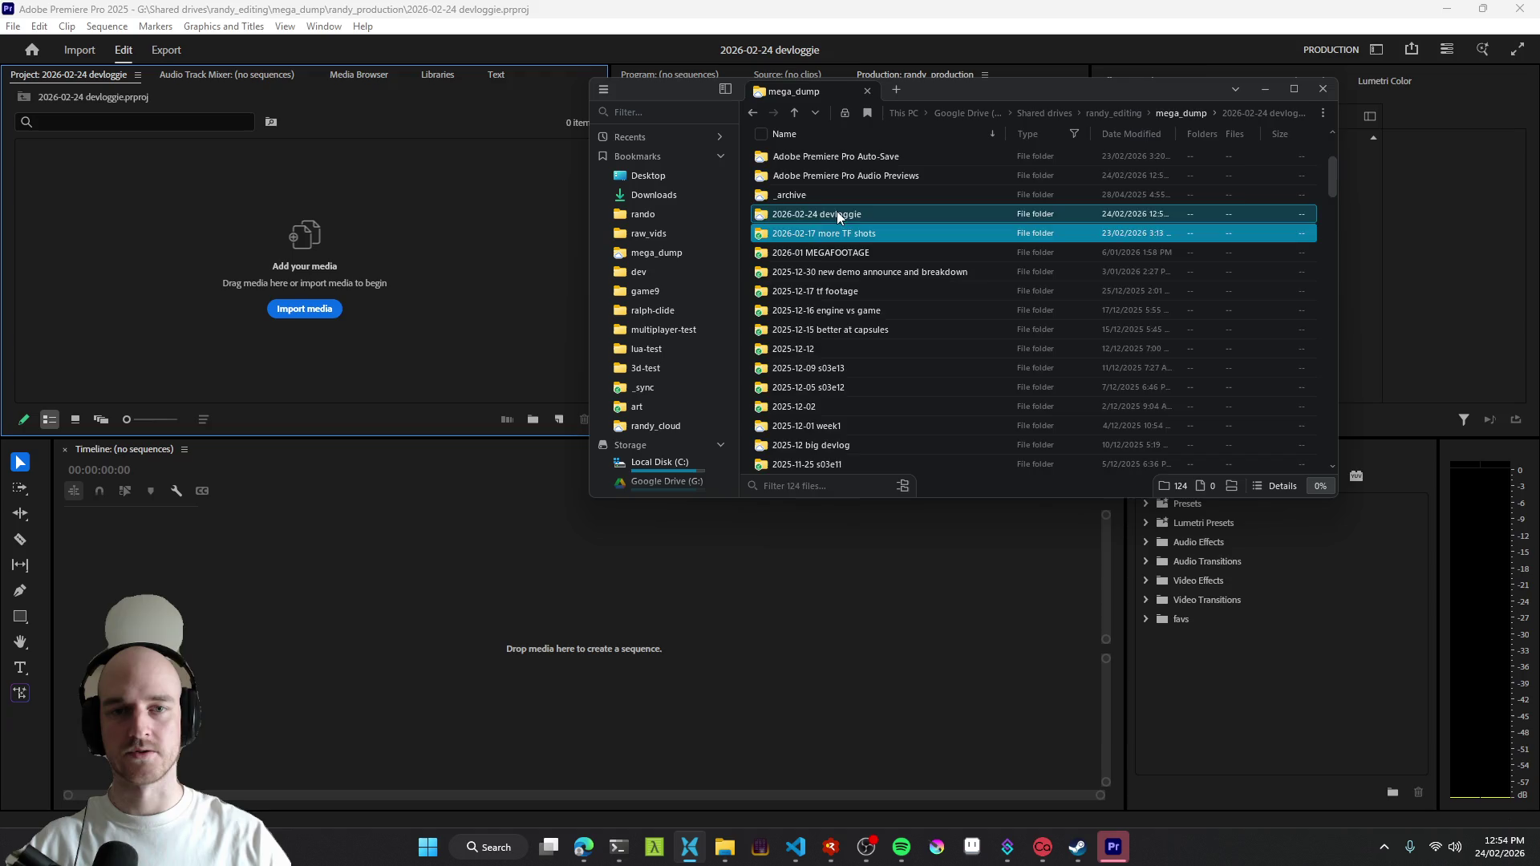
double_click(837, 211)
key(ctrl+v)
drag(908, 289, 1023, 333)
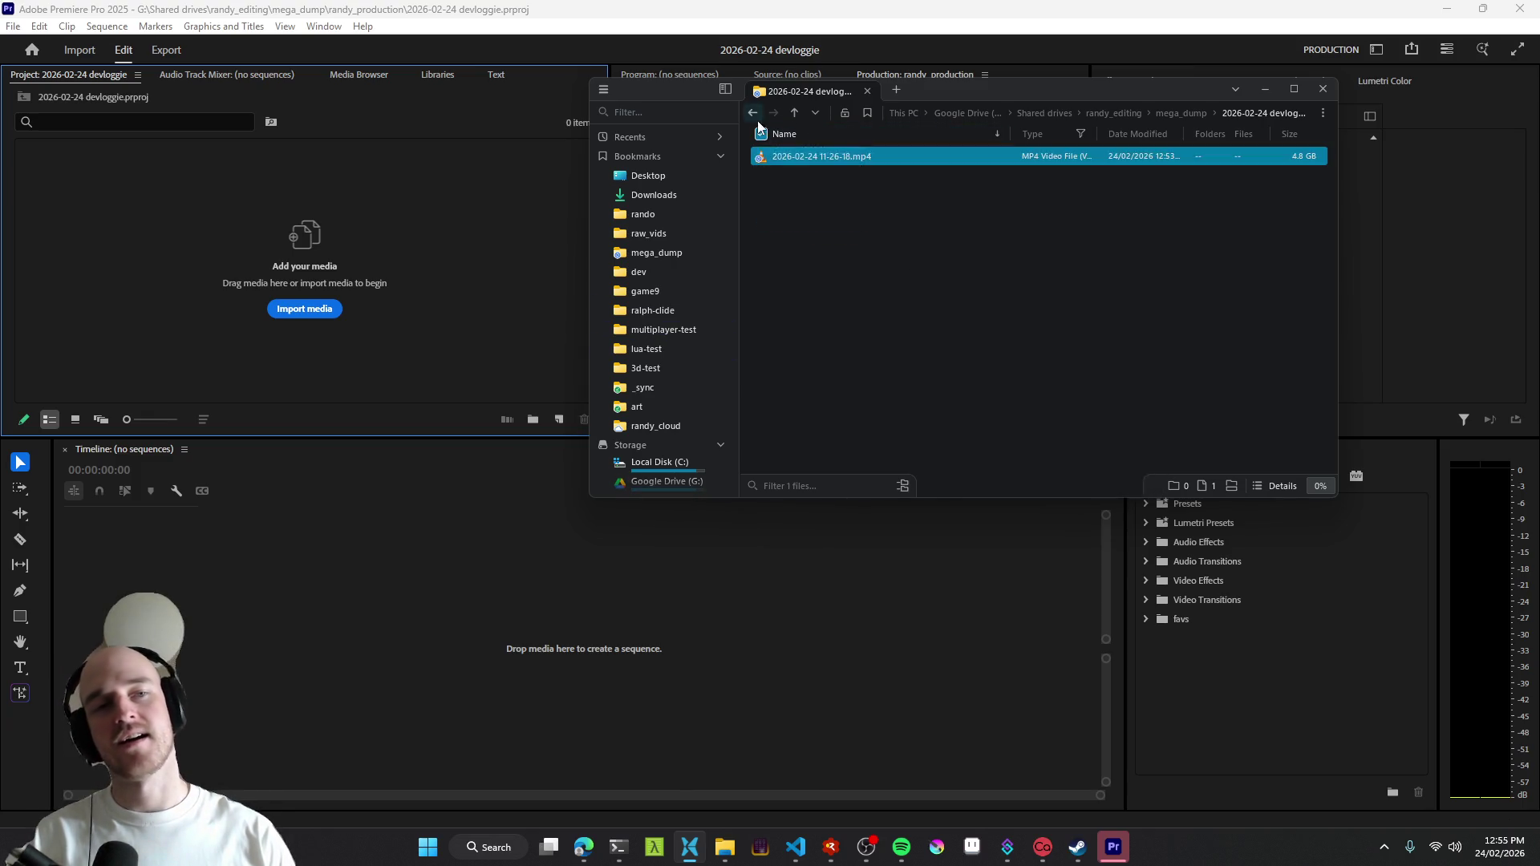
click(806, 159)
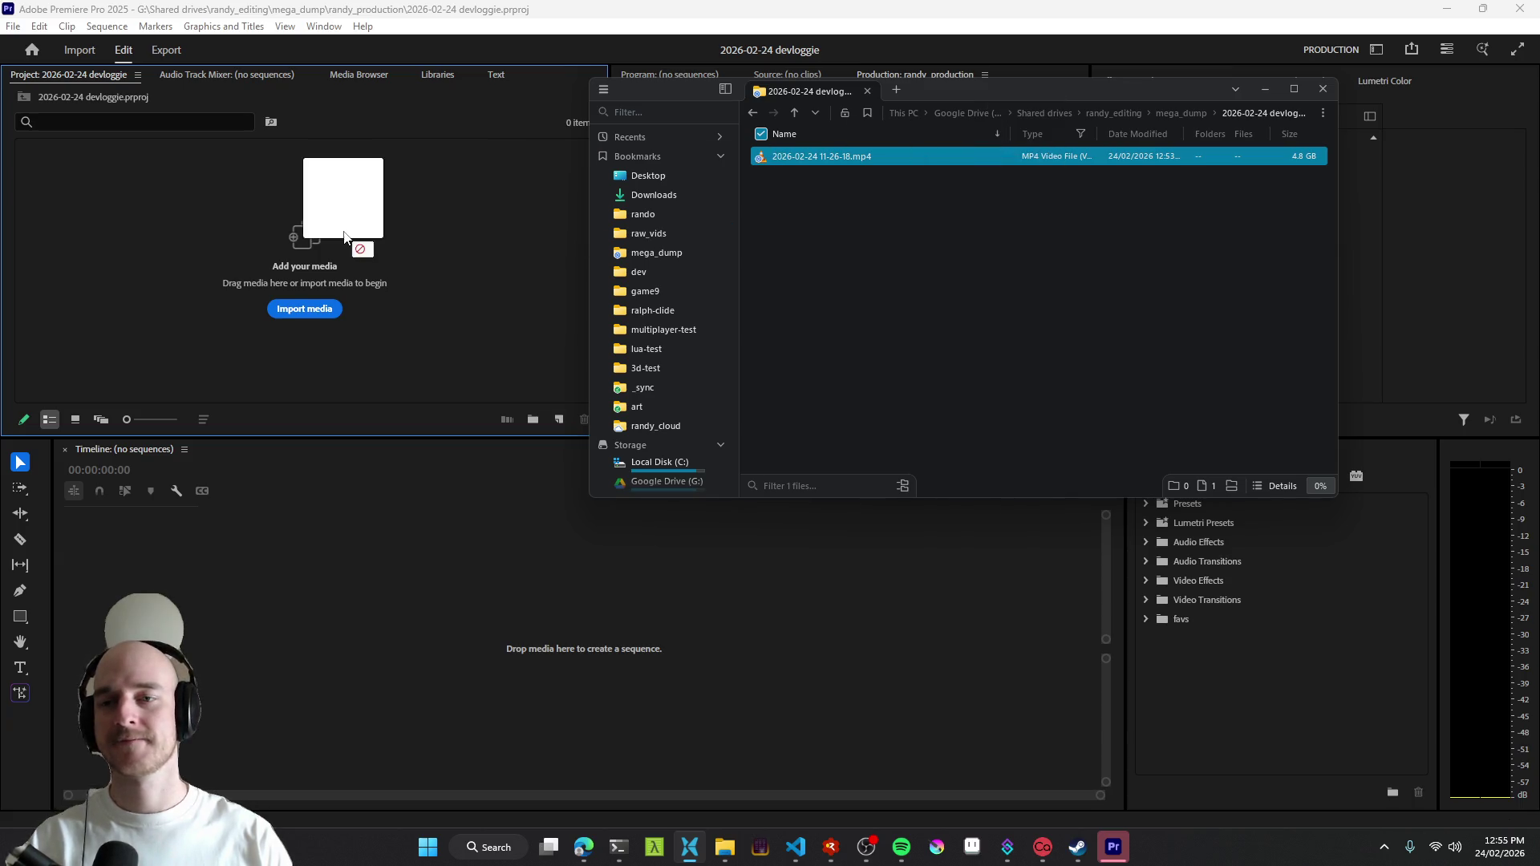
drag(793, 156, 343, 241)
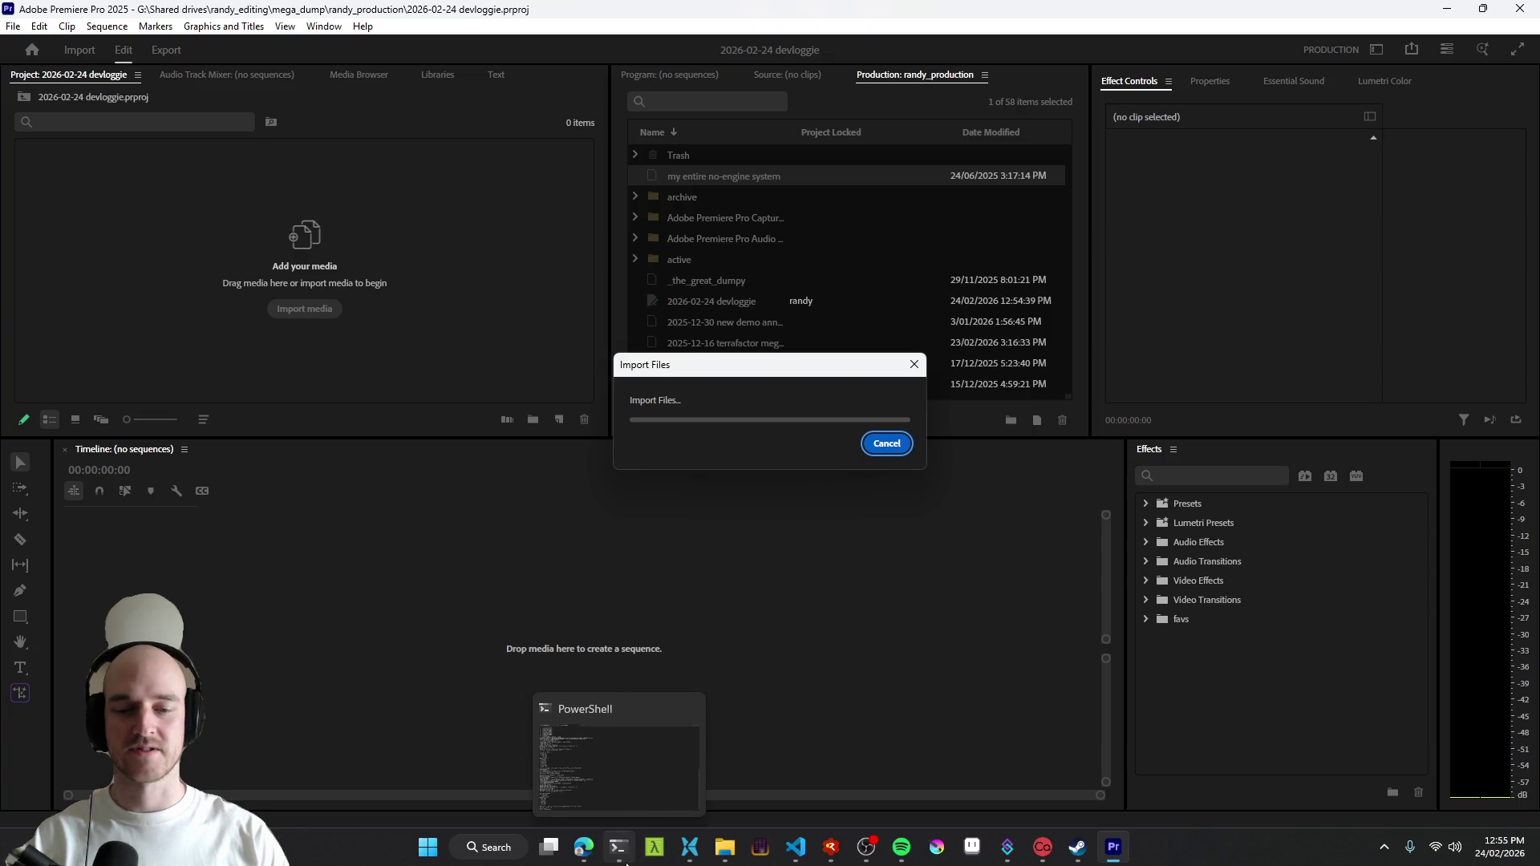
click(1447, 9)
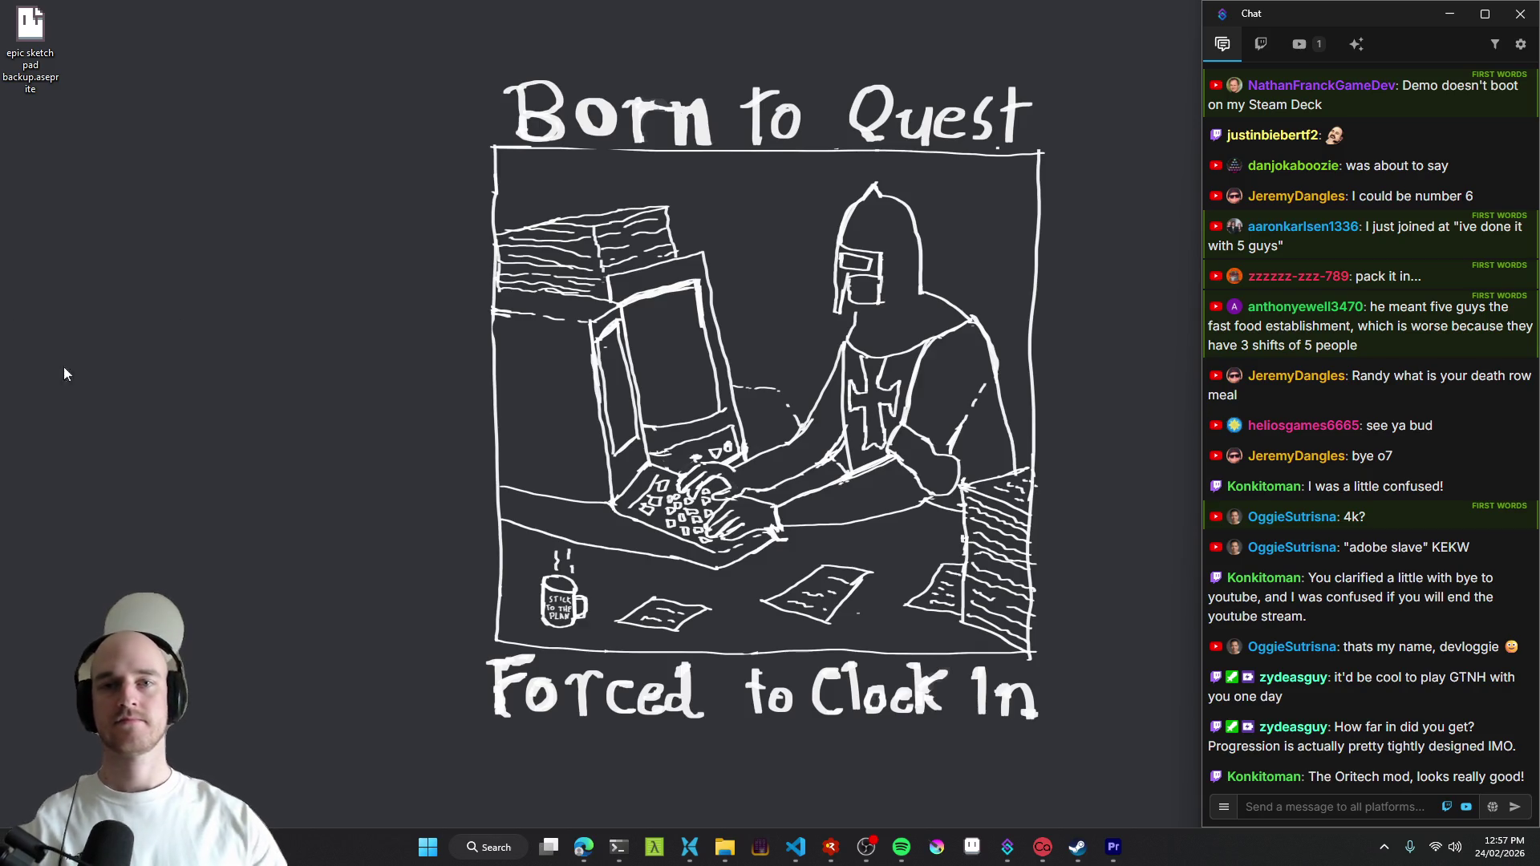
- Glance at the debugger, editor and OBS, then bring the Premiere devloggie project back to front
click(829, 854)
click(830, 854)
click(796, 848)
click(866, 849)
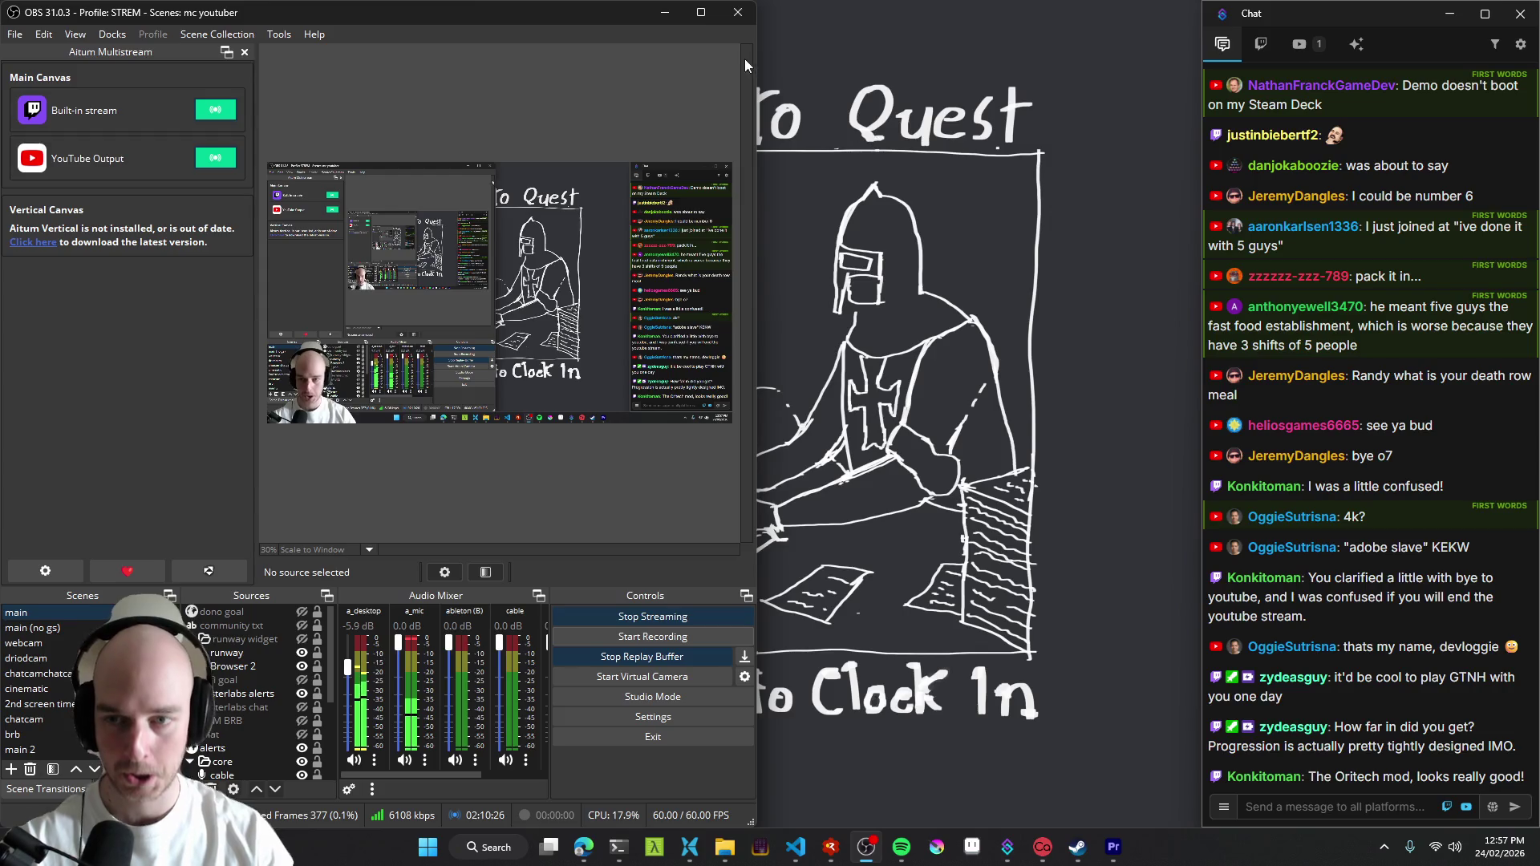
click(666, 16)
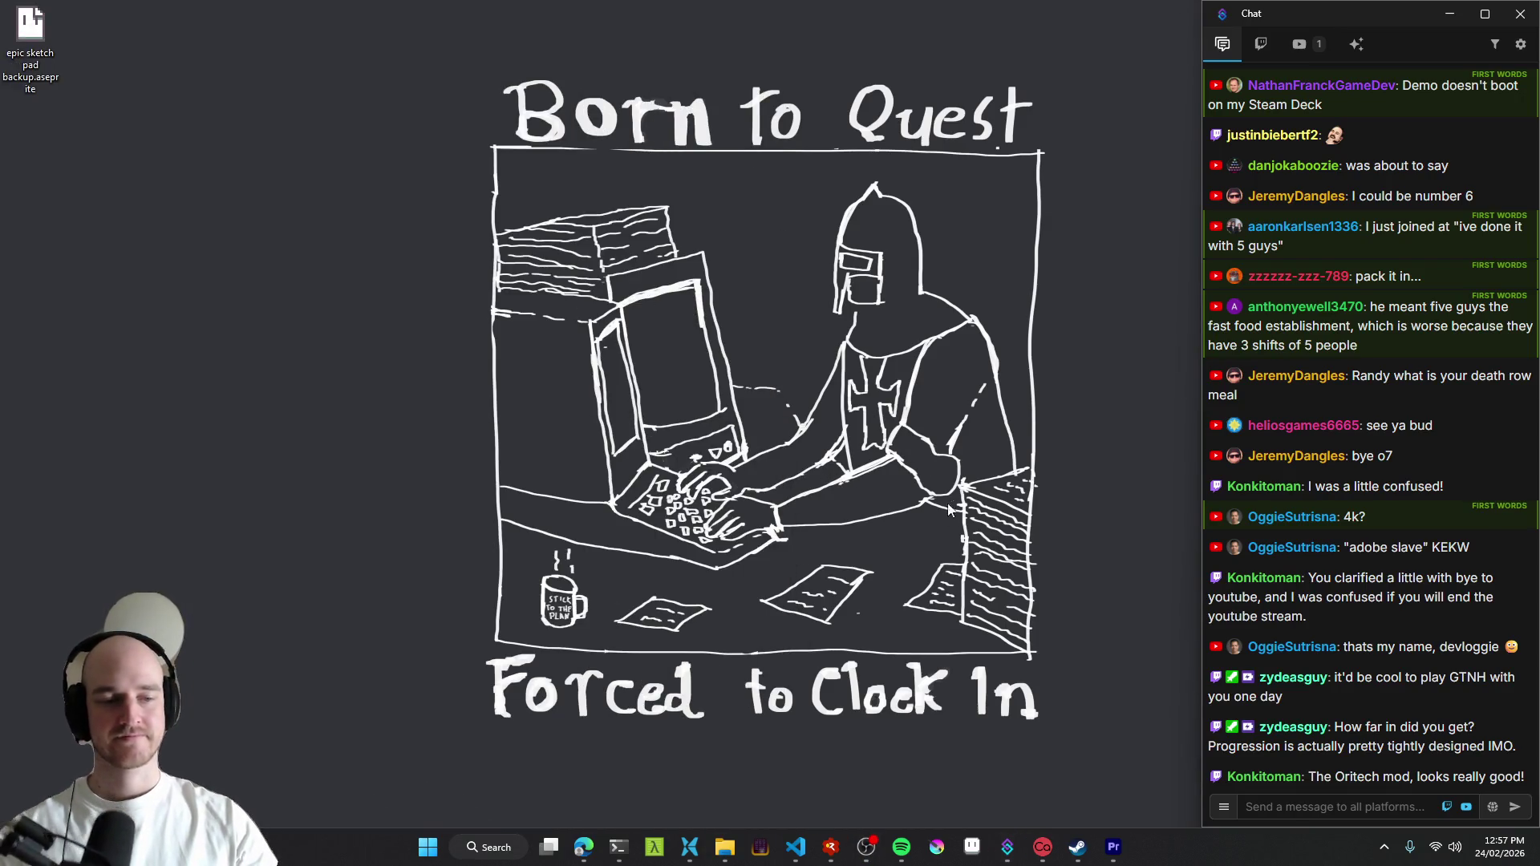
click(1114, 848)
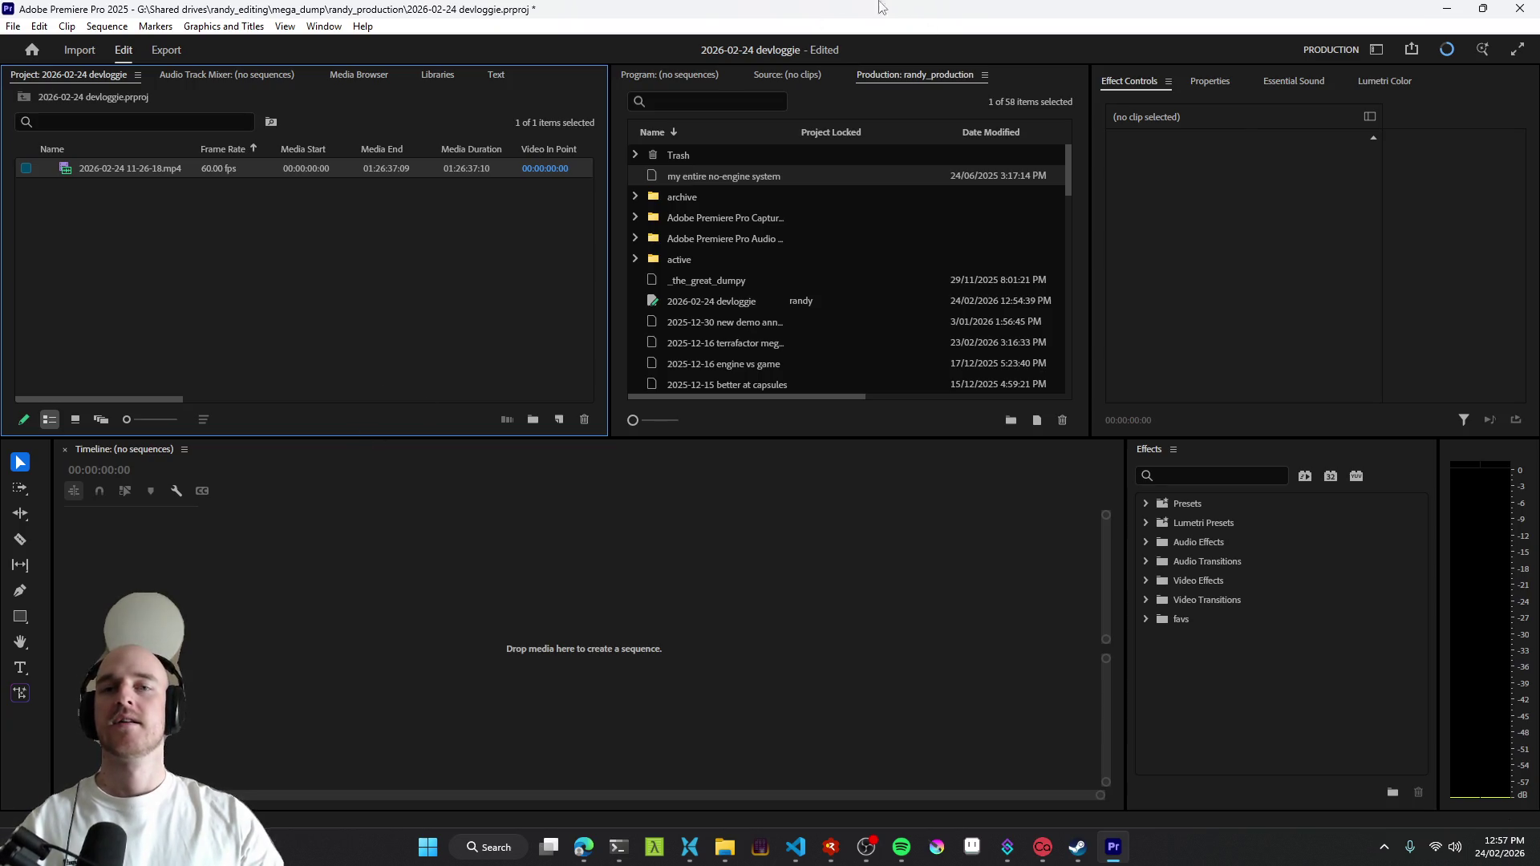
- Create a sequence by dropping the recording onto the empty timeline and enlarge the audio tracks
double_click(856, 7)
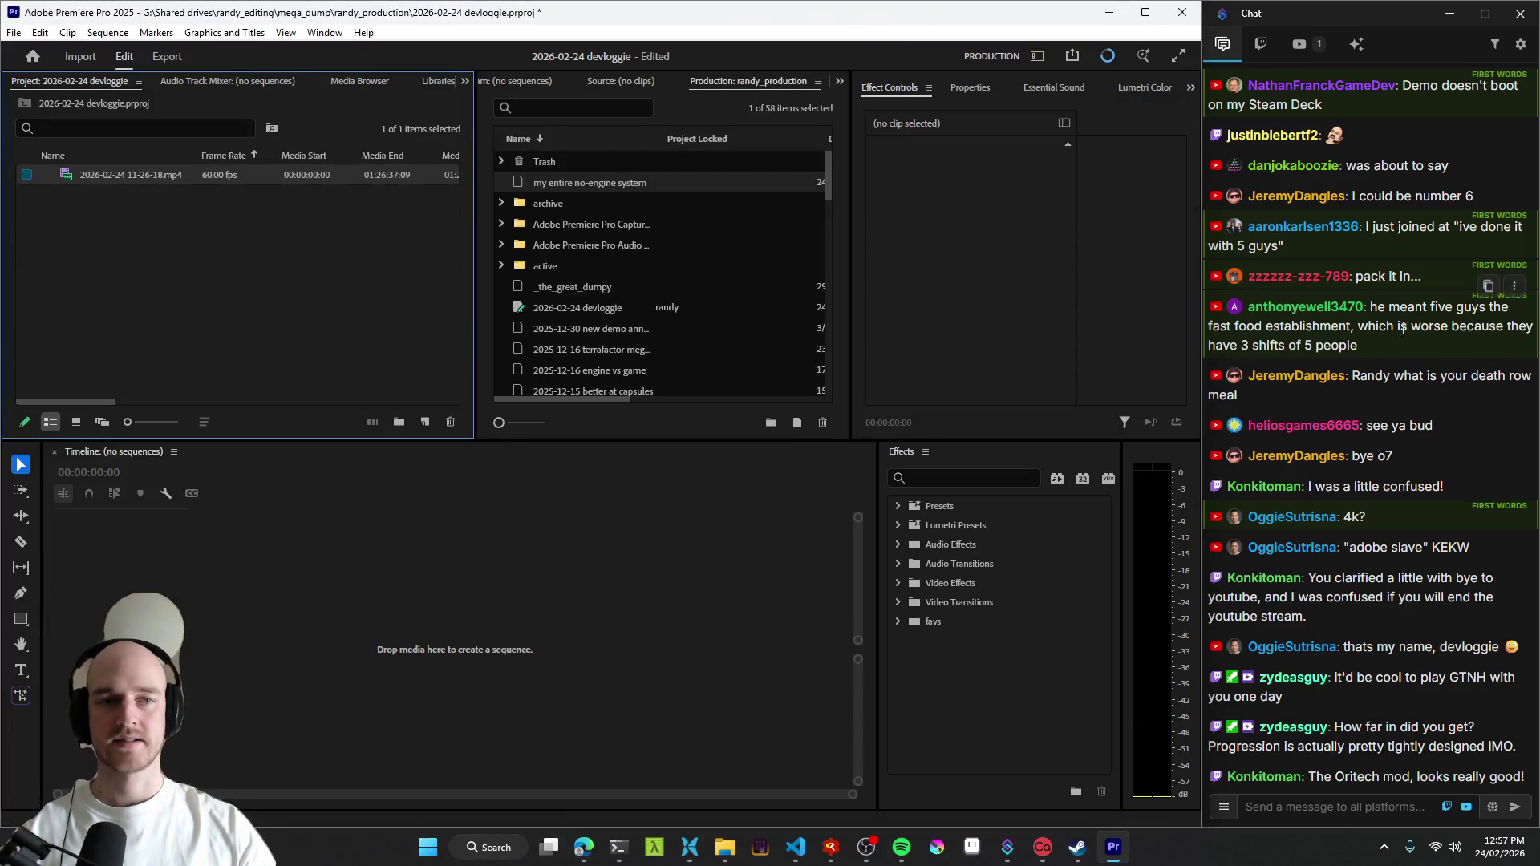
drag(161, 180, 292, 285)
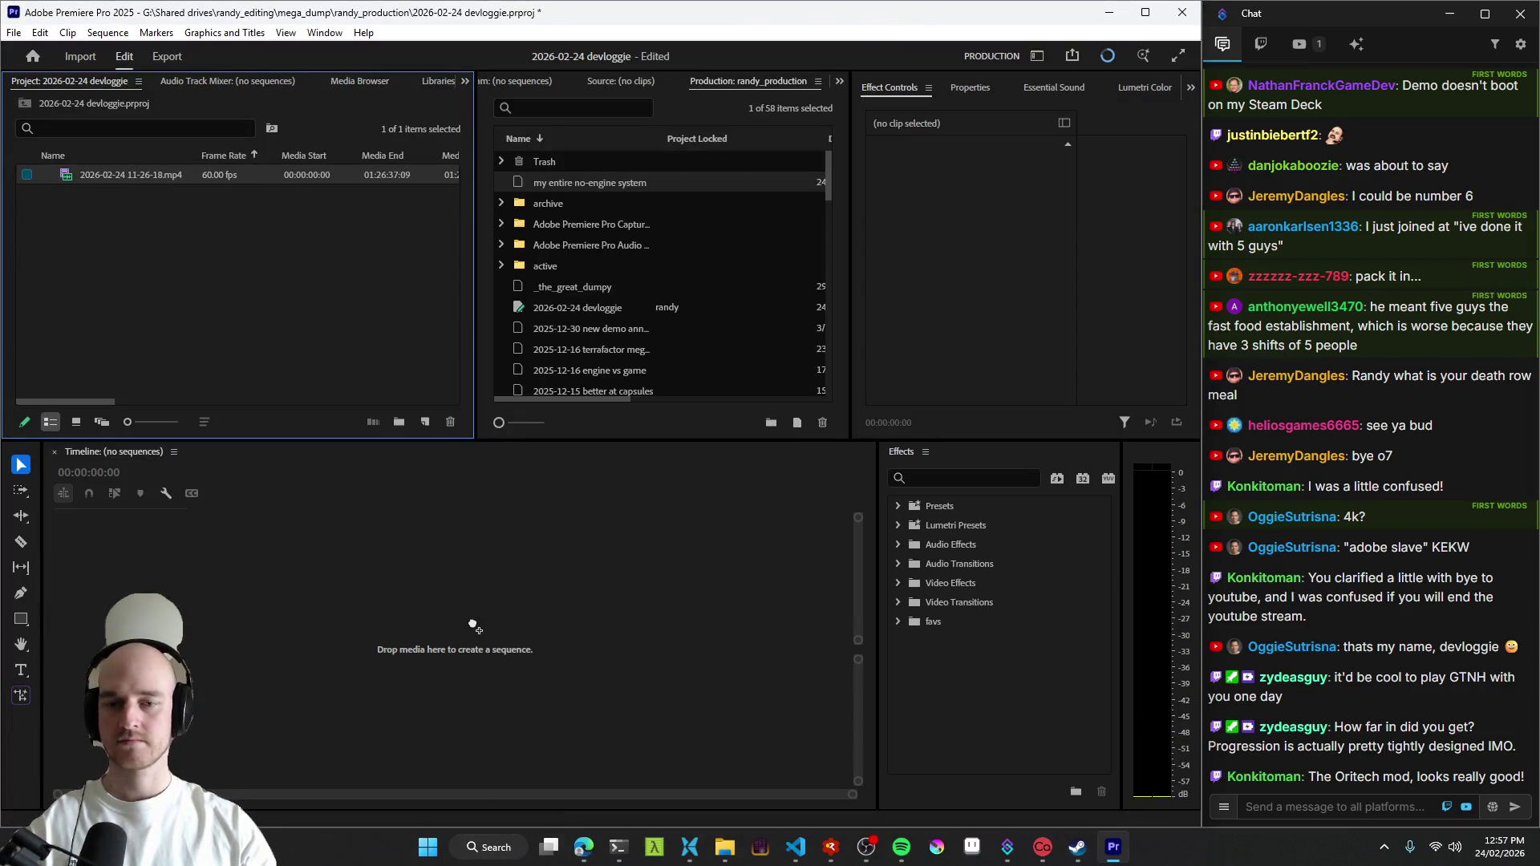
drag(473, 625, 470, 628)
drag(166, 650, 162, 581)
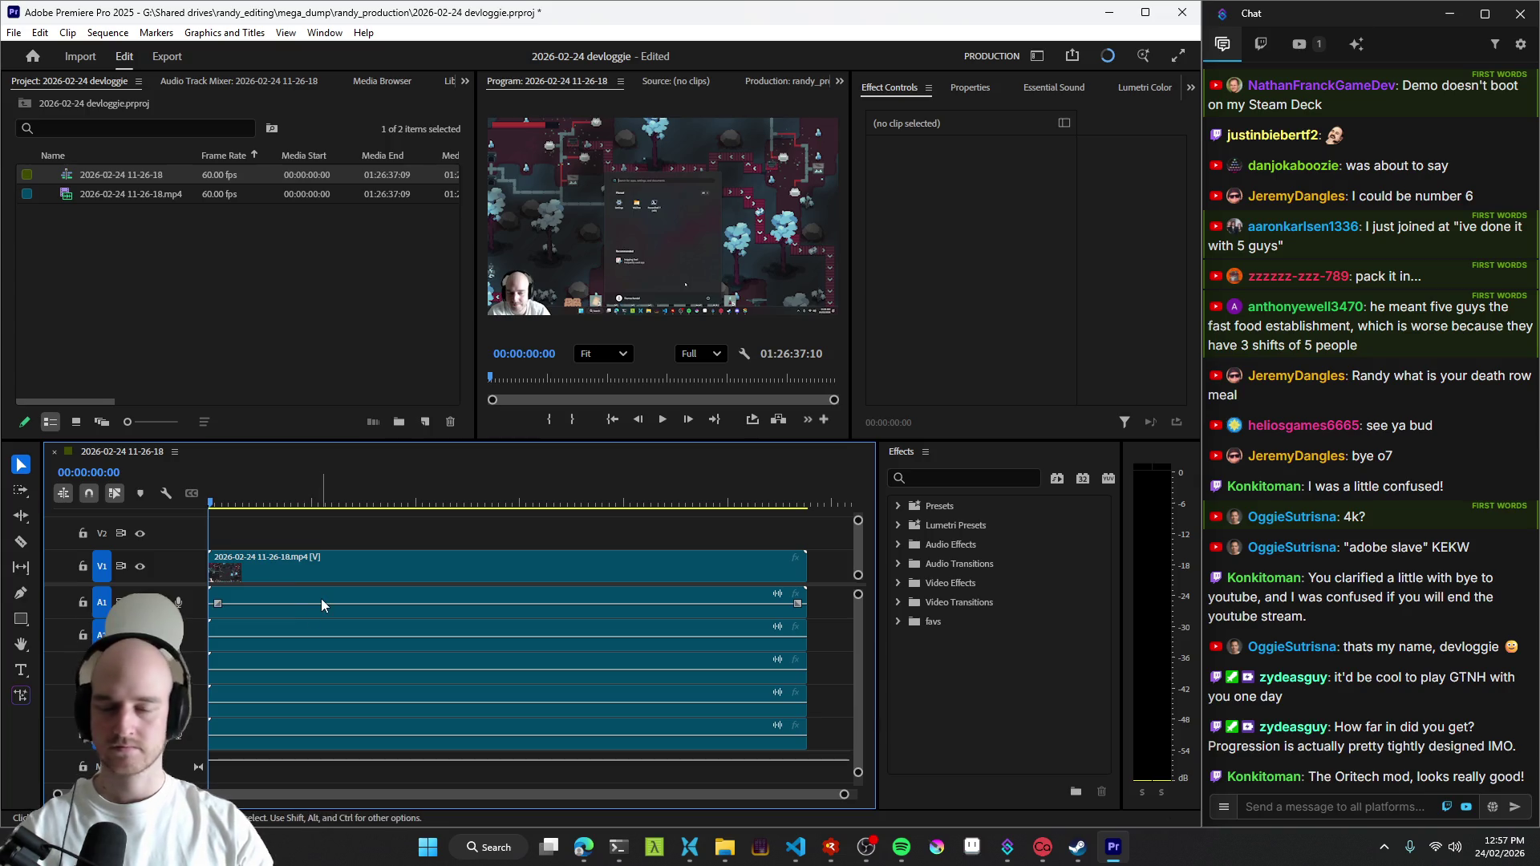
click(298, 562)
drag(220, 502, 359, 501)
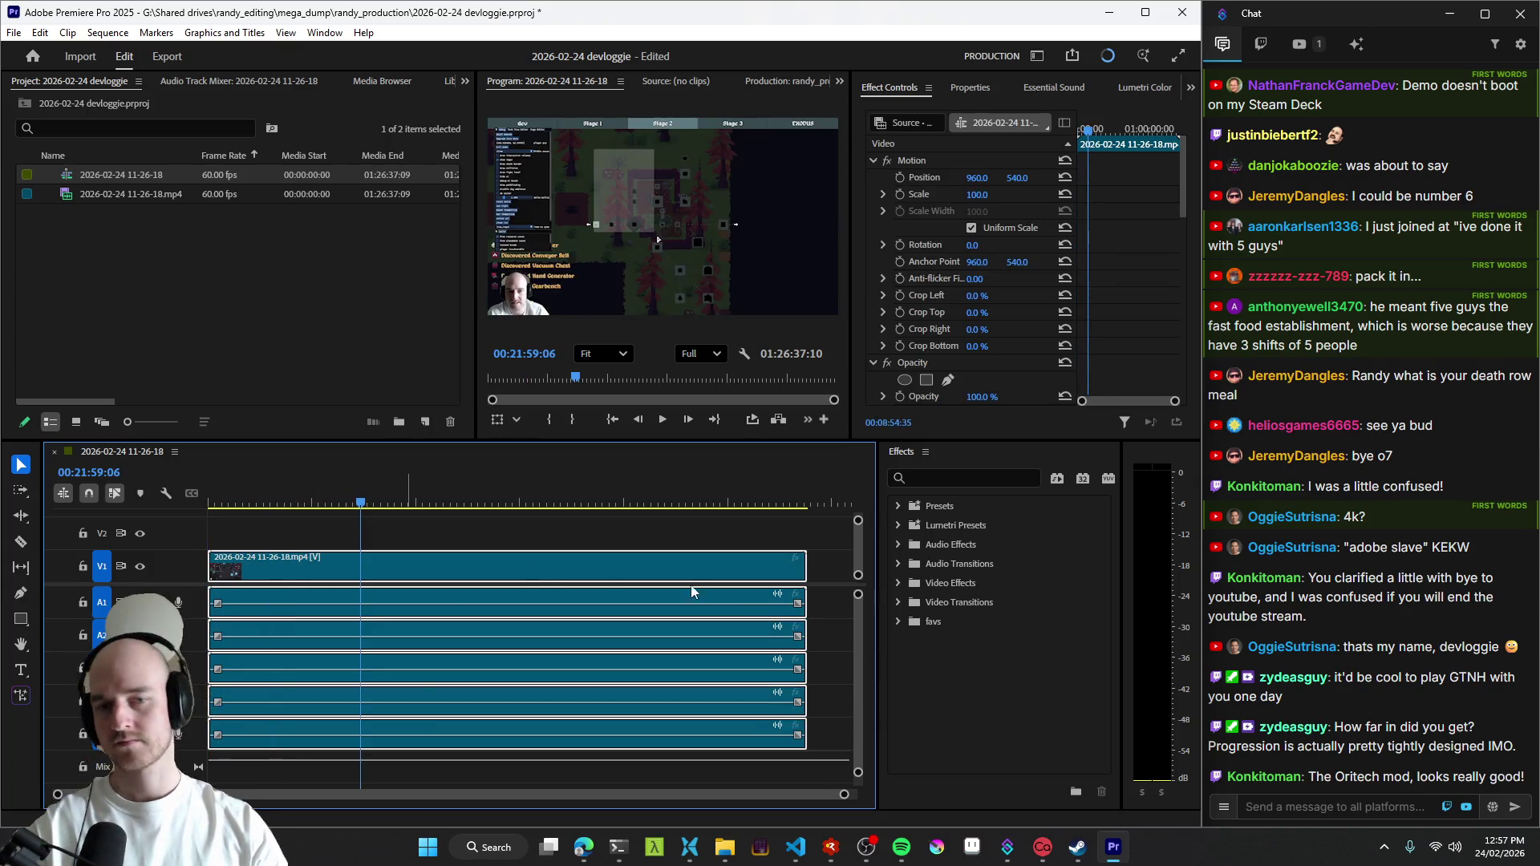
- Delete the A1 audio clip and move the four remaining audio clips up one track
click(753, 608)
key(Delete)
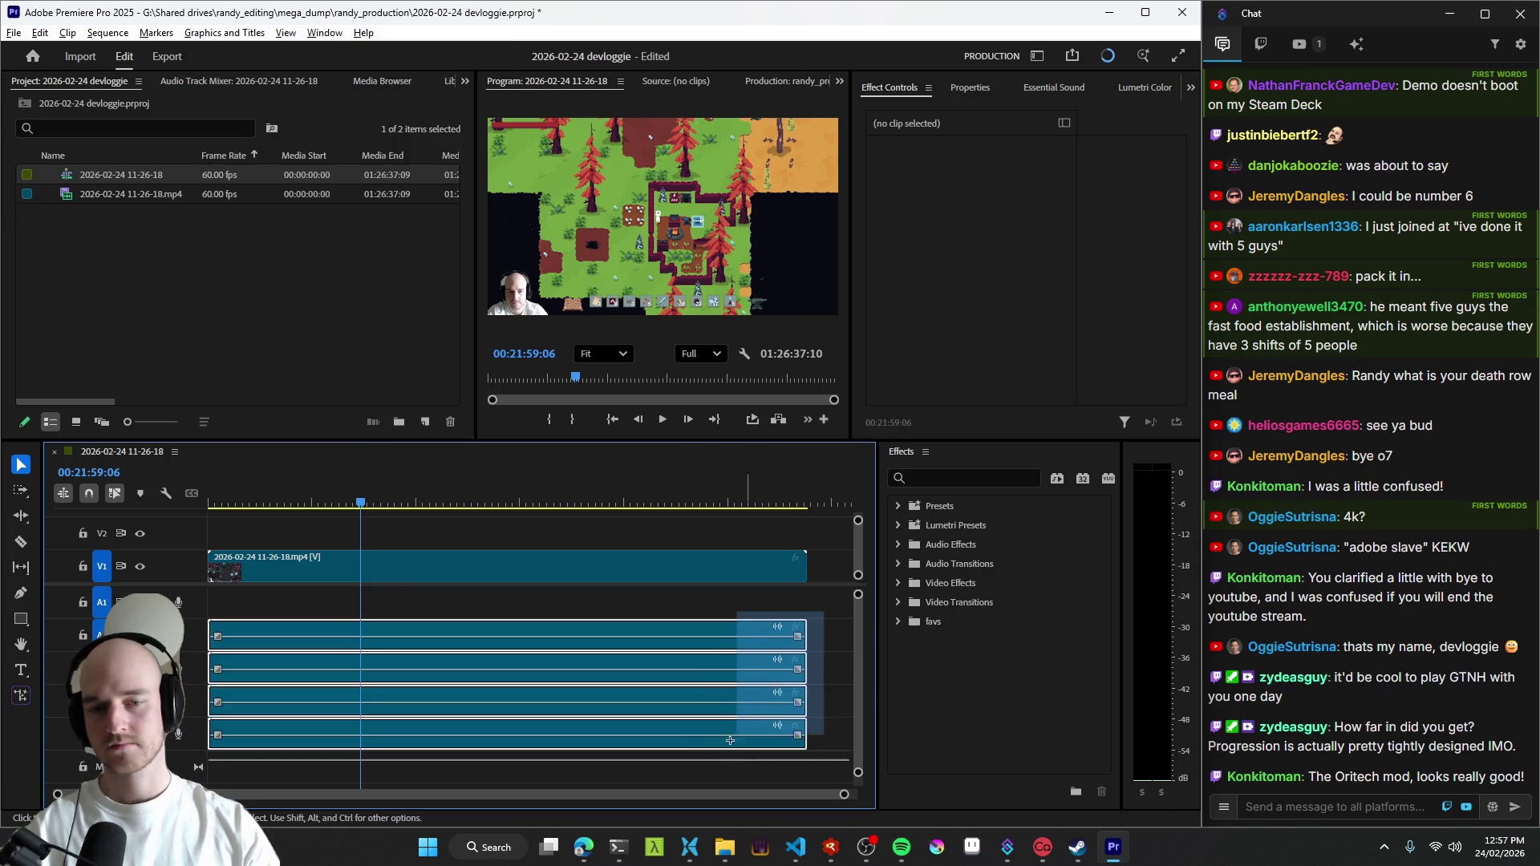
drag(722, 758, 505, 628)
key(alt+Up)
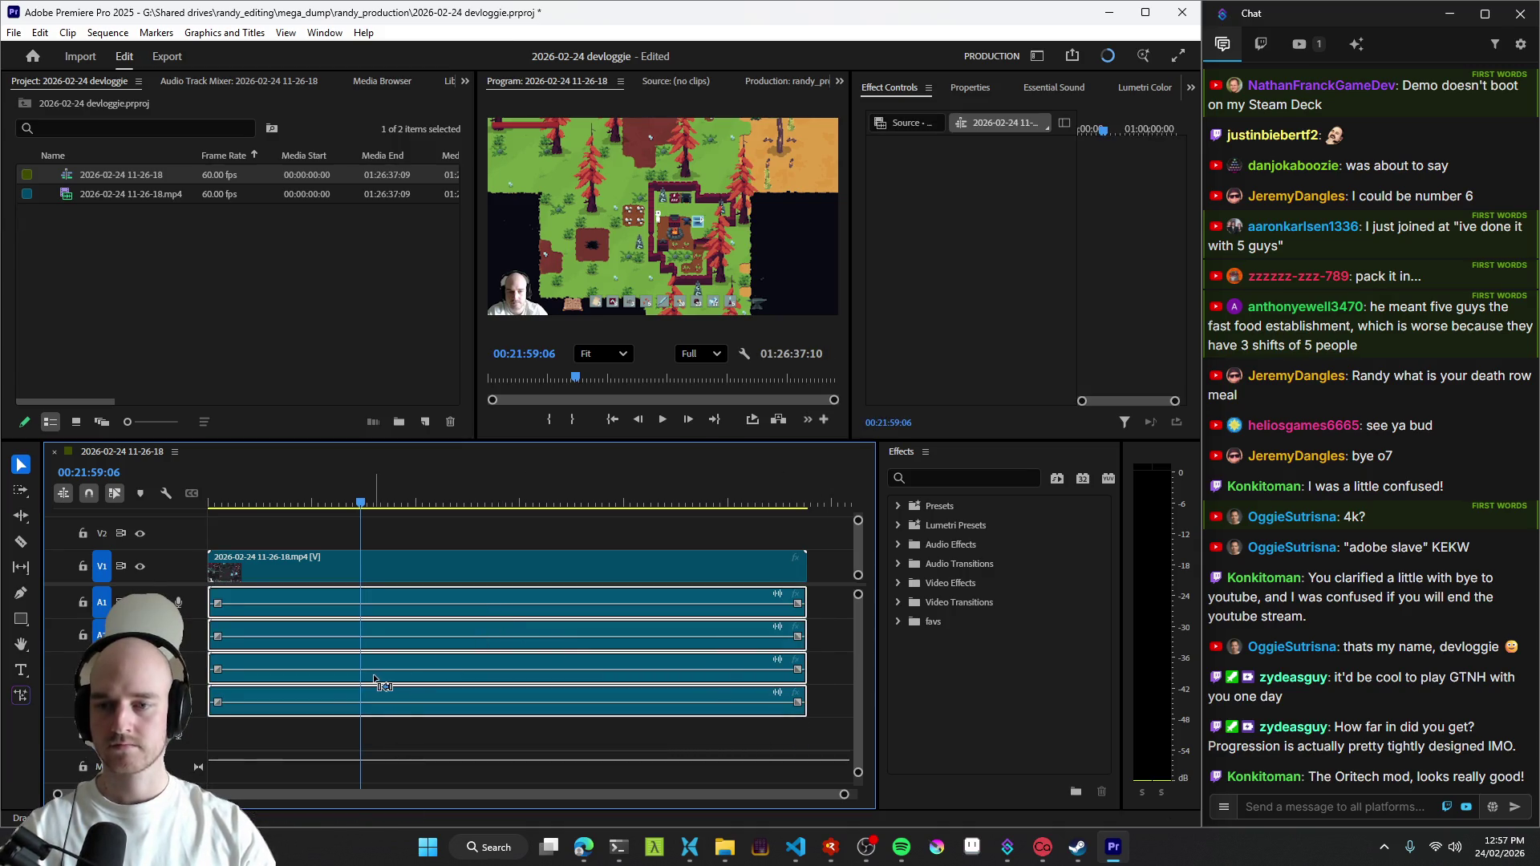
click(426, 733)
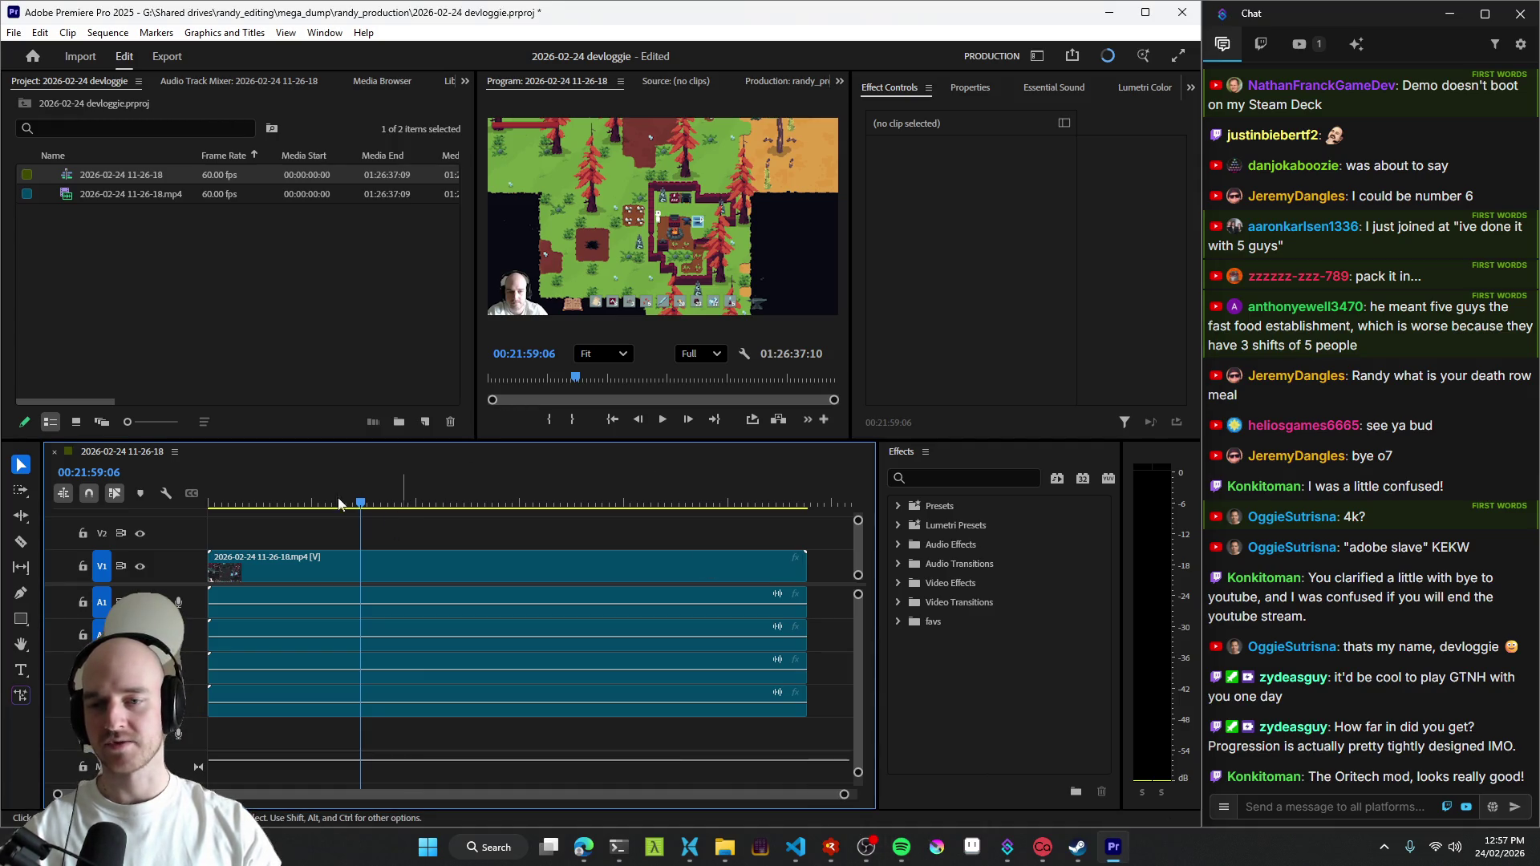
- Save the project, play from the start, and trim the opening seconds off the recording clip
key(Home)
key(equal)
key(equal)
drag(188, 618, 190, 621)
key(equal)
key(equal)
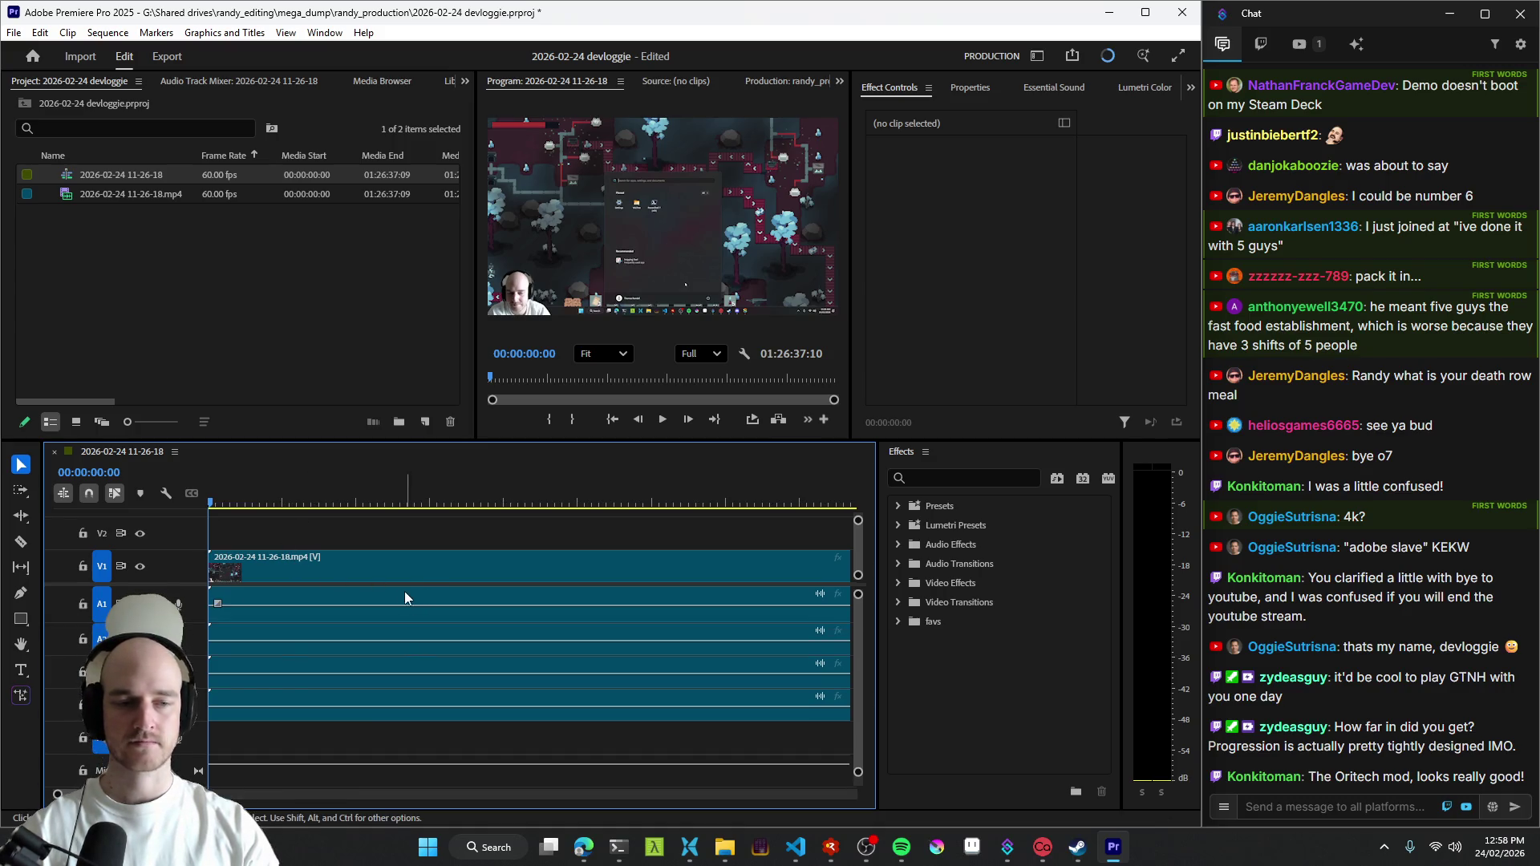
key(ctrl+s)
key(space)
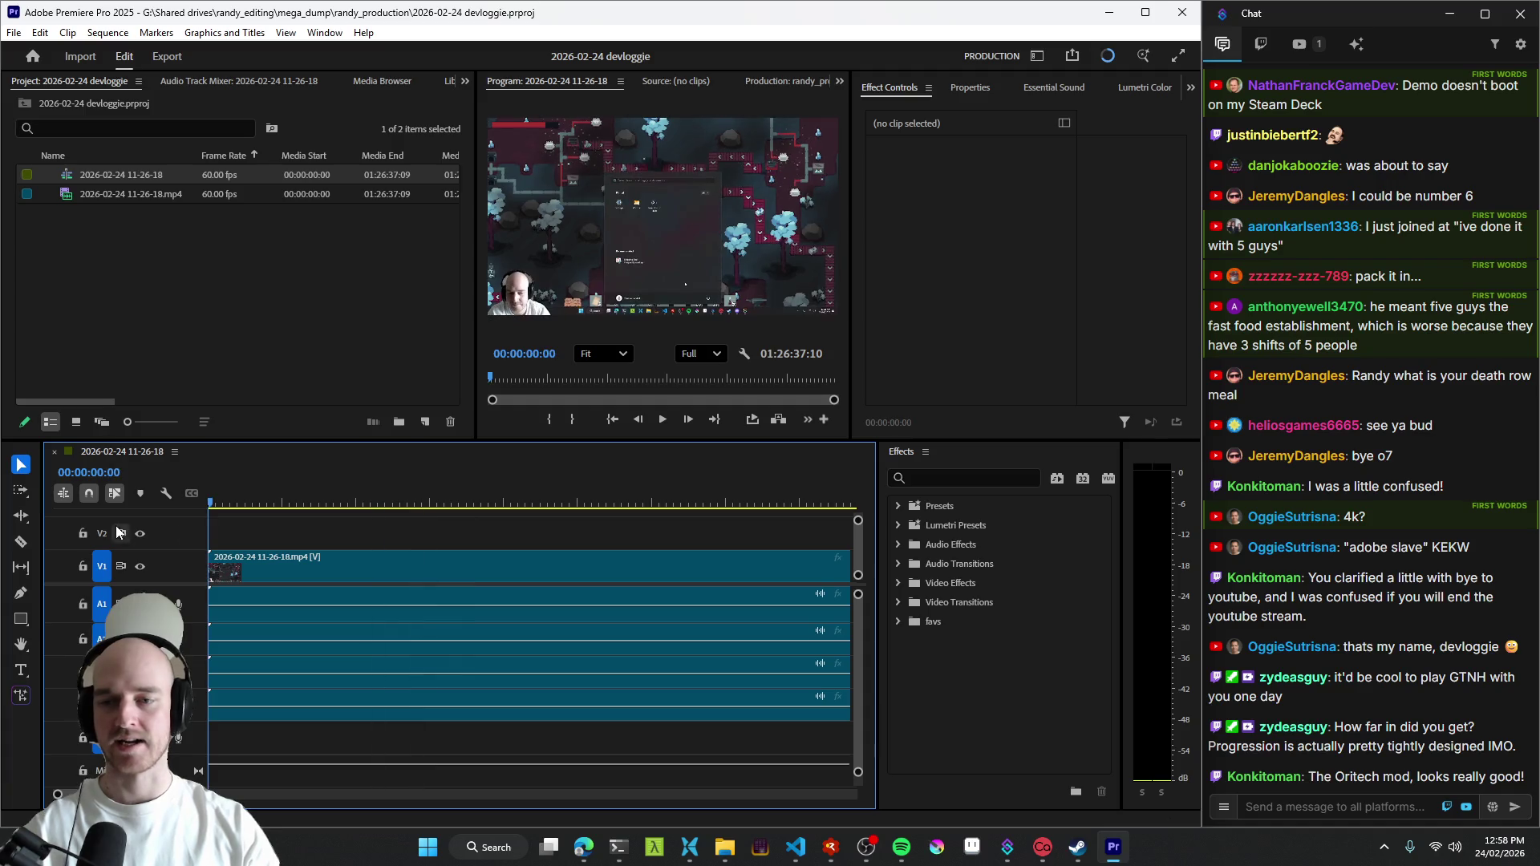
key(equal)
key(equal)
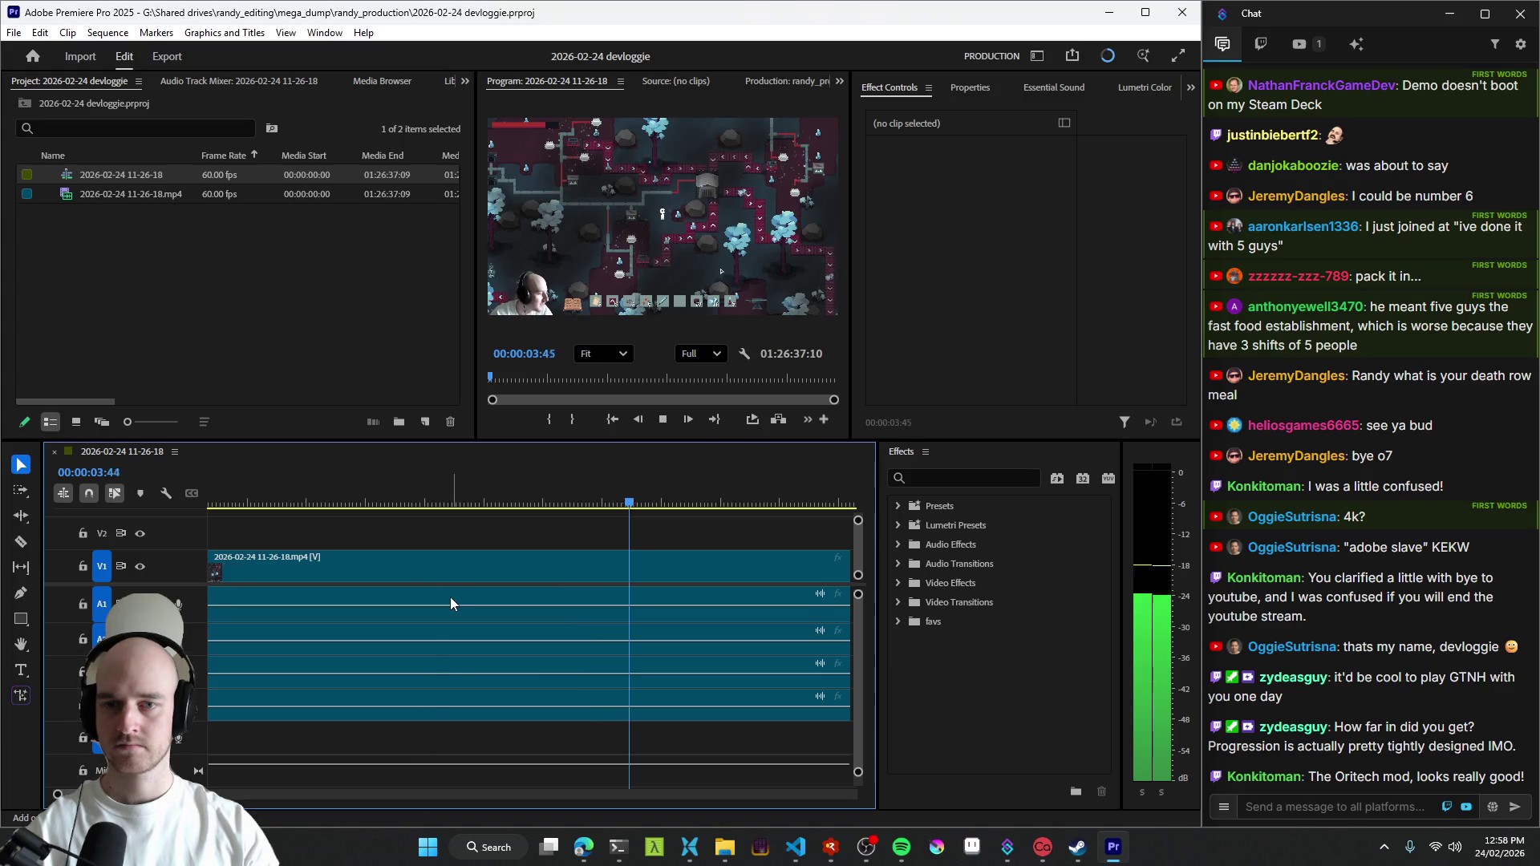
key(minus)
key(minus)
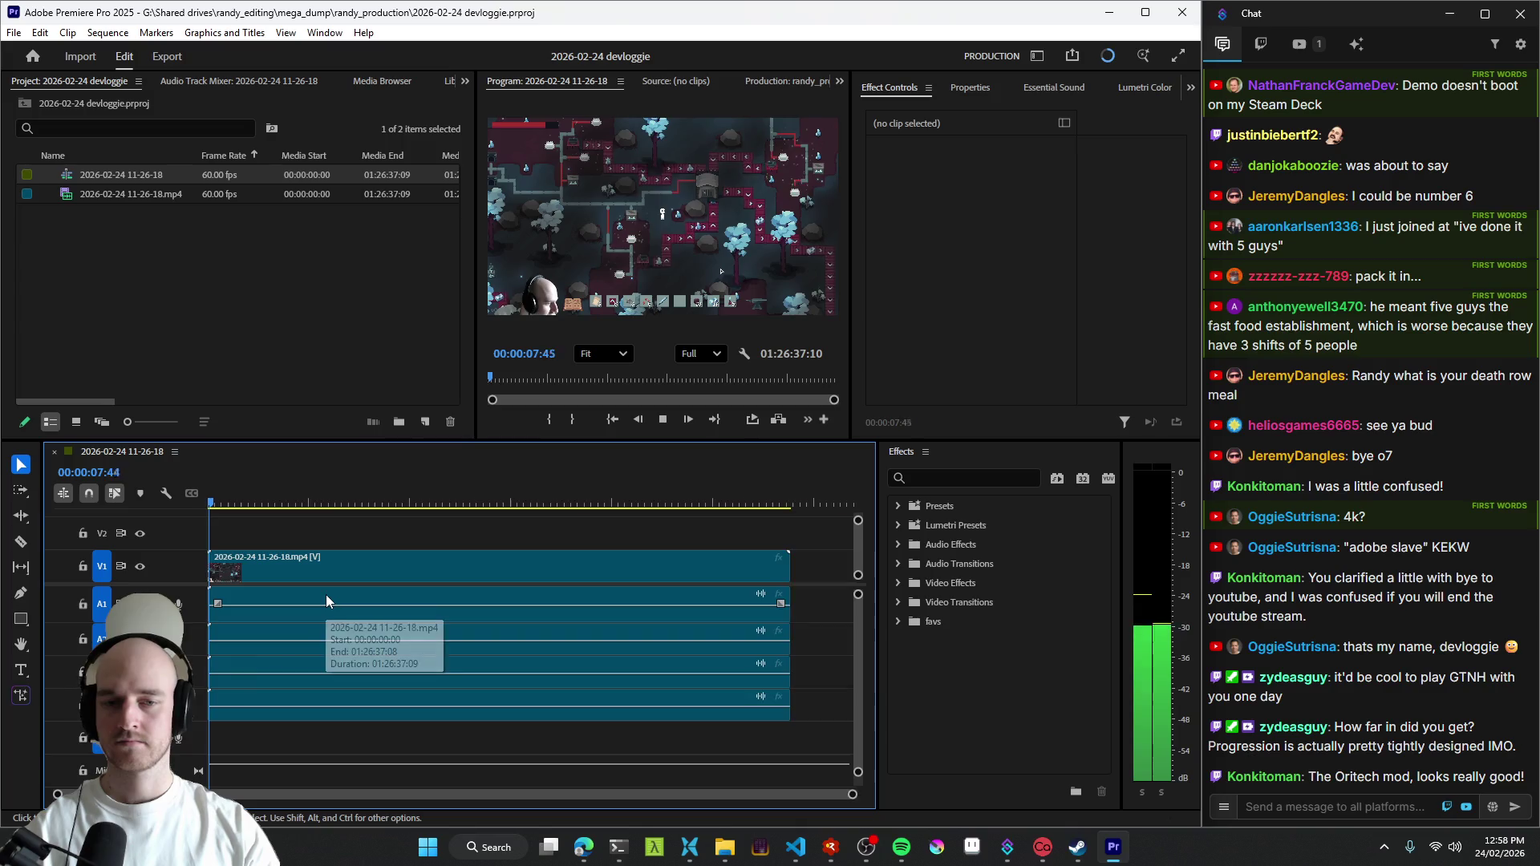
drag(211, 565, 398, 565)
click(311, 575)
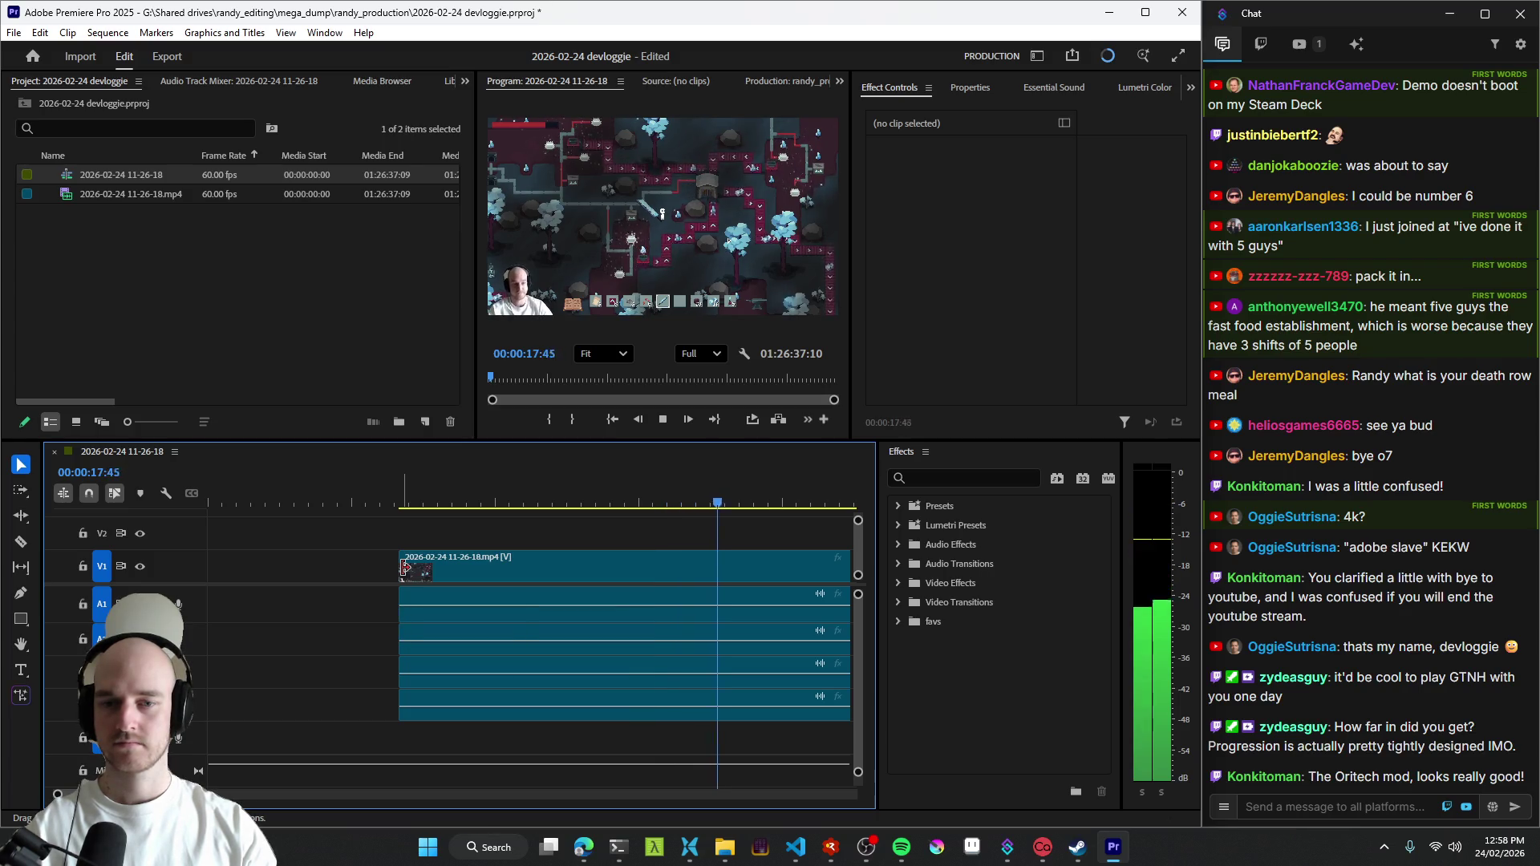
- Trim more off the clip's start, split it with Ctrl+K and delete the short left piece
drag(406, 568, 627, 571)
scroll(644, 601, down, 2)
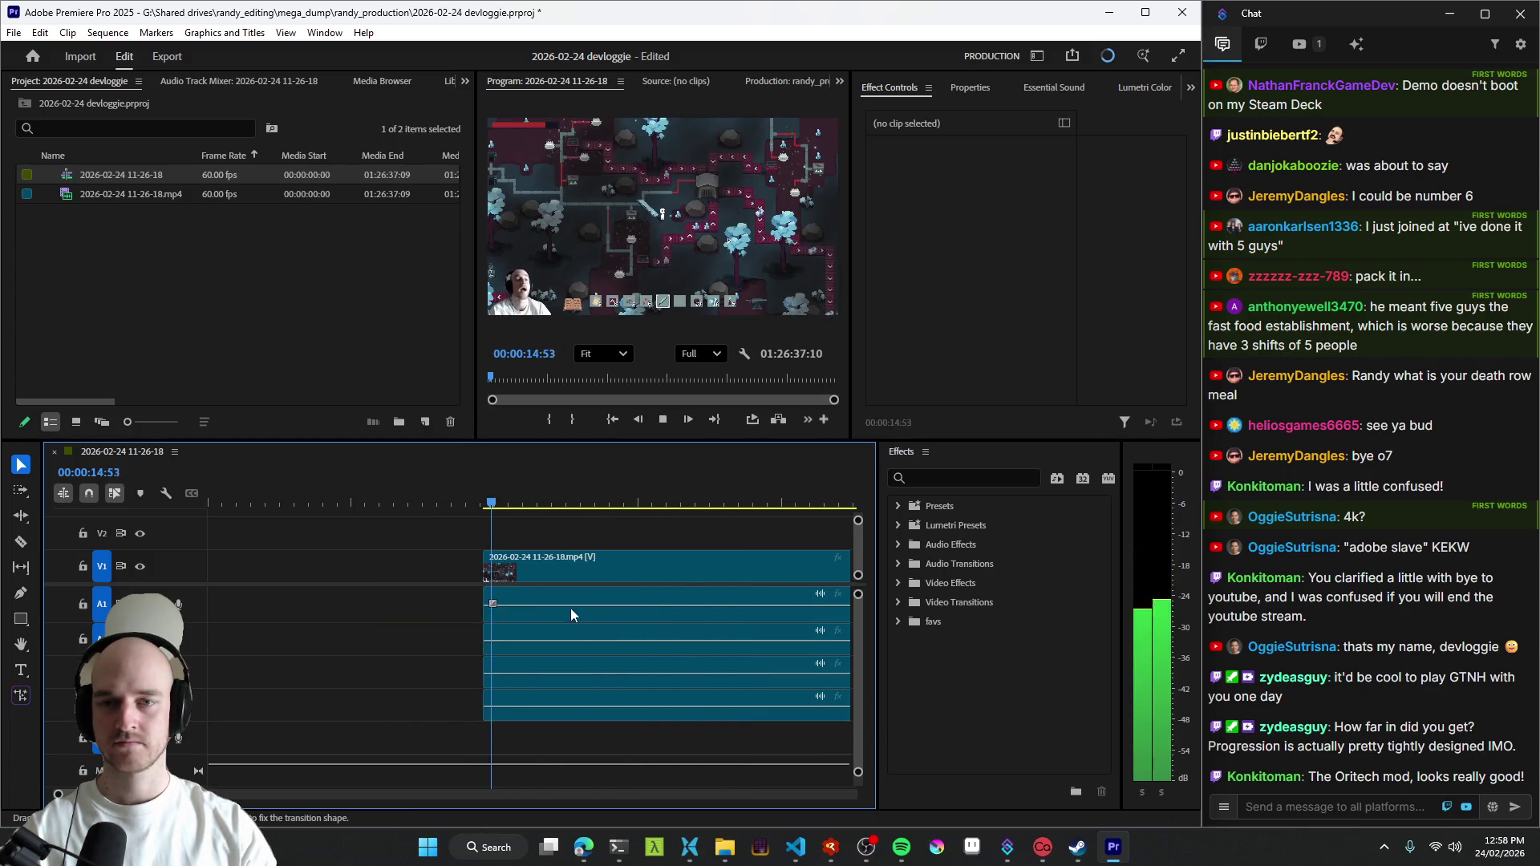
scroll(517, 590, down, 1)
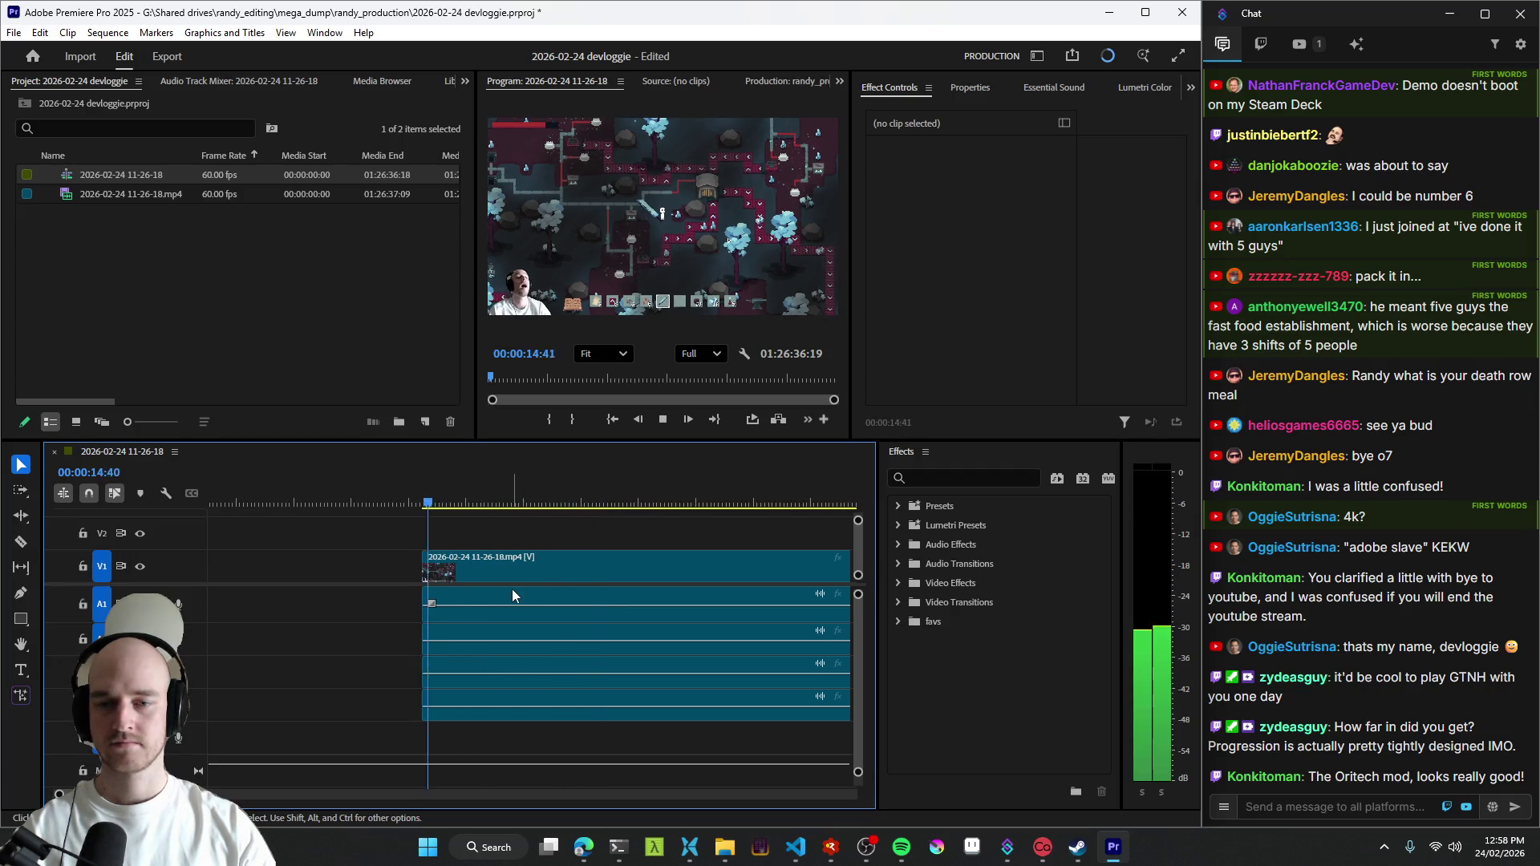
scroll(511, 589, down, 2)
key(ctrl+k)
key(space)
key(space)
click(447, 593)
key(Delete)
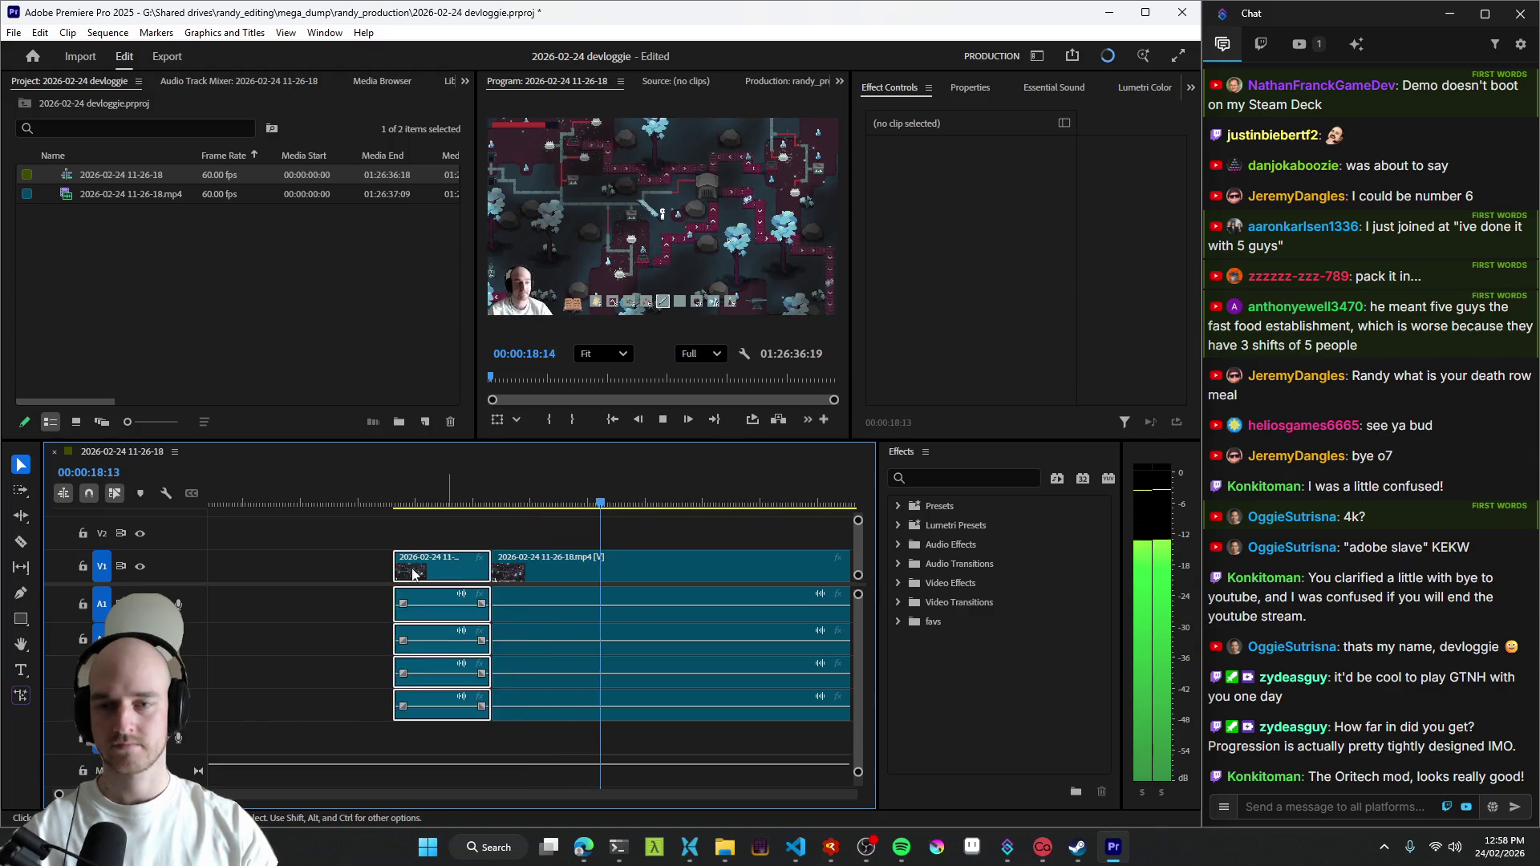
key(minus)
click(439, 556)
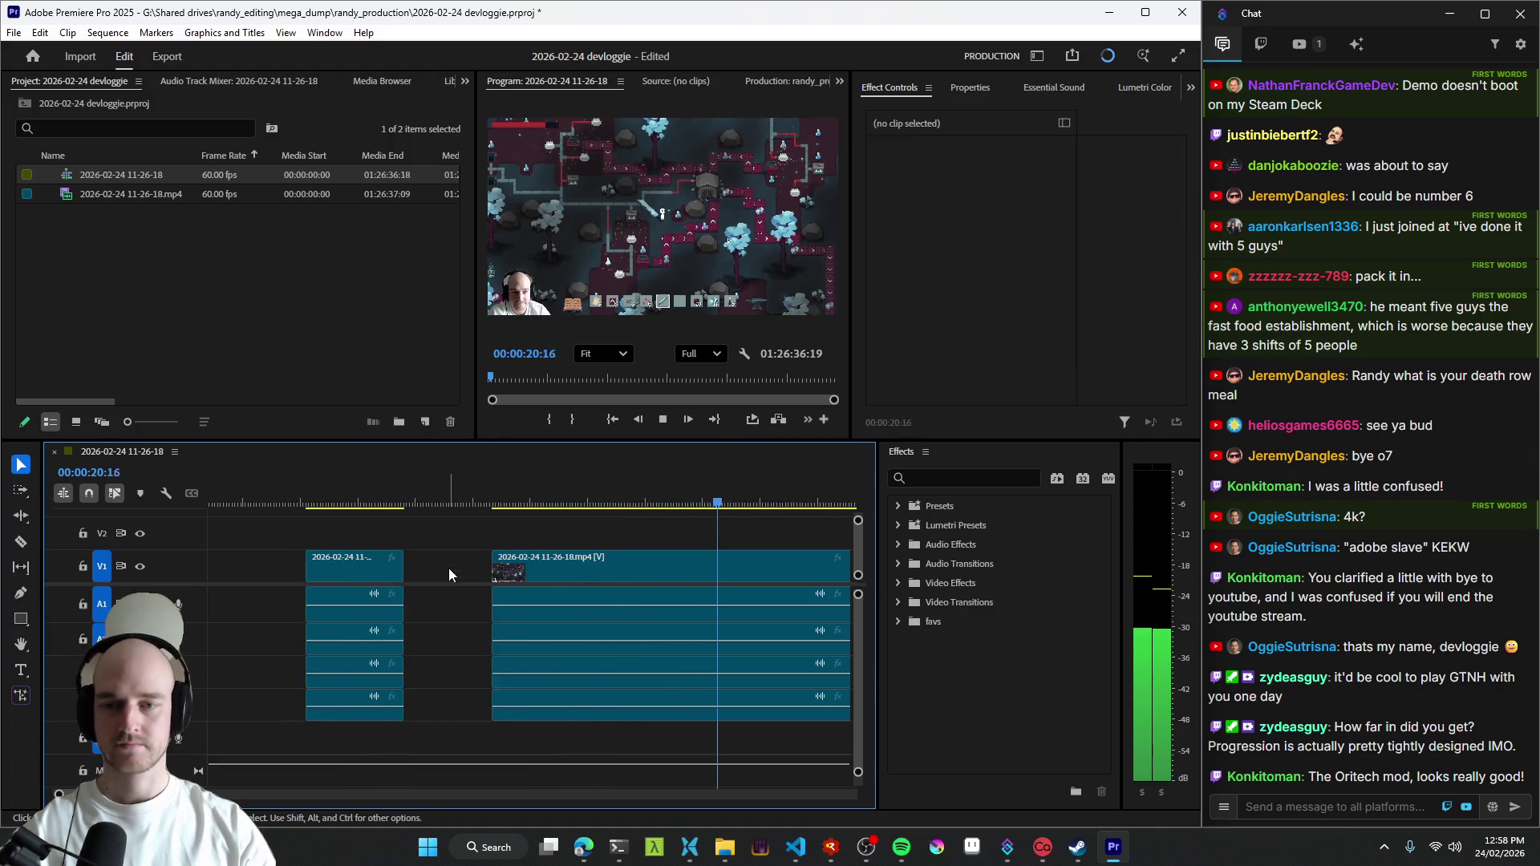
key(minus)
scroll(525, 573, down, 2)
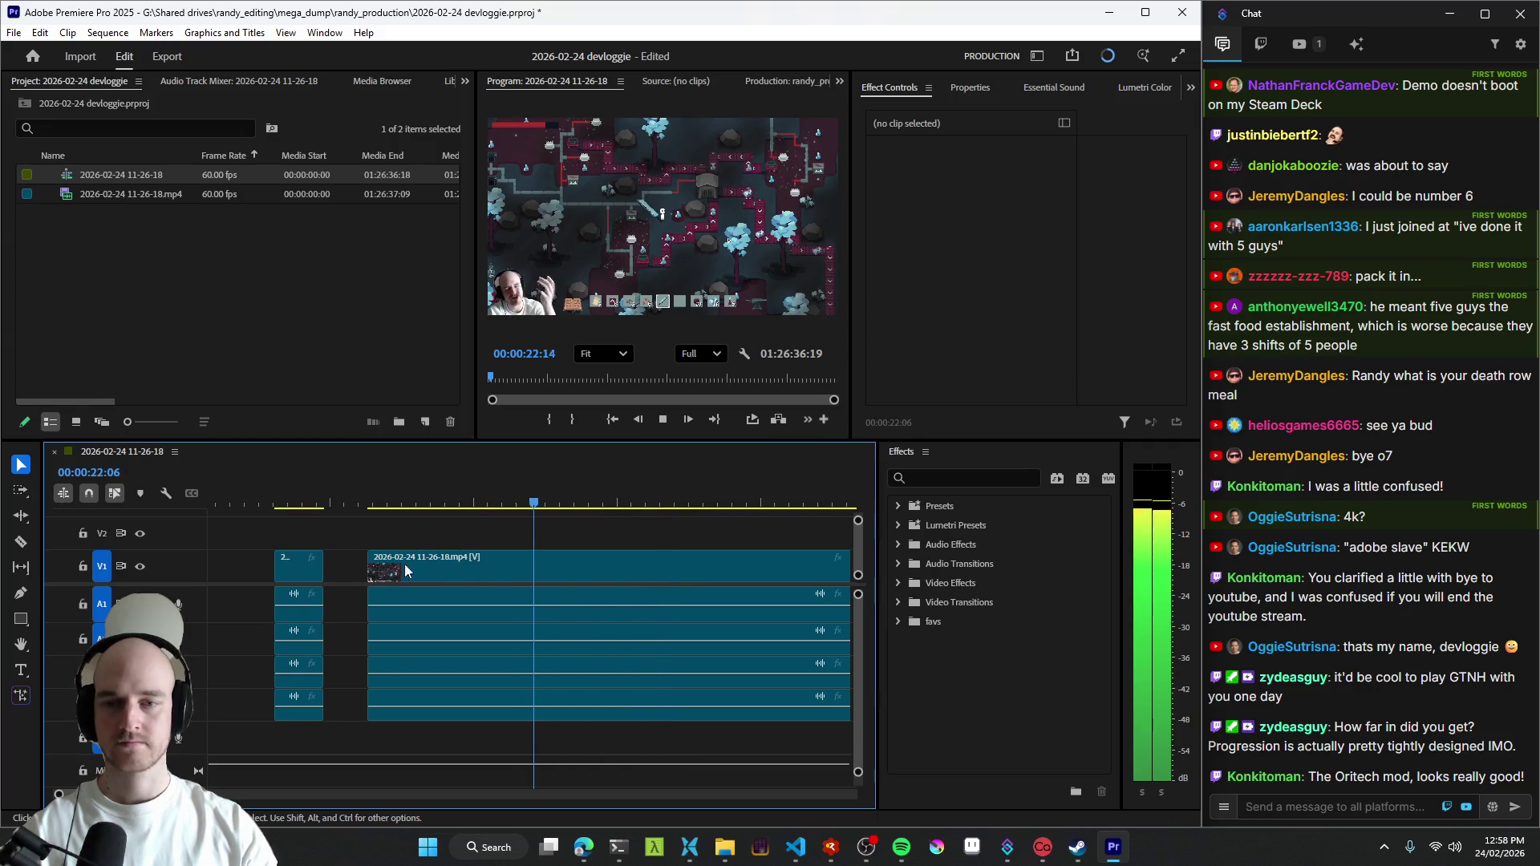
click(506, 567)
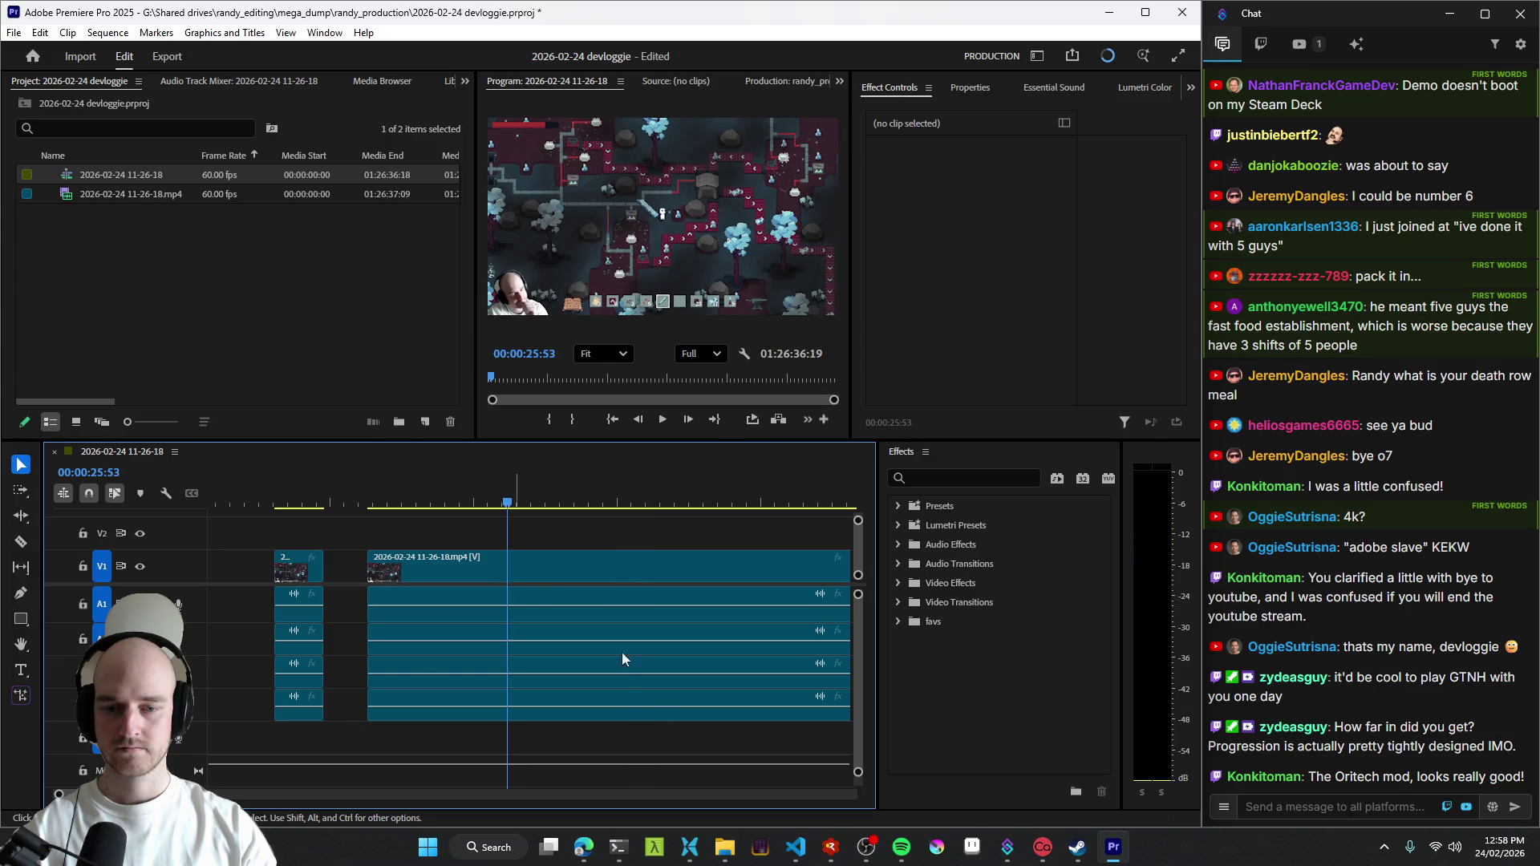
- Open the 11-26-13 Clip.mp4 from raw_vids in VLC and skip ahead to 00:26
click(690, 849)
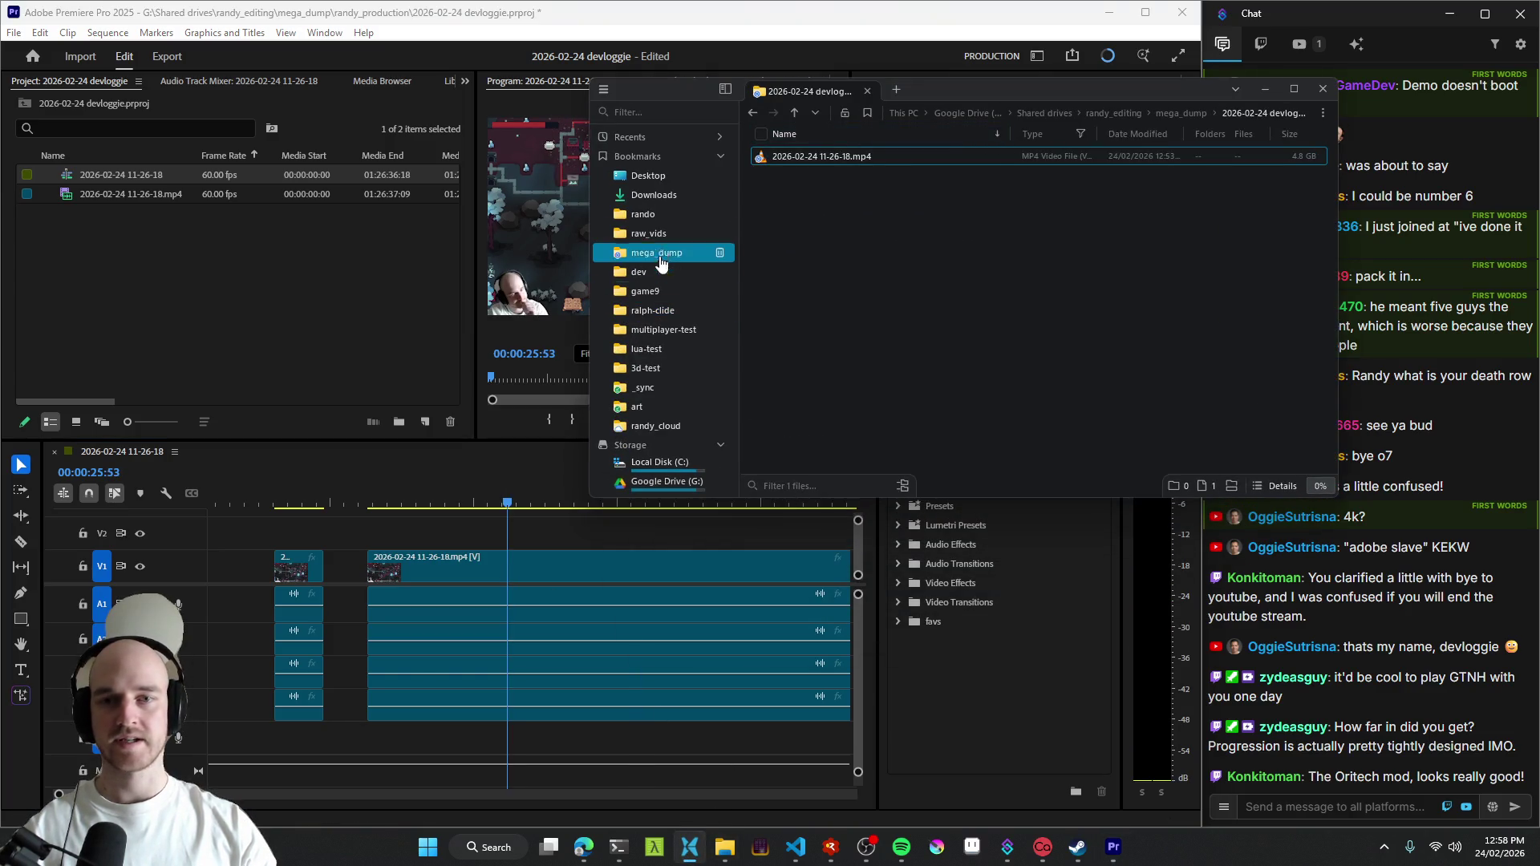
click(649, 233)
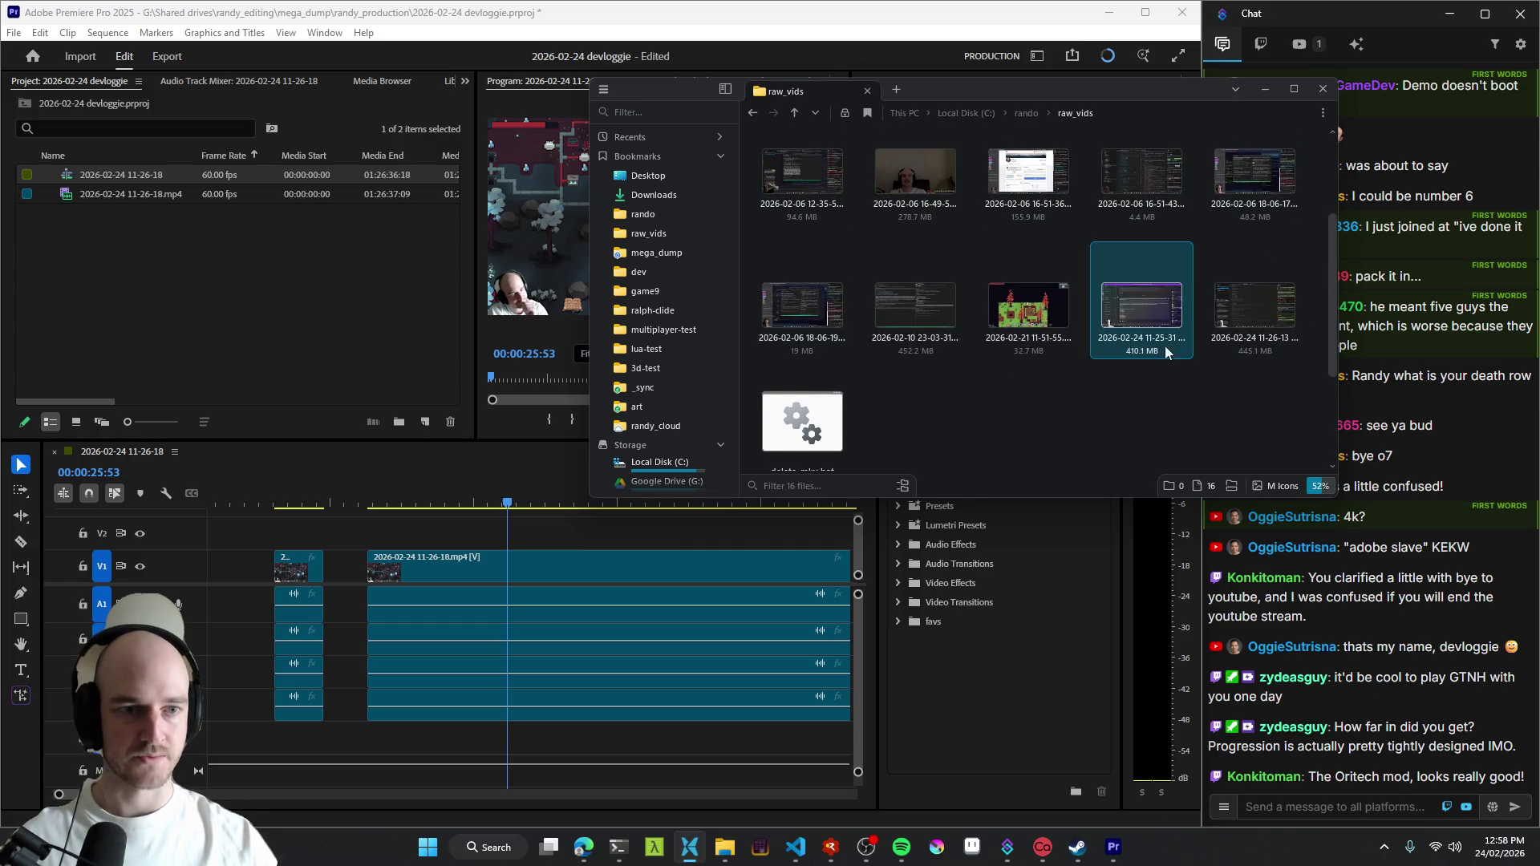
double_click(1258, 304)
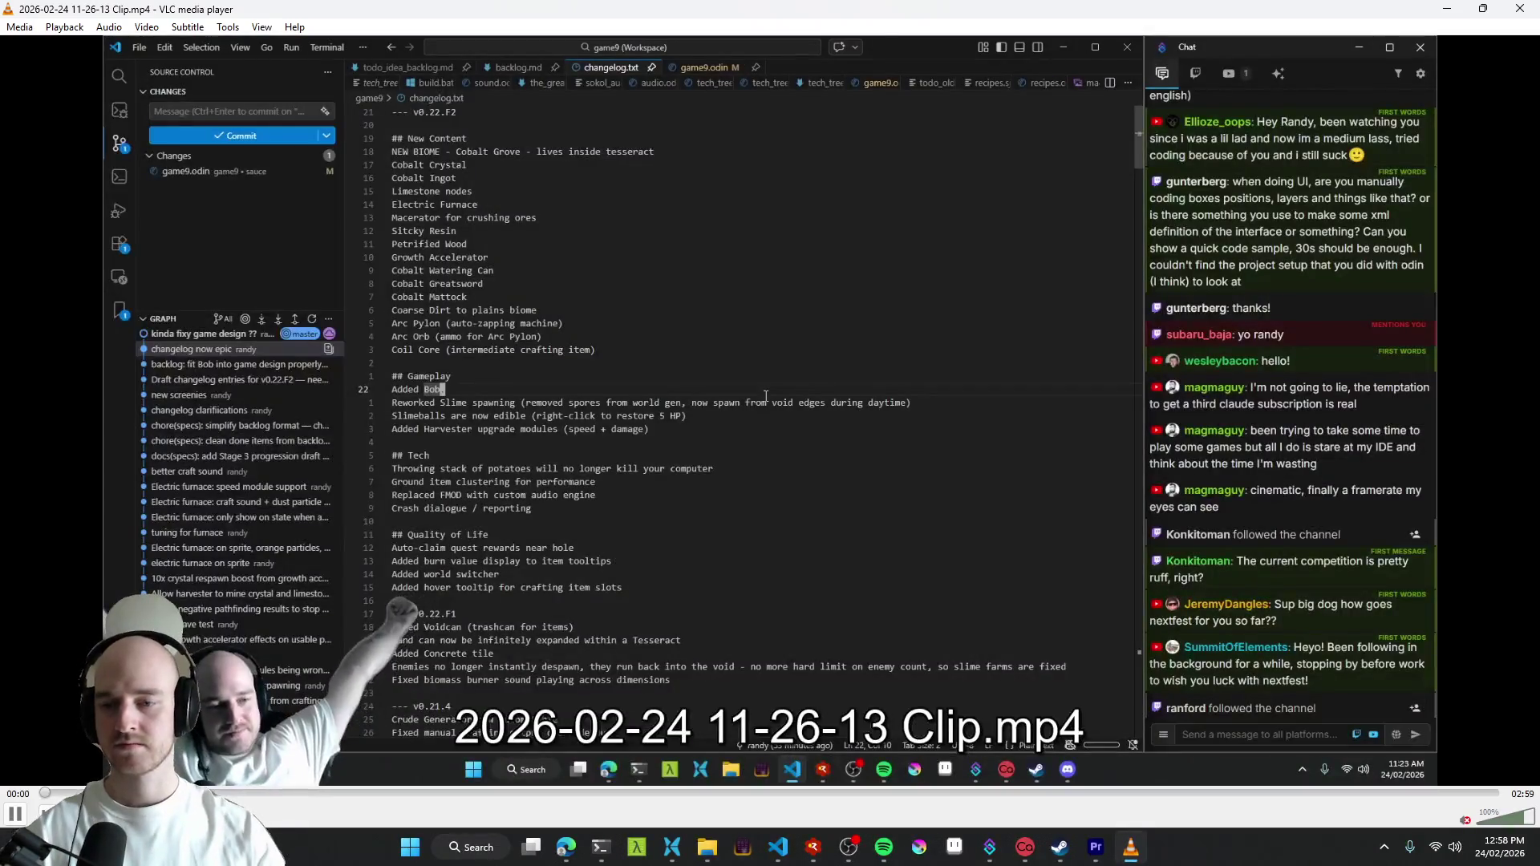
click(253, 792)
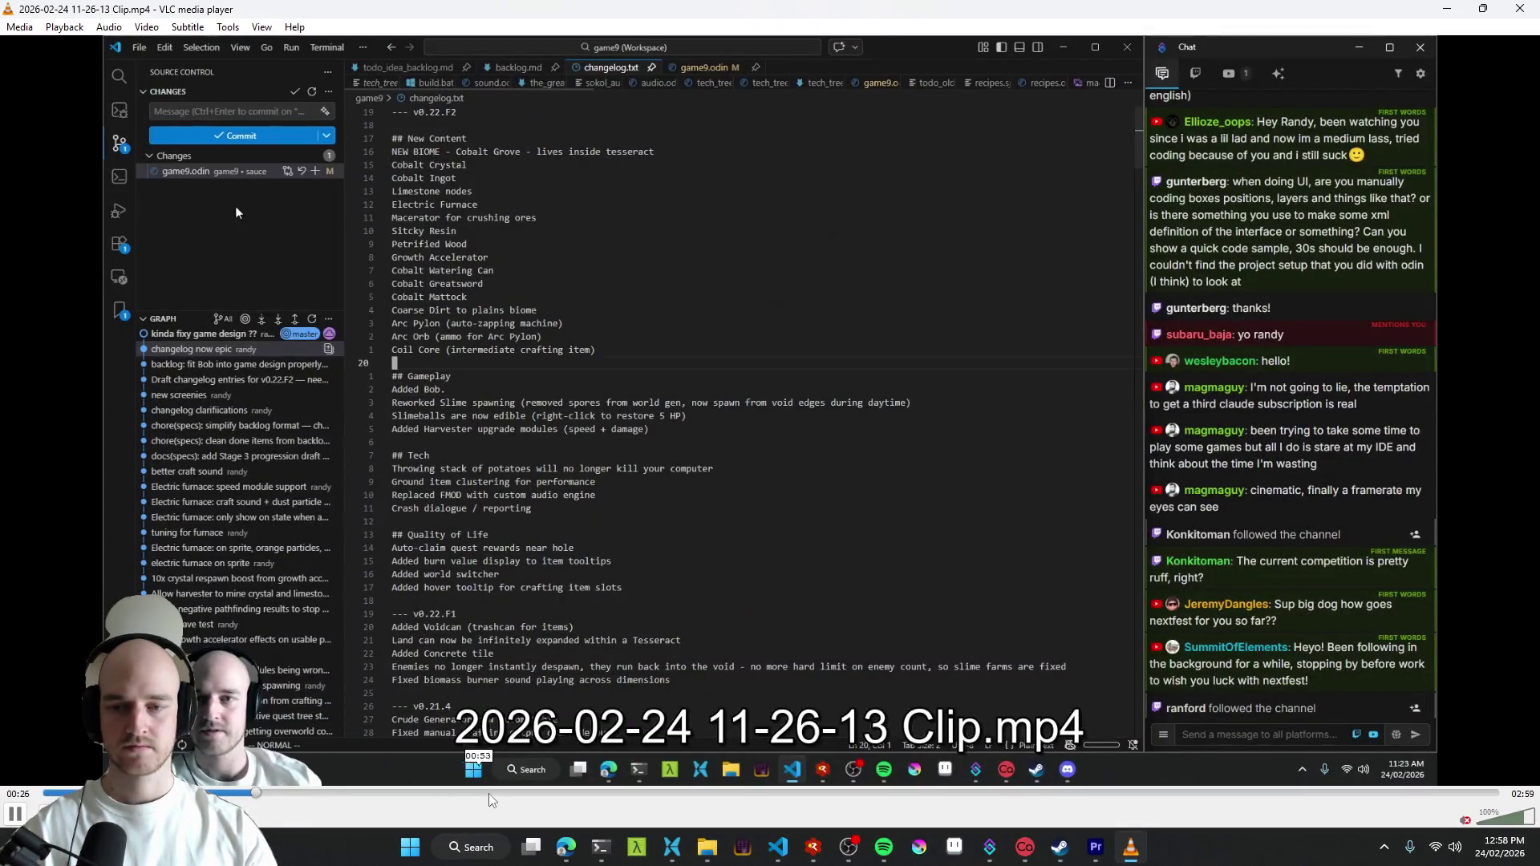
scroll(557, 791, up, 1)
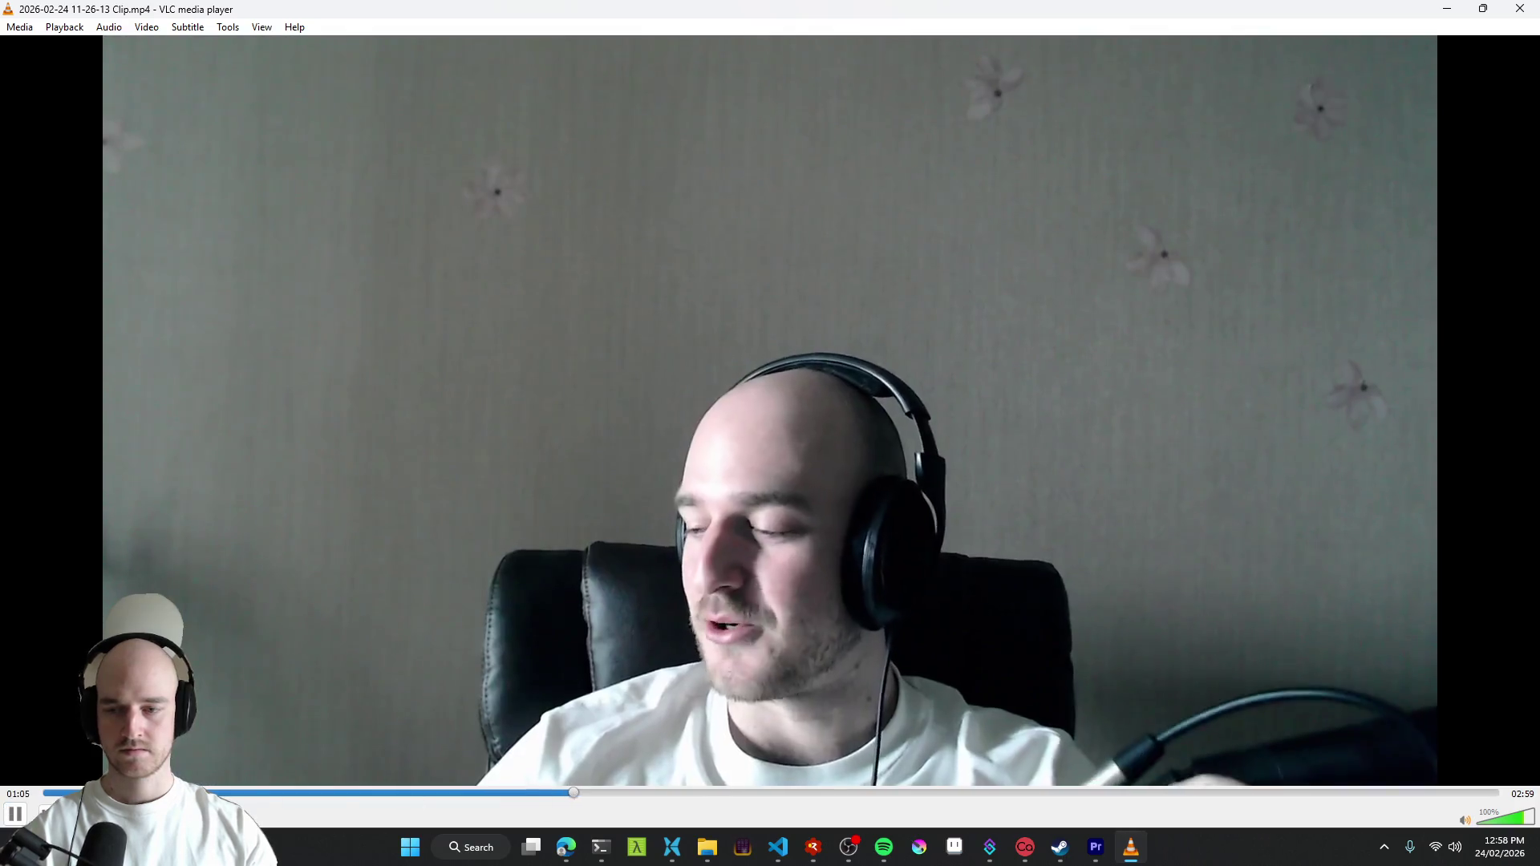
- Skim the 11-26-13 clip in VLC from the start through to 01:46
click(52, 794)
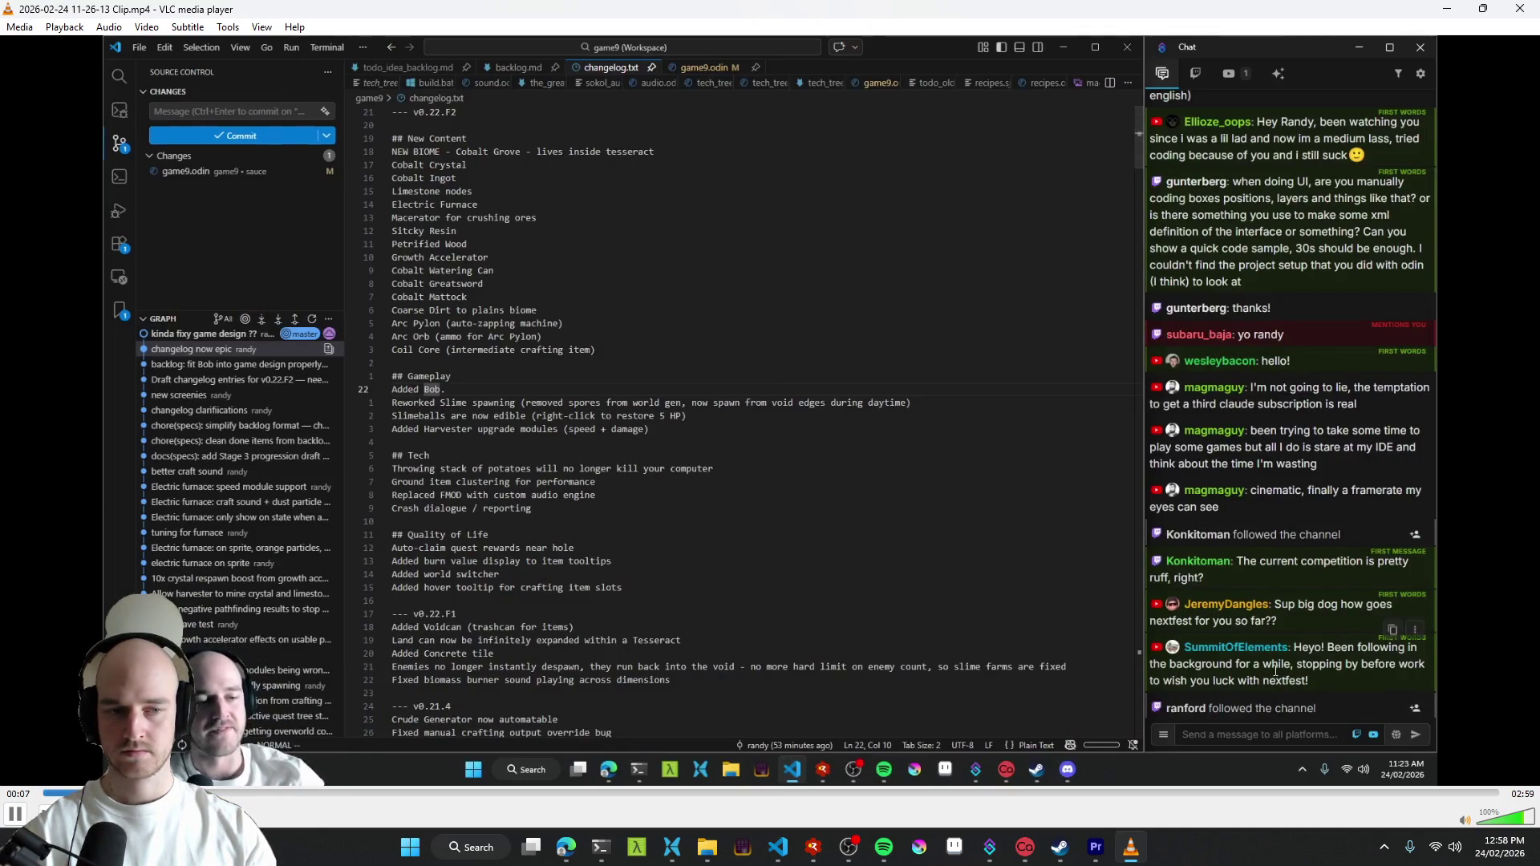
click(182, 795)
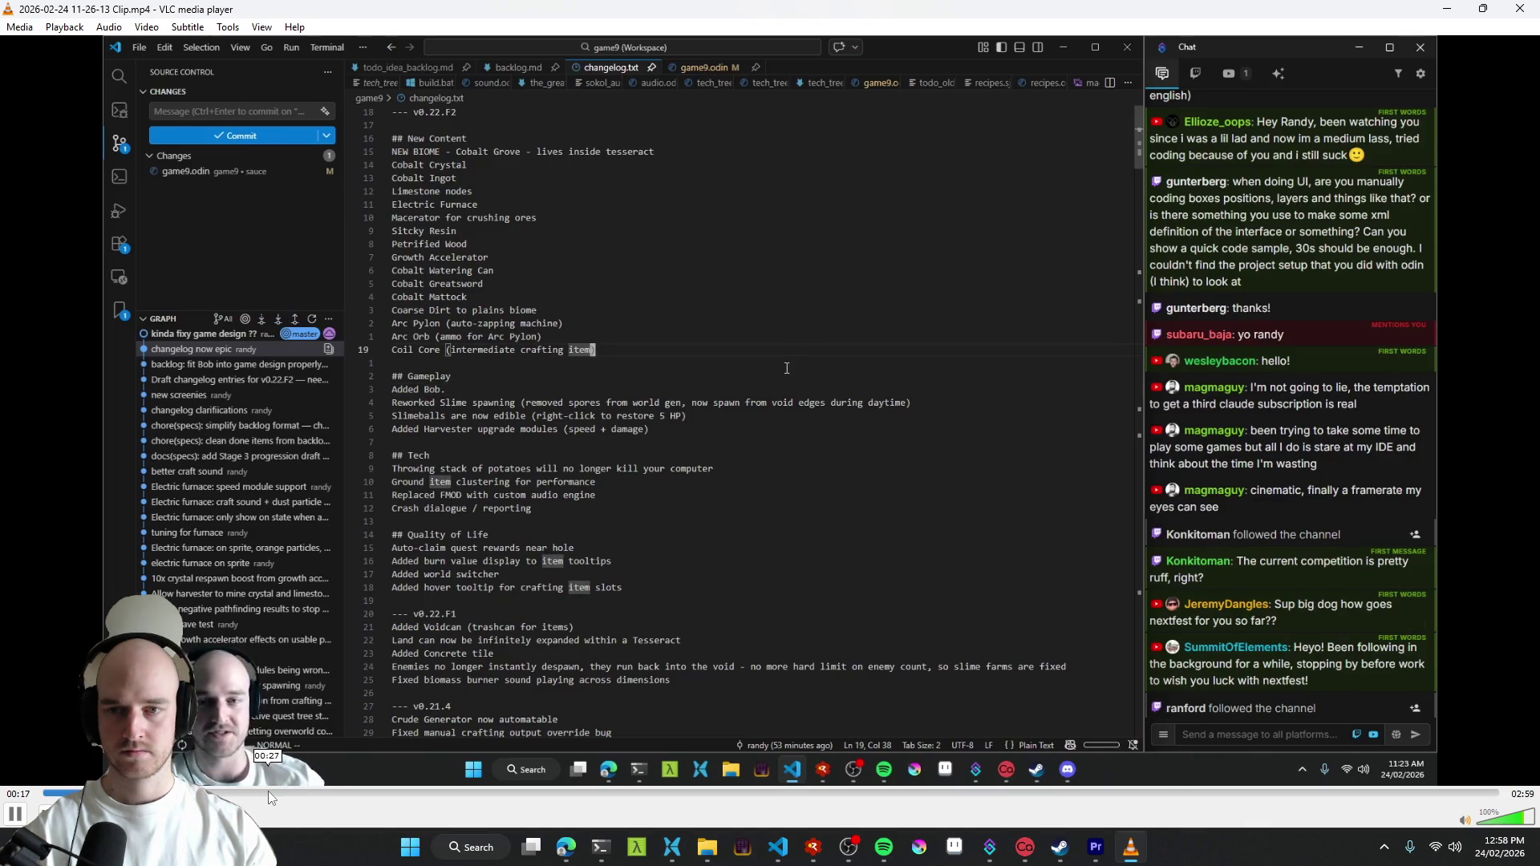
click(268, 790)
drag(388, 792, 1473, 795)
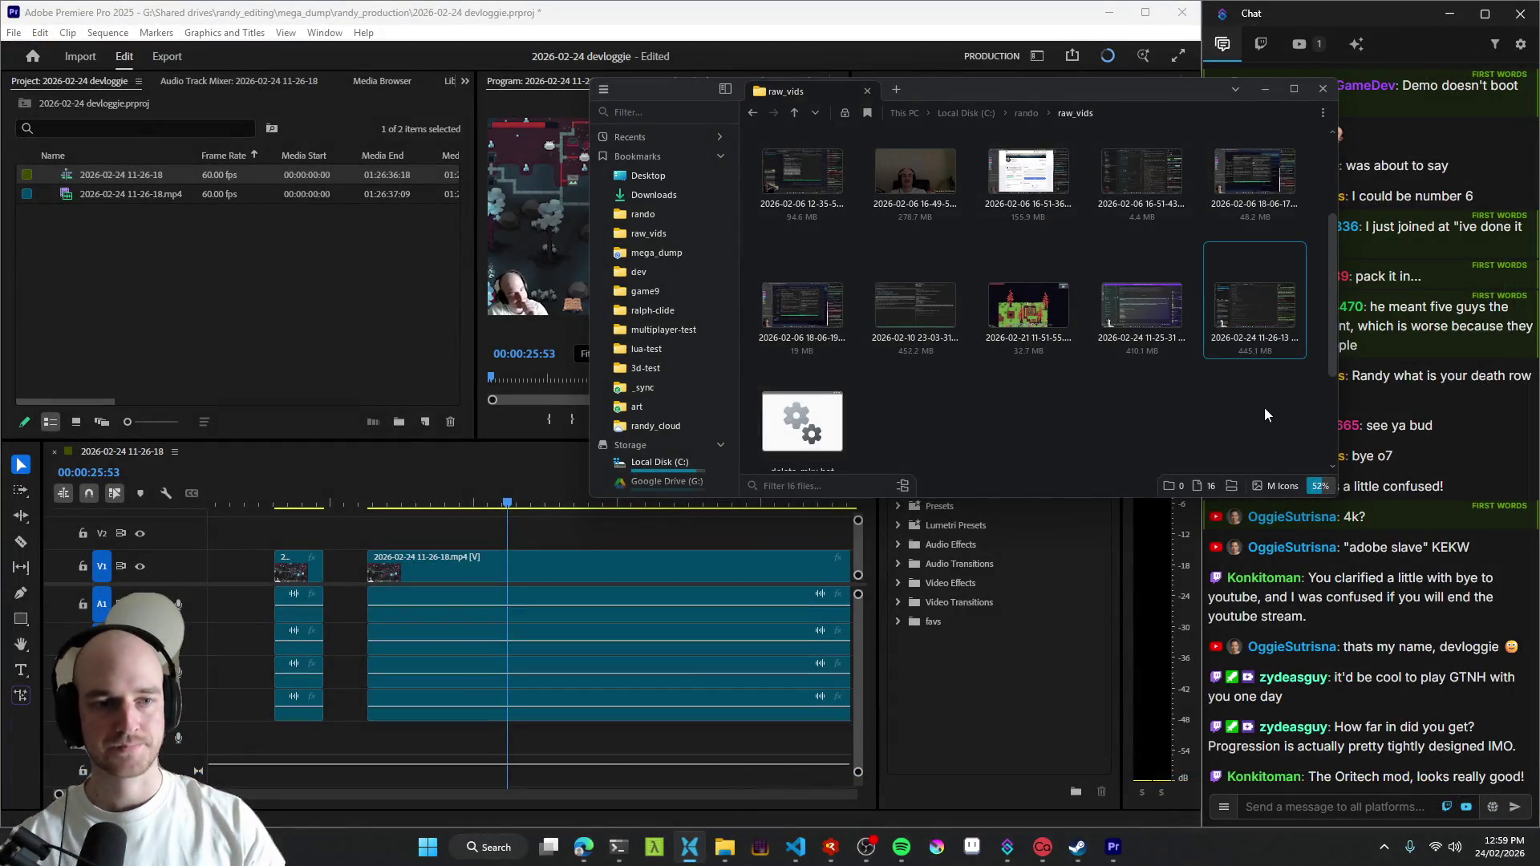
- Preview the 11-25-31 clip, skipping through to its end, then close VLC
click(1130, 310)
double_click(1130, 305)
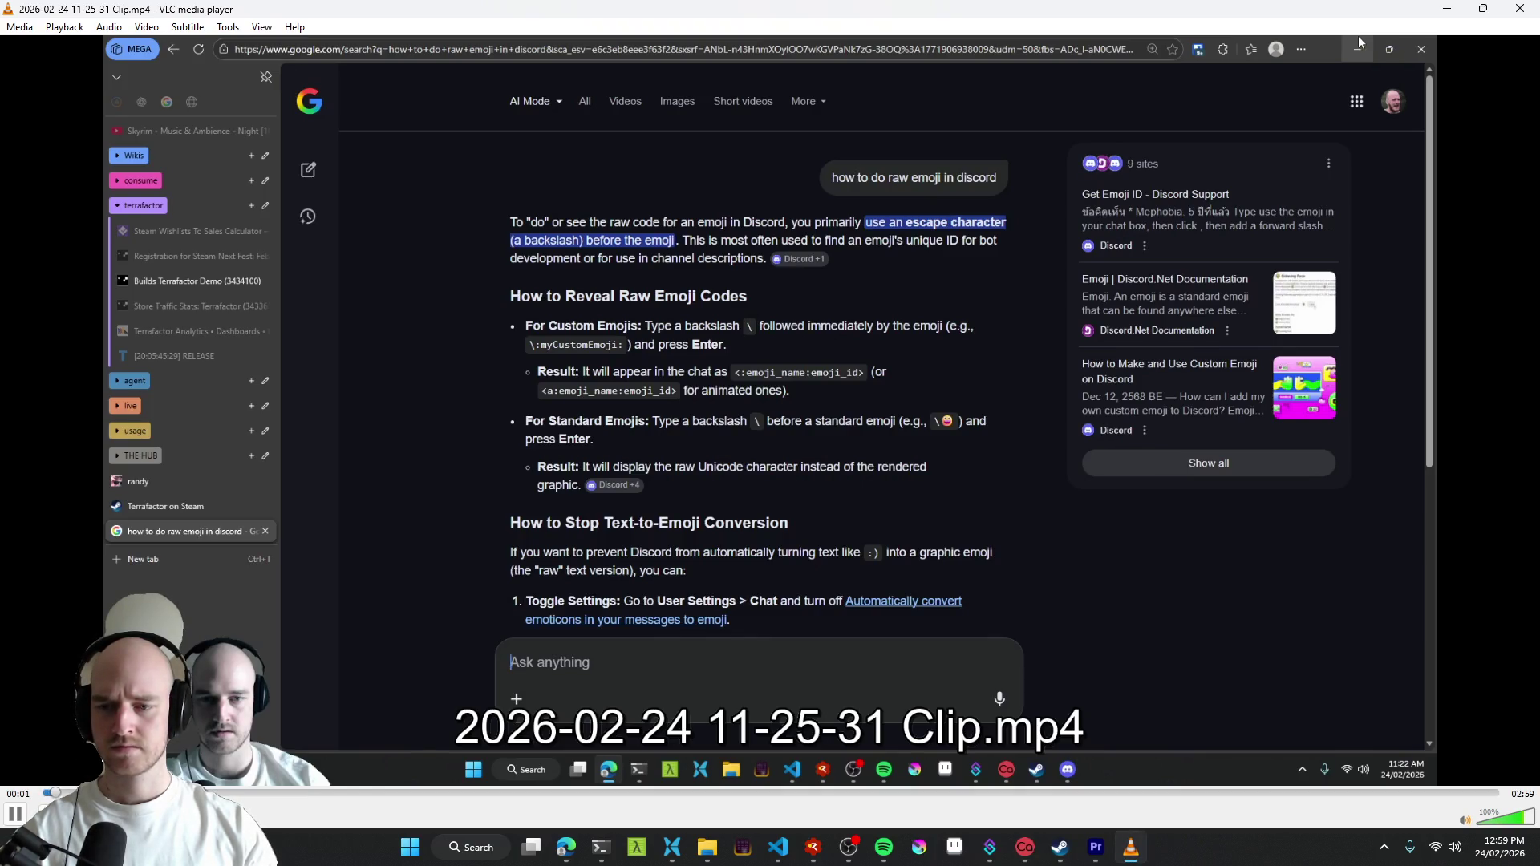
click(584, 787)
click(772, 787)
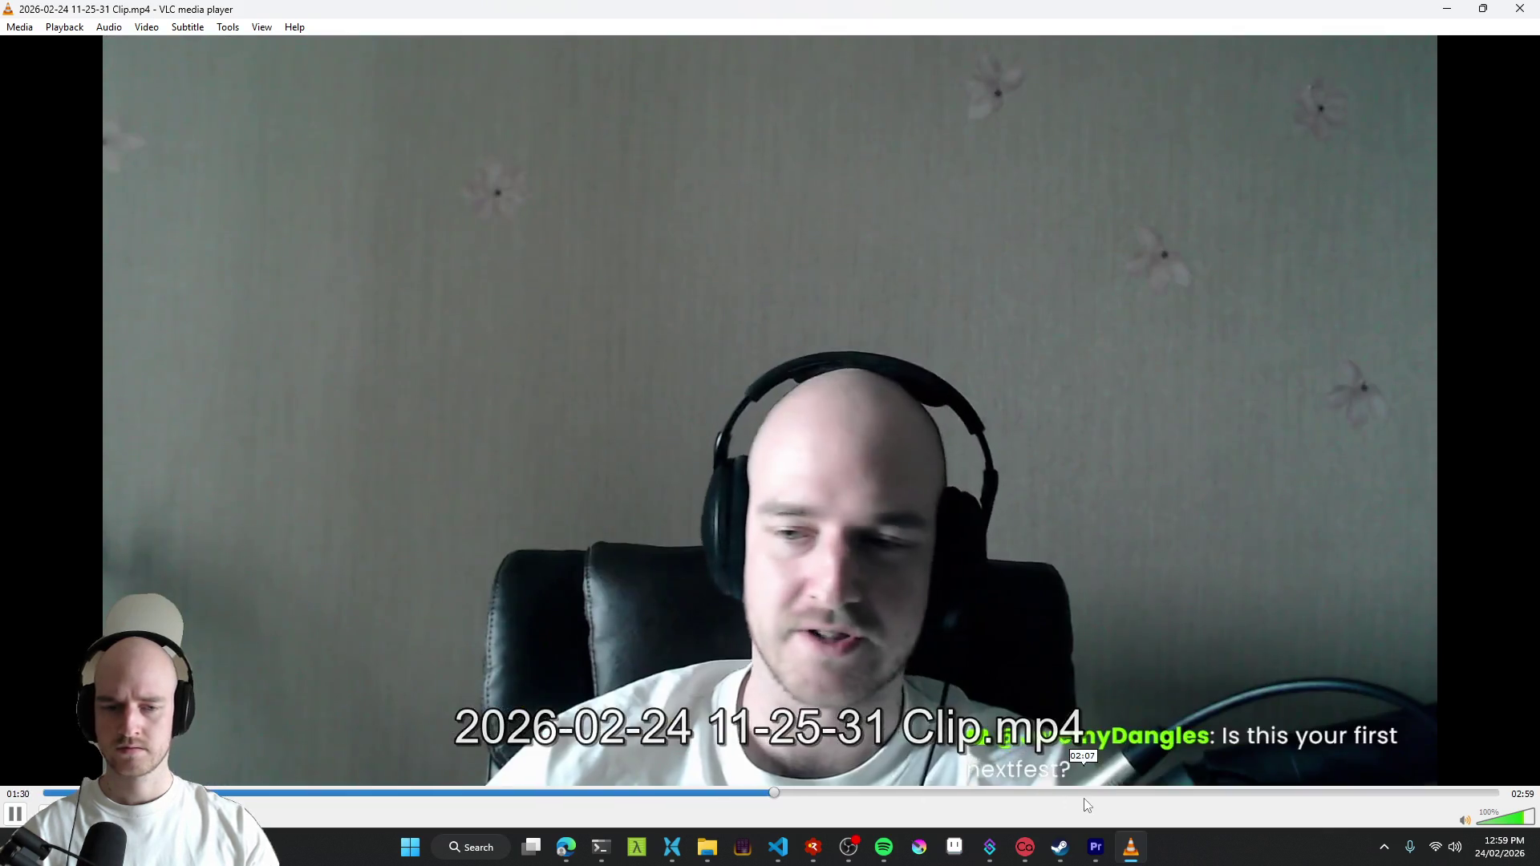
click(1084, 799)
click(1240, 795)
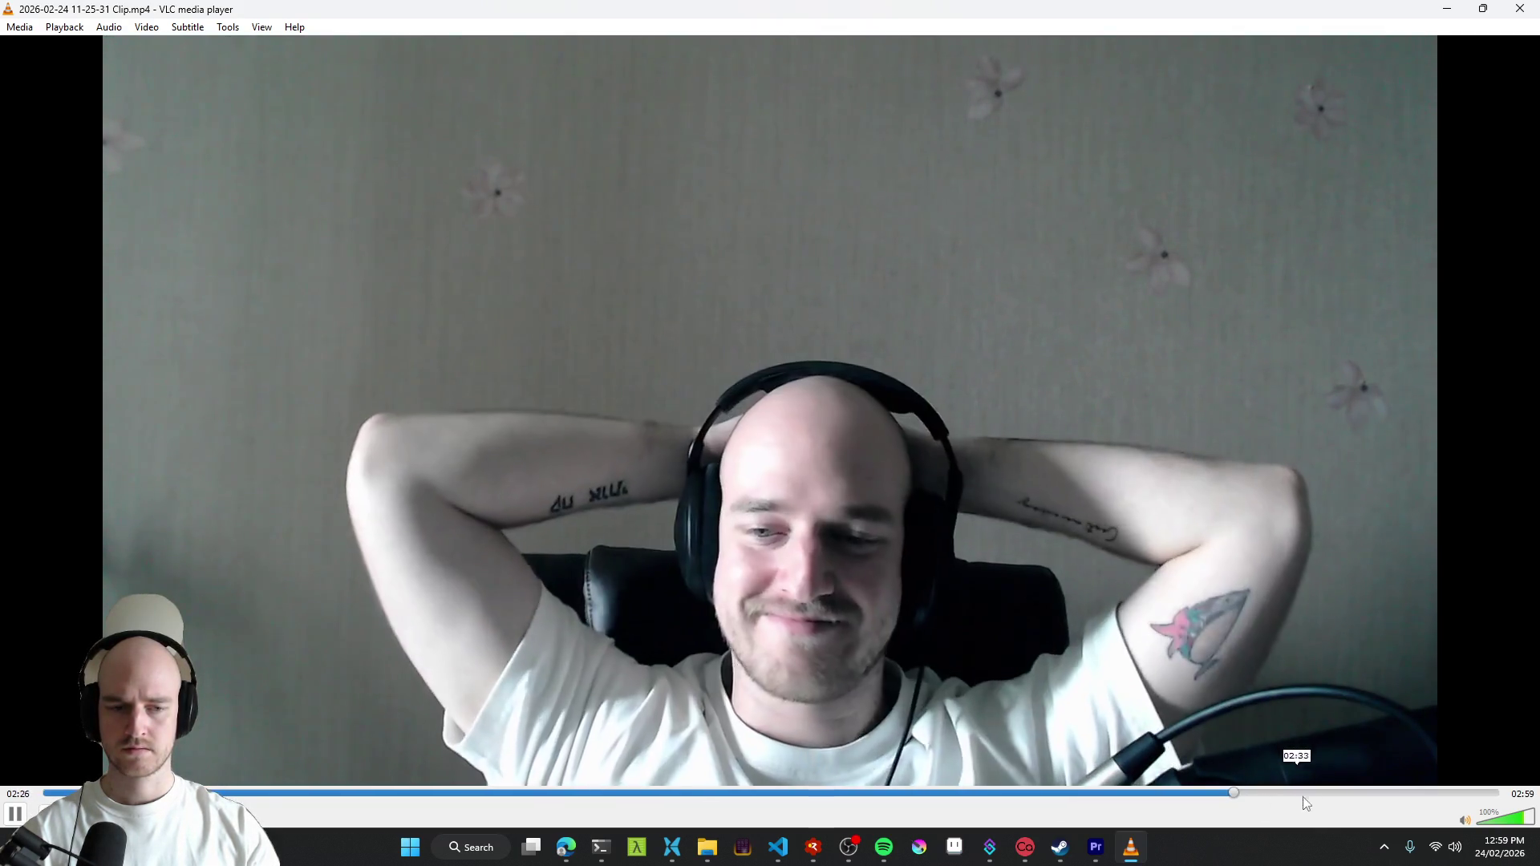
click(1431, 794)
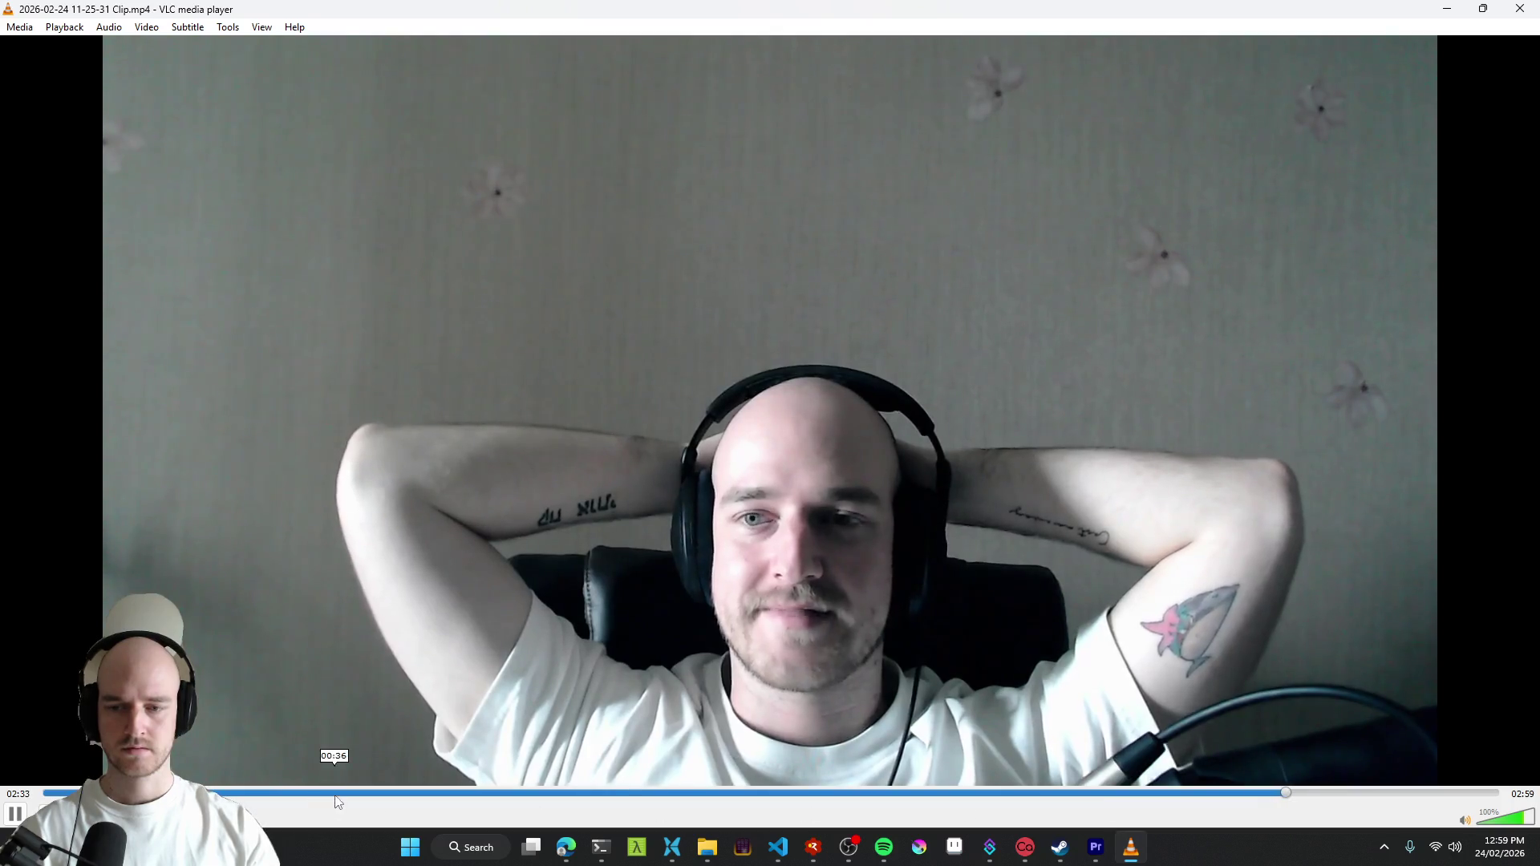
click(335, 795)
key(ctrl+q)
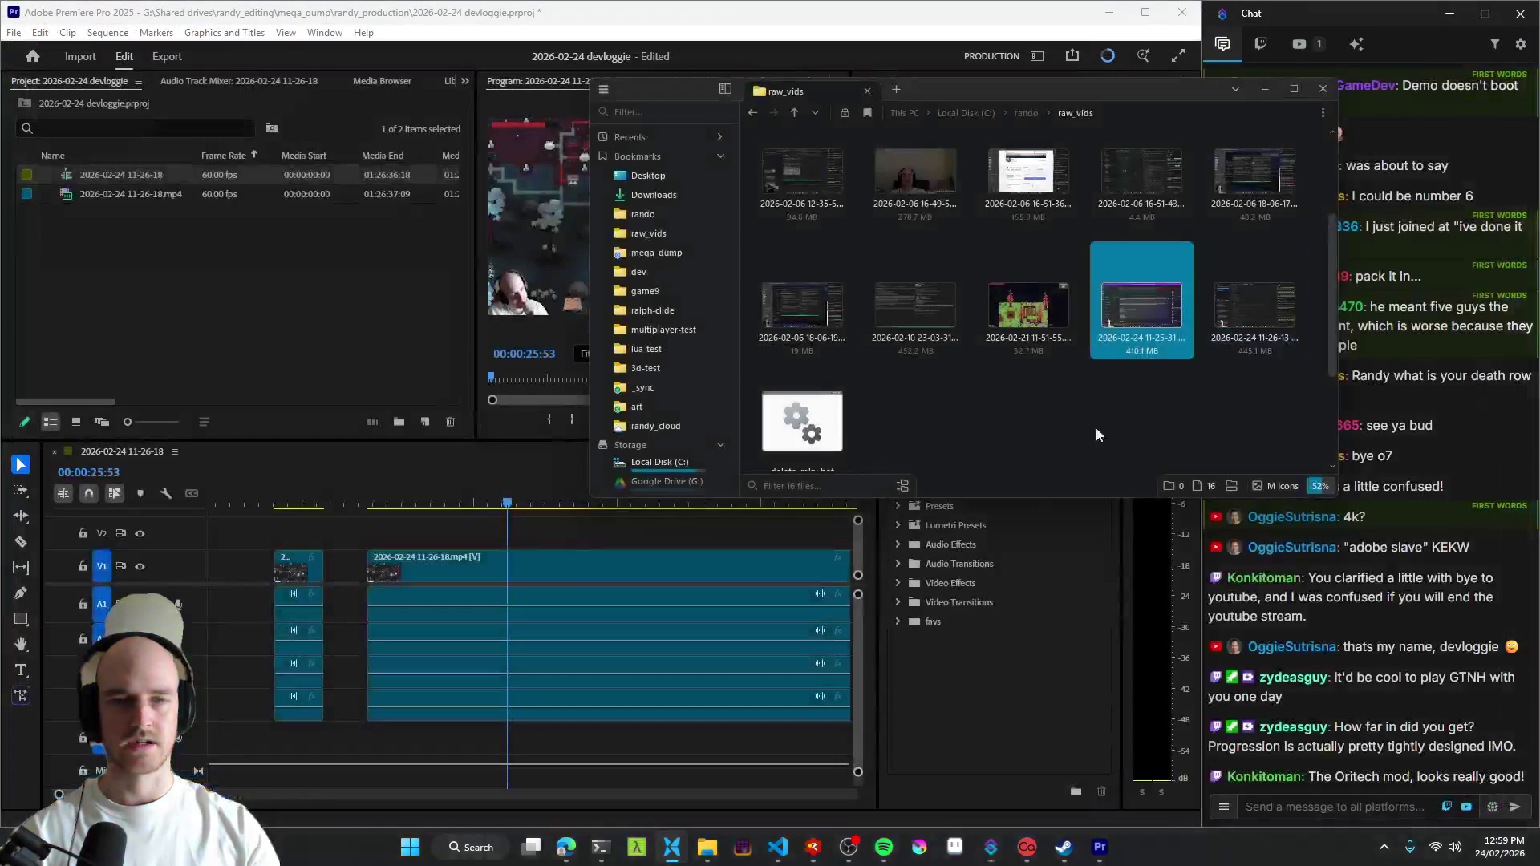
ctrl+click(1279, 317)
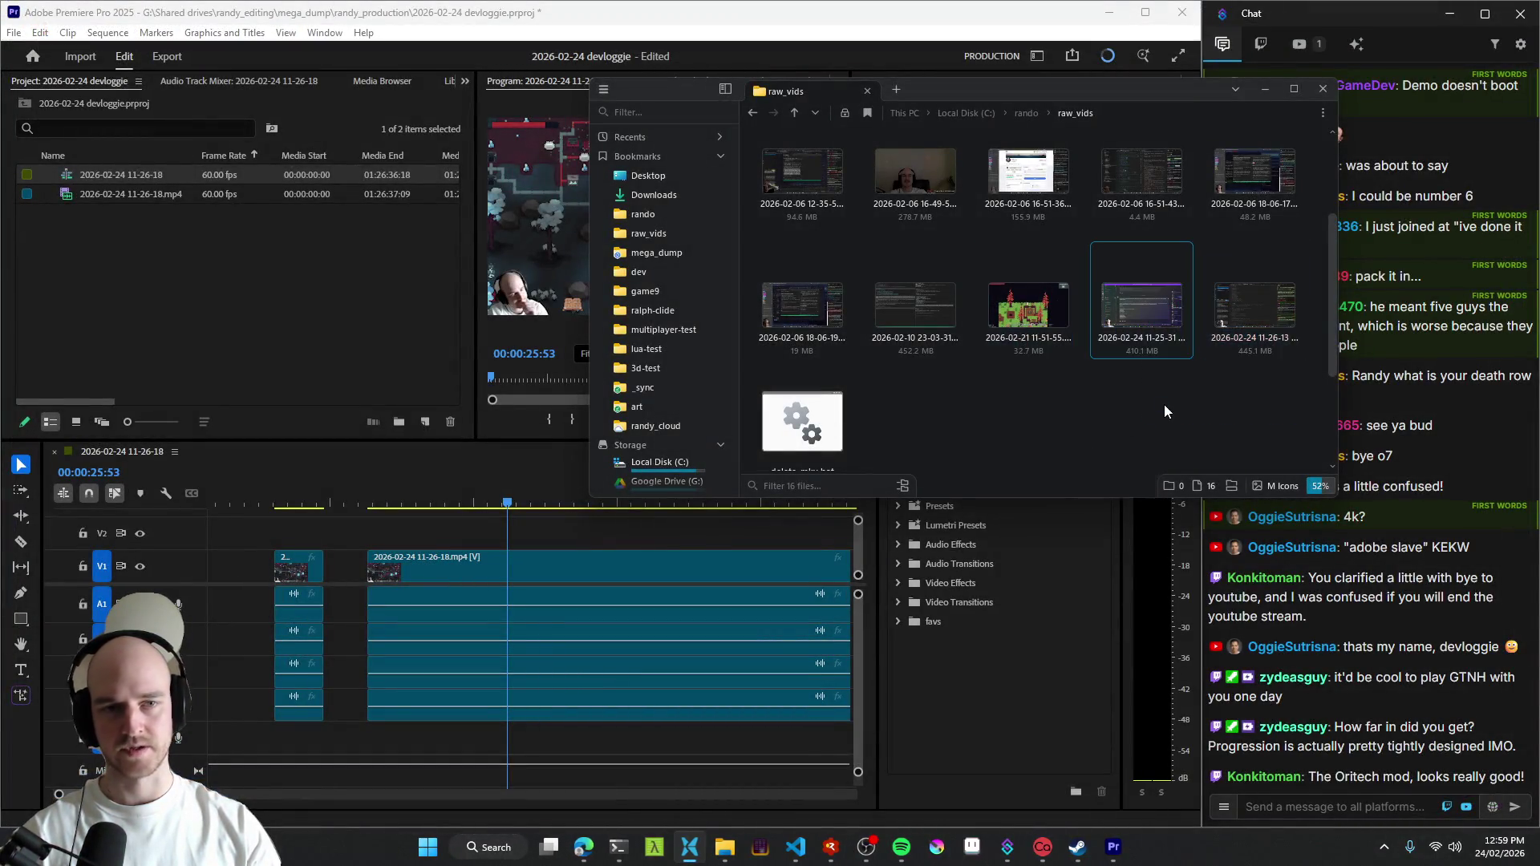
click(1051, 345)
double_click(1050, 346)
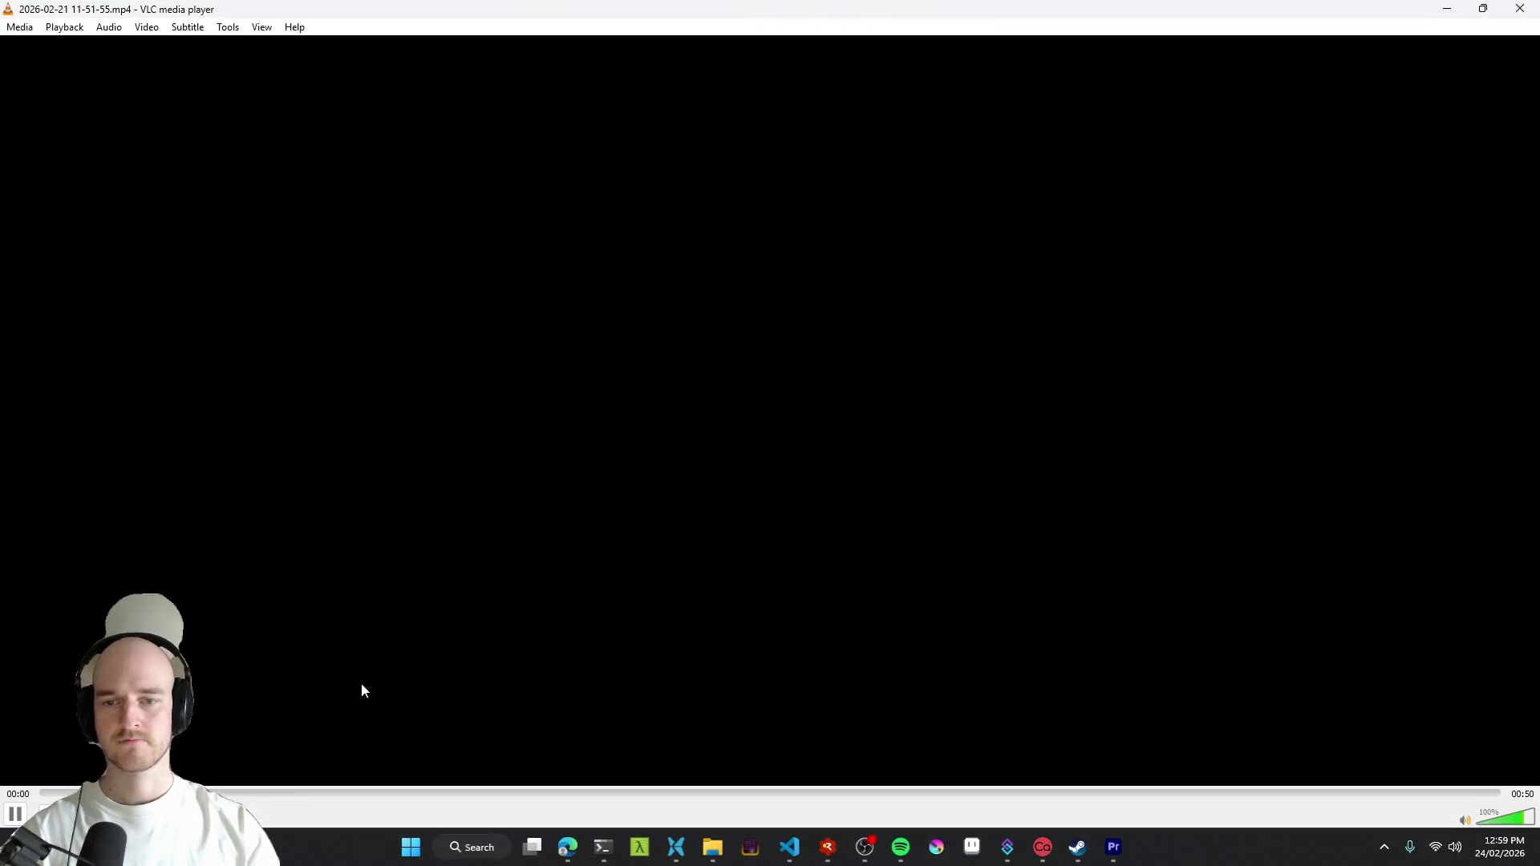
click(274, 792)
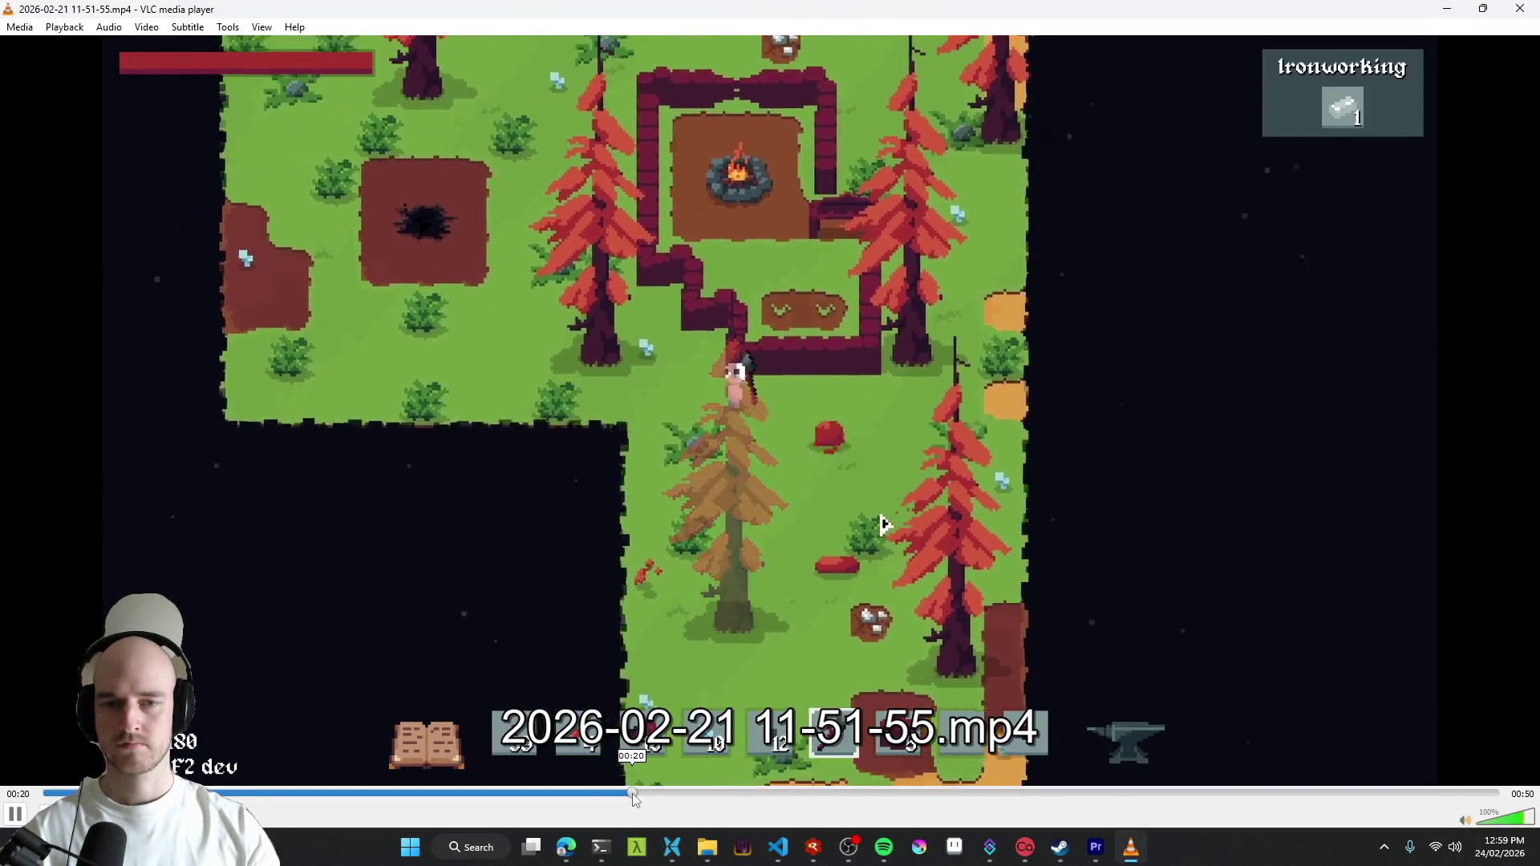
key(ctrl+q)
drag(1128, 404, 1318, 273)
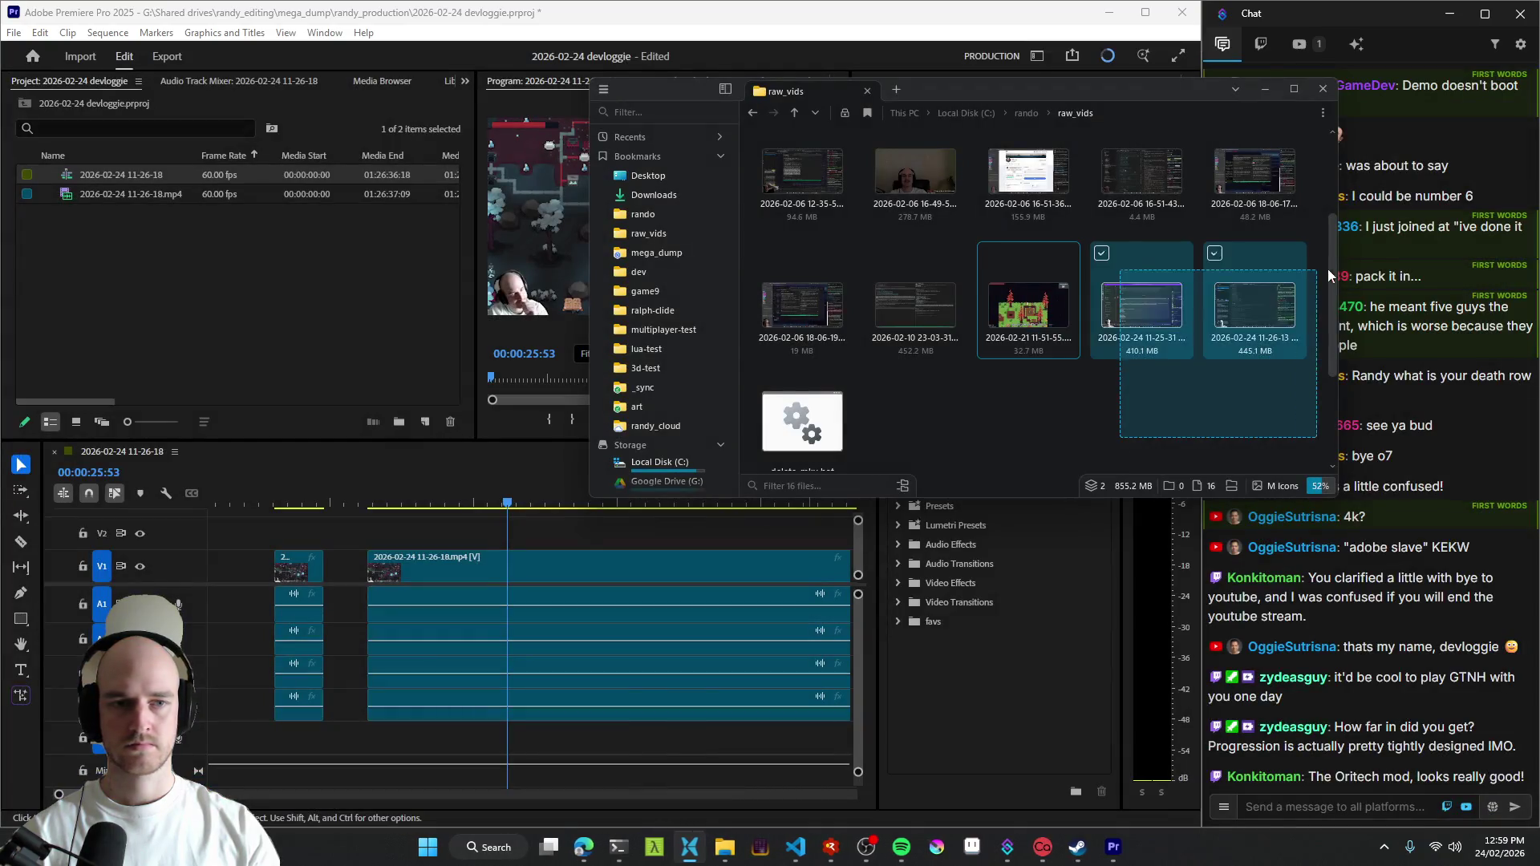
- Paste the two cut clips into mega_dump > 2026-02-24 devloggie
click(656, 252)
click(826, 348)
double_click(826, 348)
key(ctrl+v)
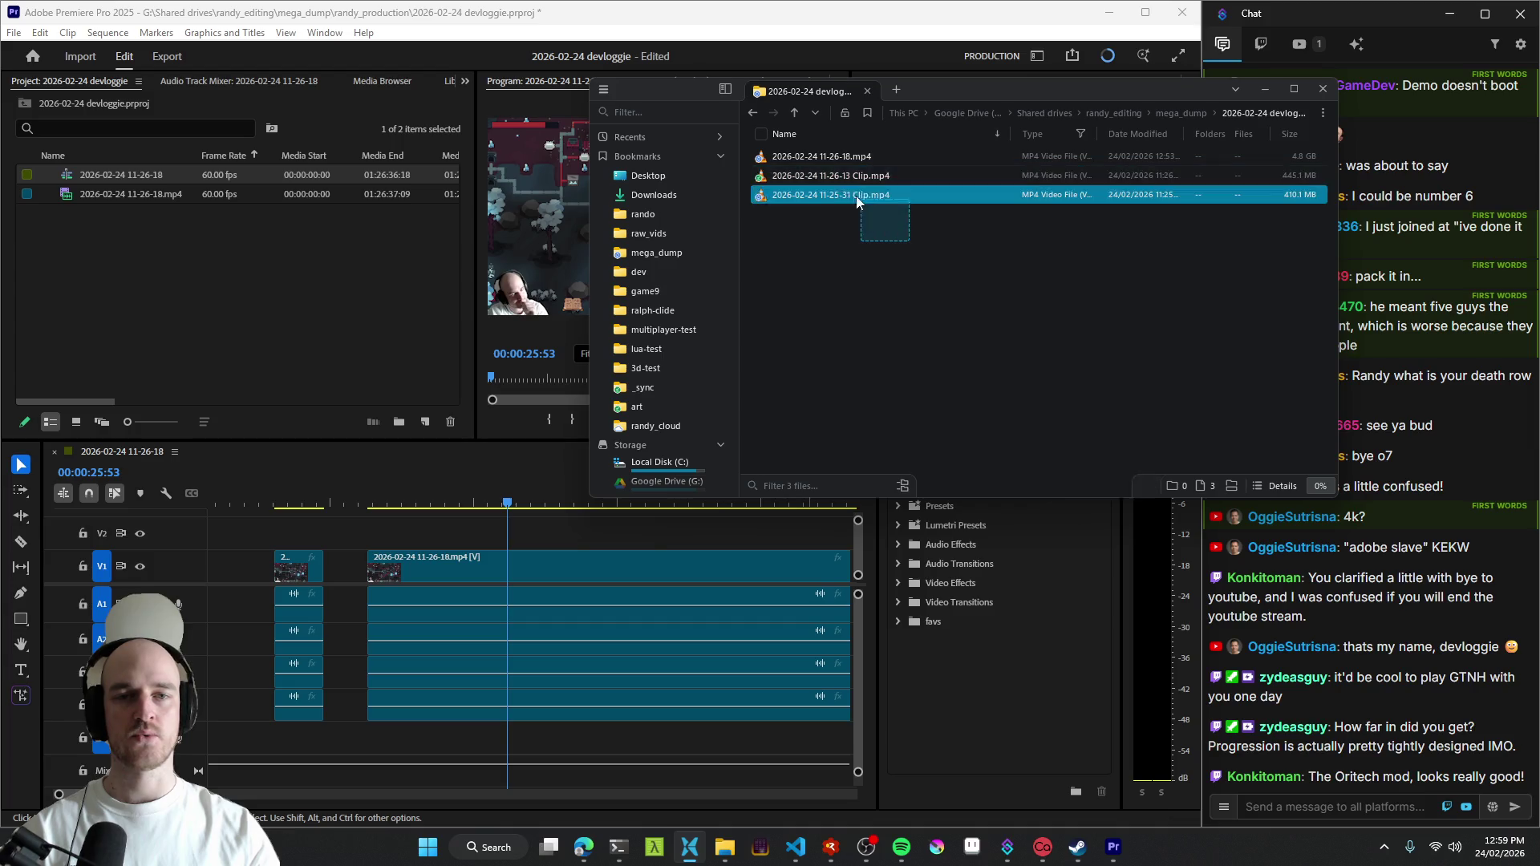
- Drag both clips from the folder into Premiere's Project panel to import them
drag(826, 177, 259, 247)
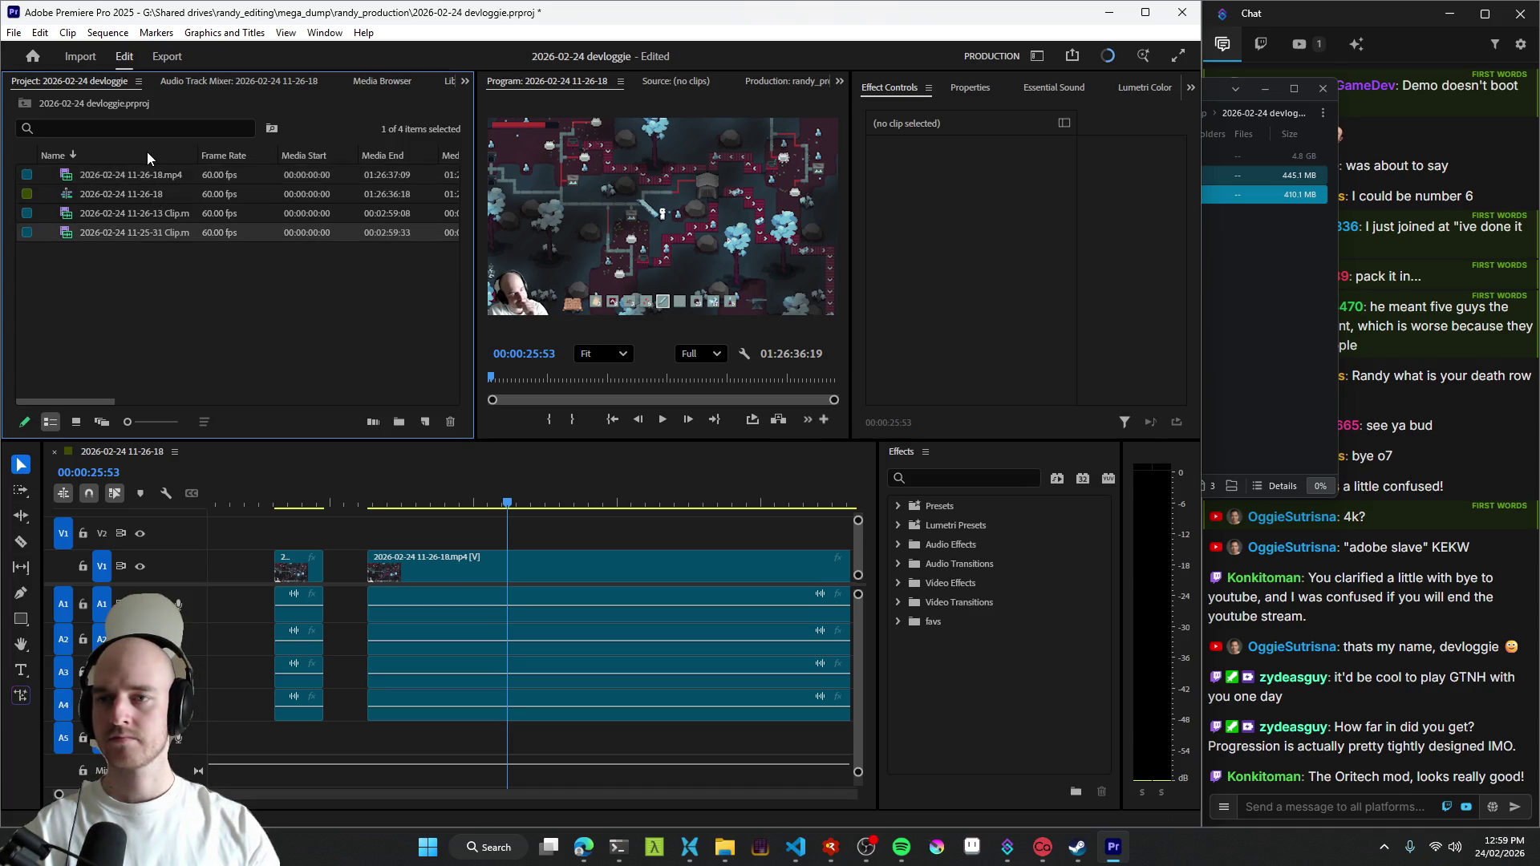
- Drop the 11-25-31 and 11-26-13 clips at the start of the timeline
shift+click(146, 174)
mouse_move(146, 175)
mouse_down()
mouse_move(580, 611)
mouse_move(438, 623)
mouse_up()
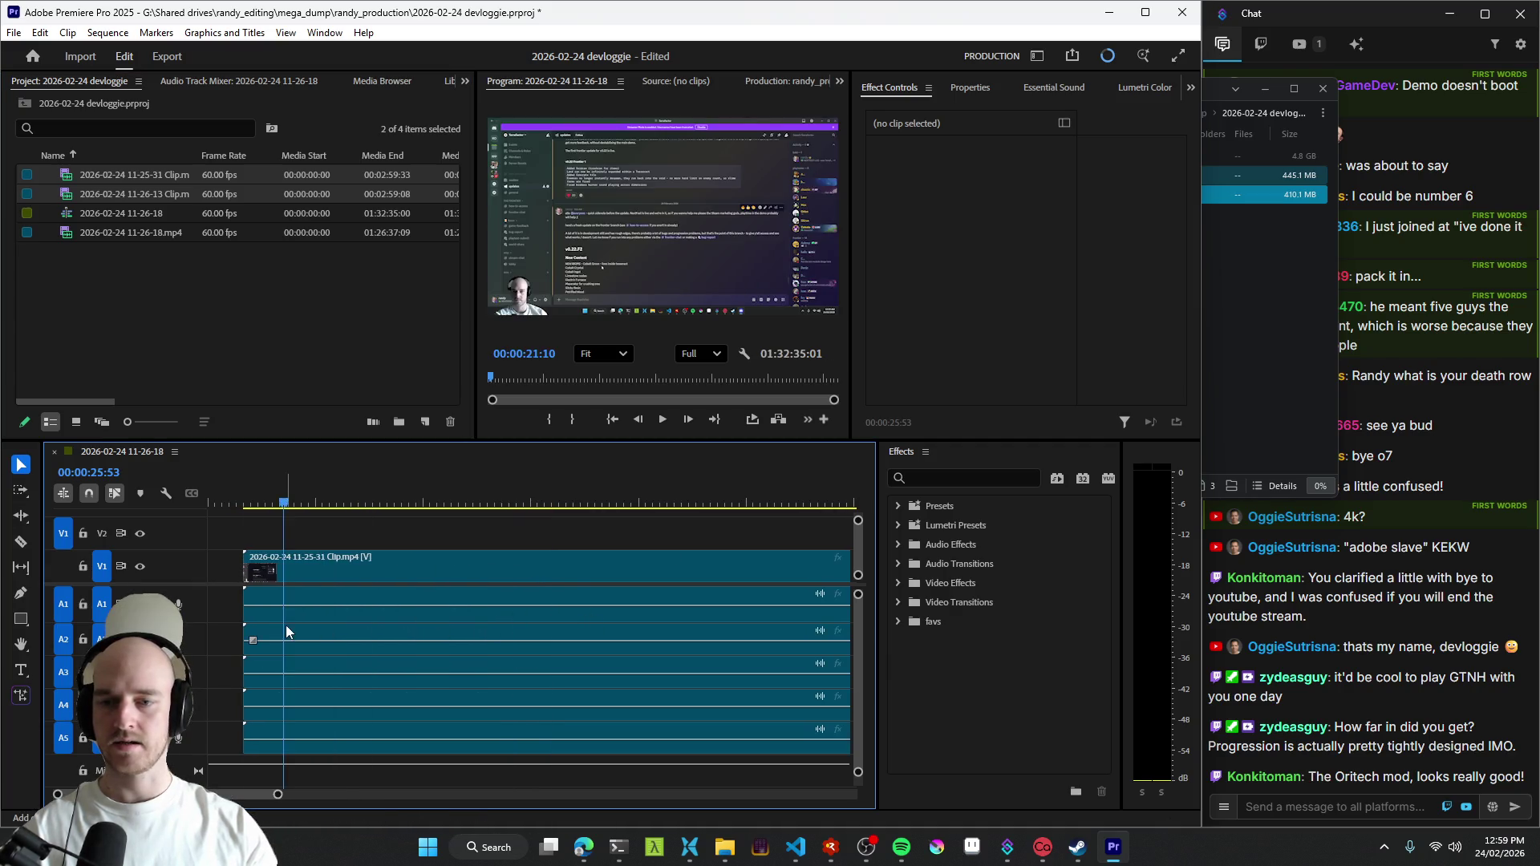
- Delete the clips' A1 audio and shift their remaining audio up onto the recording's track
drag(210, 608, 478, 617)
key(Delete)
drag(334, 604, 433, 734)
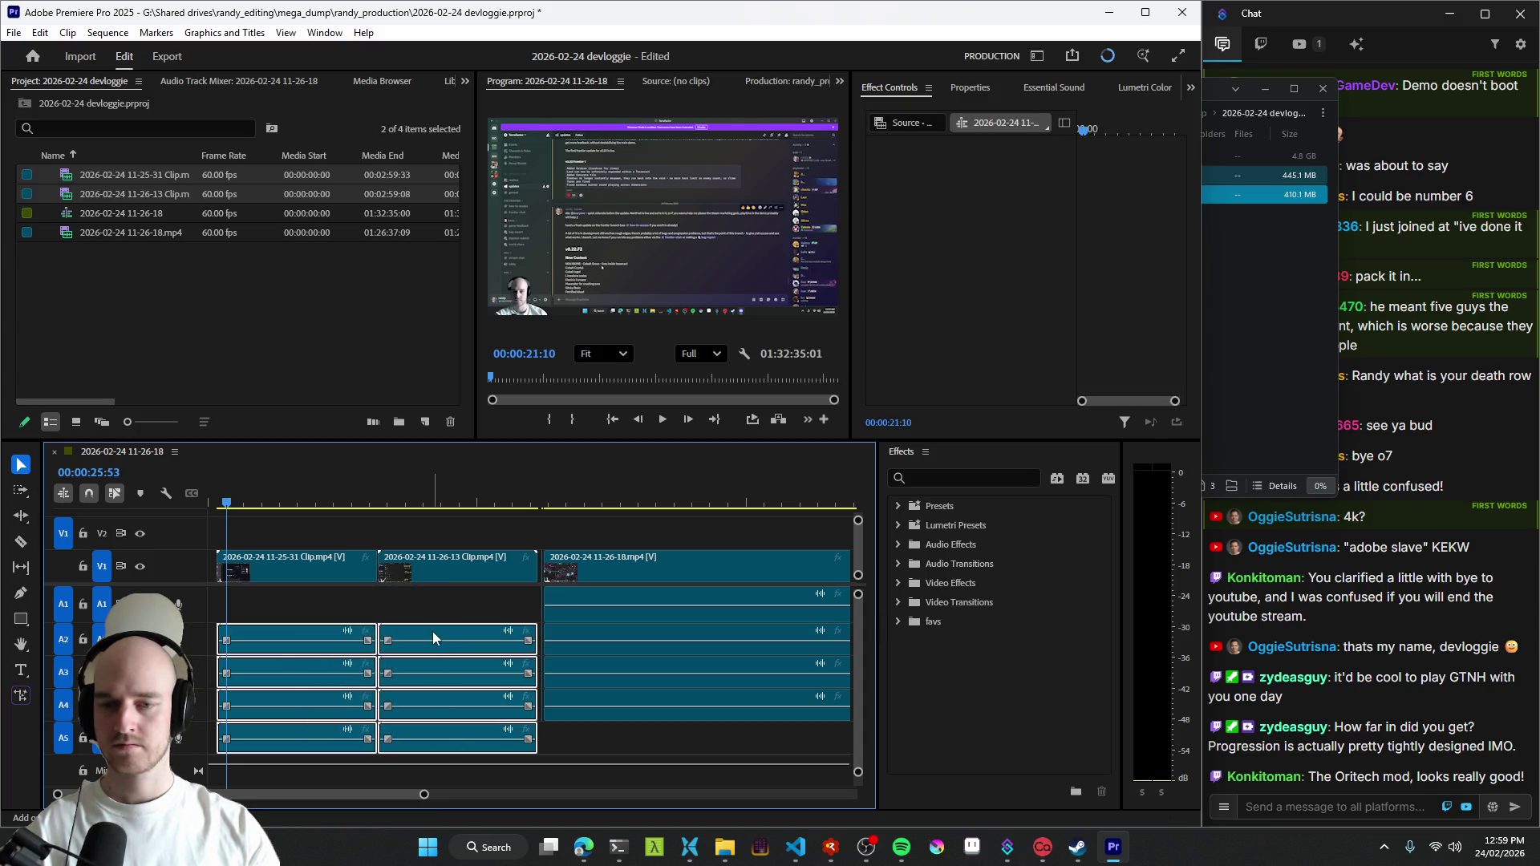
drag(431, 632, 451, 524)
click(452, 524)
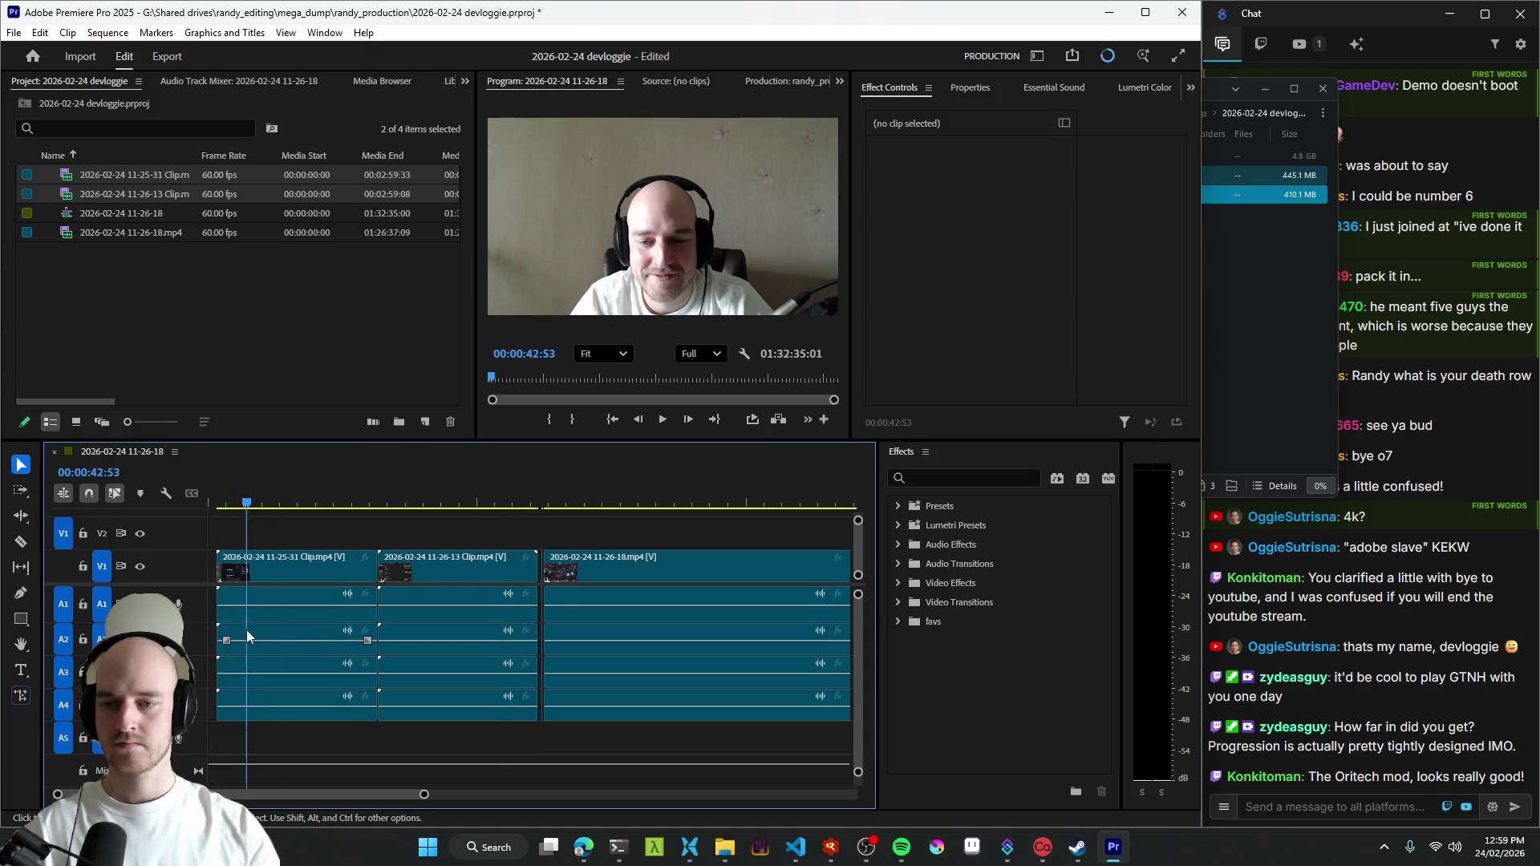
scroll(249, 619, up, 3)
- Save the project, play the timeline and trim the beginning off the first clip
key(Up)
scroll(404, 634, up, 1)
key(ctrl+s)
key(space)
scroll(493, 613, down, 1)
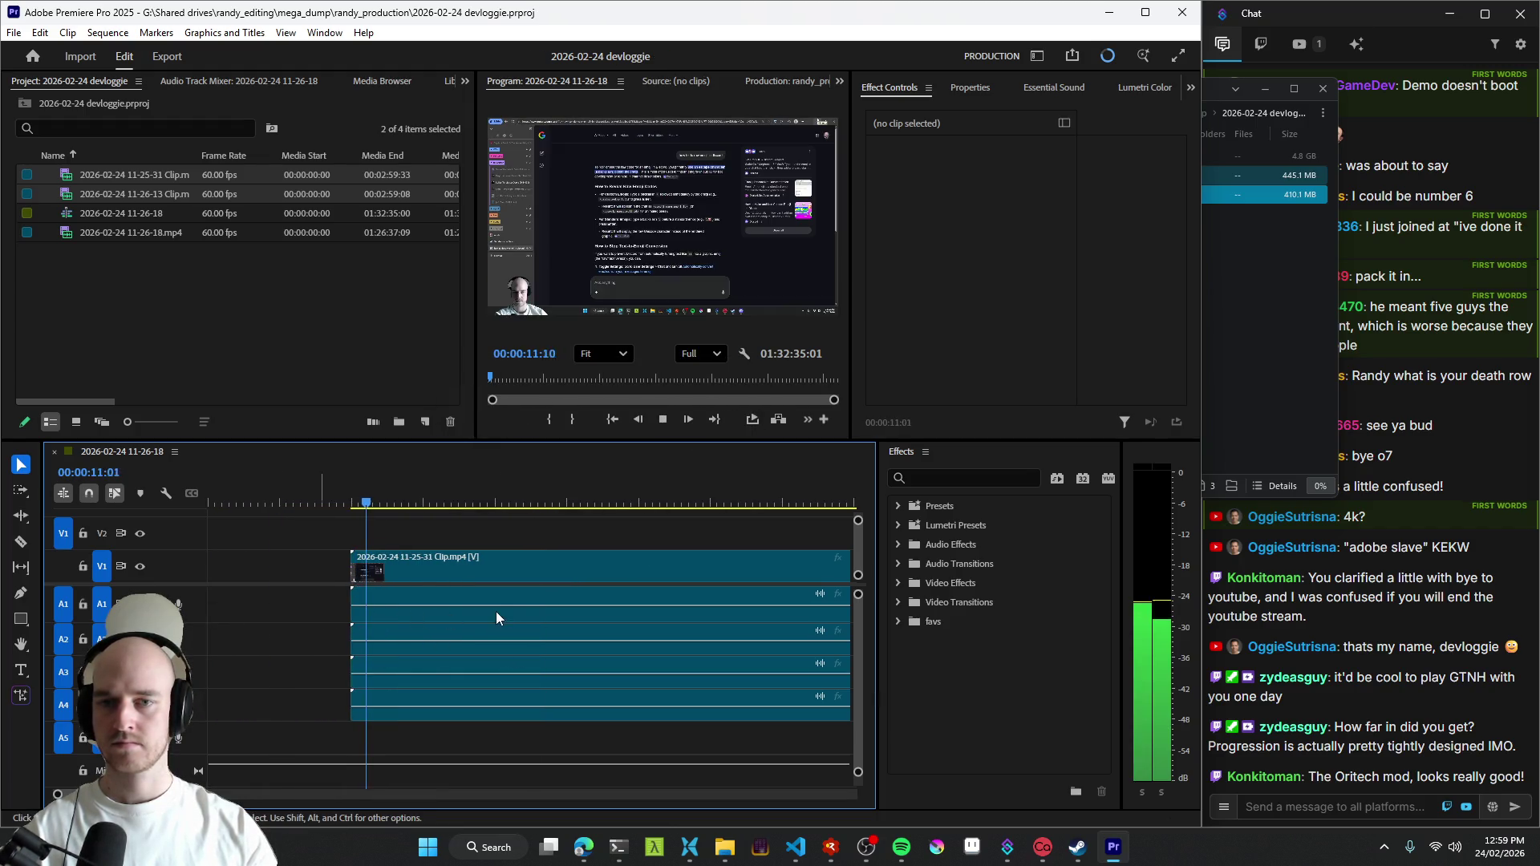
key(space)
scroll(578, 628, down, 3)
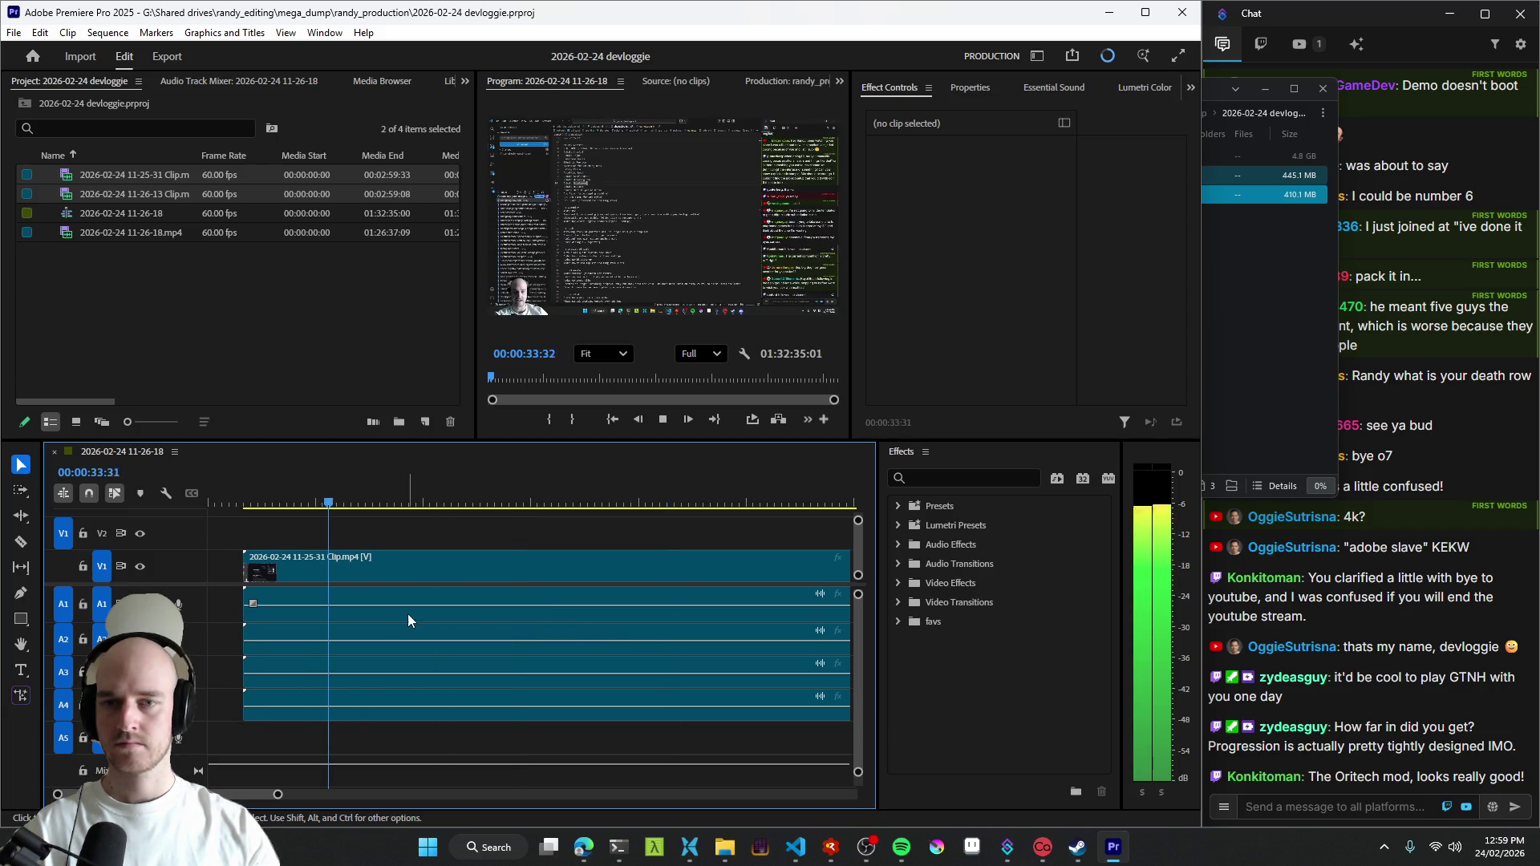
drag(247, 571, 311, 578)
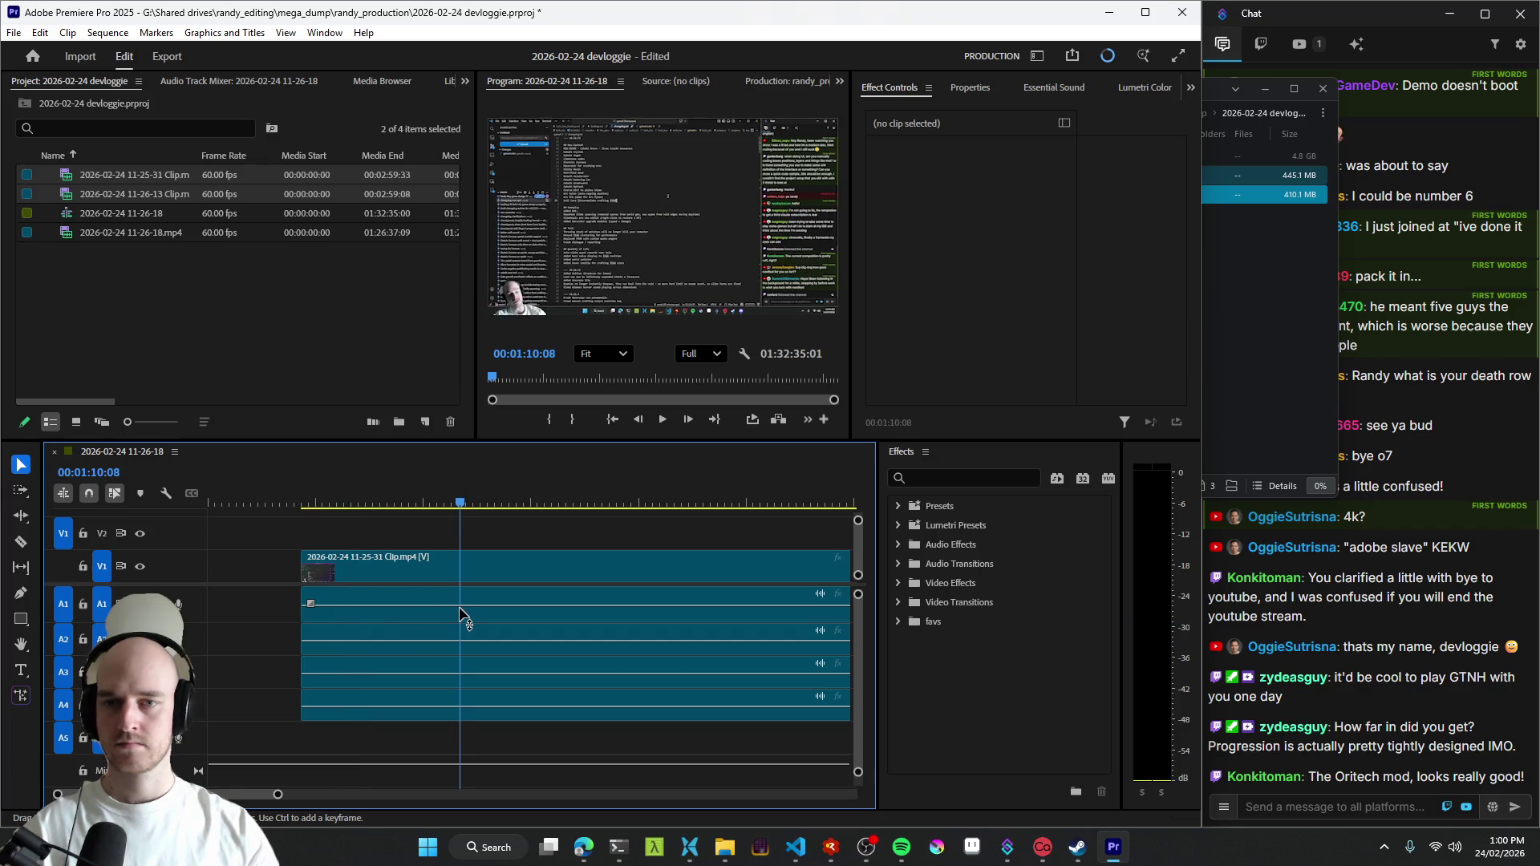
scroll(528, 625, down, 3)
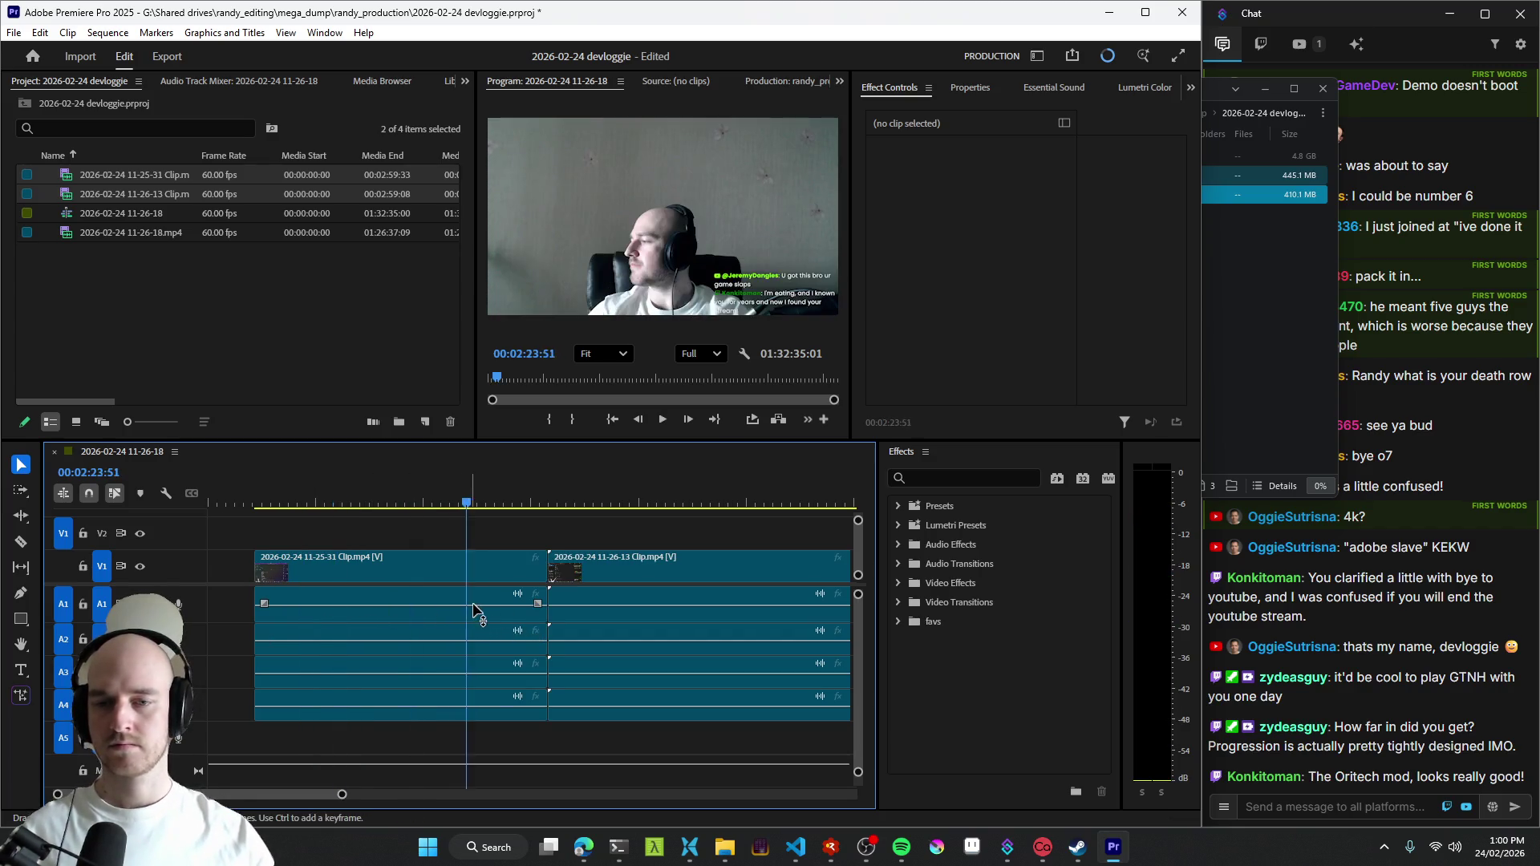
- Scrub and play through several moments of the two short clips to preview them
click(377, 503)
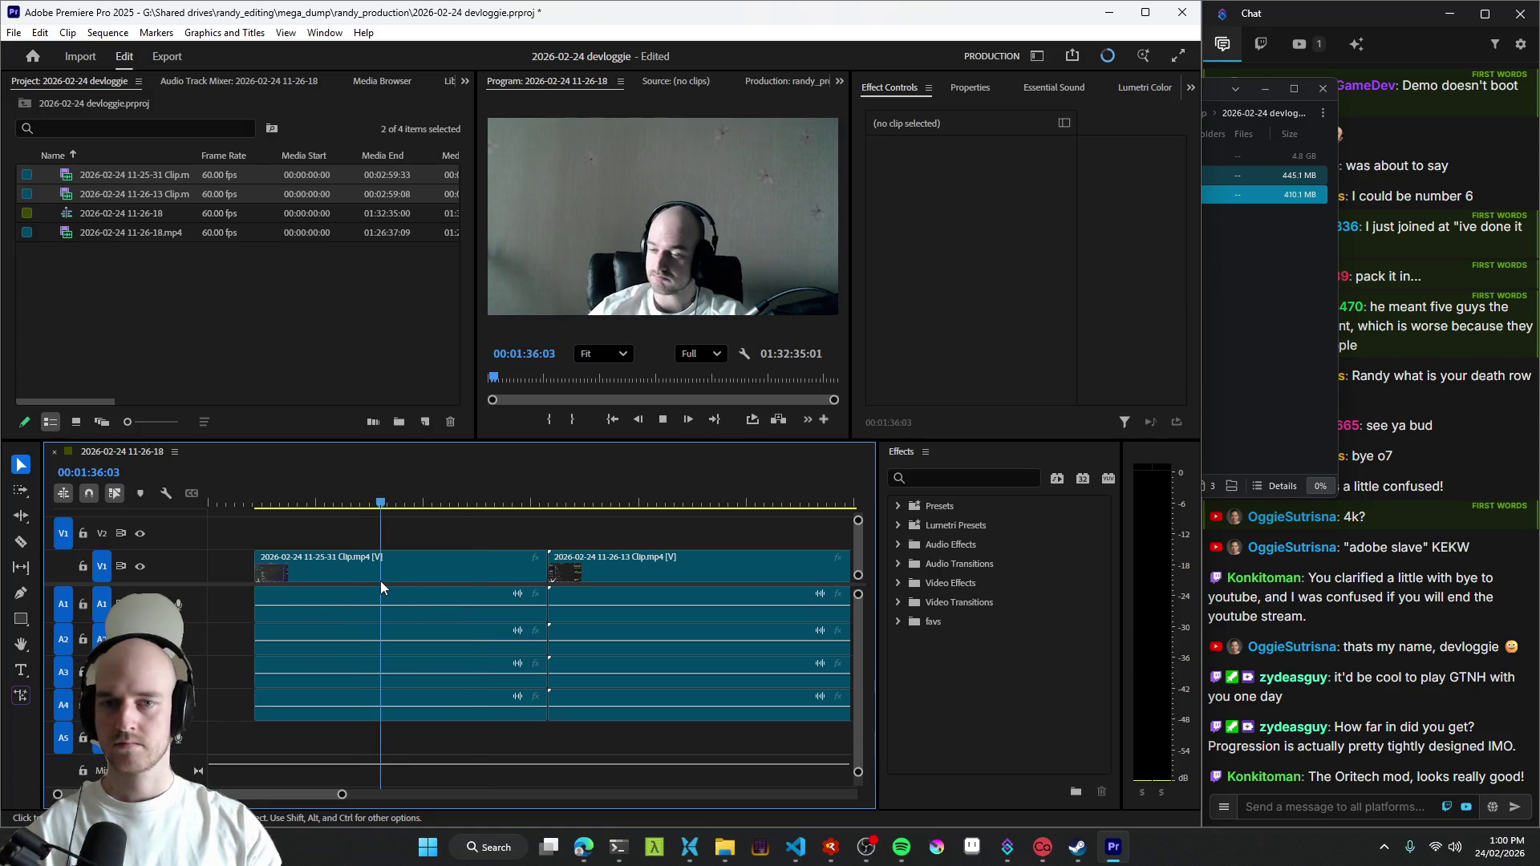
drag(570, 580, 649, 605)
key(space)
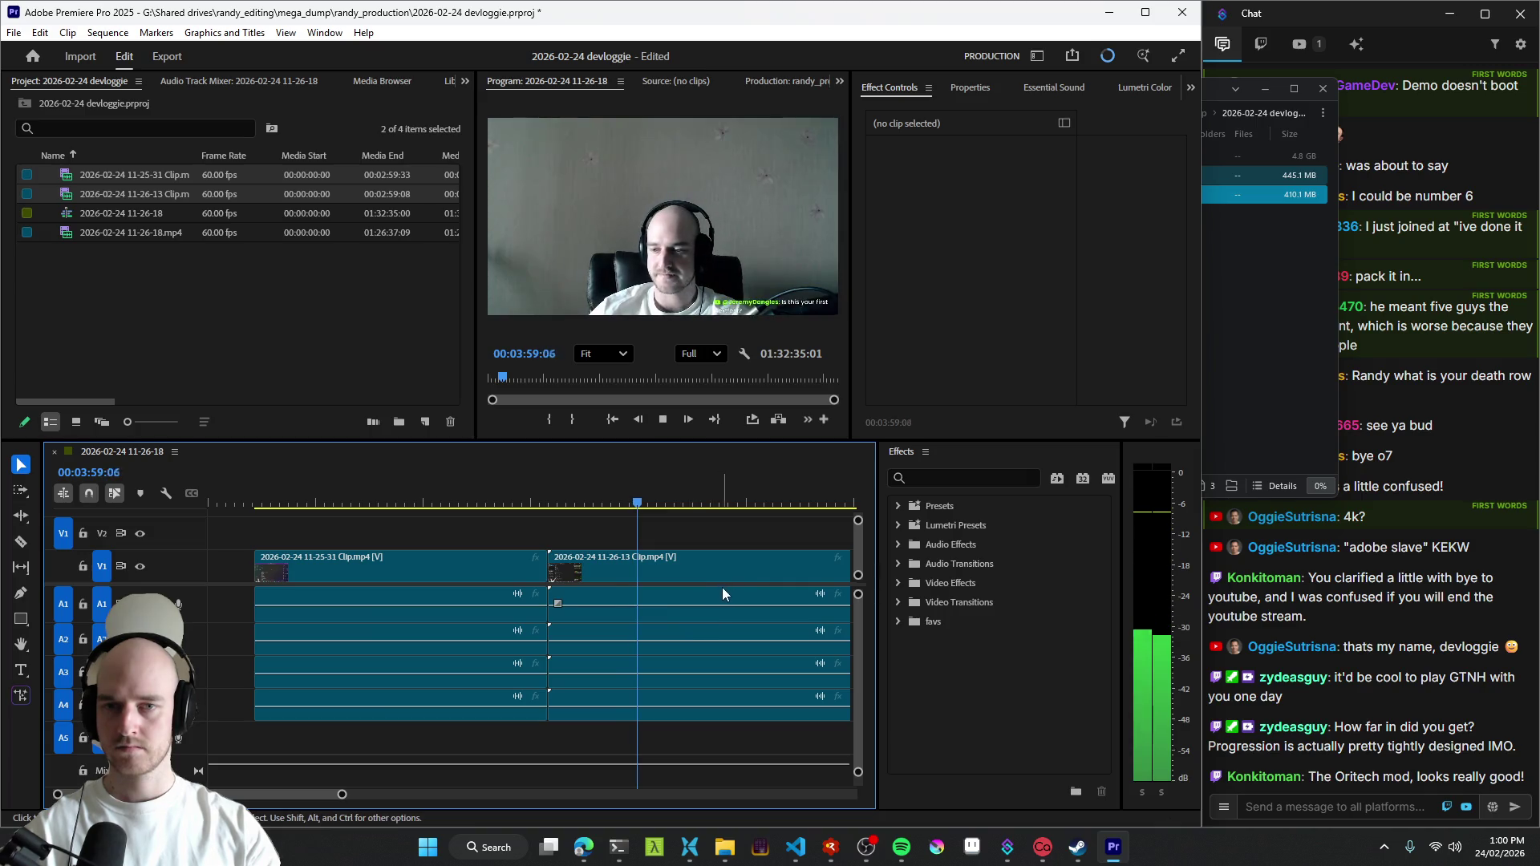
click(597, 608)
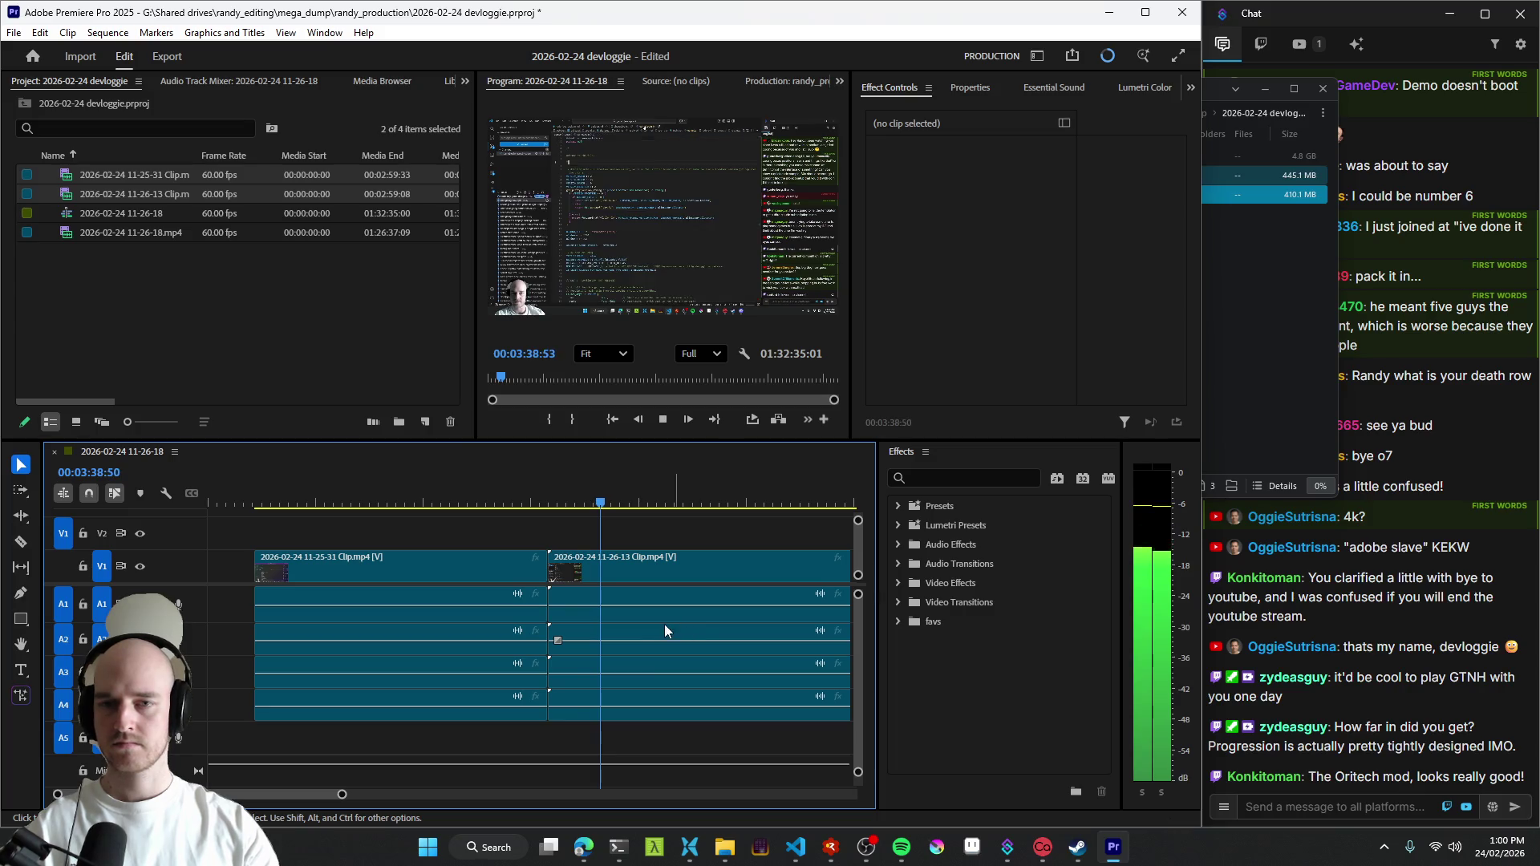
click(336, 614)
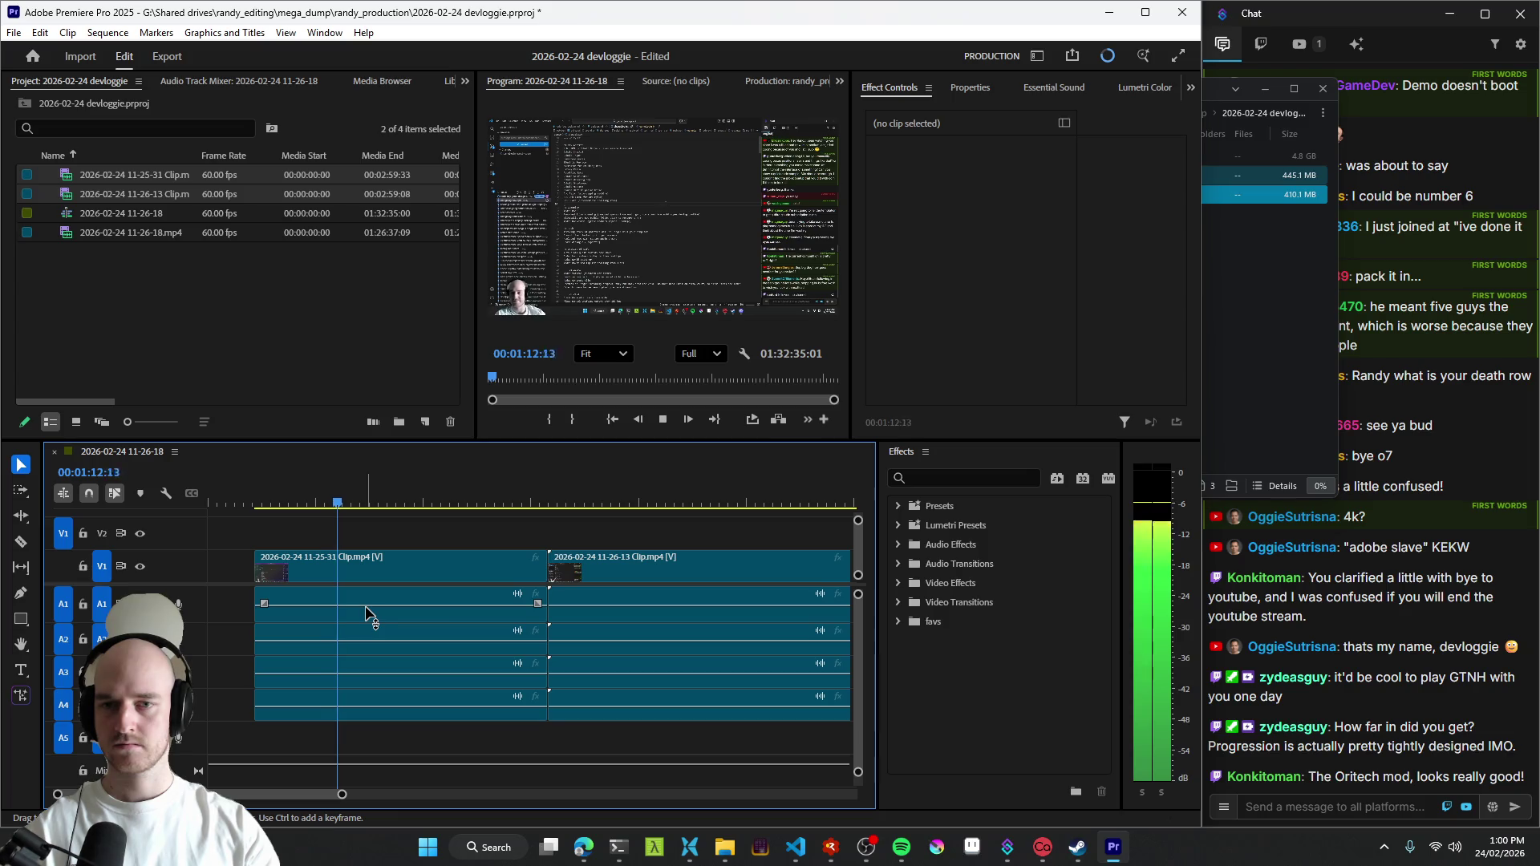
click(411, 617)
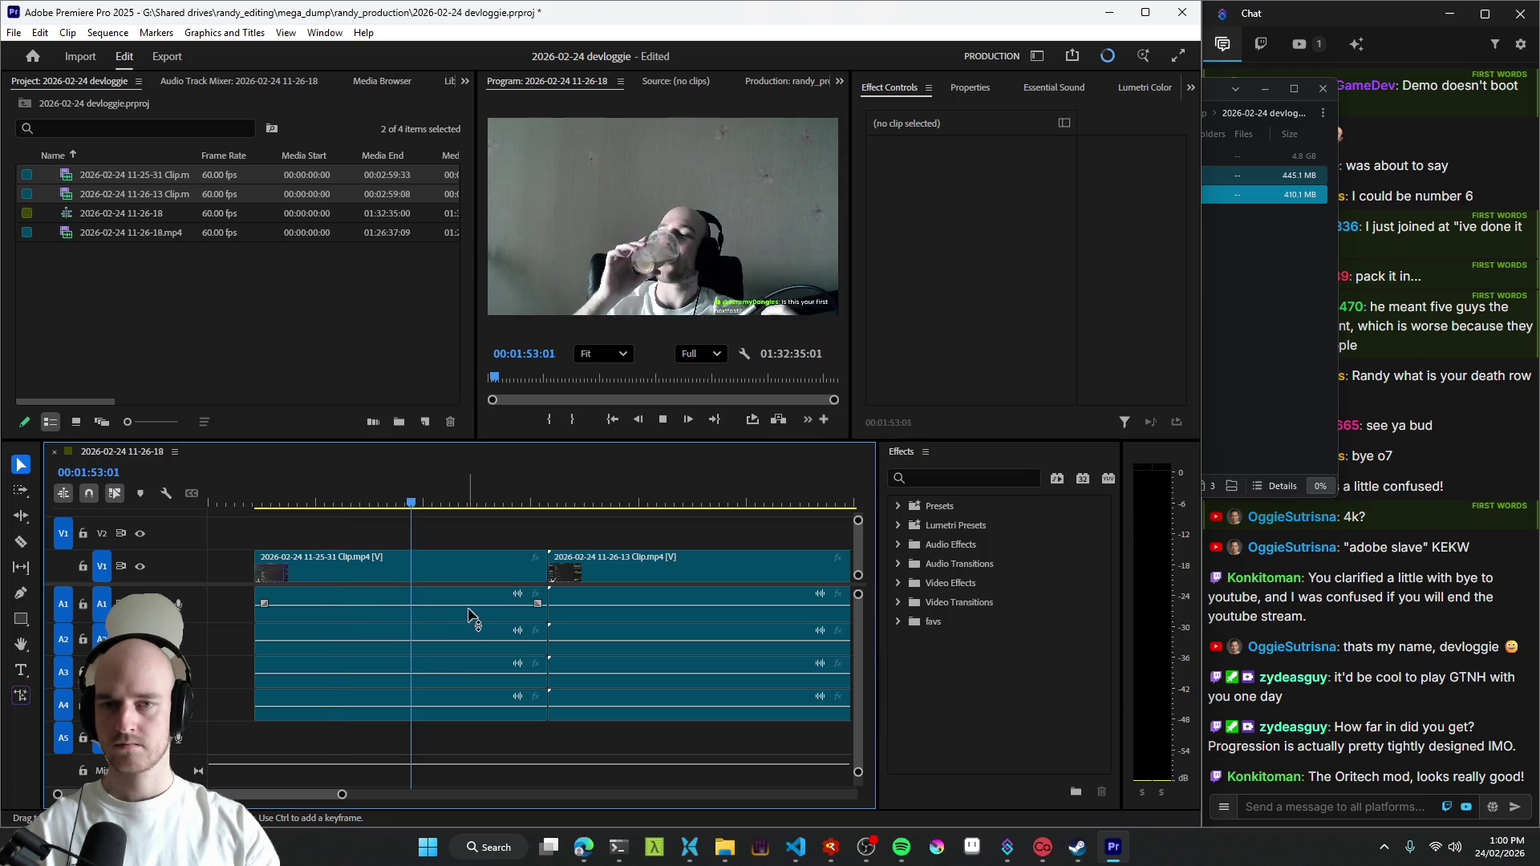
- Delete the 11-25-31 clip from the sequence and resume playback
click(421, 566)
key(Delete)
key(space)
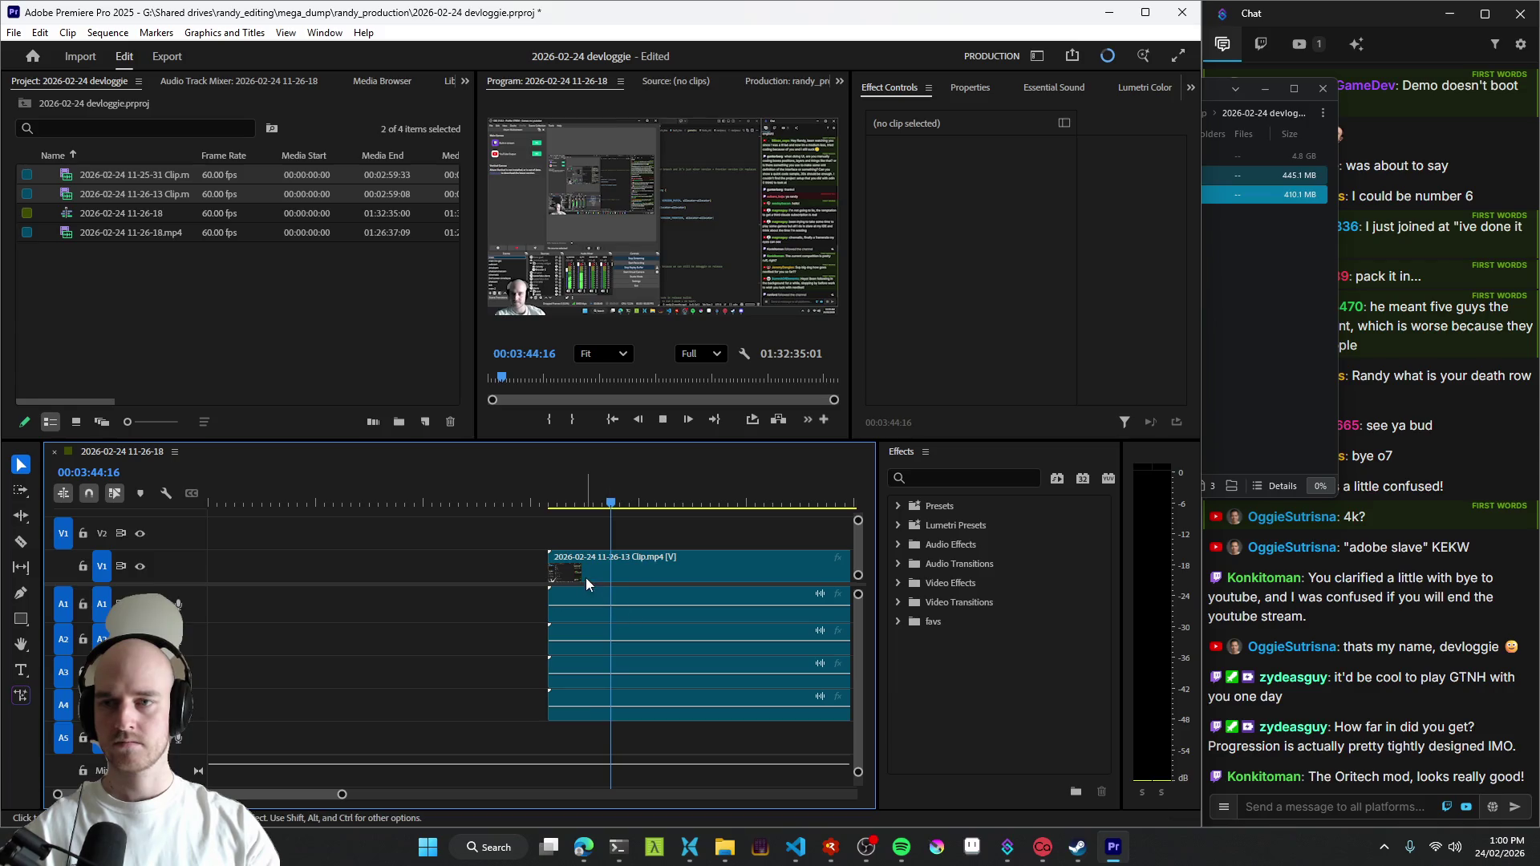
scroll(517, 587, down, 2)
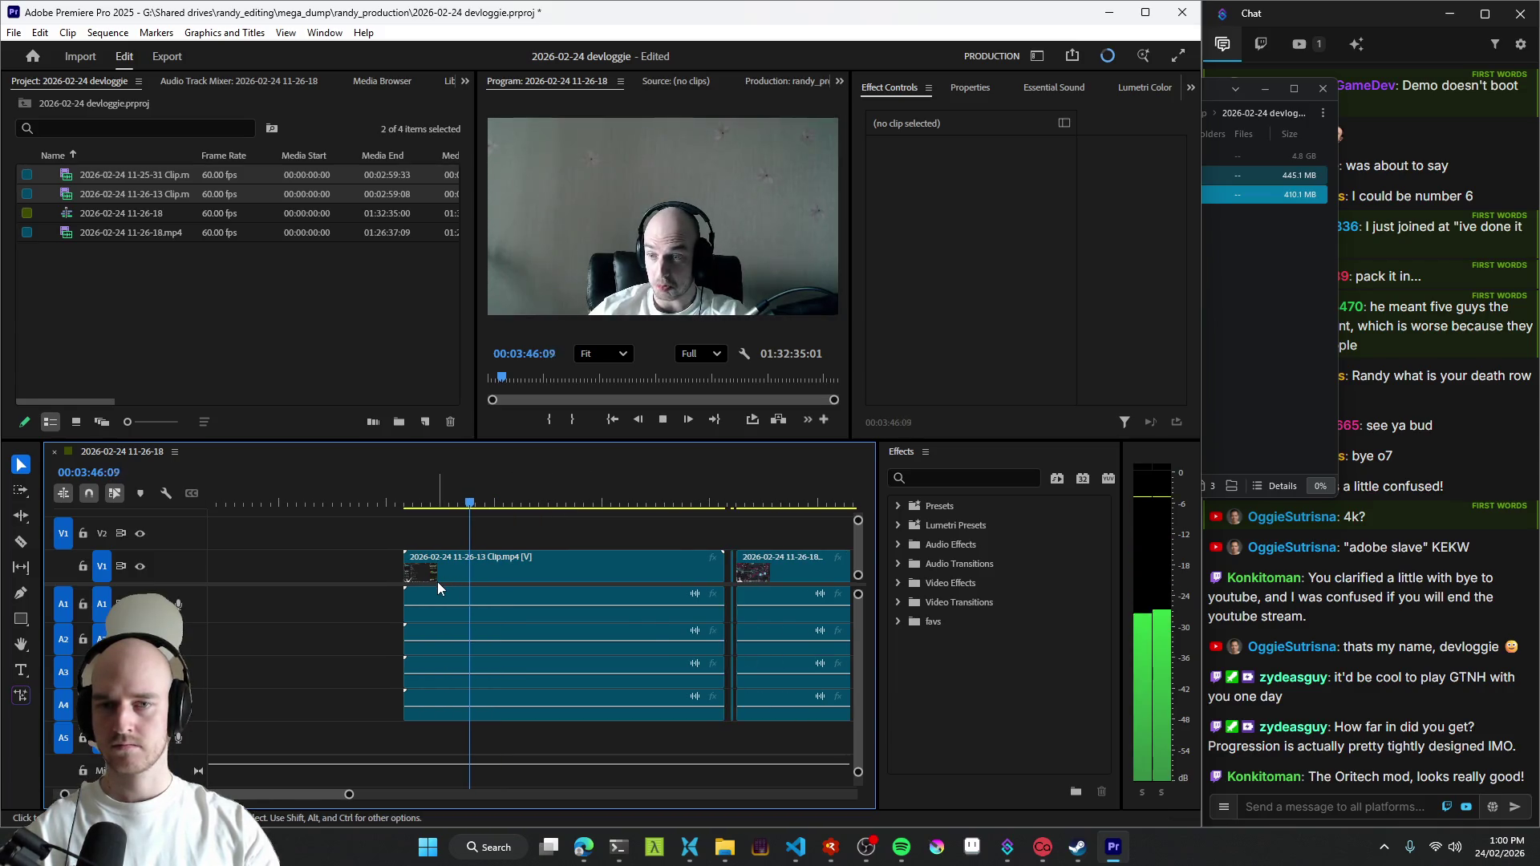
scroll(474, 586, down, 2)
- Close the gap at the sequence start, play inside the 11-26-13 clip and trim it shorter
key(space)
click(386, 595)
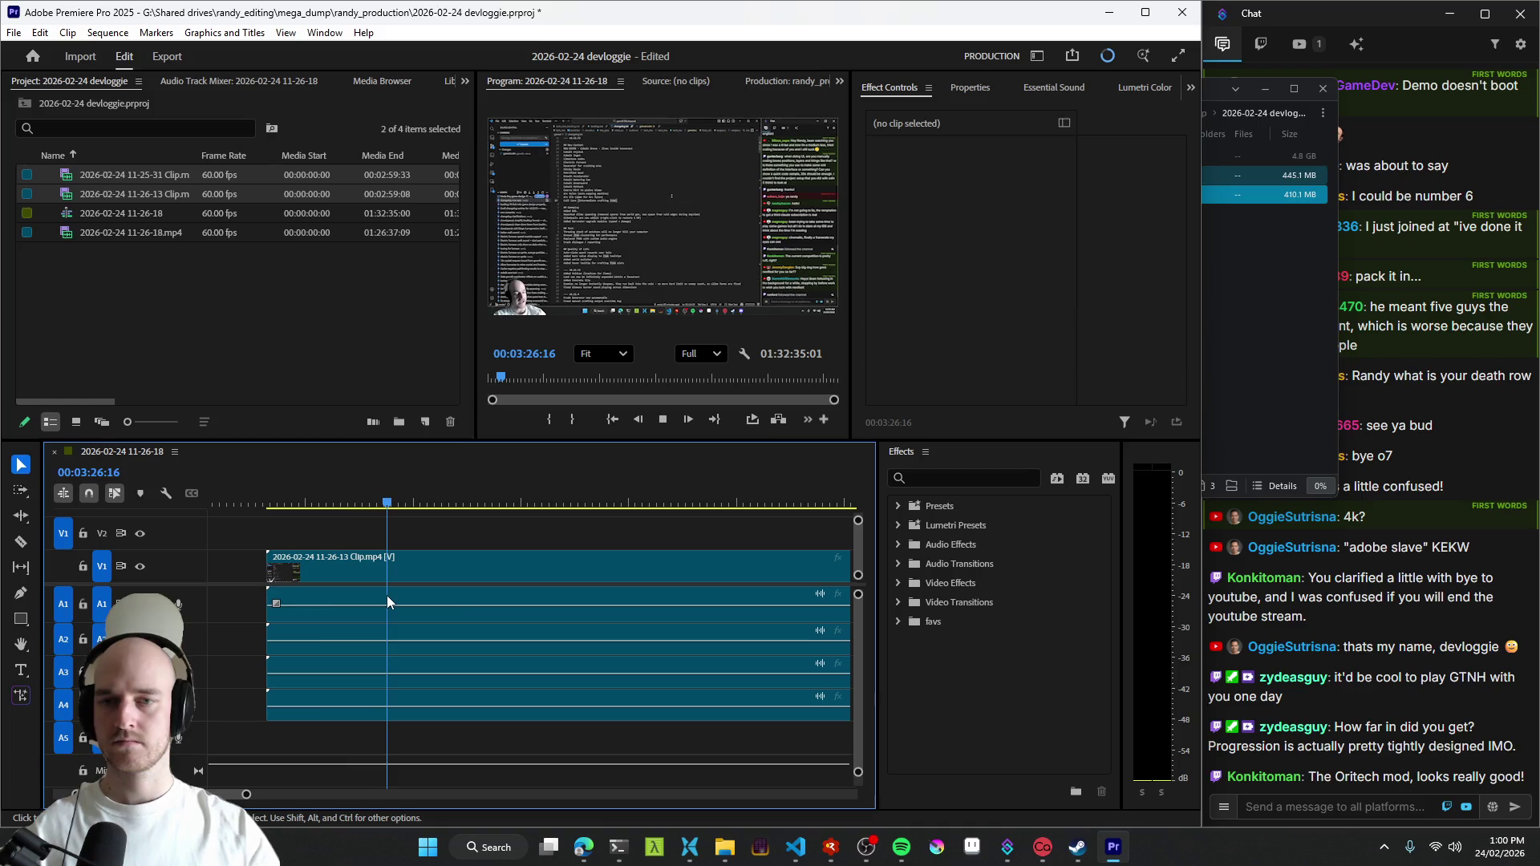
key(space)
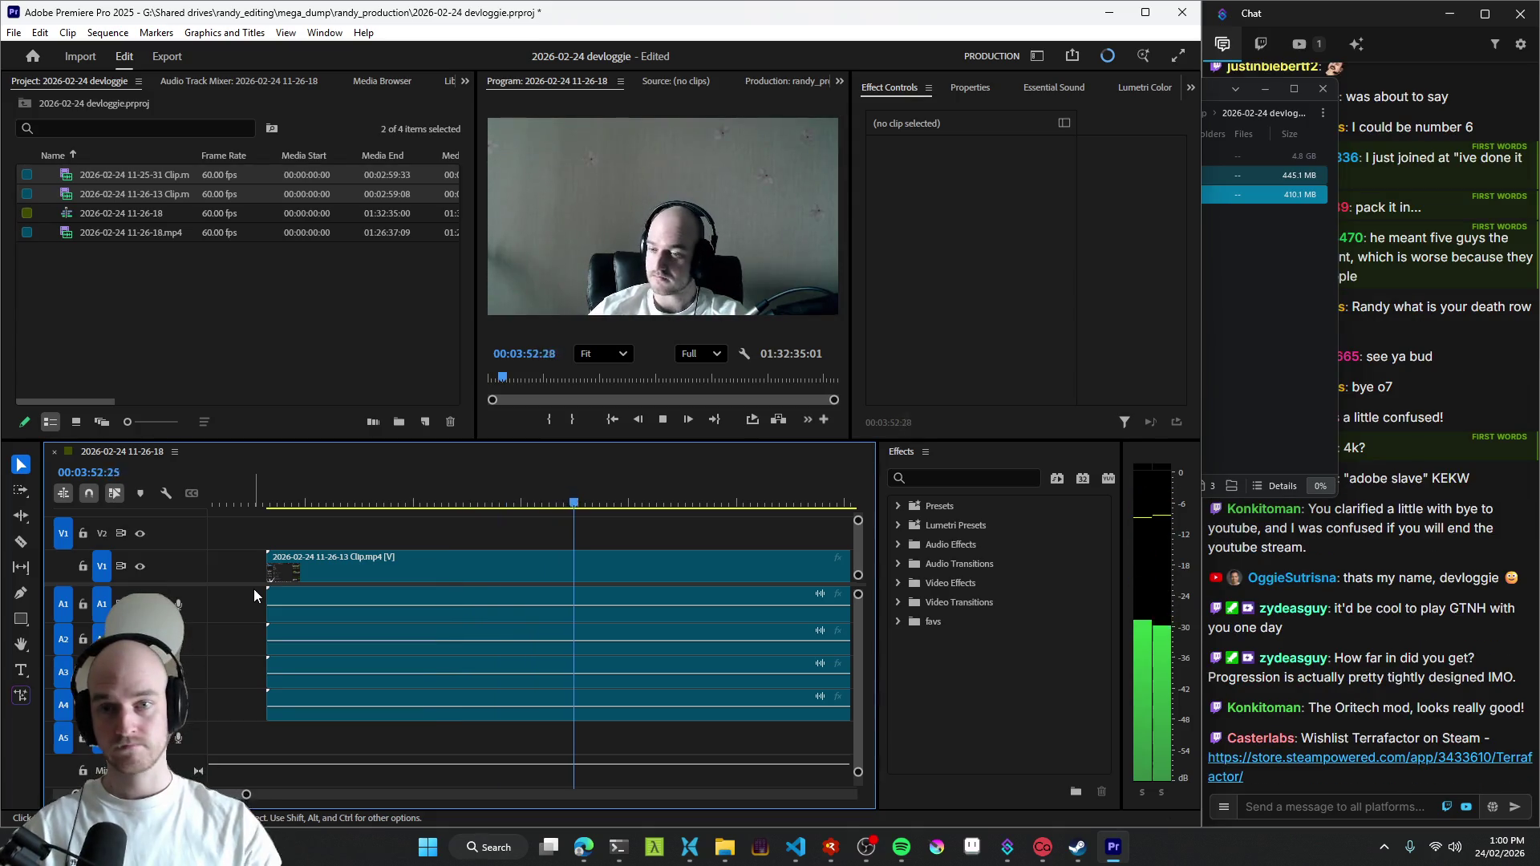
drag(448, 584, 517, 614)
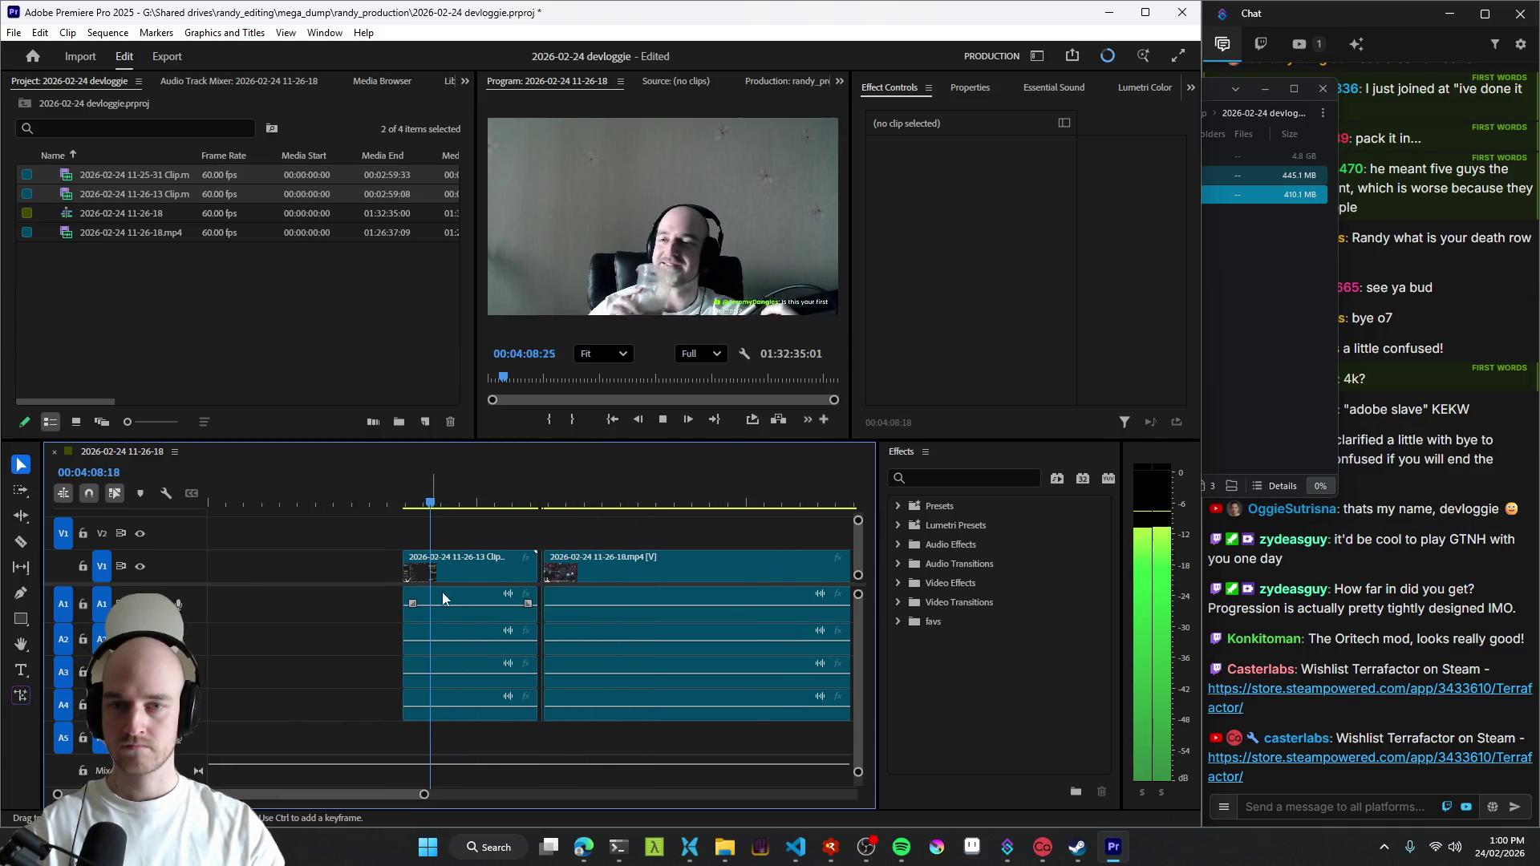
scroll(437, 593, up, 3)
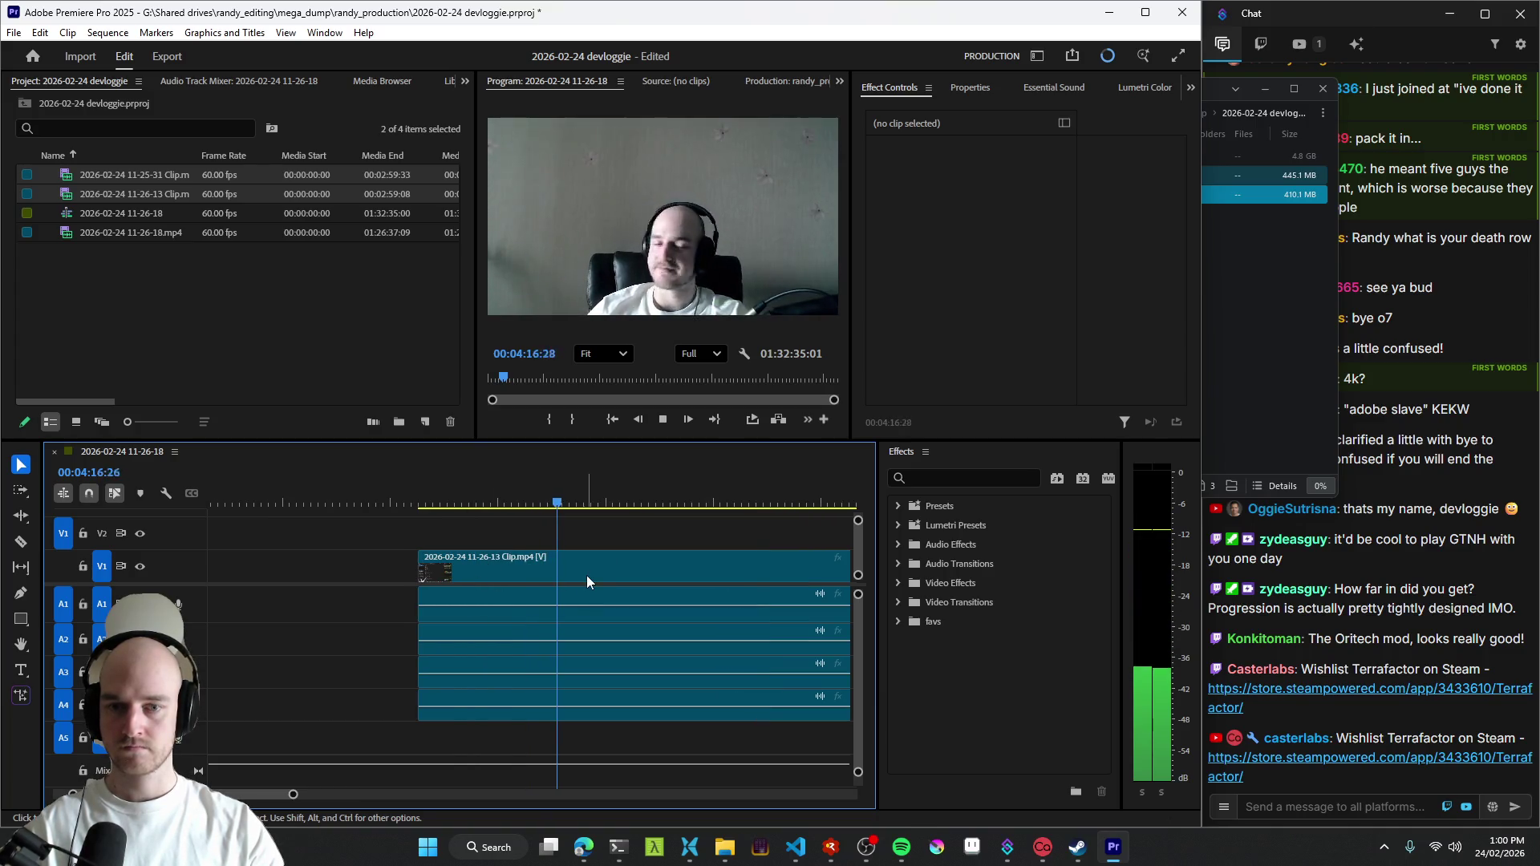
scroll(589, 576, down, 2)
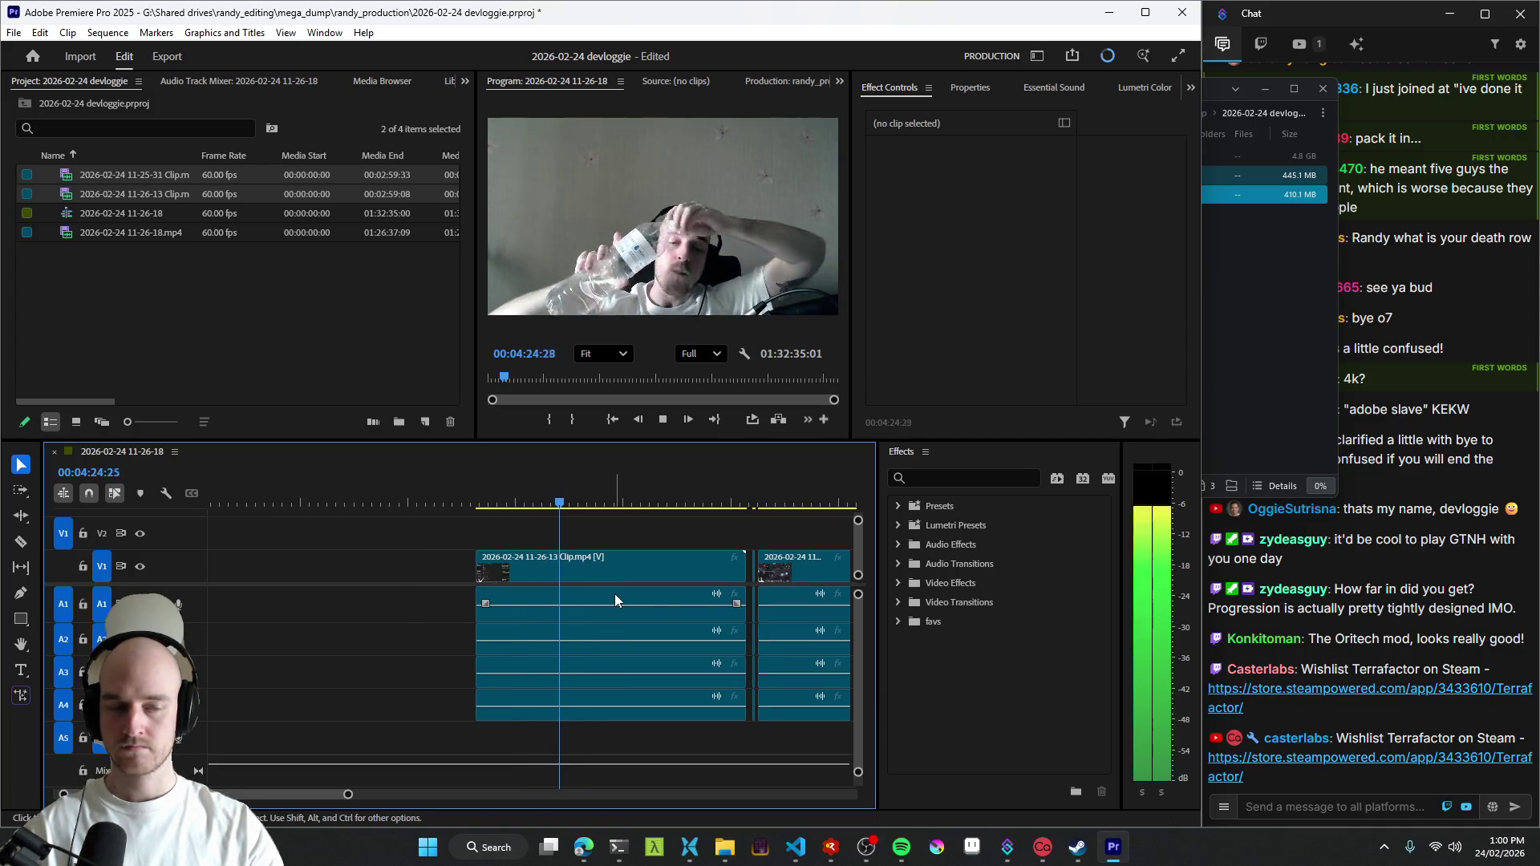
- Move the clip files window out of the way and return to the timeline
click(1278, 291)
drag(1115, 91, 1023, 114)
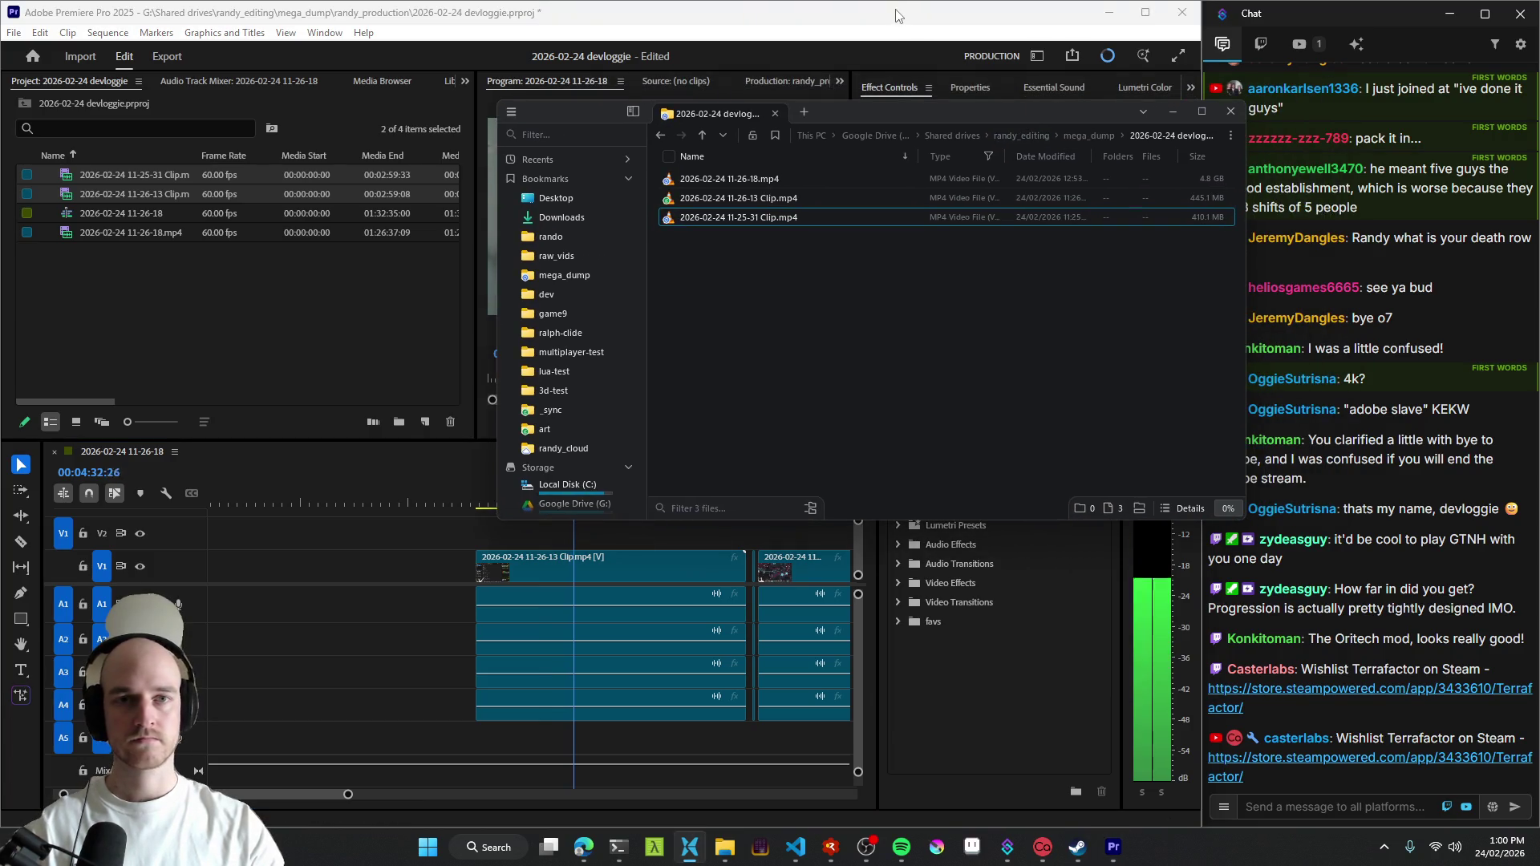
click(475, 659)
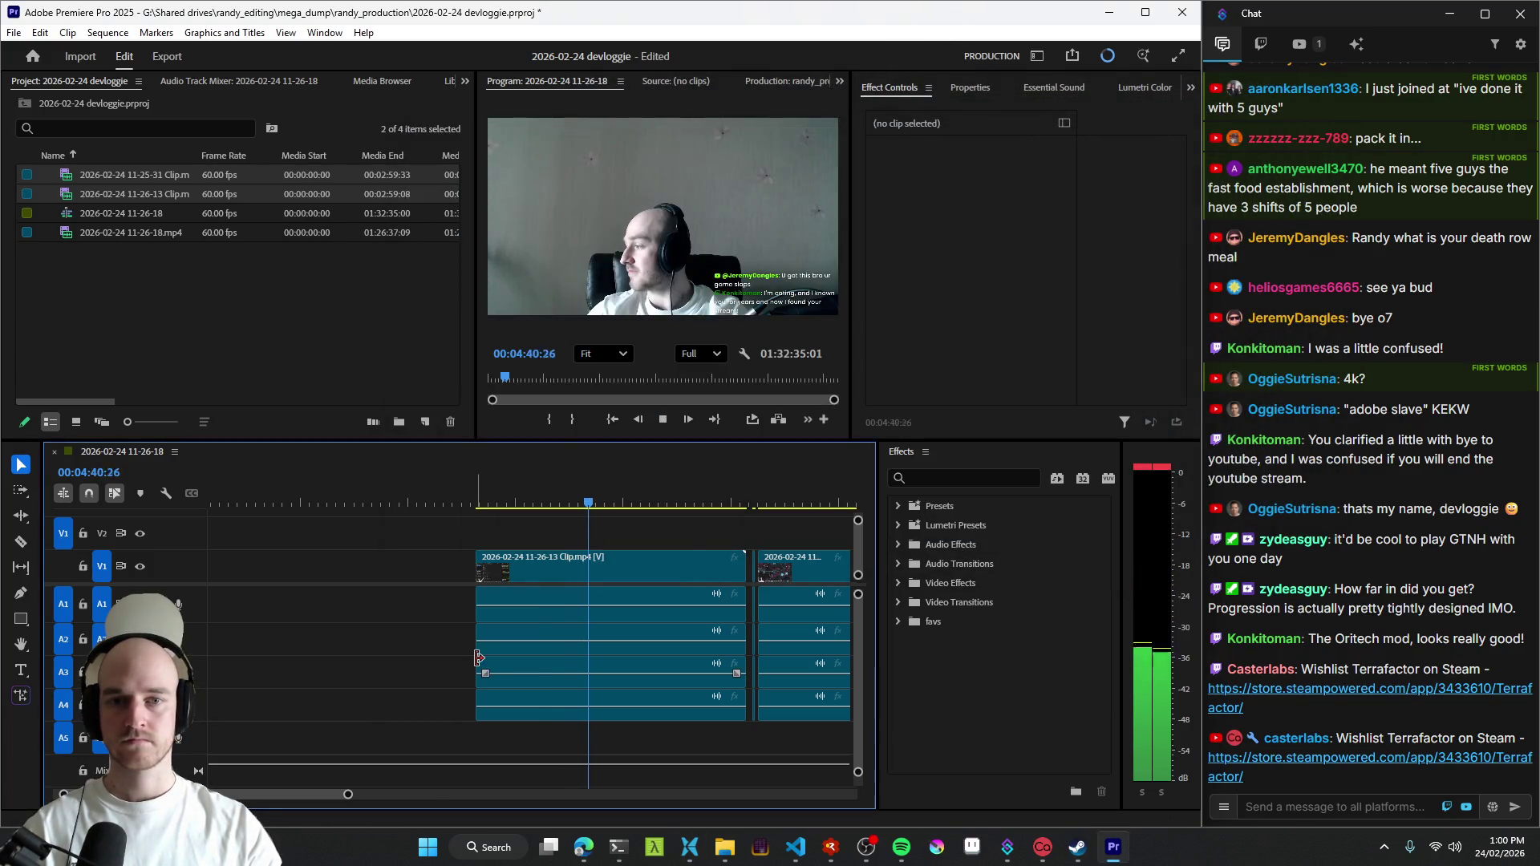
- Zoom in and trim the 11-26-13 clip's in-point later, undoing and redoing one trim
key(equal)
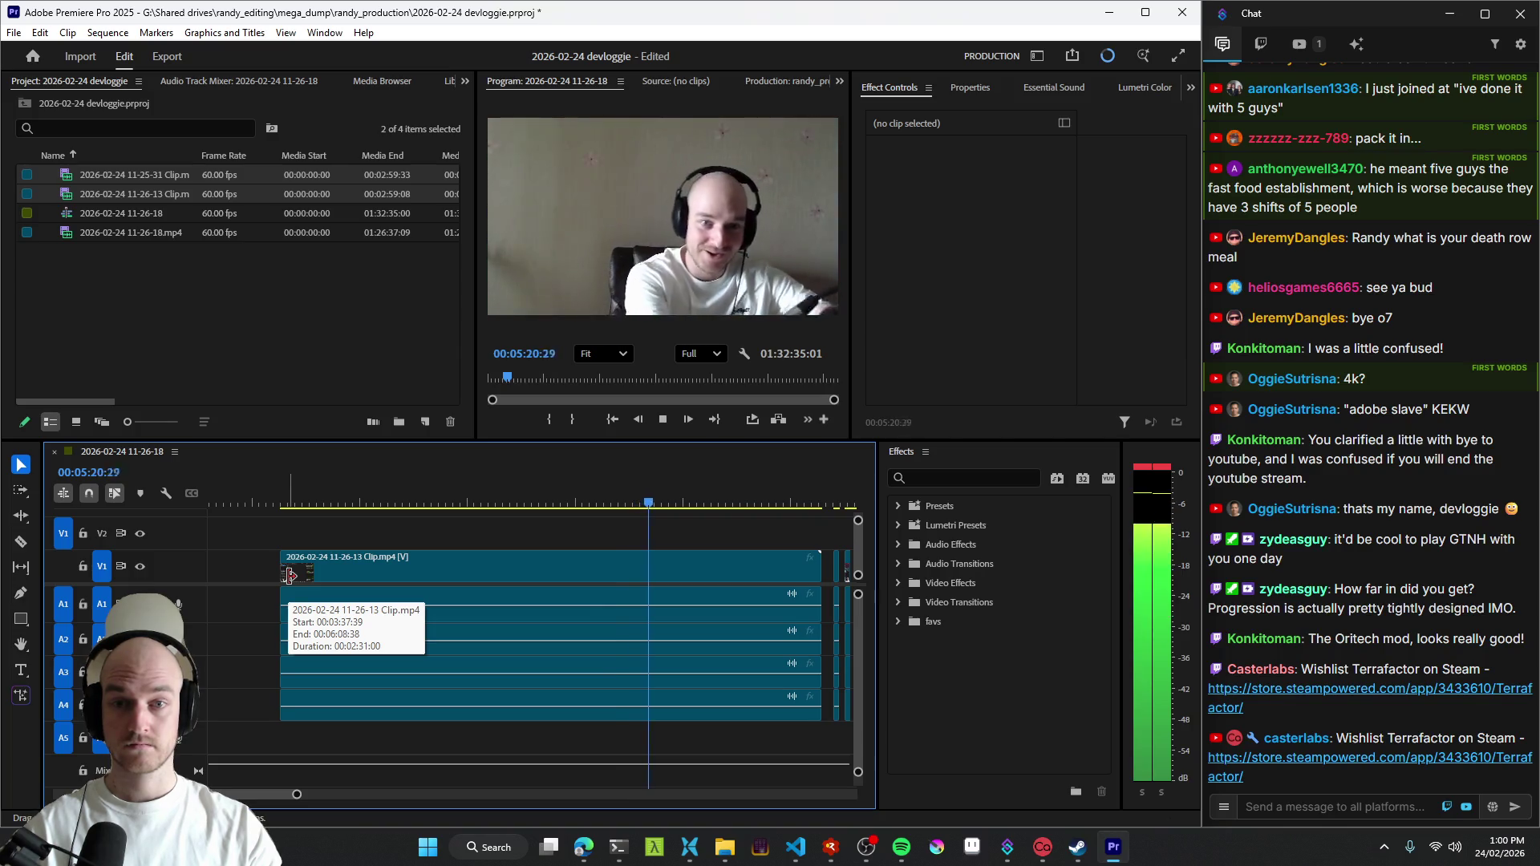
mouse_move(289, 575)
mouse_down()
mouse_move(576, 588)
mouse_move(552, 591)
mouse_up()
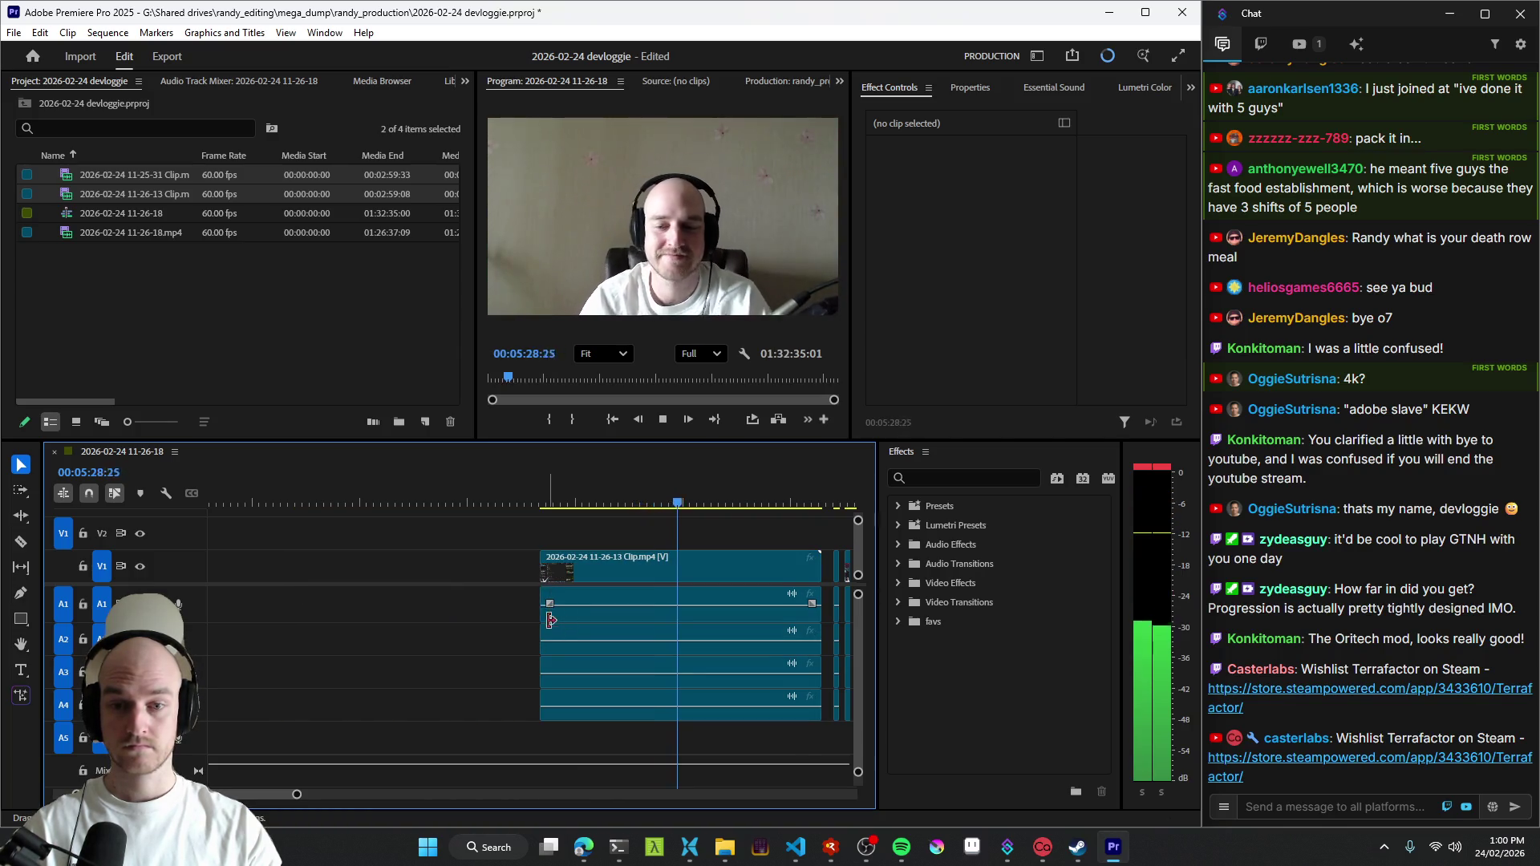
scroll(596, 637, up, 3)
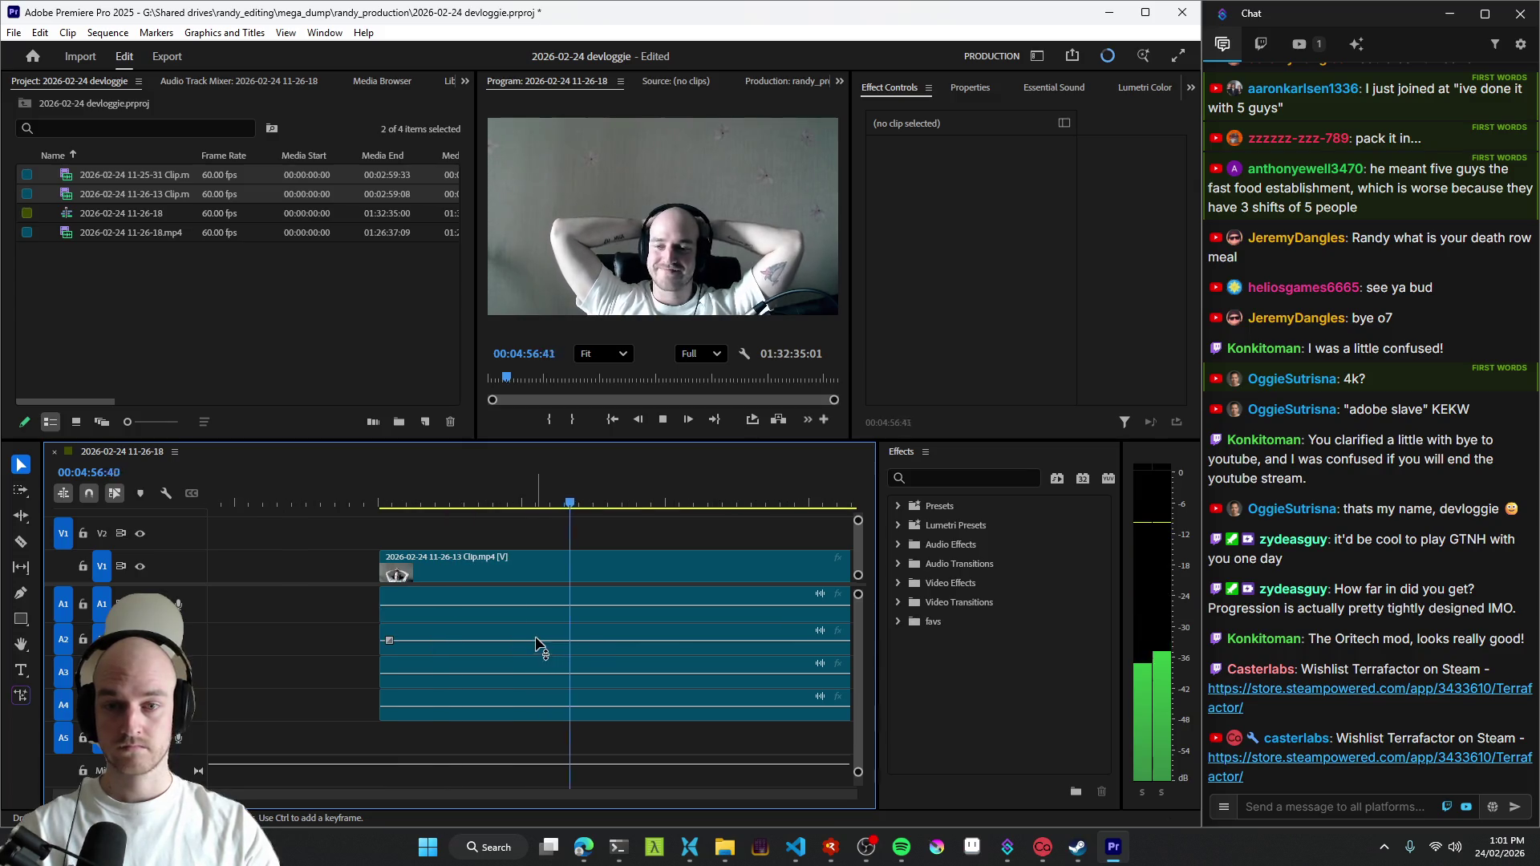
scroll(535, 638, down, 3)
scroll(489, 656, up, 3)
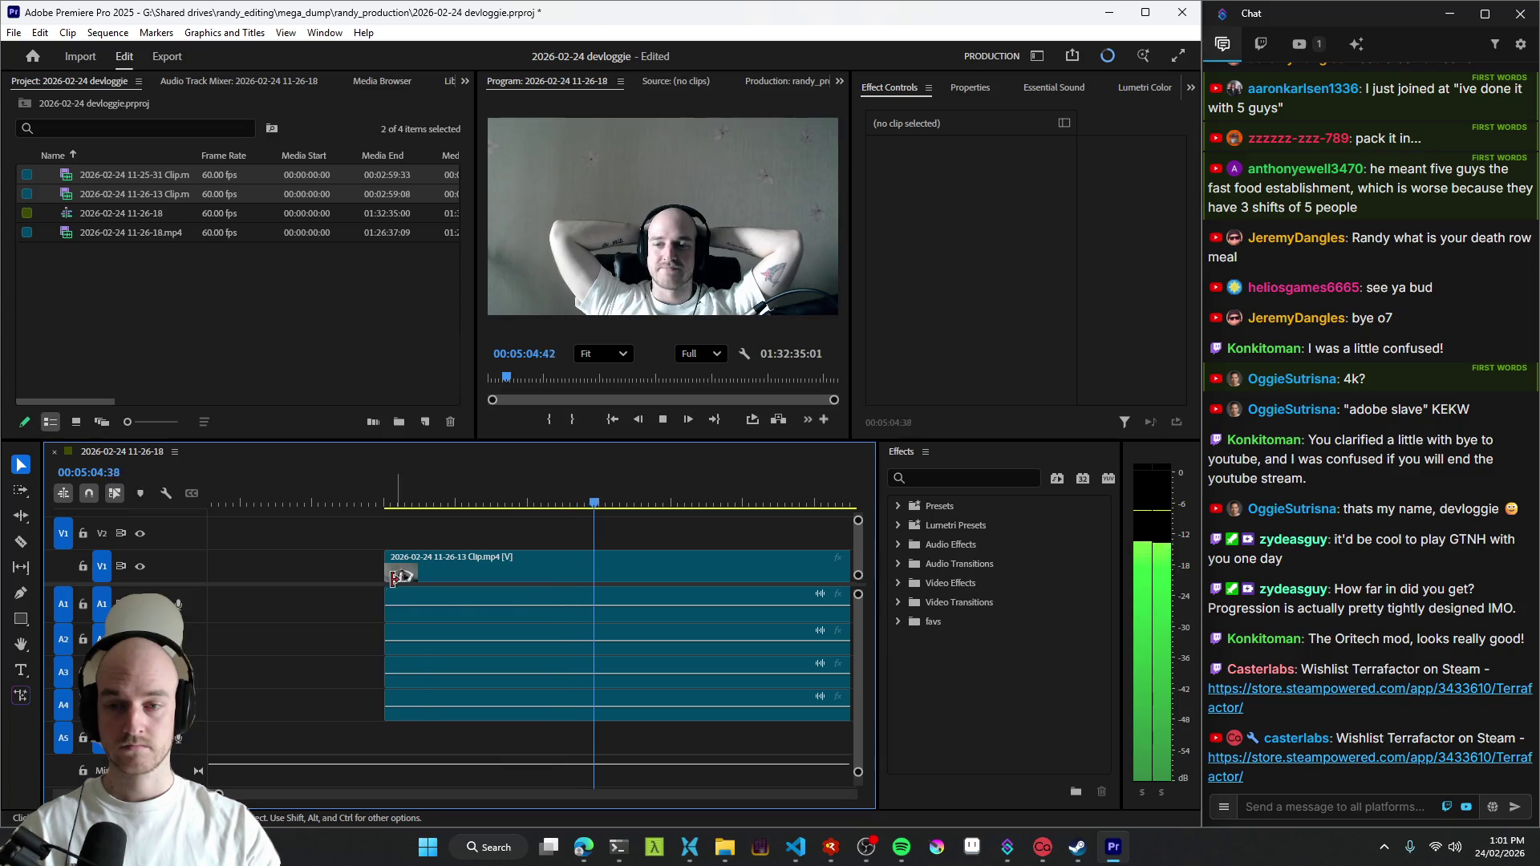
drag(397, 577, 495, 576)
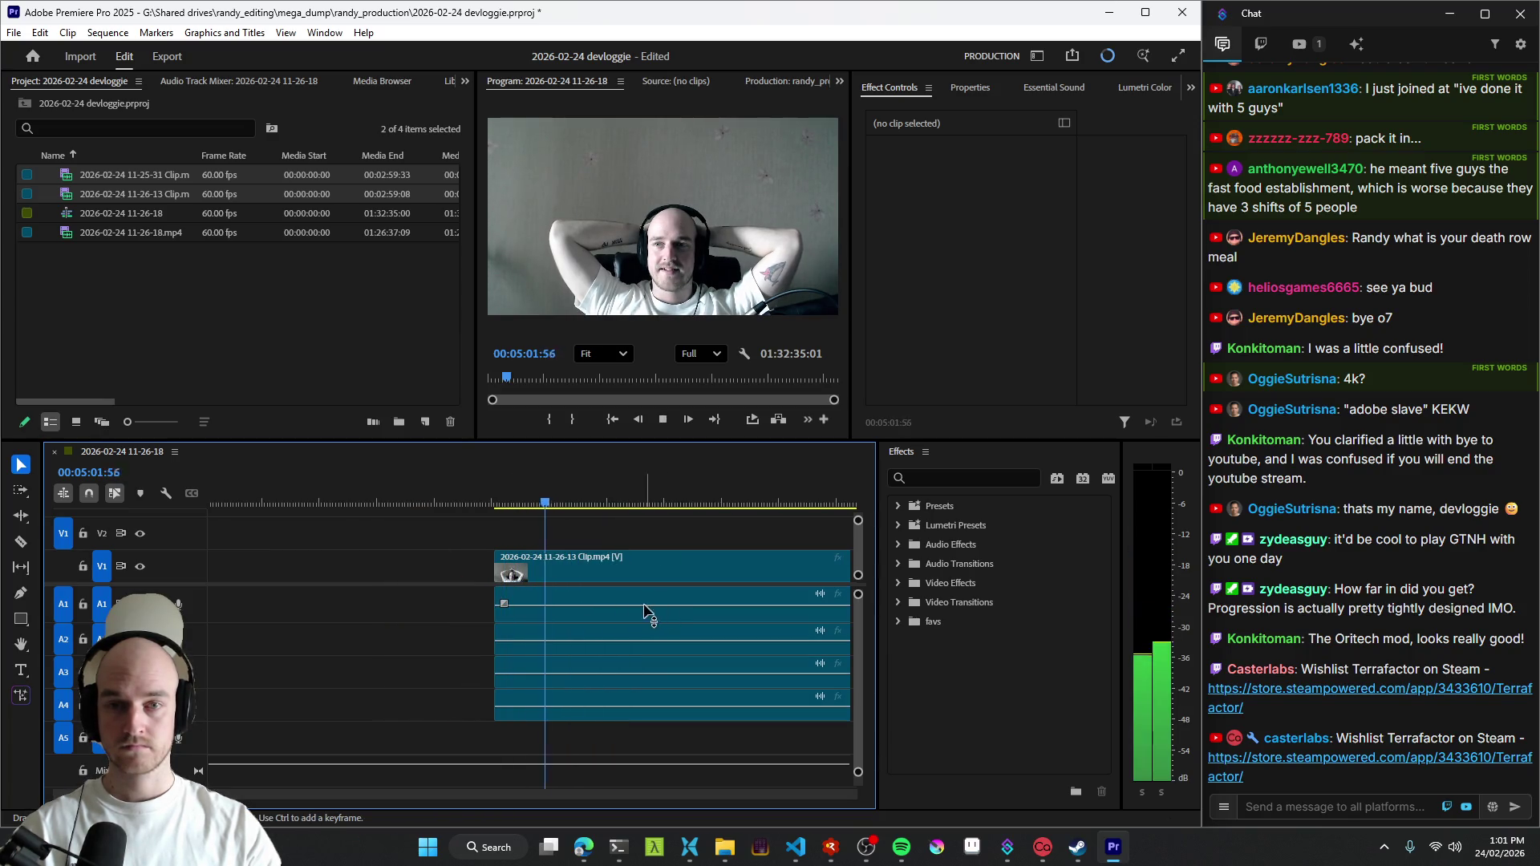
key(ctrl+z)
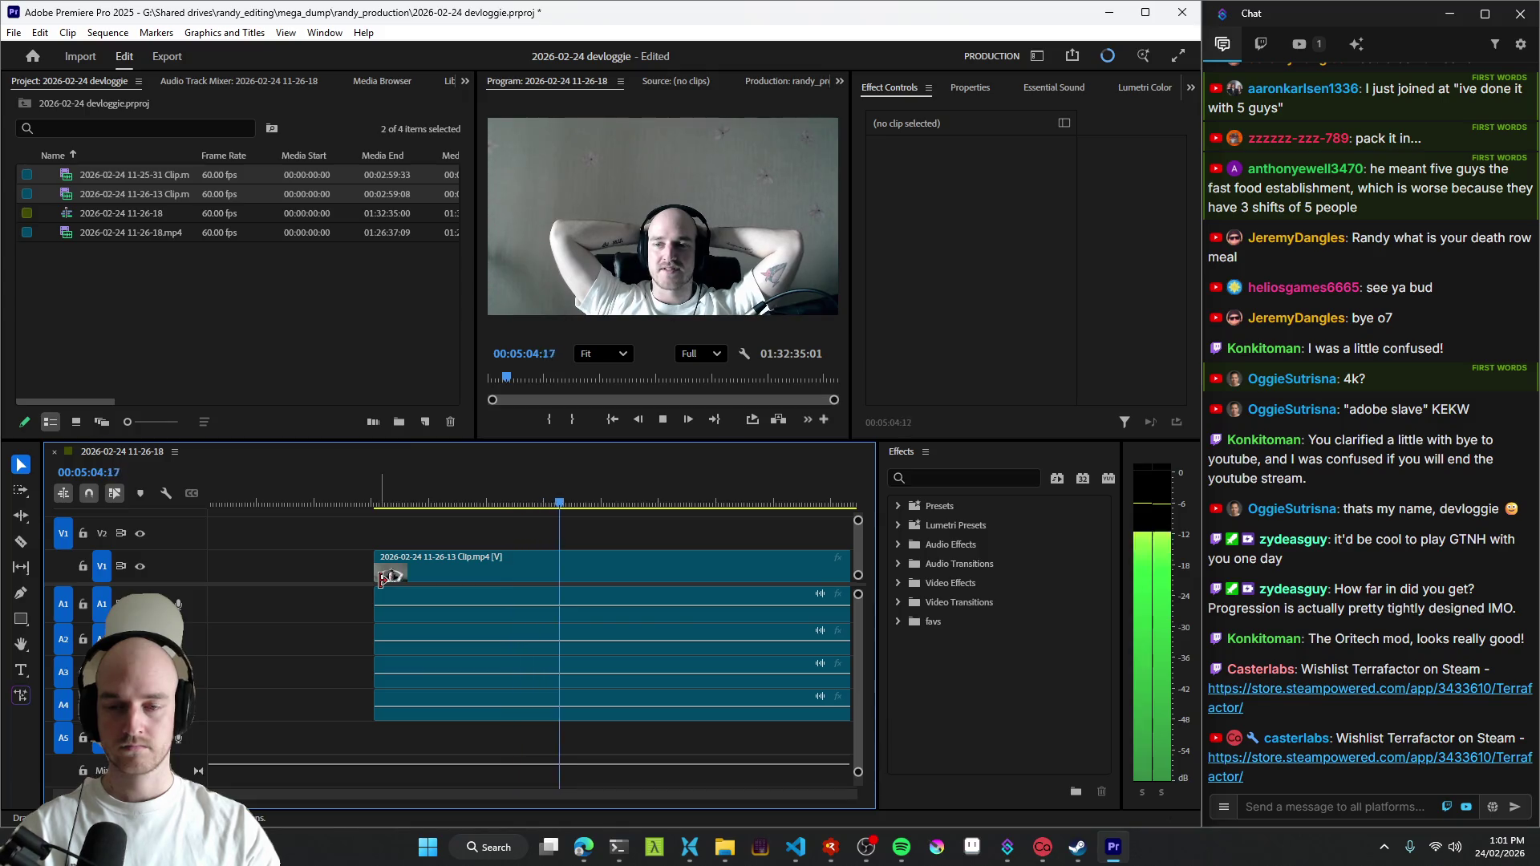
drag(381, 574, 458, 577)
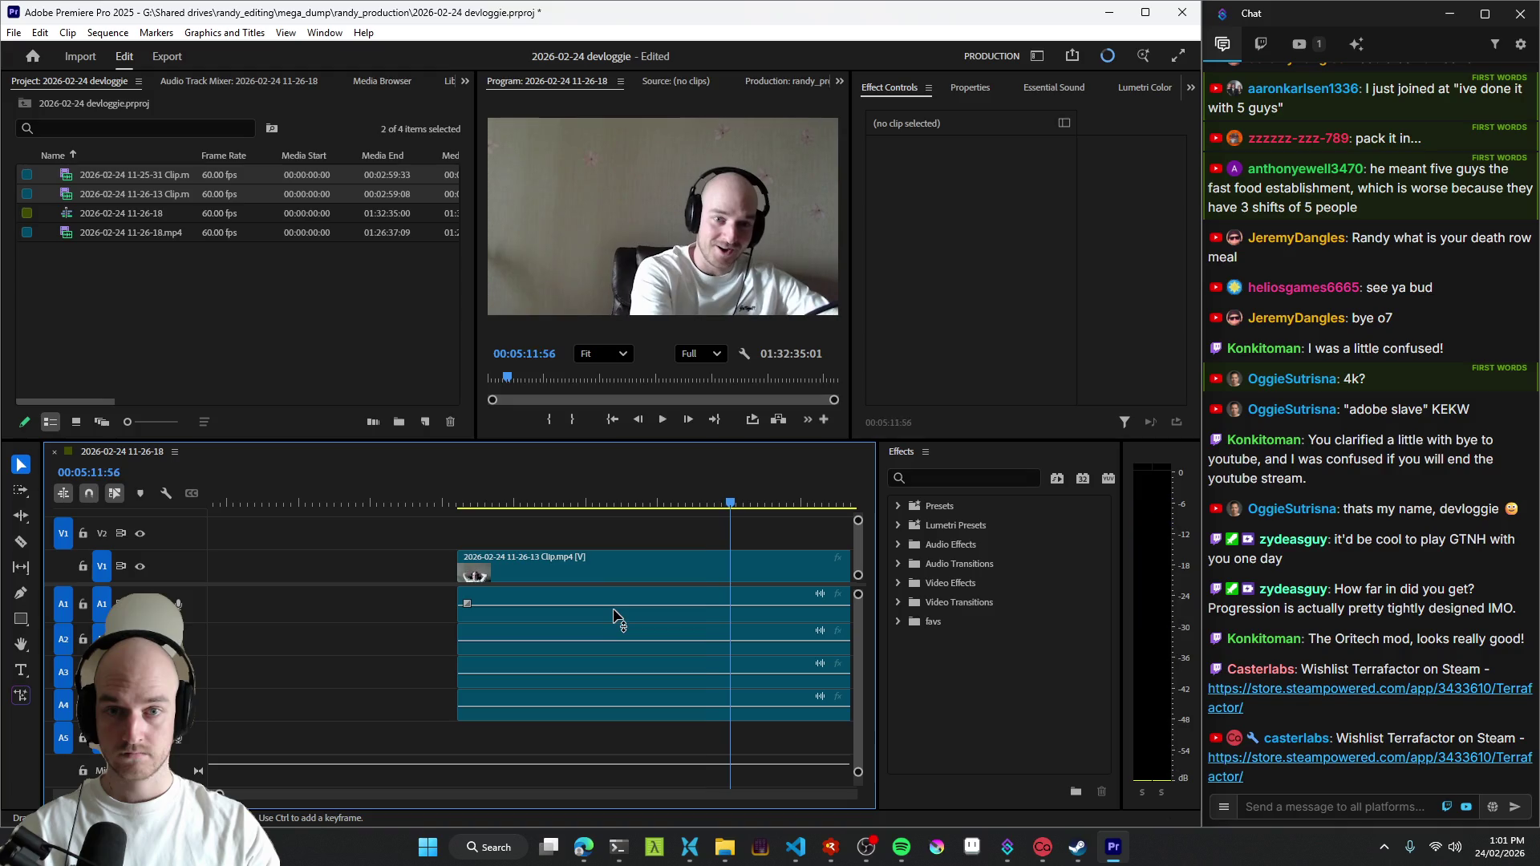
- Stop playback and jump back to the clip's new start to replay it
key(space)
scroll(608, 617, up, 2)
key(space)
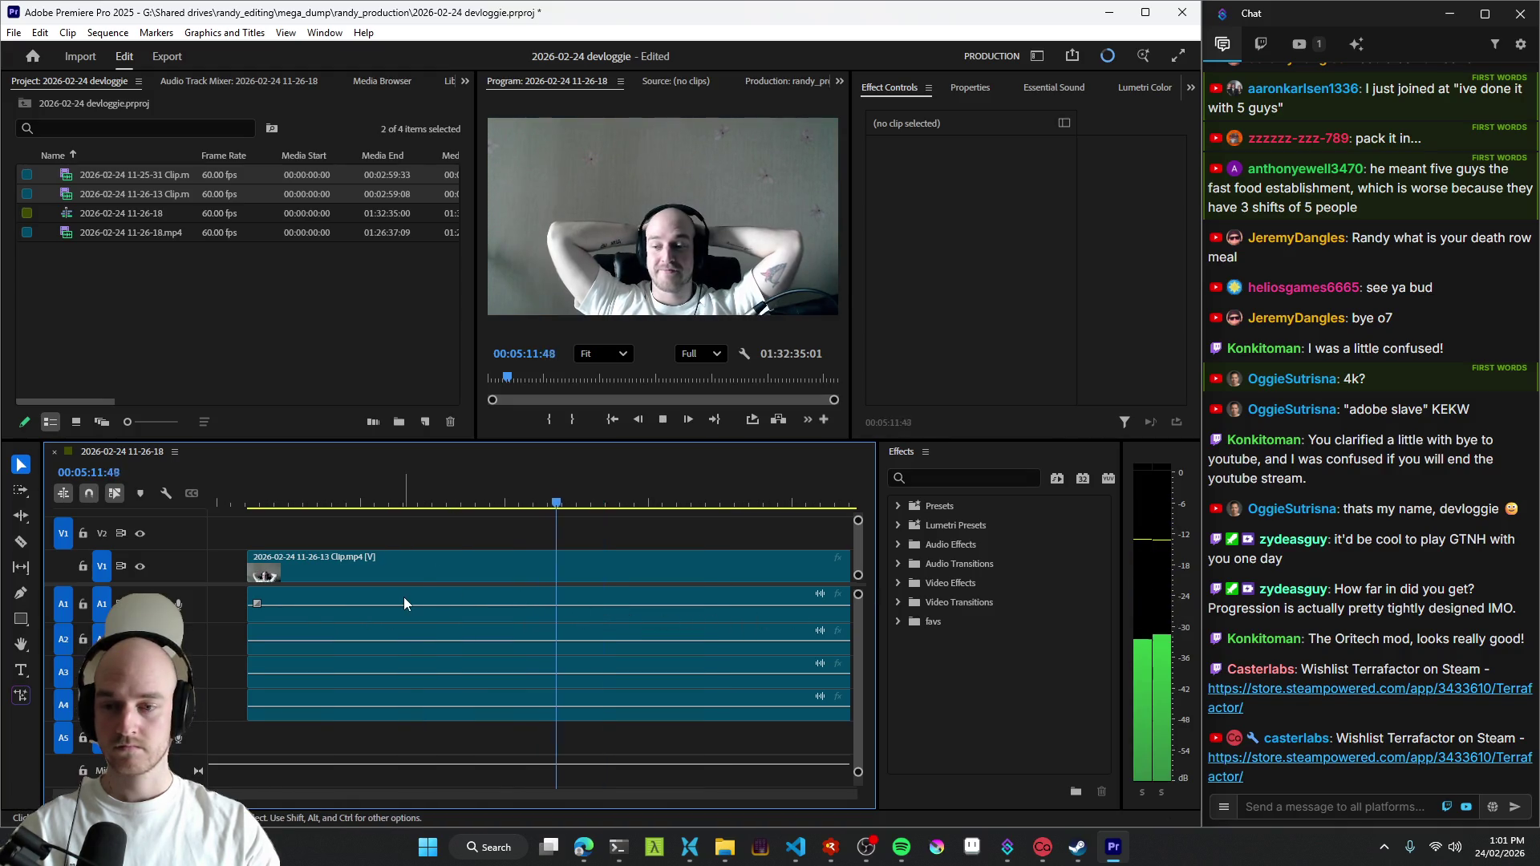
scroll(361, 596, down, 2)
key(space)
key(space)
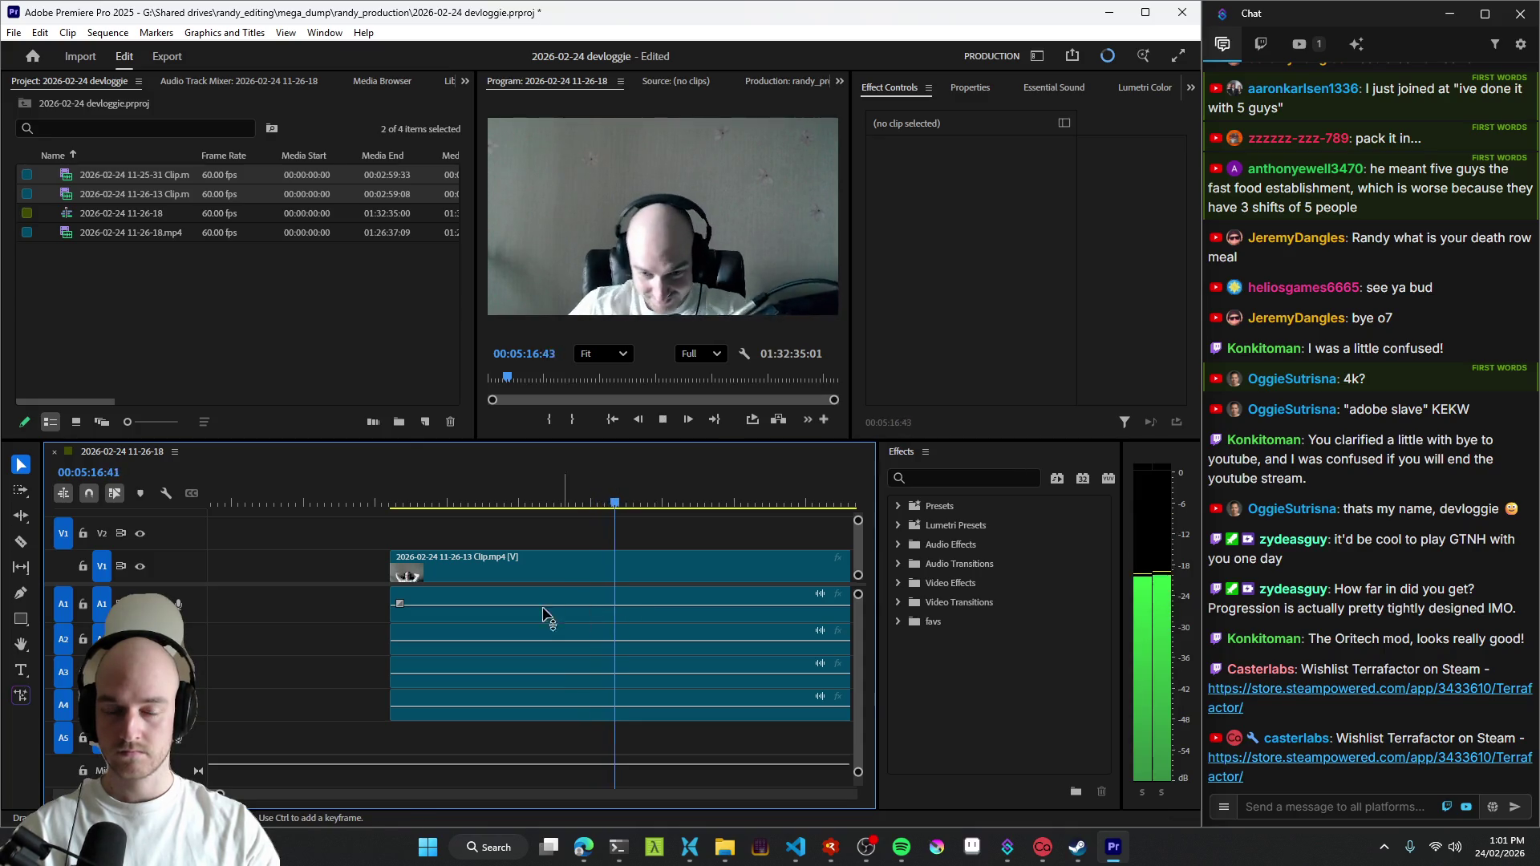
key(Up)
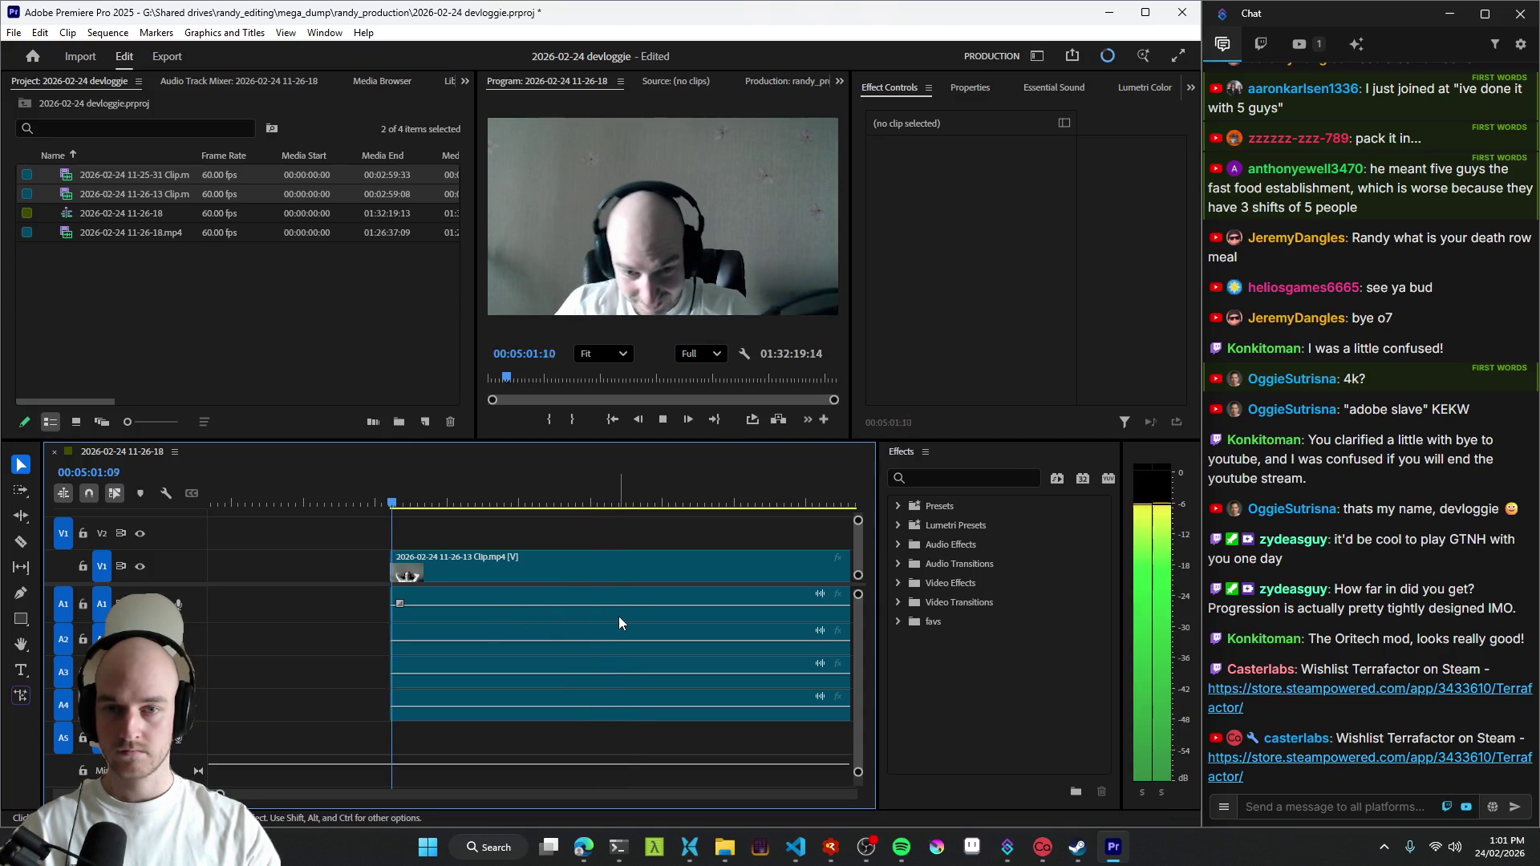
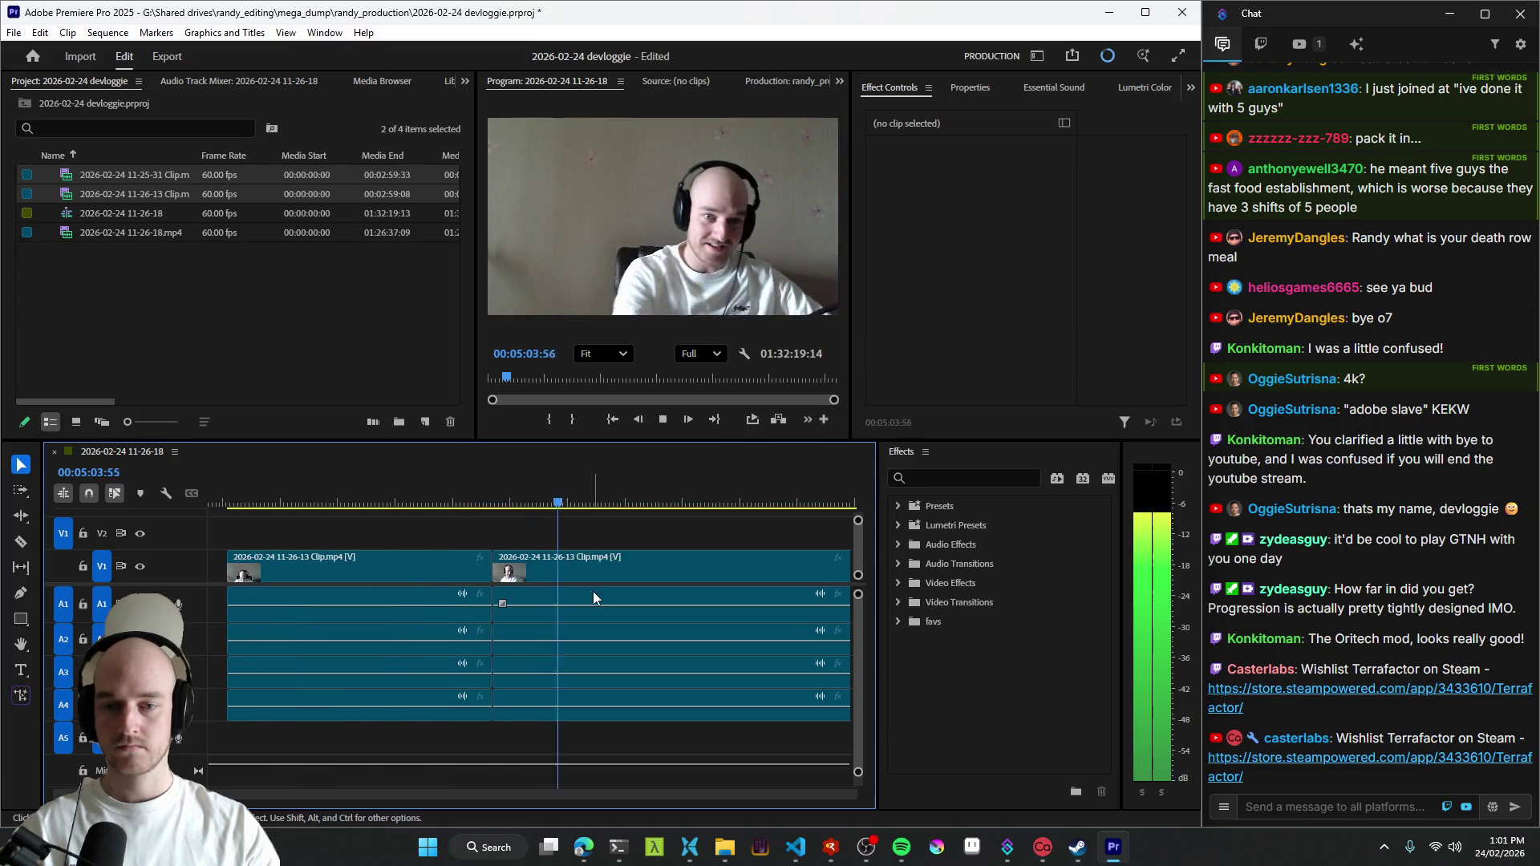
- Replay the webcam footage, cut it at the chosen moment and ripple-delete about a second, then switch to the browser
click(566, 600)
click(533, 604)
key(space)
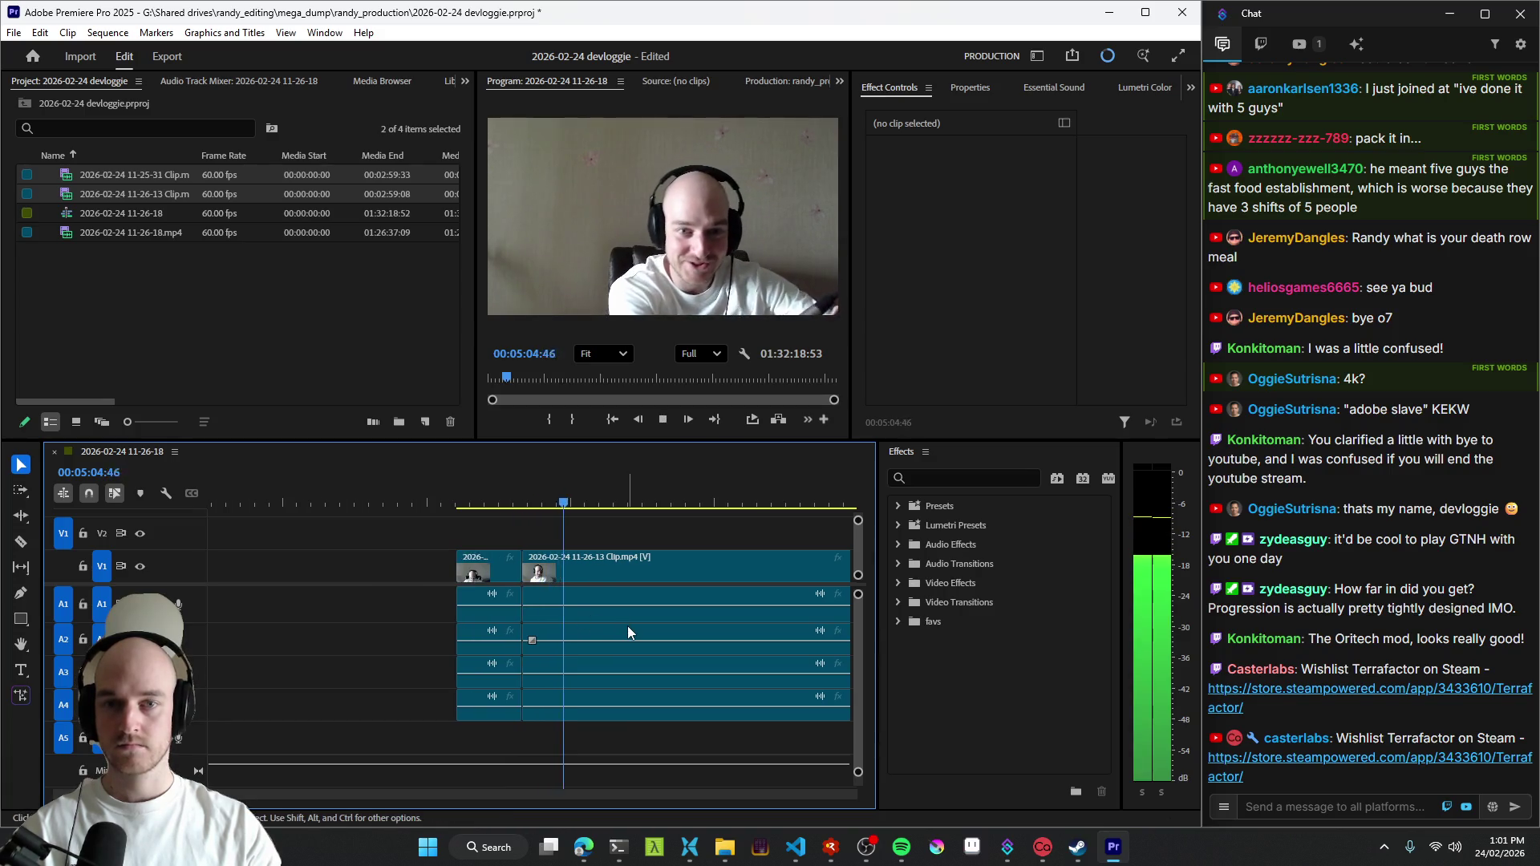
key(ctrl+k)
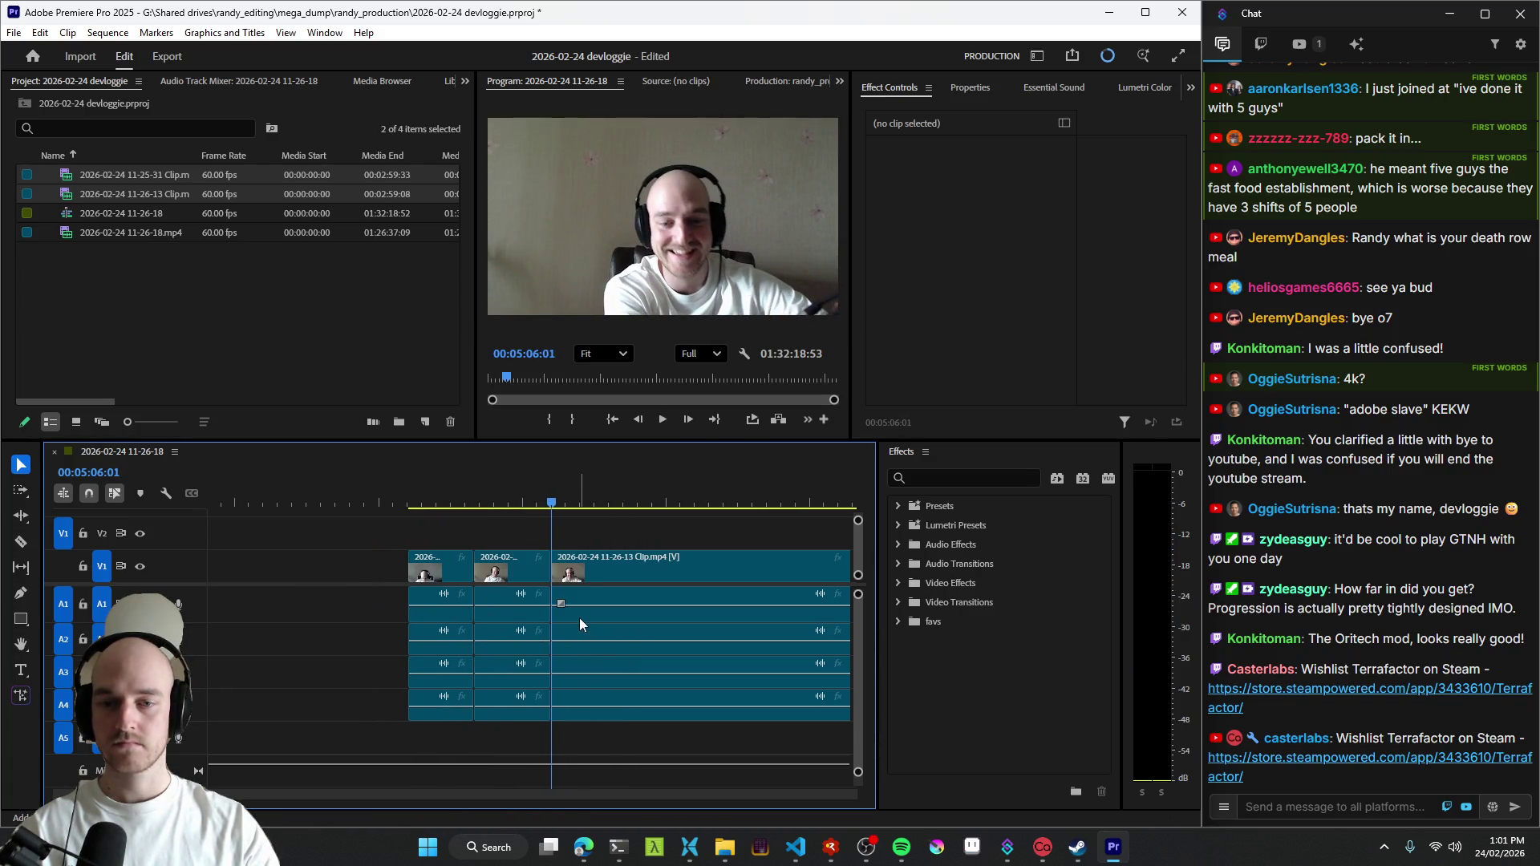
alt+scroll(567, 617, down, 1)
alt+scroll(554, 618, down, 1)
alt+scroll(530, 622, down, 1)
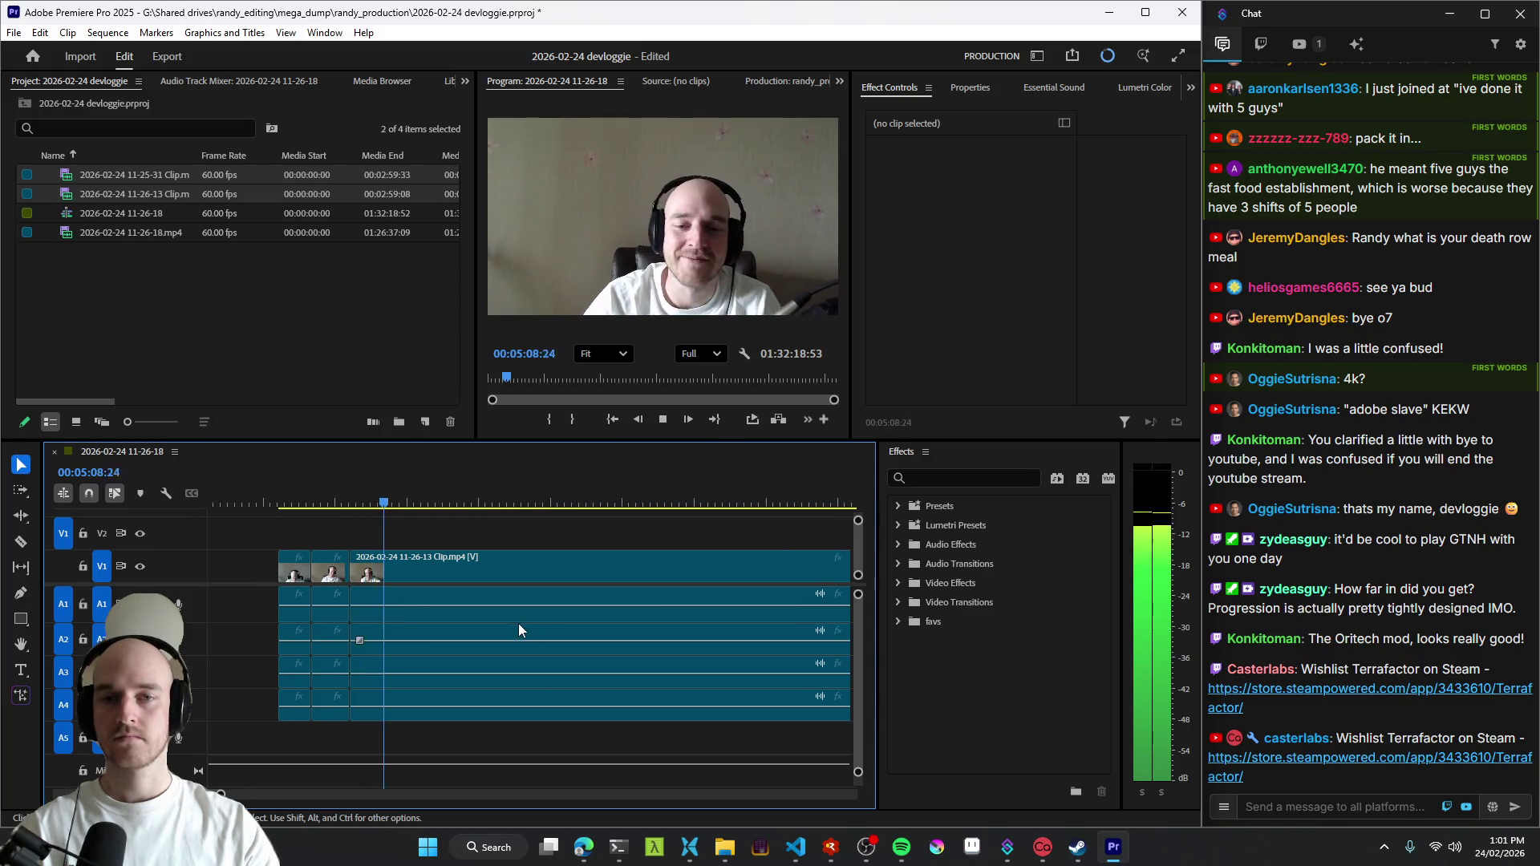
alt+scroll(422, 607, down, 1)
alt+scroll(538, 613, up, 2)
alt+scroll(537, 613, up, 1)
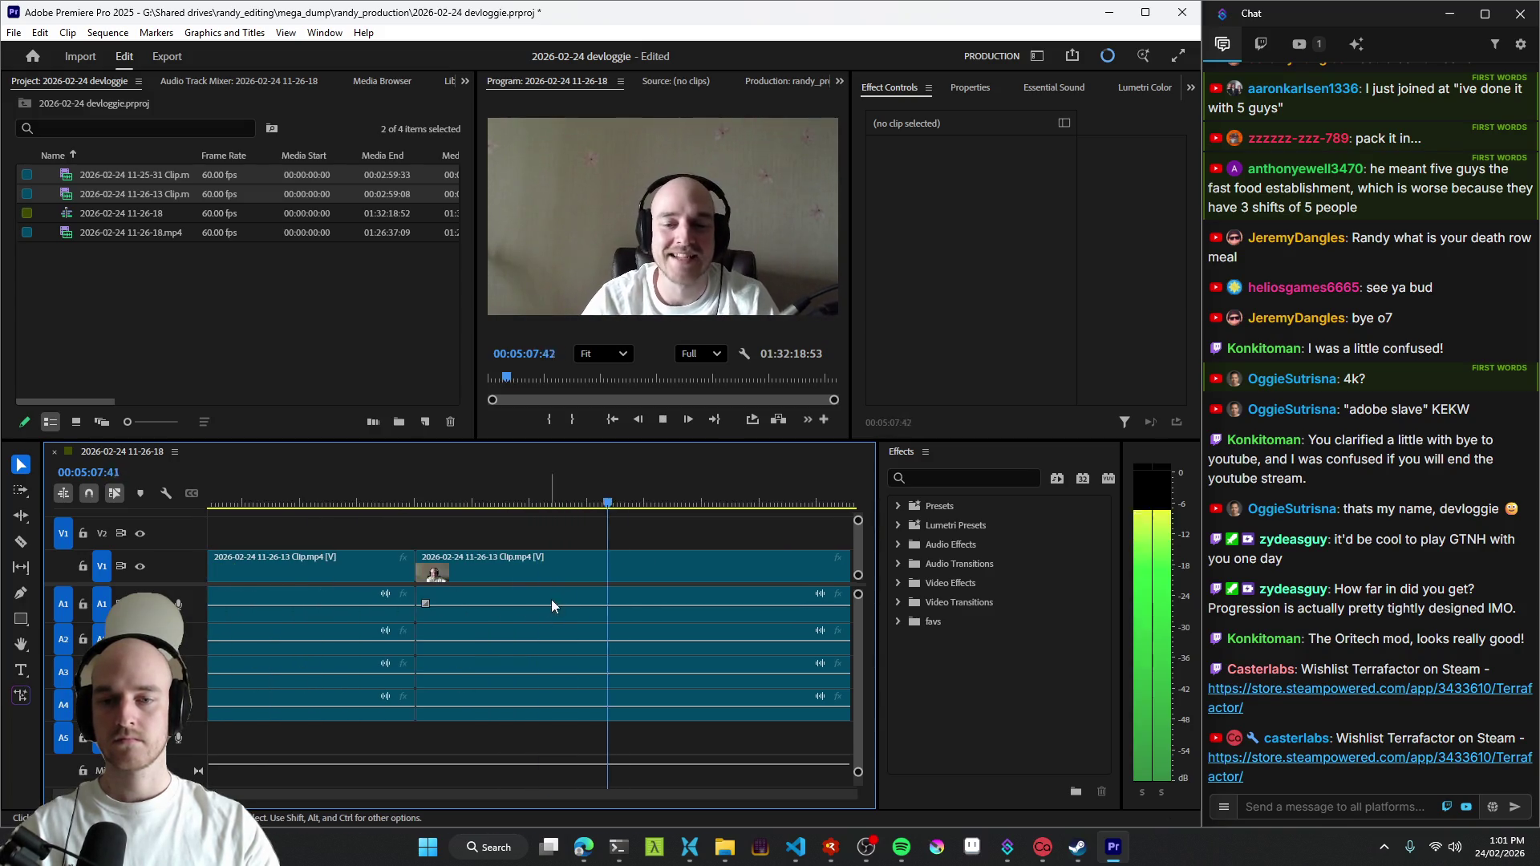
key(q)
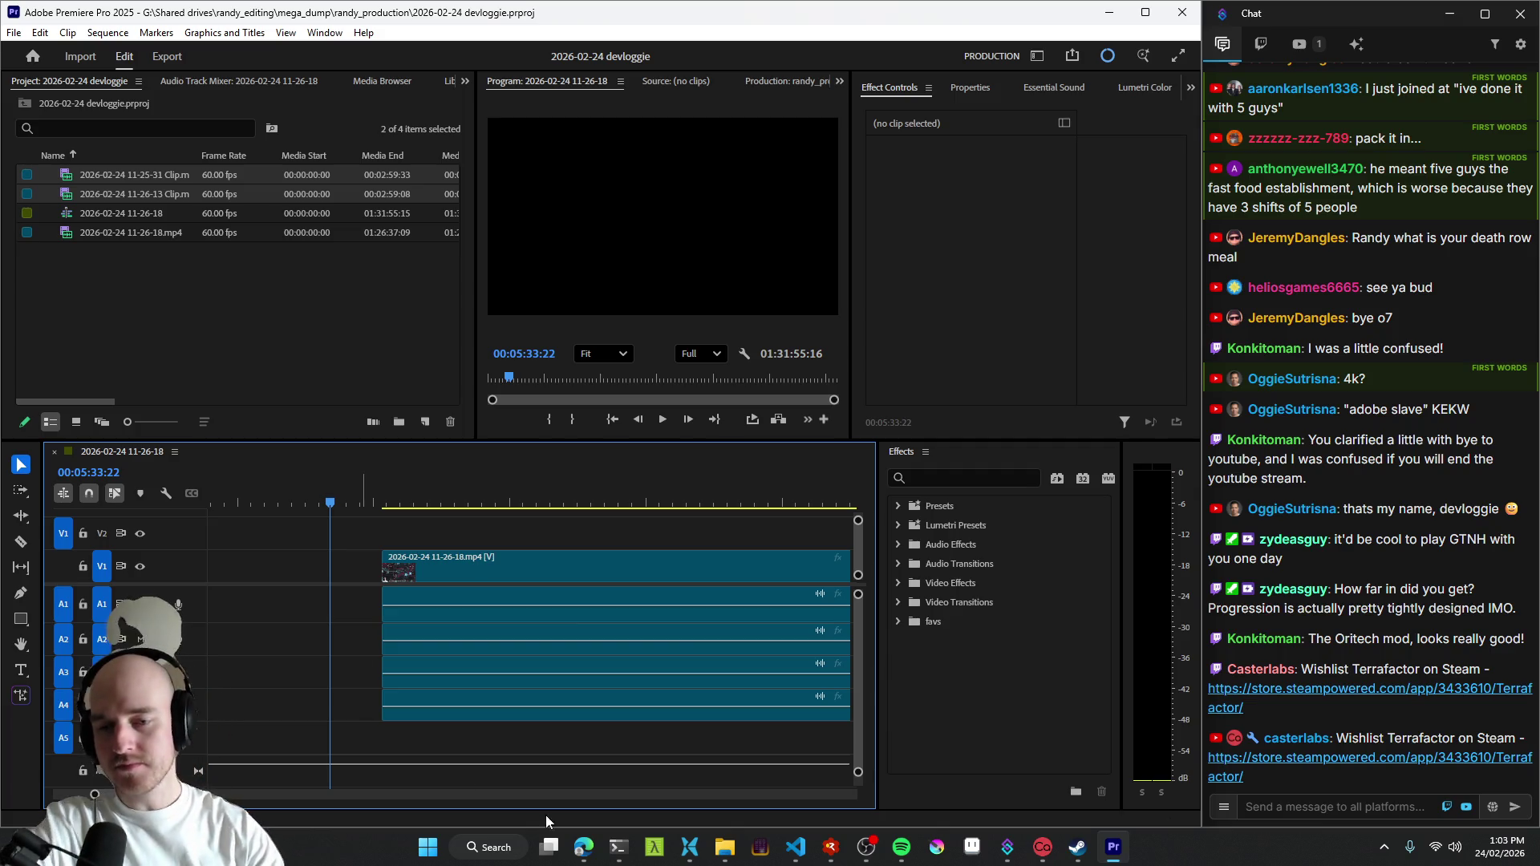
click(582, 847)
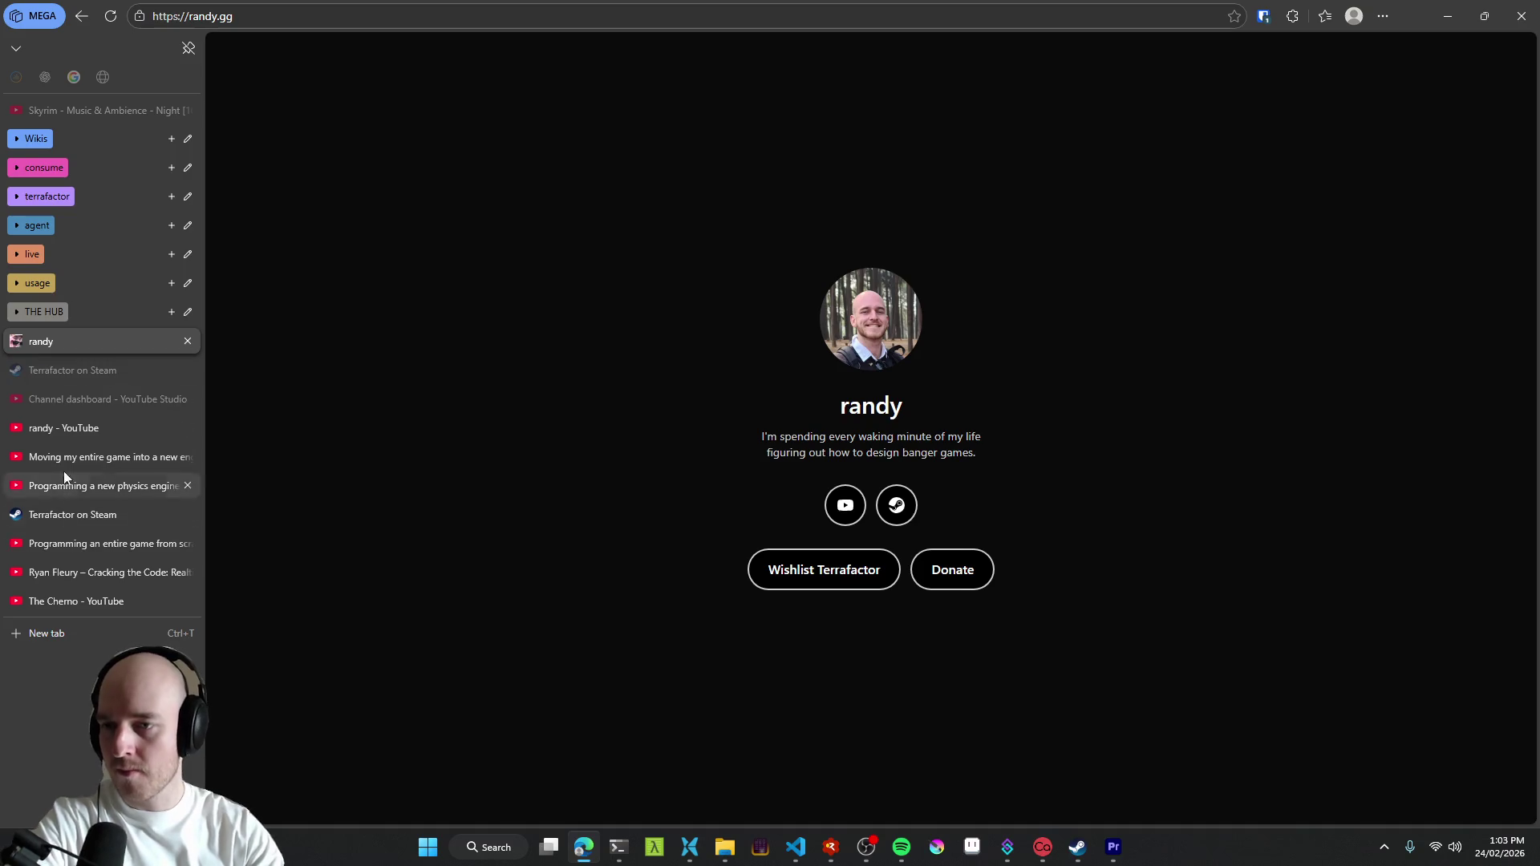
- Close the five leftover video tabs in the vertical tab bar
middle_click(70, 429)
middle_click(66, 429)
middle_click(70, 429)
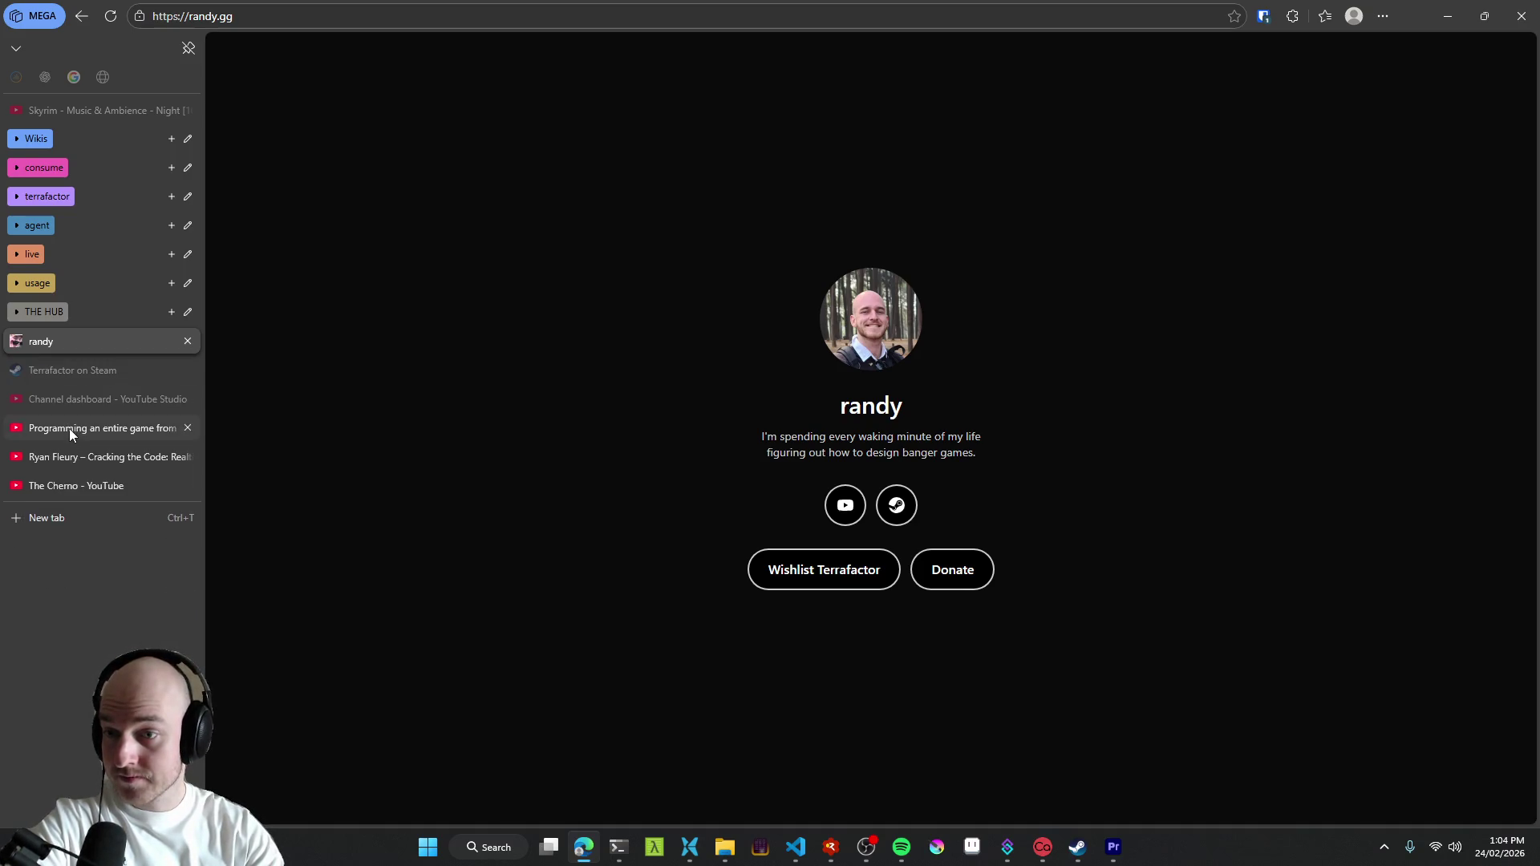
middle_click(62, 431)
middle_click(76, 403)
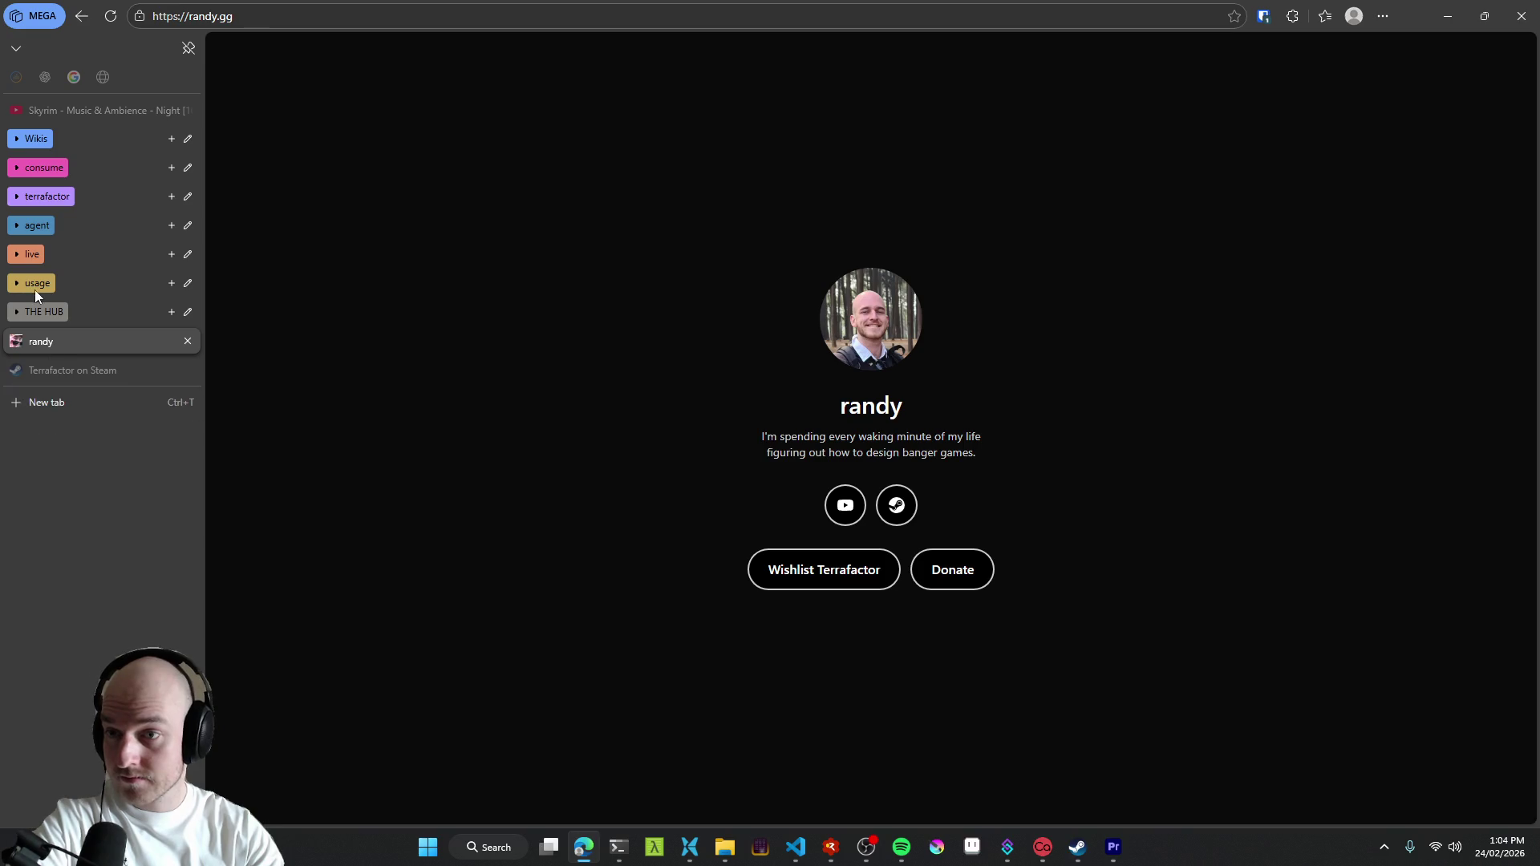
- Expand the terrafactor tab group, open the Terrafactor Analytics dashboard and reload its numbers
click(35, 288)
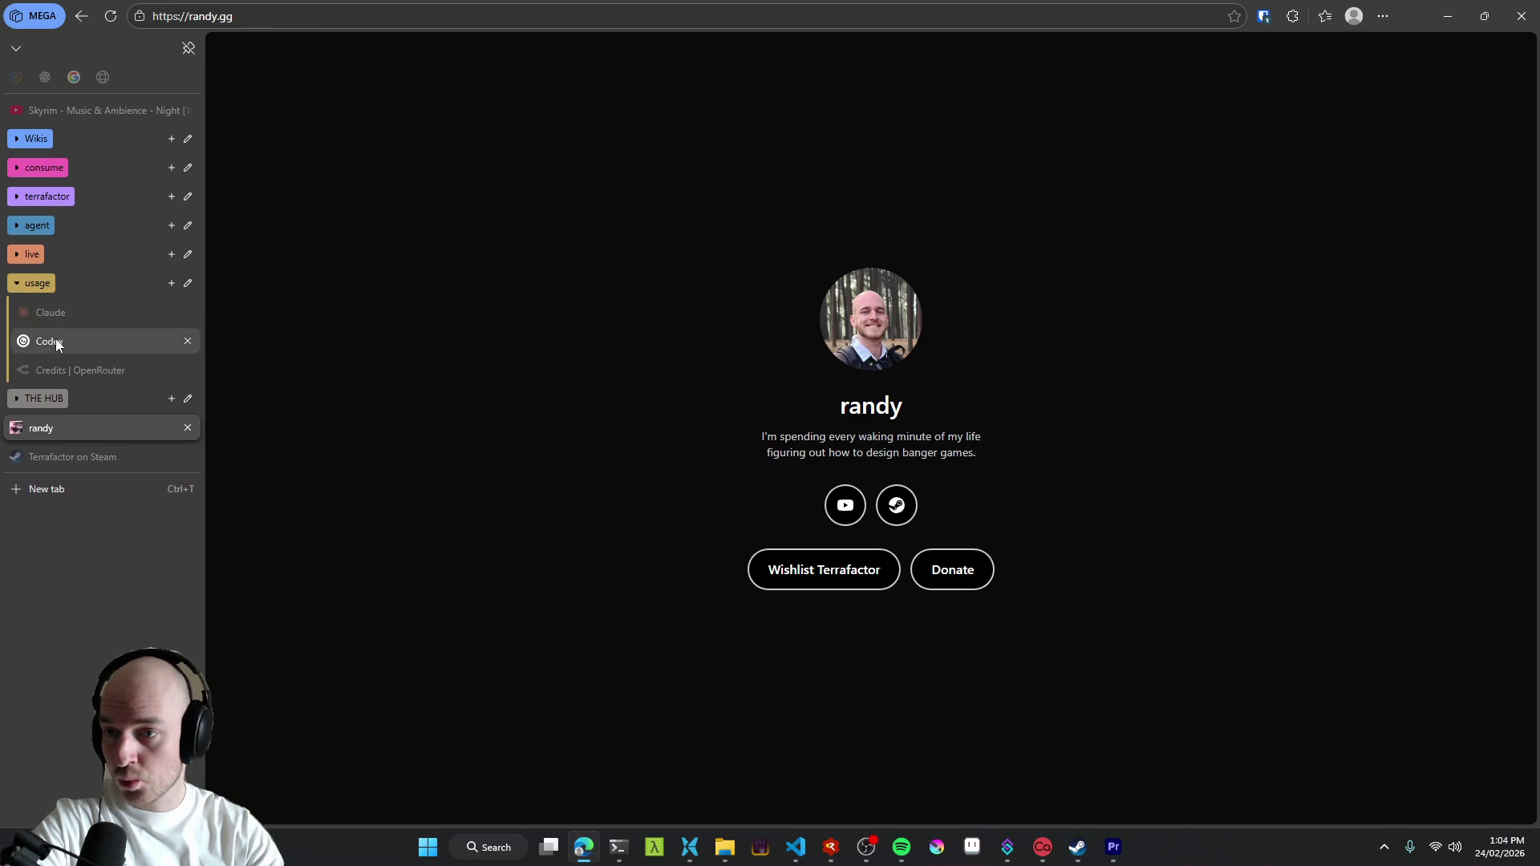
click(53, 285)
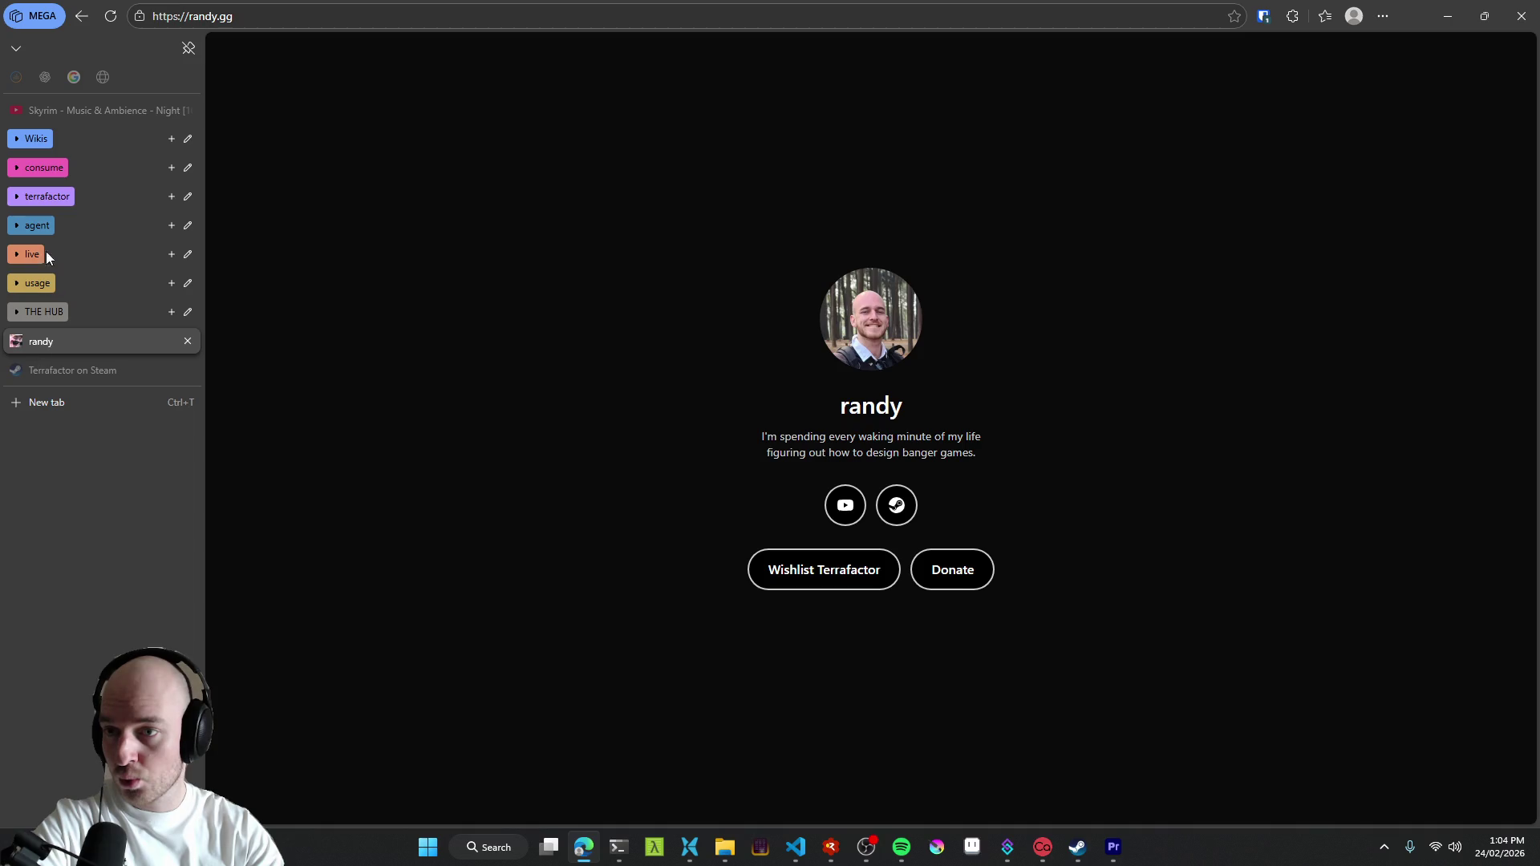
click(46, 197)
click(69, 343)
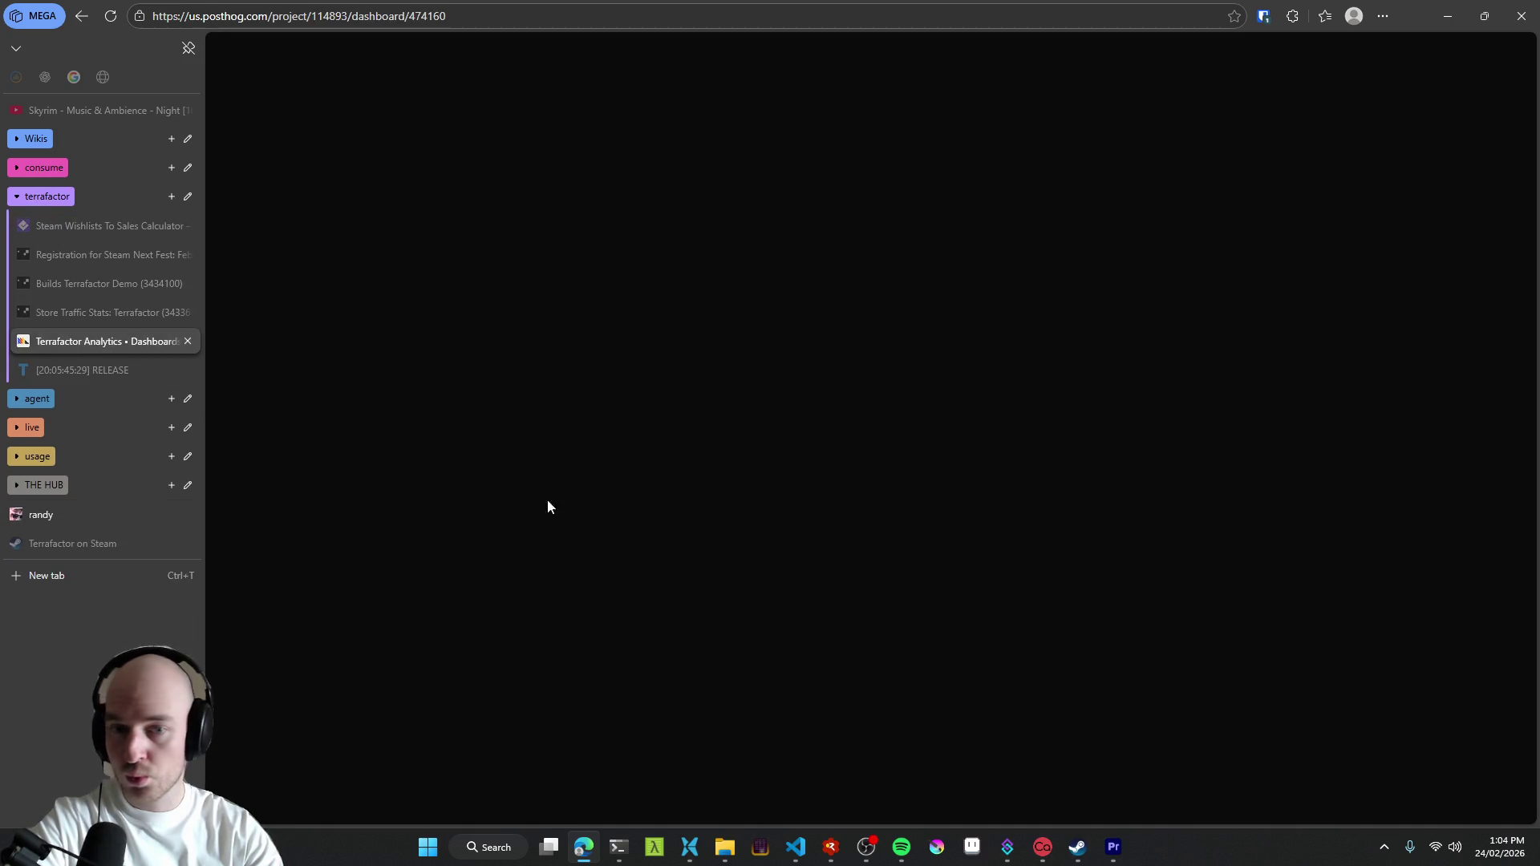
click(1456, 192)
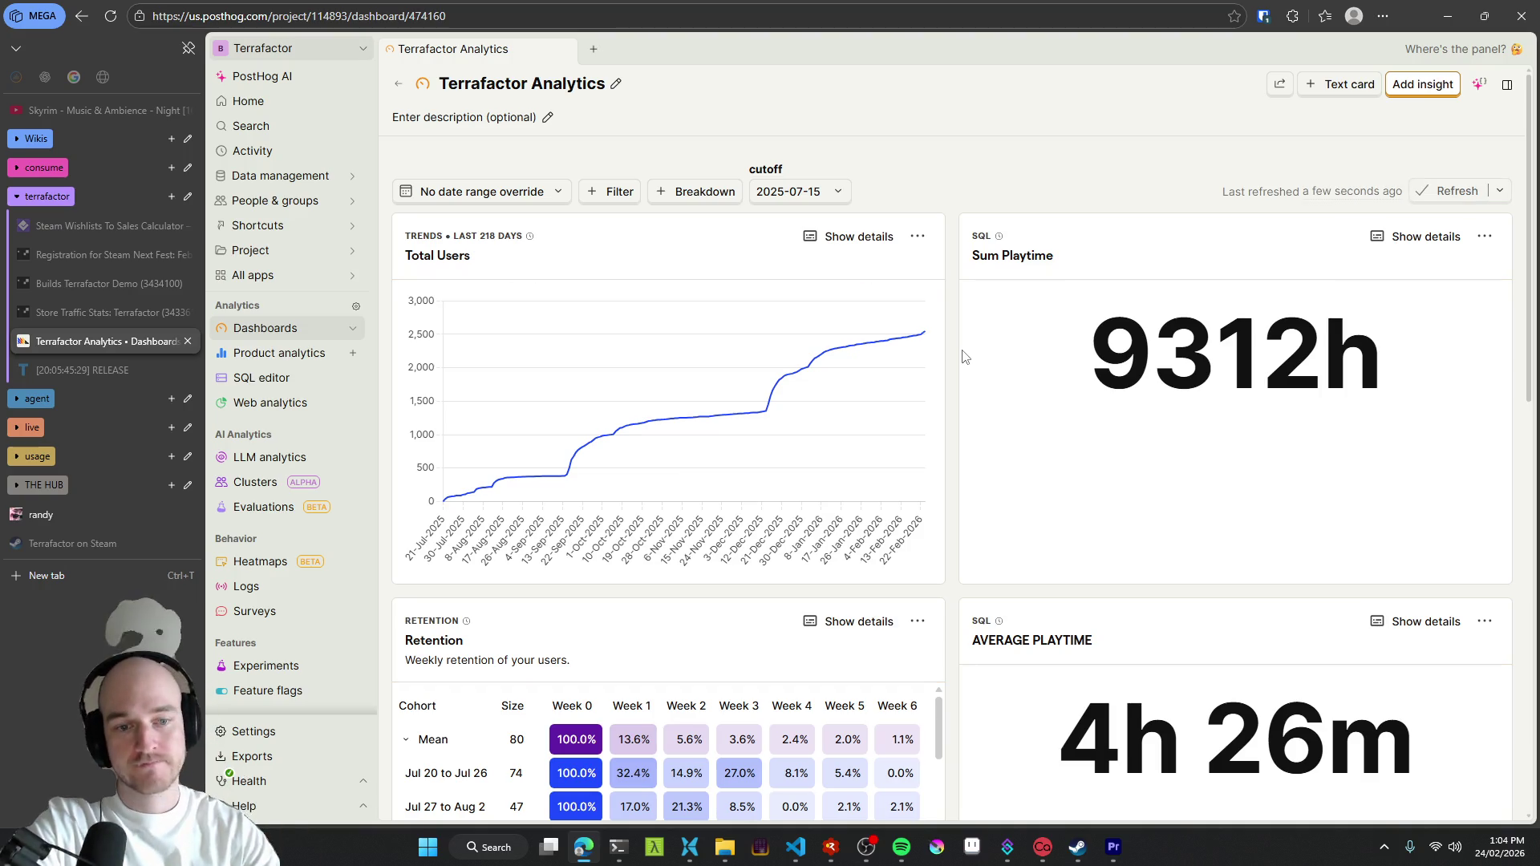
scroll(956, 373, down, 3)
scroll(956, 377, down, 3)
scroll(1023, 383, up, 1)
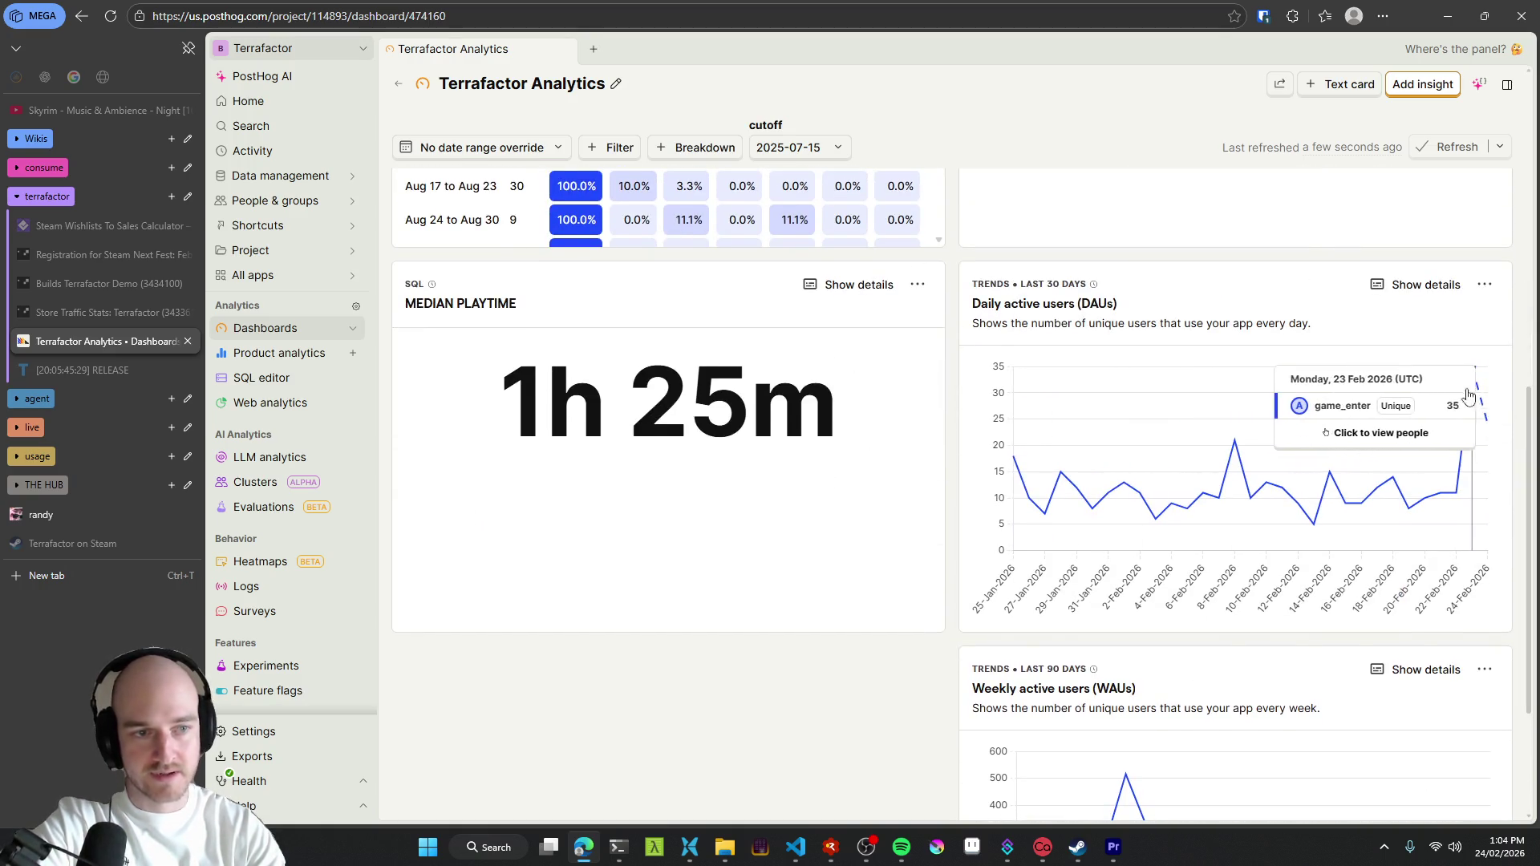
scroll(1475, 397, down, 2)
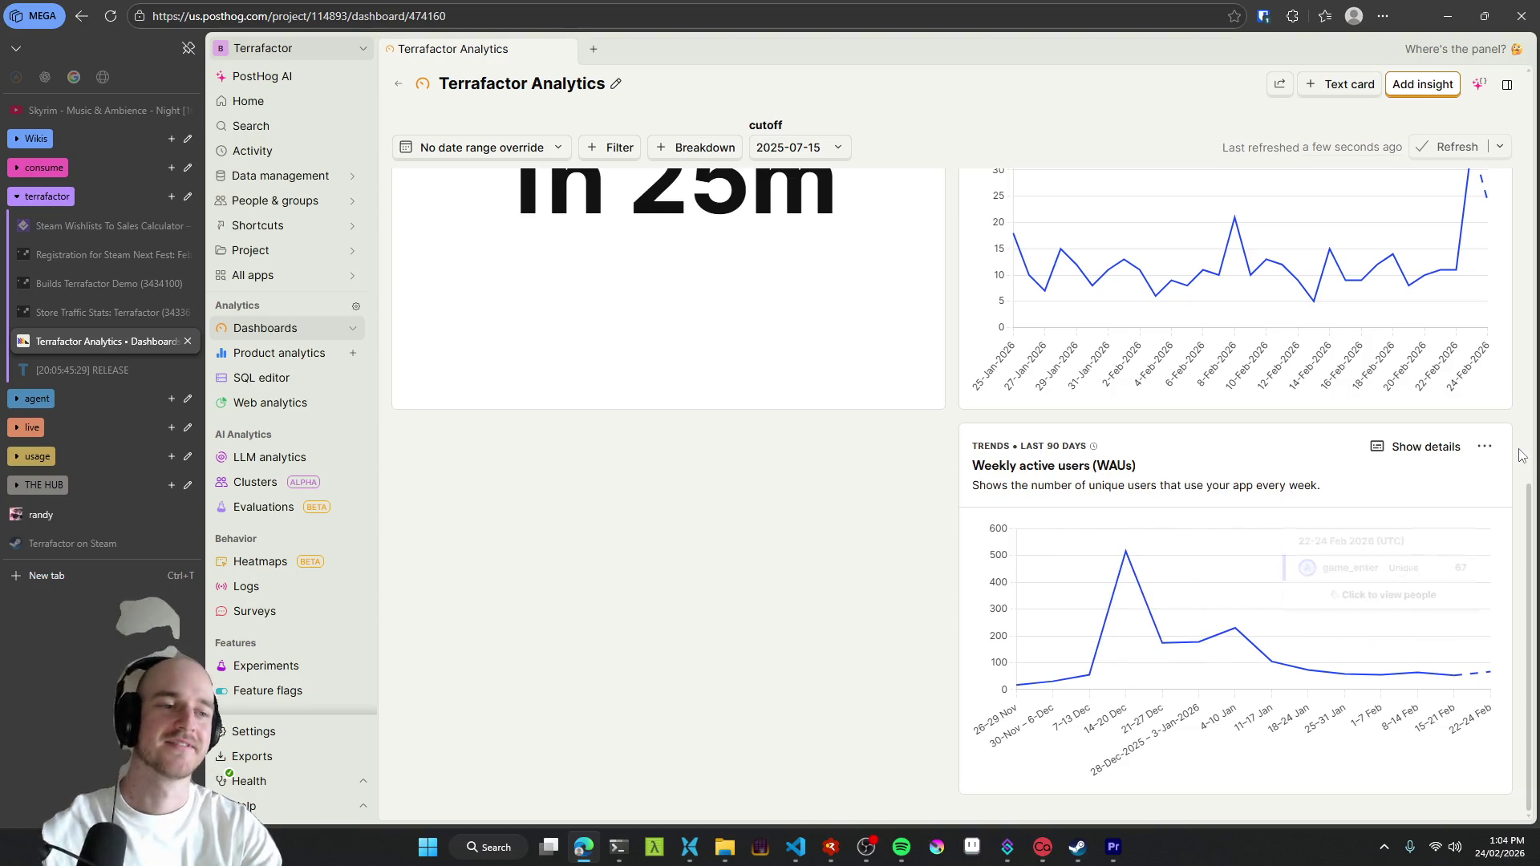
scroll(1520, 450, up, 1)
scroll(1520, 450, up, 2)
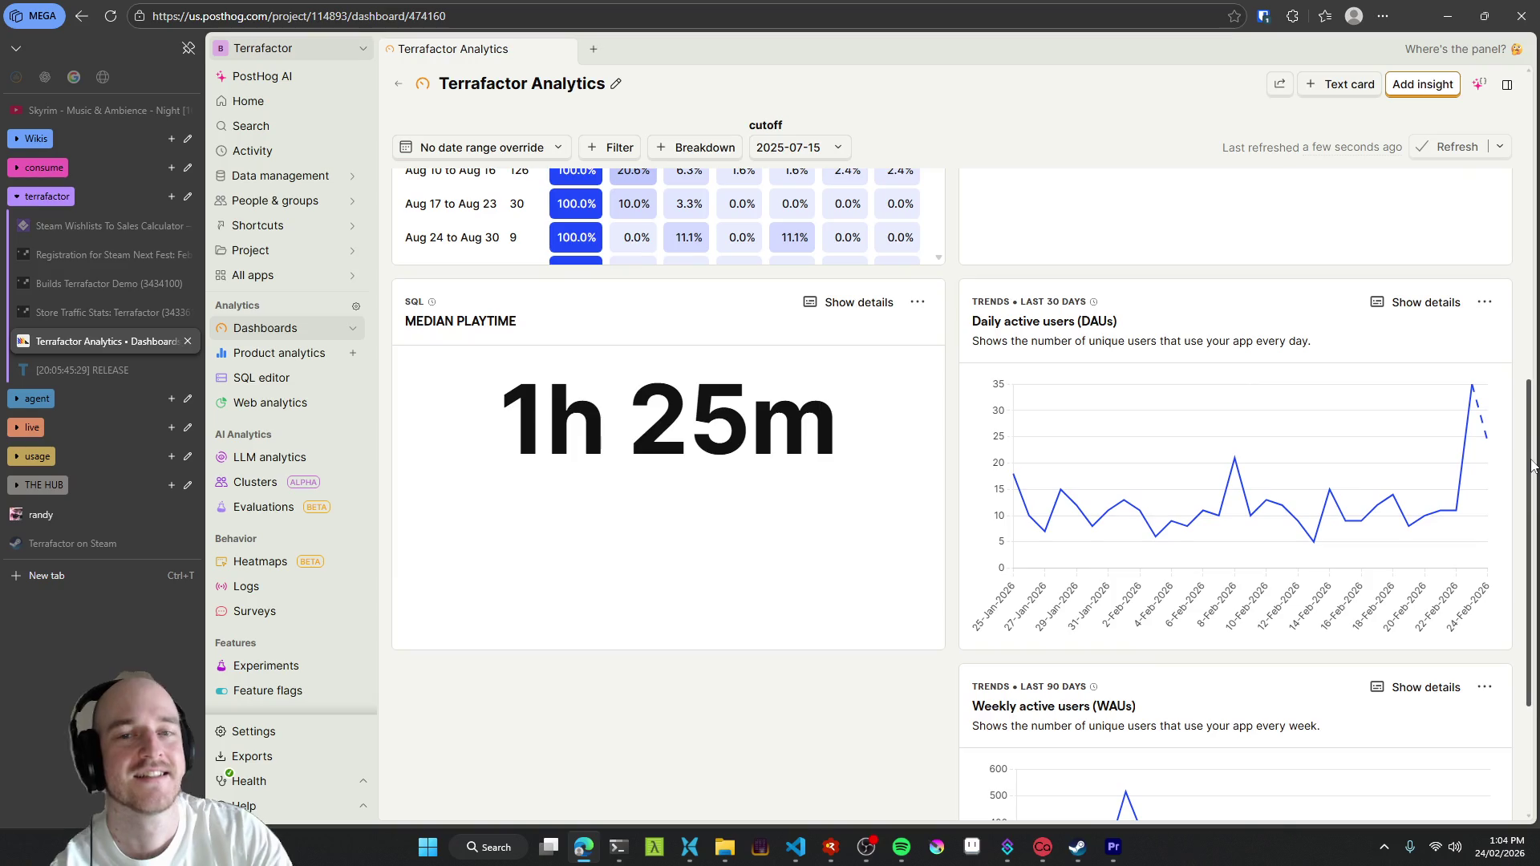
scroll(1519, 452, up, 3)
scroll(1519, 451, up, 2)
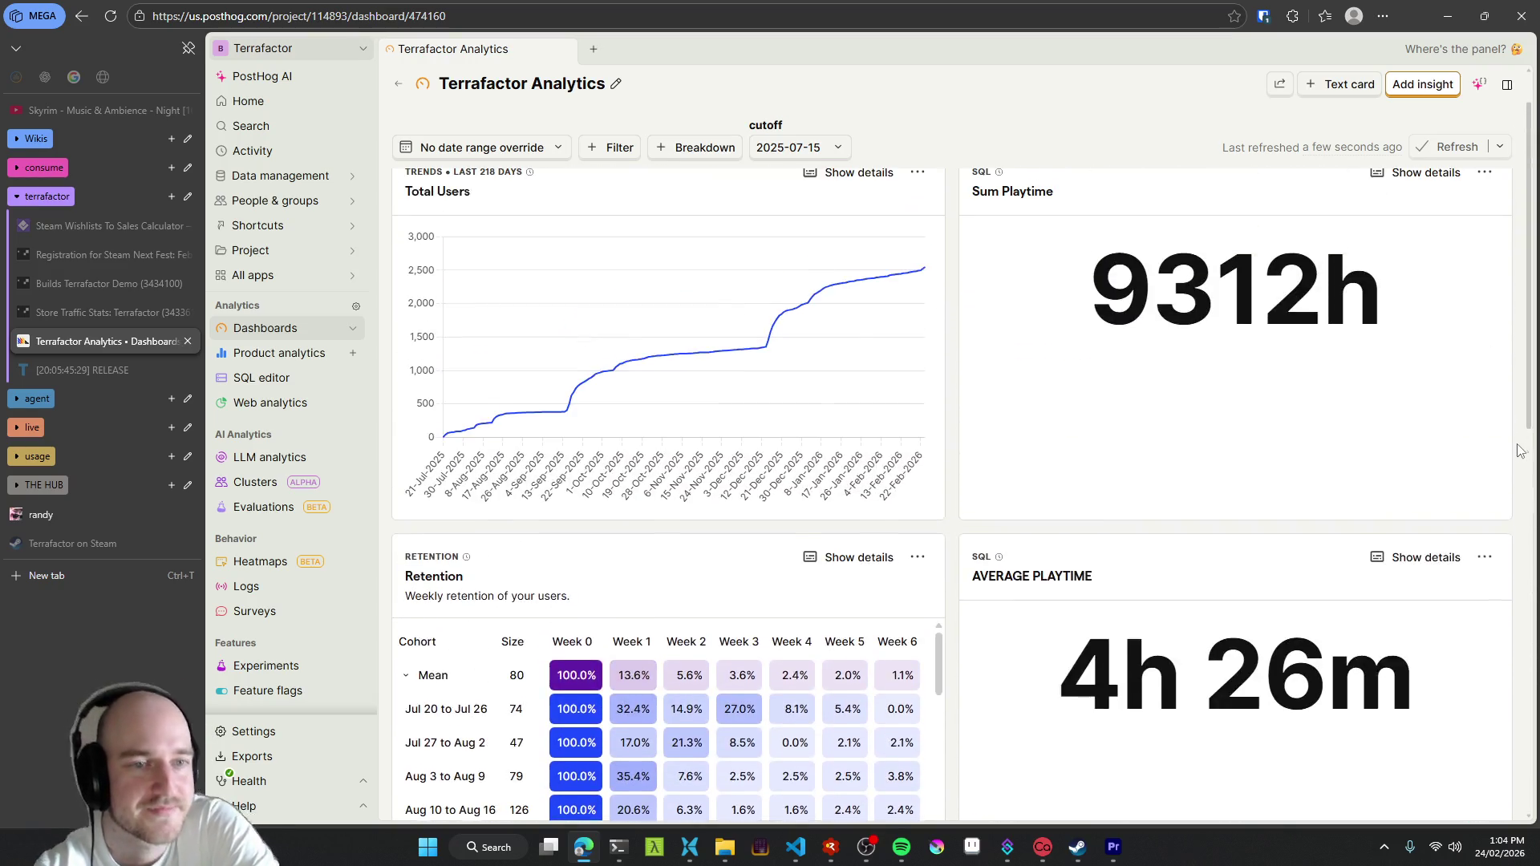
scroll(1517, 463, up, 1)
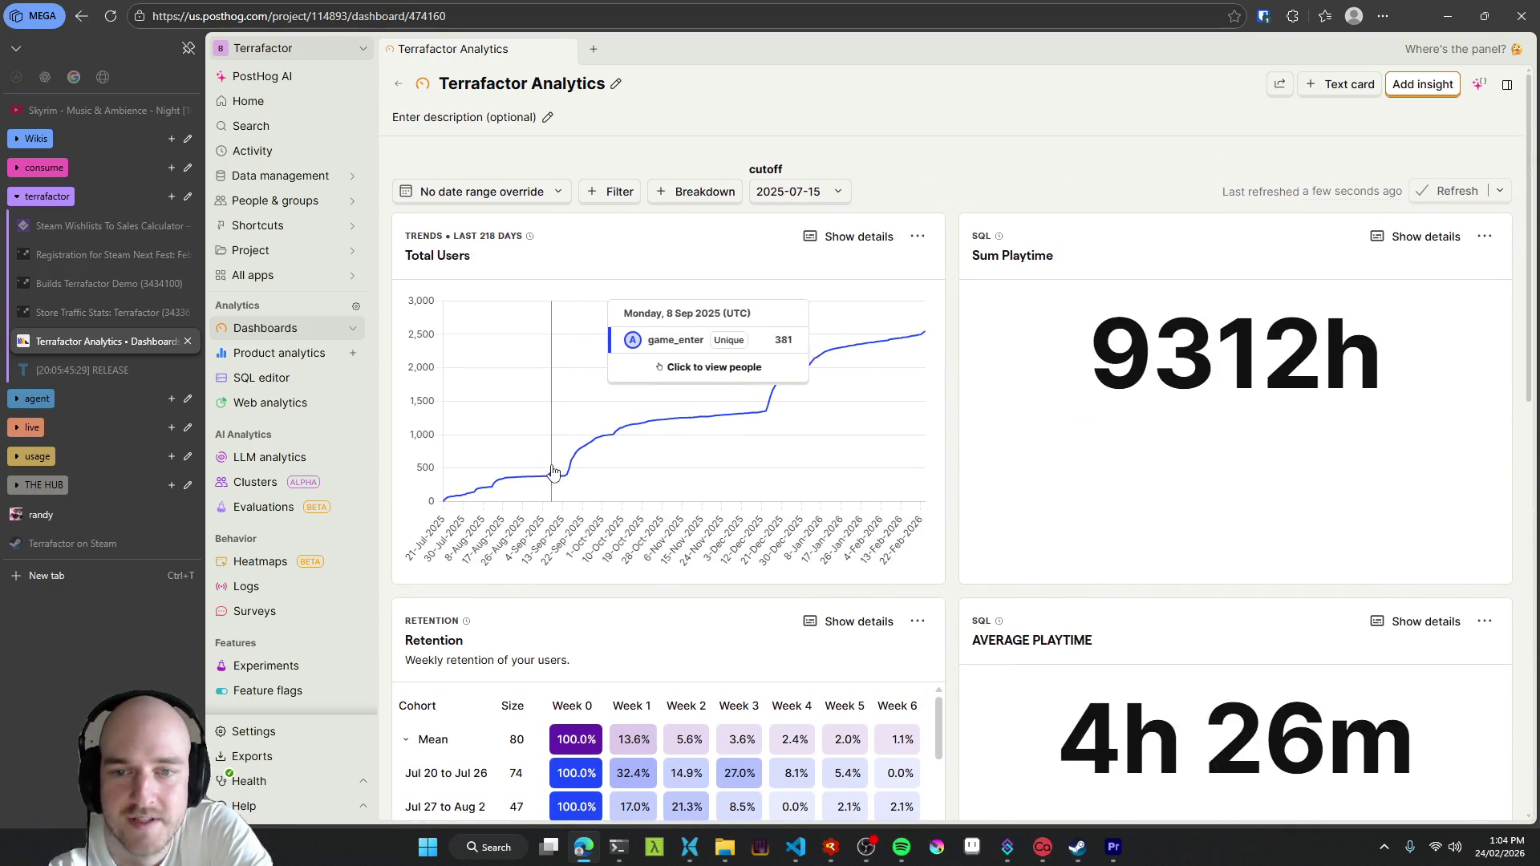
mouse_move(885, 341)
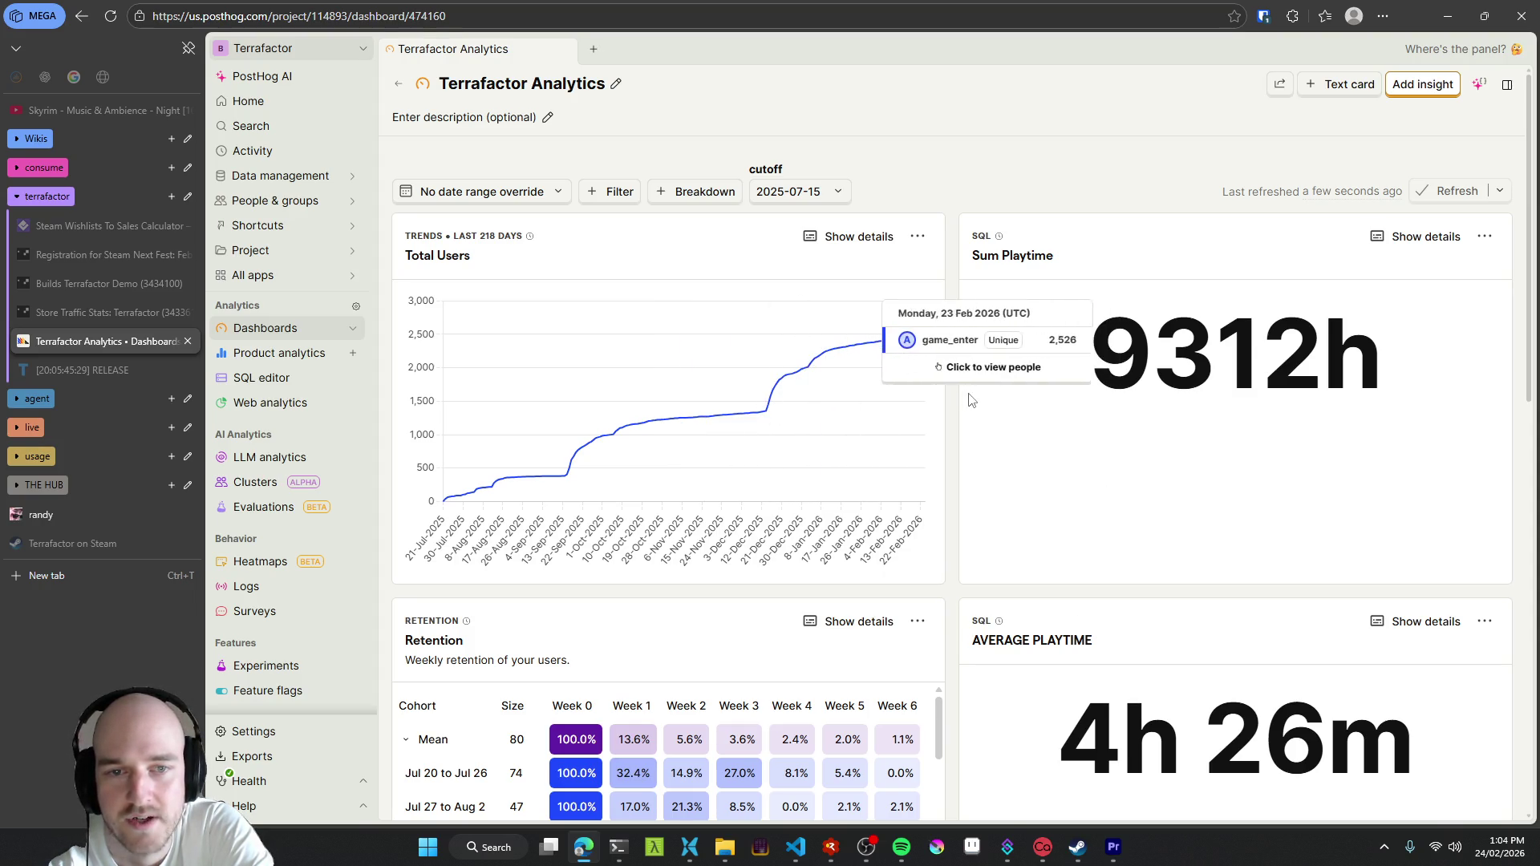
scroll(957, 394, down, 3)
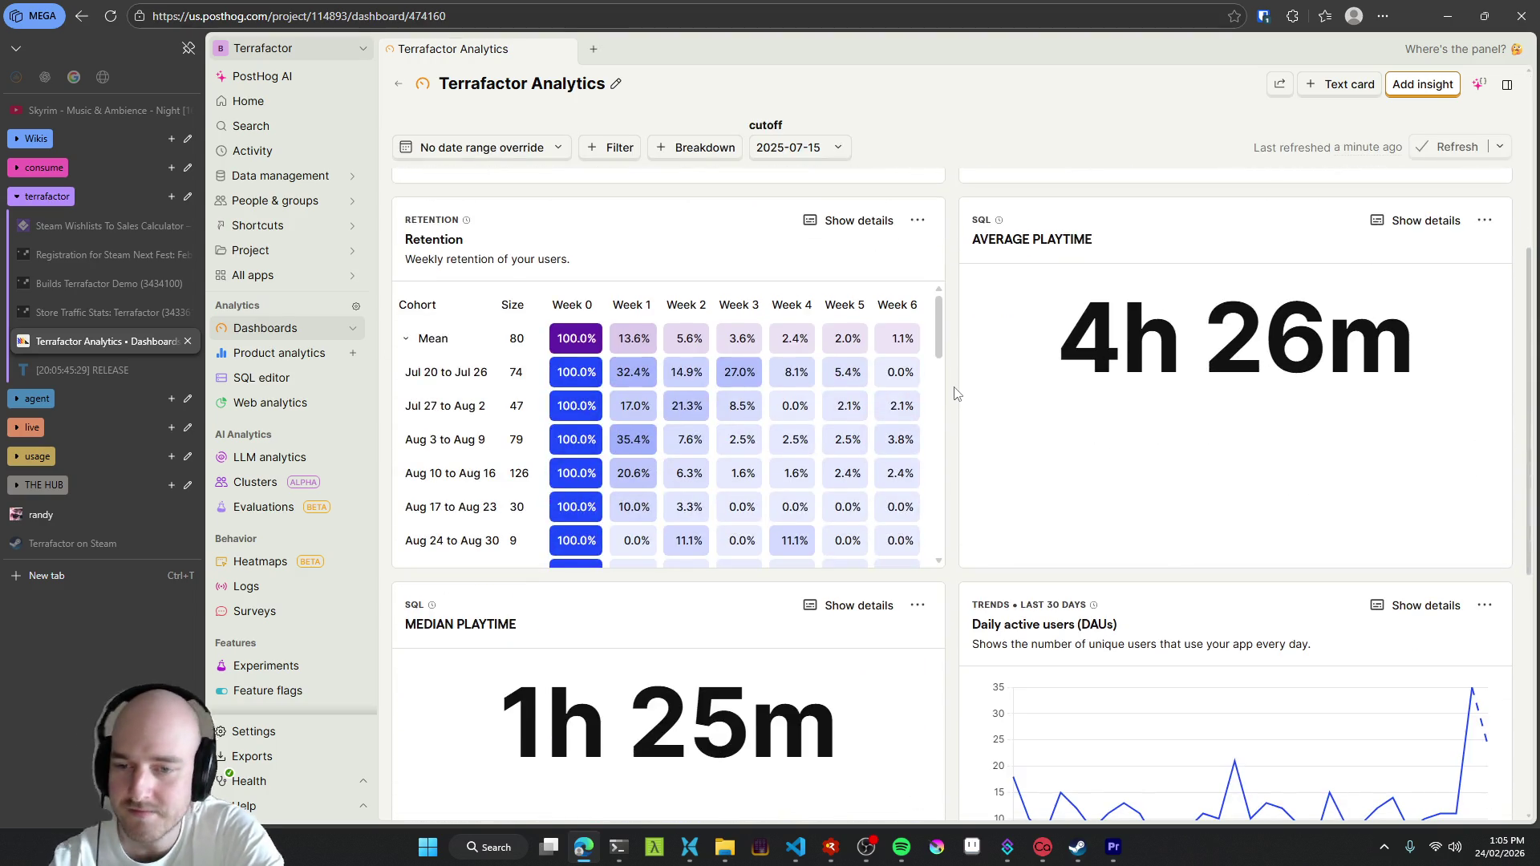
scroll(957, 393, up, 2)
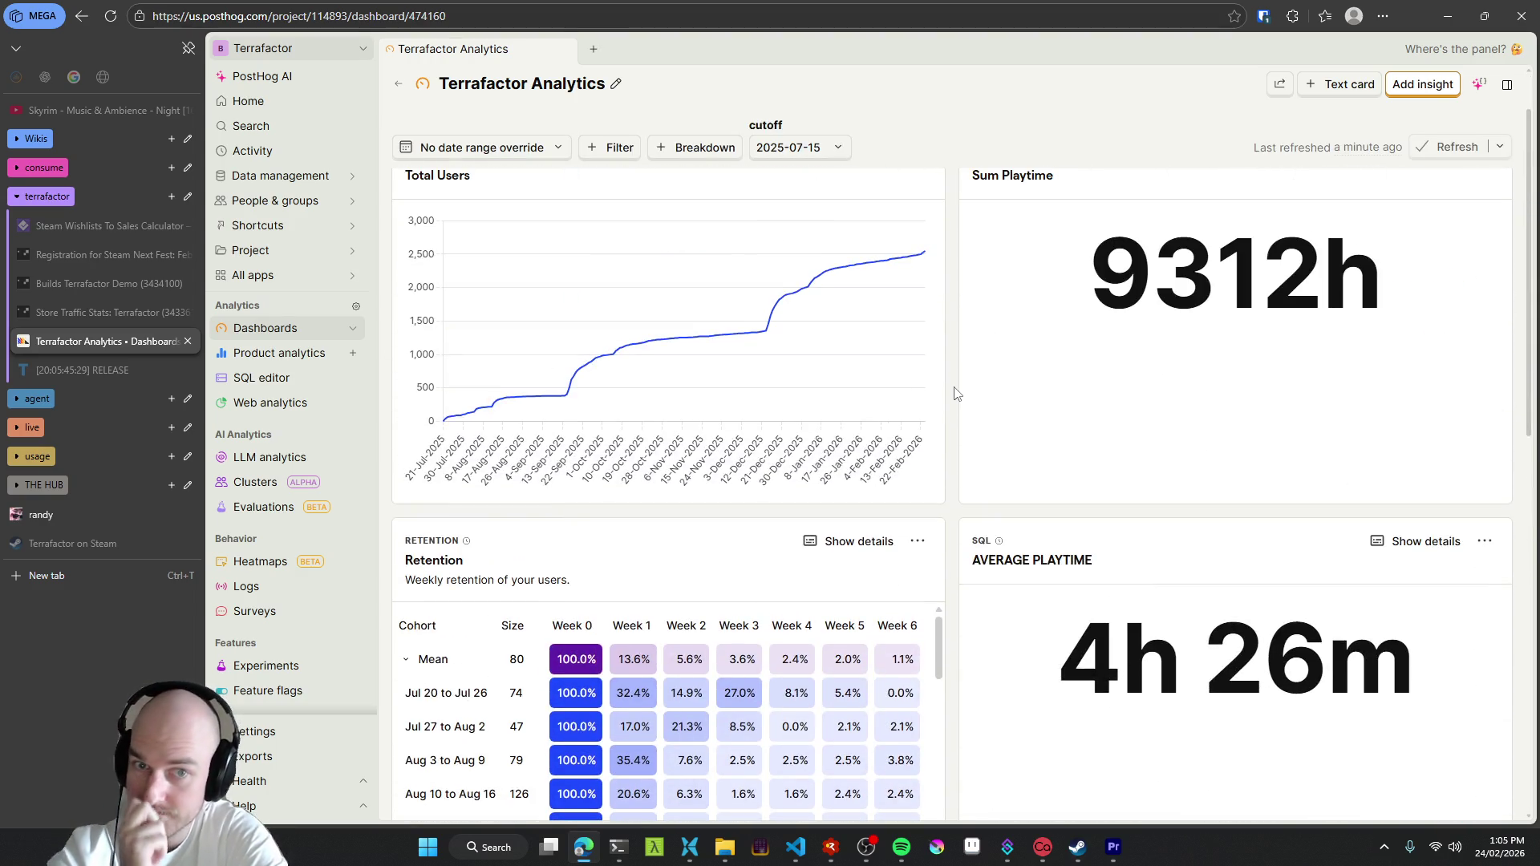
scroll(957, 394, up, 1)
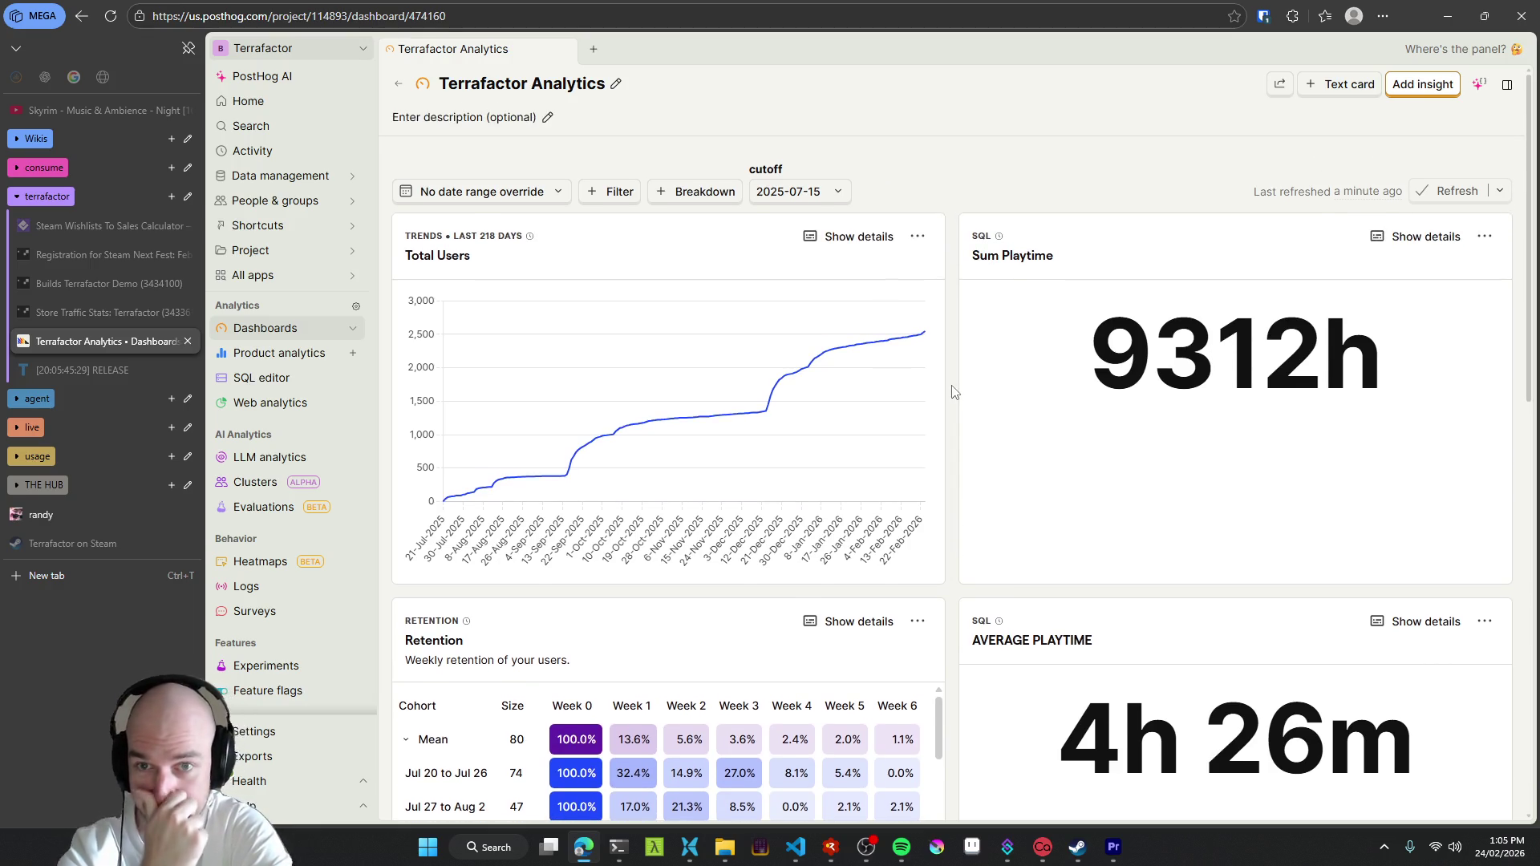
scroll(956, 377, down, 5)
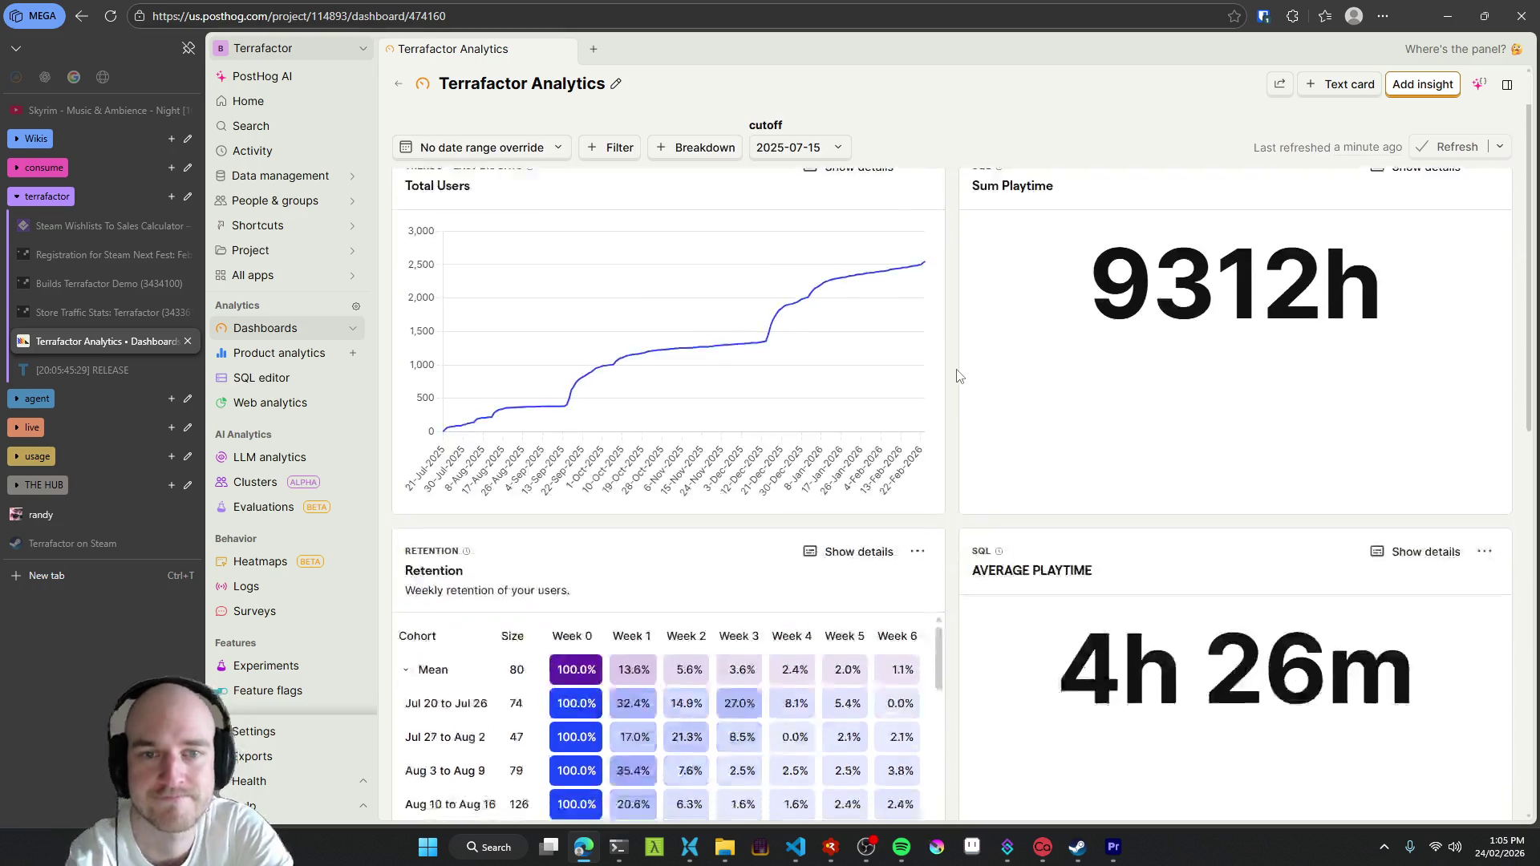
scroll(957, 377, up, 5)
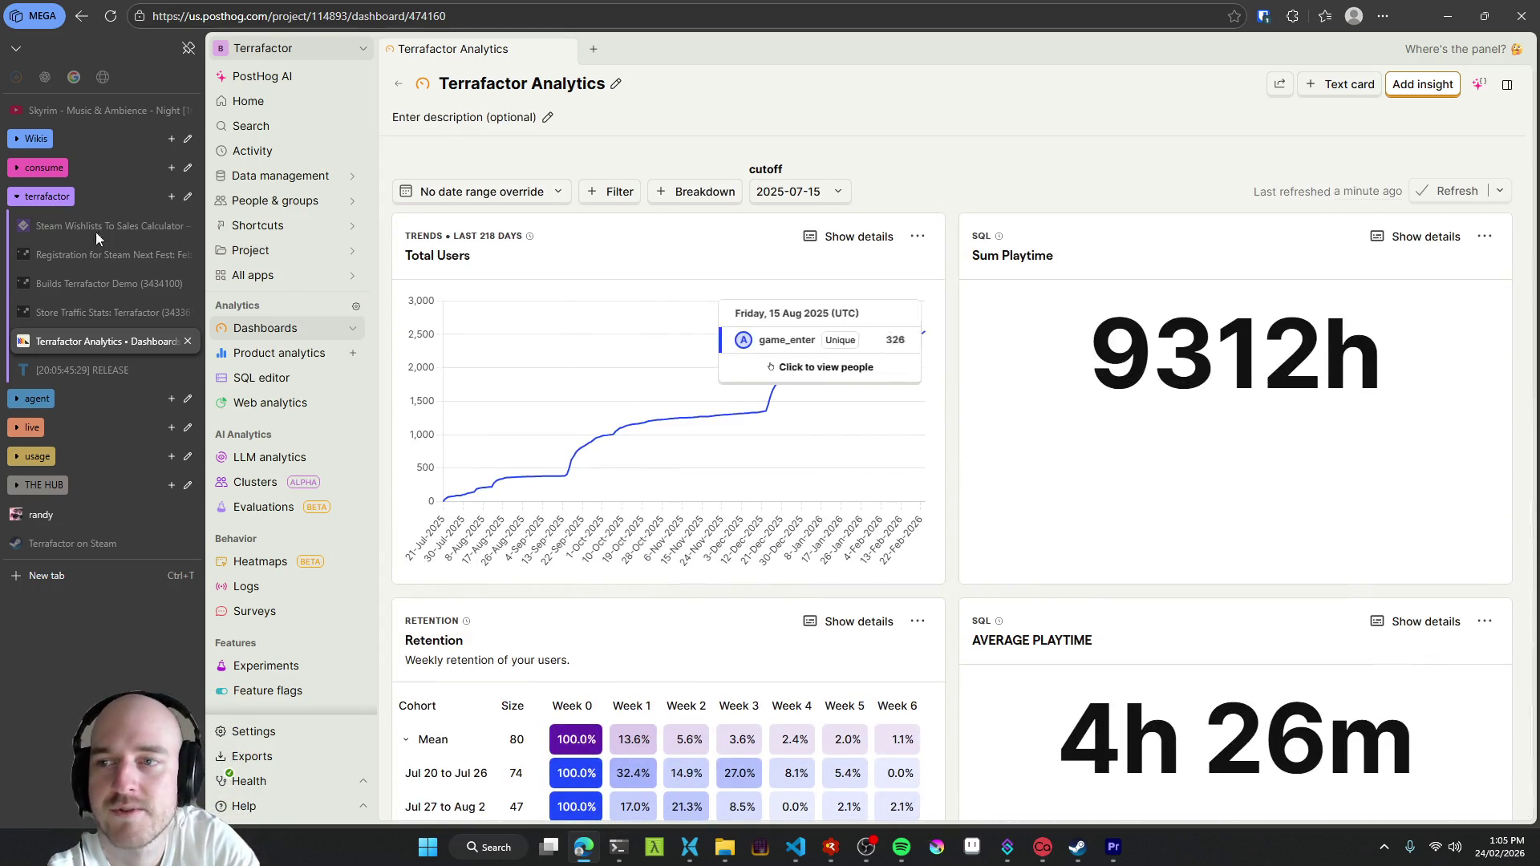
- Collapse the terrafactor tab group and minimize the browser to return to Premiere Pro
click(46, 197)
click(1445, 15)
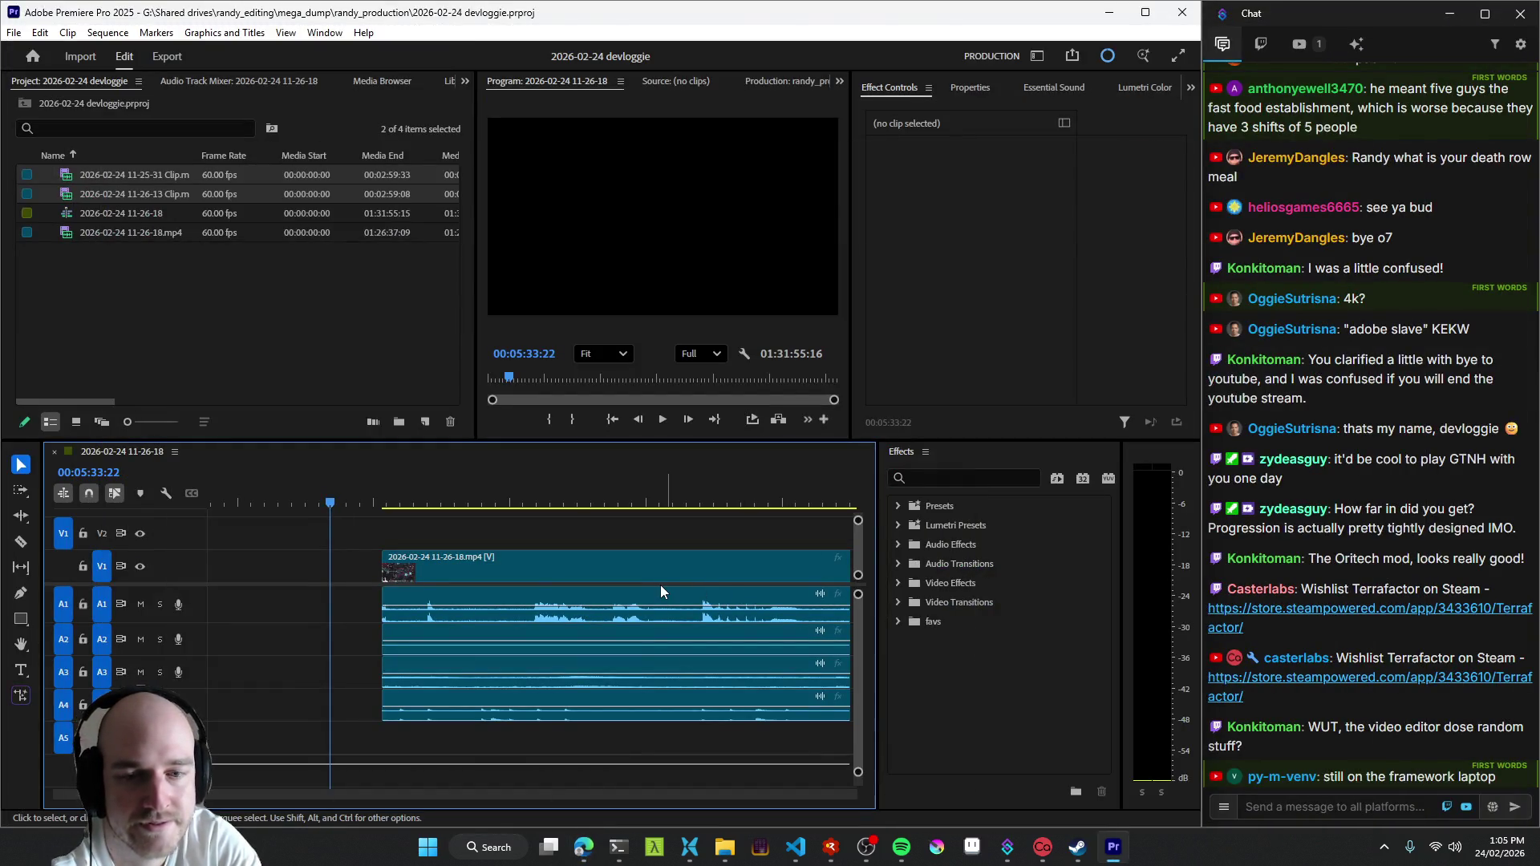
drag(421, 651, 602, 622)
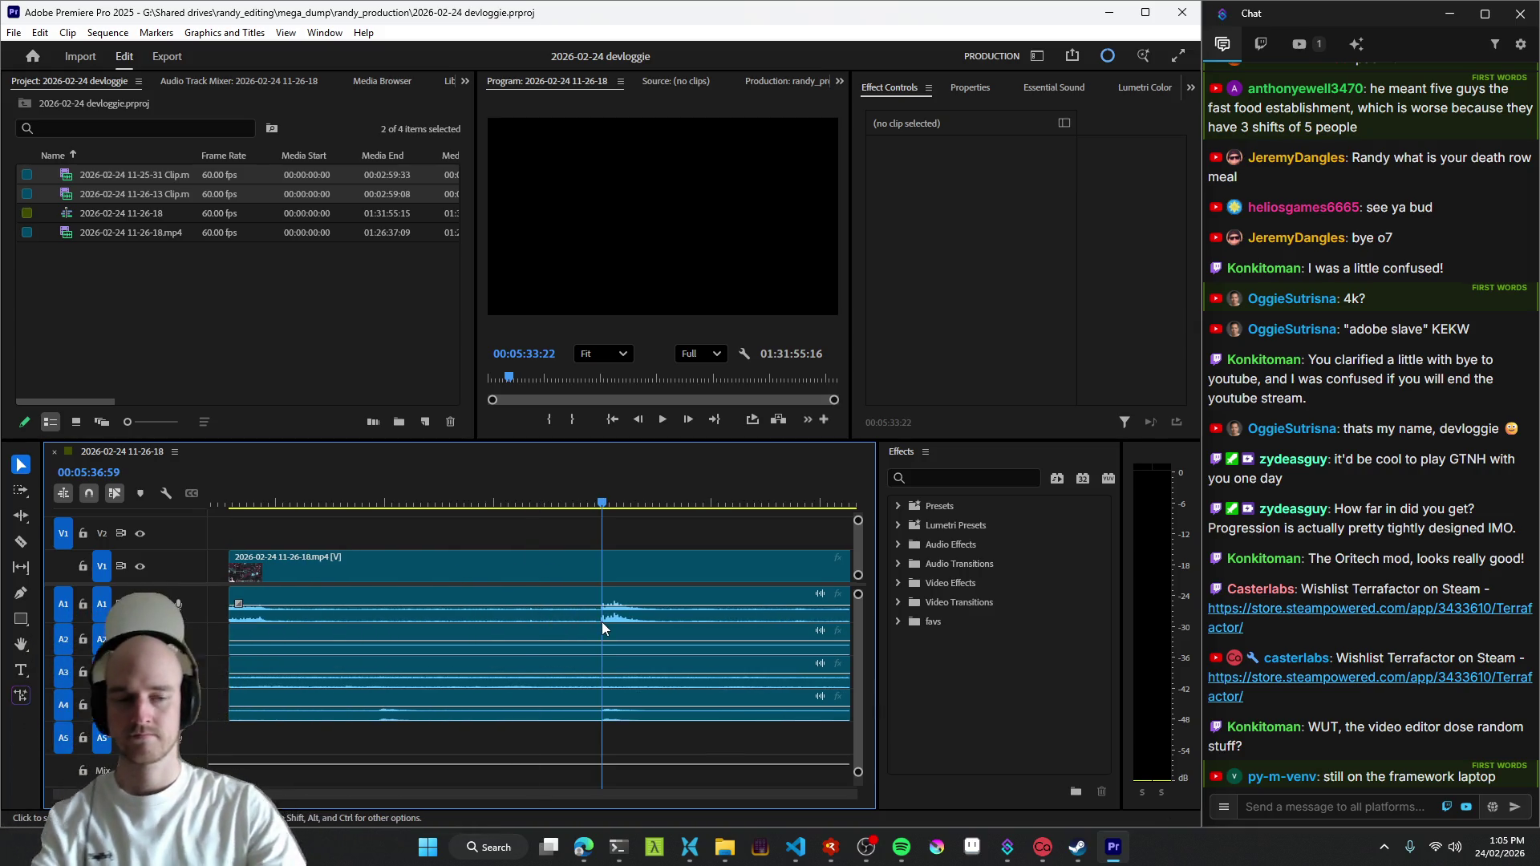
- Play the footage near the six-minute mark and ripple-trim away the unwanted start pieces
key(minus)
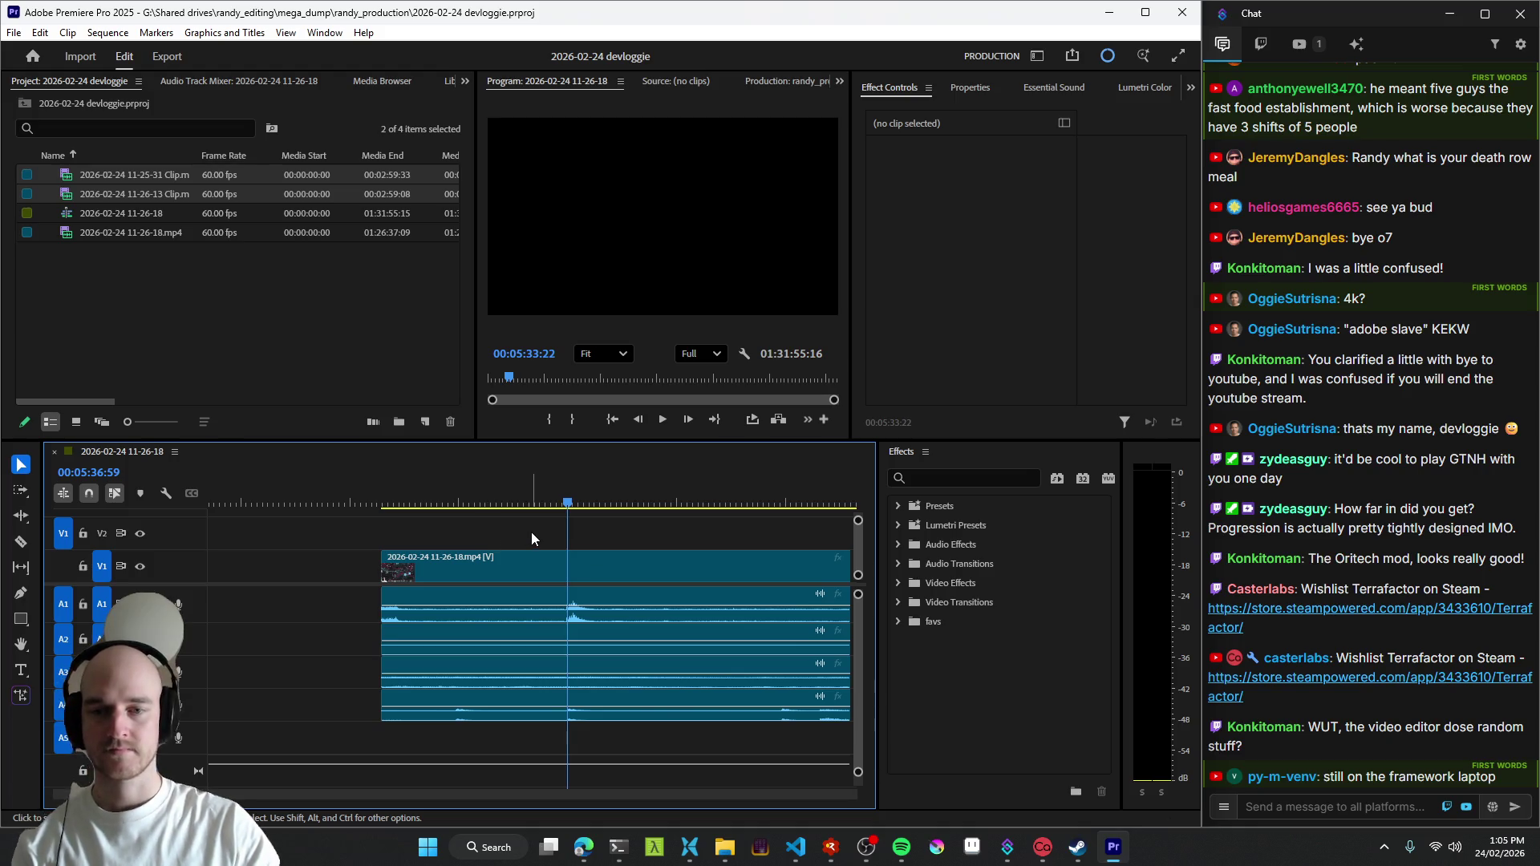
key(space)
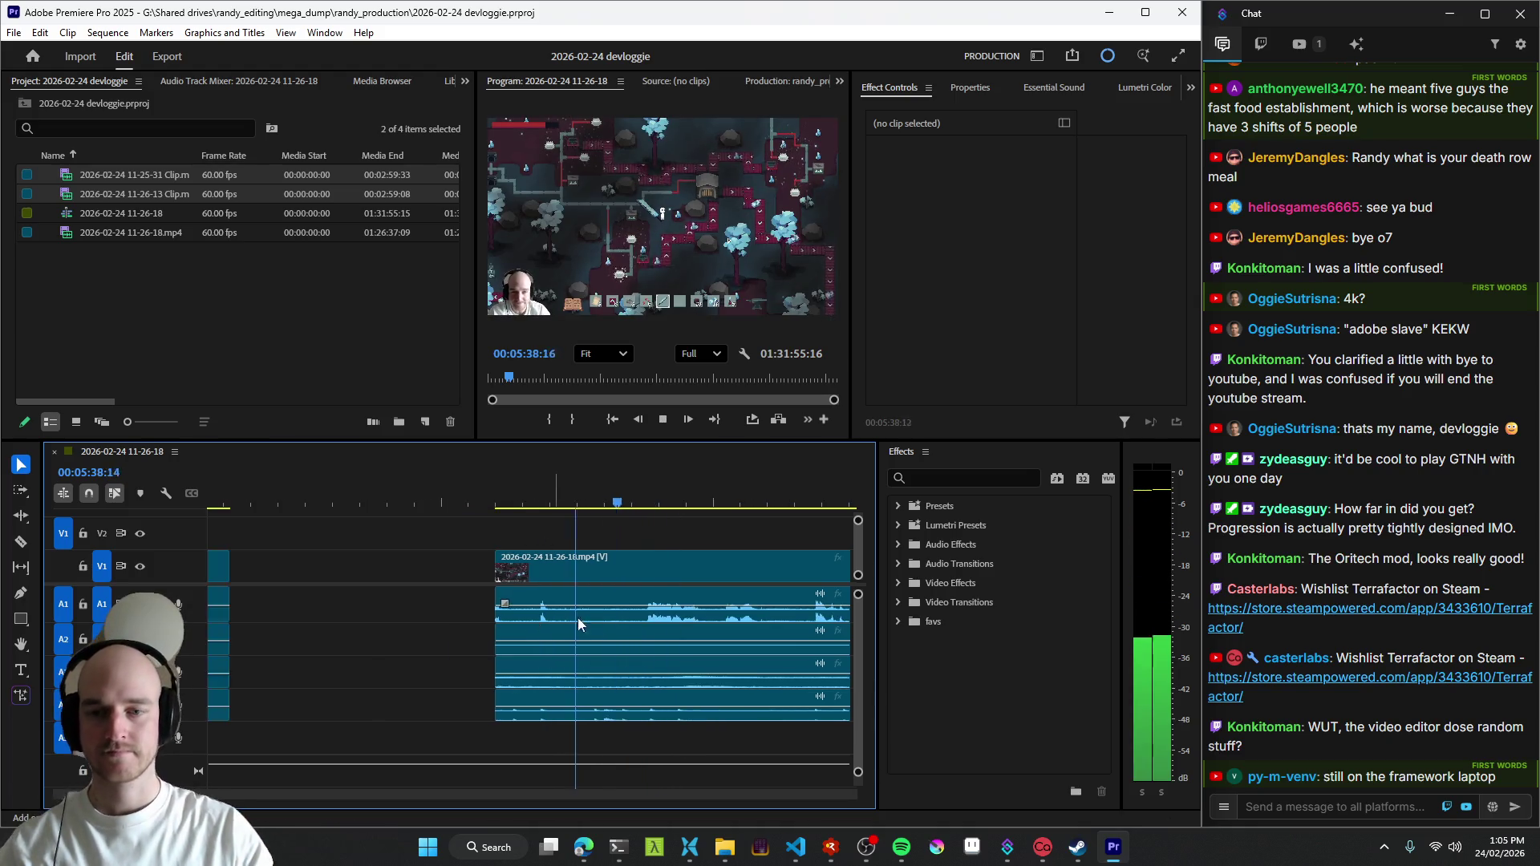
key(minus)
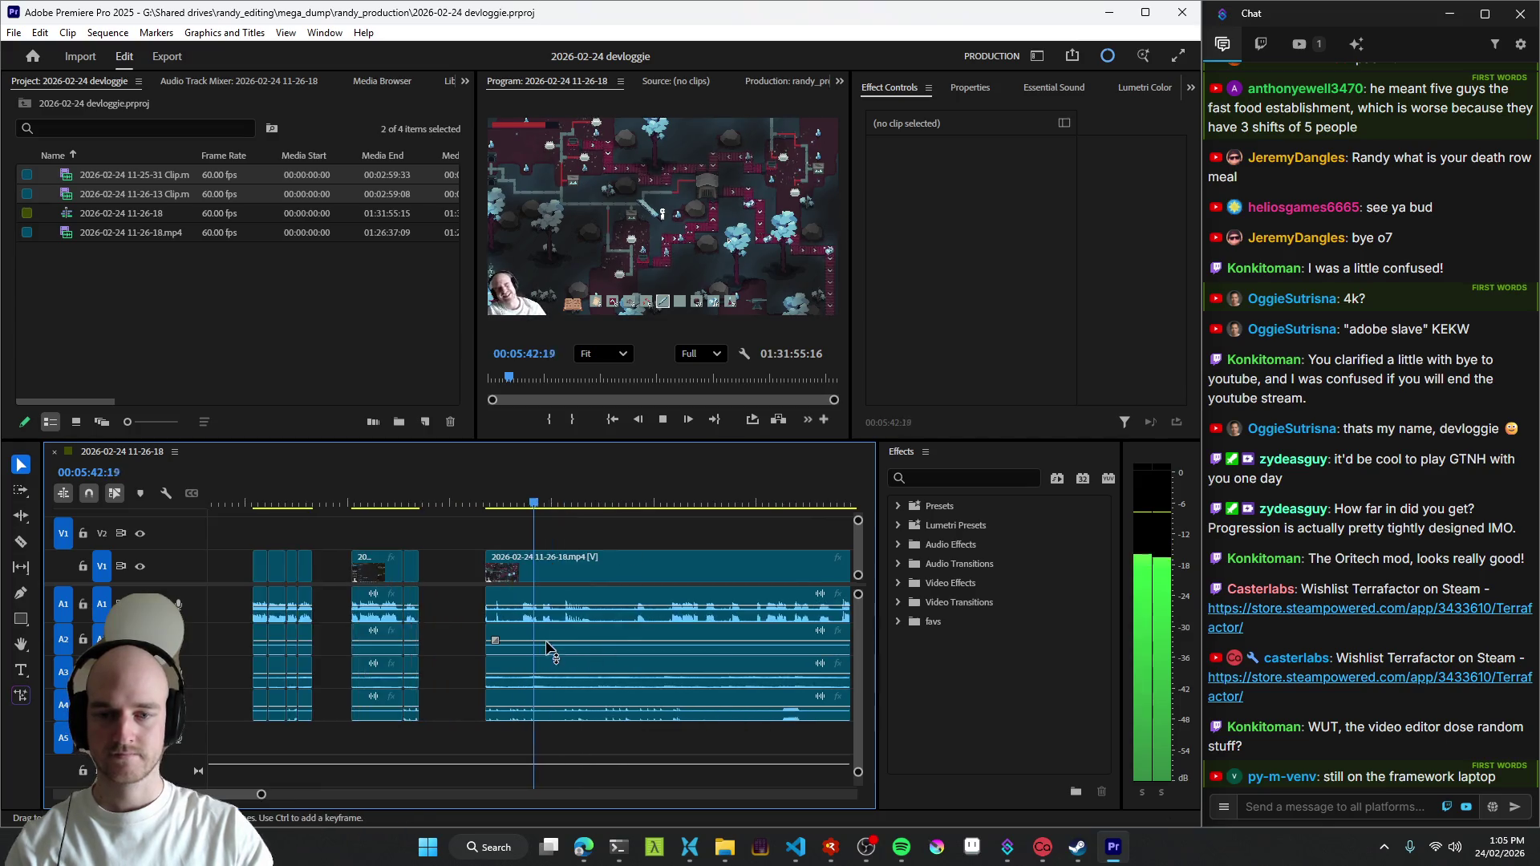
key(equal)
key(equal)
key(space)
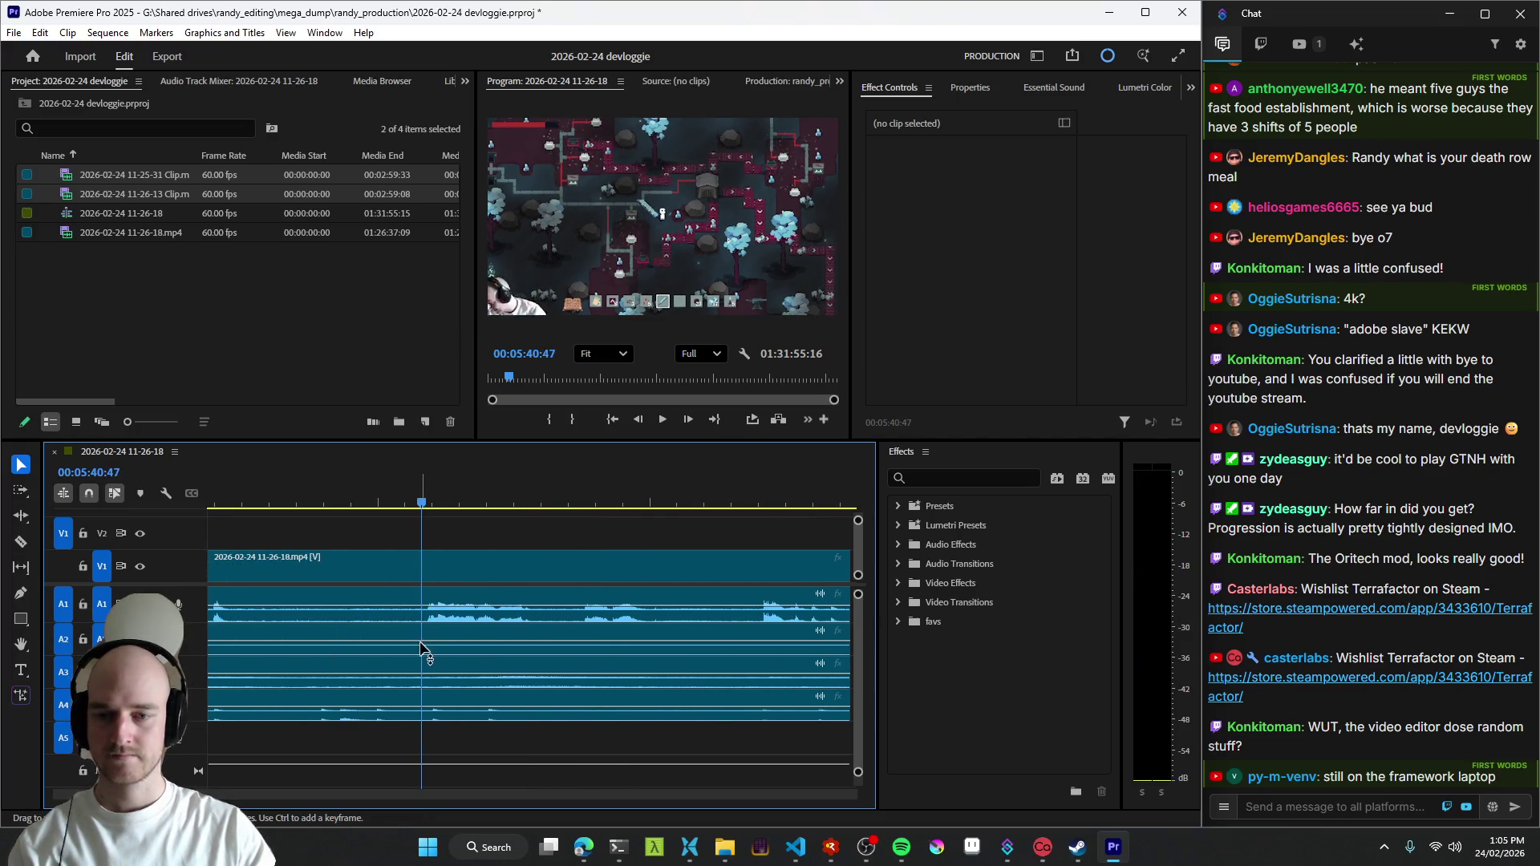
key(q)
key(space)
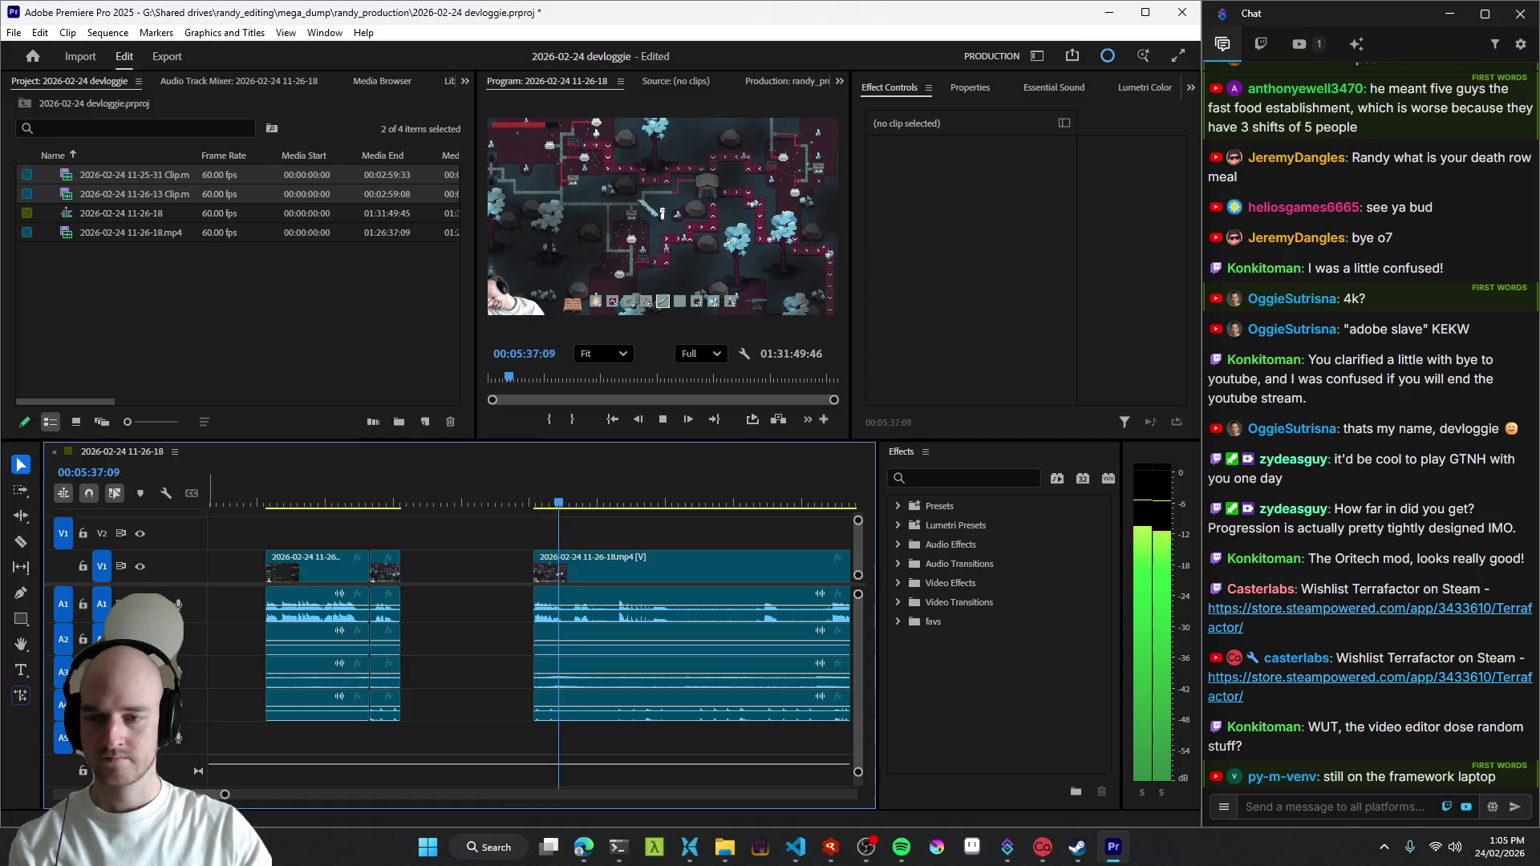
key(q)
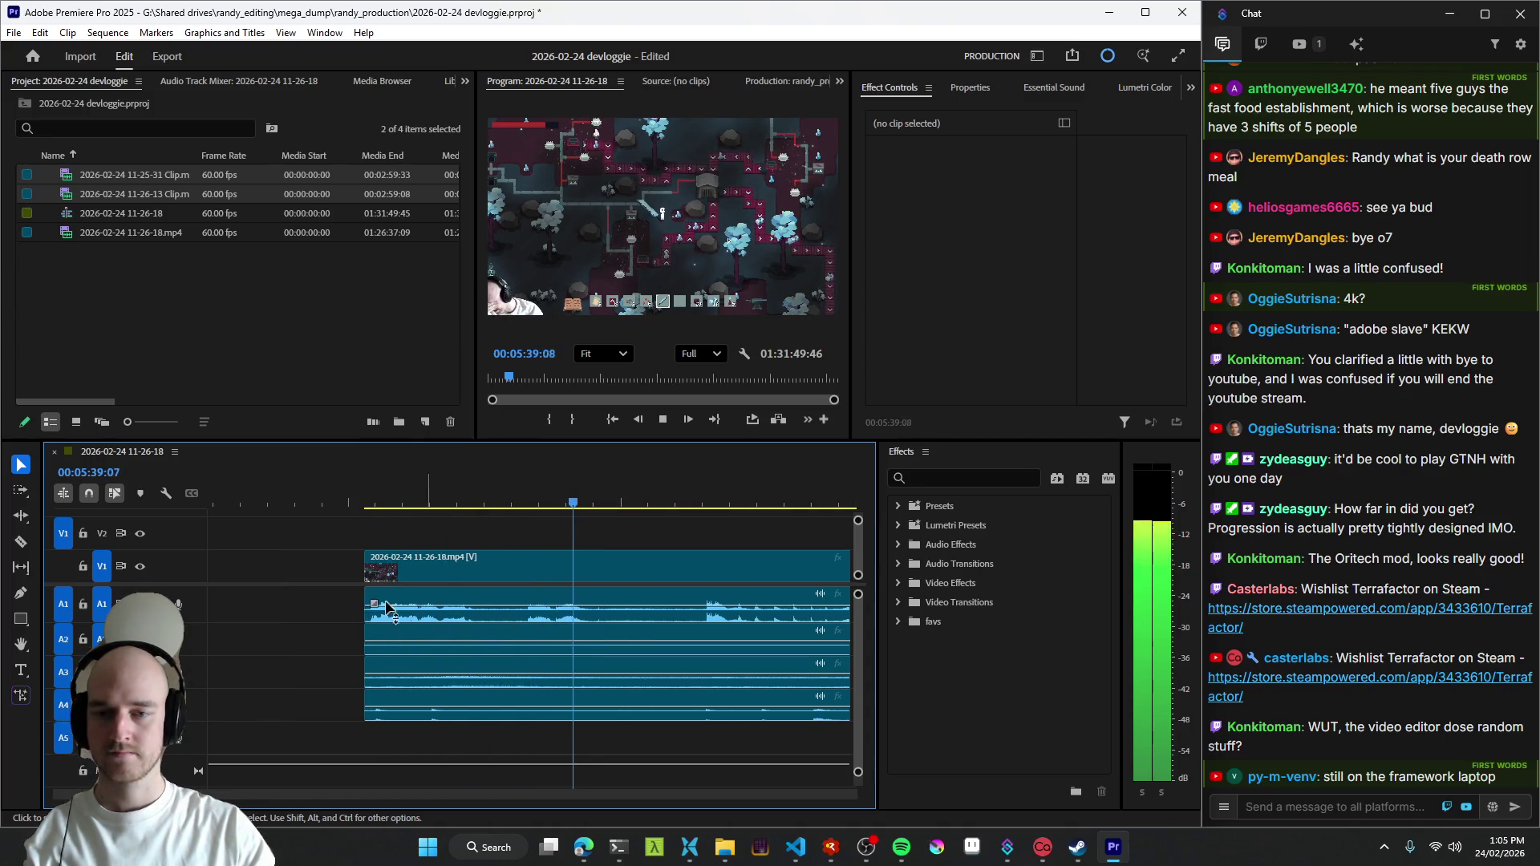
click(478, 617)
- Lower the A1 audio volume band and trim the next clip start up to the playhead
key(space)
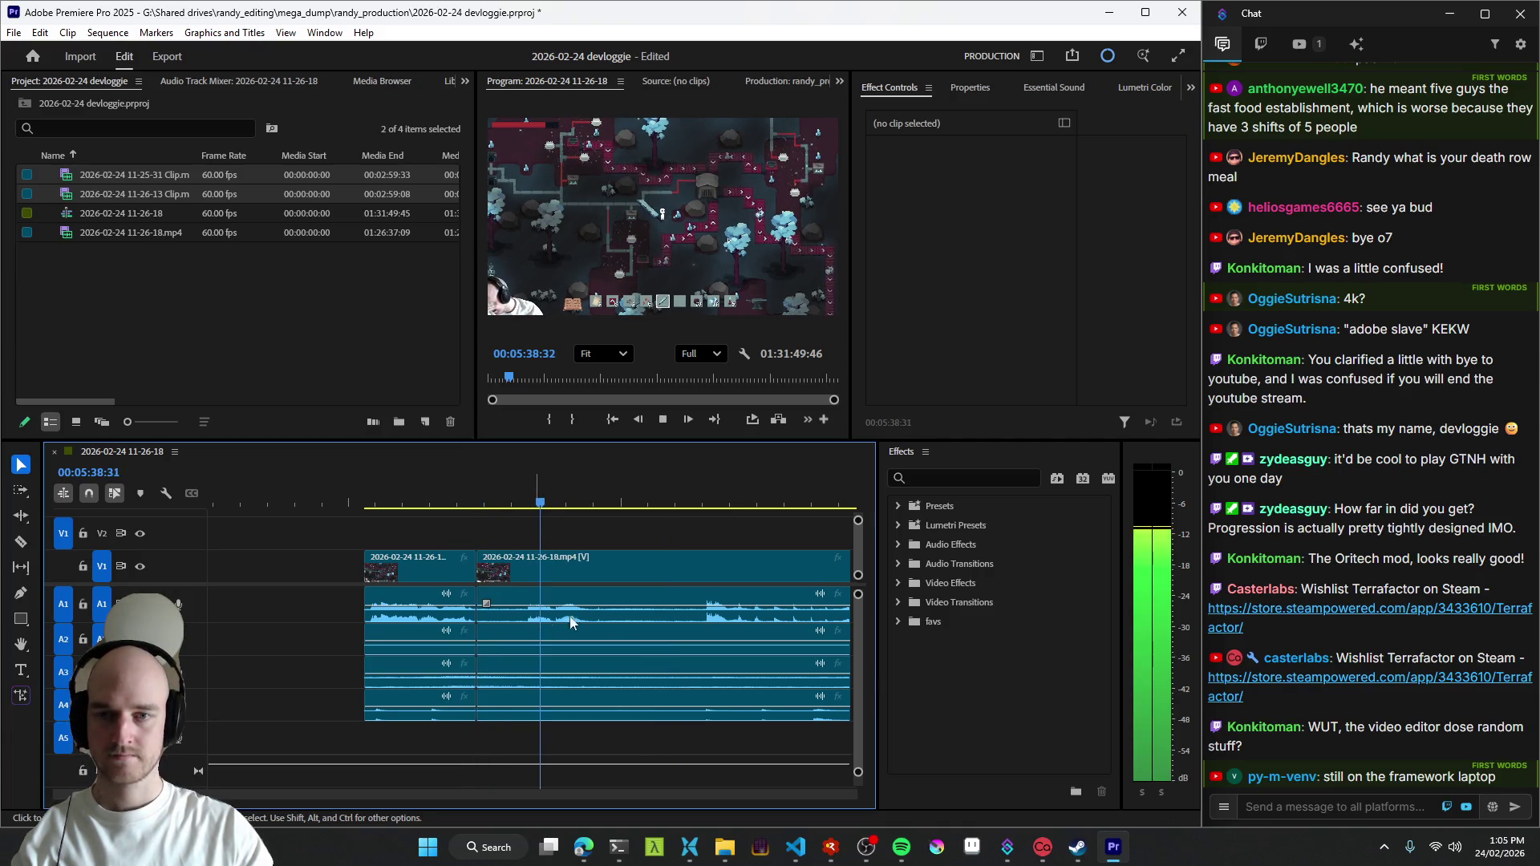
key(minus)
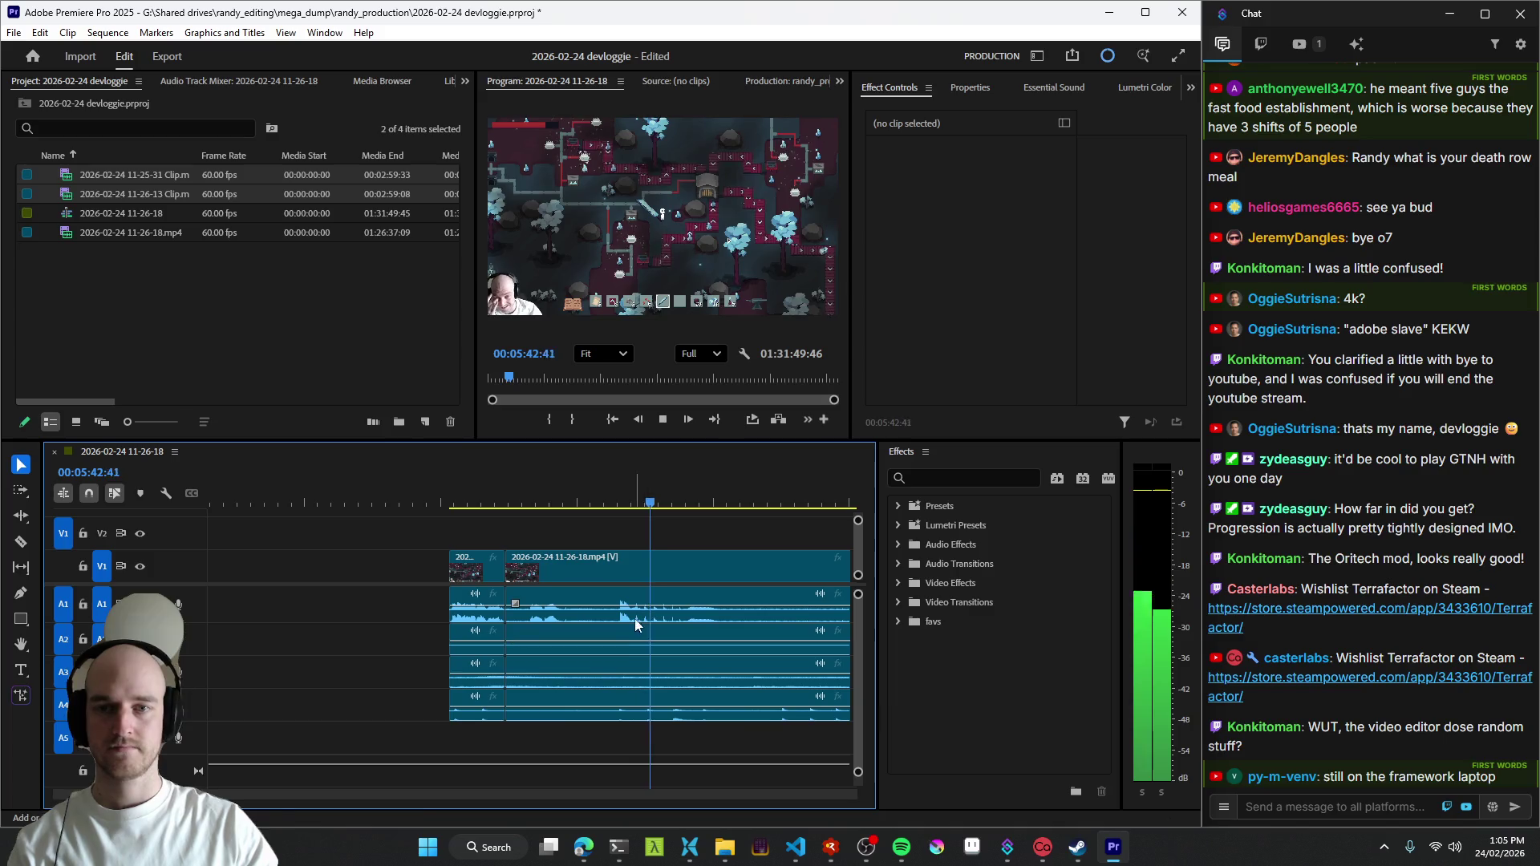
drag(729, 608, 778, 636)
key(space)
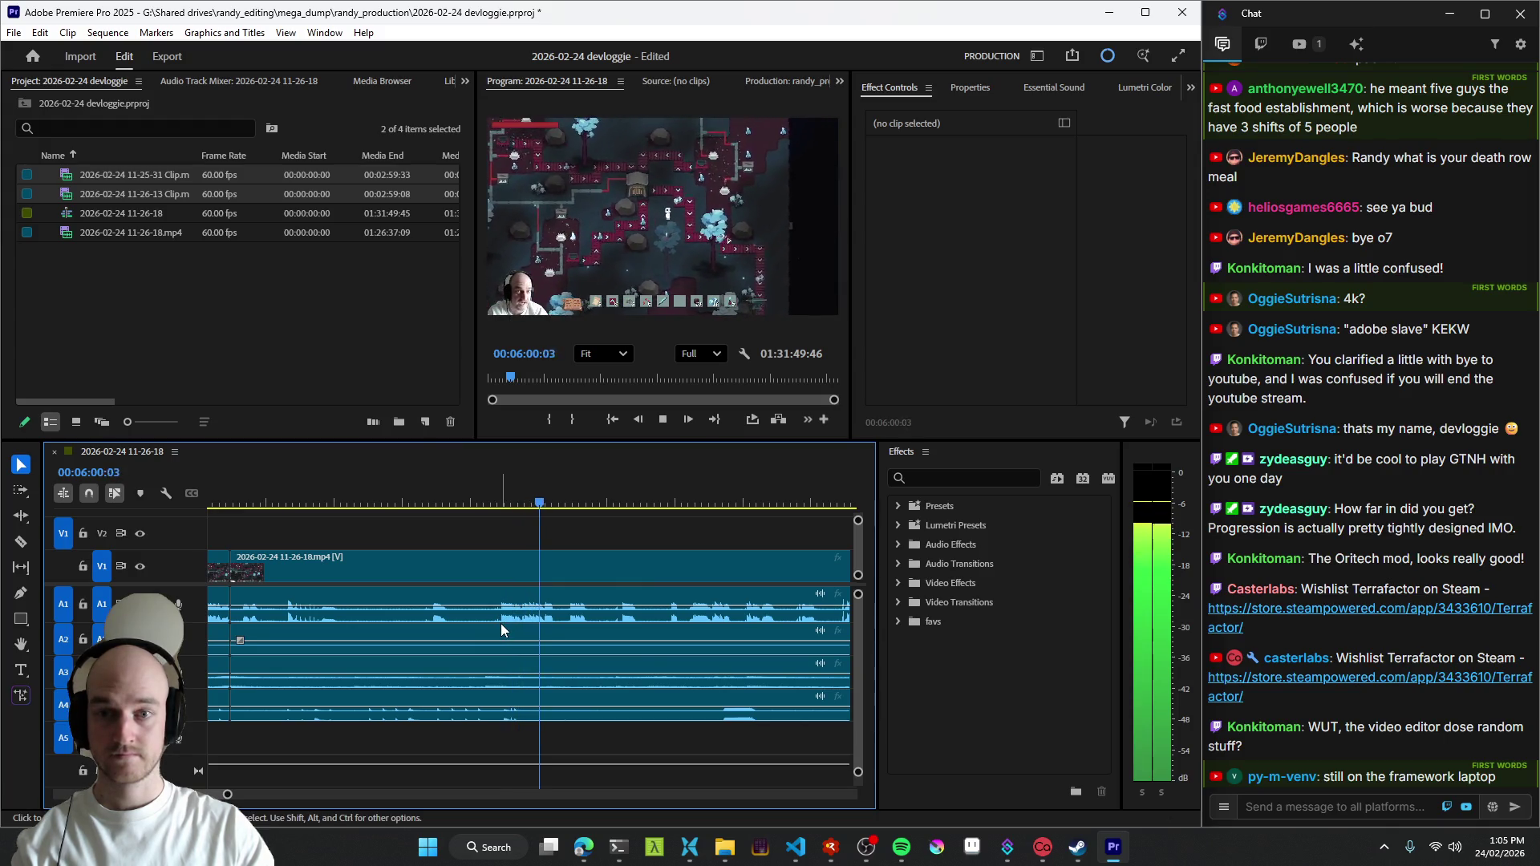
key(q)
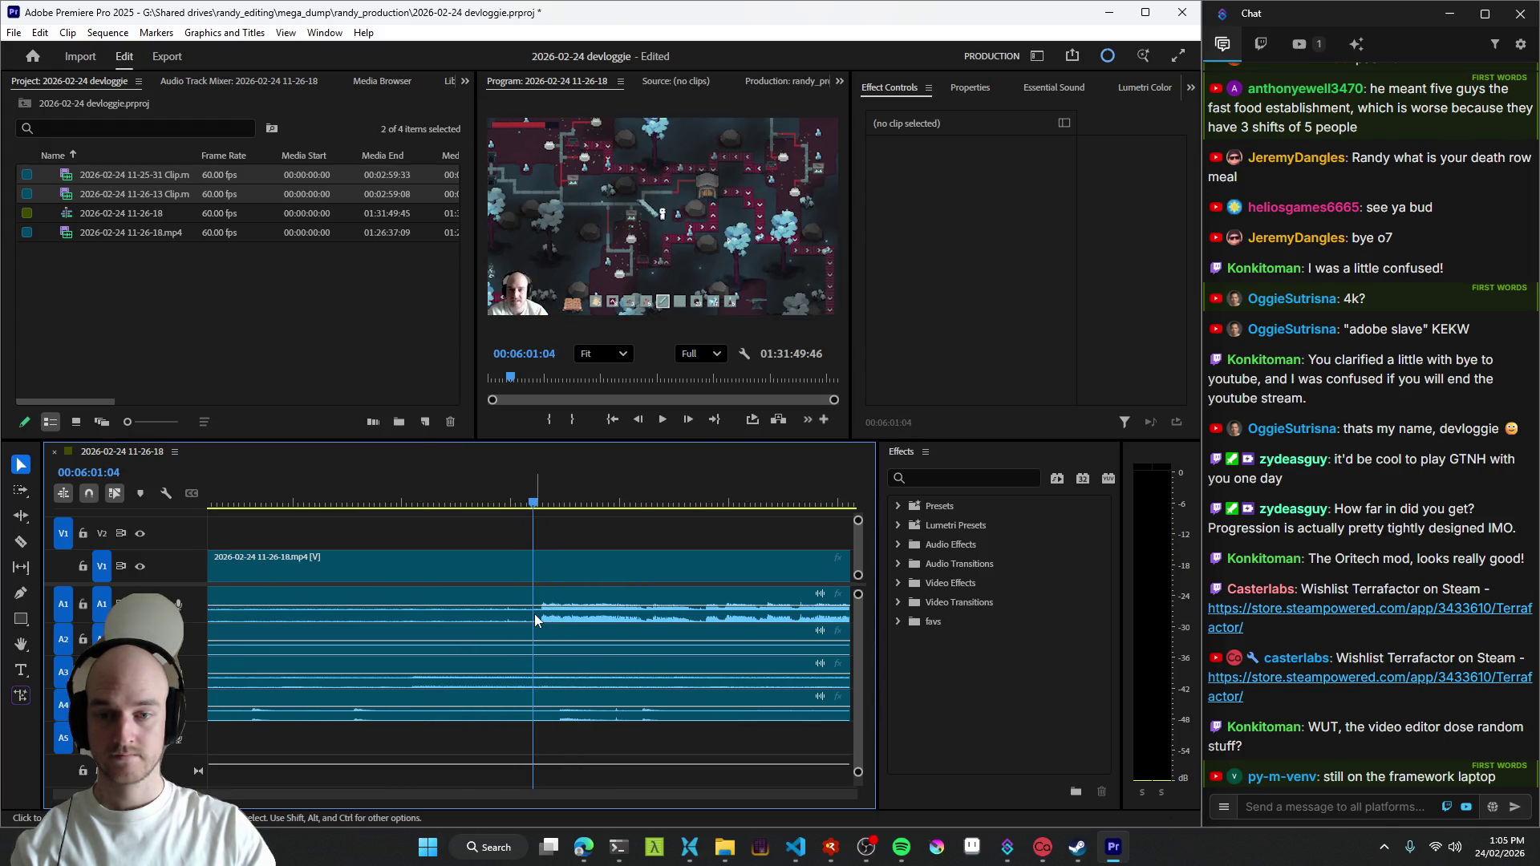
key(space)
key(minus)
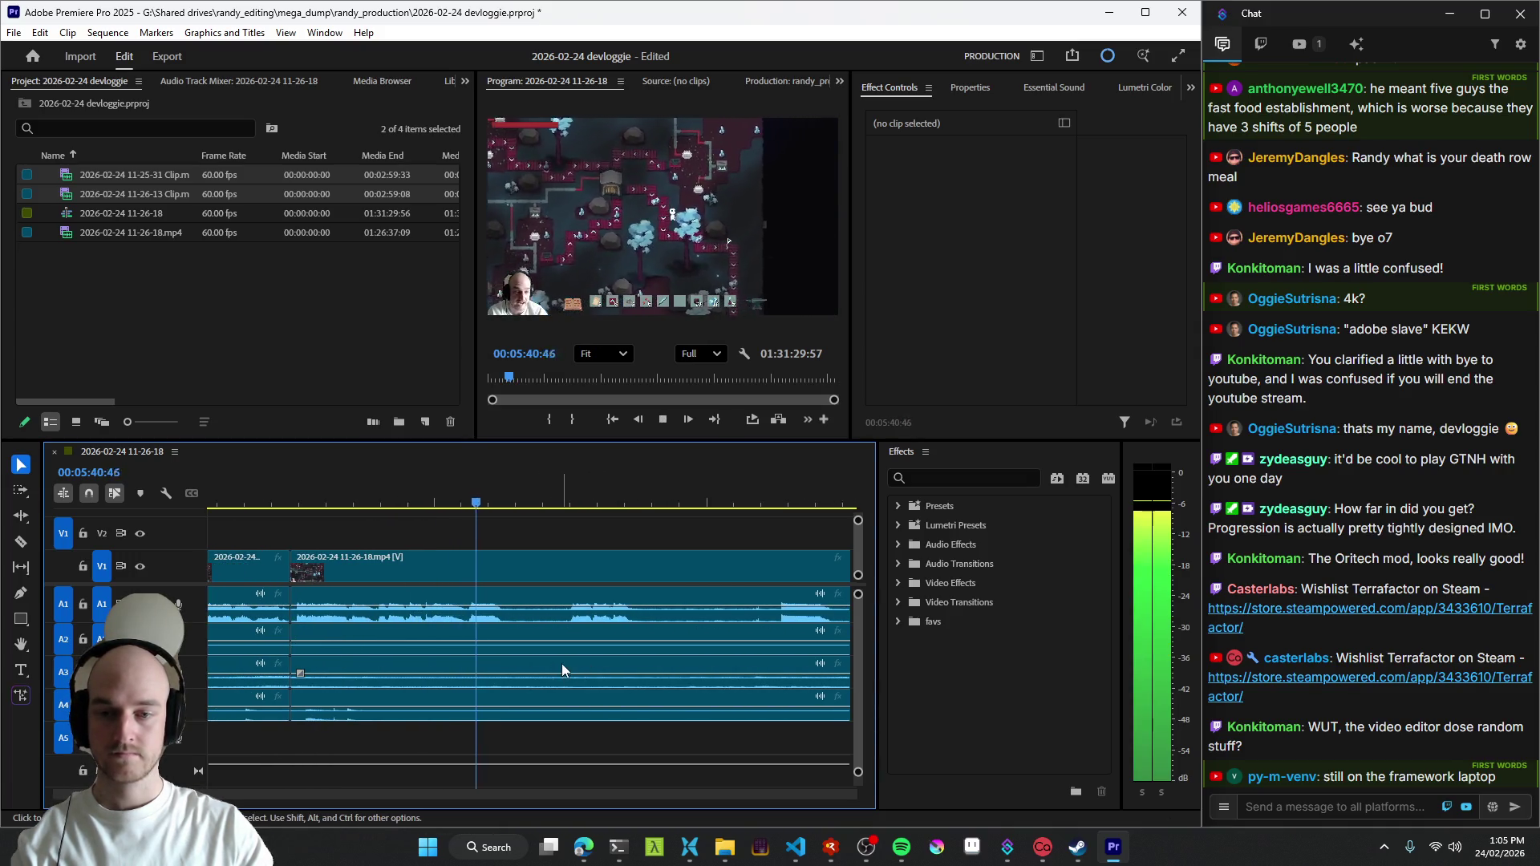
- Add a cut while playing, undo it, and move the playhead ahead to review later footage
key(w)
key(space)
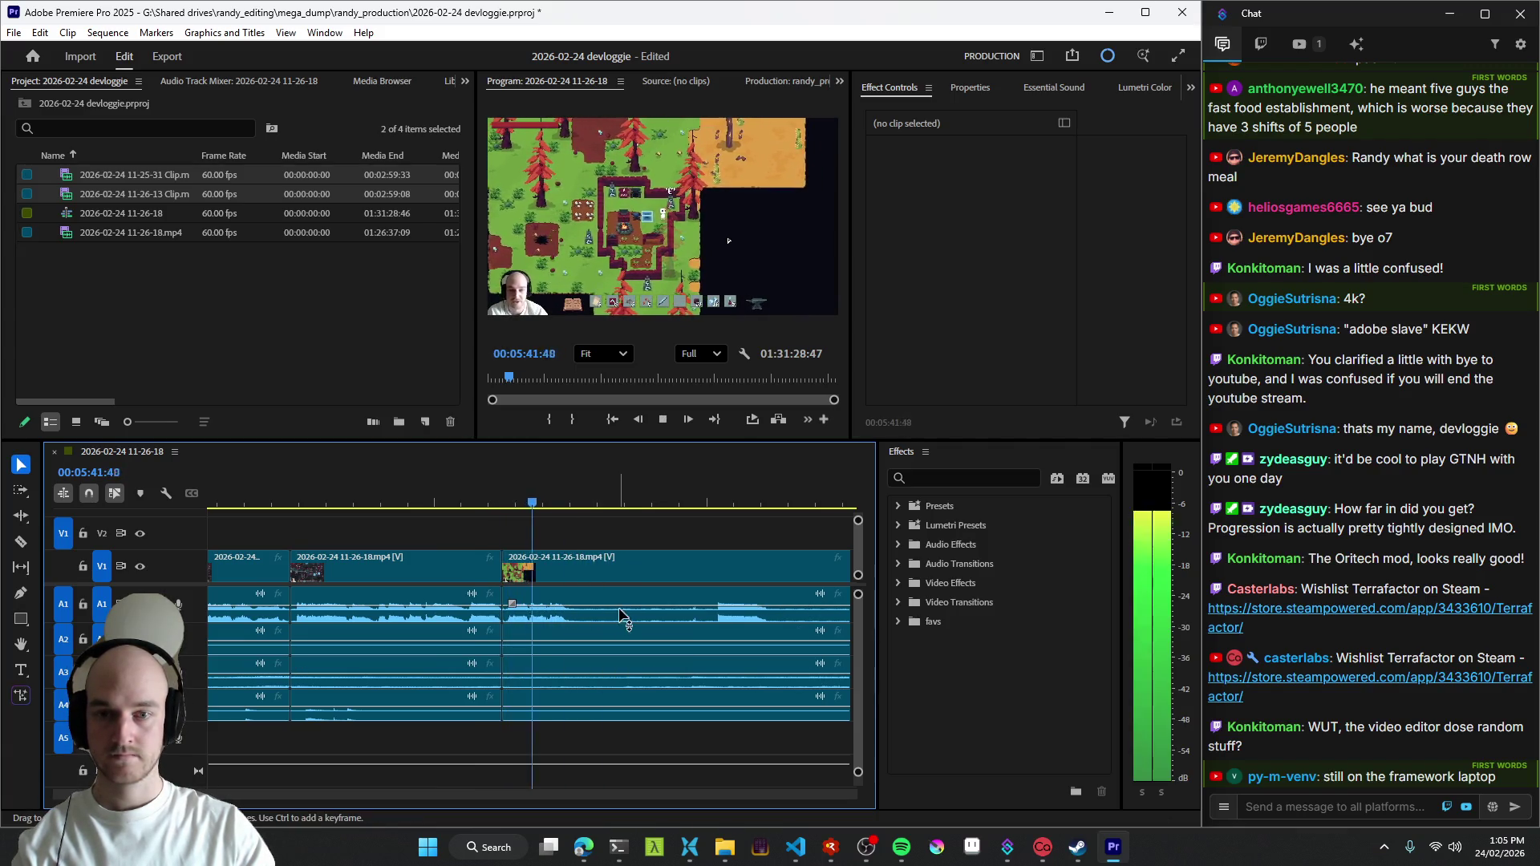
key(ctrl+z)
key(Down)
key(space)
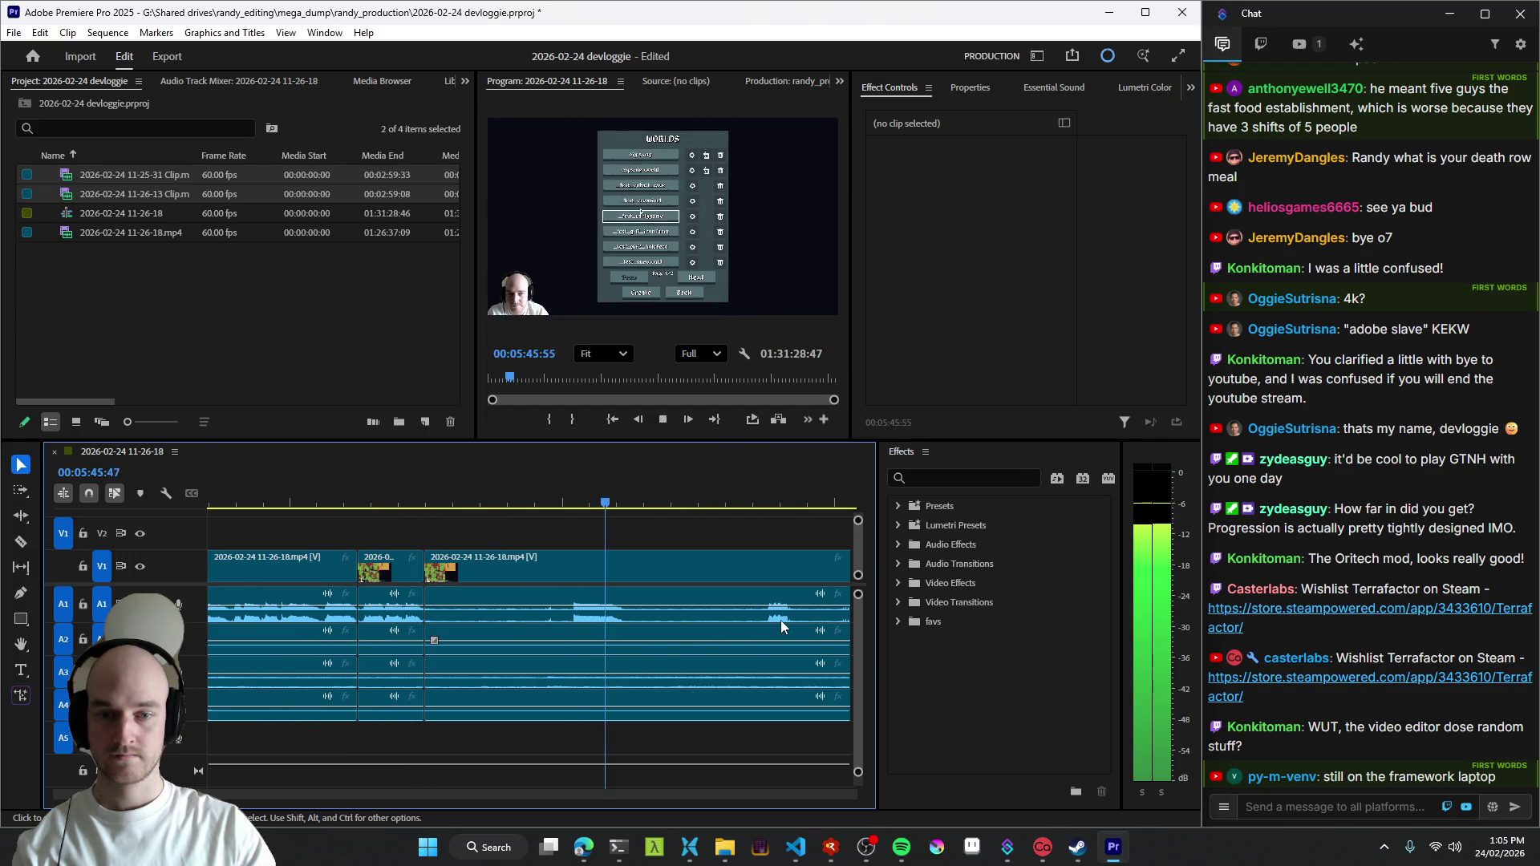
scroll(688, 617, down, 3)
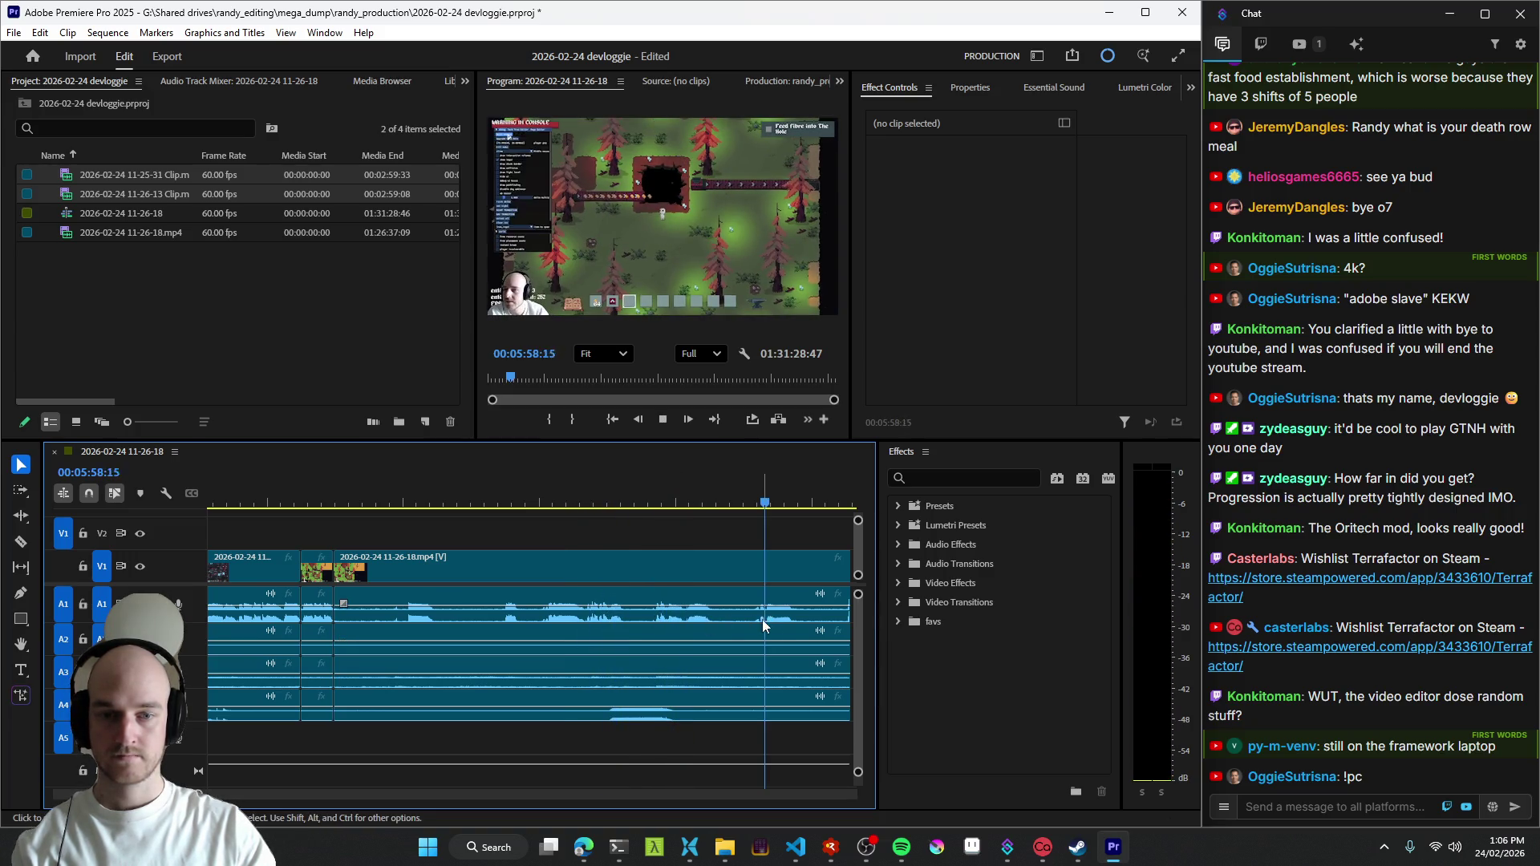
scroll(722, 631, down, 1)
scroll(643, 649, down, 2)
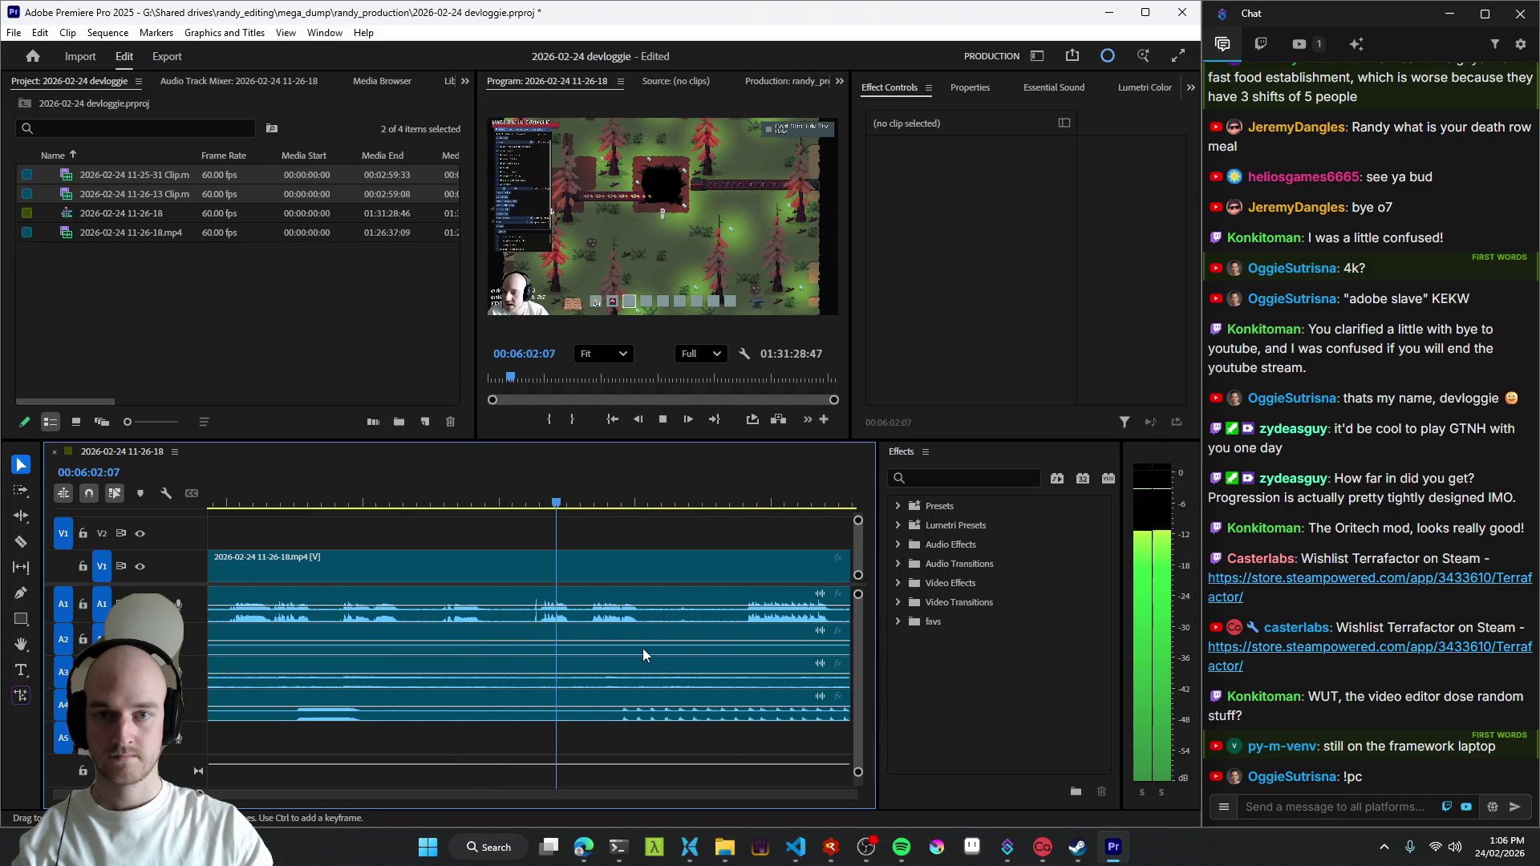
scroll(525, 615, down, 2)
click(650, 615)
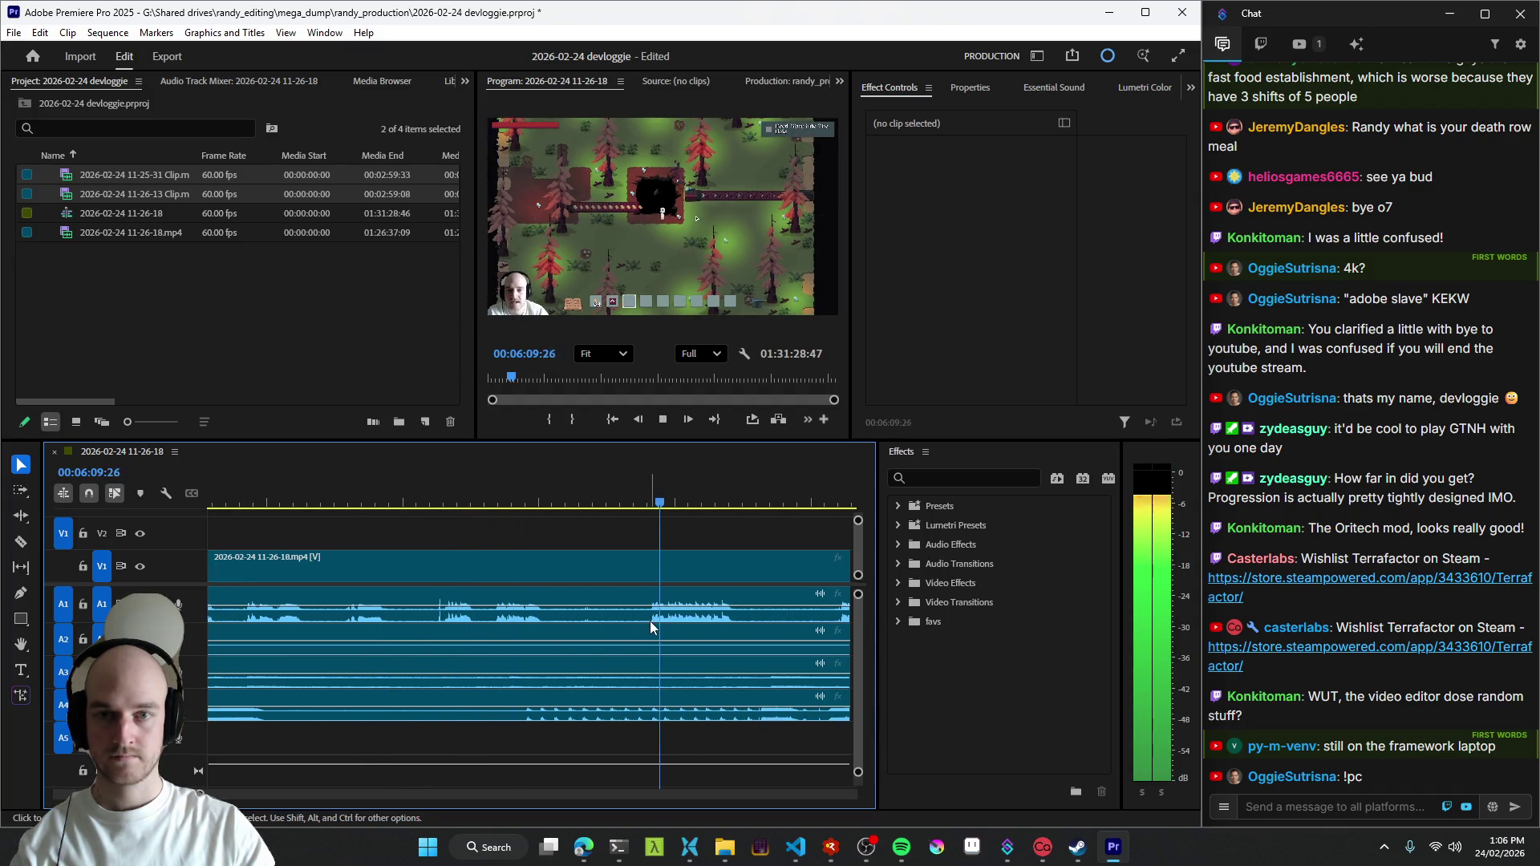
click(538, 631)
key(equal)
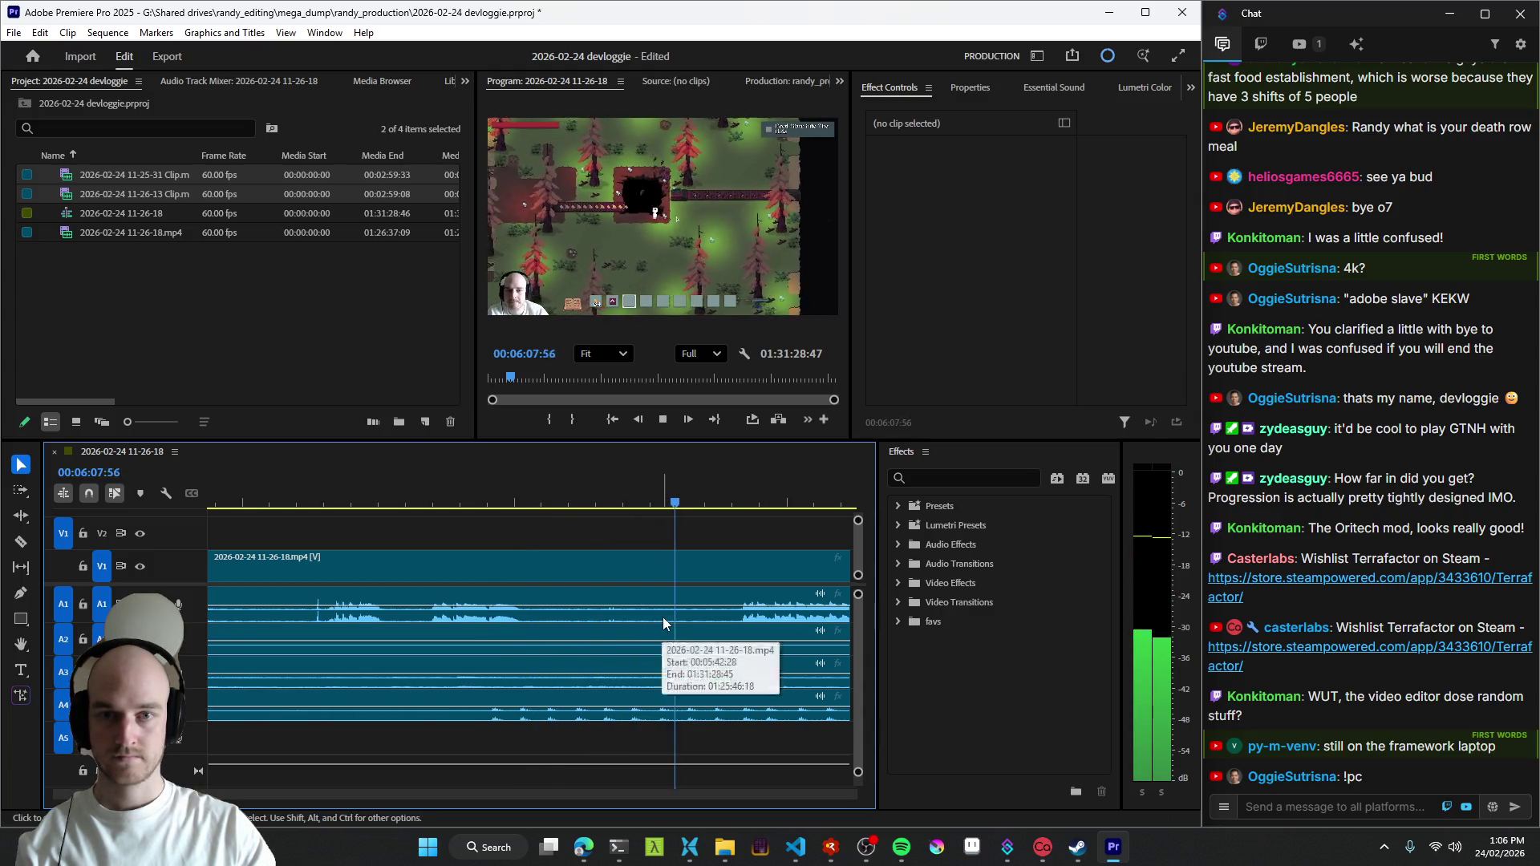
key(space)
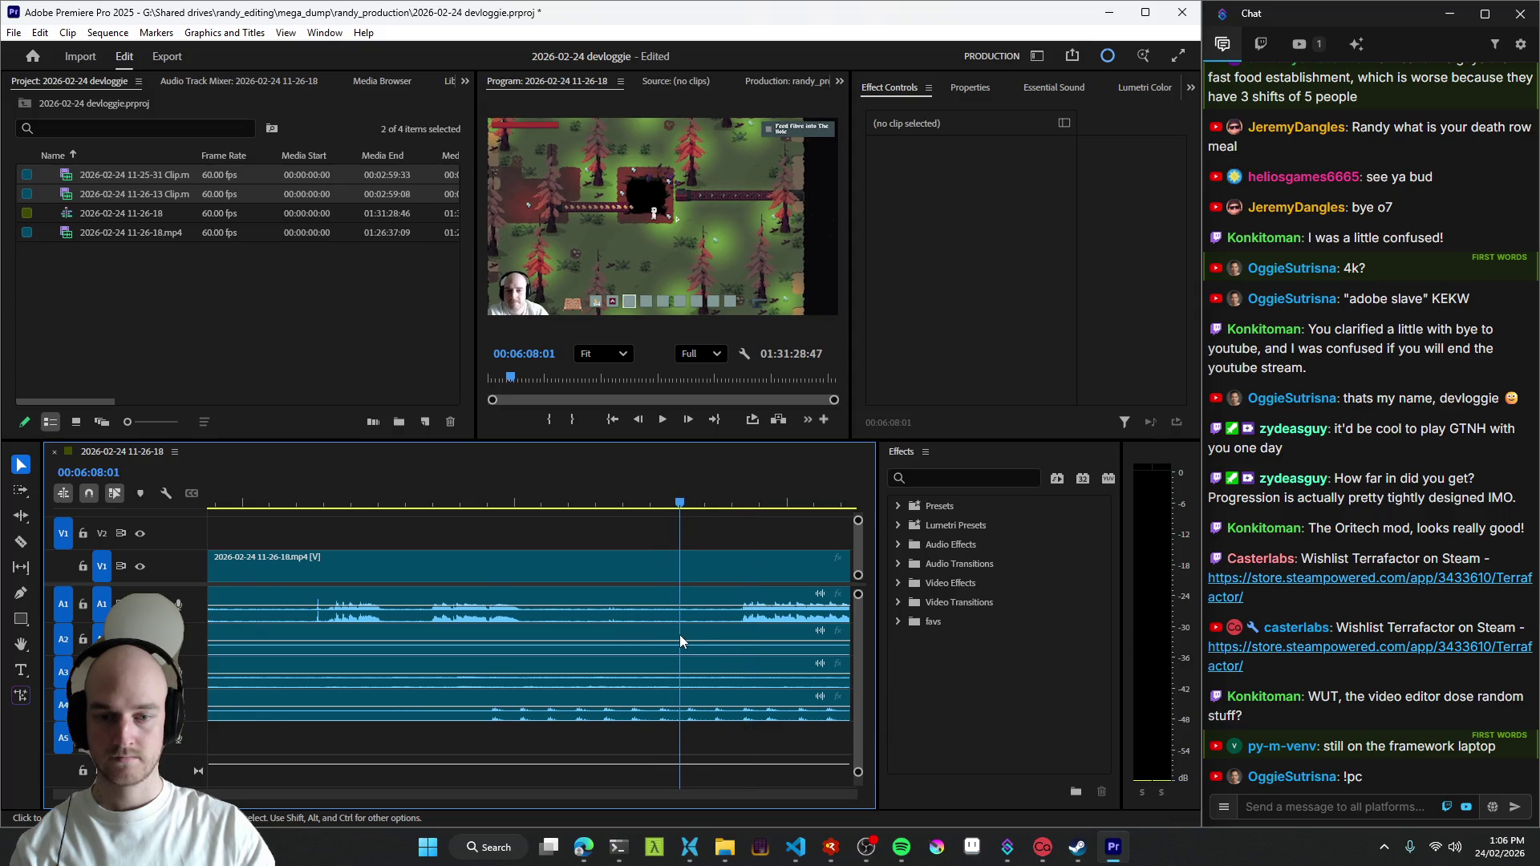
- Review the section with J/L, remove the silent audio stretch and cut all tracks at the playhead
key(minus)
key(j)
key(j)
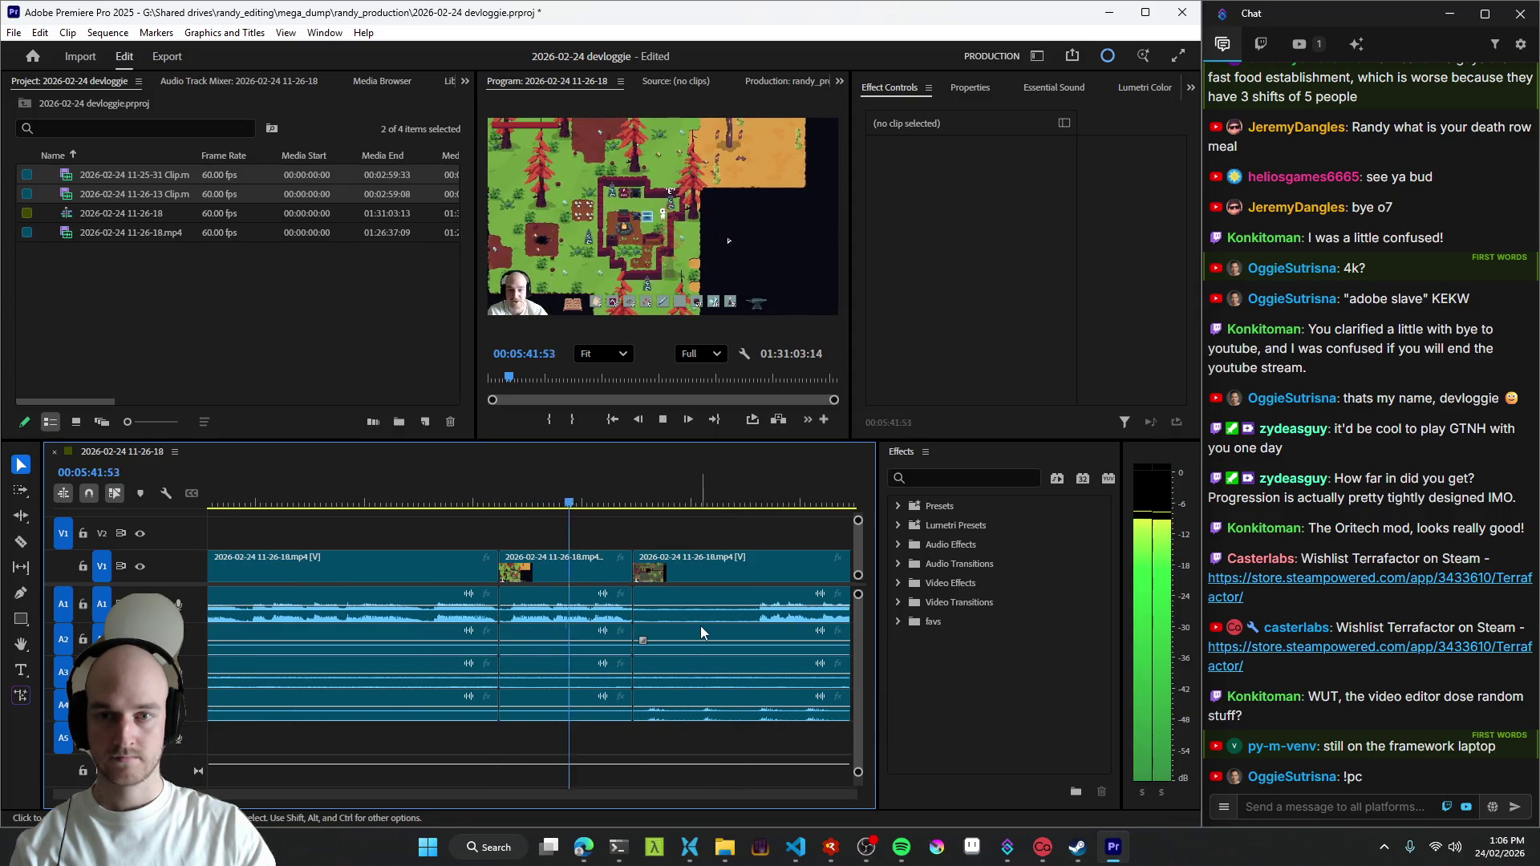
key(j)
key(l)
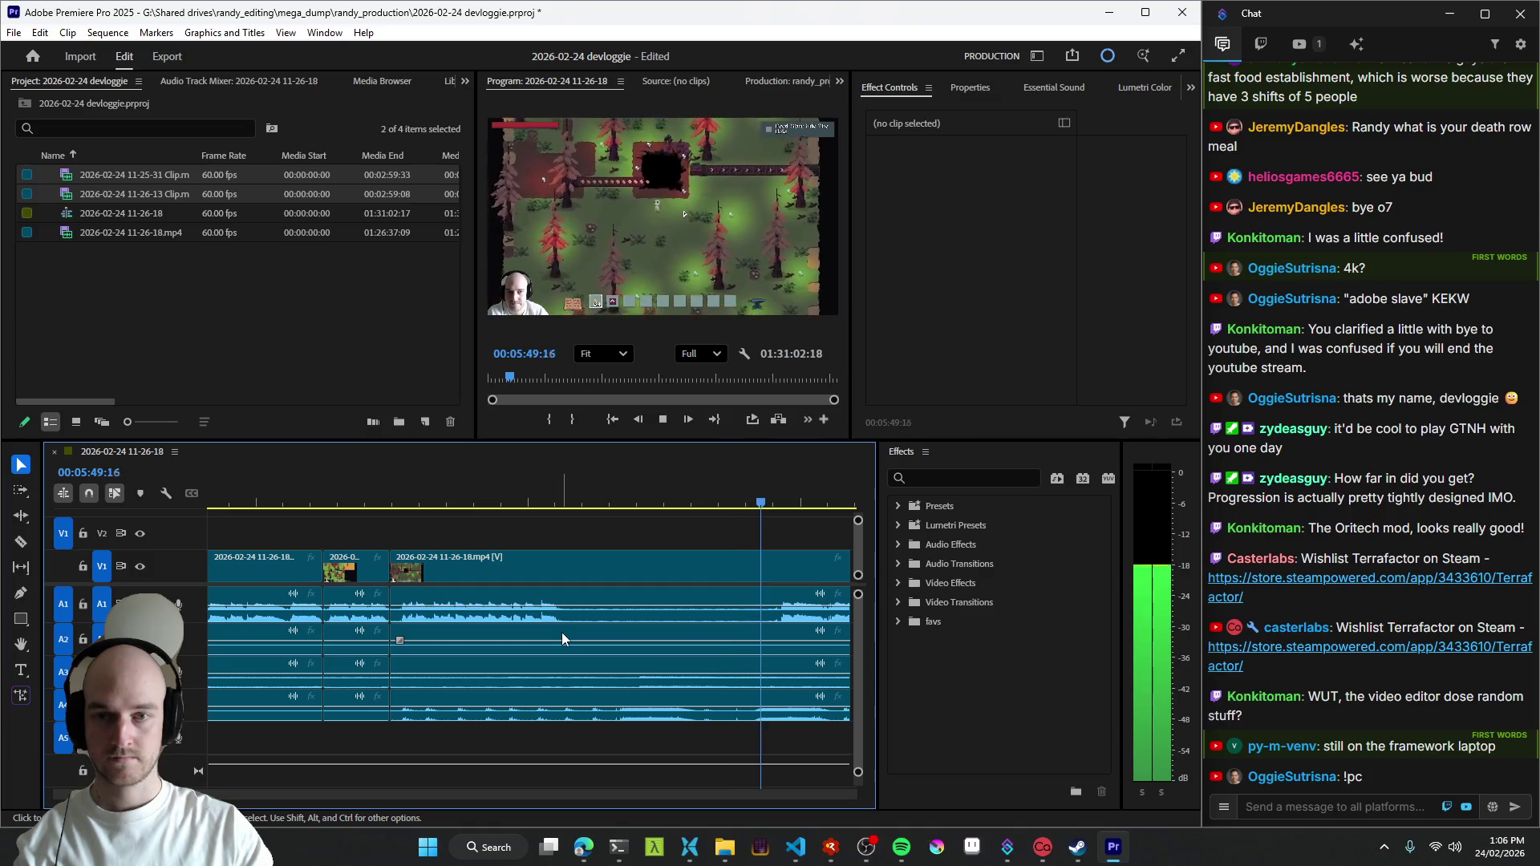
key(q)
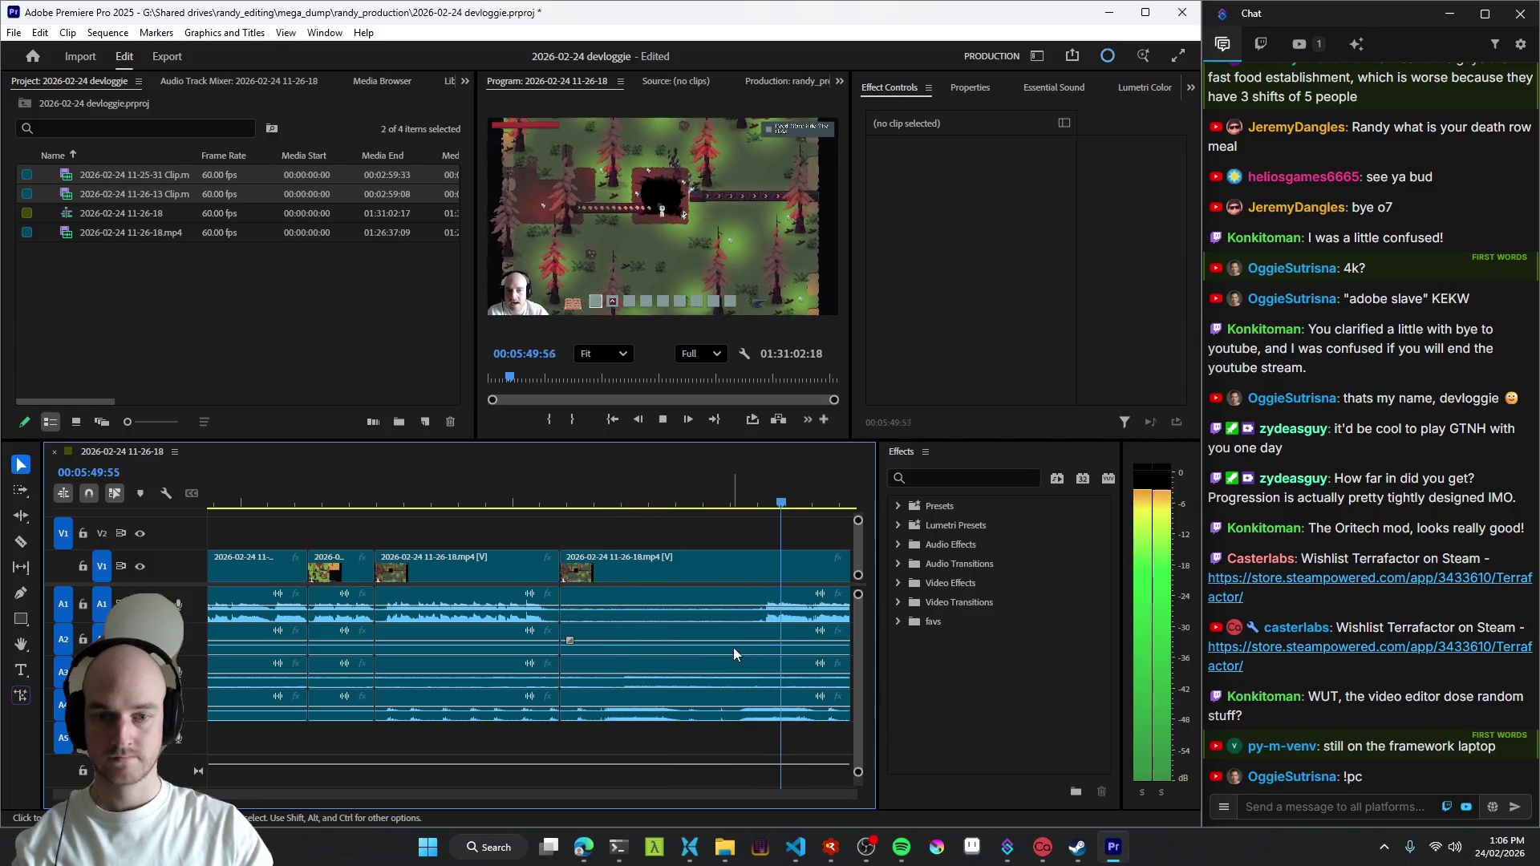
key(q)
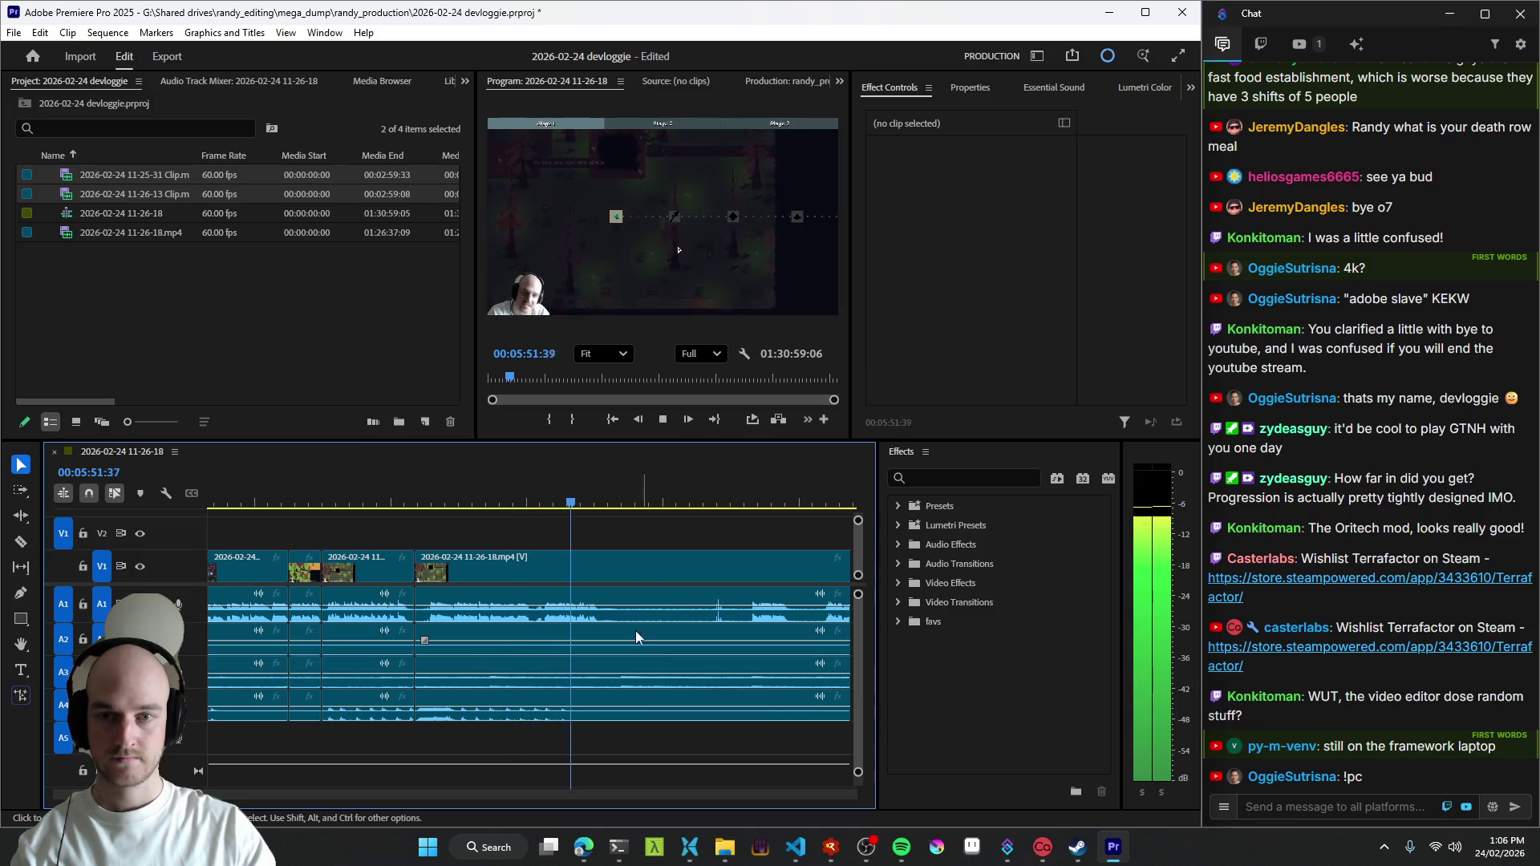
key(ctrl+k)
key(l)
key(l)
key(k)
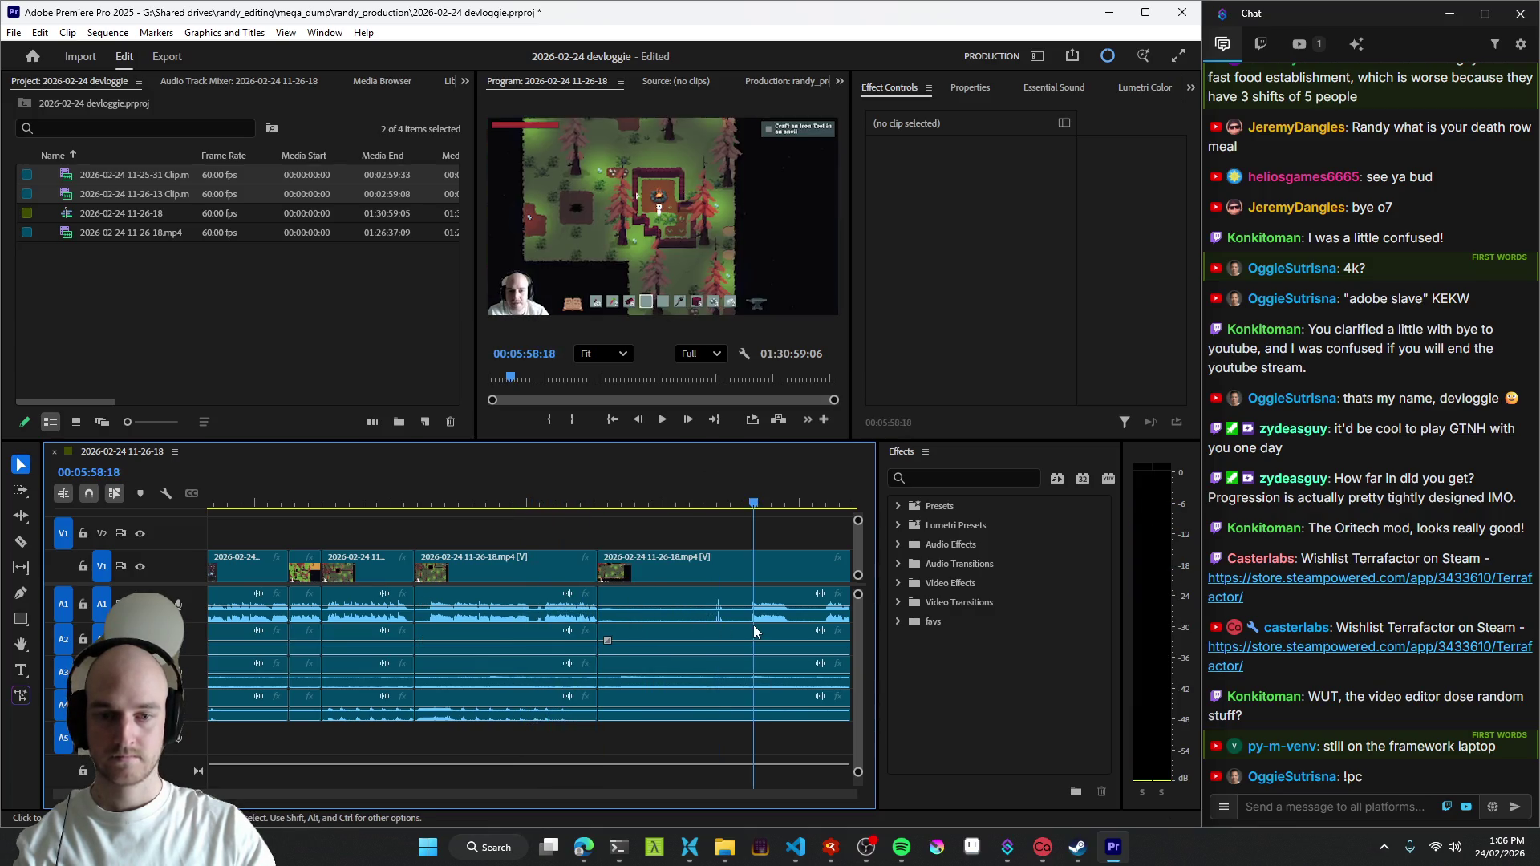
scroll(677, 636, down, 2)
scroll(624, 629, down, 2)
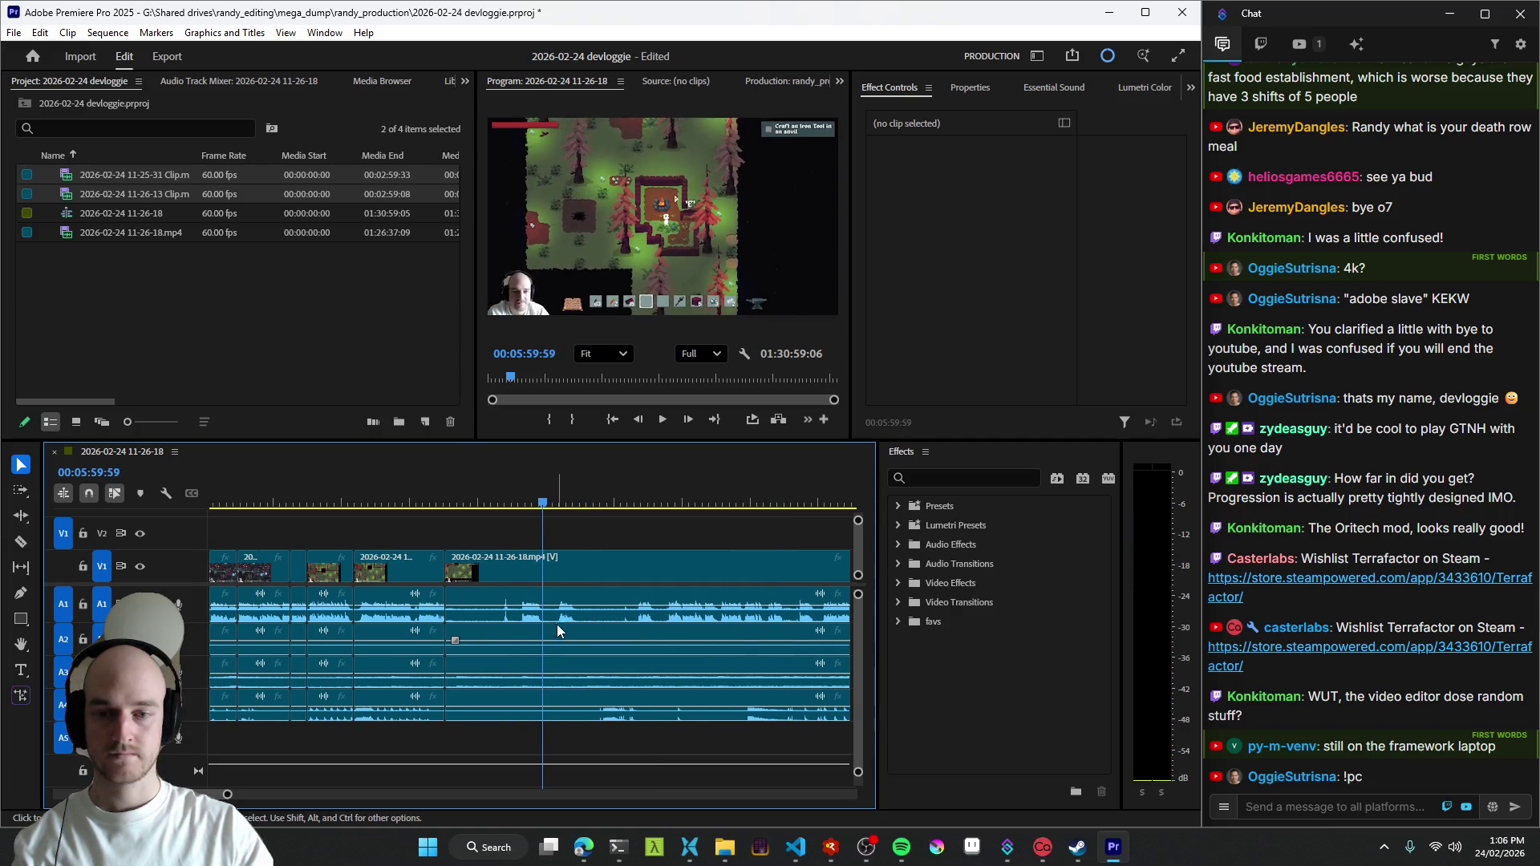
key(space)
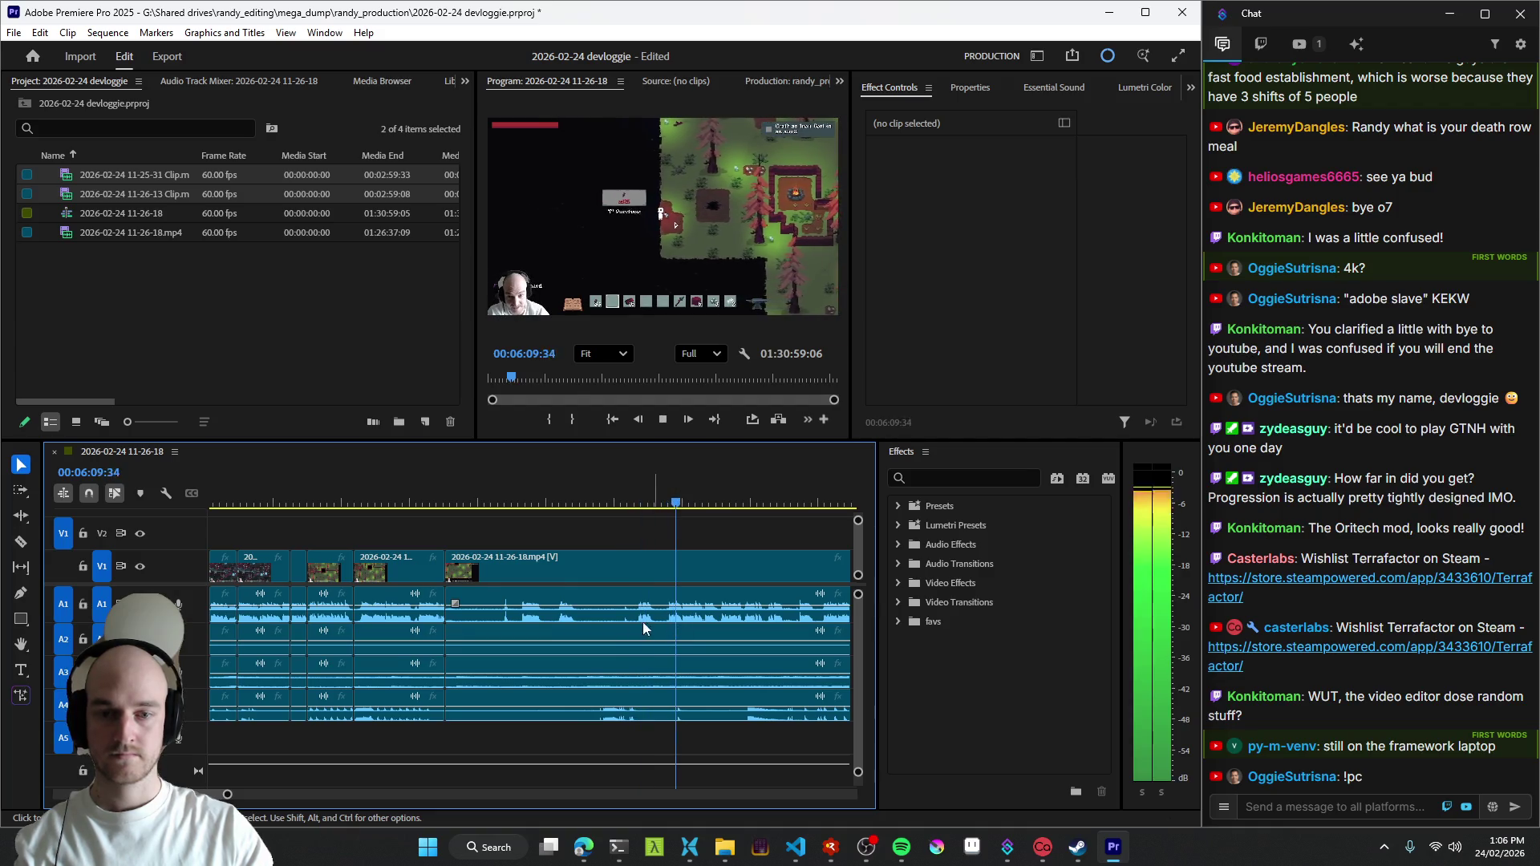
scroll(529, 623, up, 3)
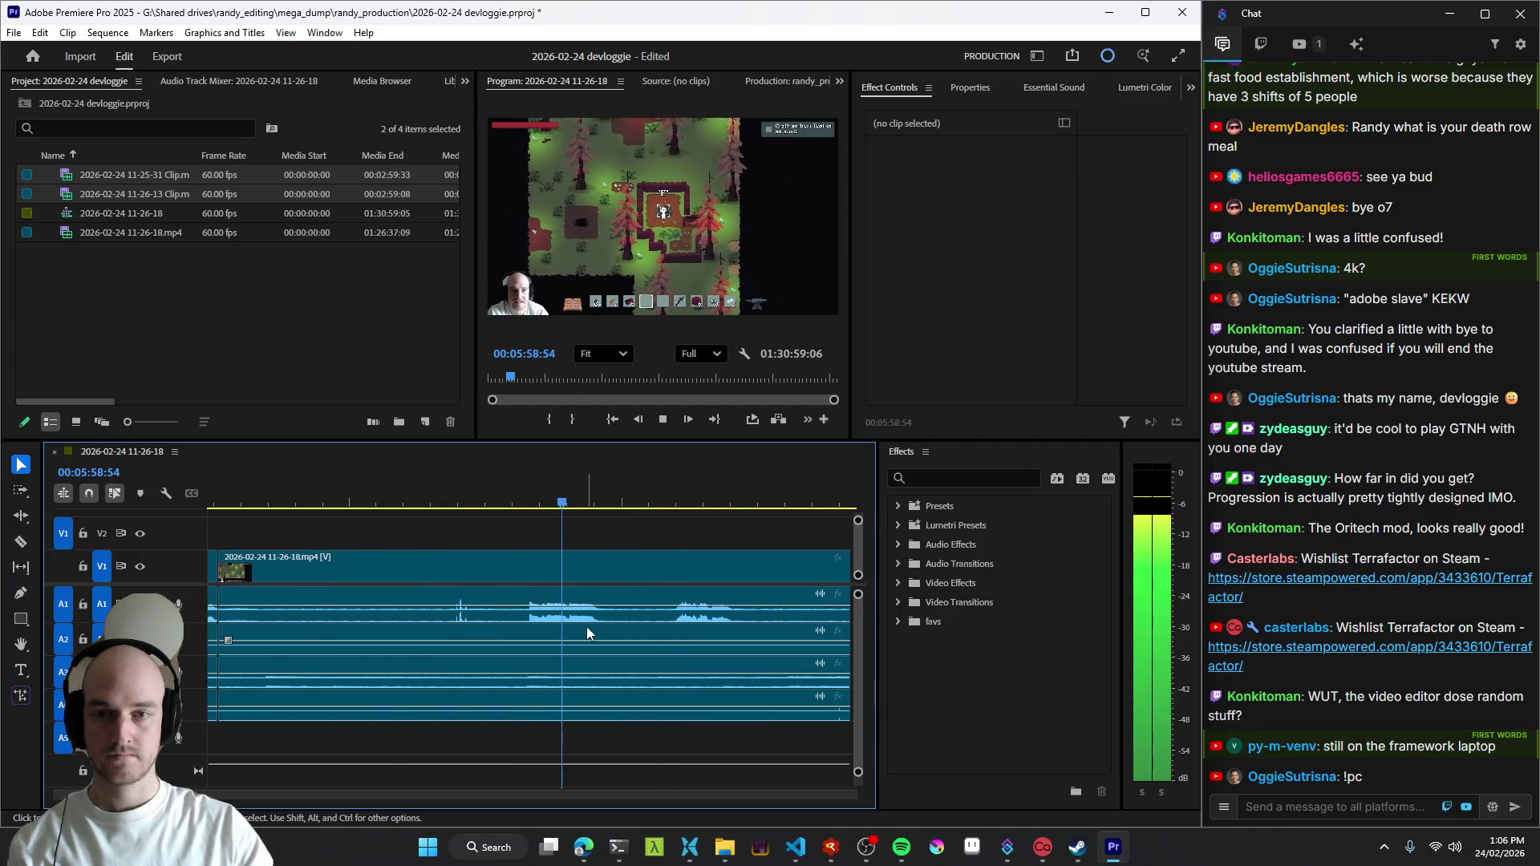
- Split the gameplay clip during playback and ripple-delete the unwanted stretch before the playhead
key(space)
key(j)
key(j)
key(j)
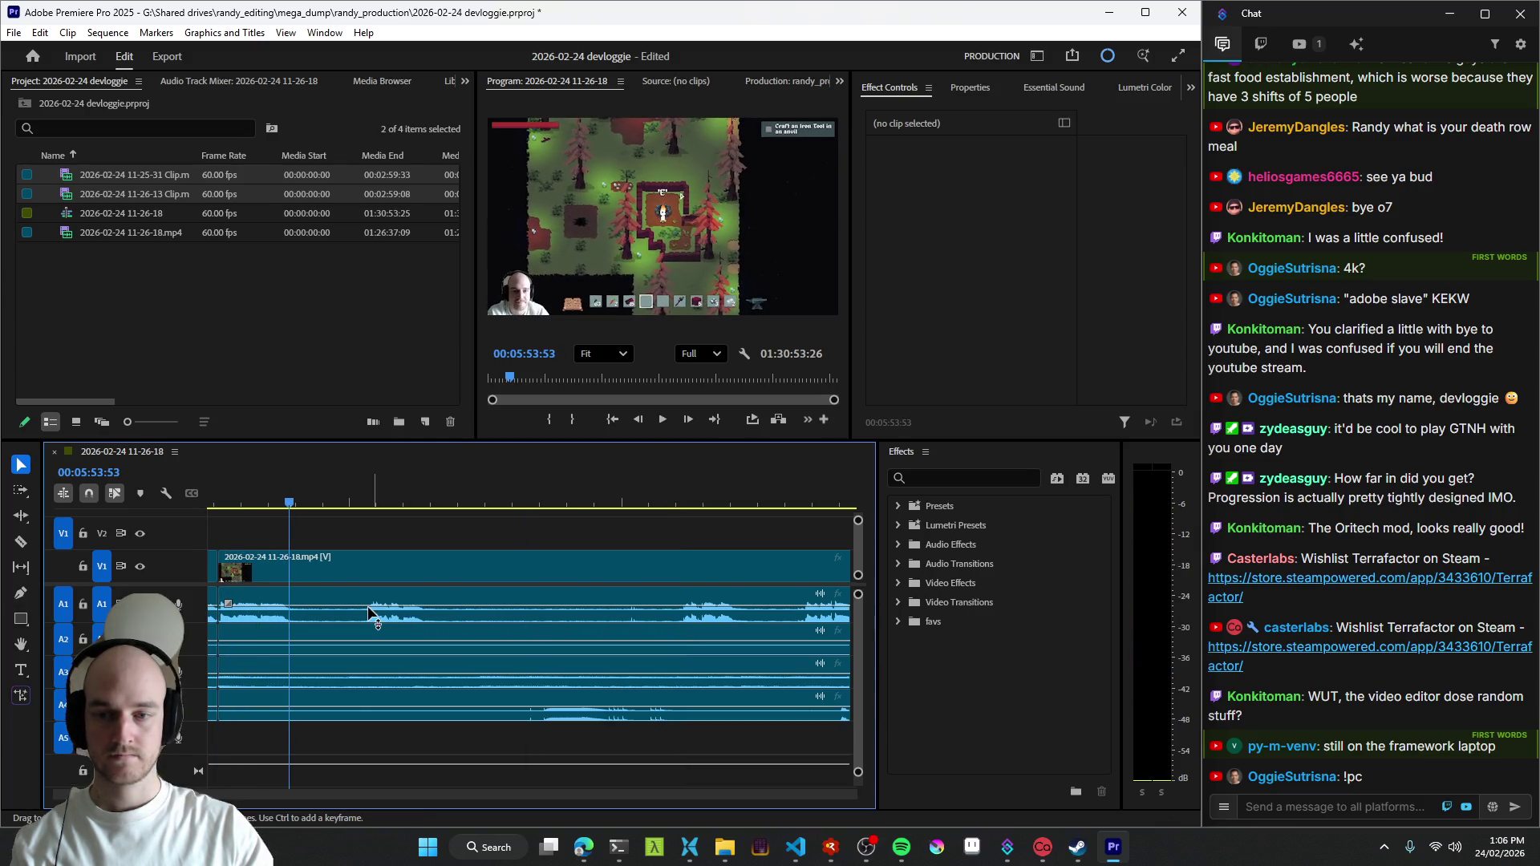
key(ctrl+k)
key(ctrl+k)
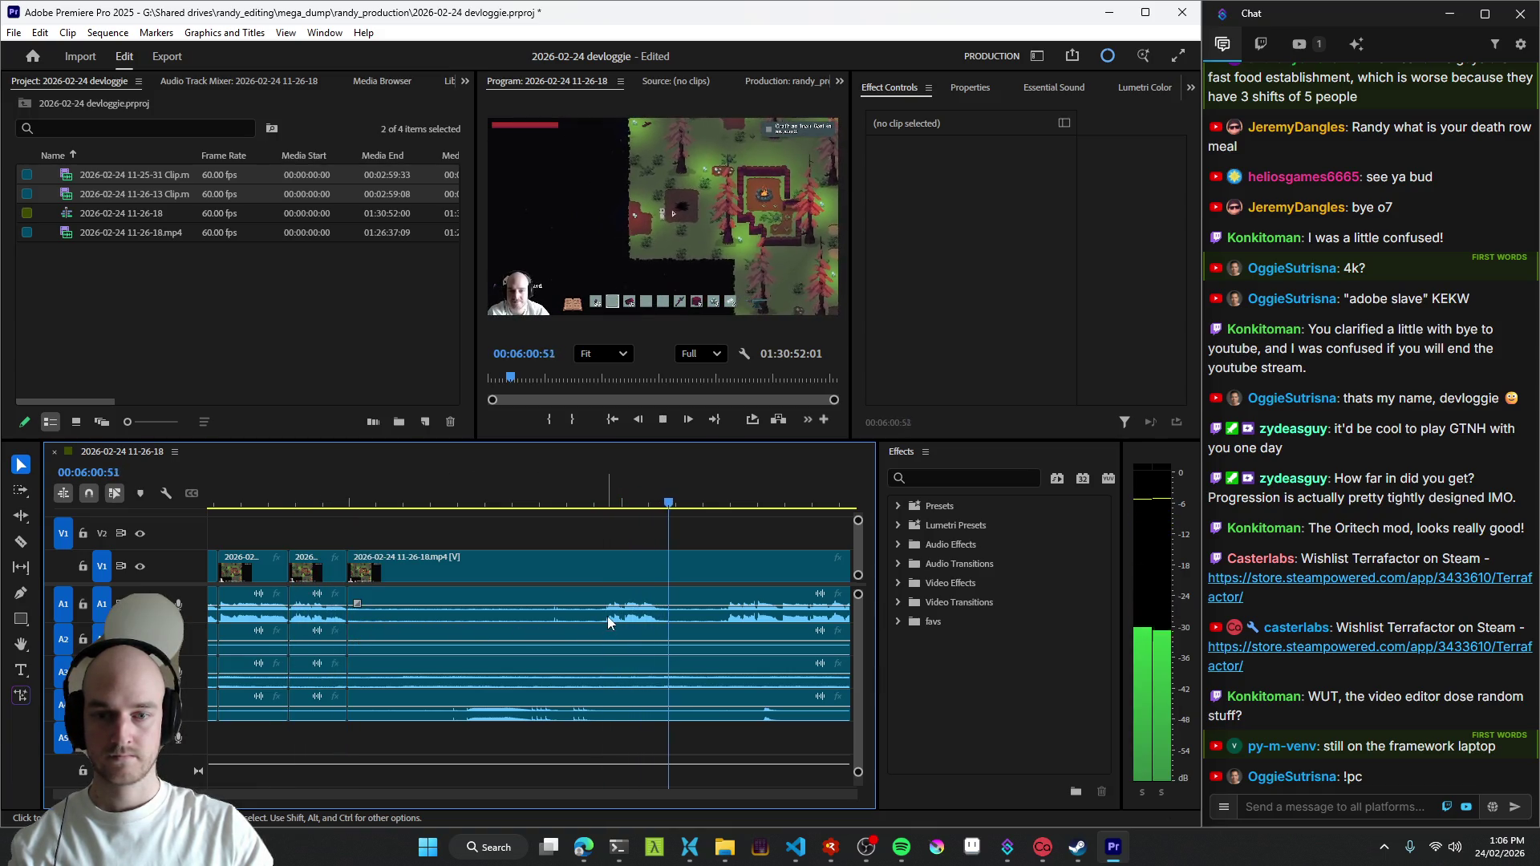
key(=)
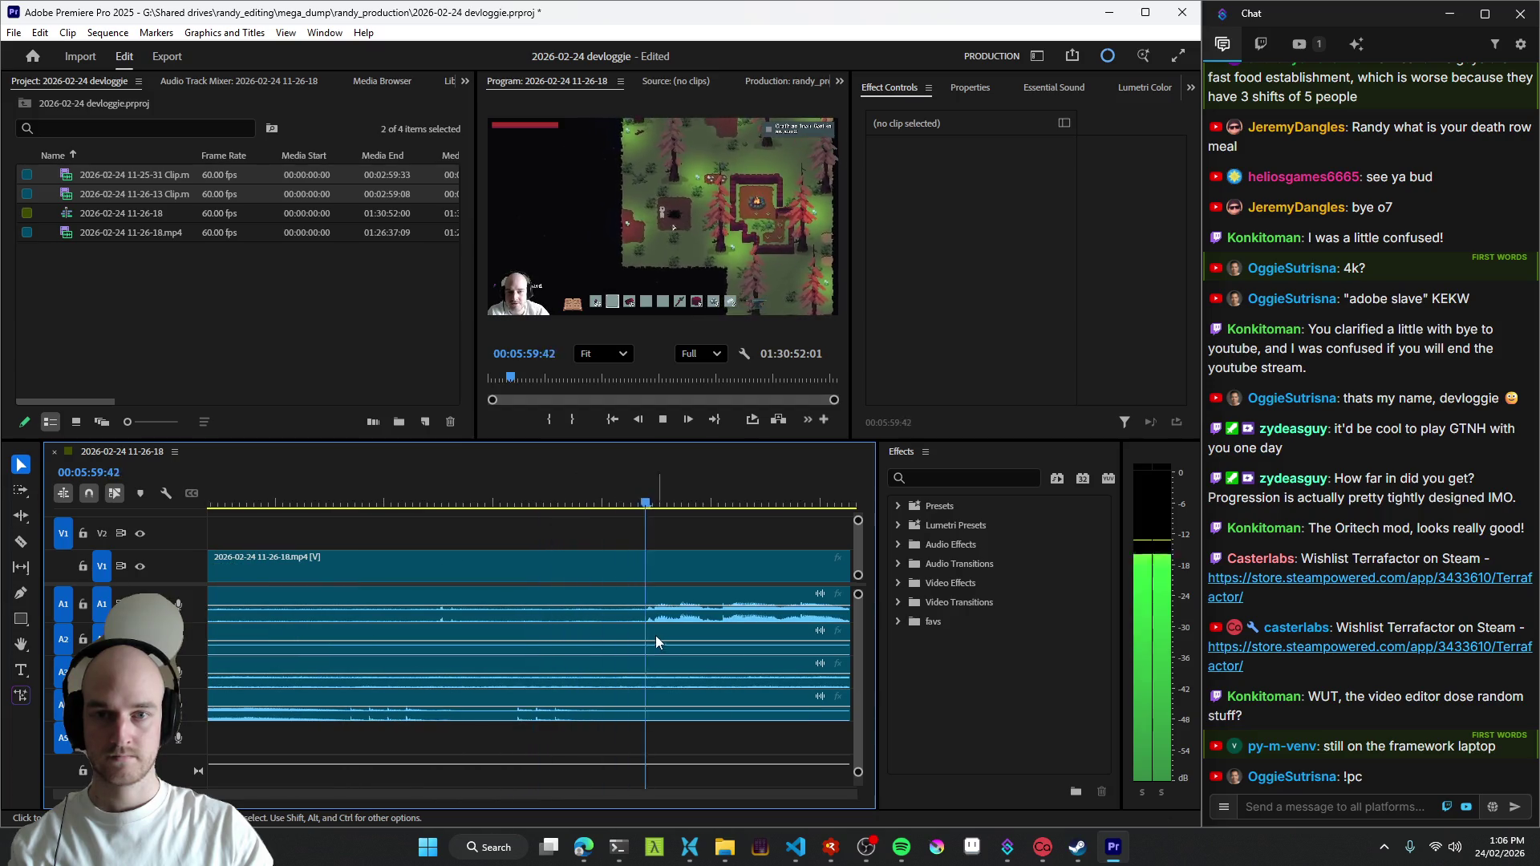
click(342, 645)
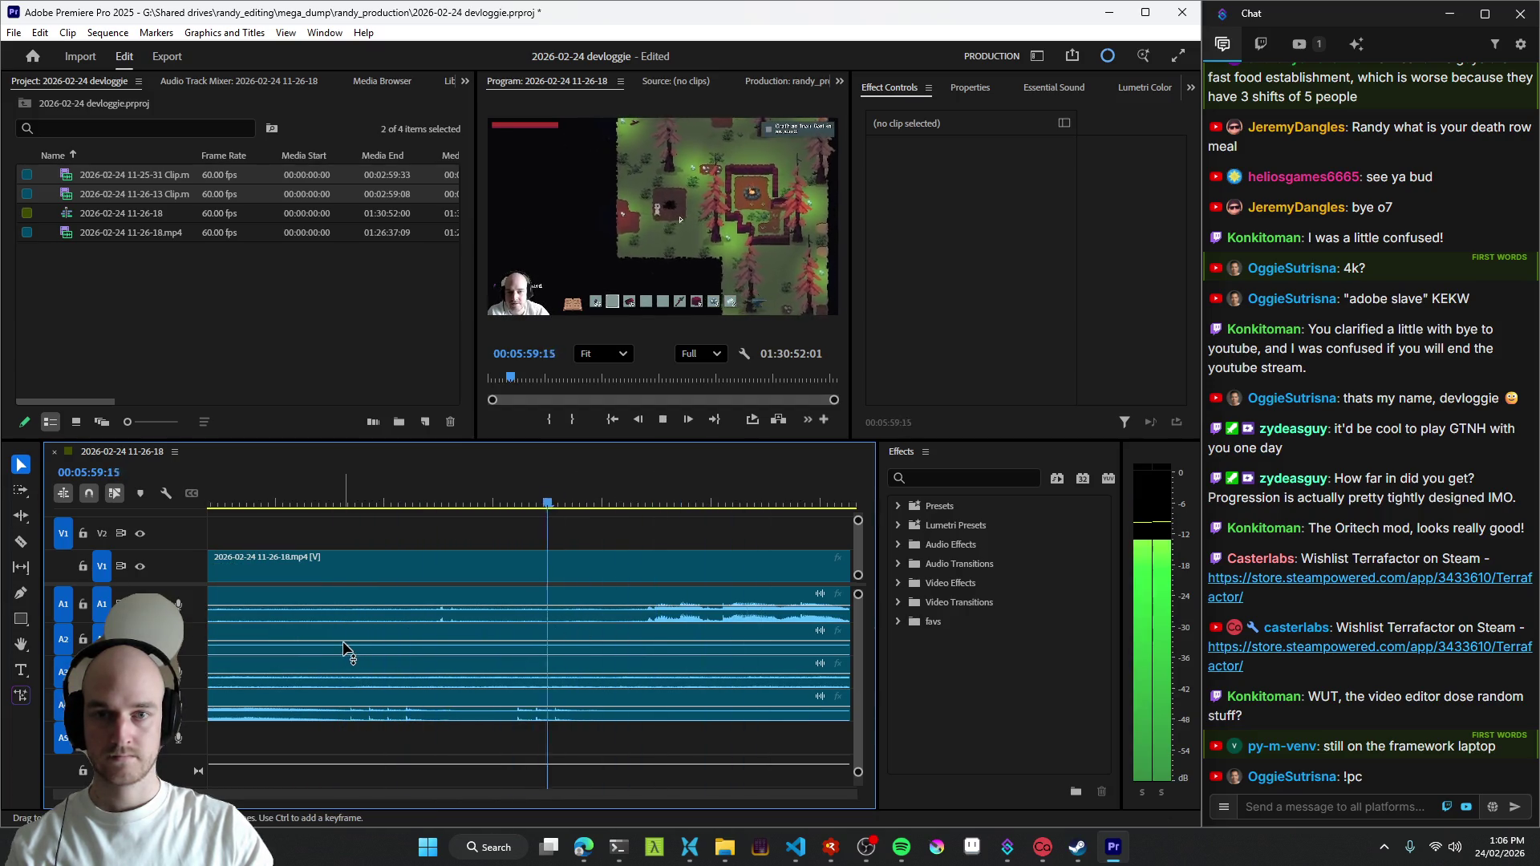
key(space)
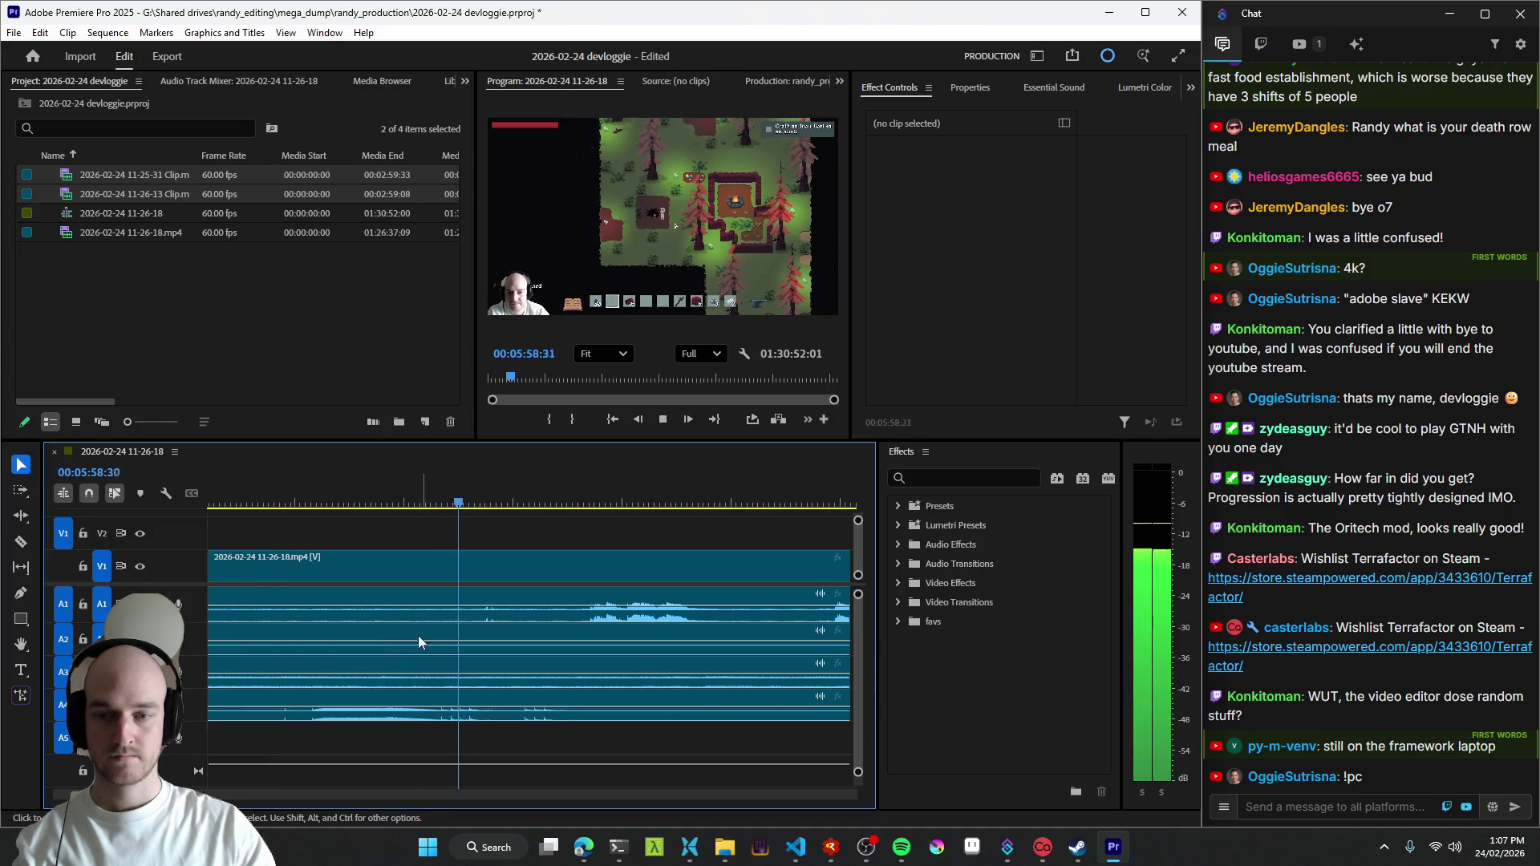
click(345, 649)
key(q)
key(space)
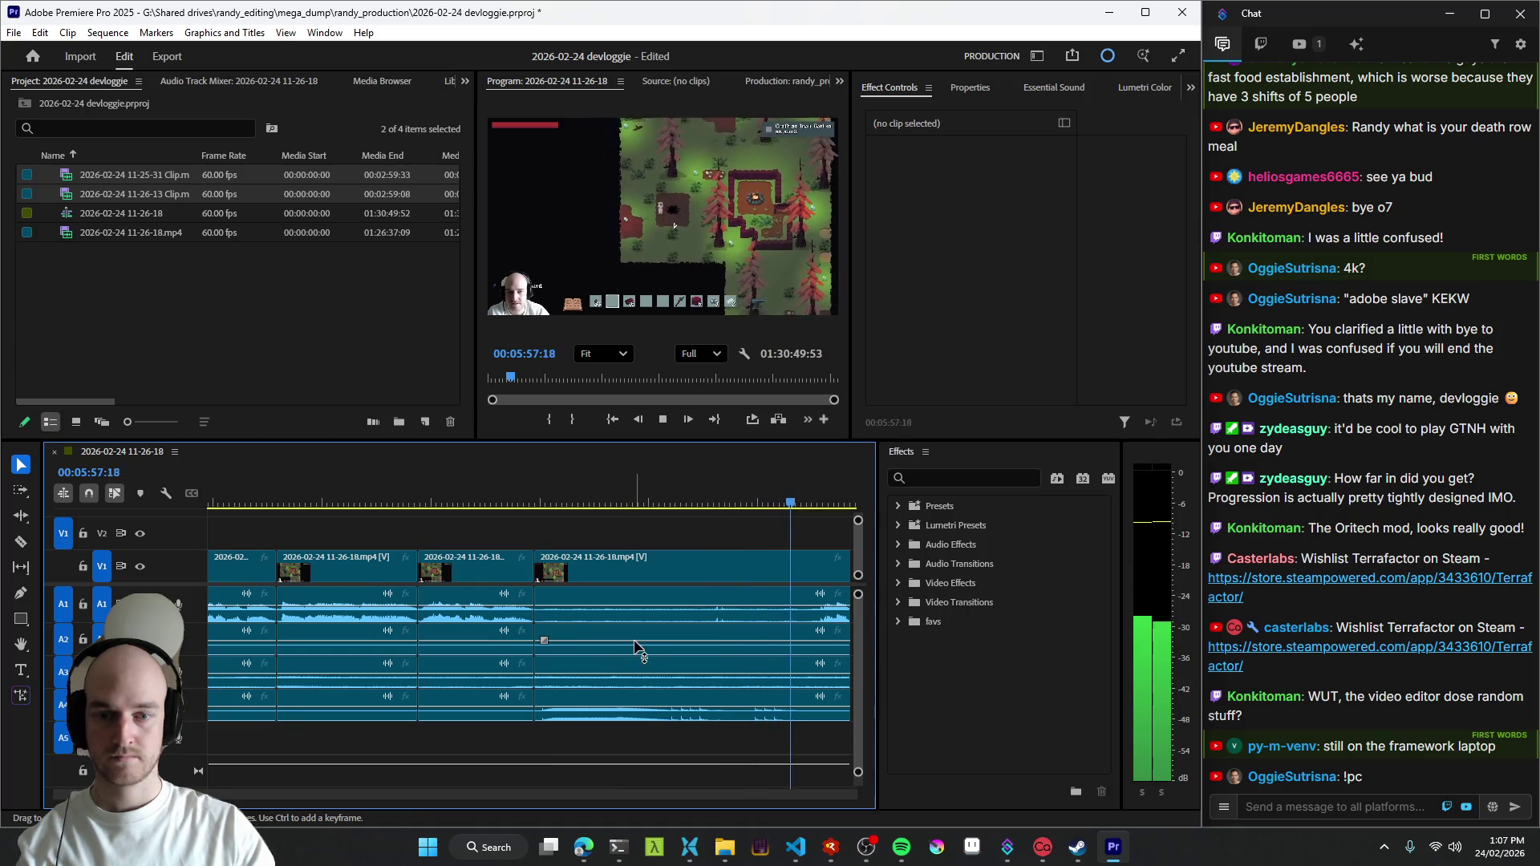
- Add two more cuts across all tracks at chosen frames while playing through the footage
key(minus)
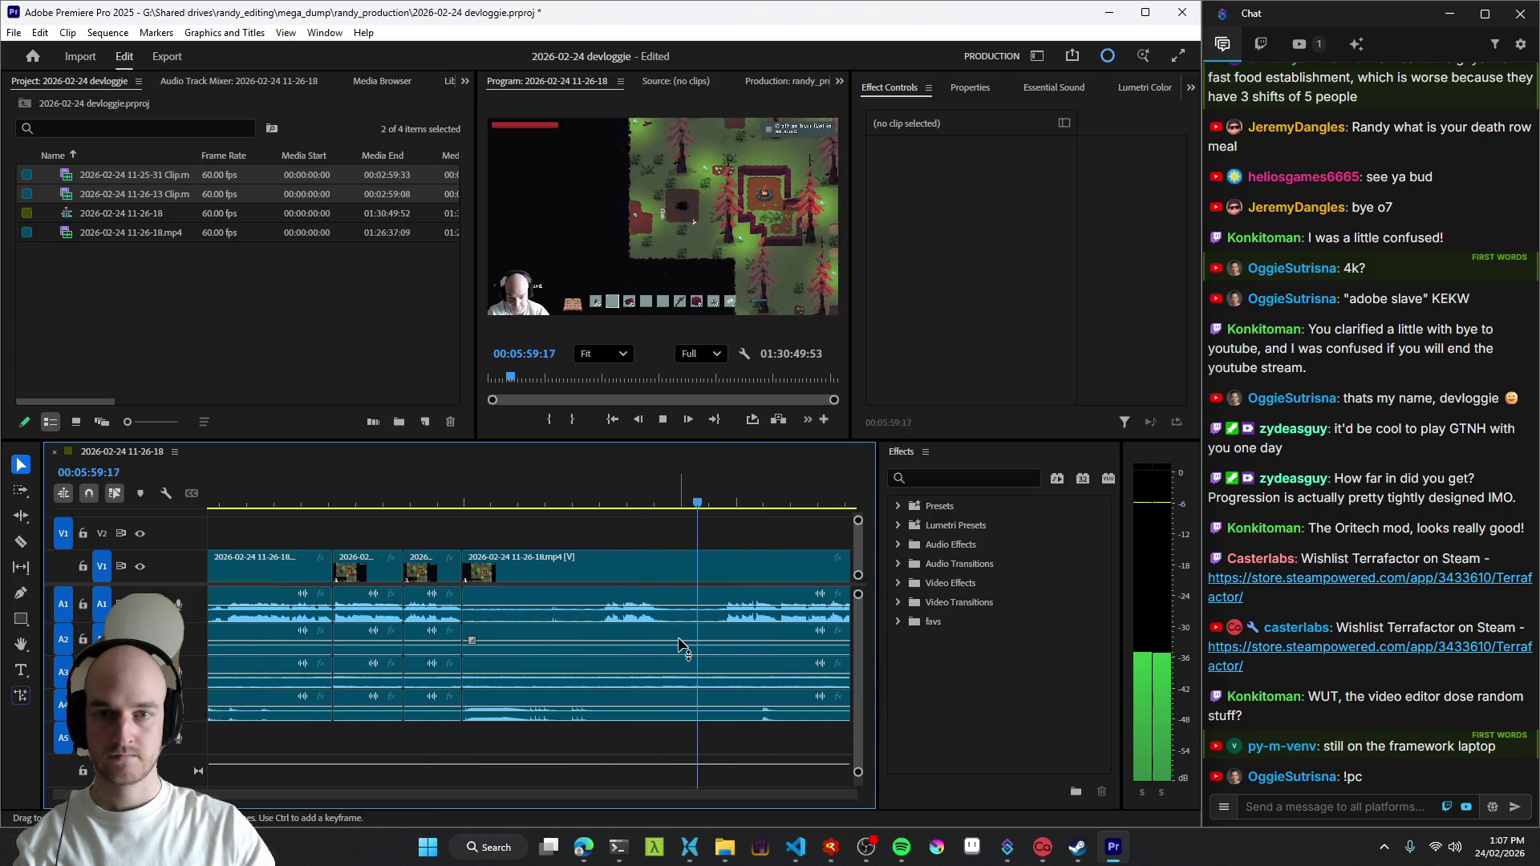
click(667, 631)
key(ctrl+k)
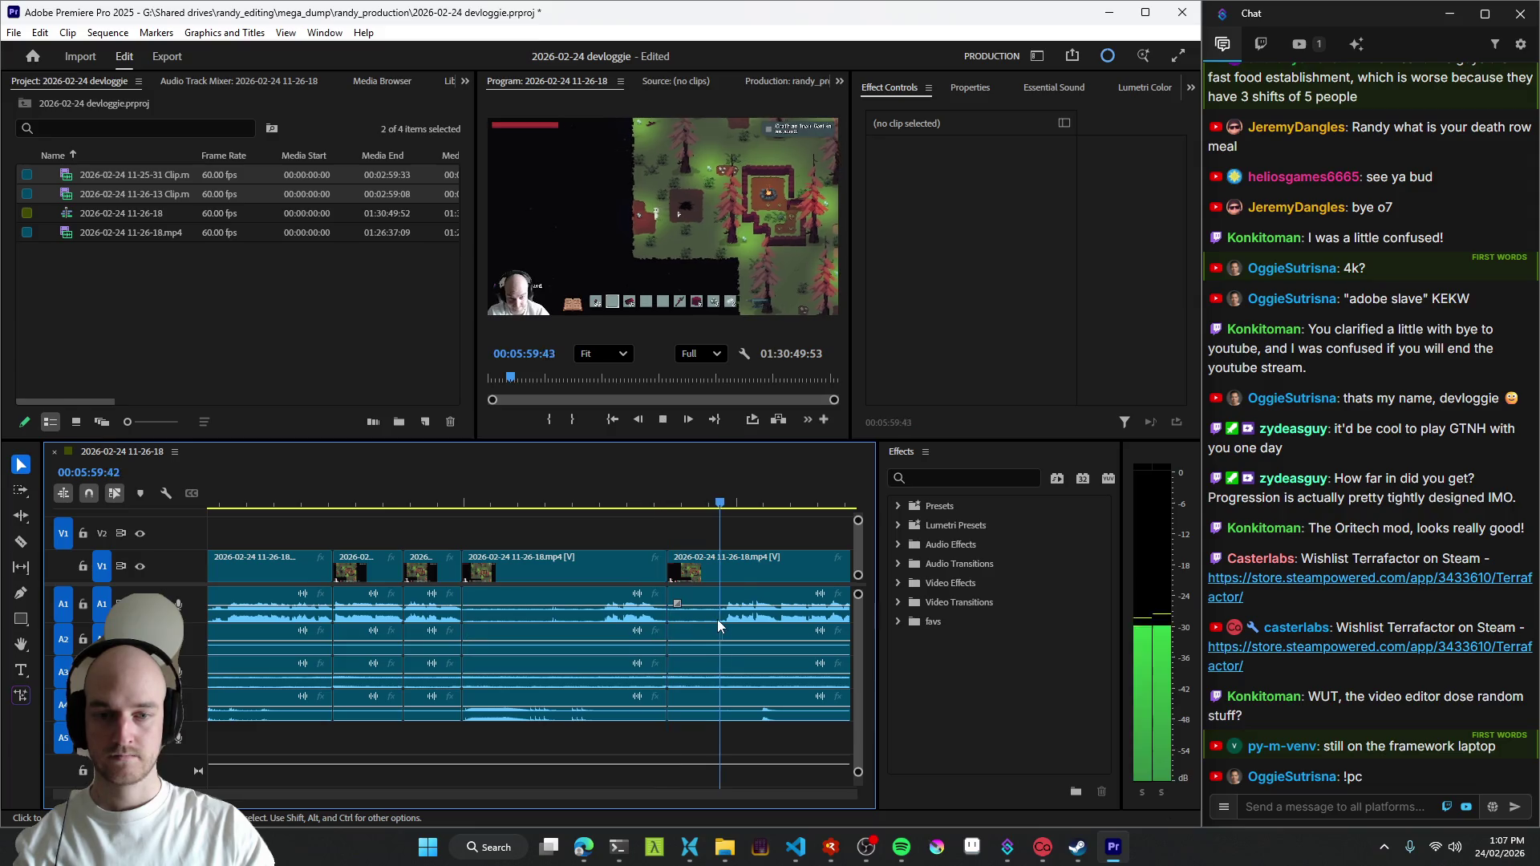
scroll(696, 631, down, 3)
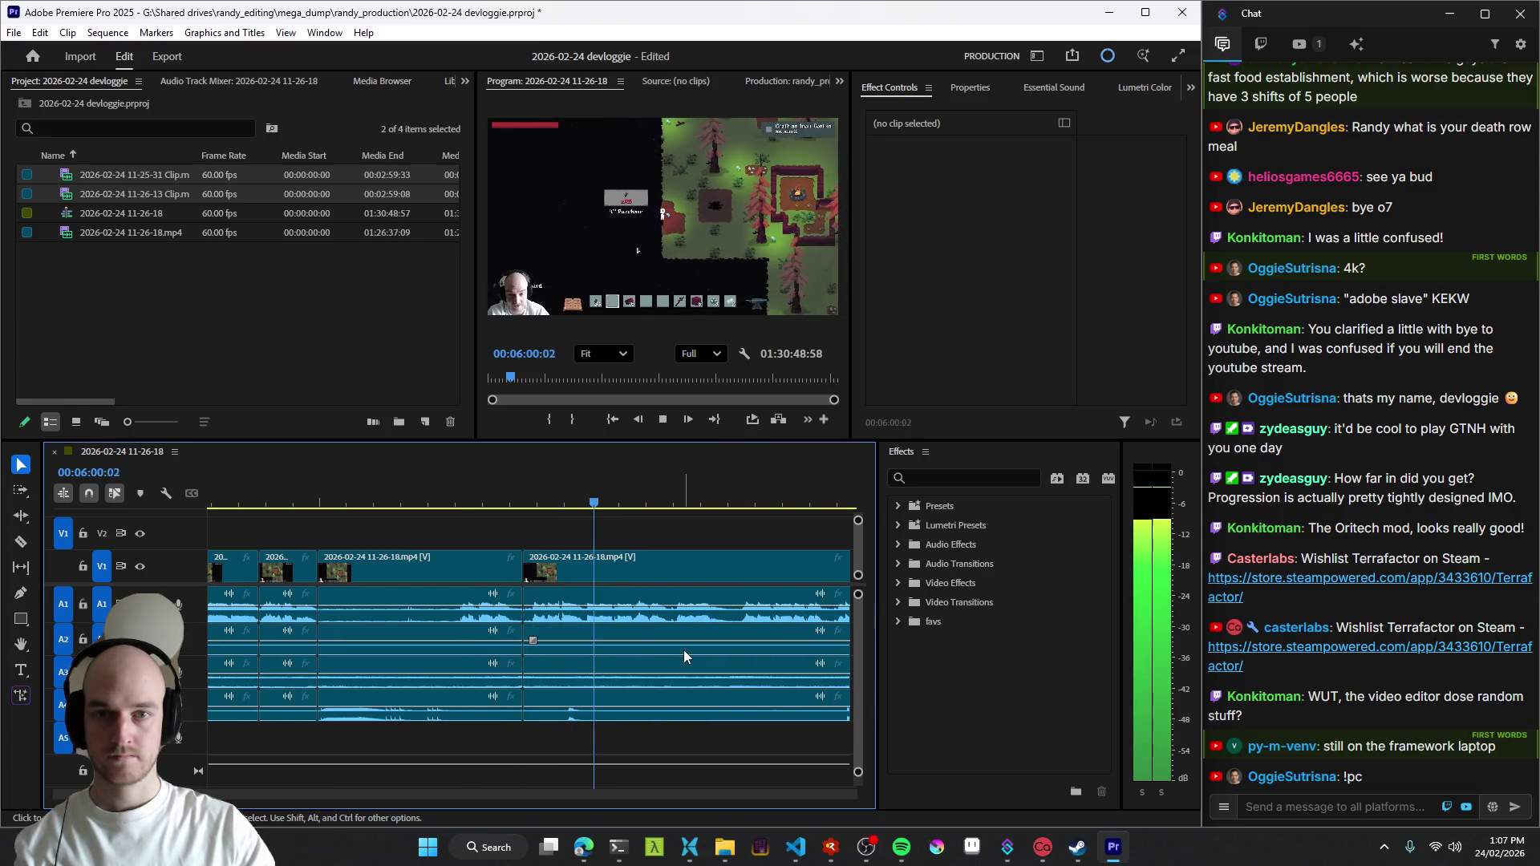
scroll(674, 647, down, 3)
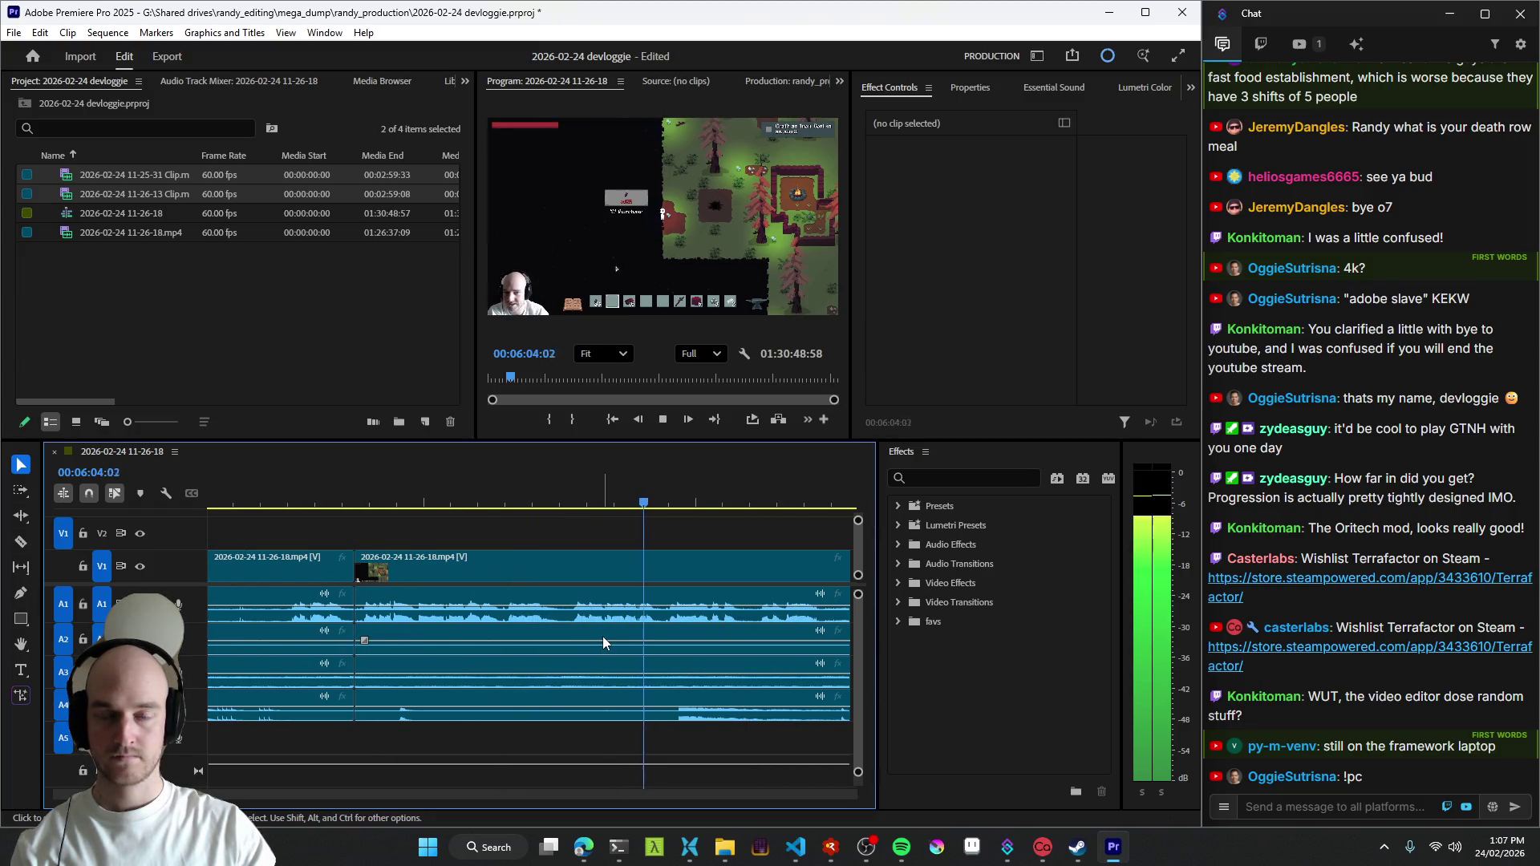
scroll(606, 636, down, 3)
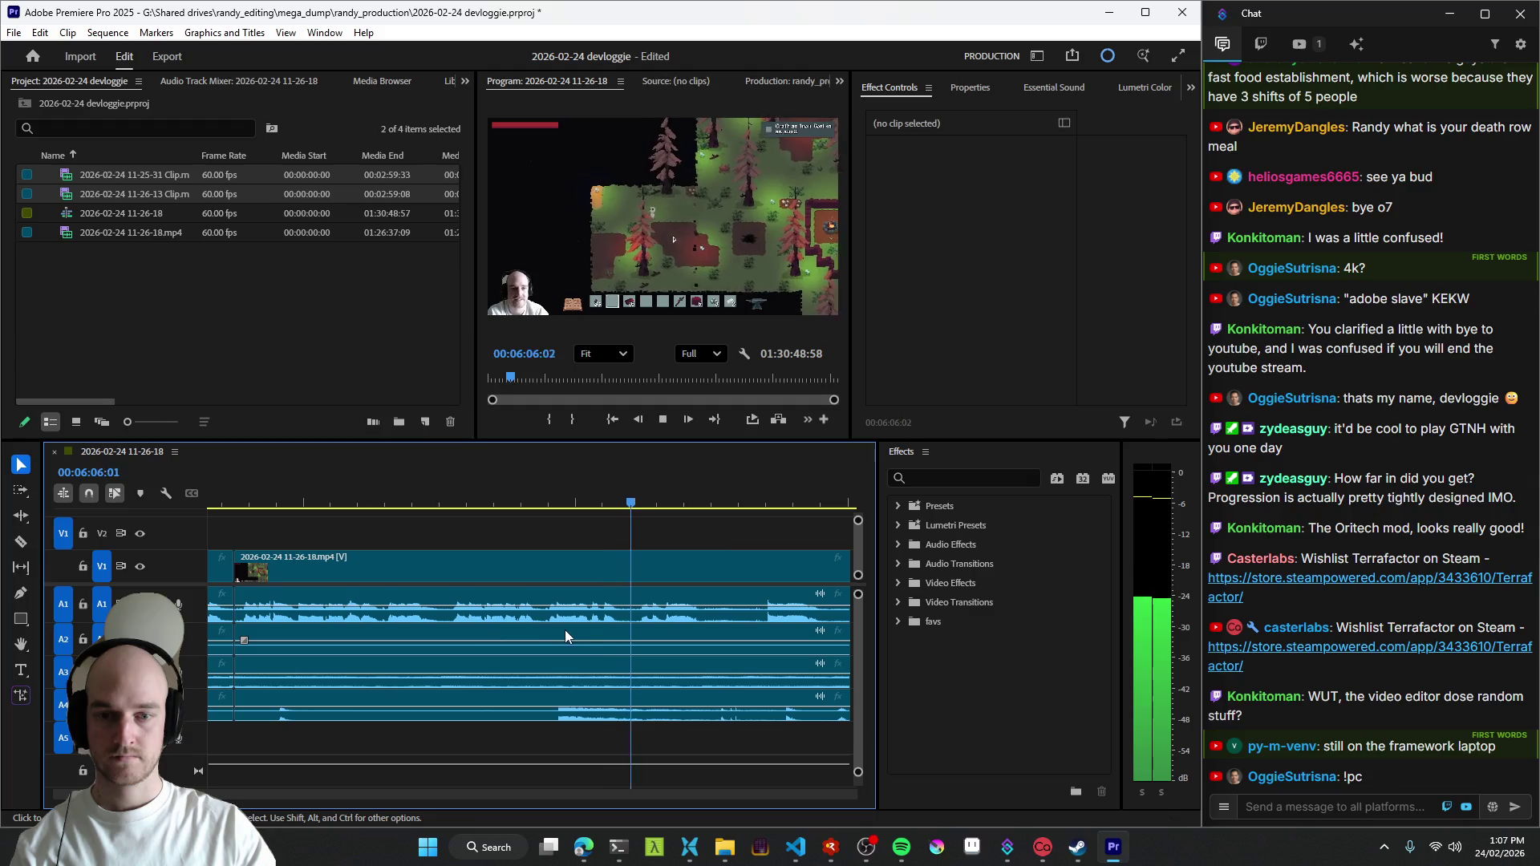
scroll(567, 632, down, 2)
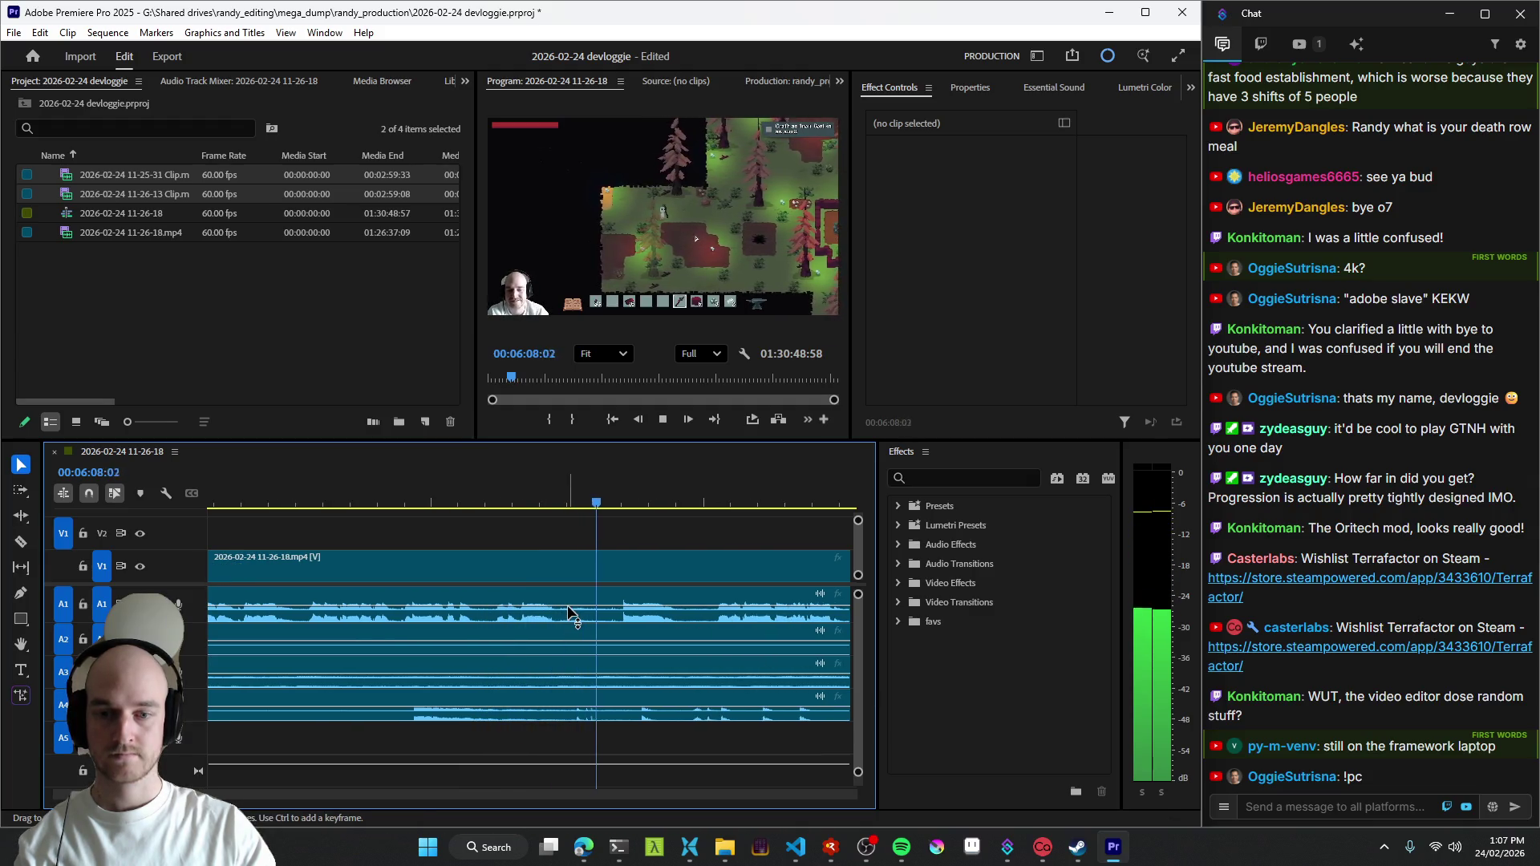
scroll(577, 611, down, 2)
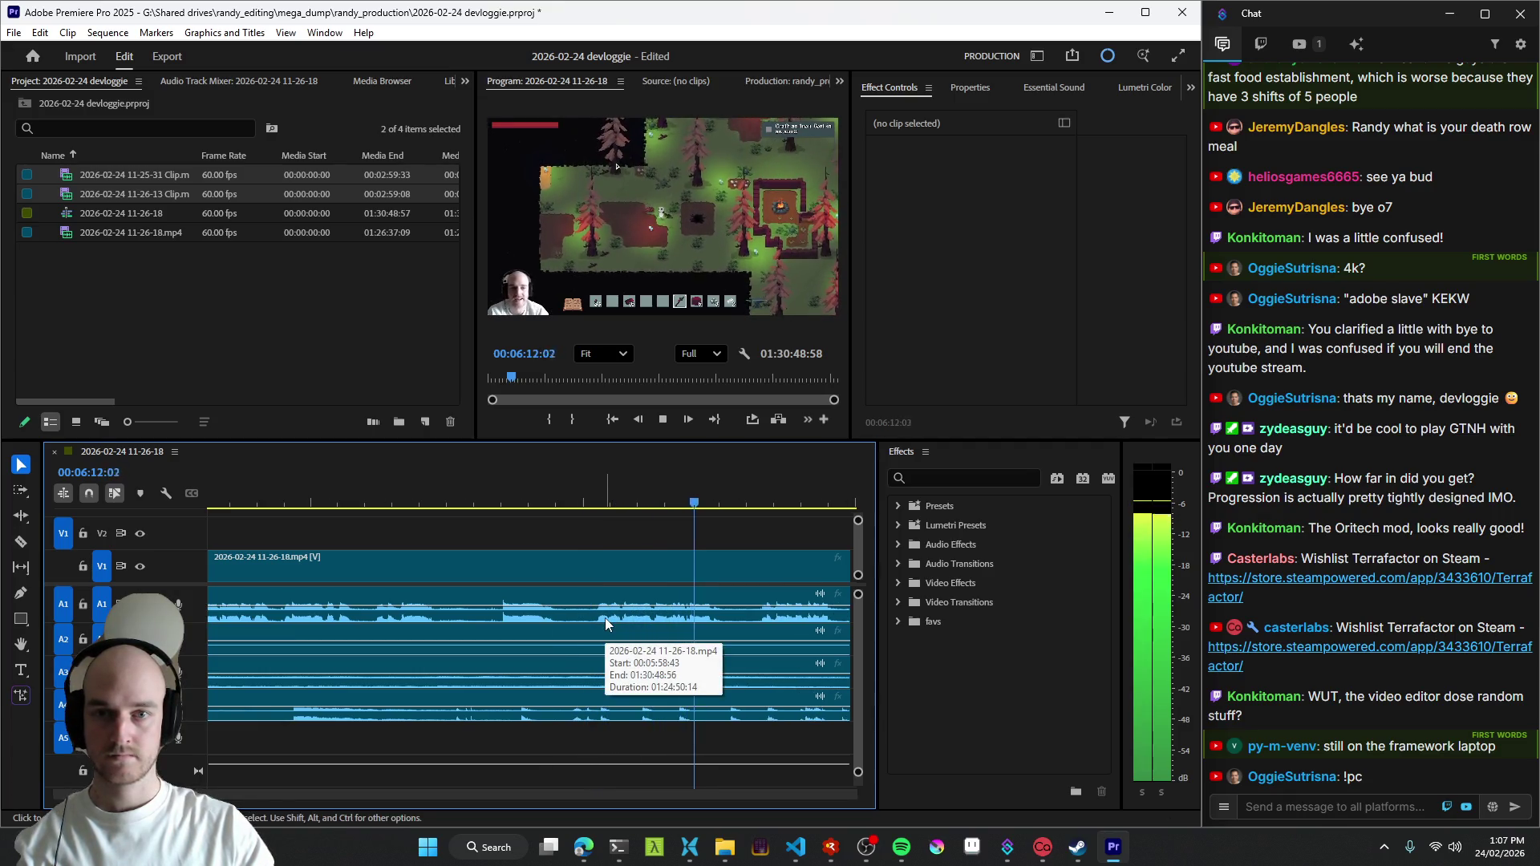
scroll(643, 636, down, 2)
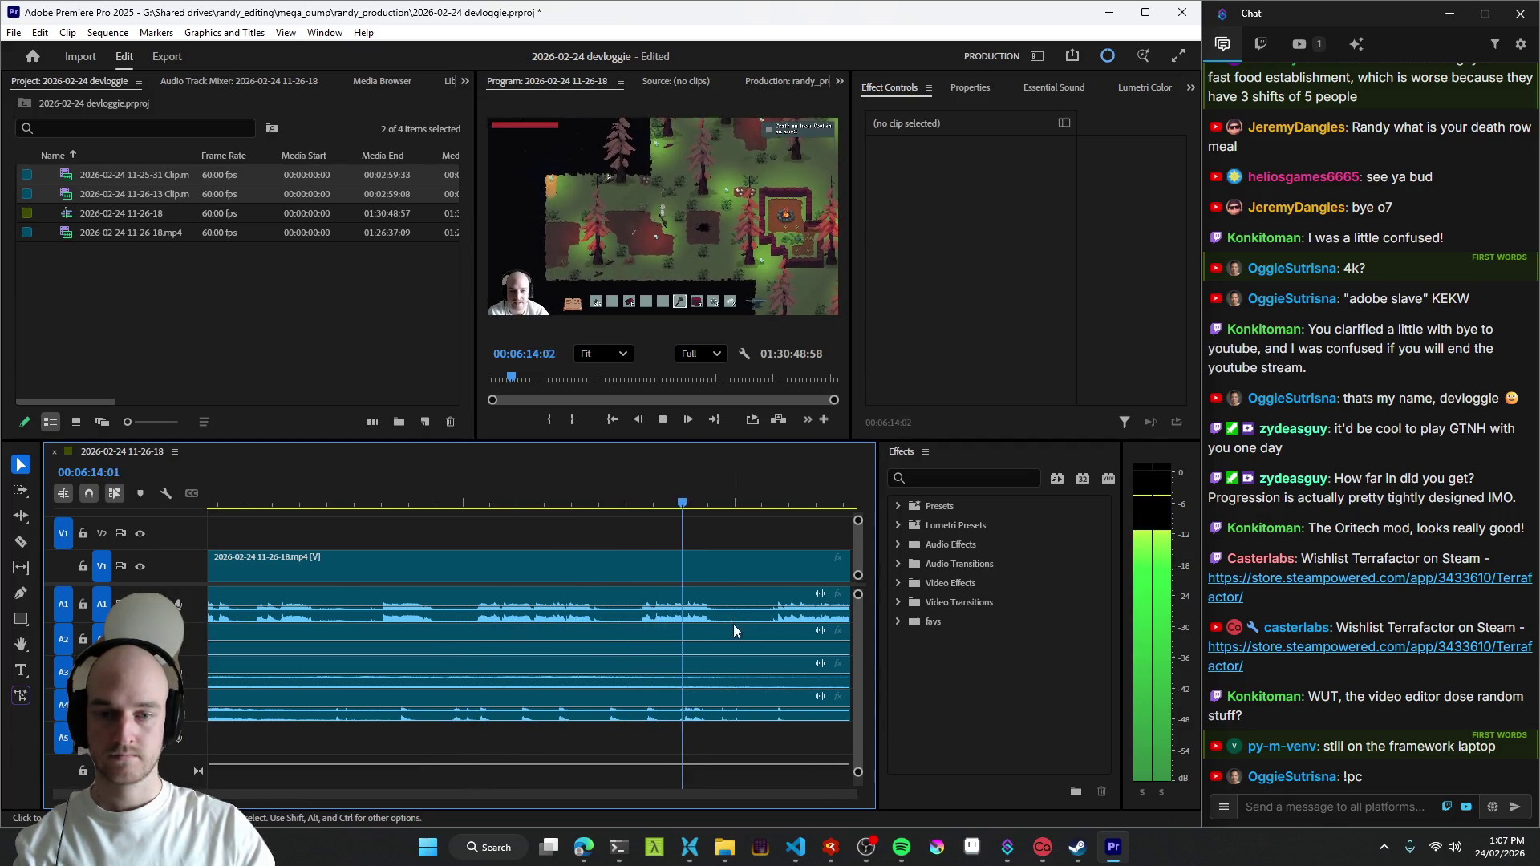
key(space)
key(ctrl+k)
key(space)
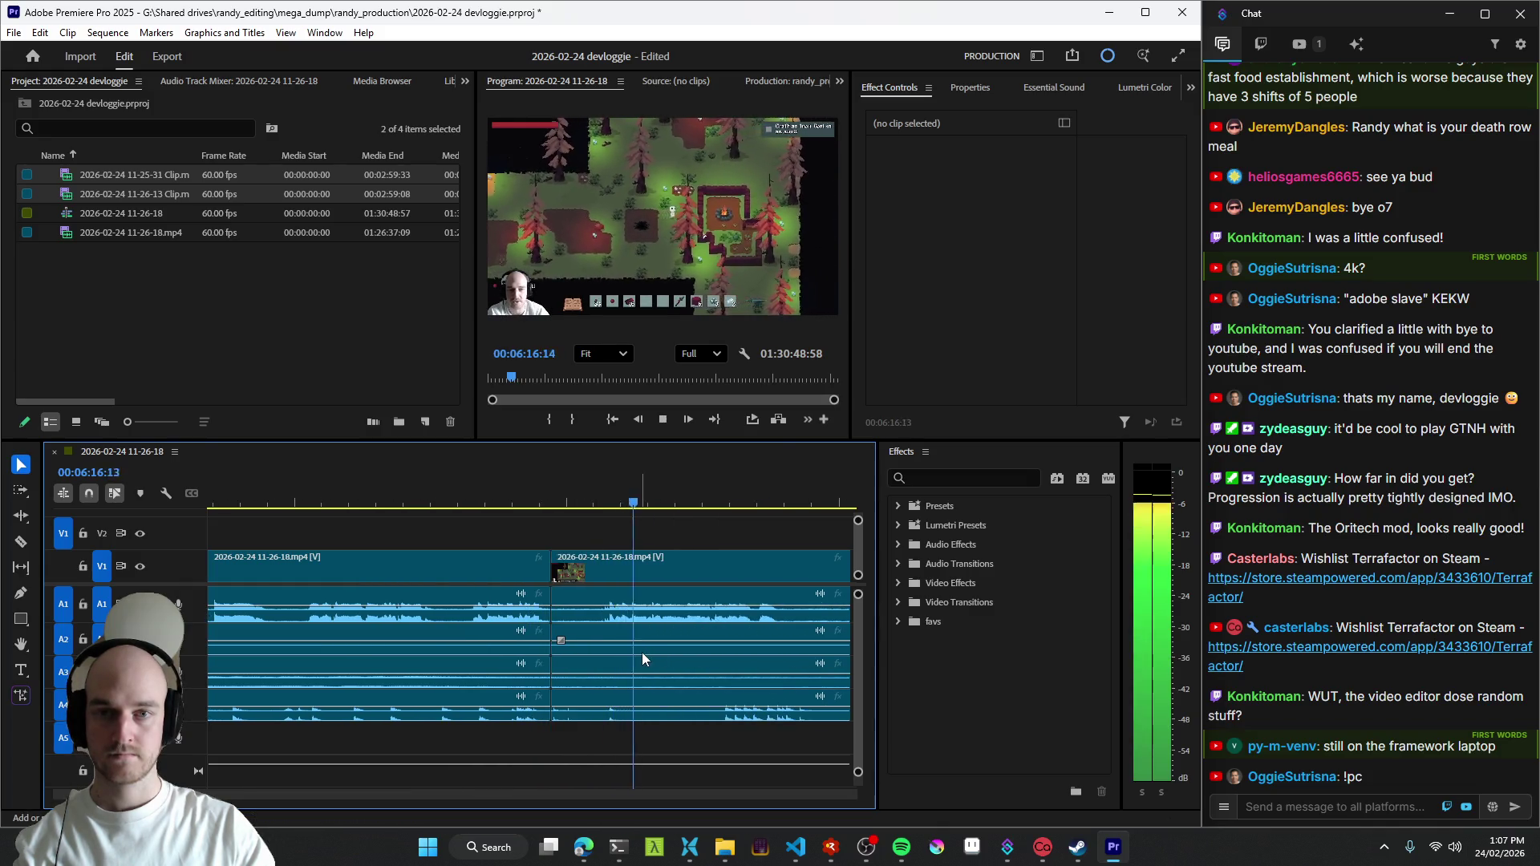
scroll(641, 652, down, 3)
- Recheck the last cut, add another cut at the next point and play forward at faster speed
key(j)
key(equal)
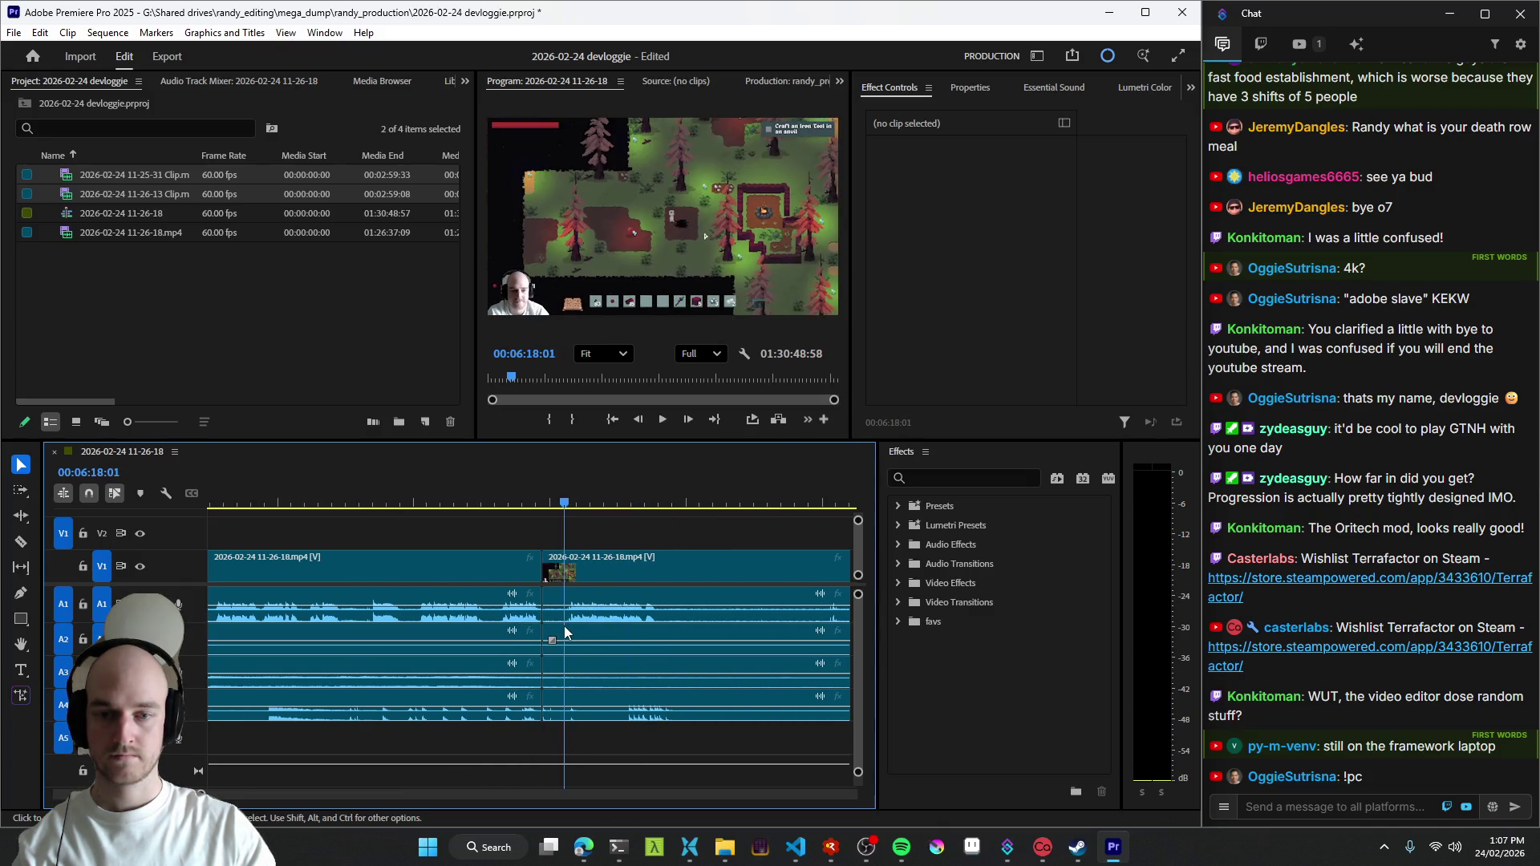
scroll(732, 649, down, 3)
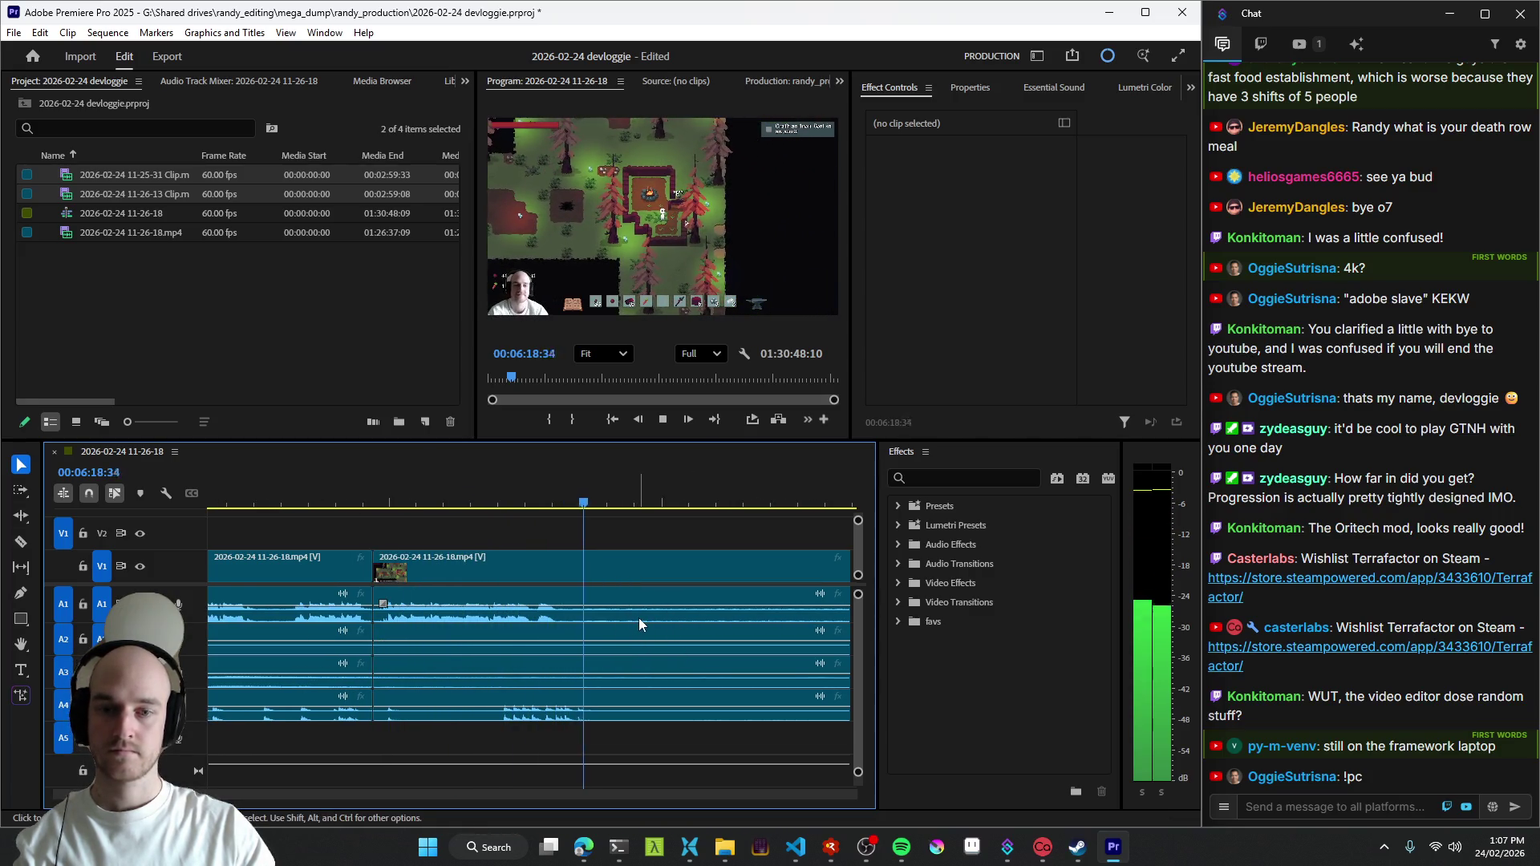
key(space)
key(ctrl+k)
key(minus)
key(l)
key(l)
key(l)
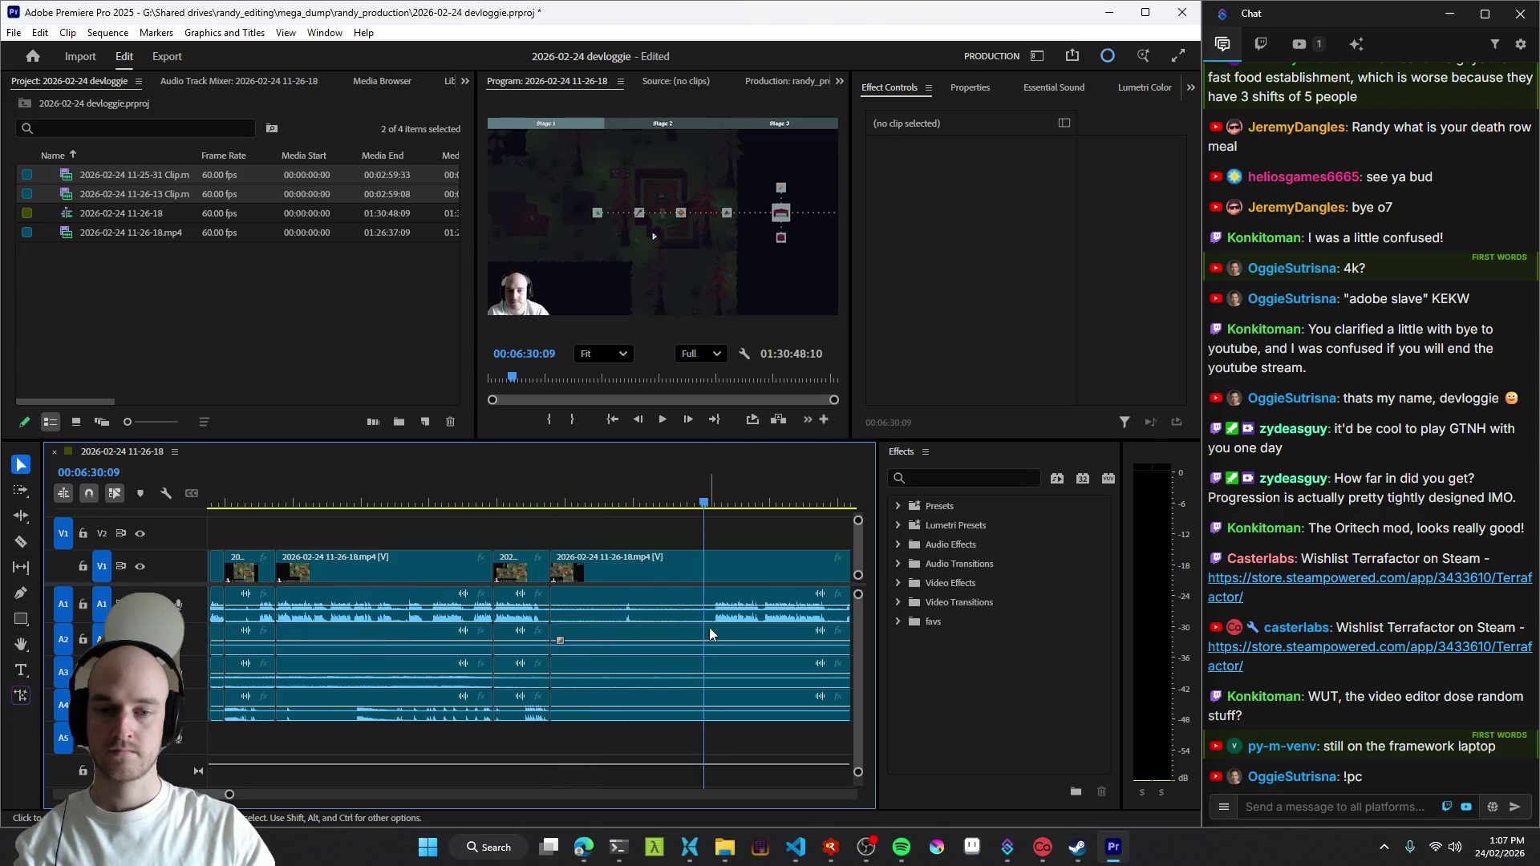
scroll(679, 629, down, 3)
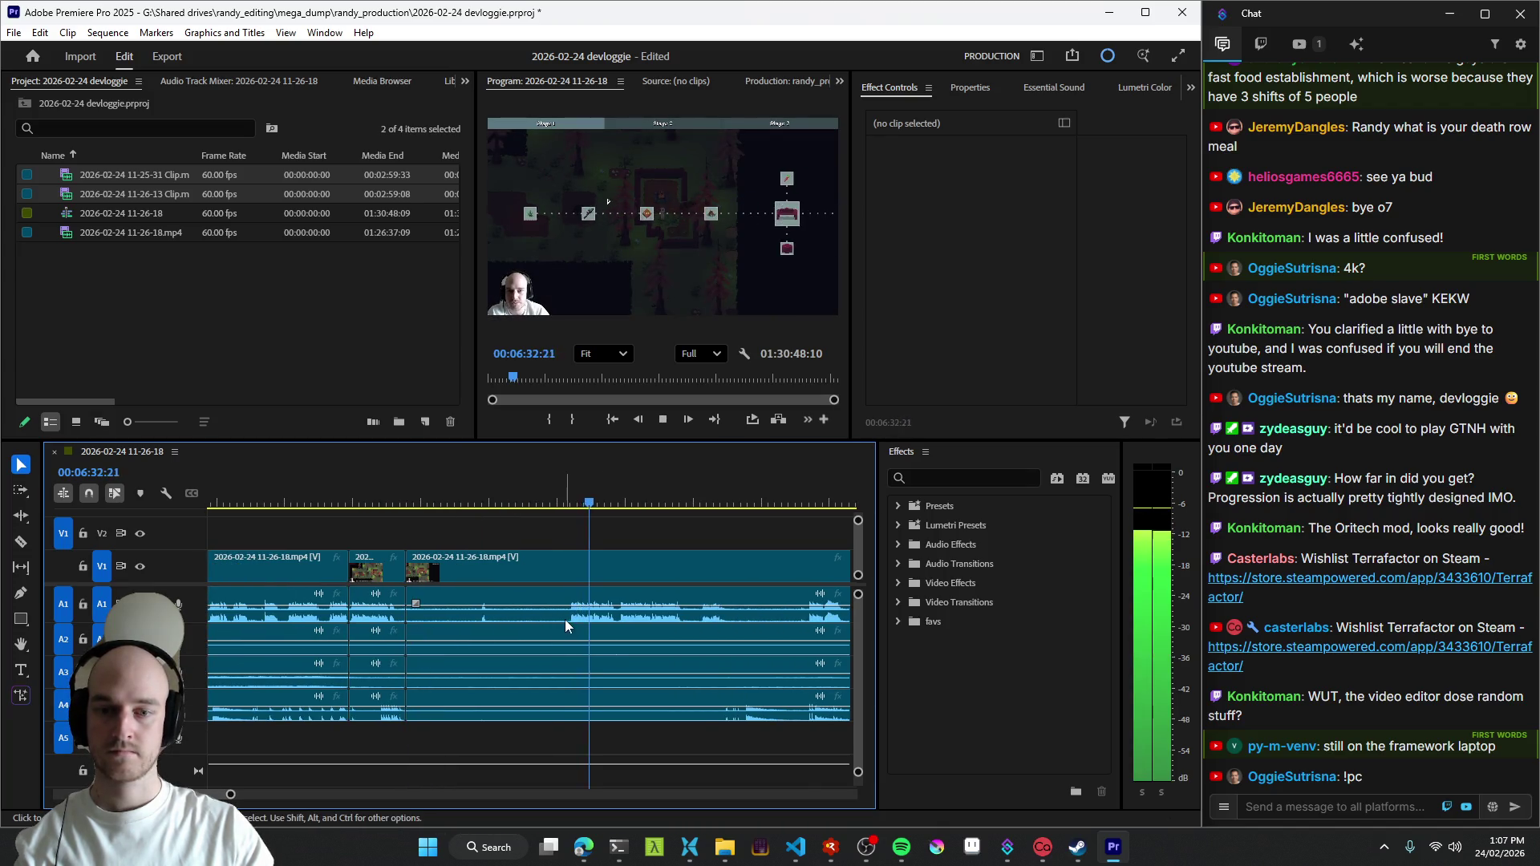
- Stop the fast playback, jump back and split the footage after 06:20 into two more clips
key(space)
key(equal)
key(j)
key(j)
key(j)
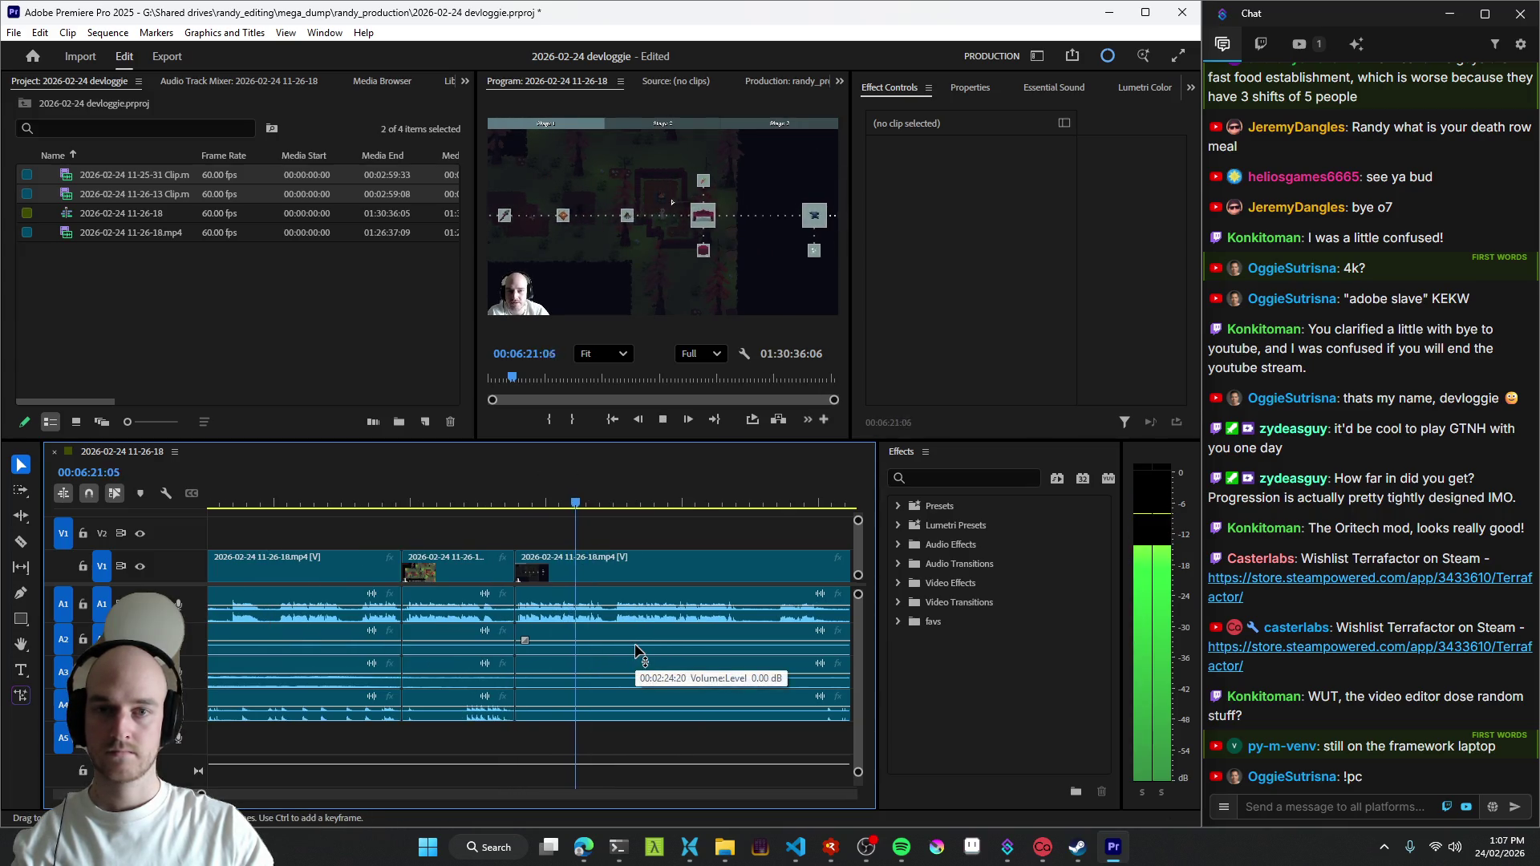
scroll(604, 652, down, 3)
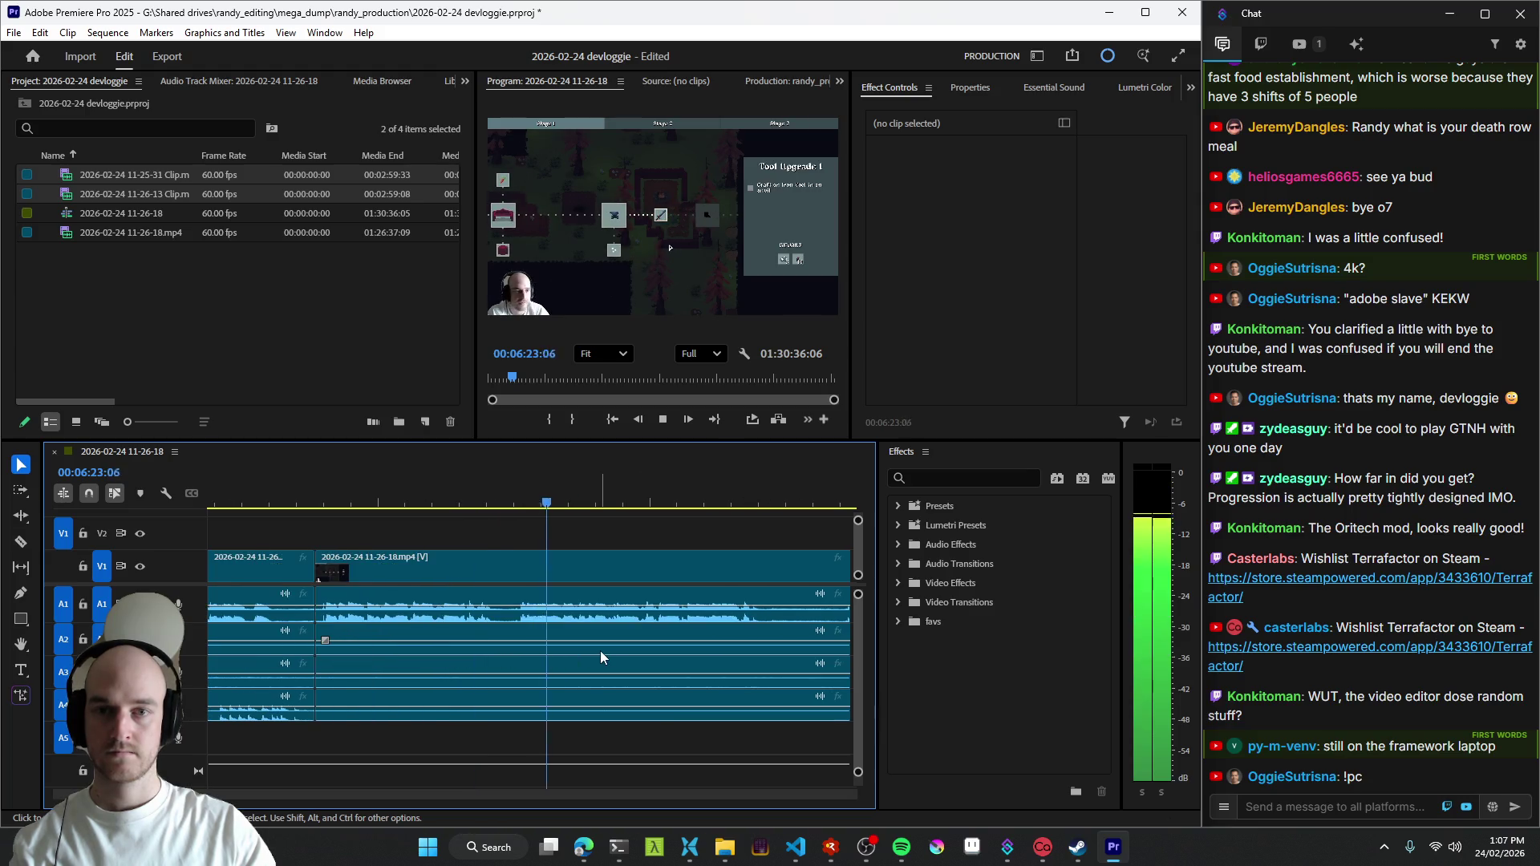
scroll(602, 650, down, 2)
scroll(602, 648, down, 2)
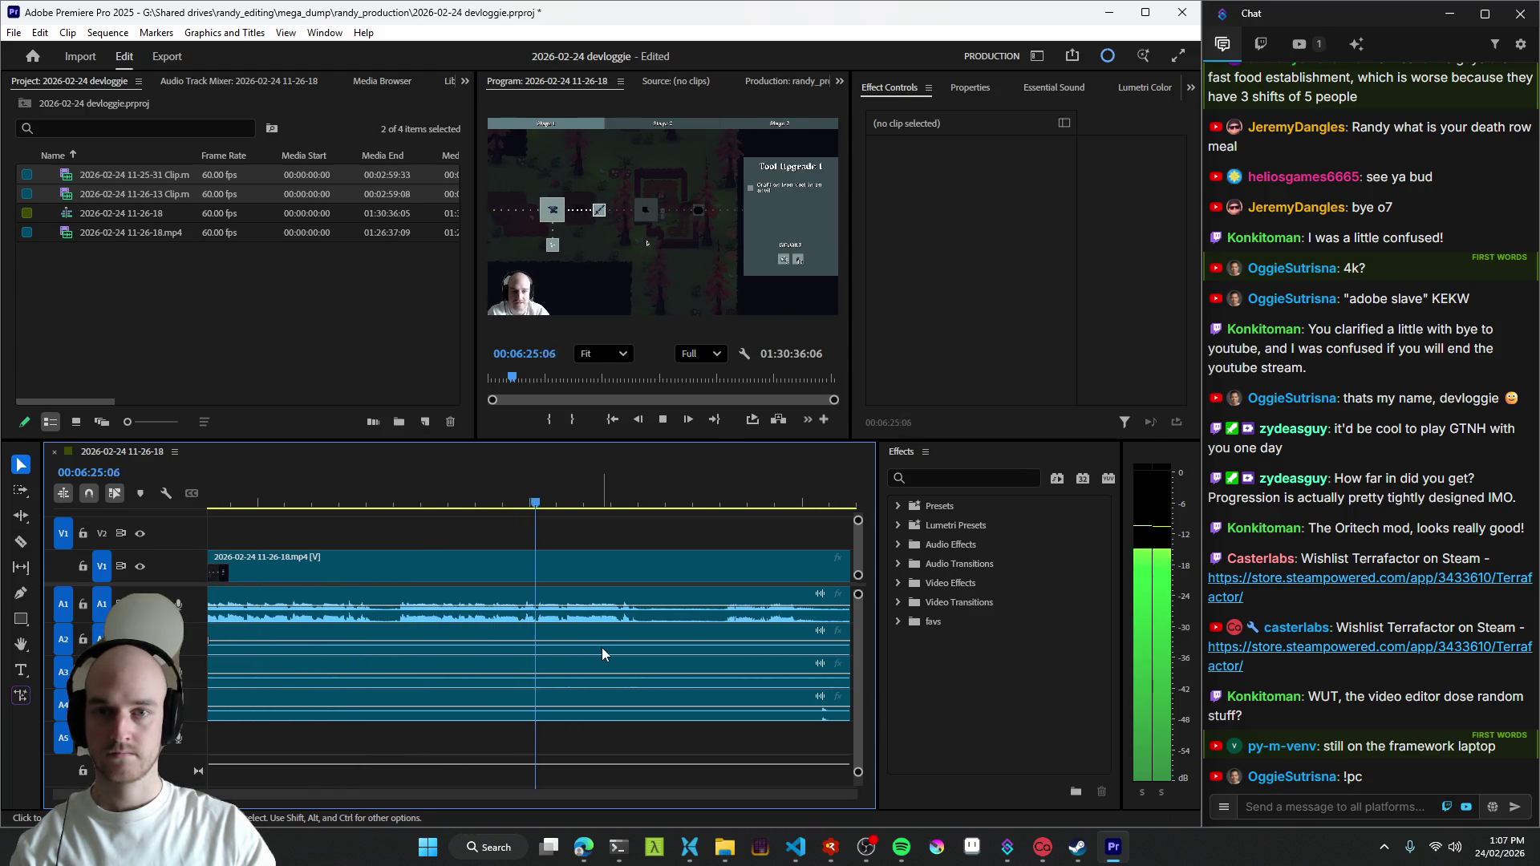
scroll(601, 648, down, 2)
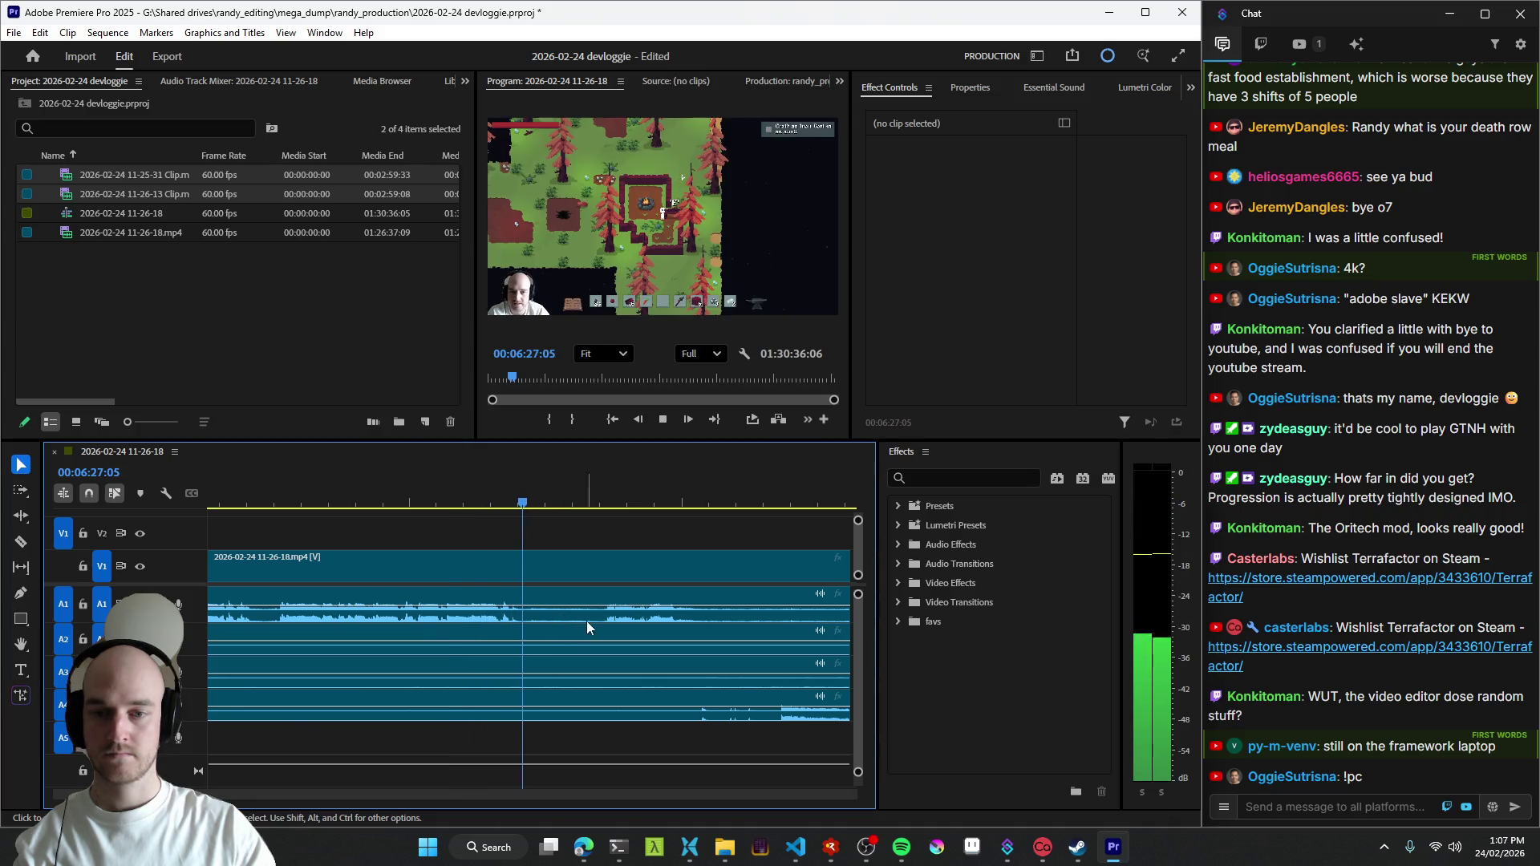
key(ctrl+k)
scroll(596, 635, down, 2)
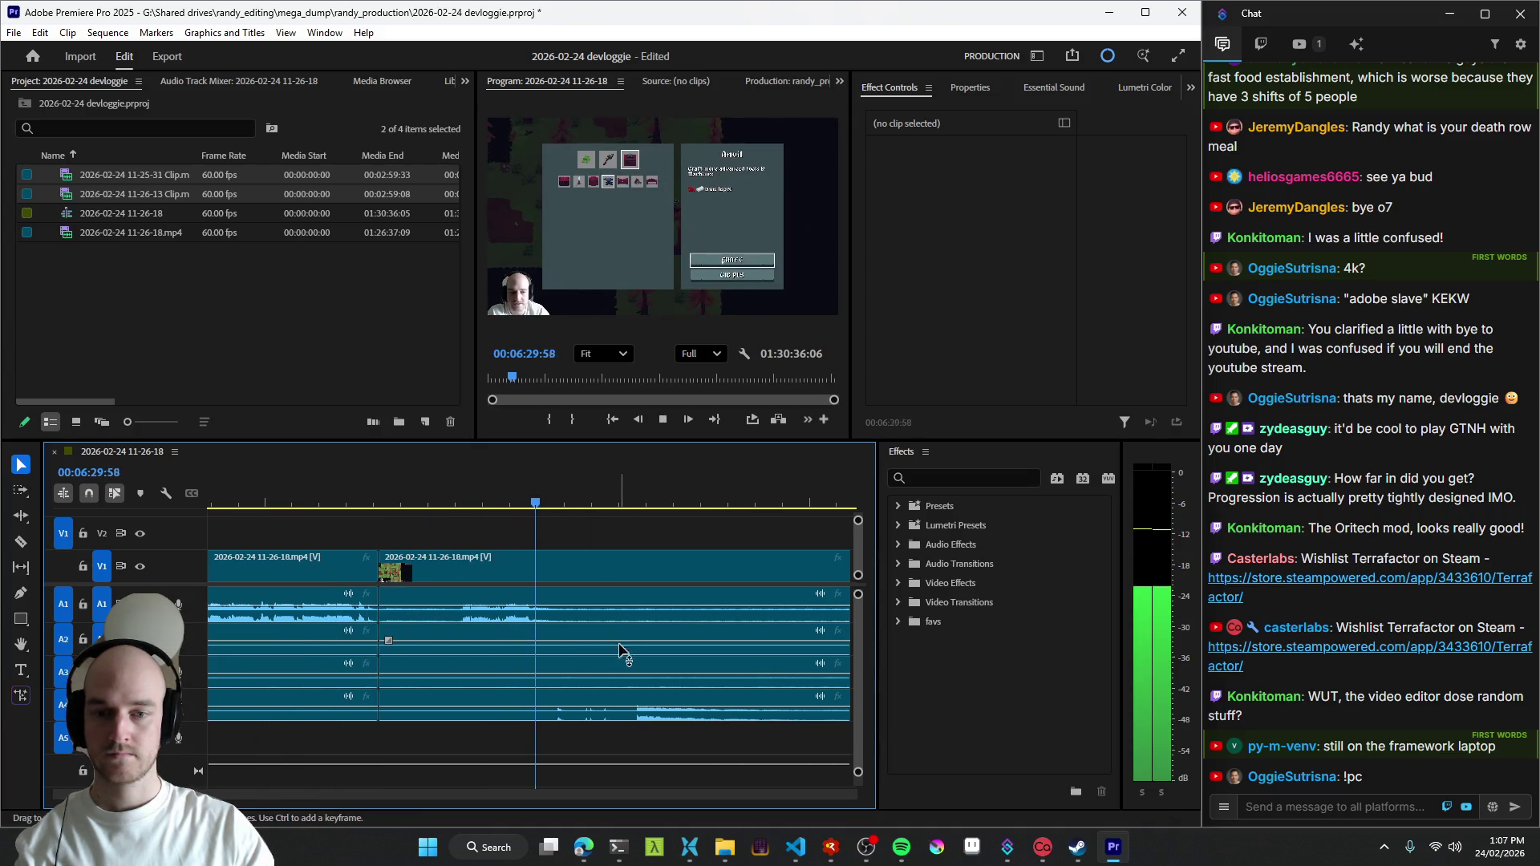
key(ctrl+k)
scroll(623, 646, down, 2)
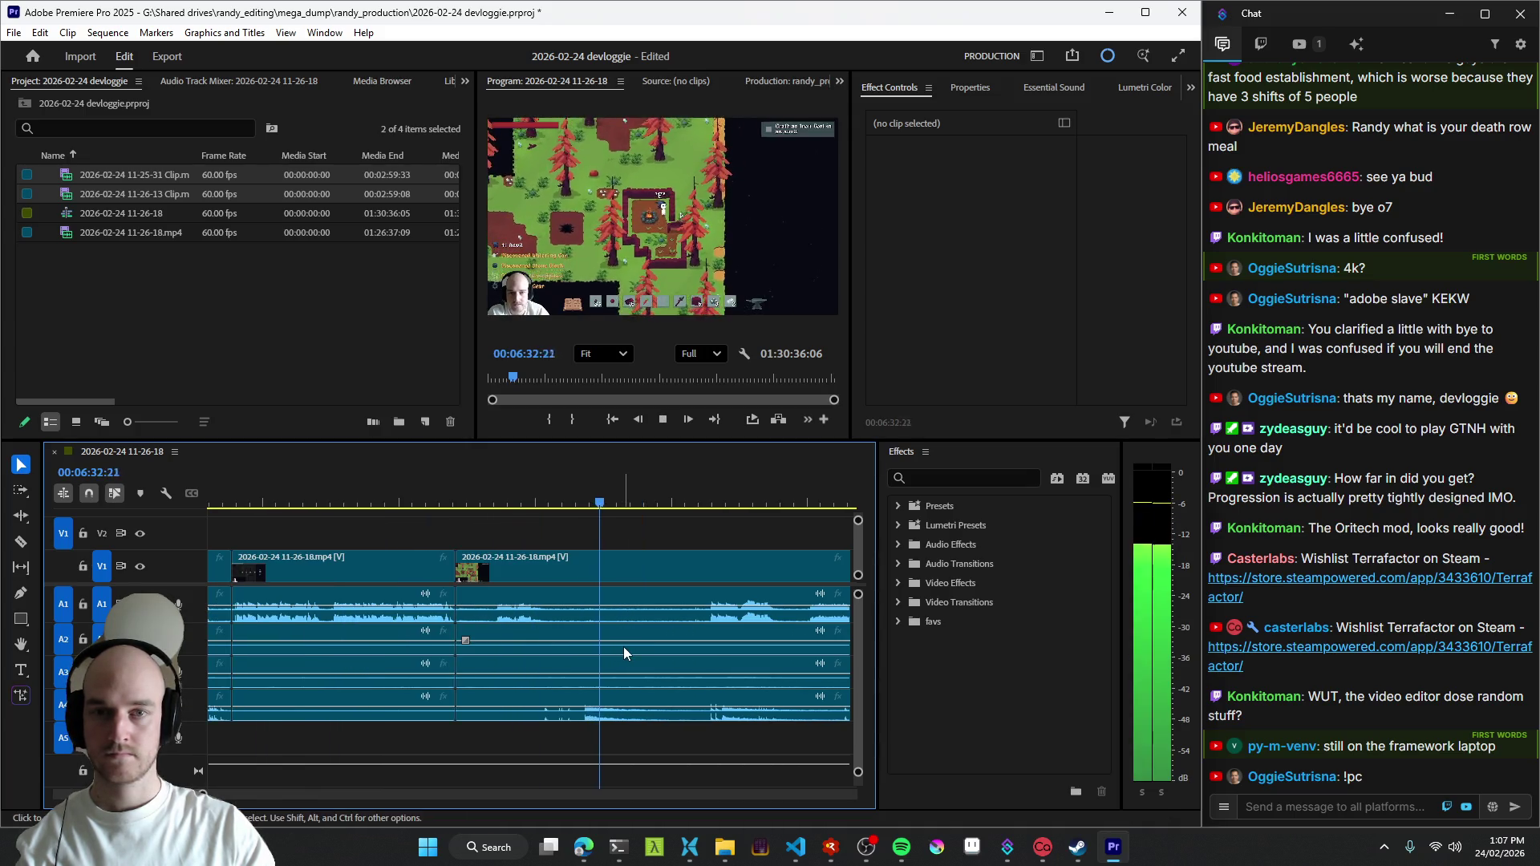
- Ripple-trim about four seconds before the playhead and cut all tracks to start a new clip at 6:30
click(502, 621)
key(space)
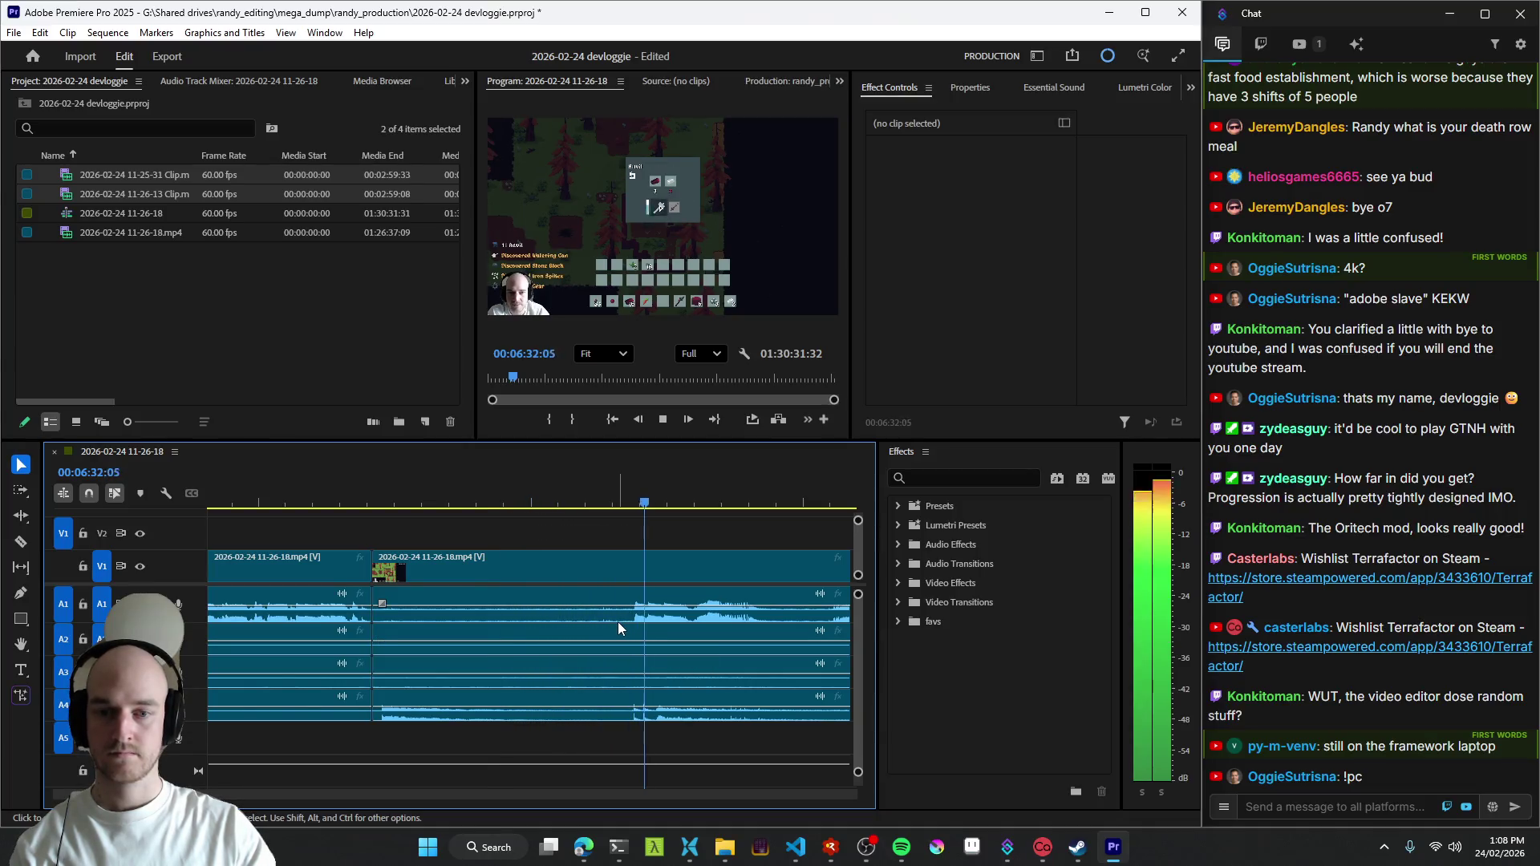
key(q)
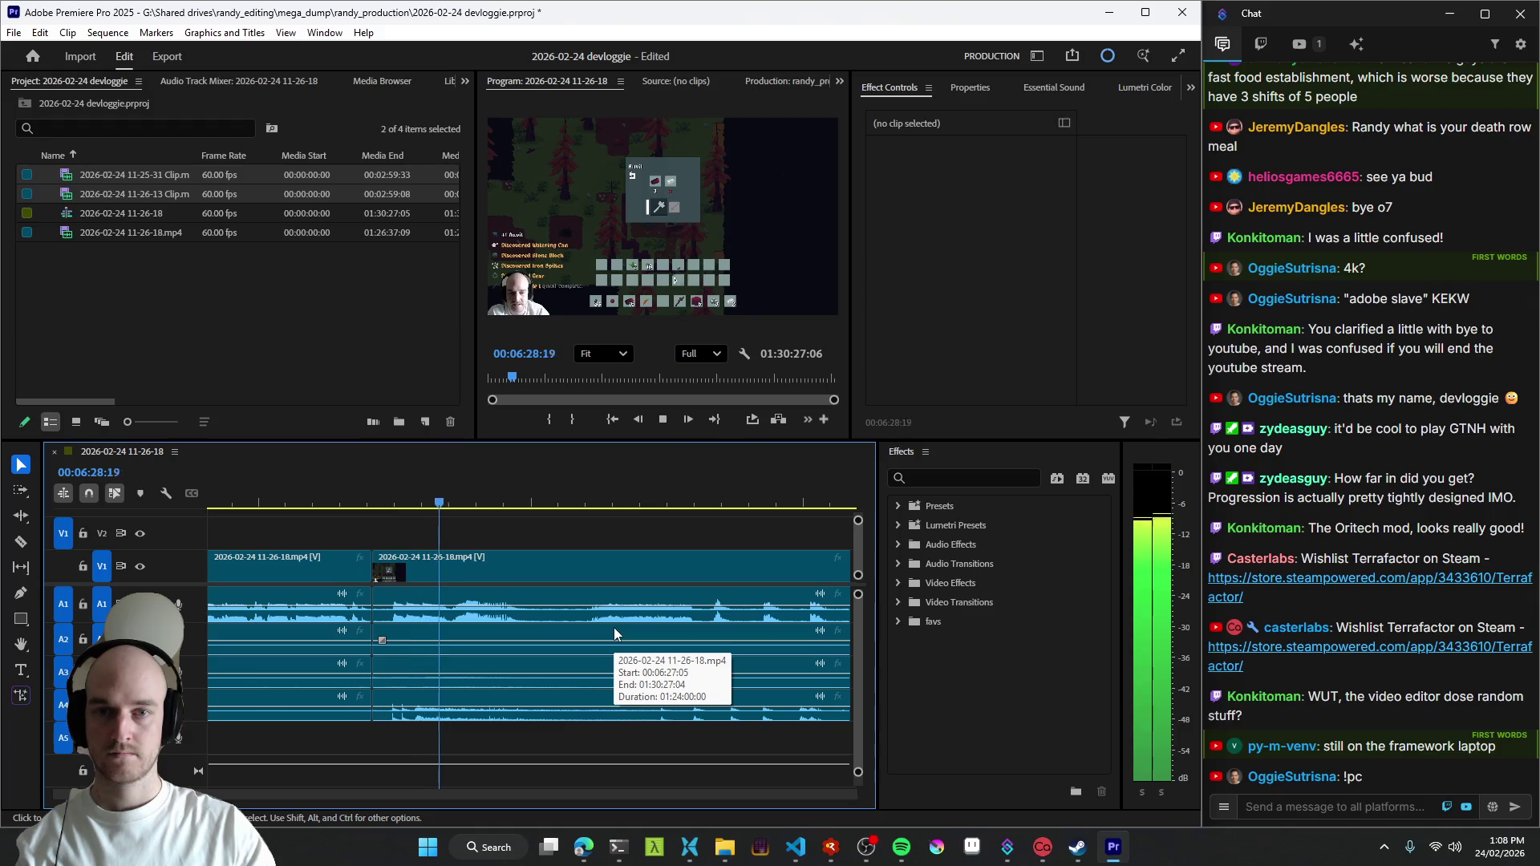
key(j)
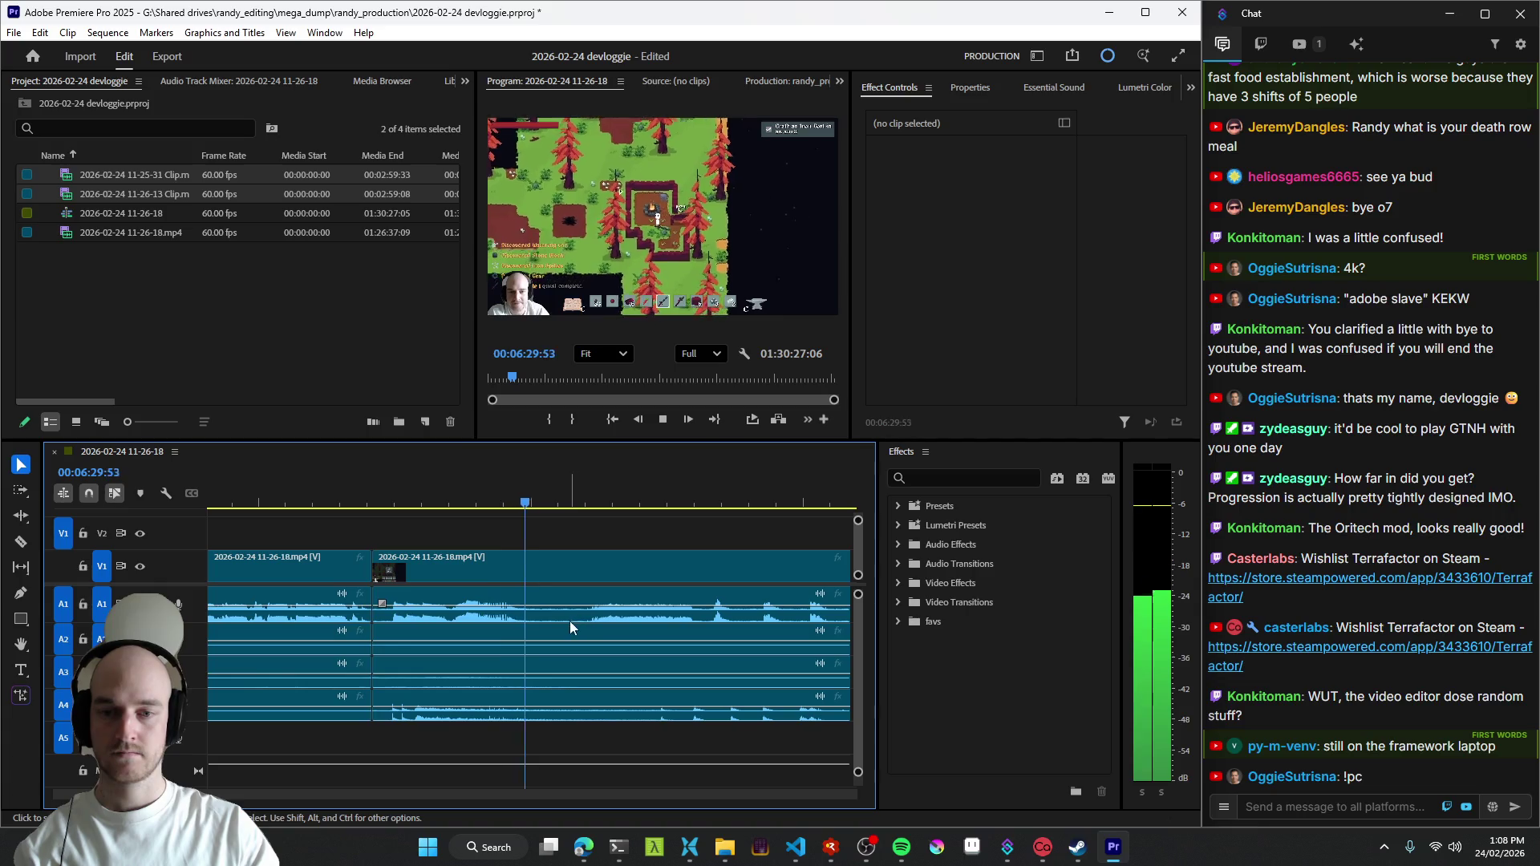
key(ctrl+k)
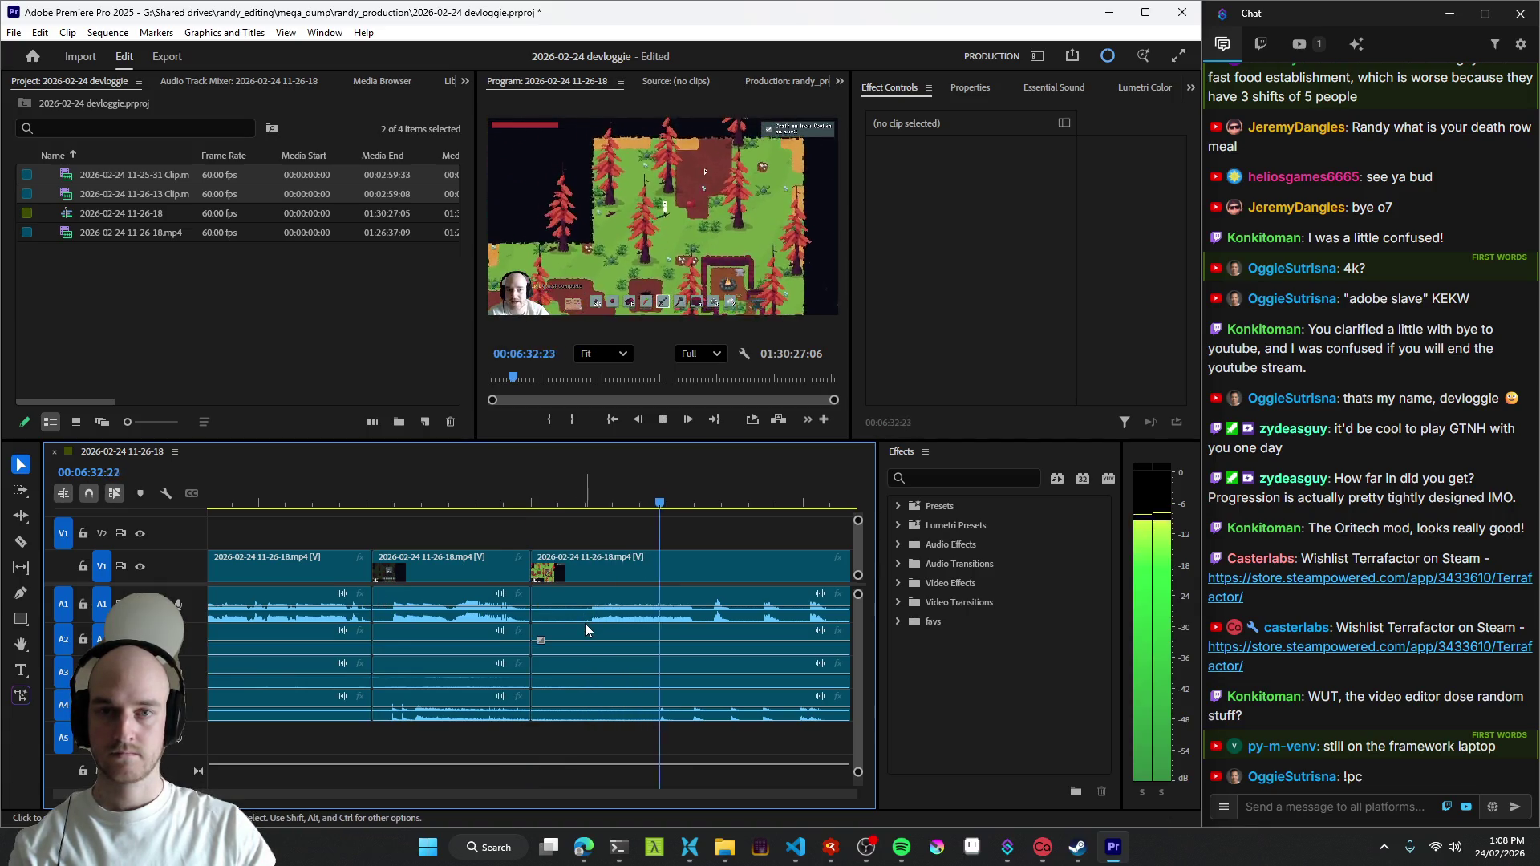
key(Up)
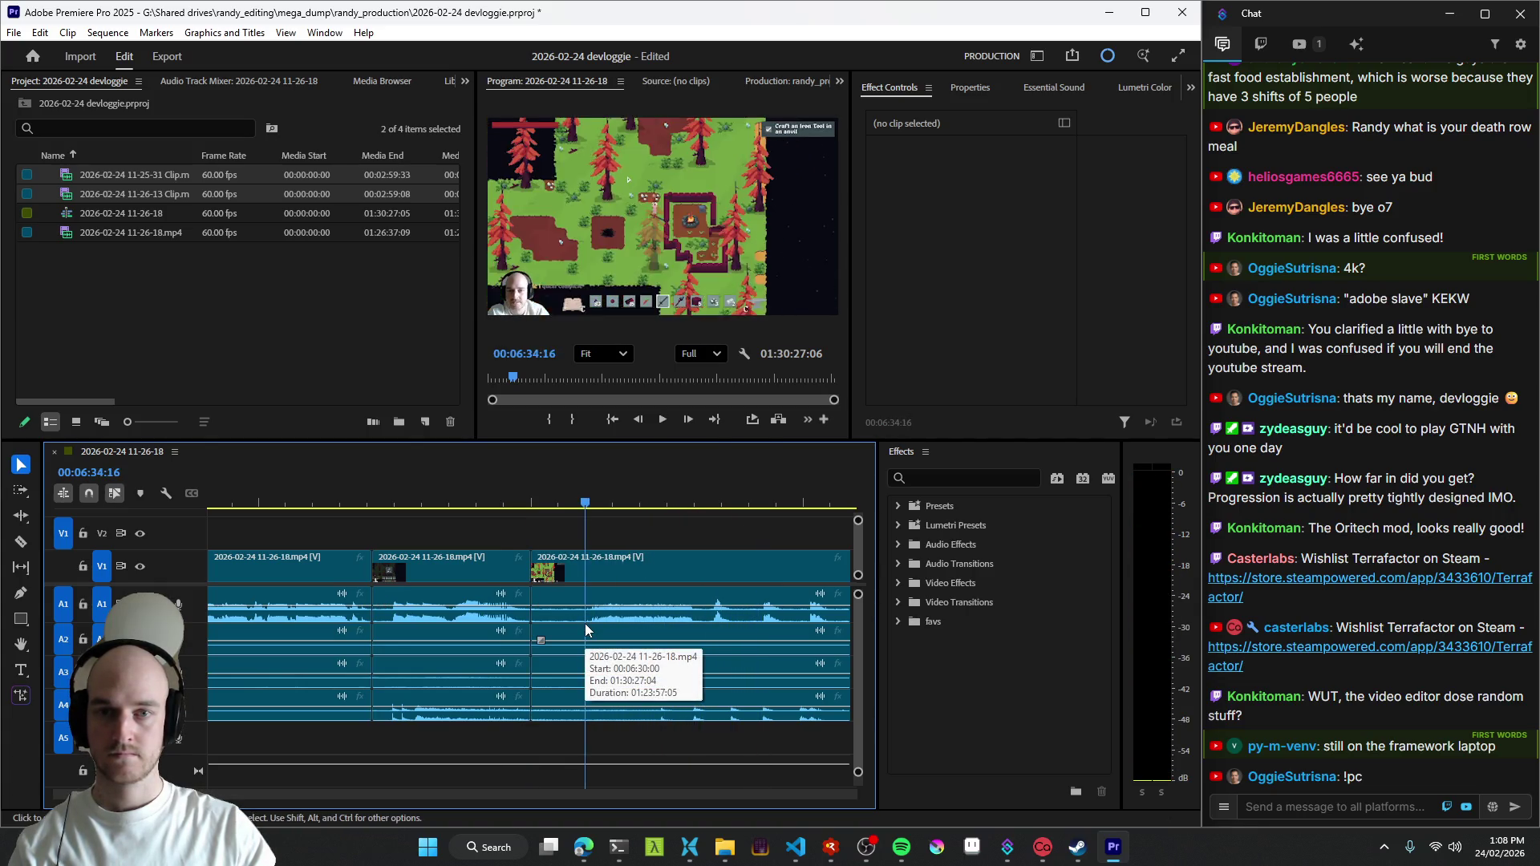
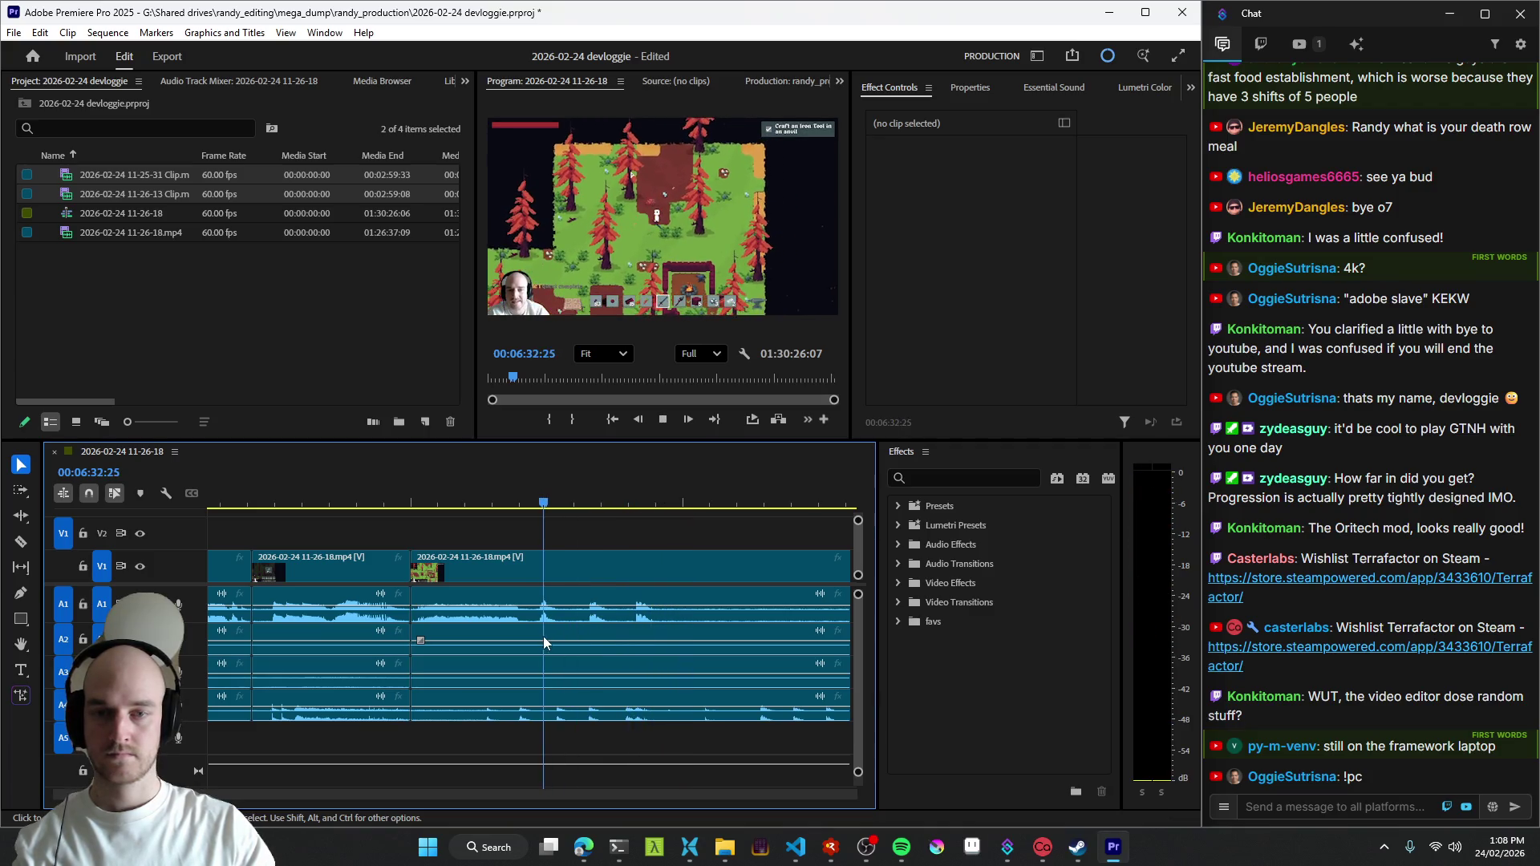
- Split at the playhead near 6:35, play to the end of the dead stretch, and ripple-delete it
key(ctrl+k)
key(minus)
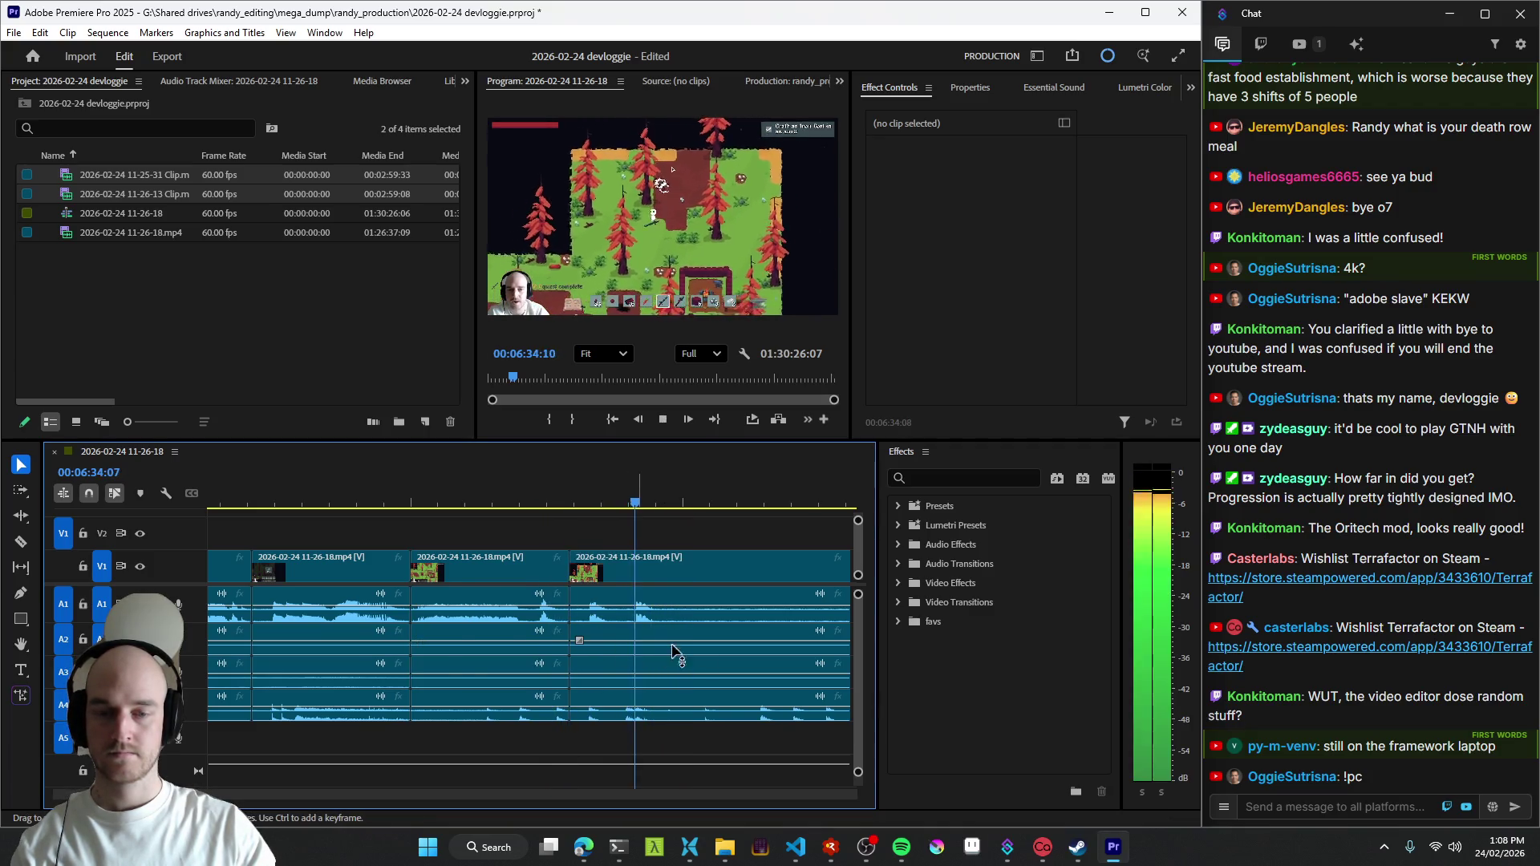
key(space)
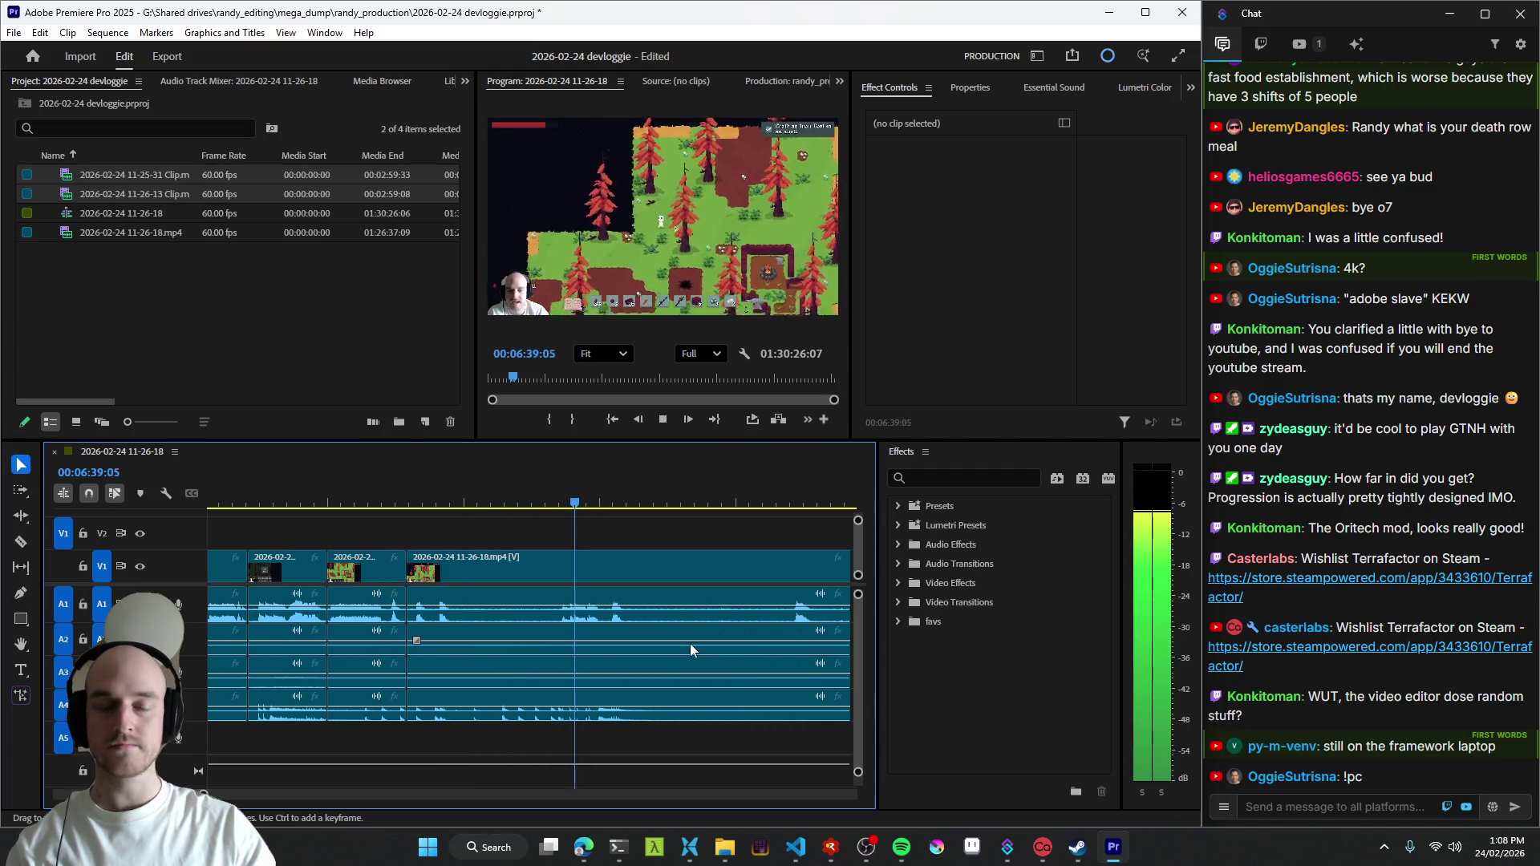
scroll(671, 644, down, 5)
key(equal)
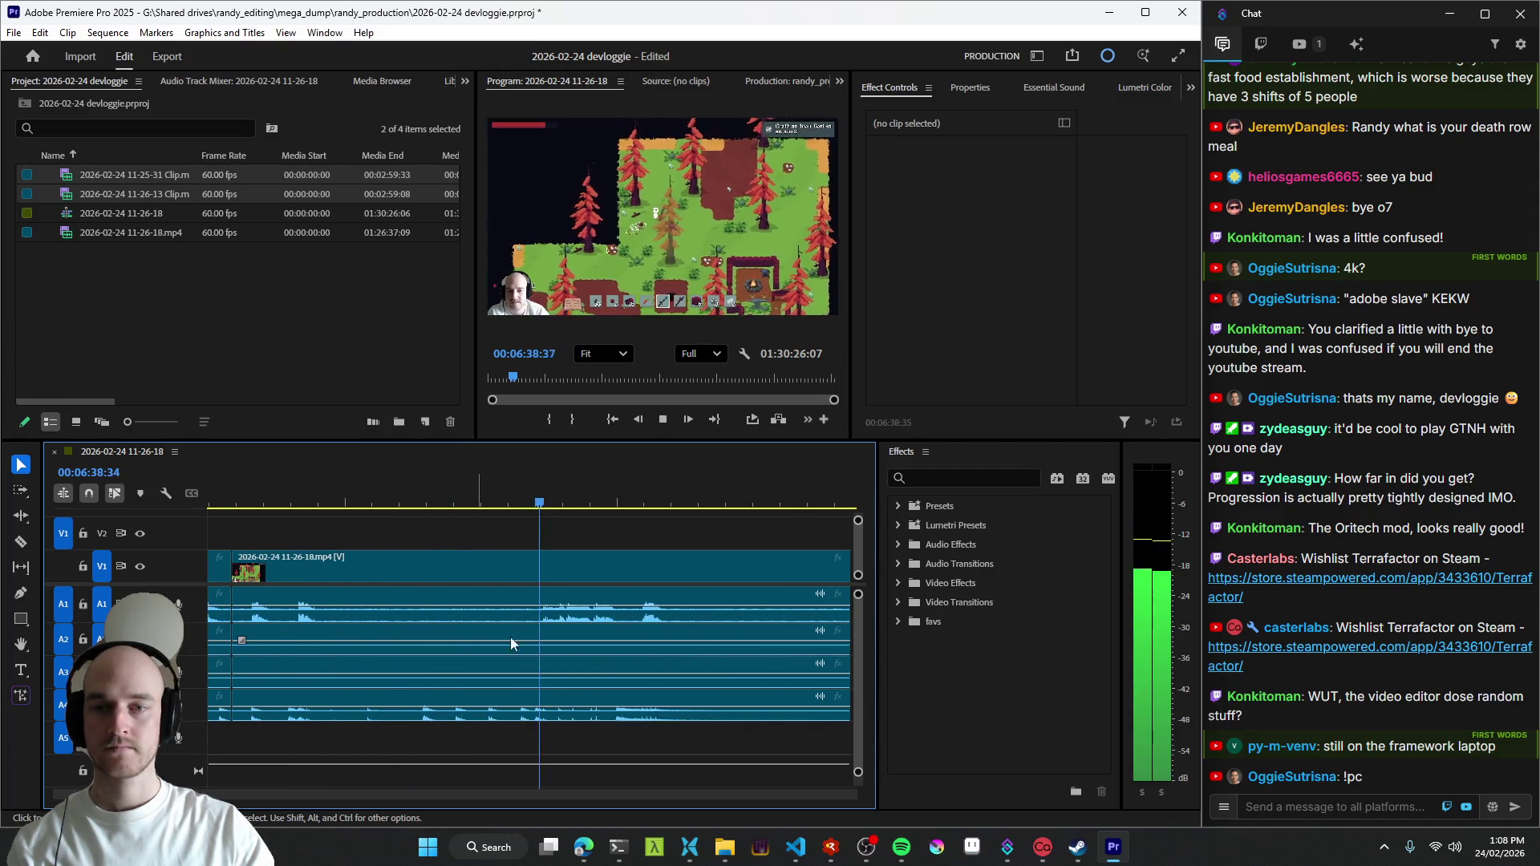
key(space)
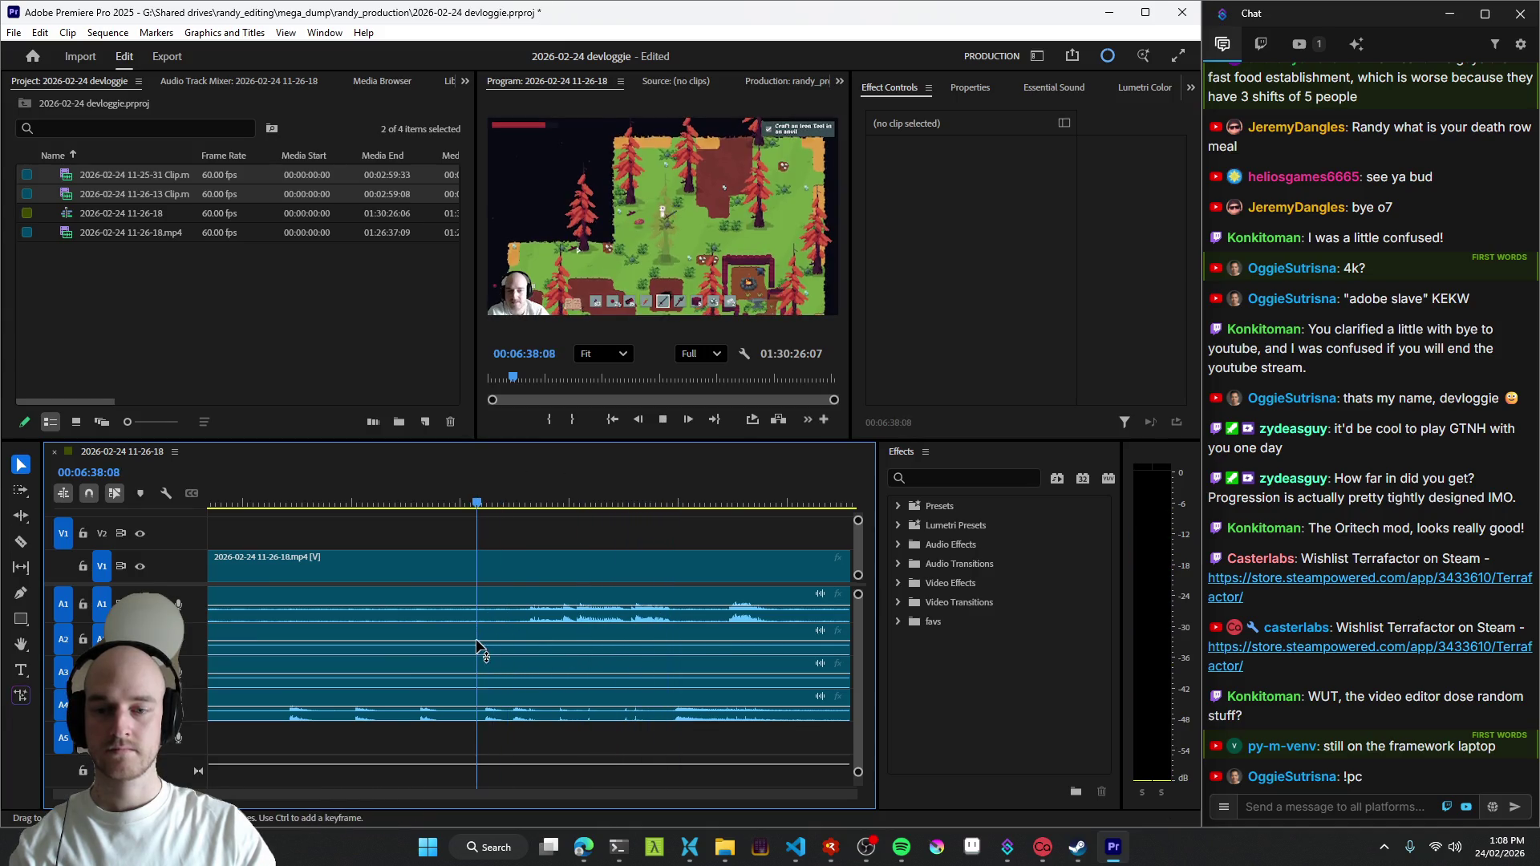
key(q)
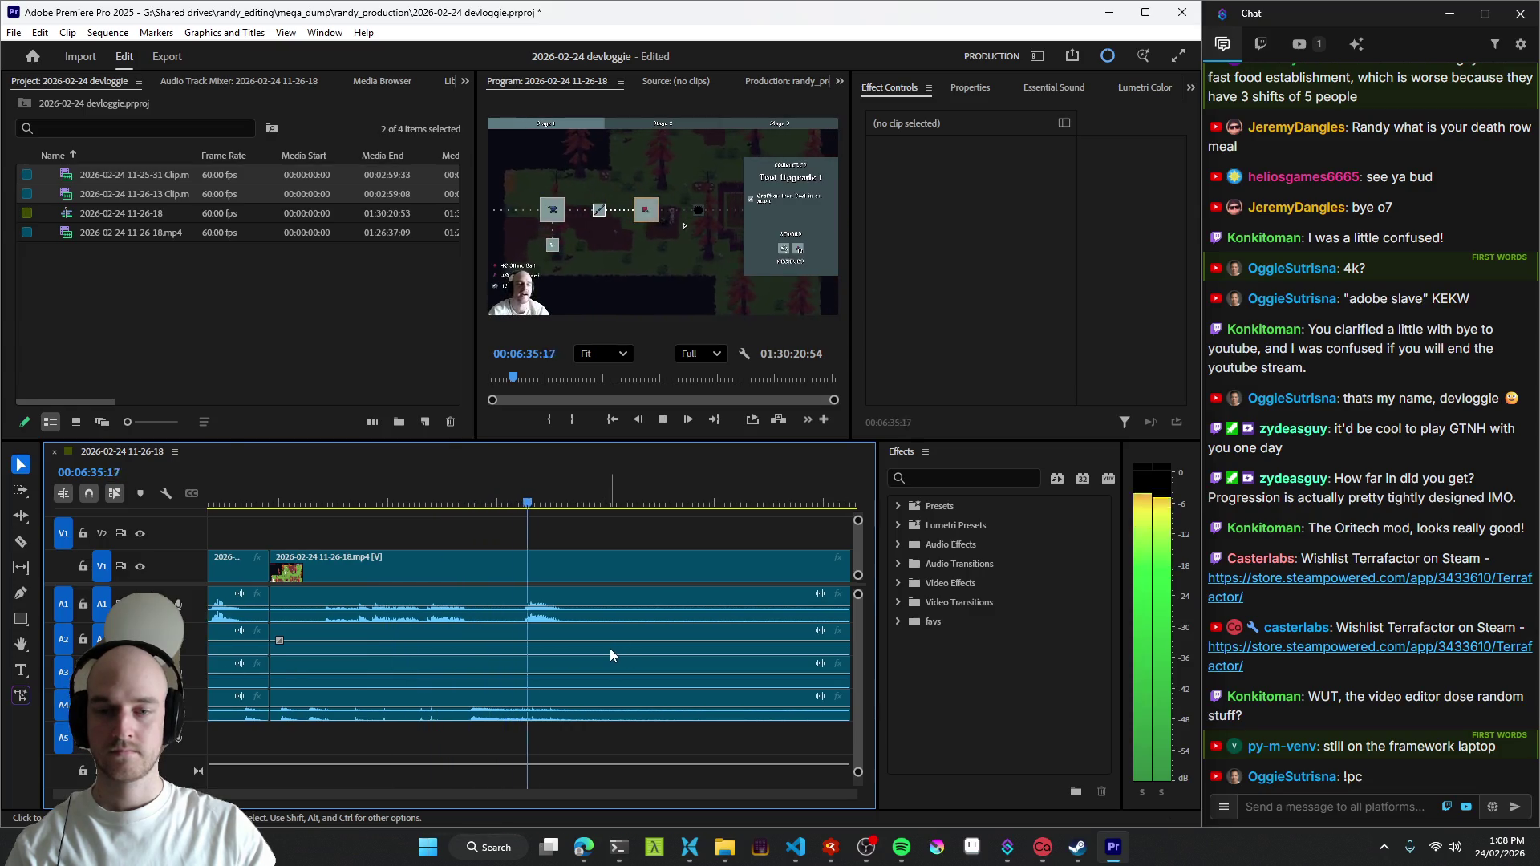
- Review playback from about 06:34 through 06:48 to locate the dead stretches
drag(539, 632, 451, 615)
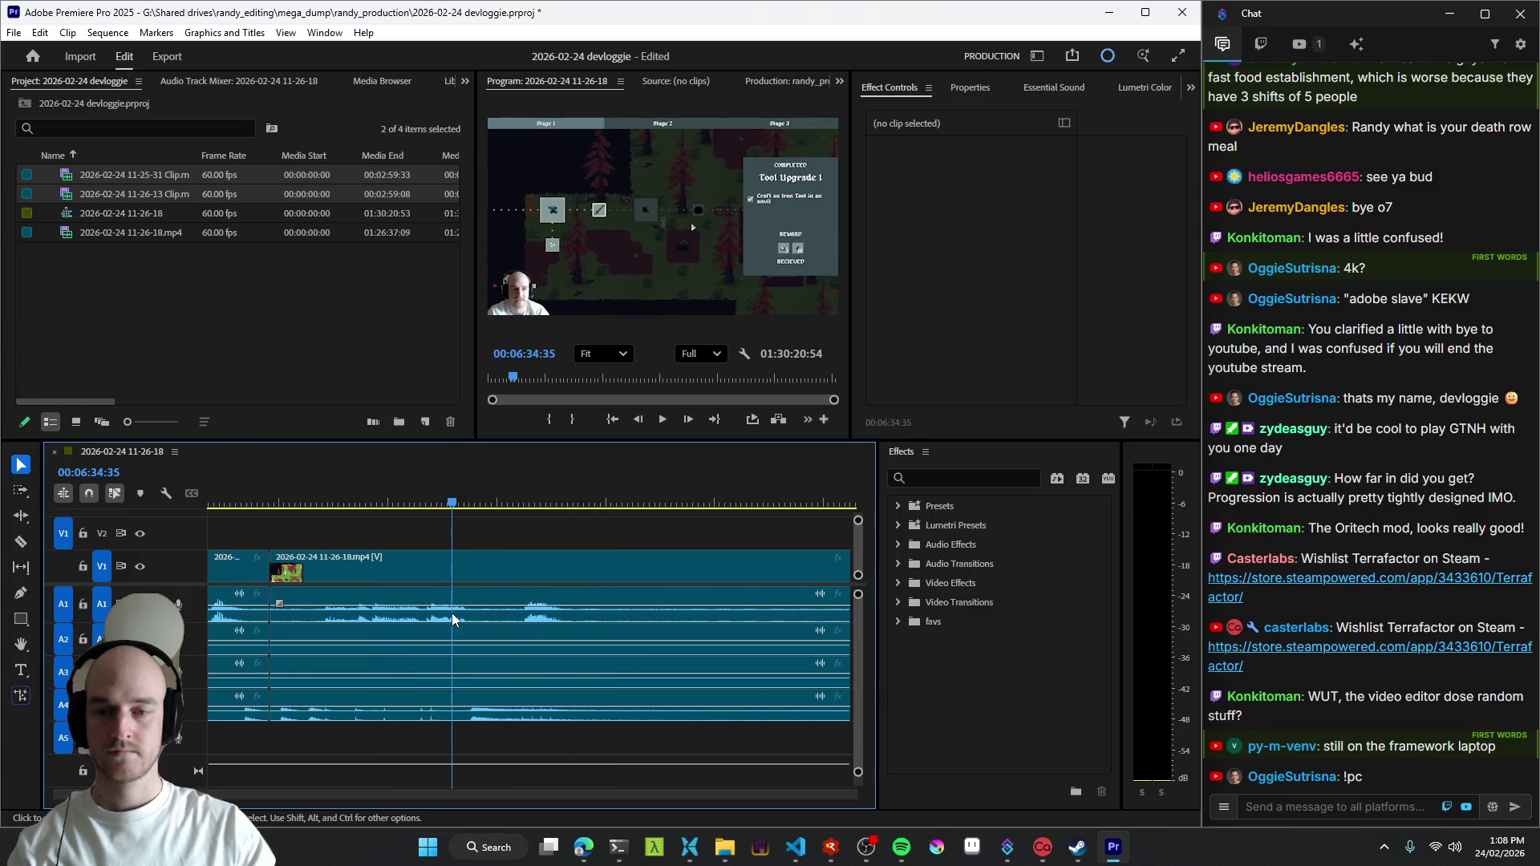
key(space)
scroll(640, 632, up, 3)
click(710, 624)
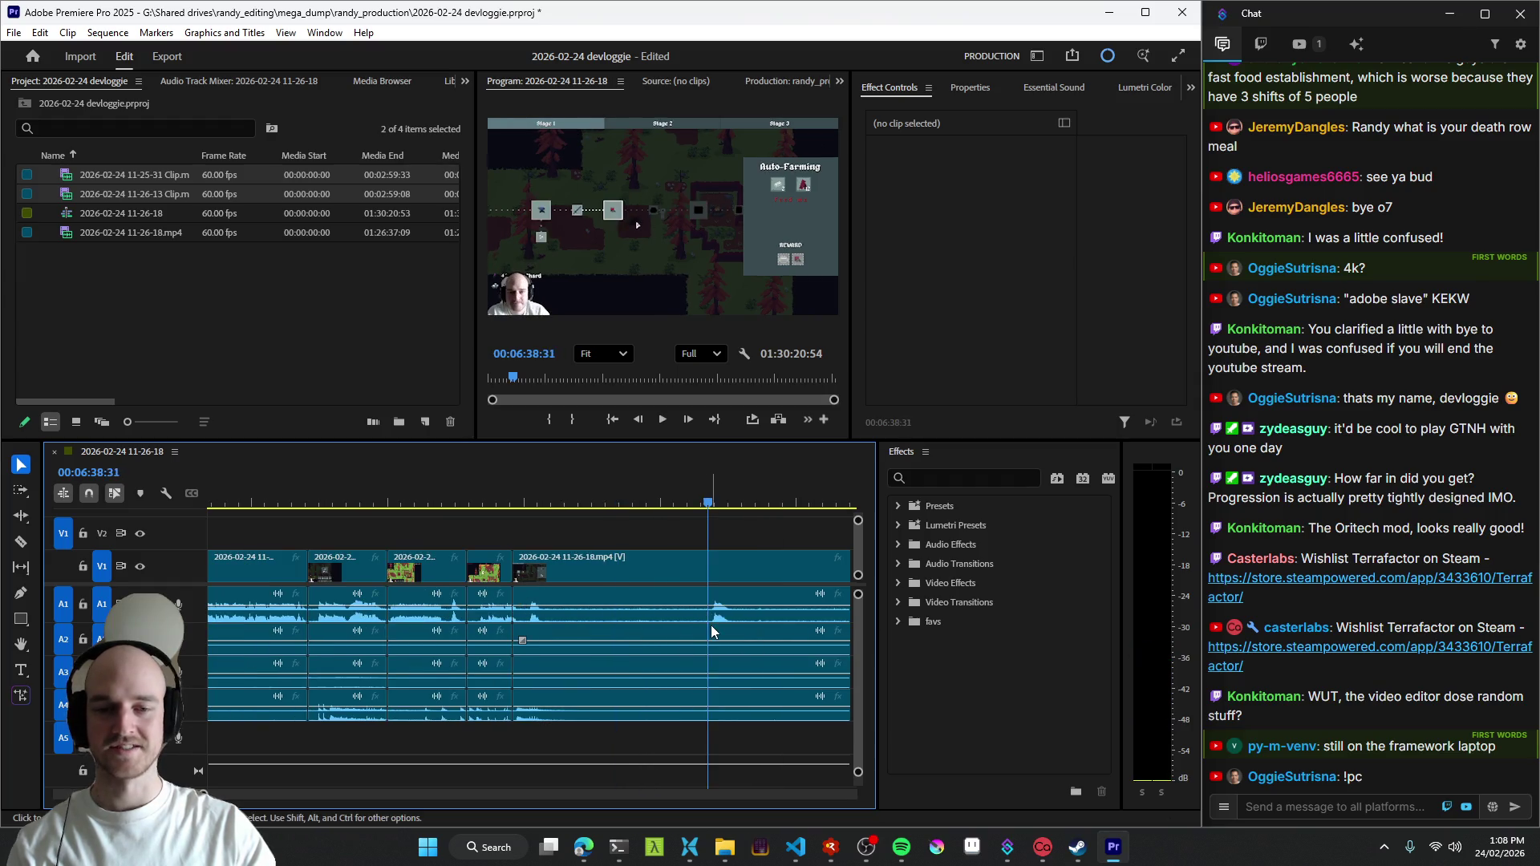
key(l)
key(l)
key(l)
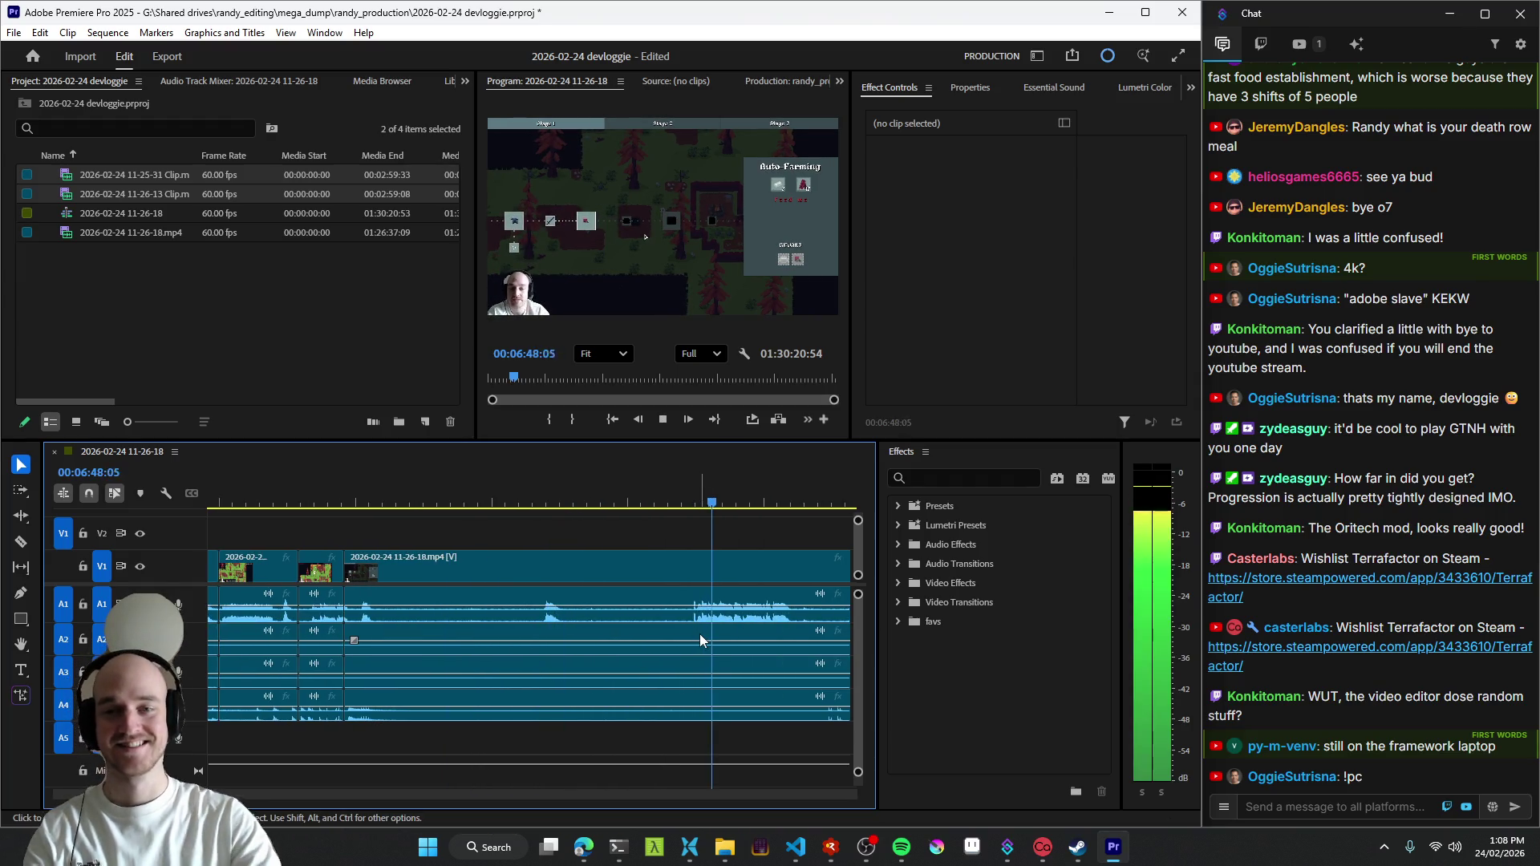
key(space)
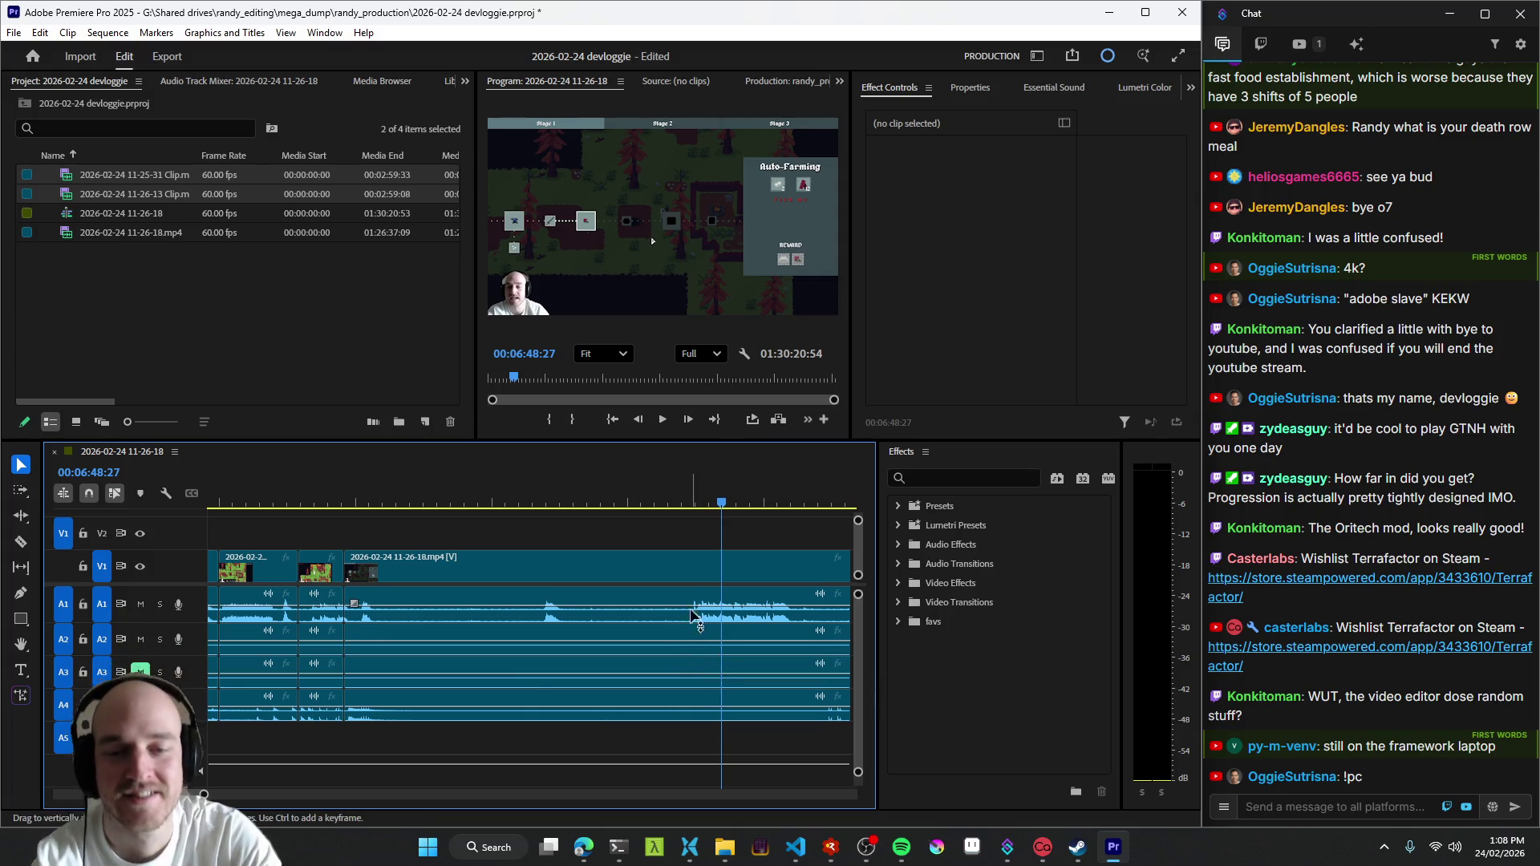
key(space)
key(space)
- Zoom into the timeline around 06:32 and ripple-trim two dead stretches to the playhead
click(289, 504)
key(space)
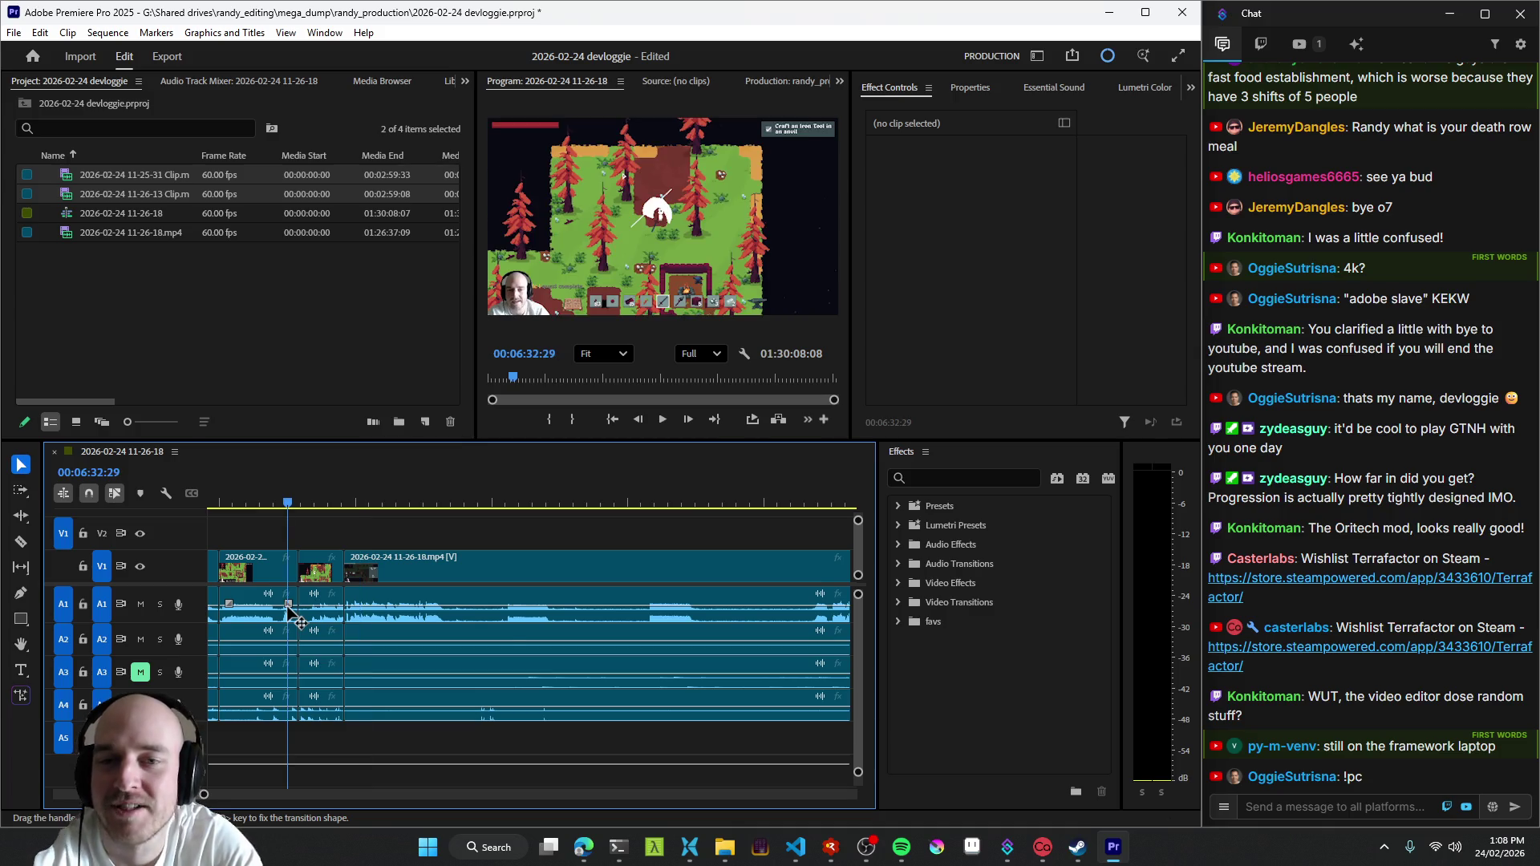
key(=)
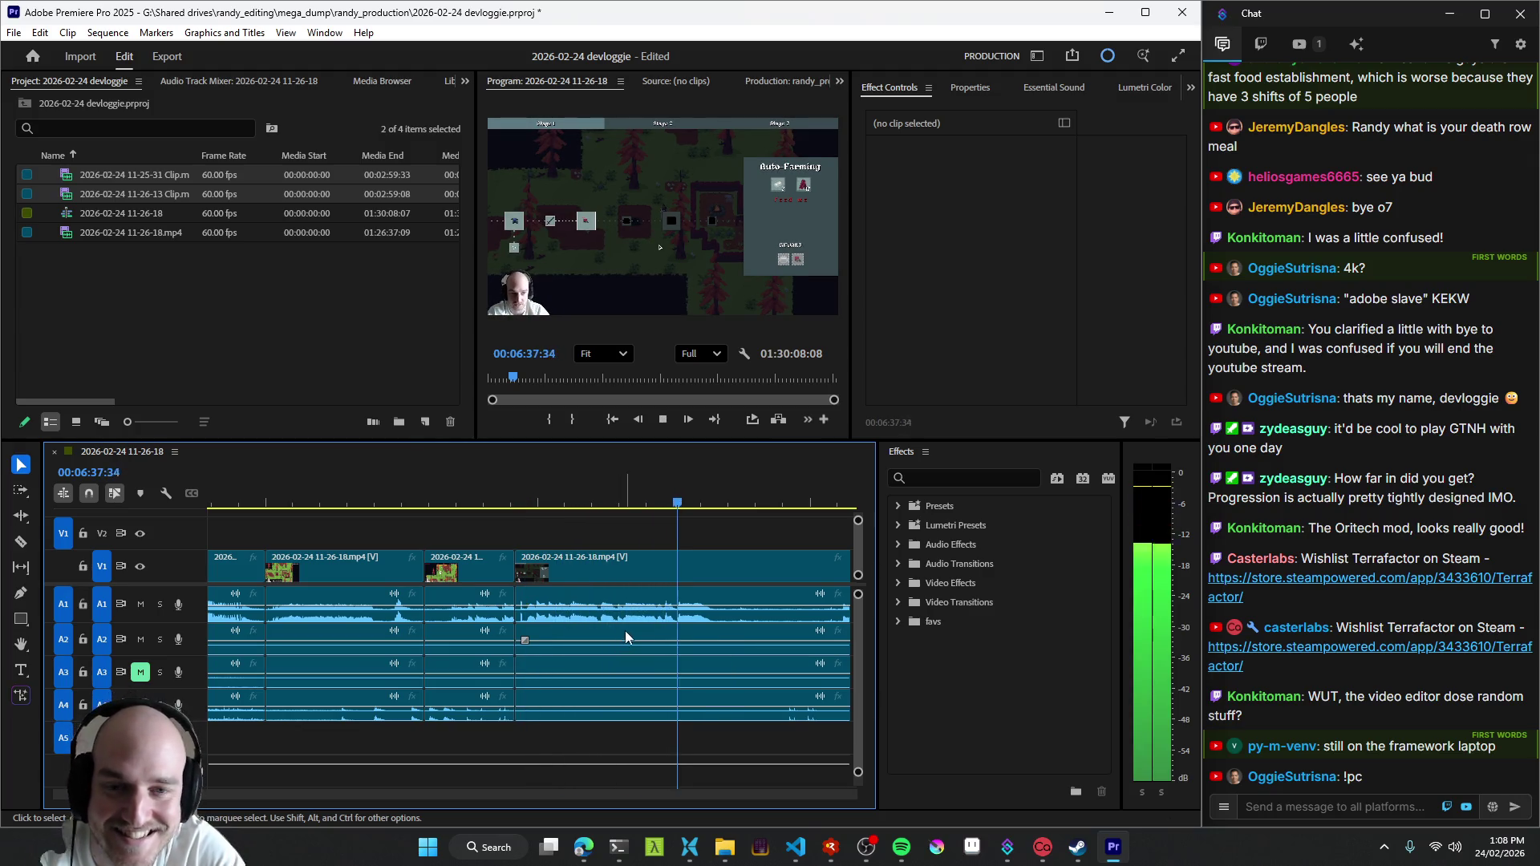
scroll(489, 590, down, 3)
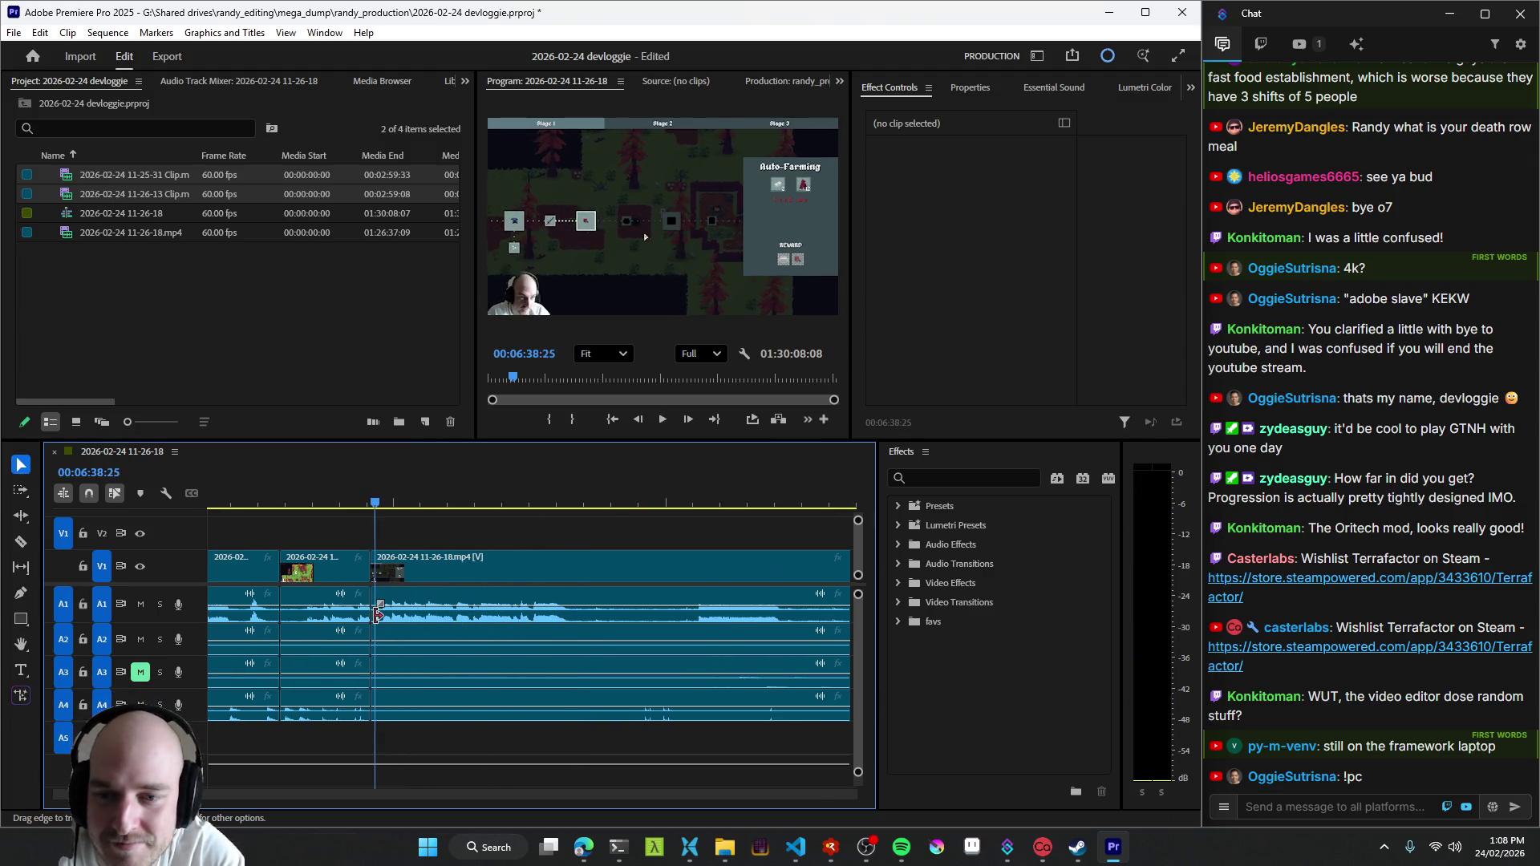
key(q)
key(q)
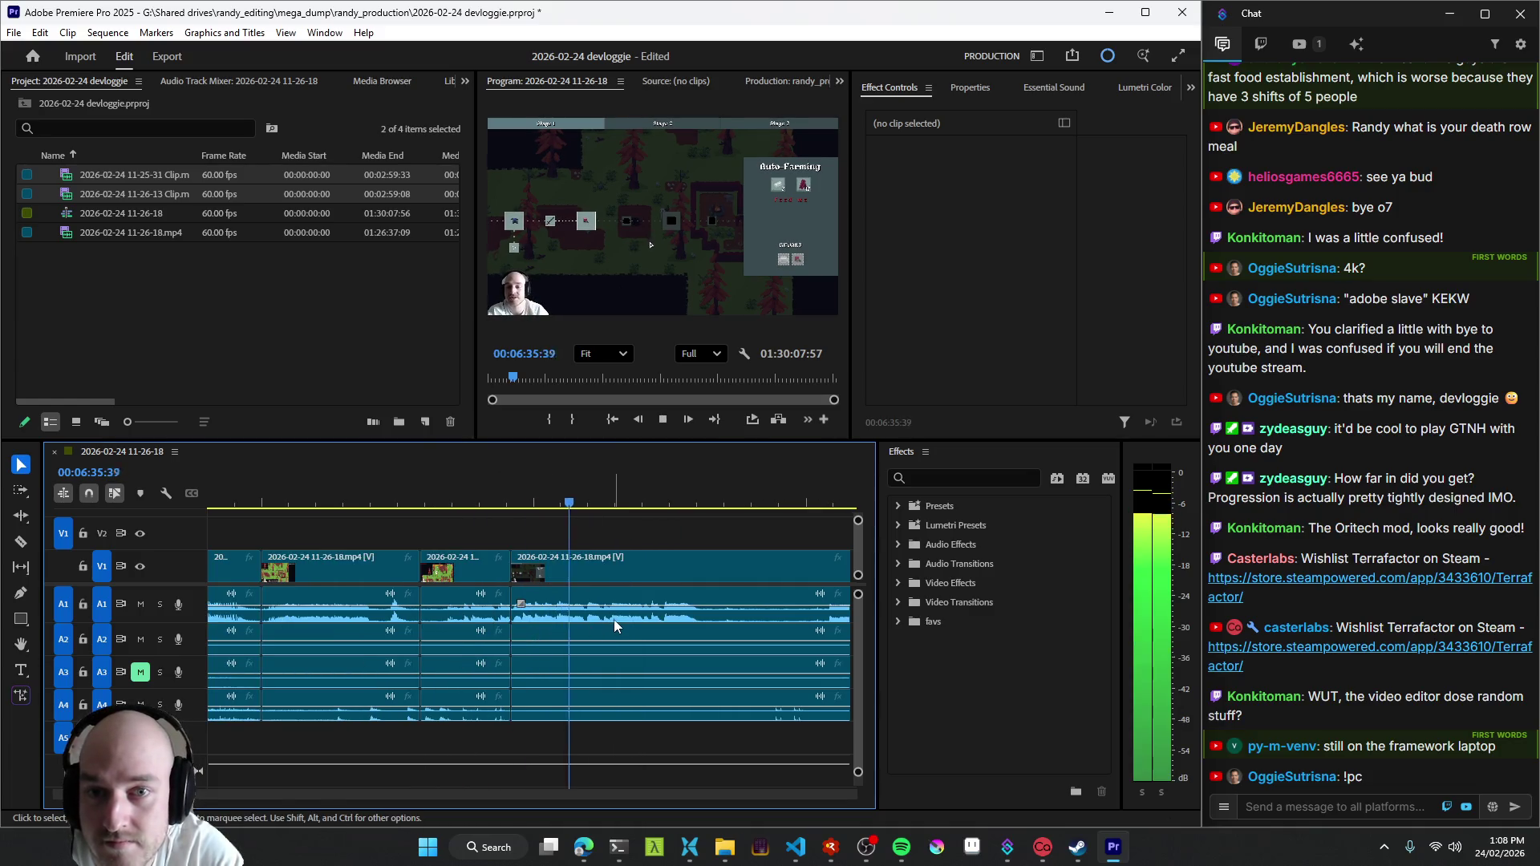
scroll(614, 620, down, 2)
scroll(614, 620, down, 2)
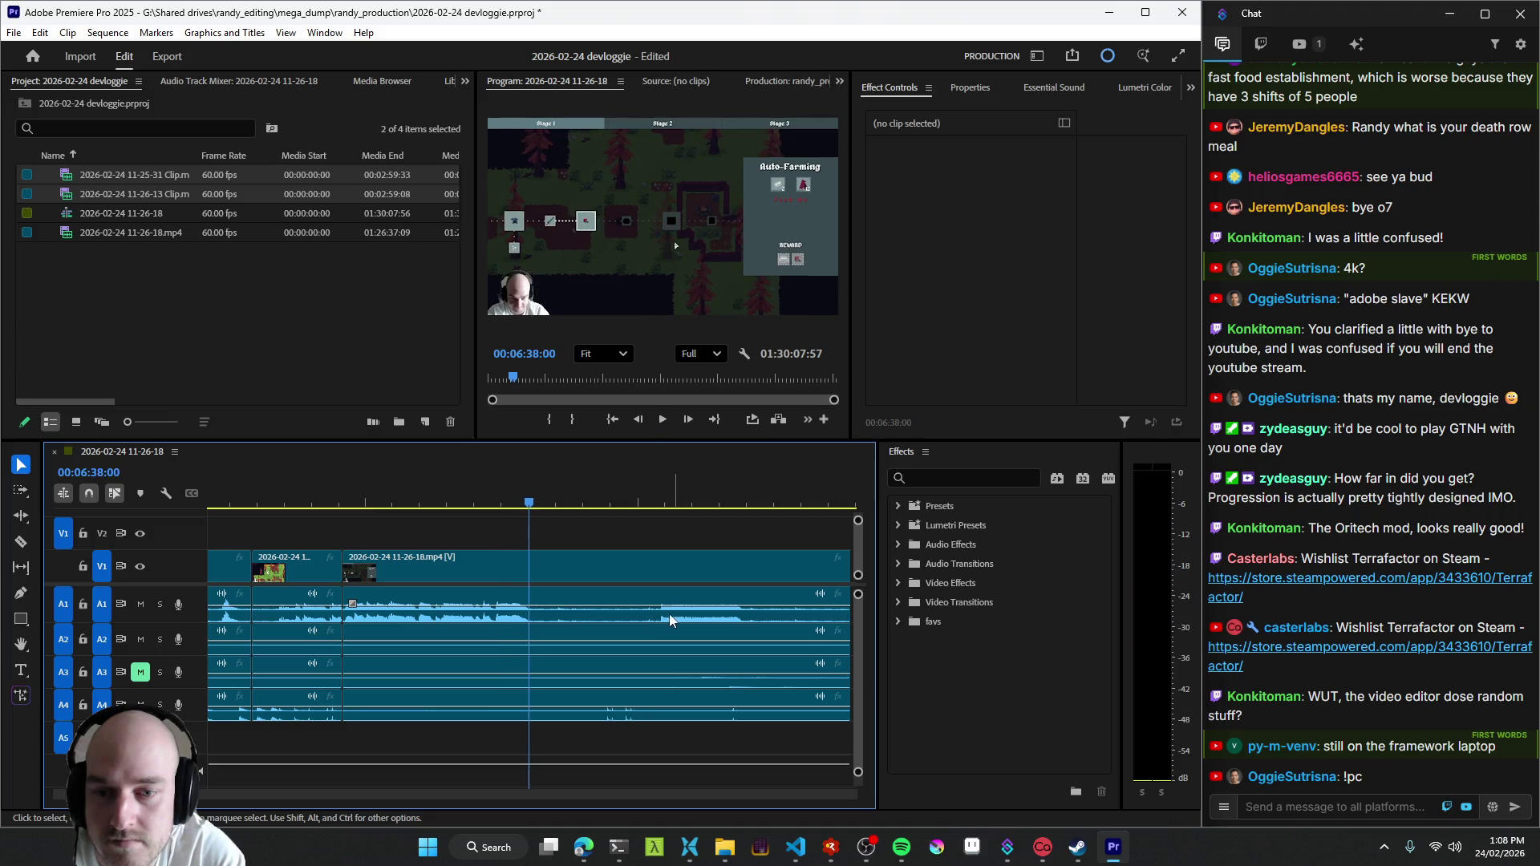
key(q)
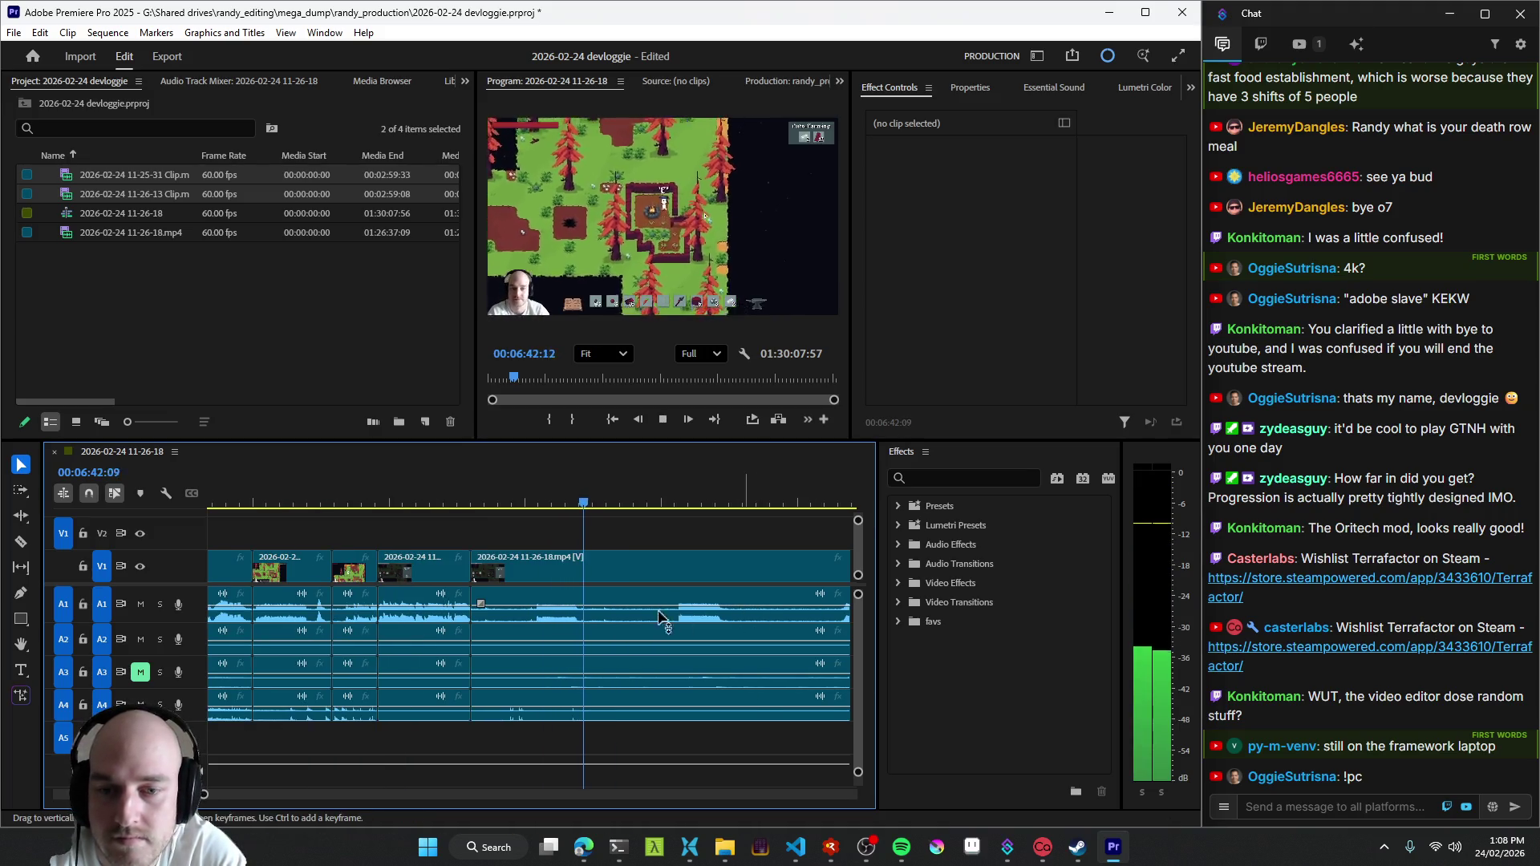
- Ripple-trim several dead sections between 06:39 and 06:43 to the playhead with Q
key(q)
click(528, 636)
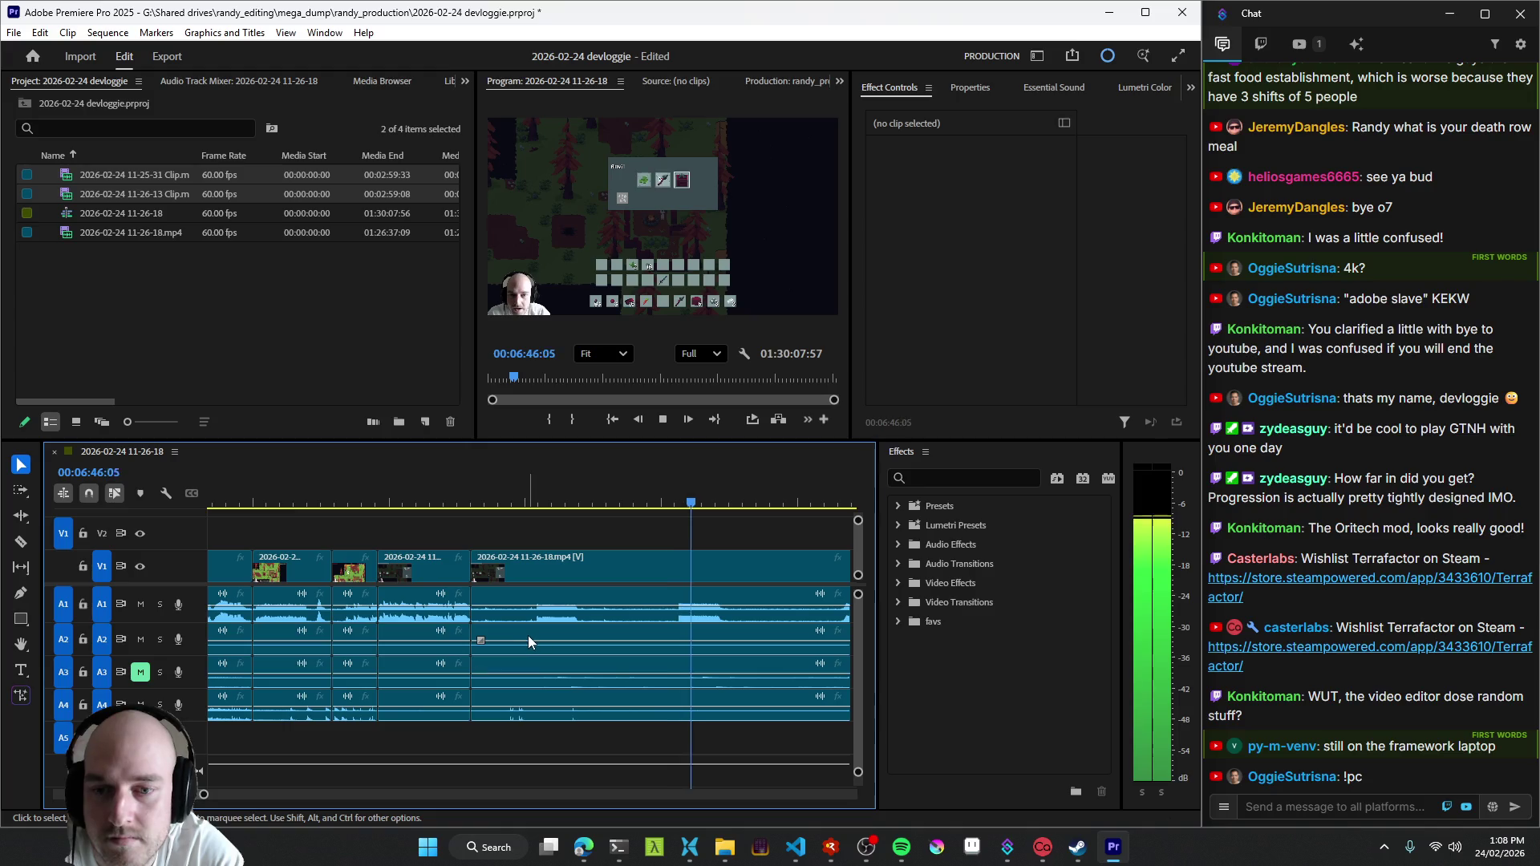
key(q)
key(q)
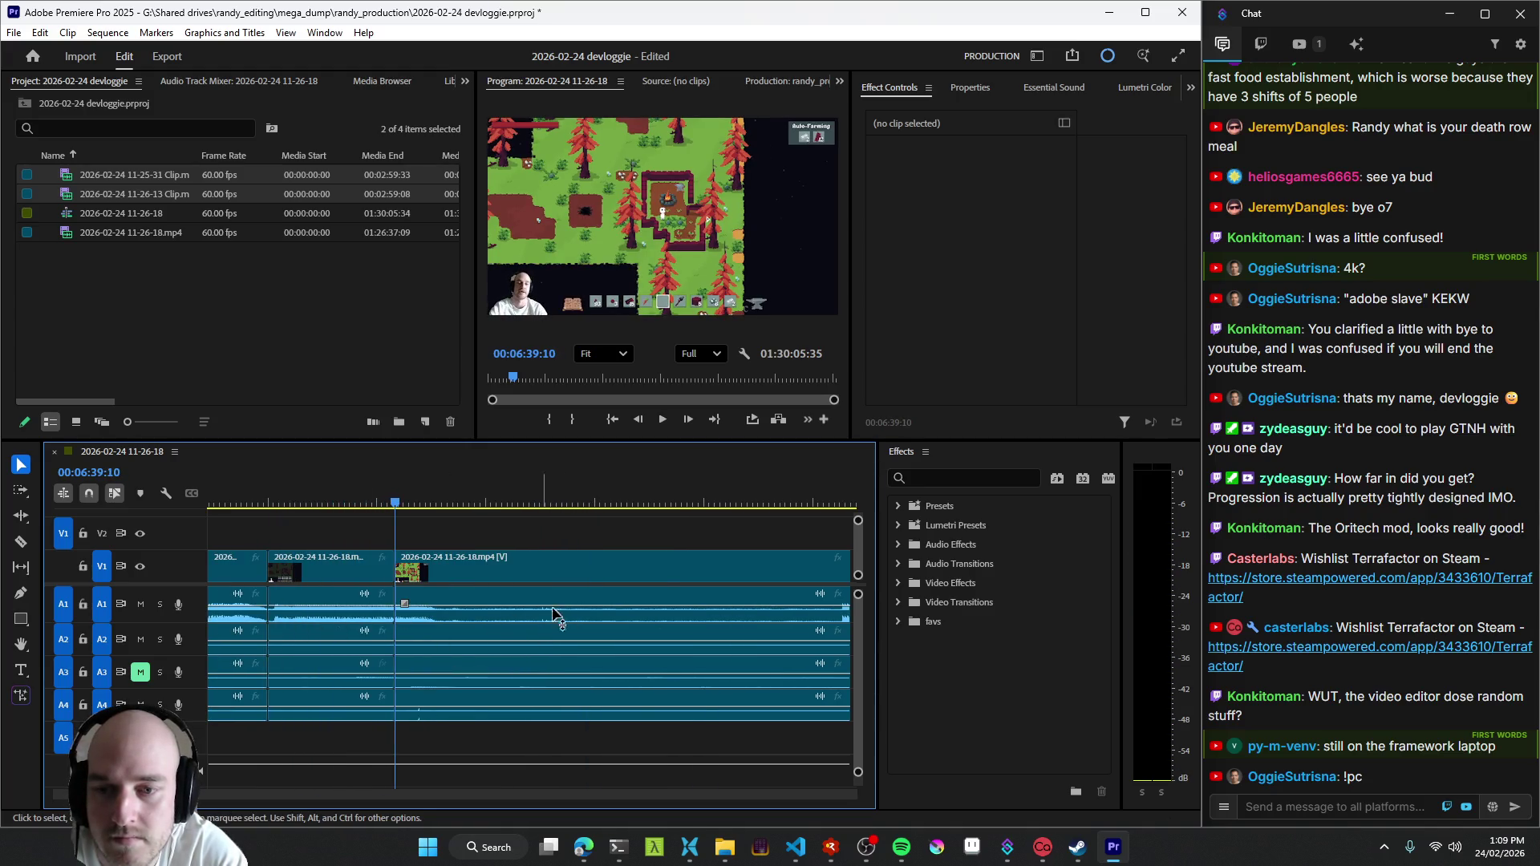
click(816, 614)
key(q)
key(space)
key(q)
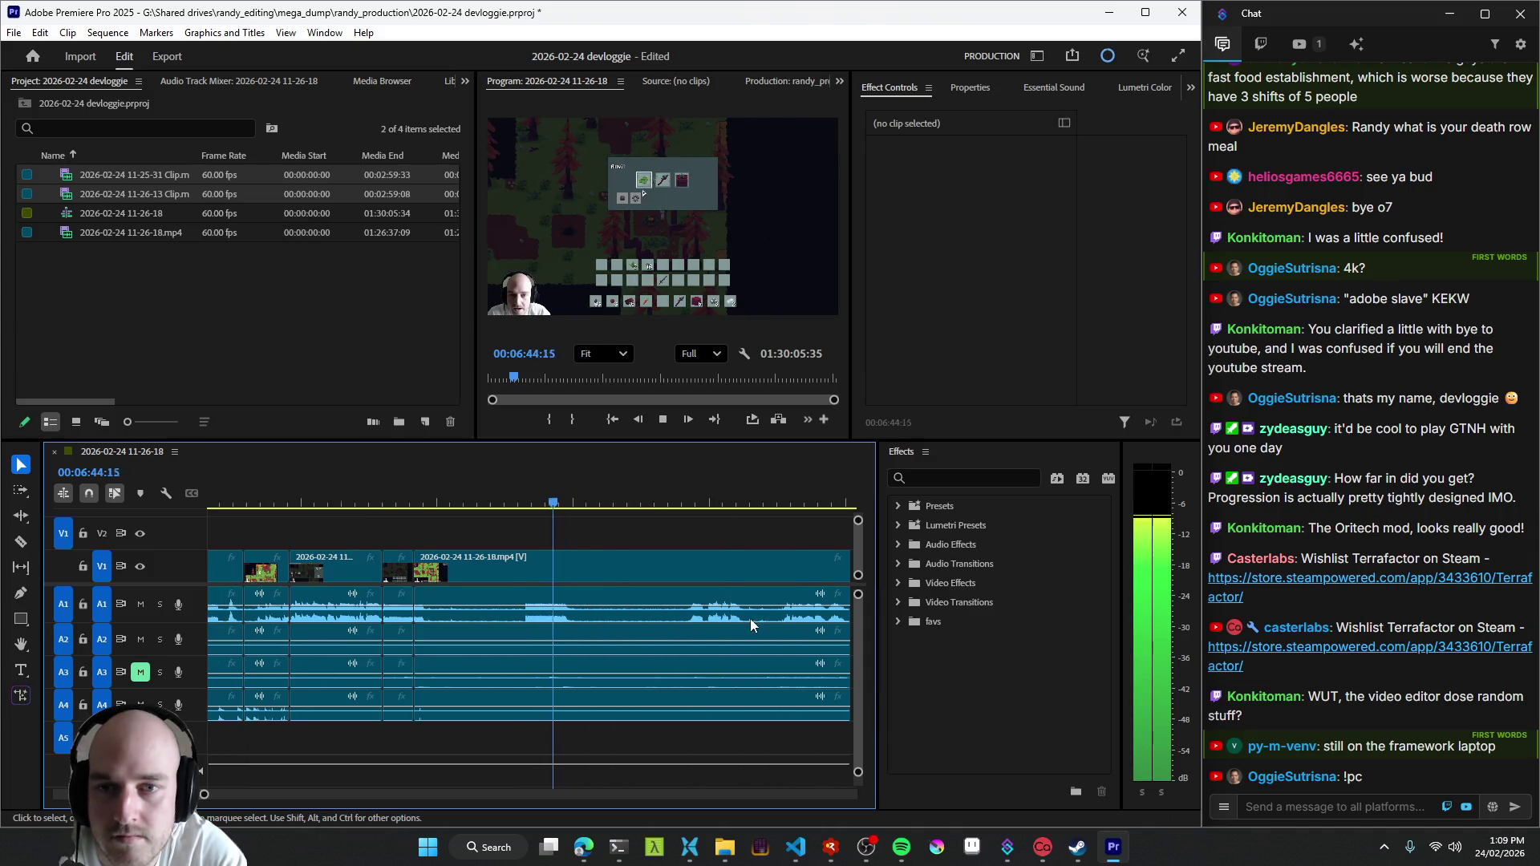
key(space)
- Trim the clip end back to the playhead with W, then zoom the sequence out
click(522, 625)
key(q)
key(space)
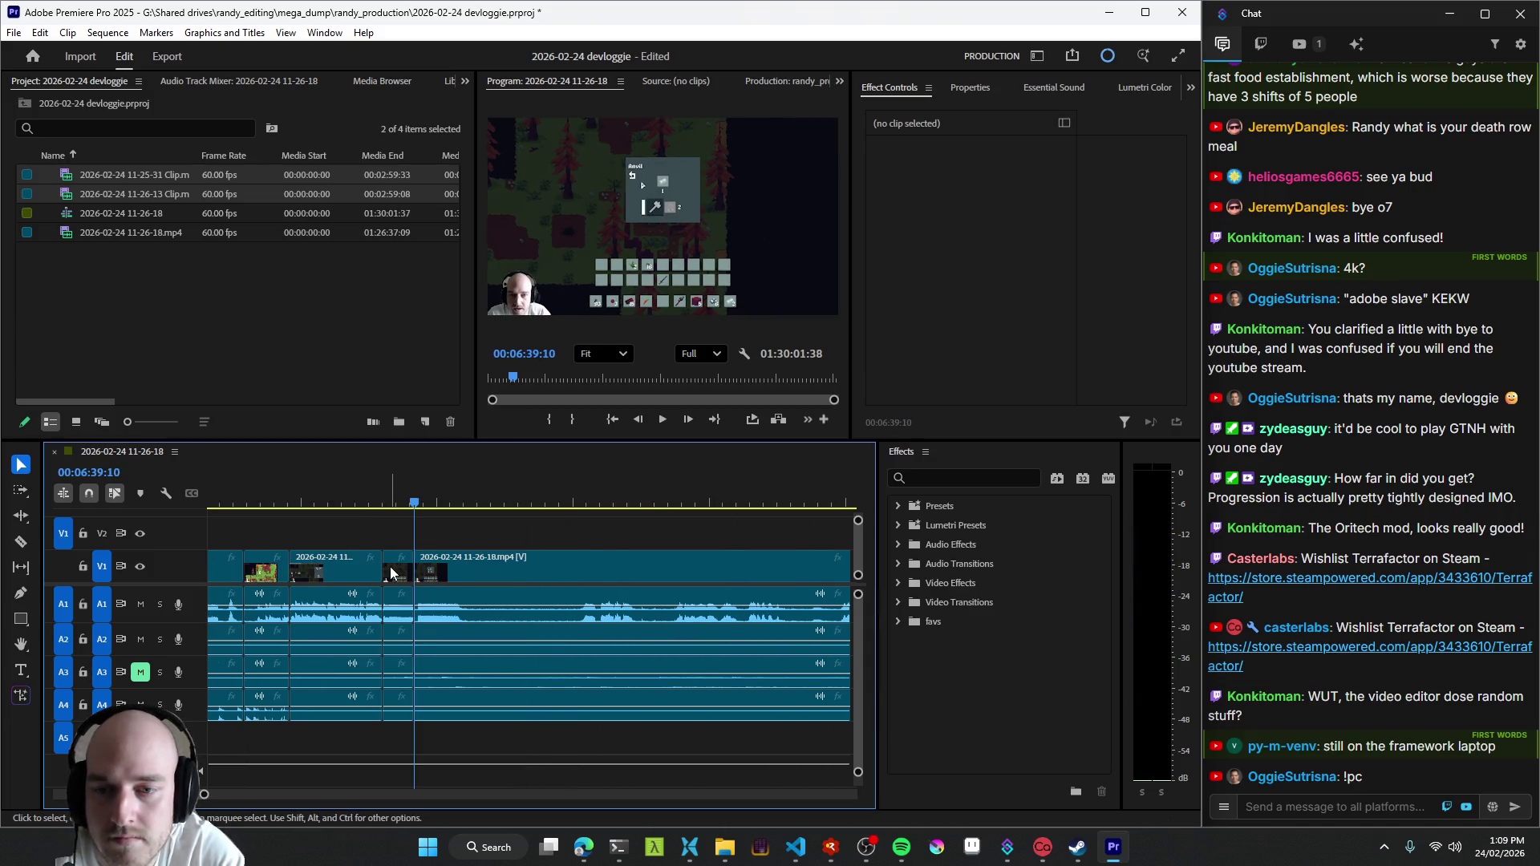
click(405, 623)
key(w)
key(space)
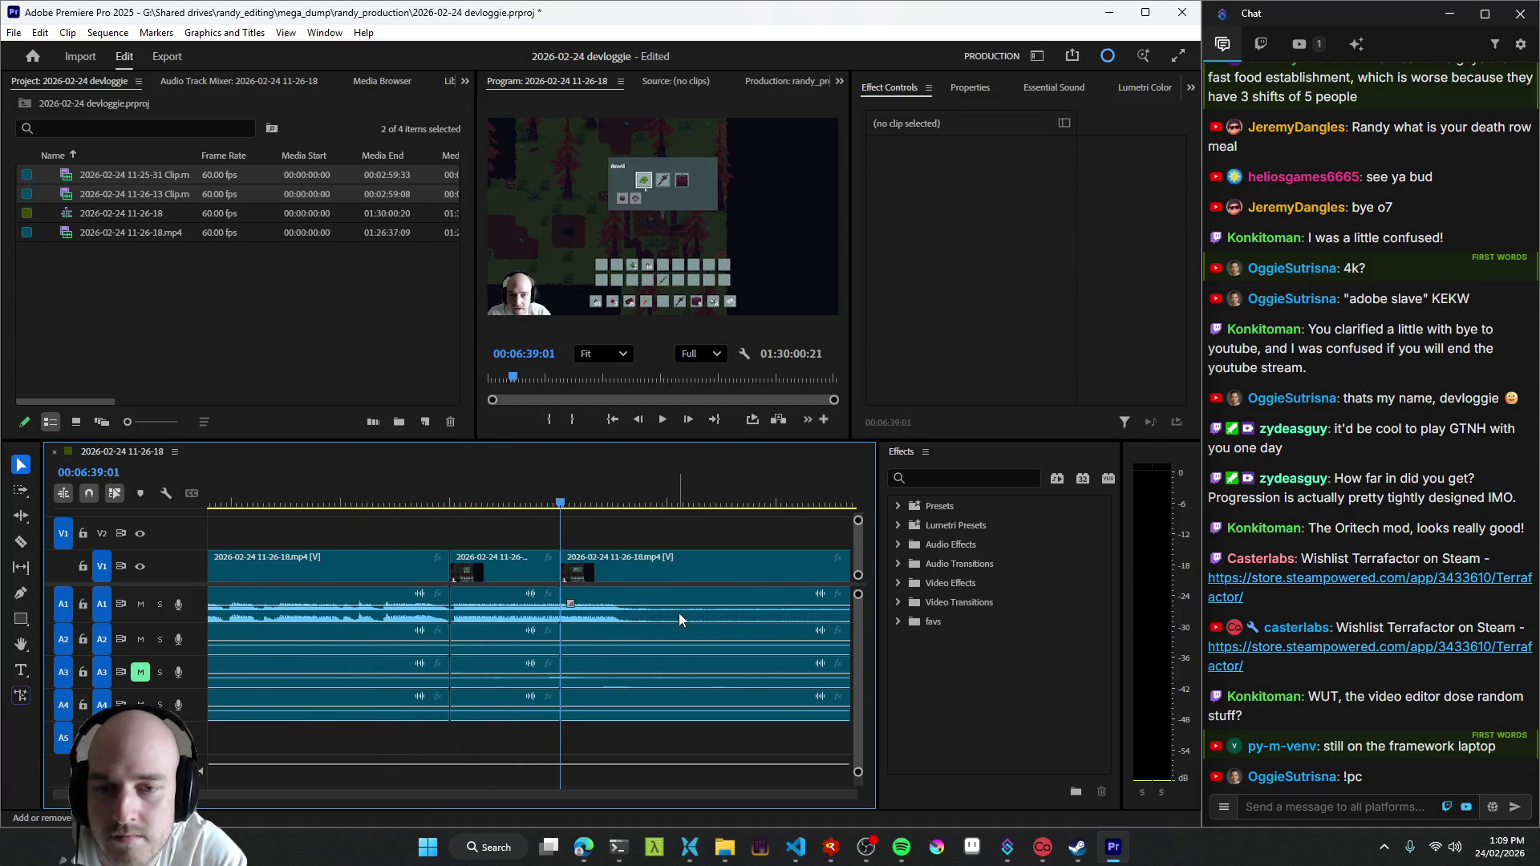
key(minus)
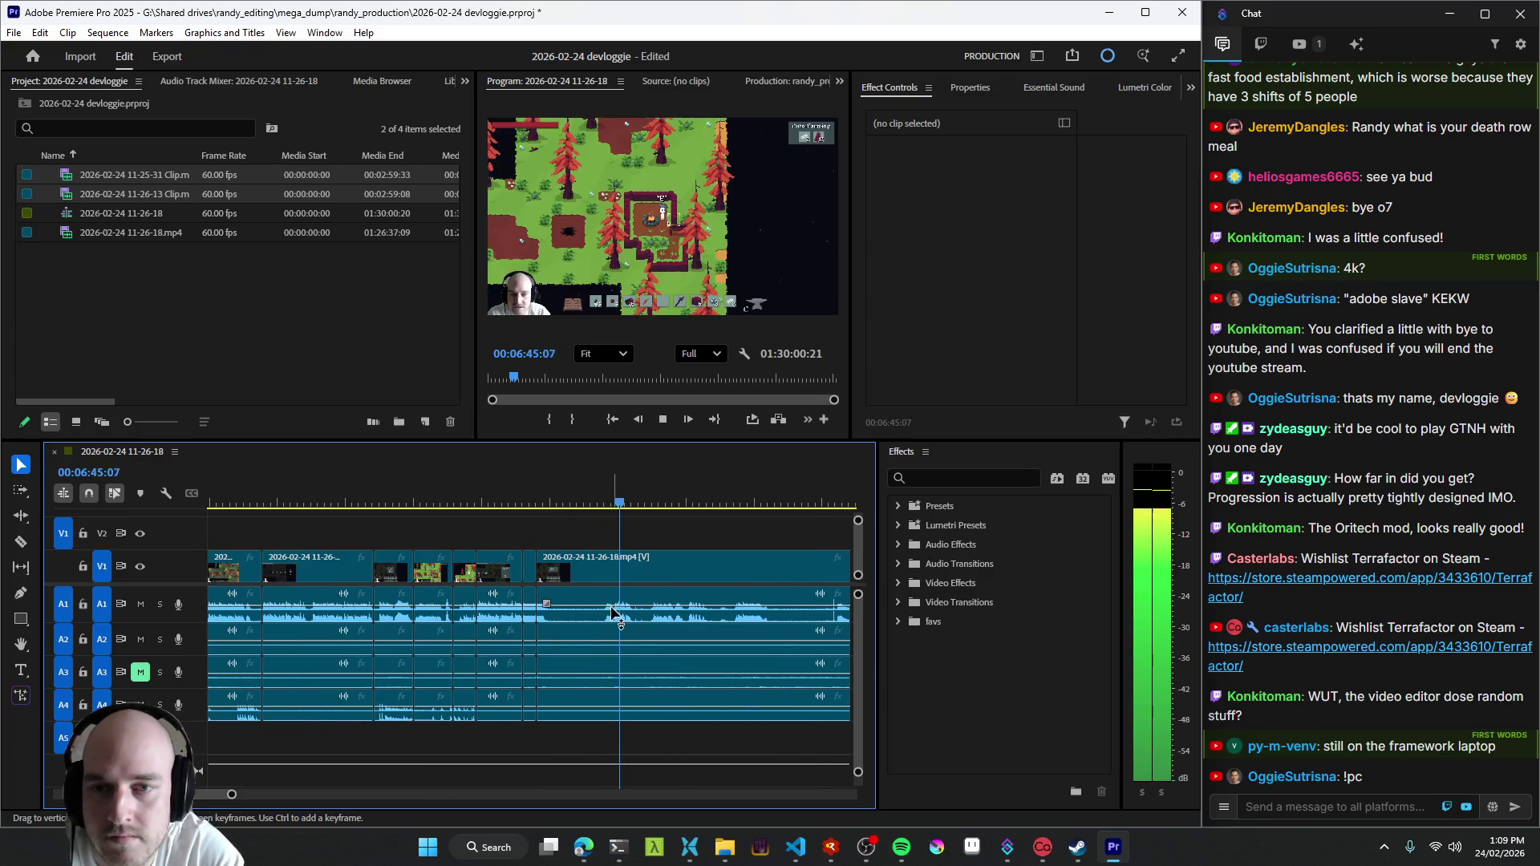
key(minus)
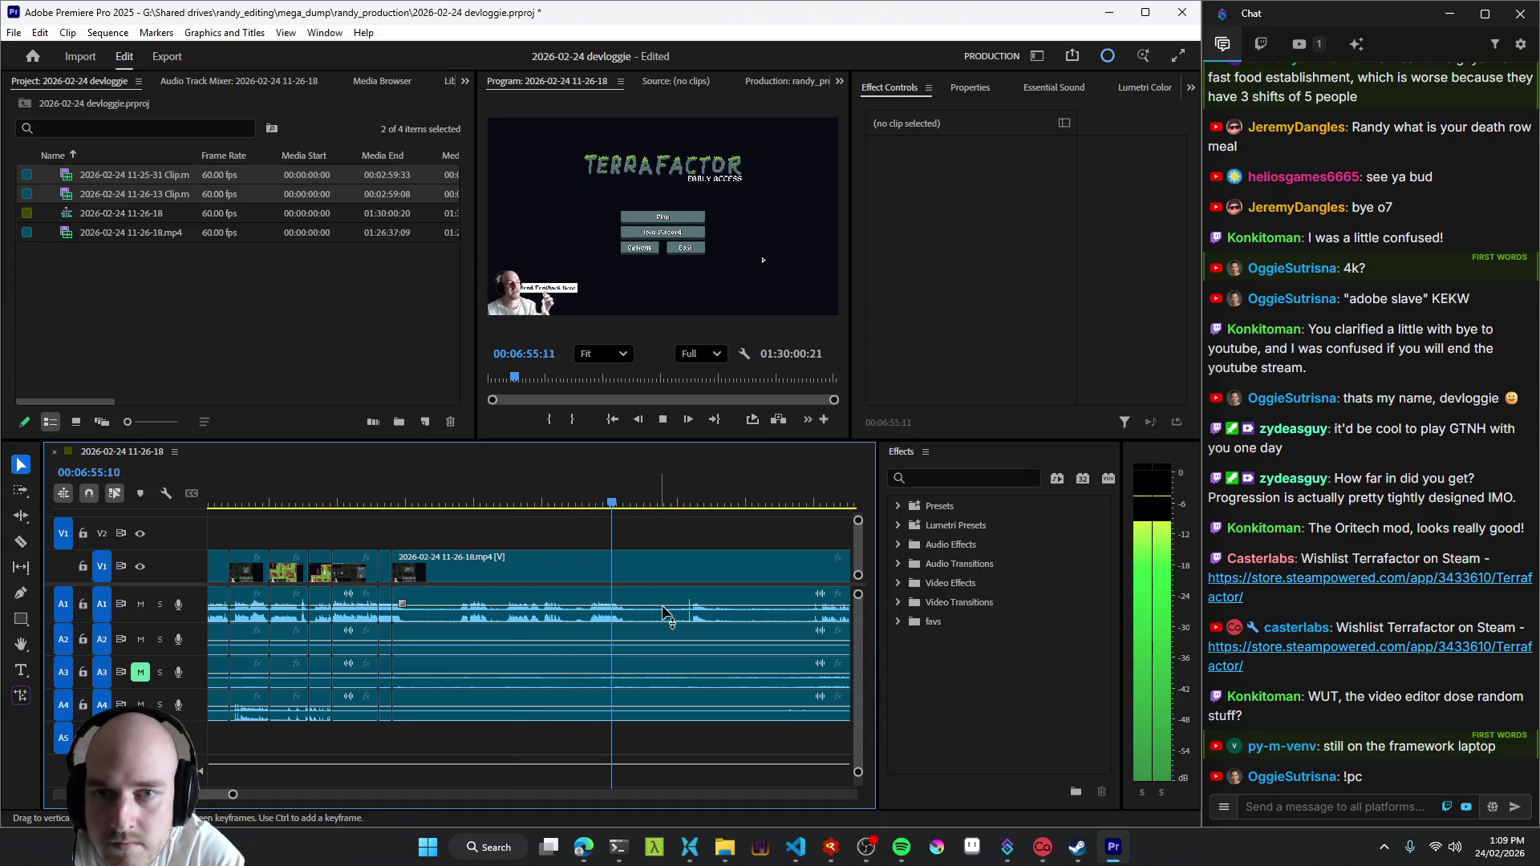
- Fast-forward to about 7:45, ripple-trim nearly a minute back to 6:49, and check OBS briefly
key(l)
key(l)
key(l)
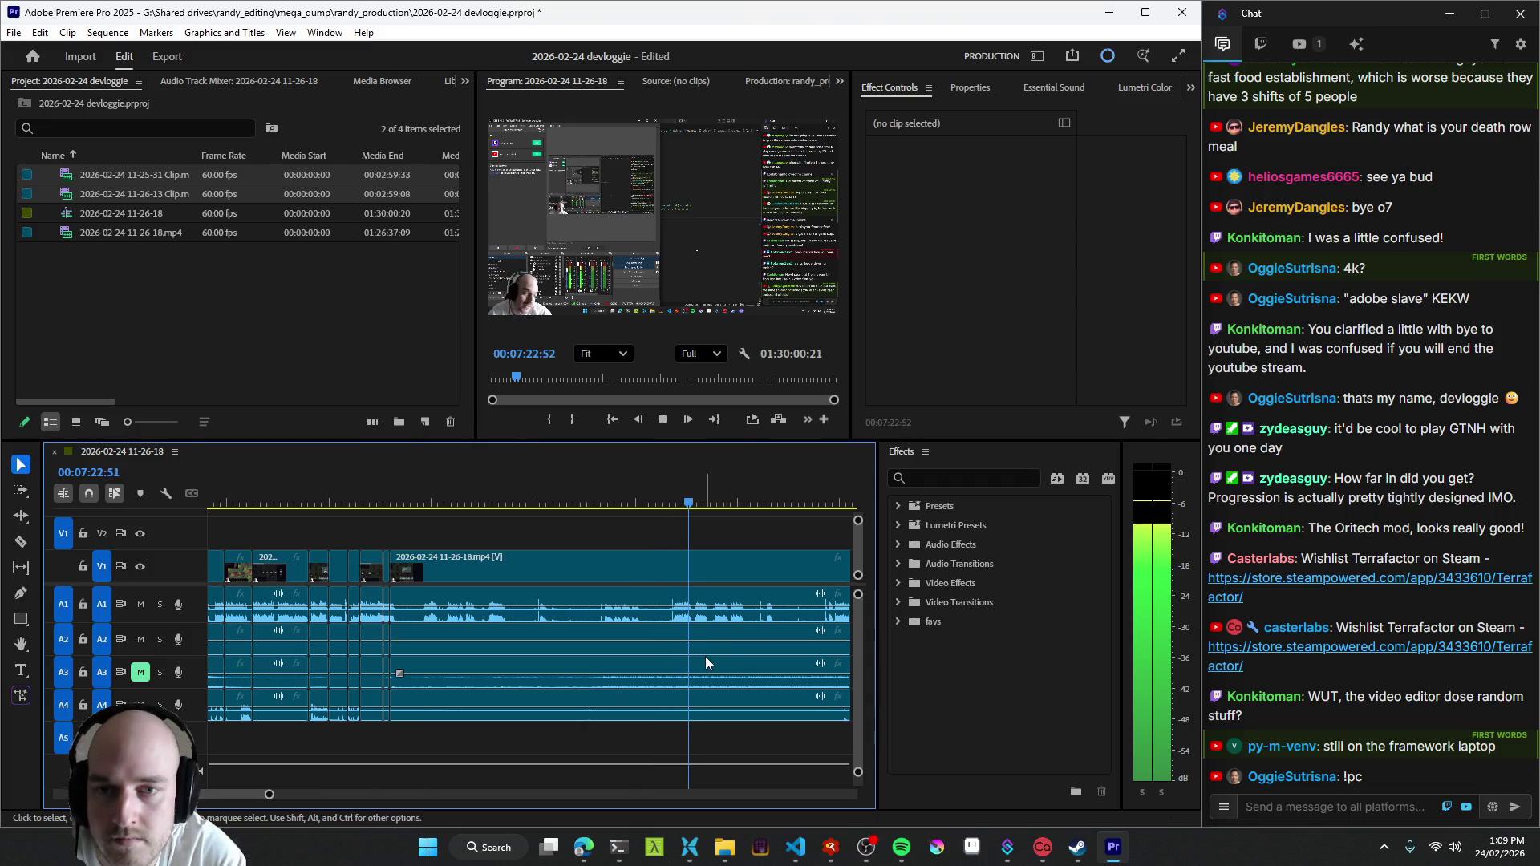
scroll(696, 635, up, 3)
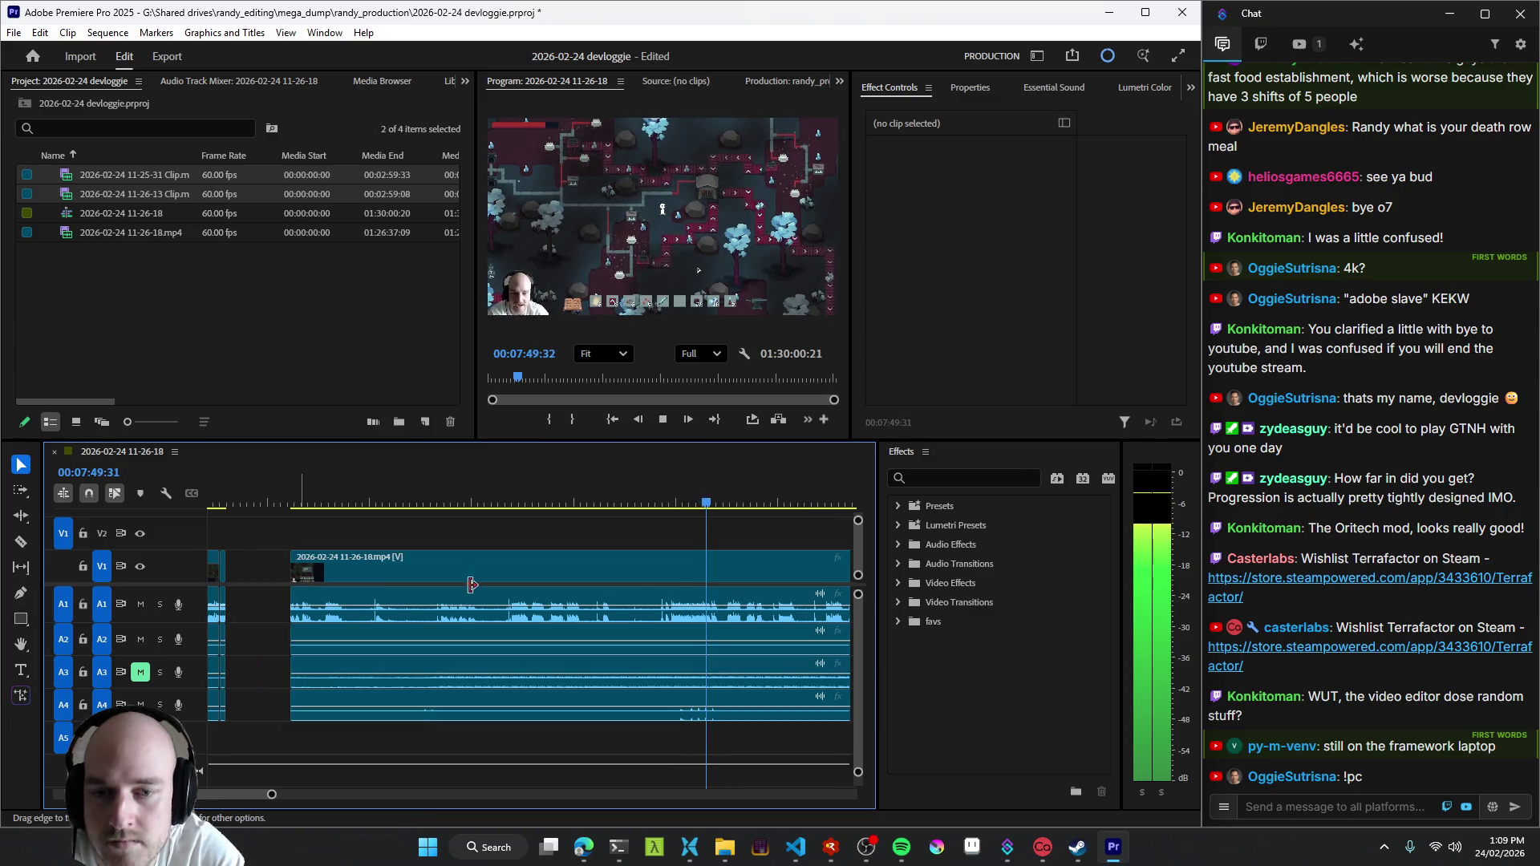
key(space)
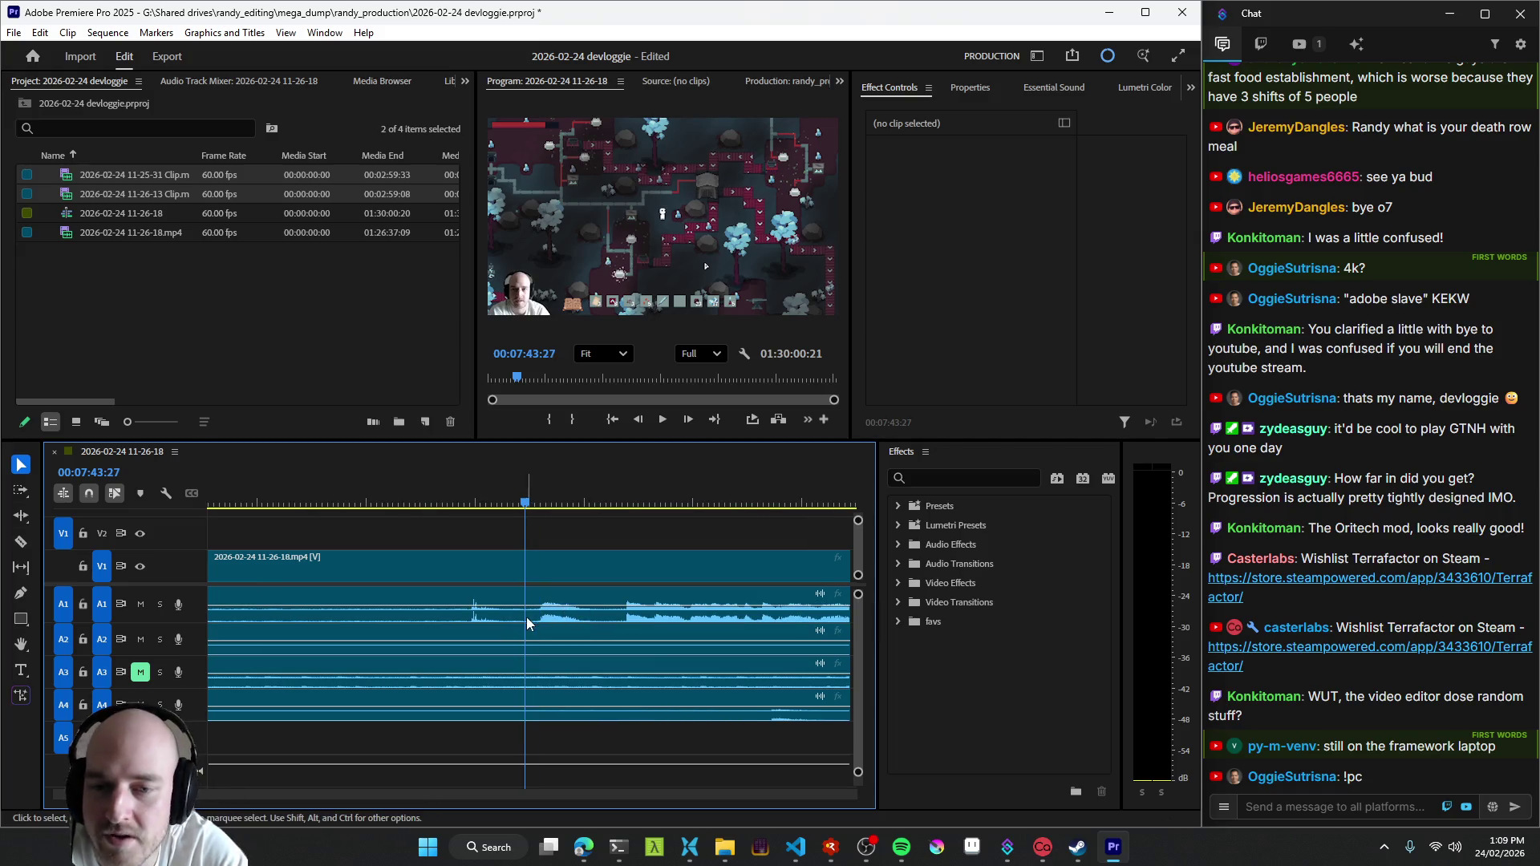
key(space)
key(q)
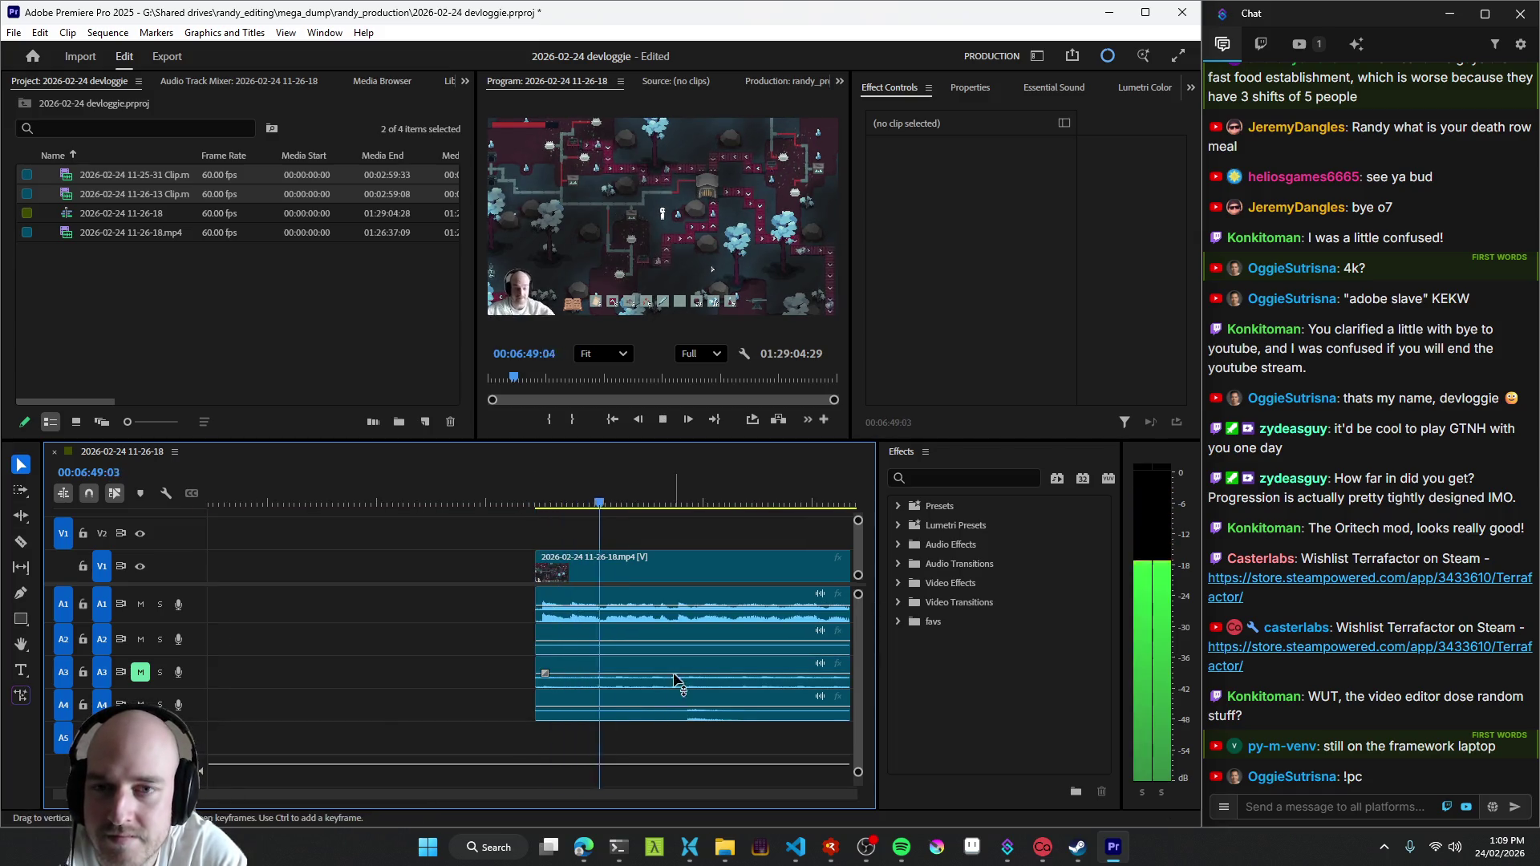
click(865, 848)
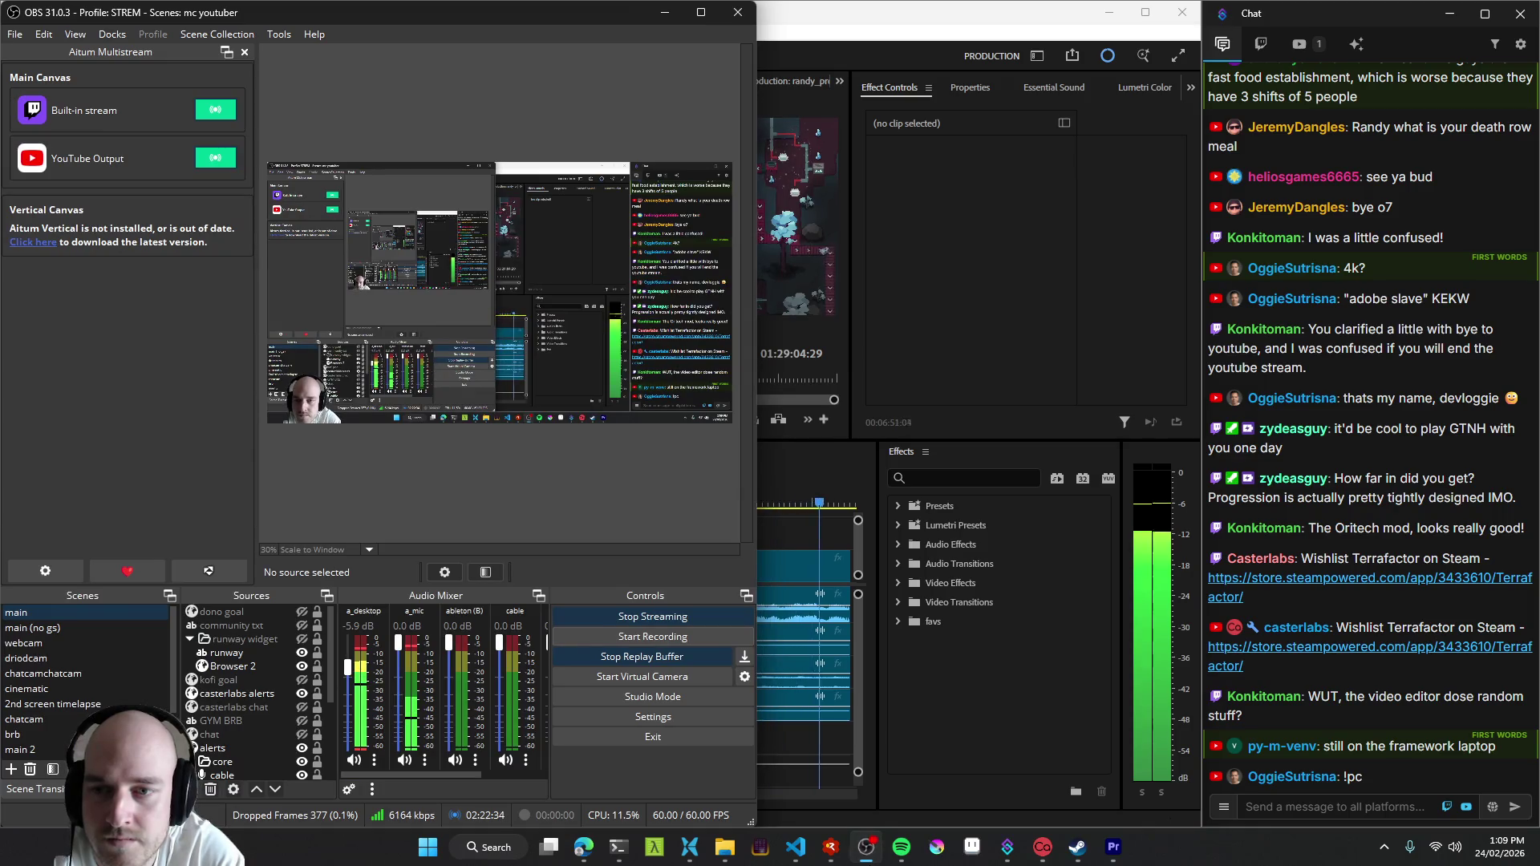
click(814, 545)
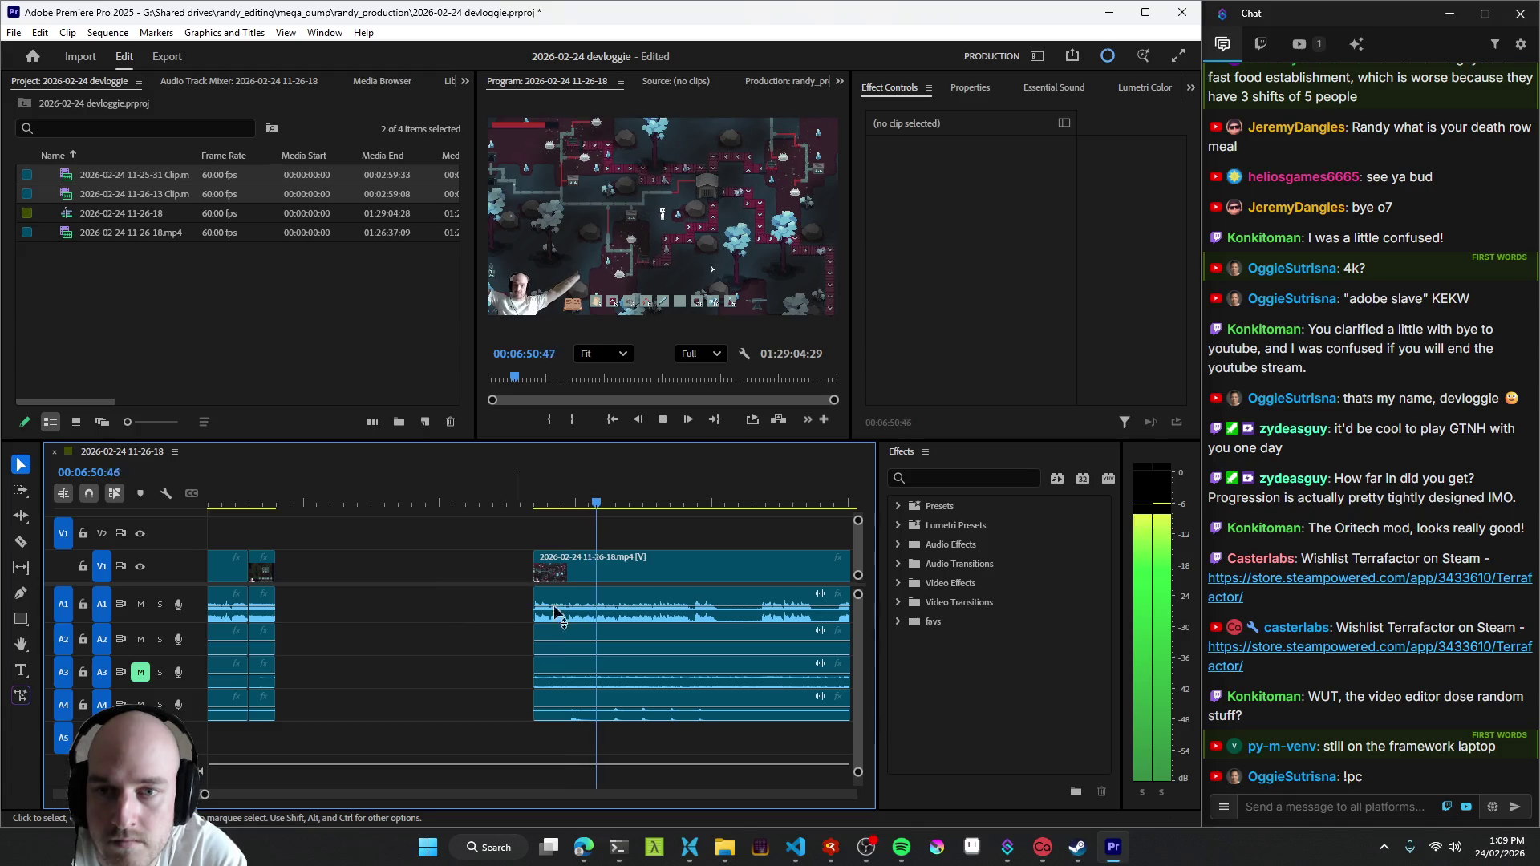
scroll(483, 613, right, 2)
scroll(627, 611, up, 1)
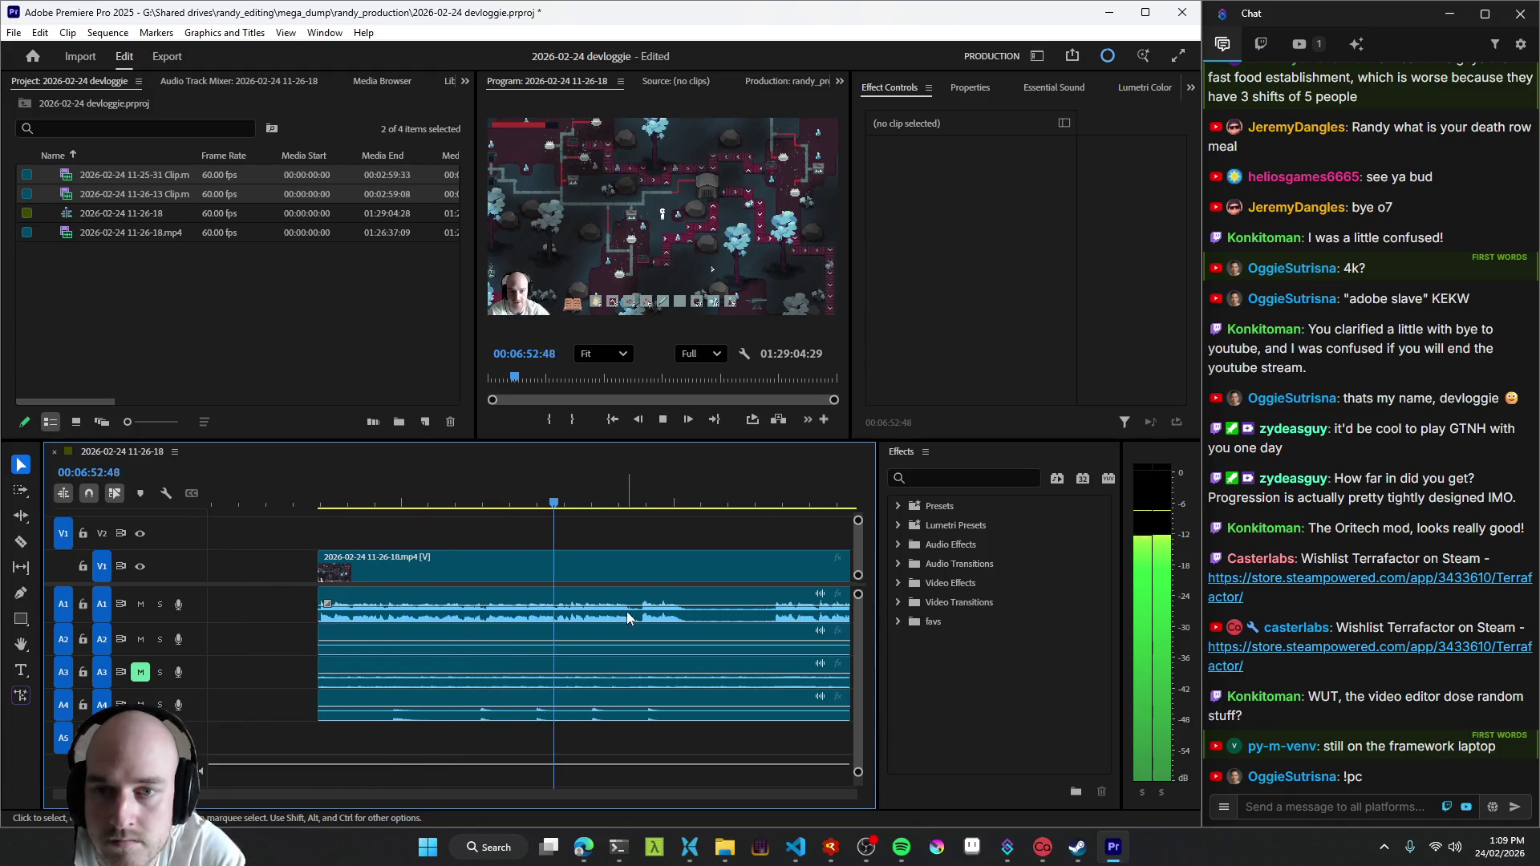
scroll(628, 612, up, 1)
- Split all tracks at the playhead near 06:55, lower the A1 volume, then undo the volume change
key(ctrl+k)
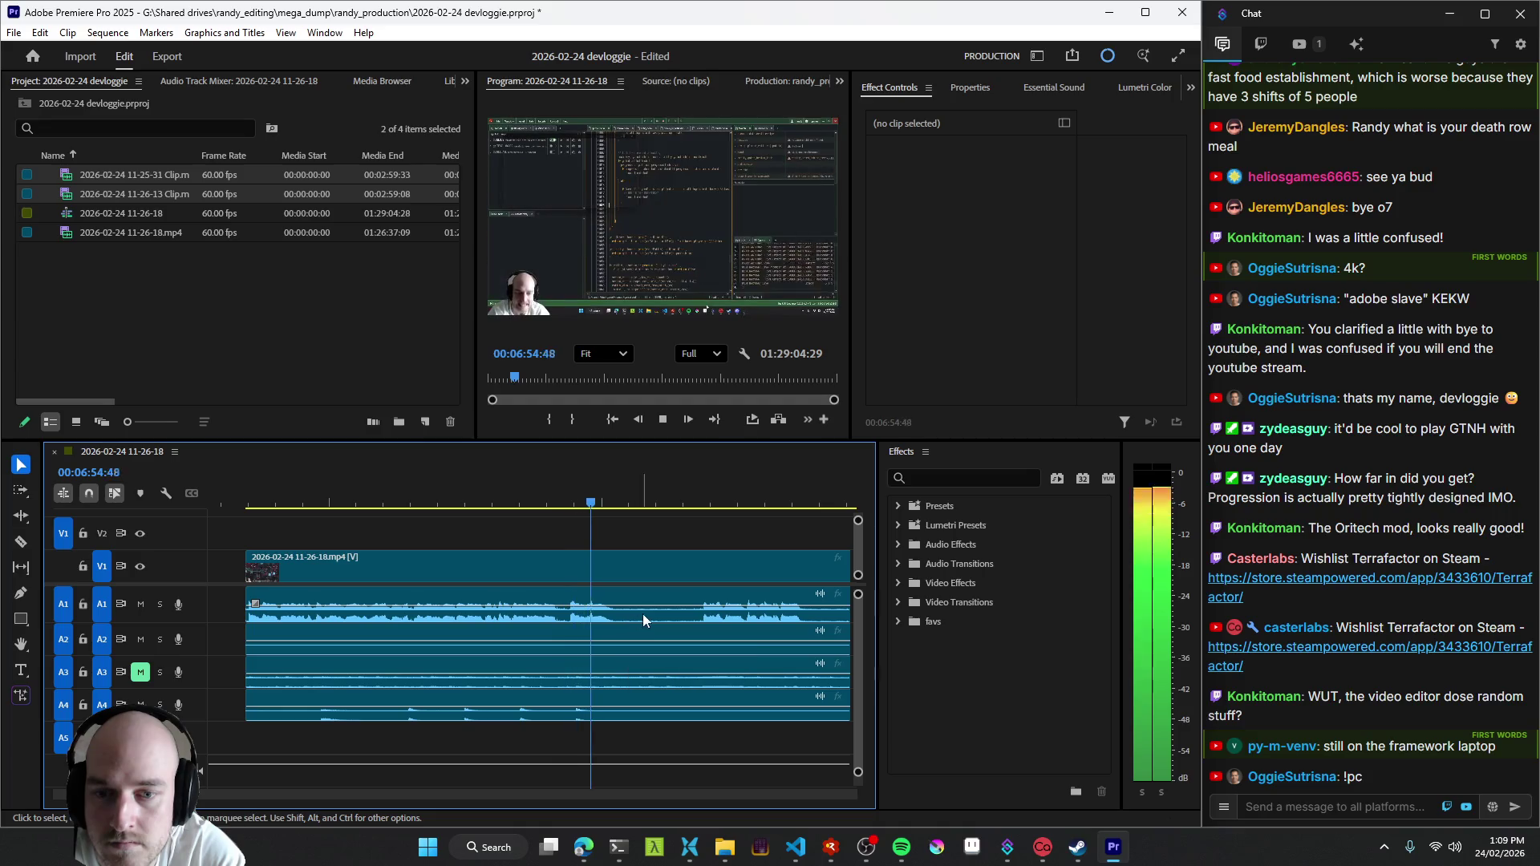
key(space)
key(space)
scroll(662, 619, right, 2)
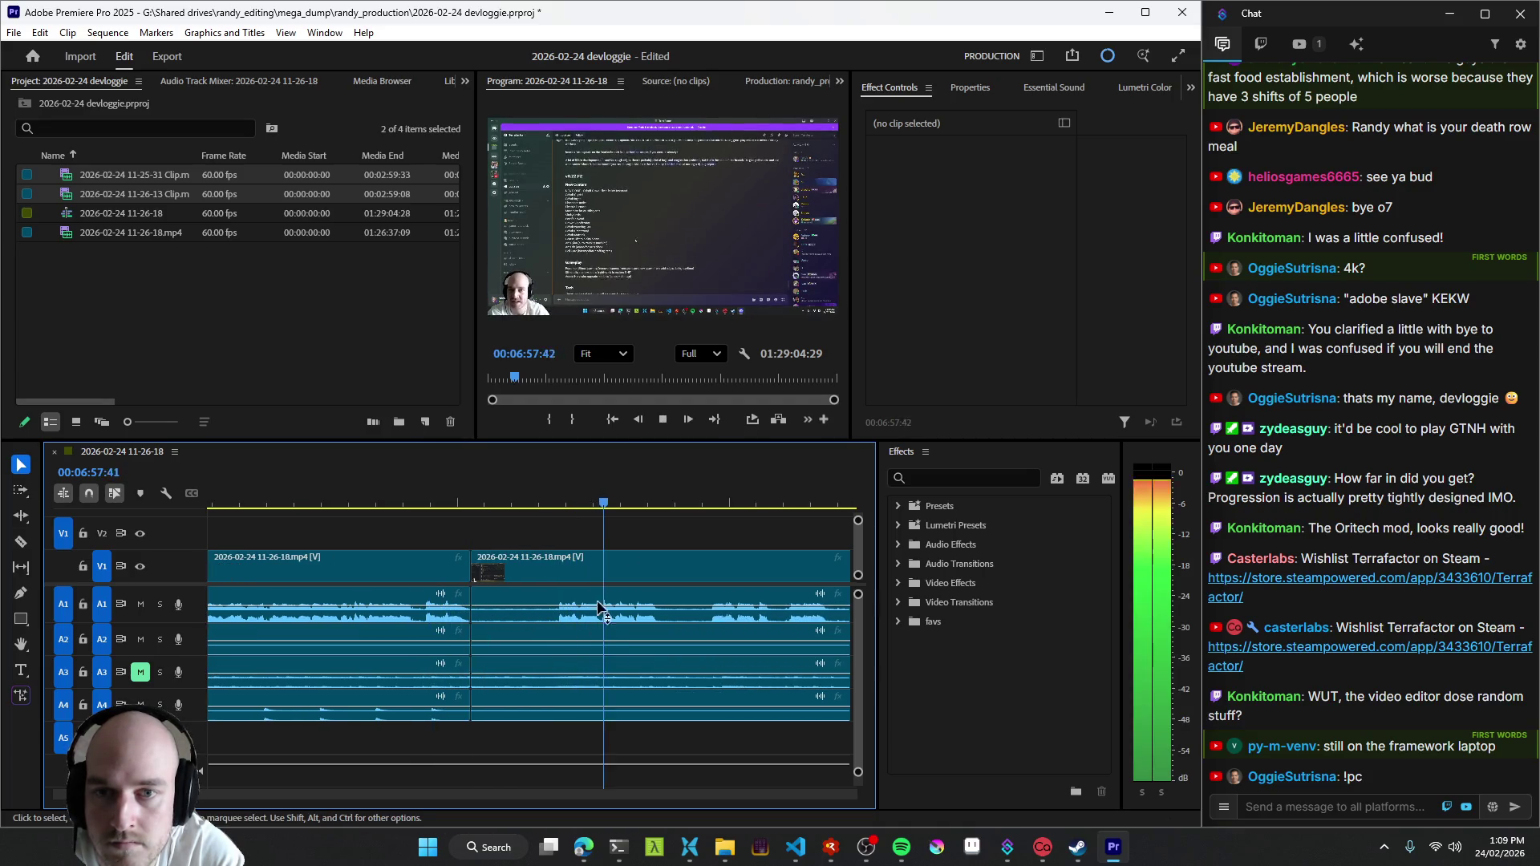
drag(554, 621, 597, 637)
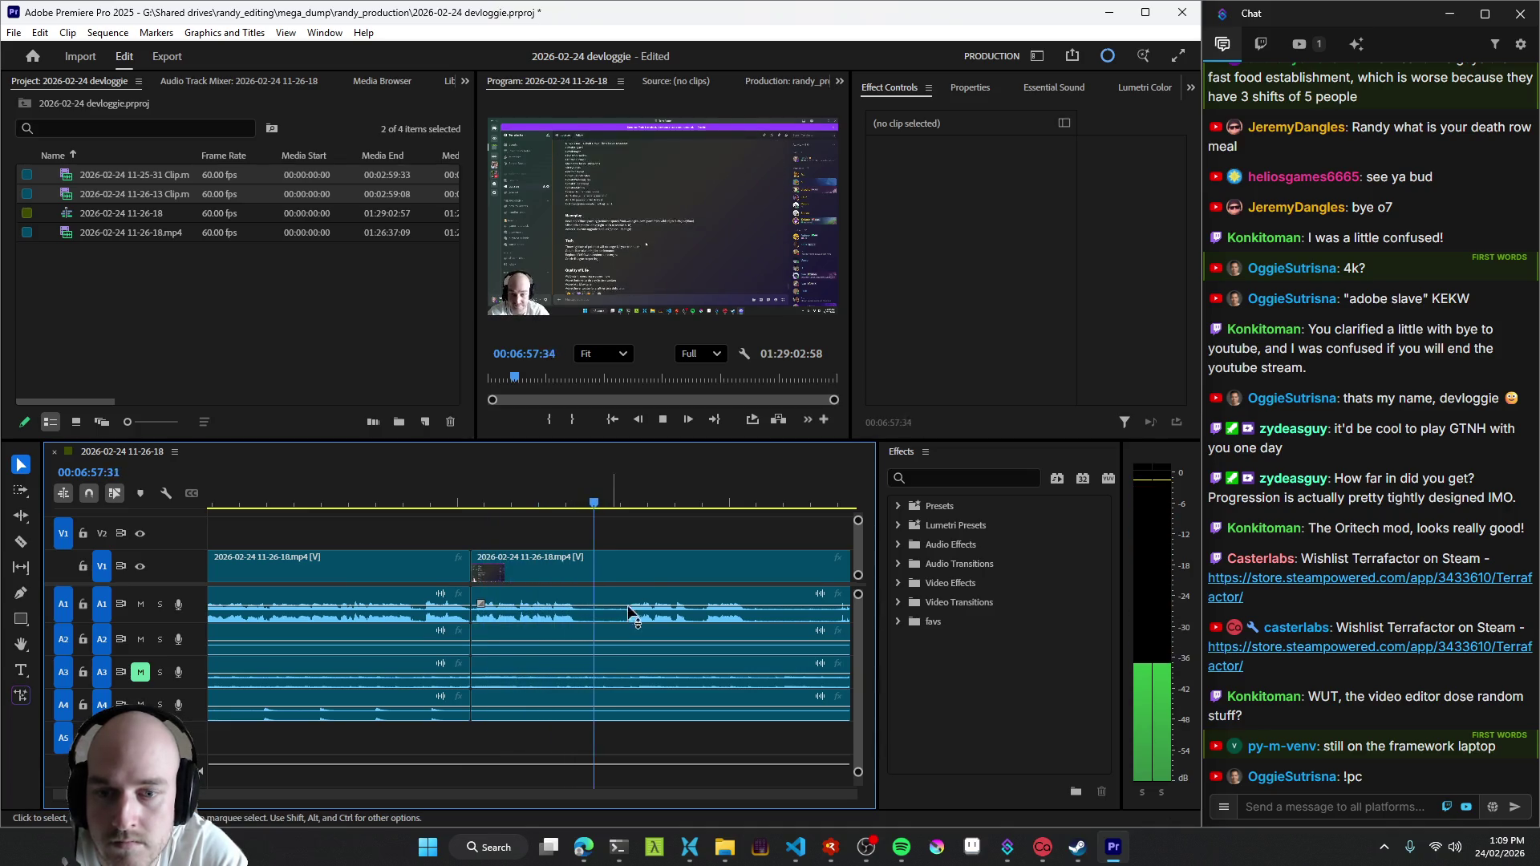
key(ctrl+z)
- Add and undo an extra cut, replay, then split again at the correct playhead position
key(ctrl+k)
key(space)
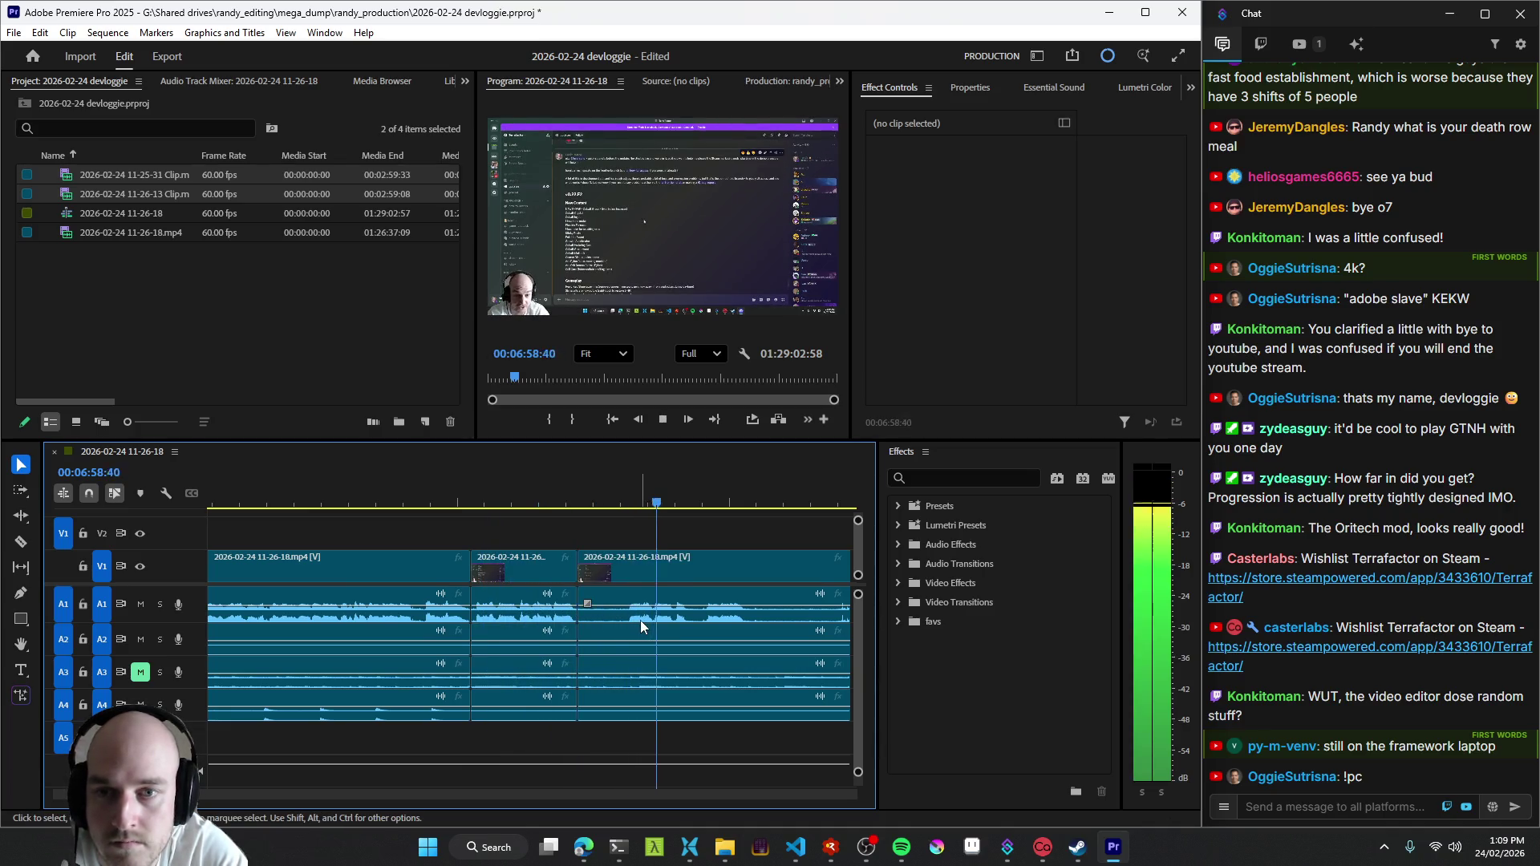
key(ctrl+z)
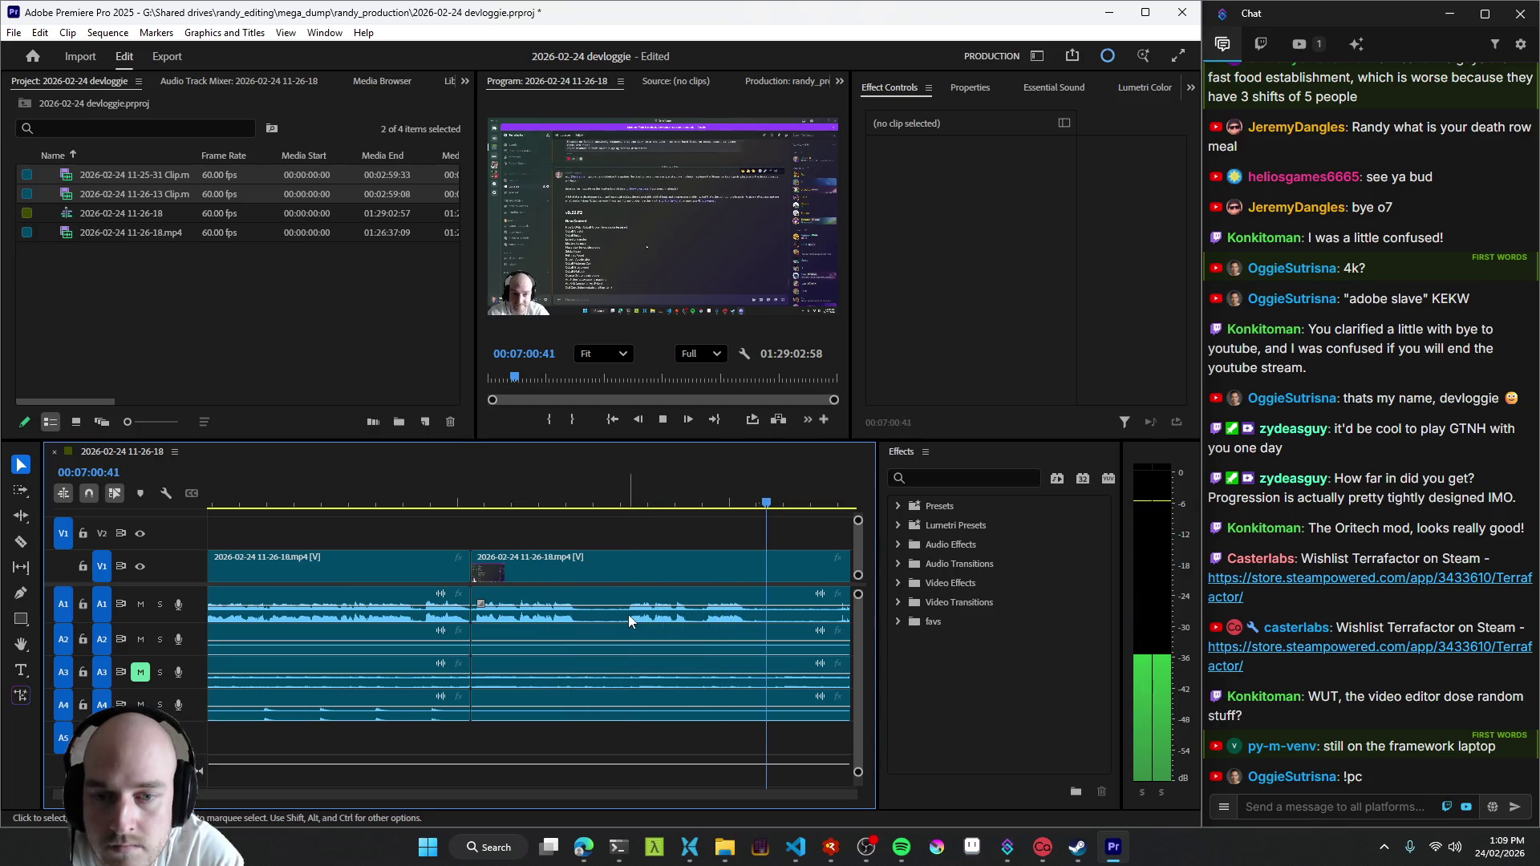
key(Up)
key(space)
key(space)
key(ctrl+k)
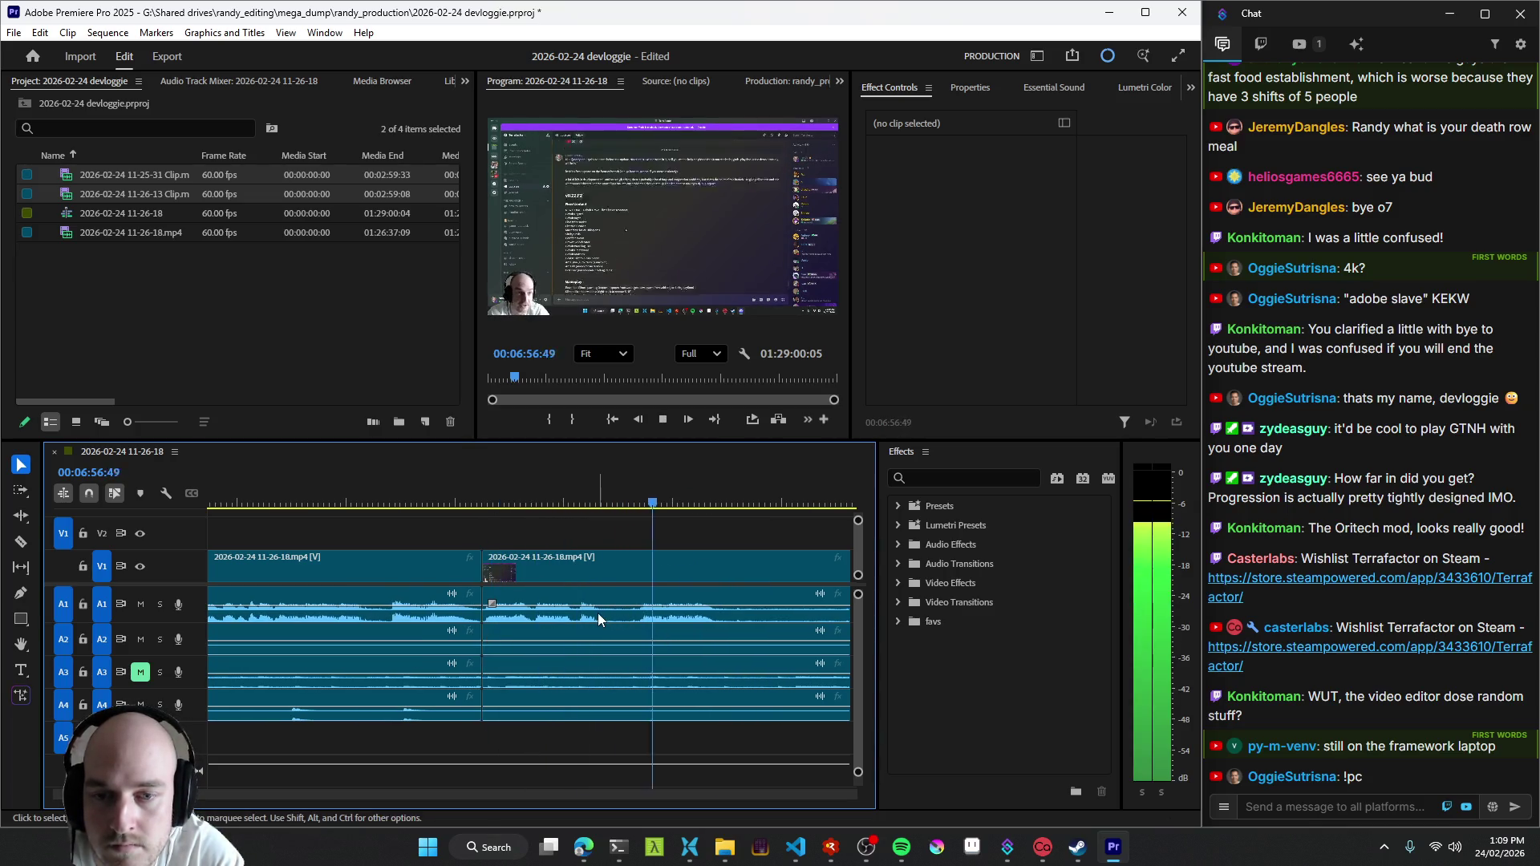
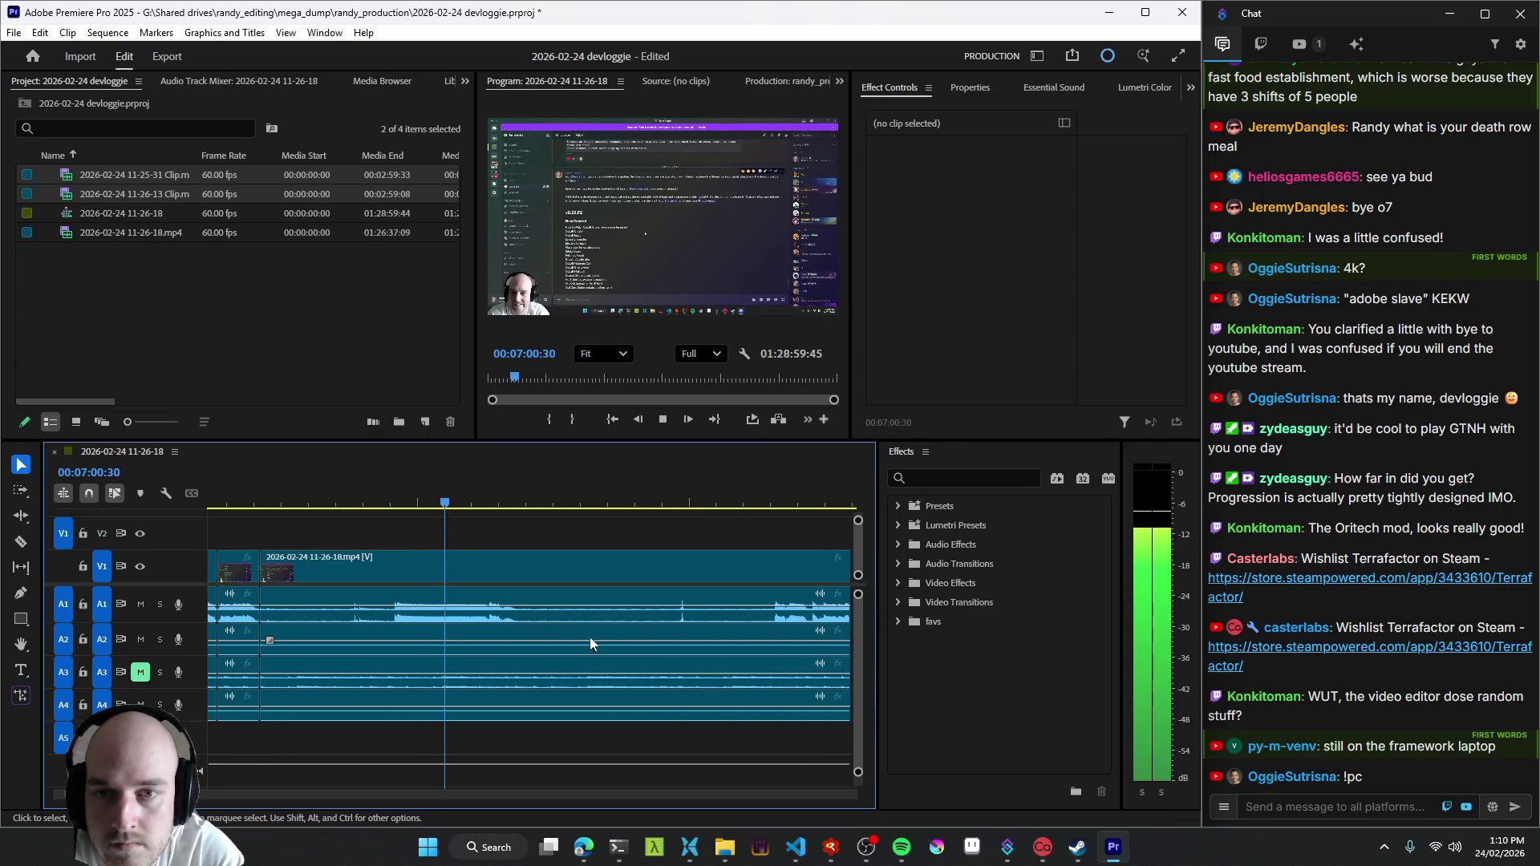
- Review the footage just before the seven-minute mark, briefly checking the OBS window
key(l)
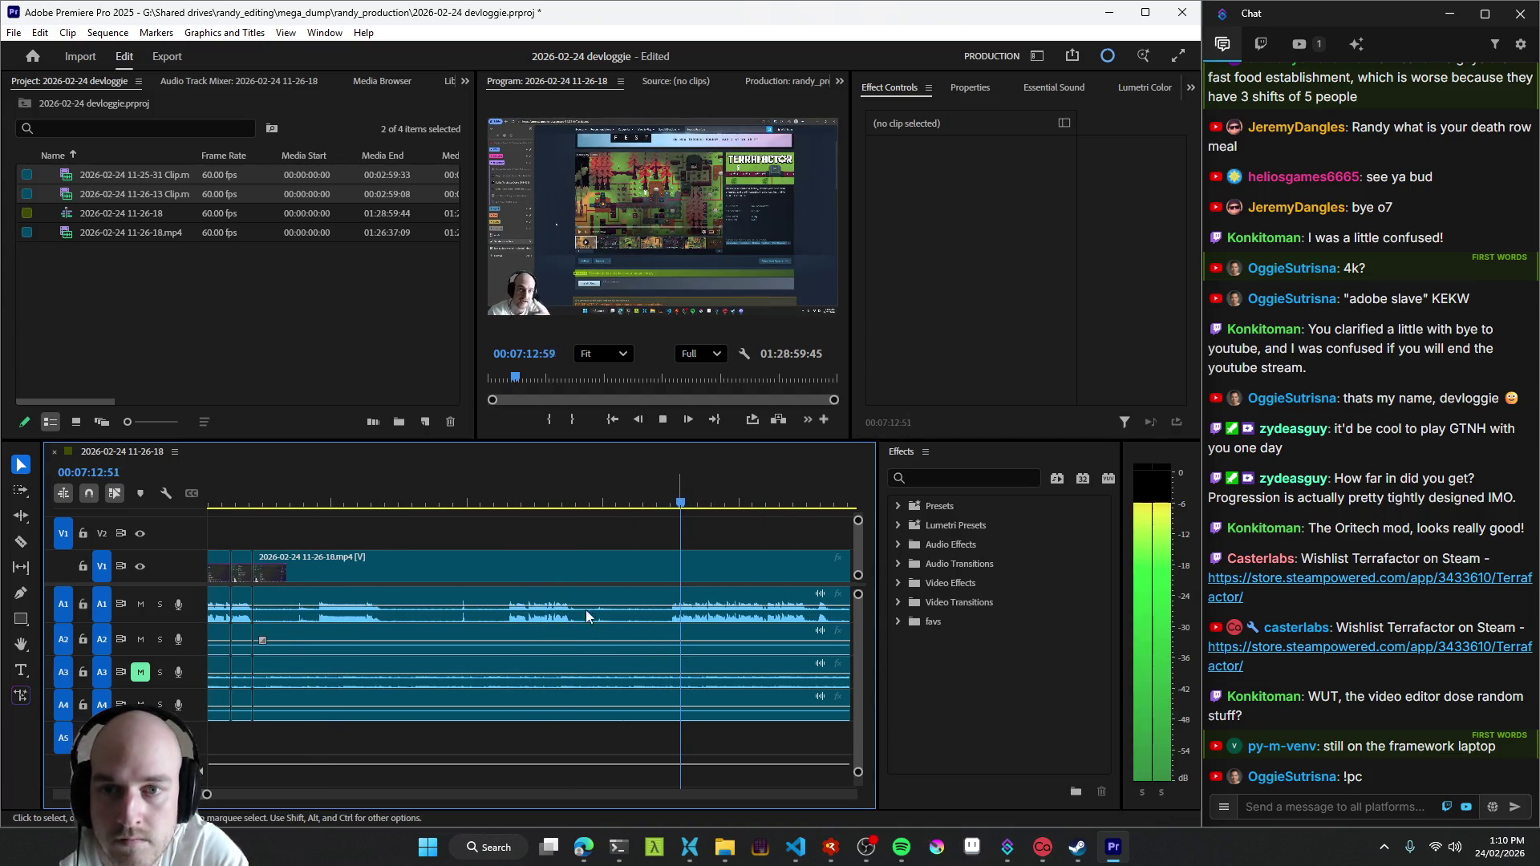
click(508, 621)
key(j)
key(j)
key(j)
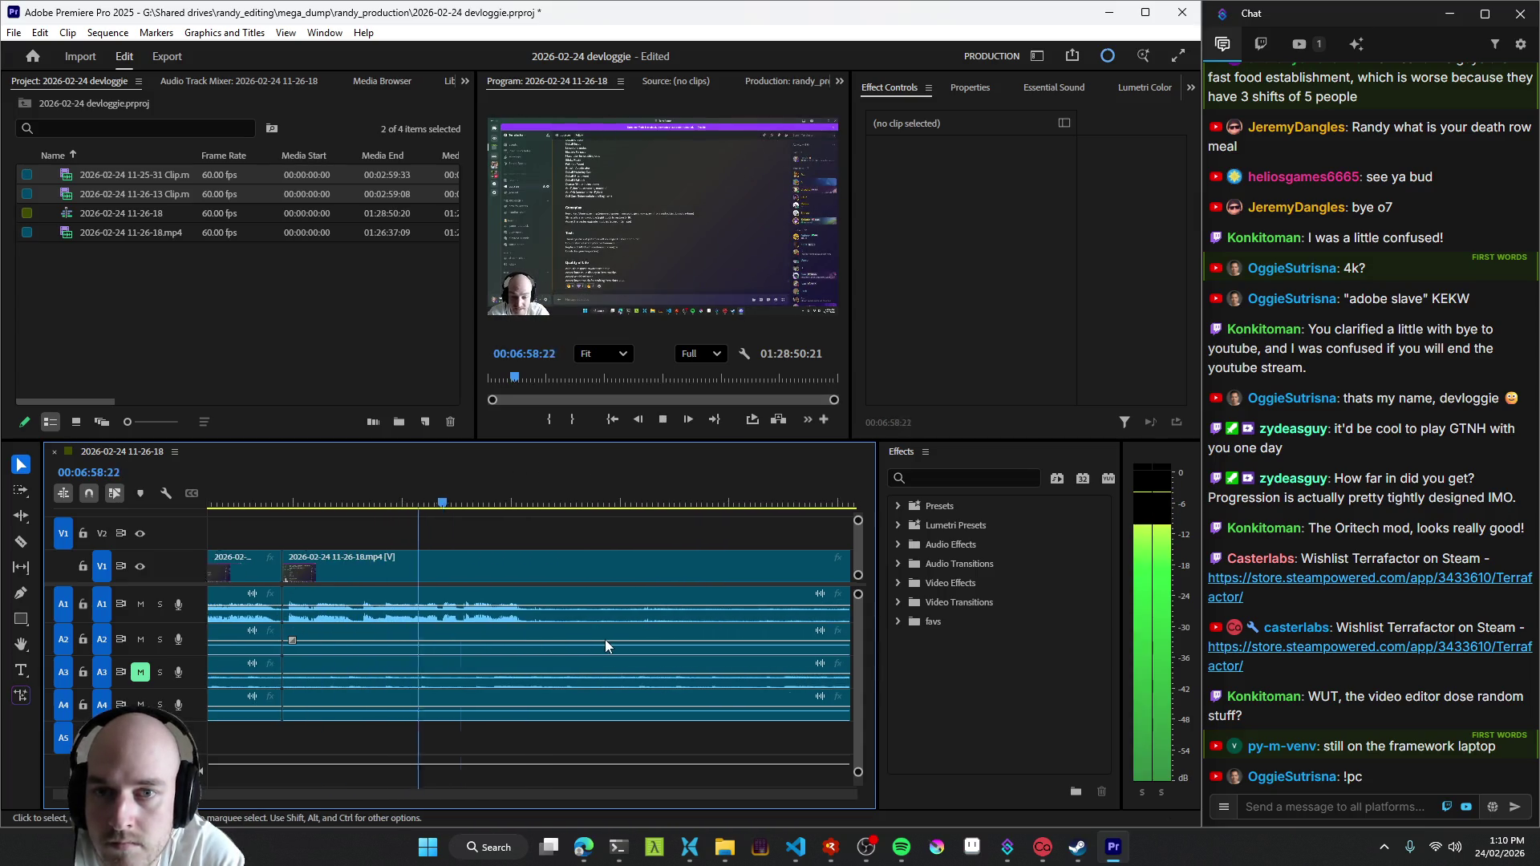
key(l)
key(k)
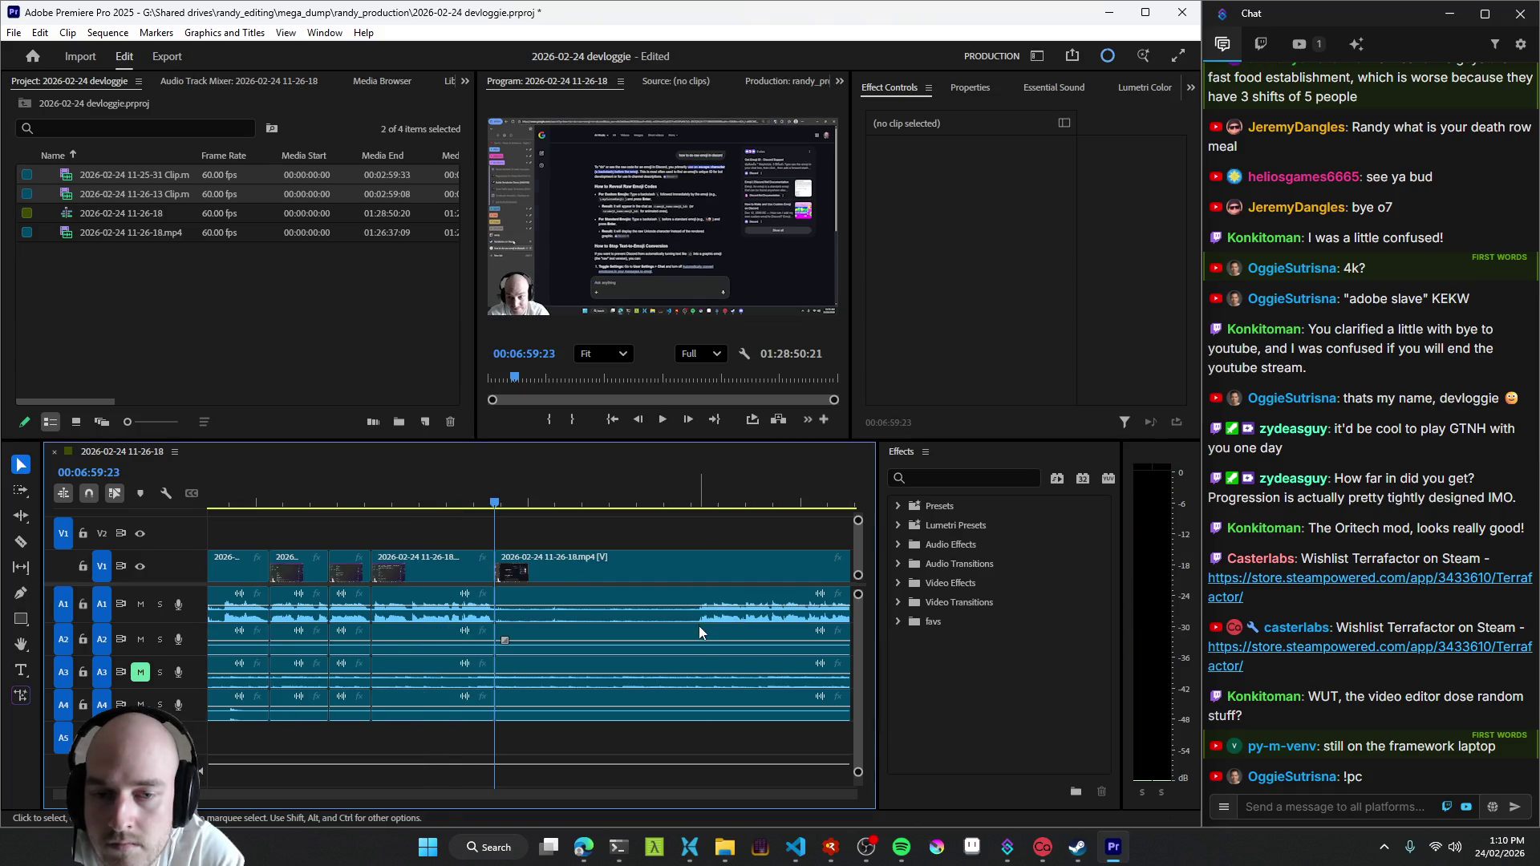
key(space)
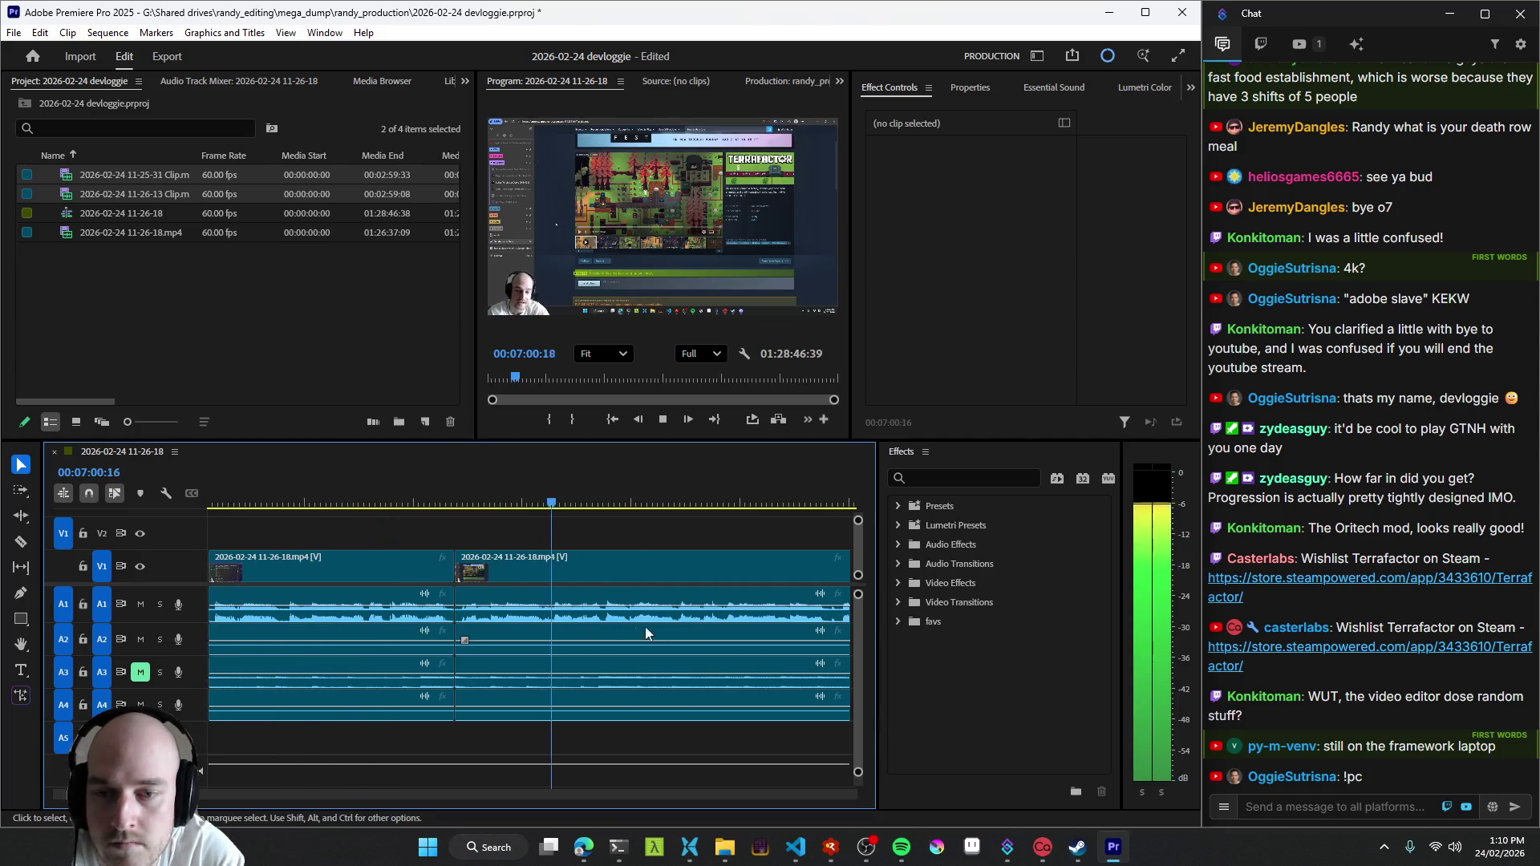
key(space)
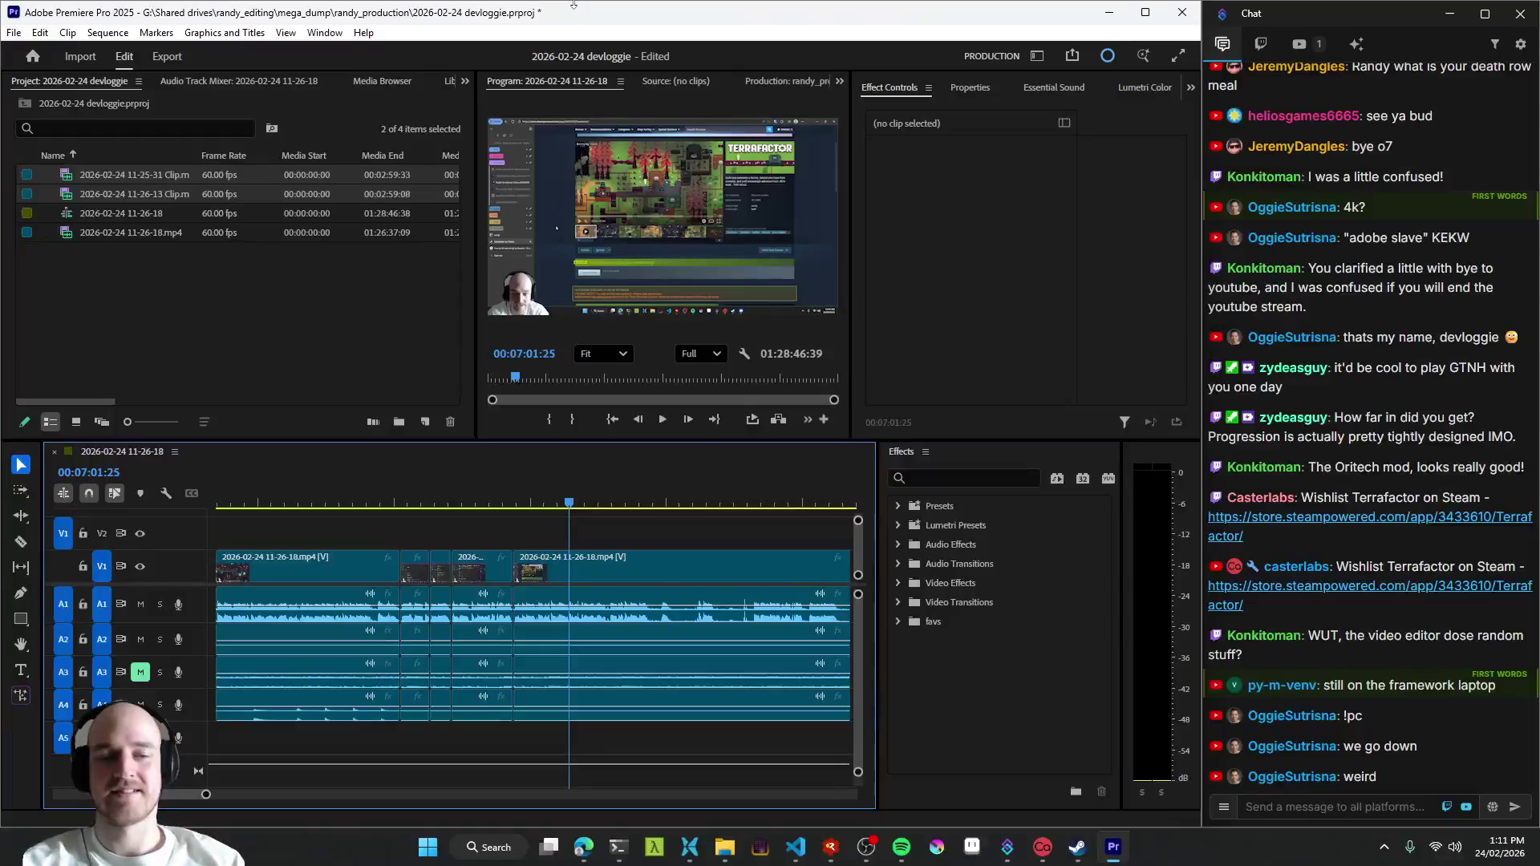
click(973, 847)
click(770, 7)
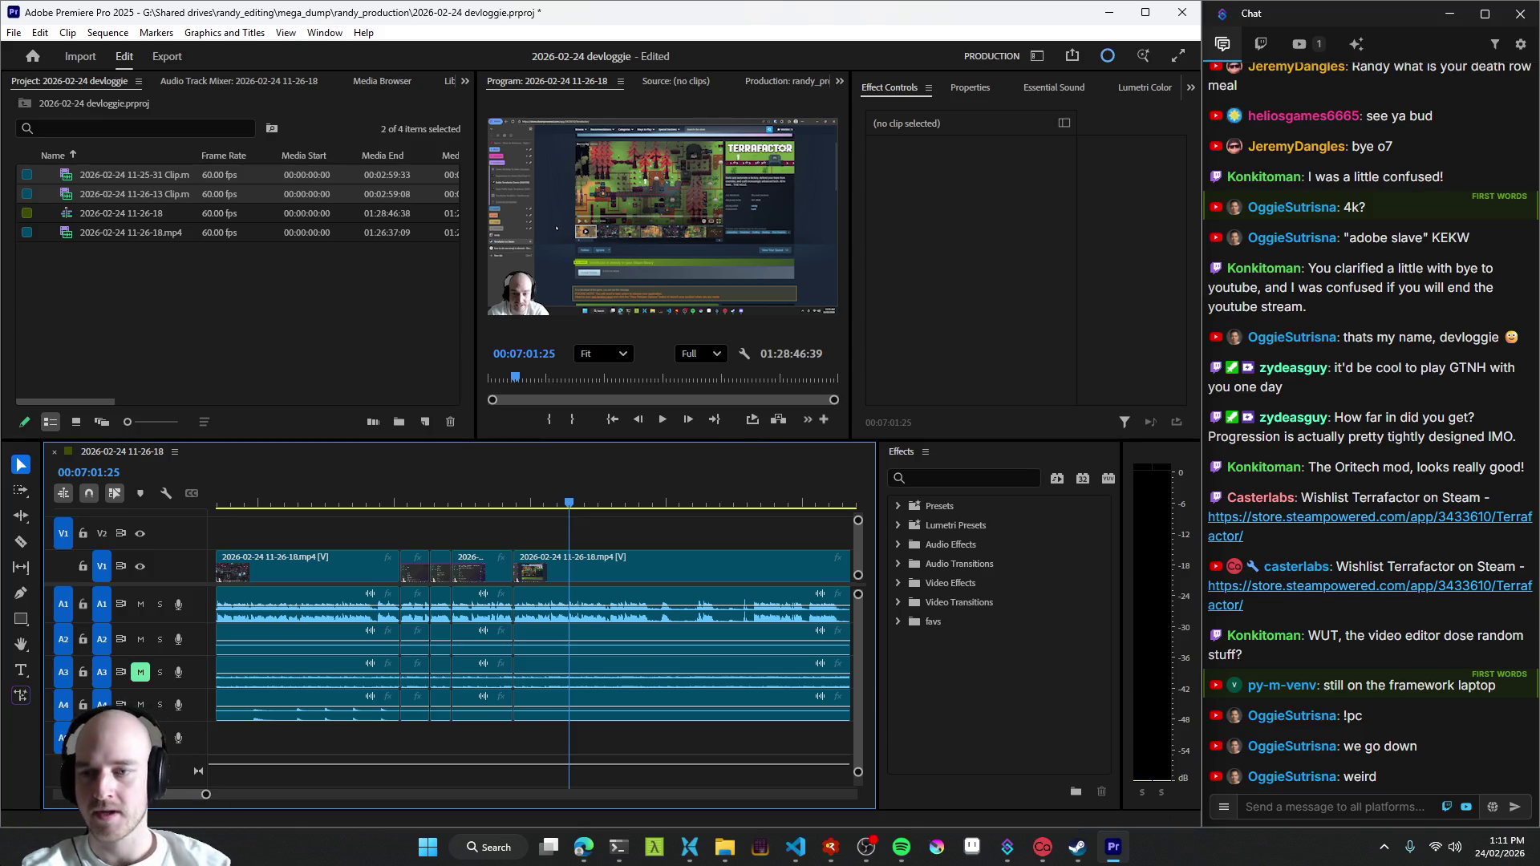
- Replay from the previous edit point and cut the clip at about 07:05
key(Up)
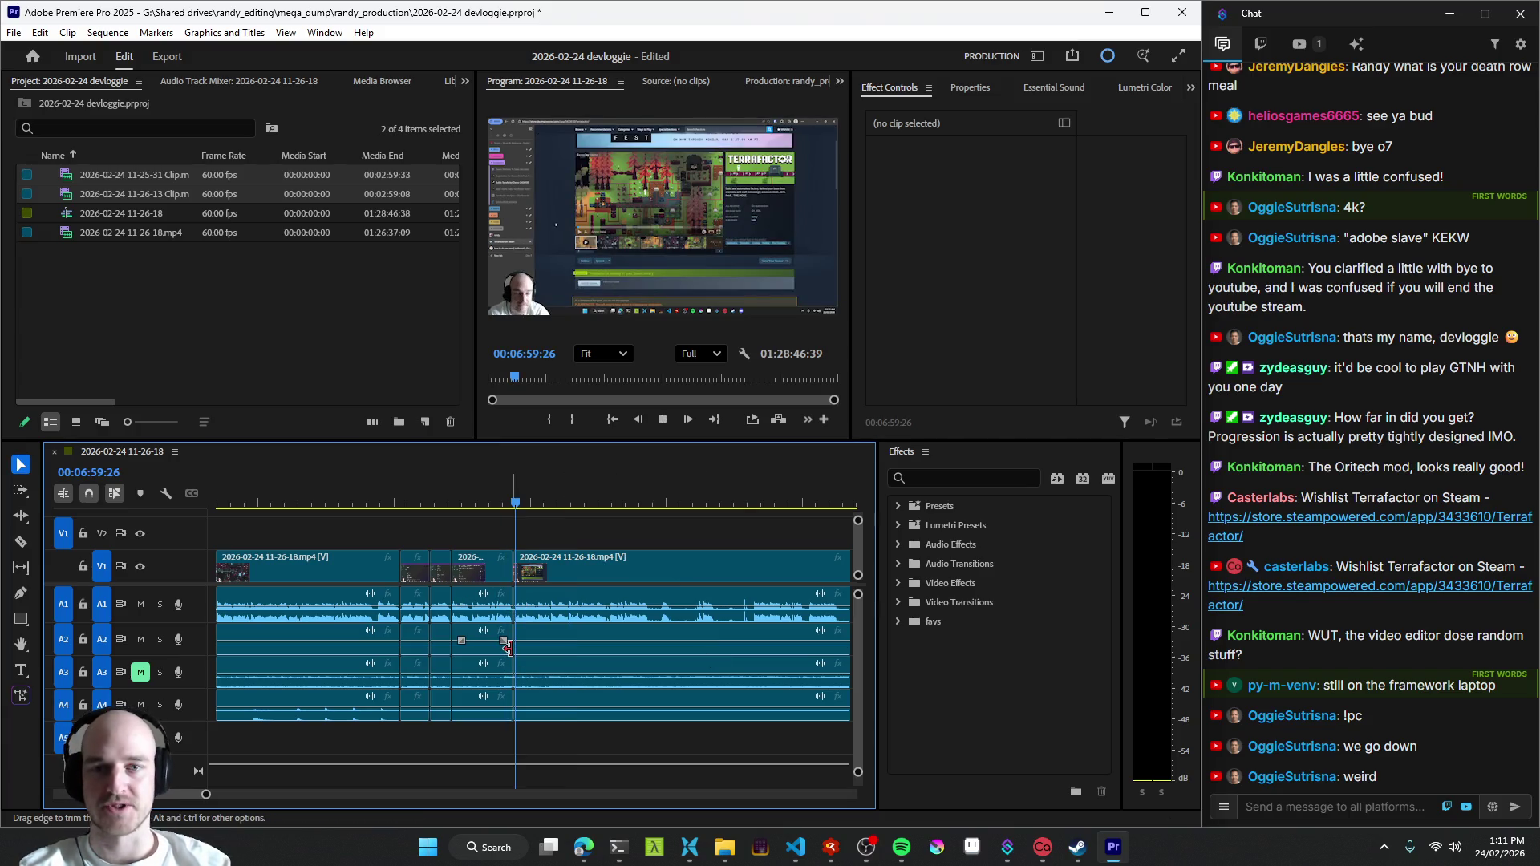
key(space)
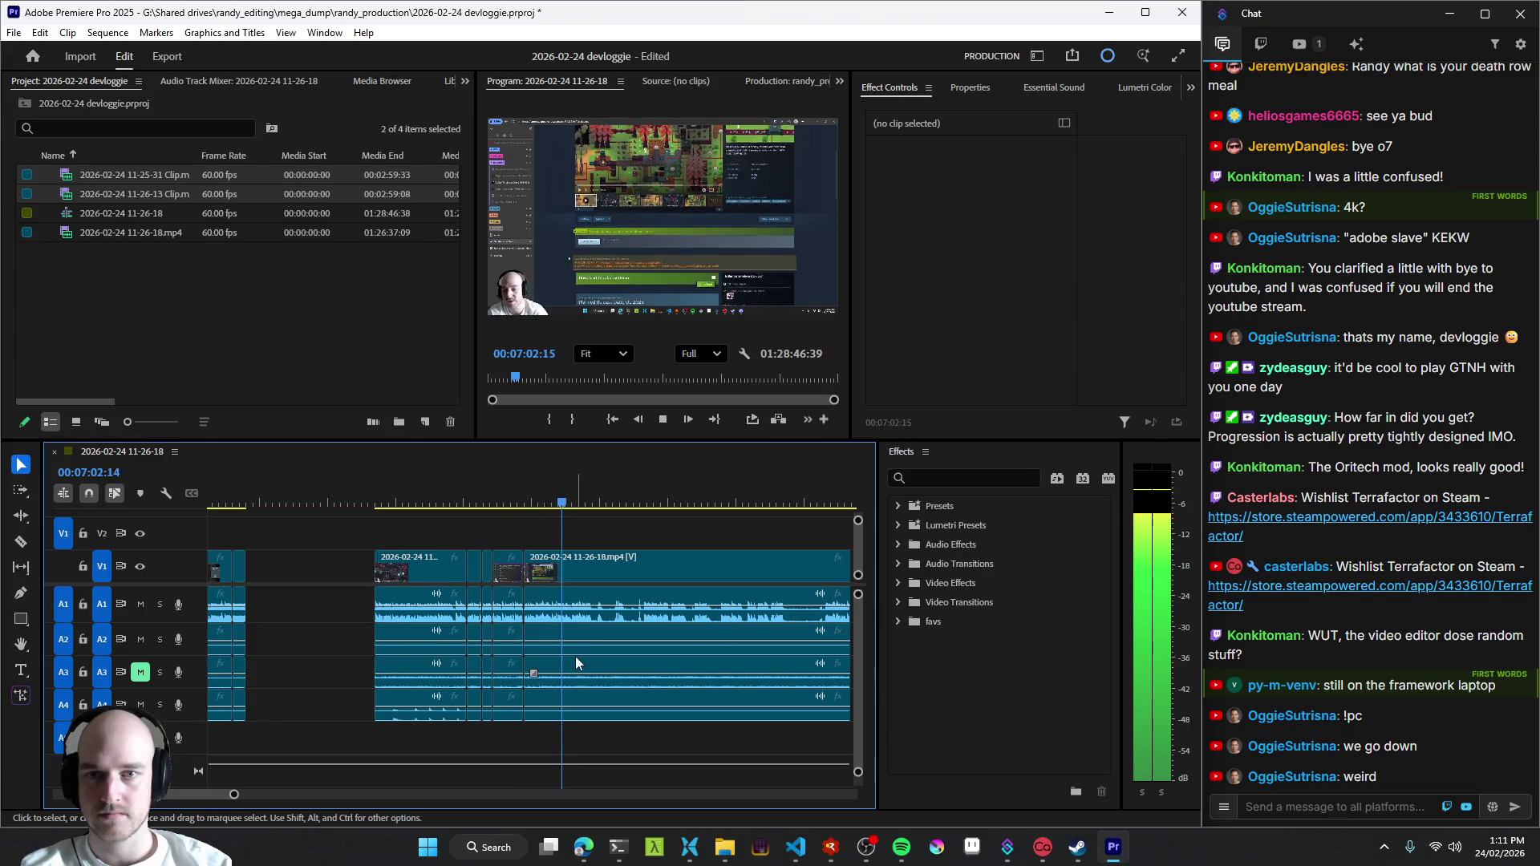
scroll(581, 650, down, 2)
scroll(545, 653, down, 2)
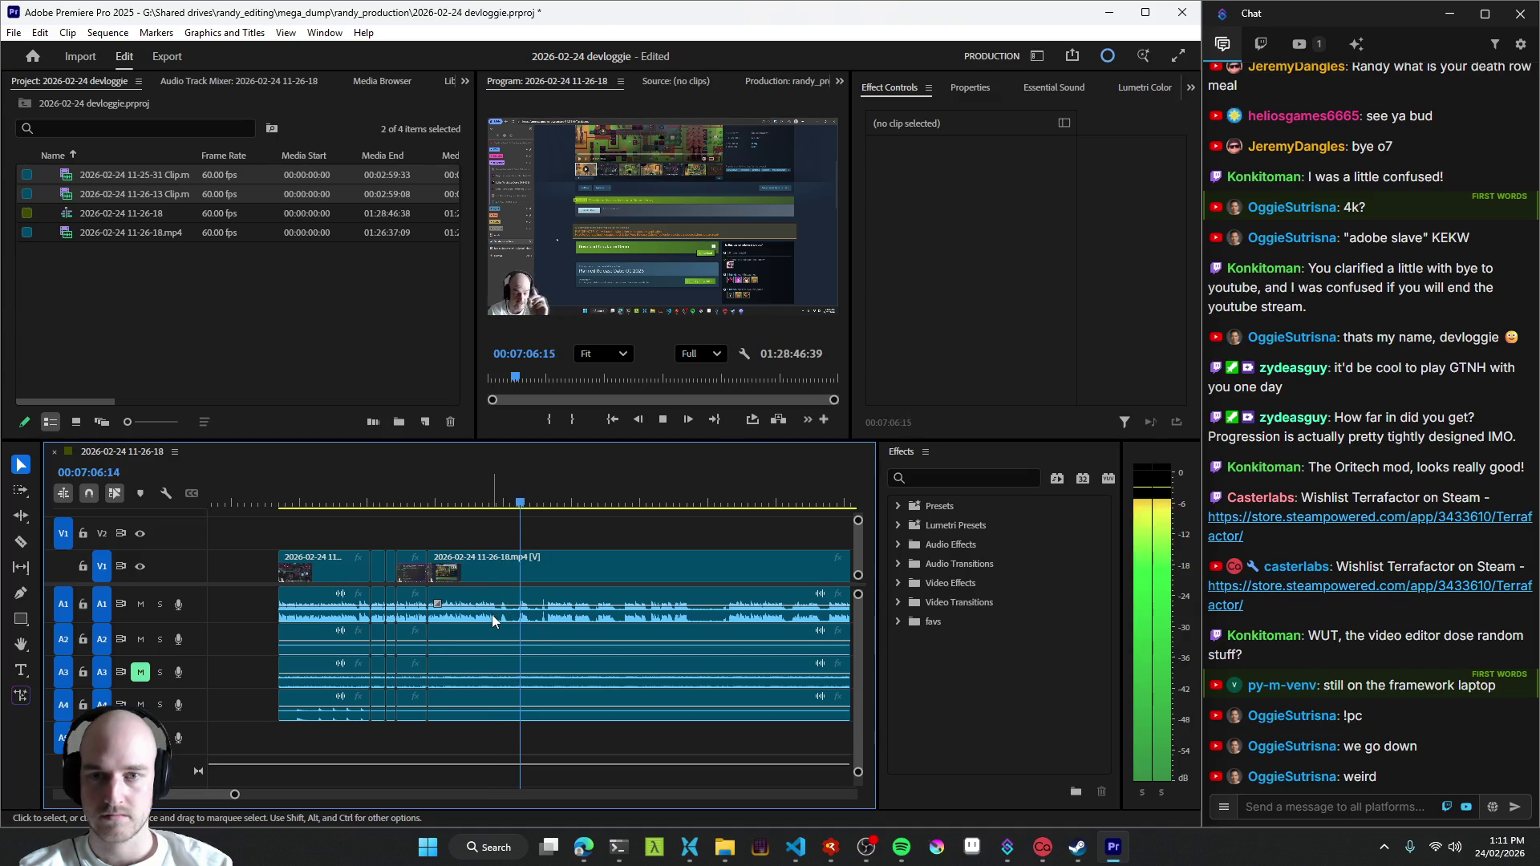
key(space)
key(j)
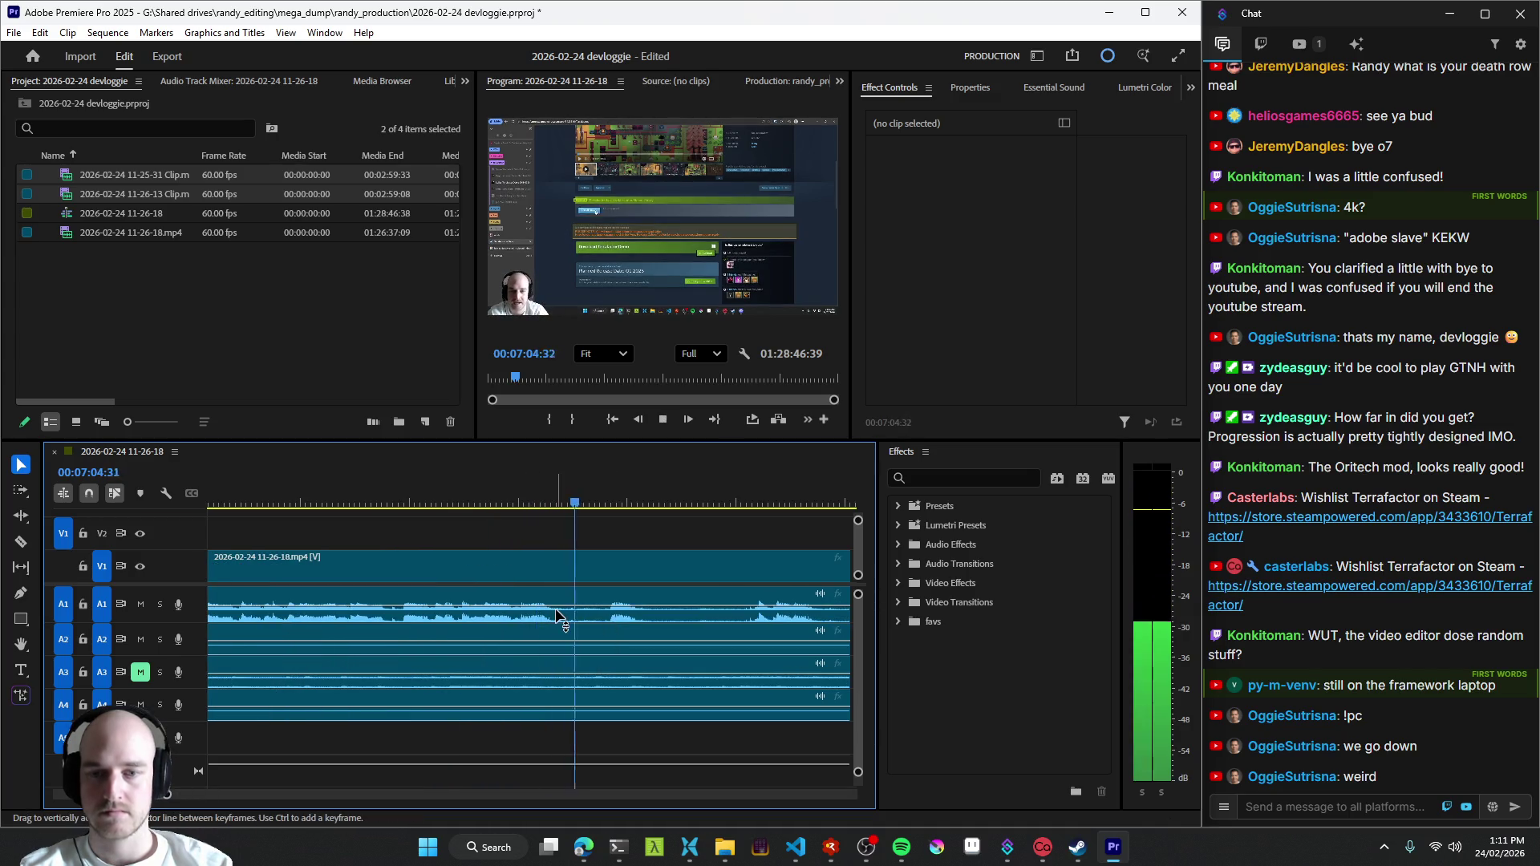
key(l)
key(l)
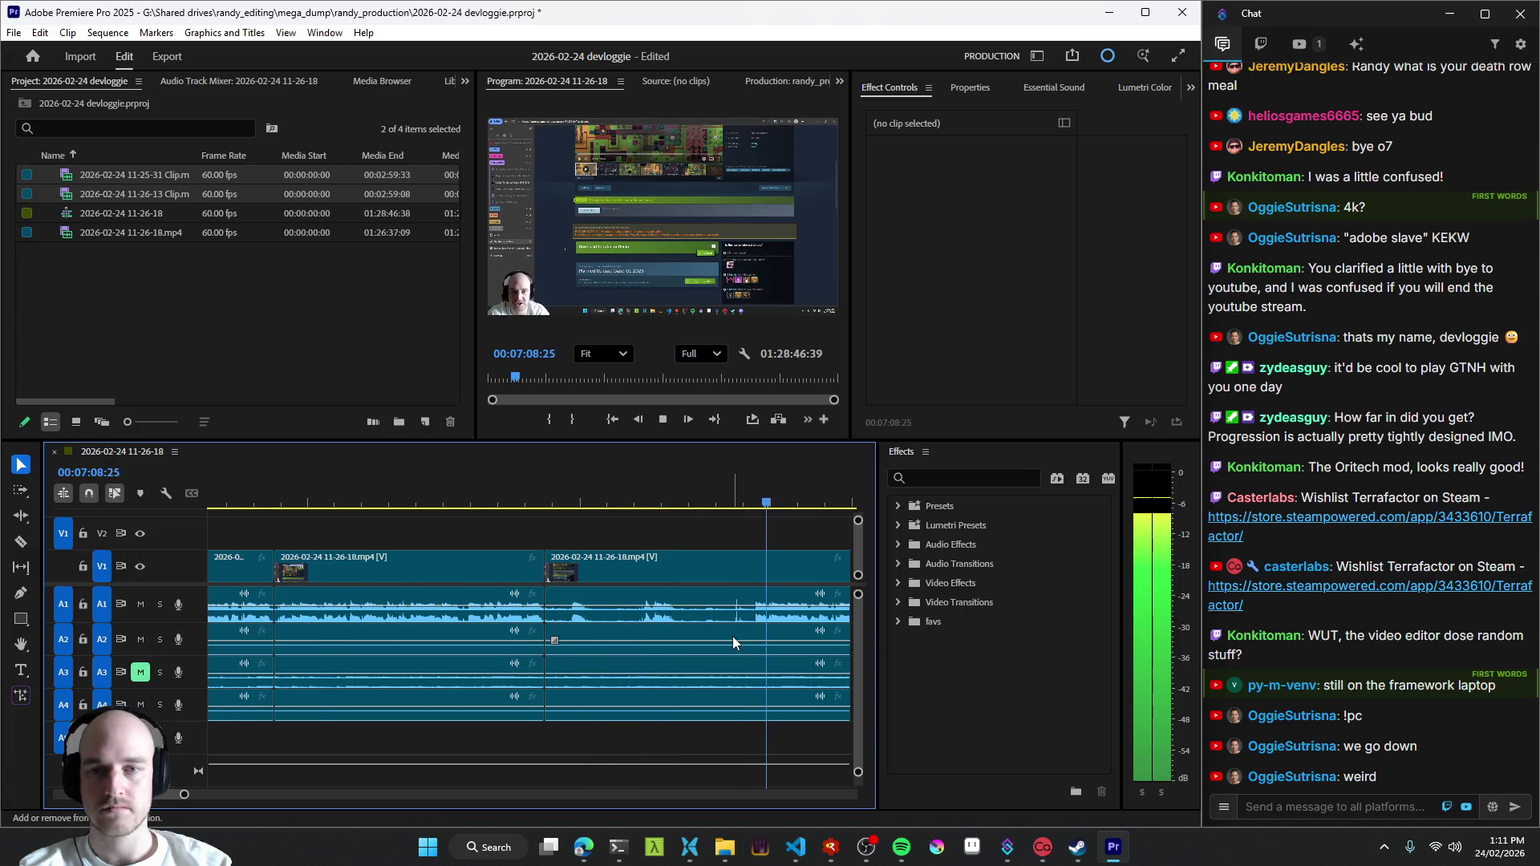
key(j)
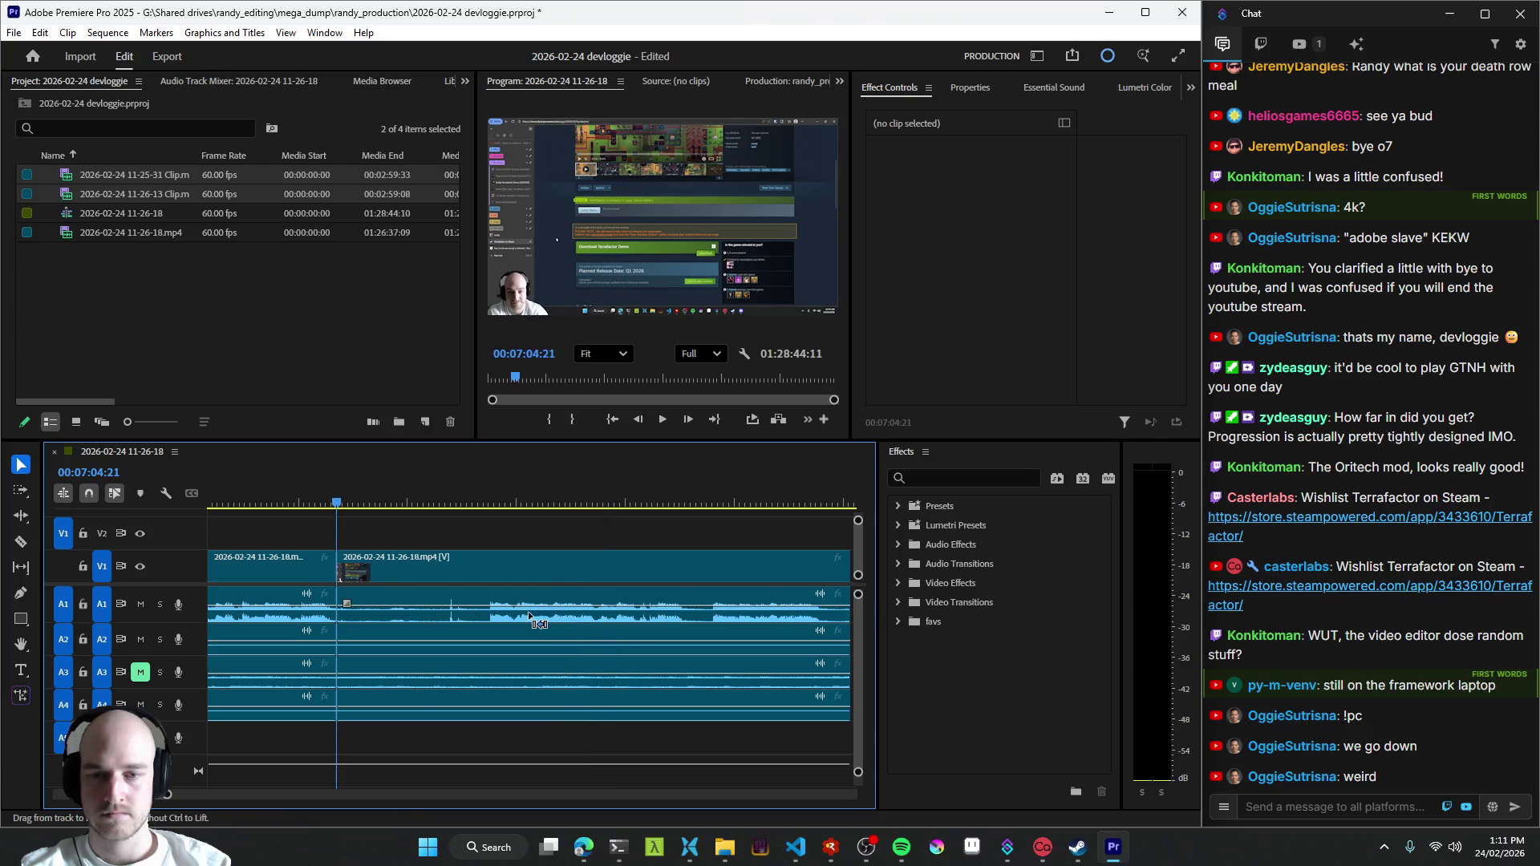
key(ctrl+k)
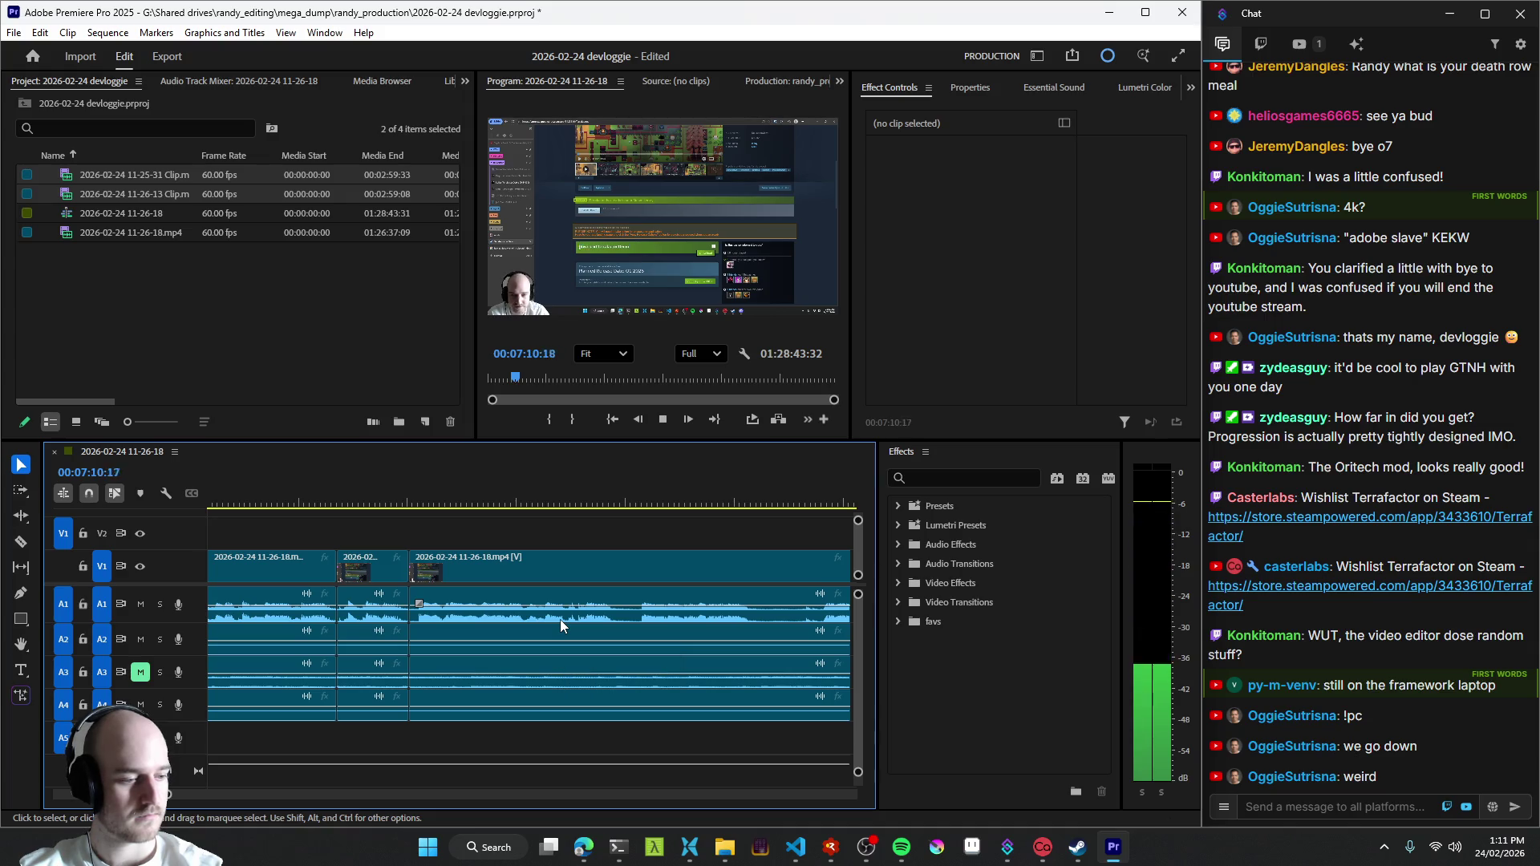
key(space)
scroll(559, 620, up, 2)
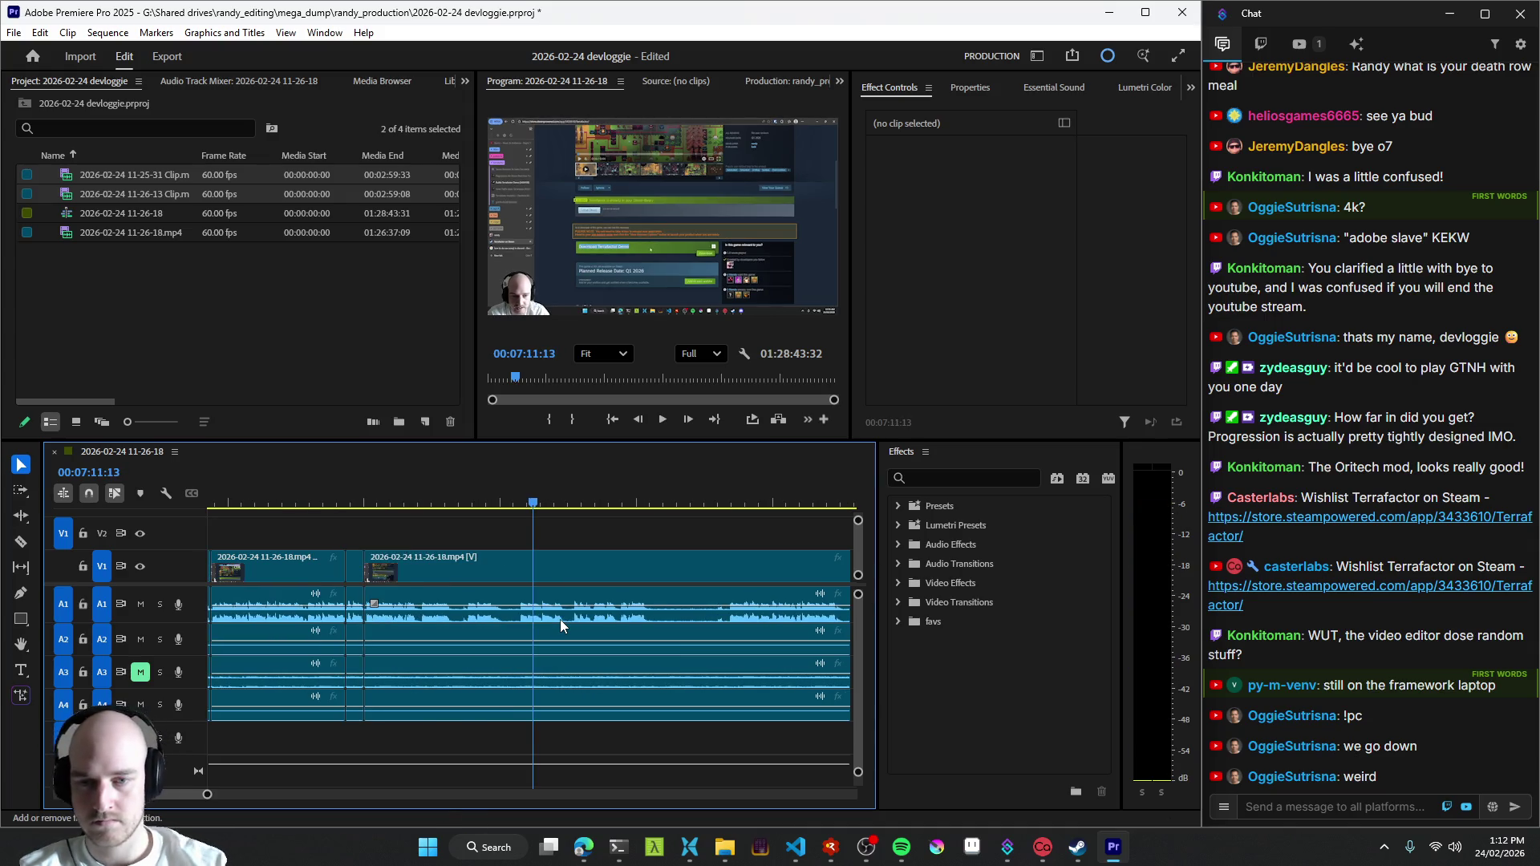
- Cut all tracks at about 07:09 and replay the stretch from 07:07:49 to check it
click(449, 632)
key(space)
scroll(526, 689, up, 1)
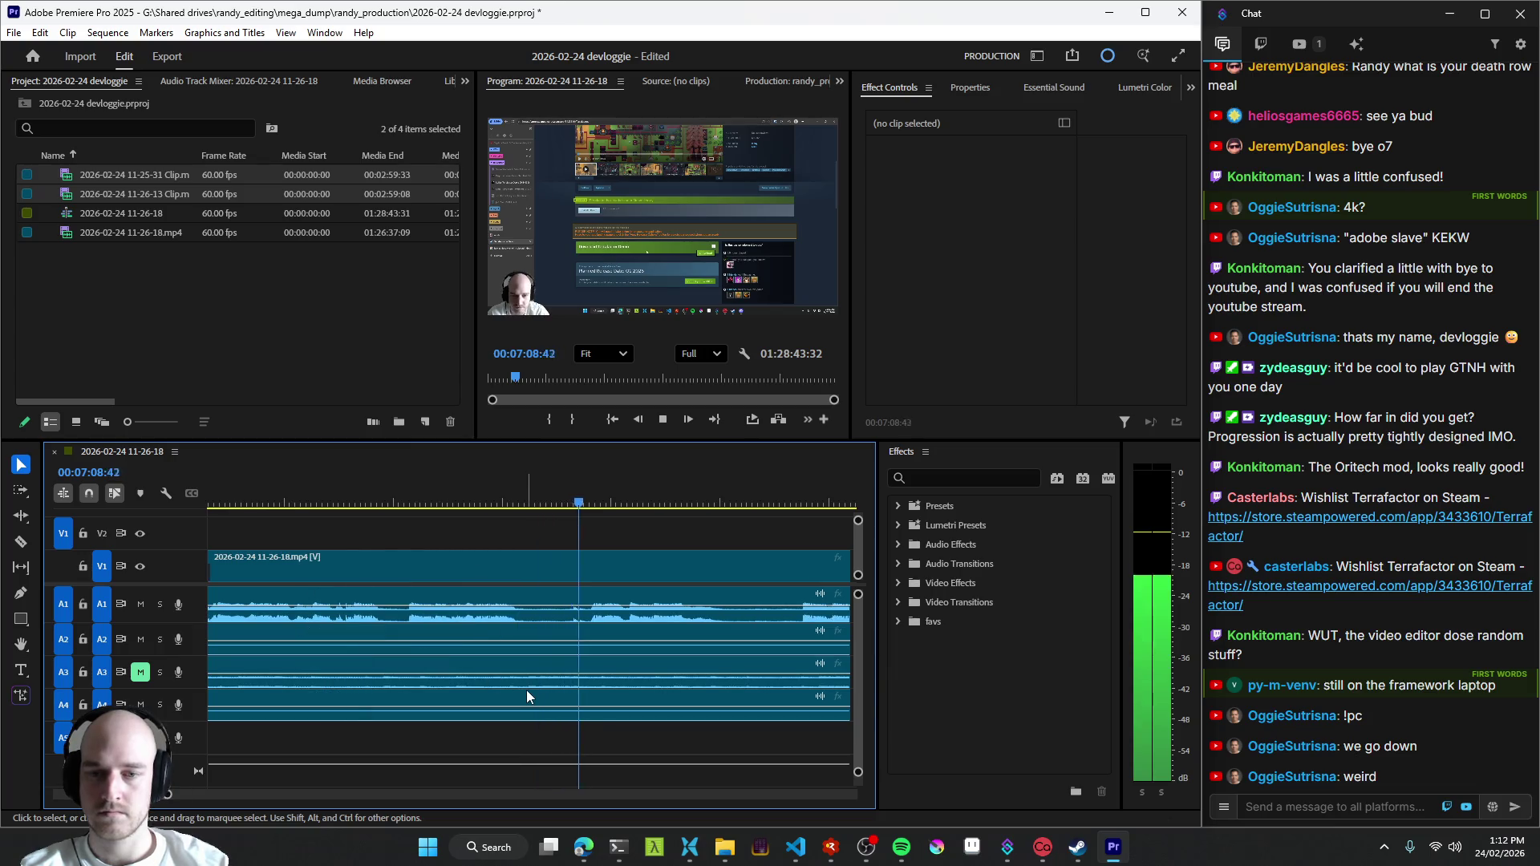
click(501, 627)
key(ctrl+k)
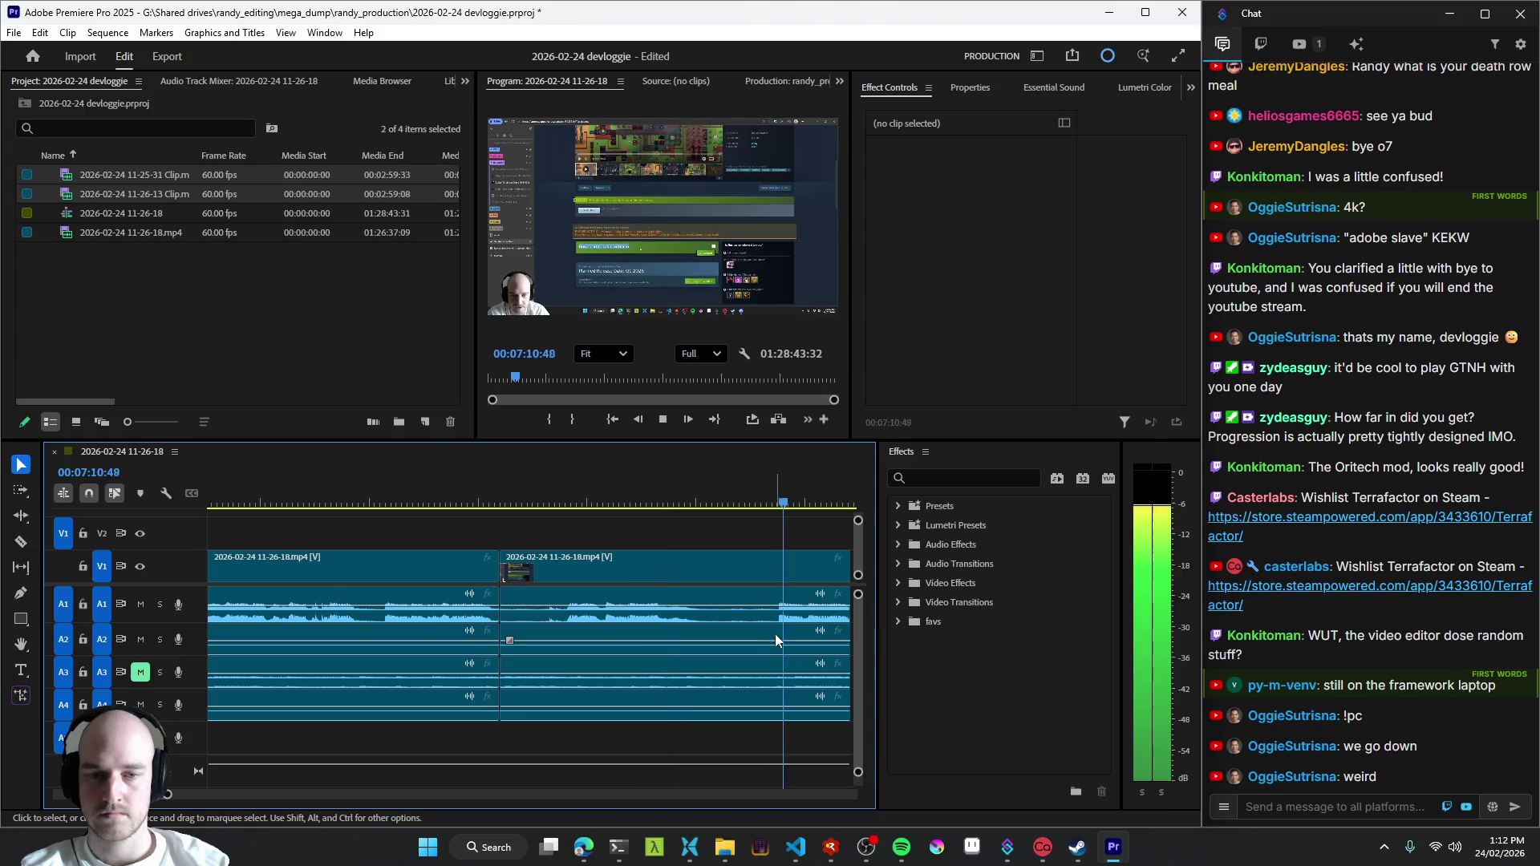
scroll(766, 639, down, 2)
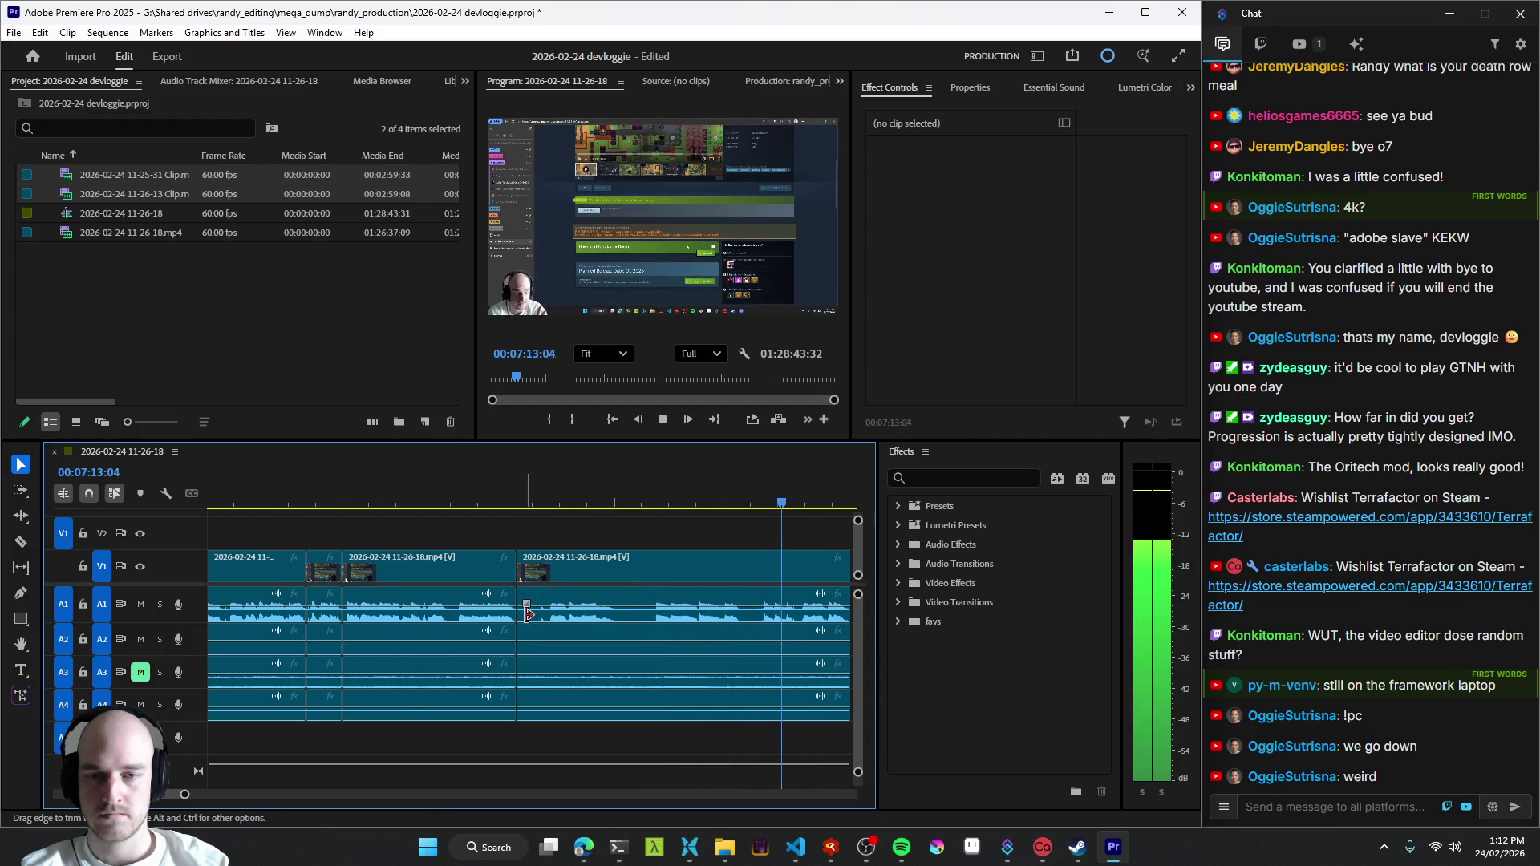
click(548, 621)
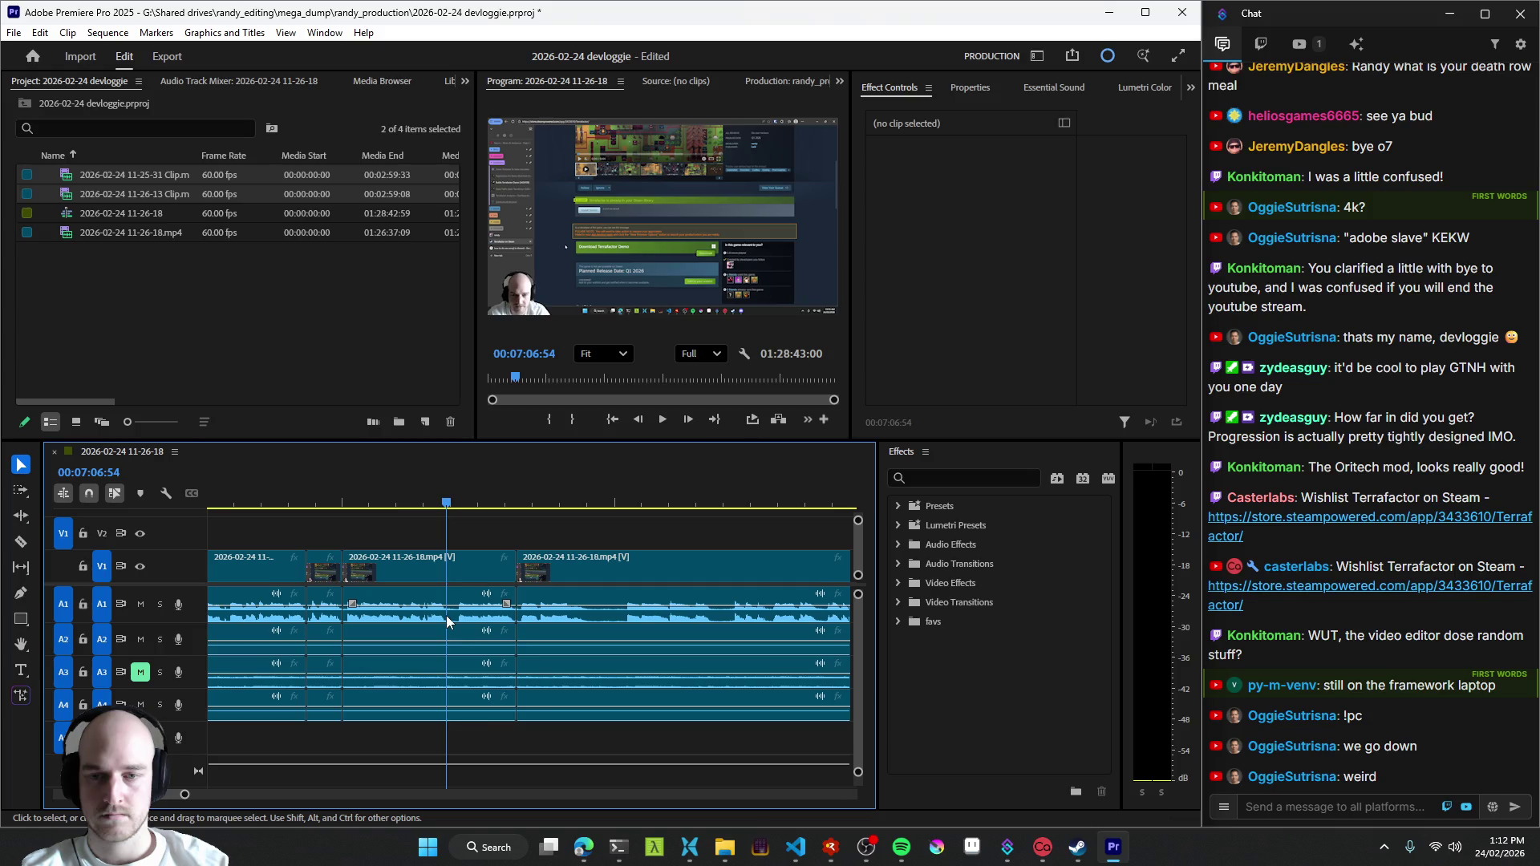
click(467, 615)
key(l)
key(l)
key(l)
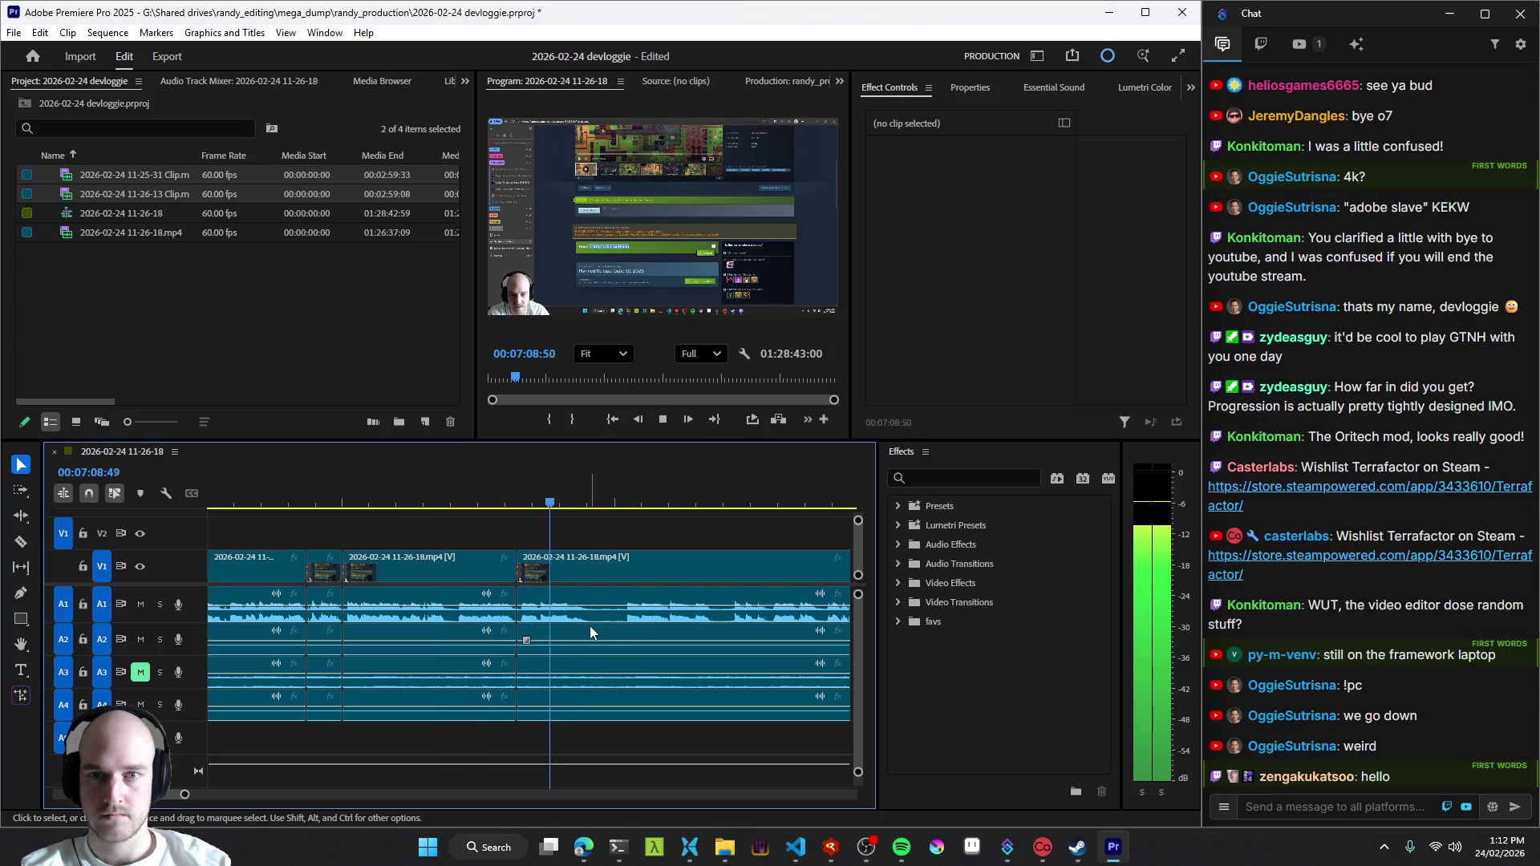
key(k)
- Skim playback from a few later playhead positions past 07:13
click(623, 626)
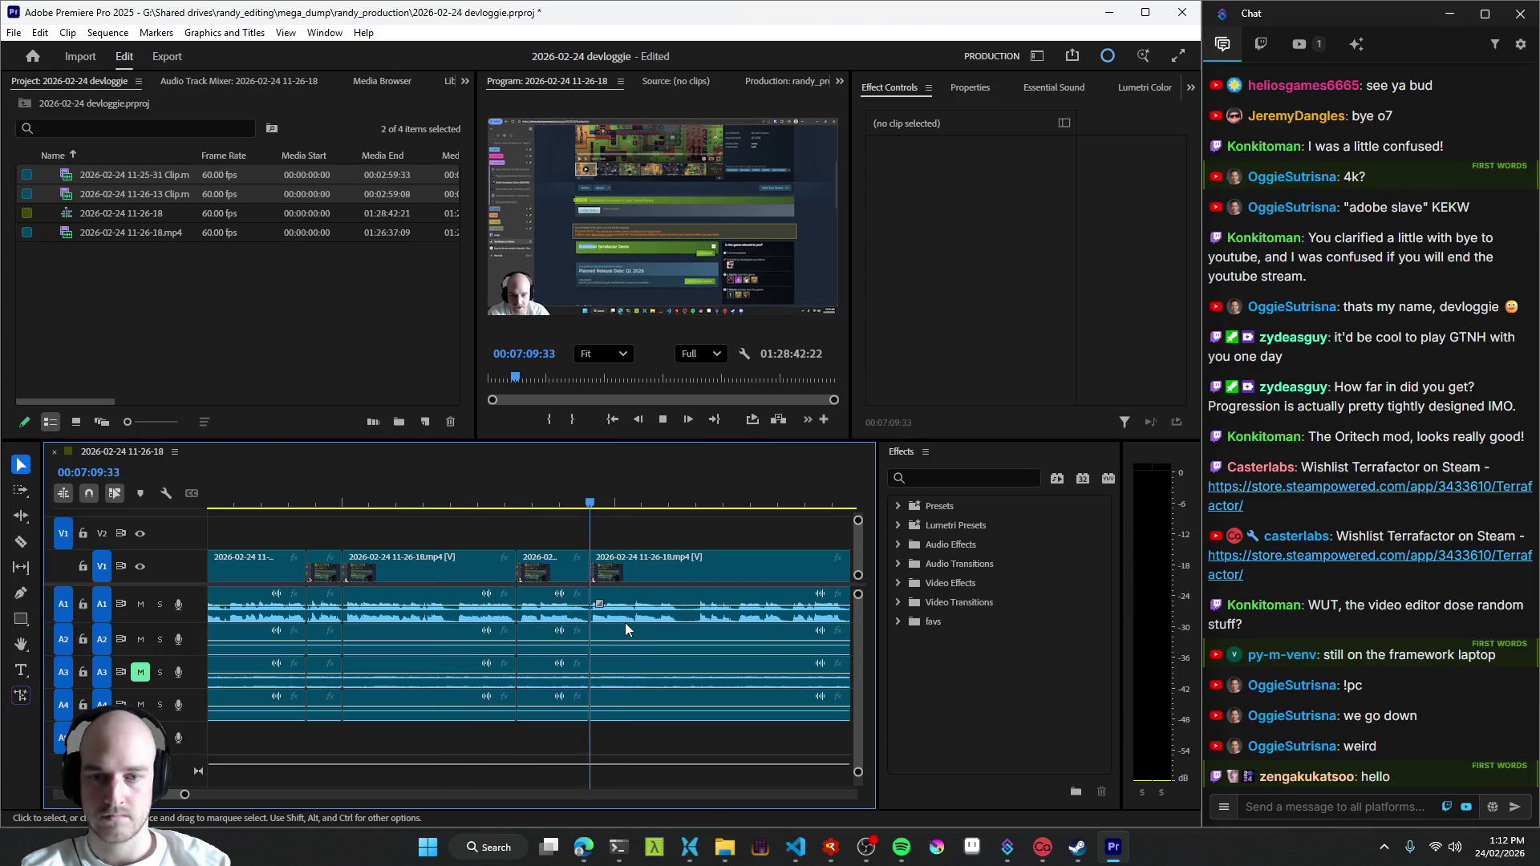
key(l)
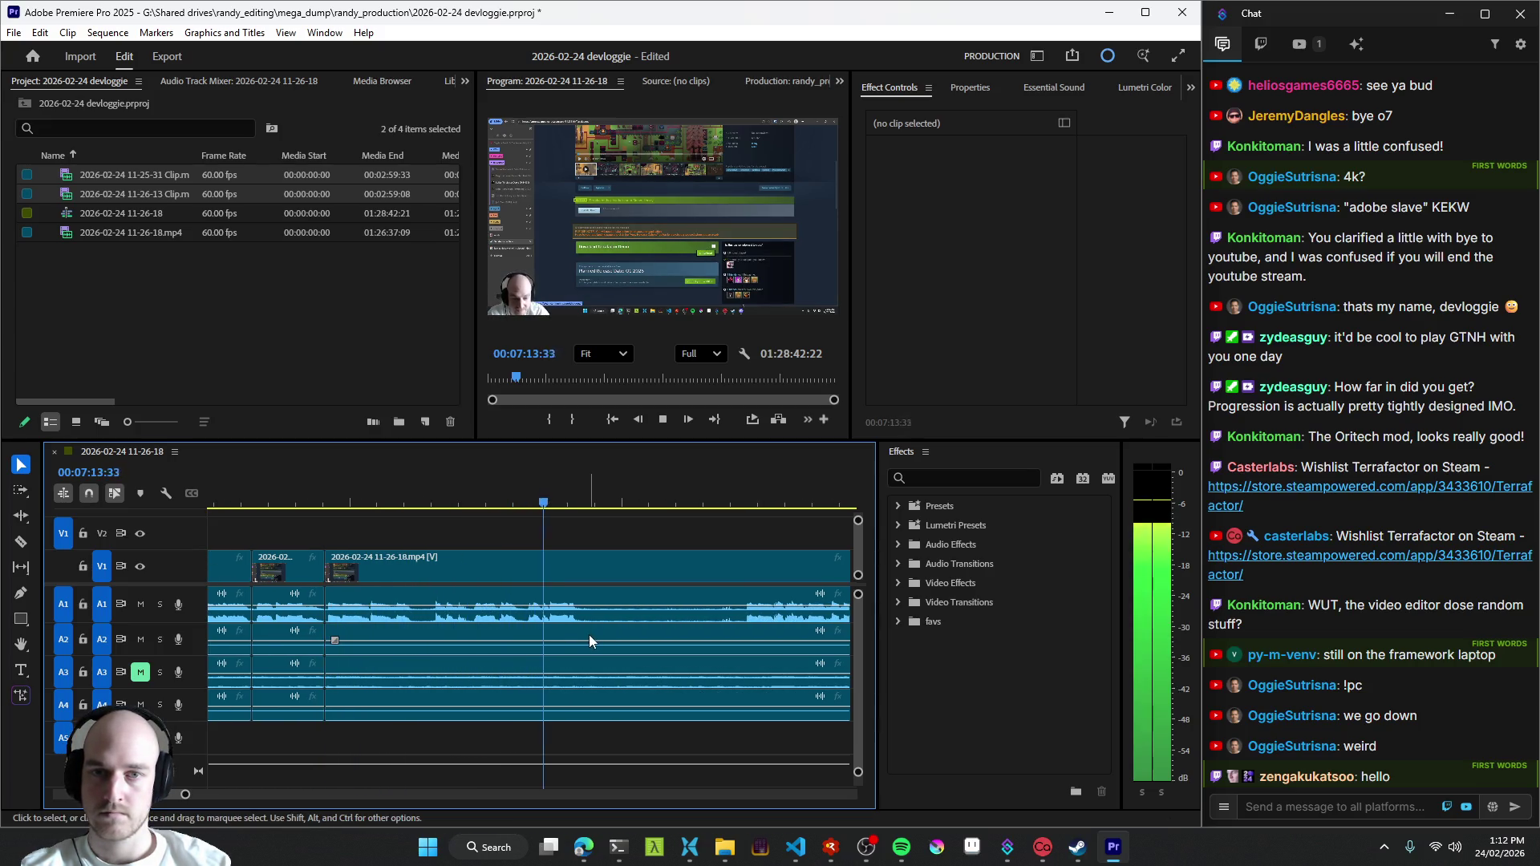
key(k)
click(743, 612)
key(l)
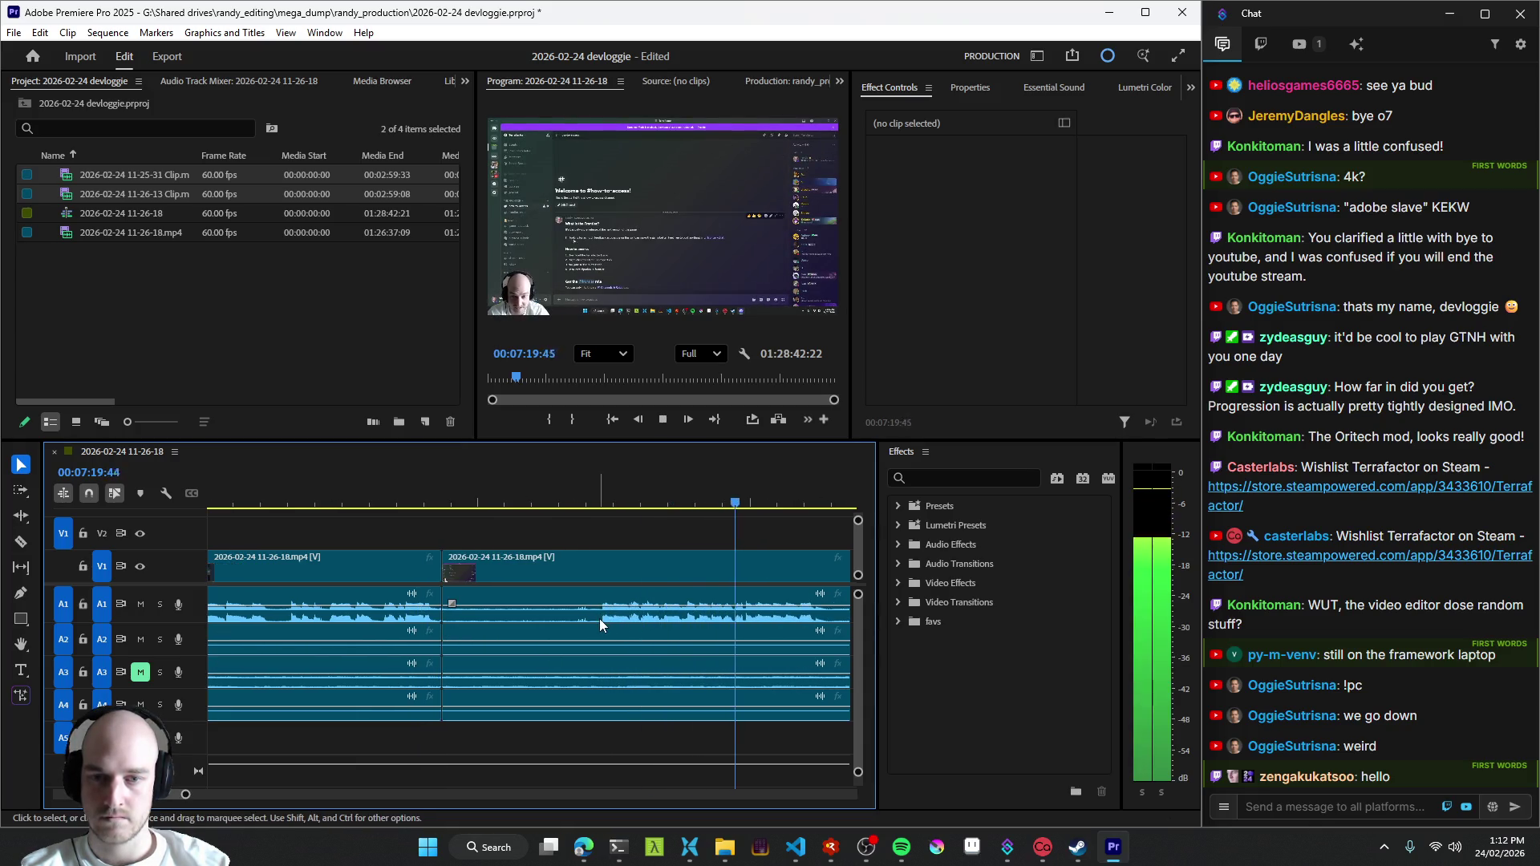
- From the previous cut, split all tracks at several points around 07:20:41 and onward
key(Up)
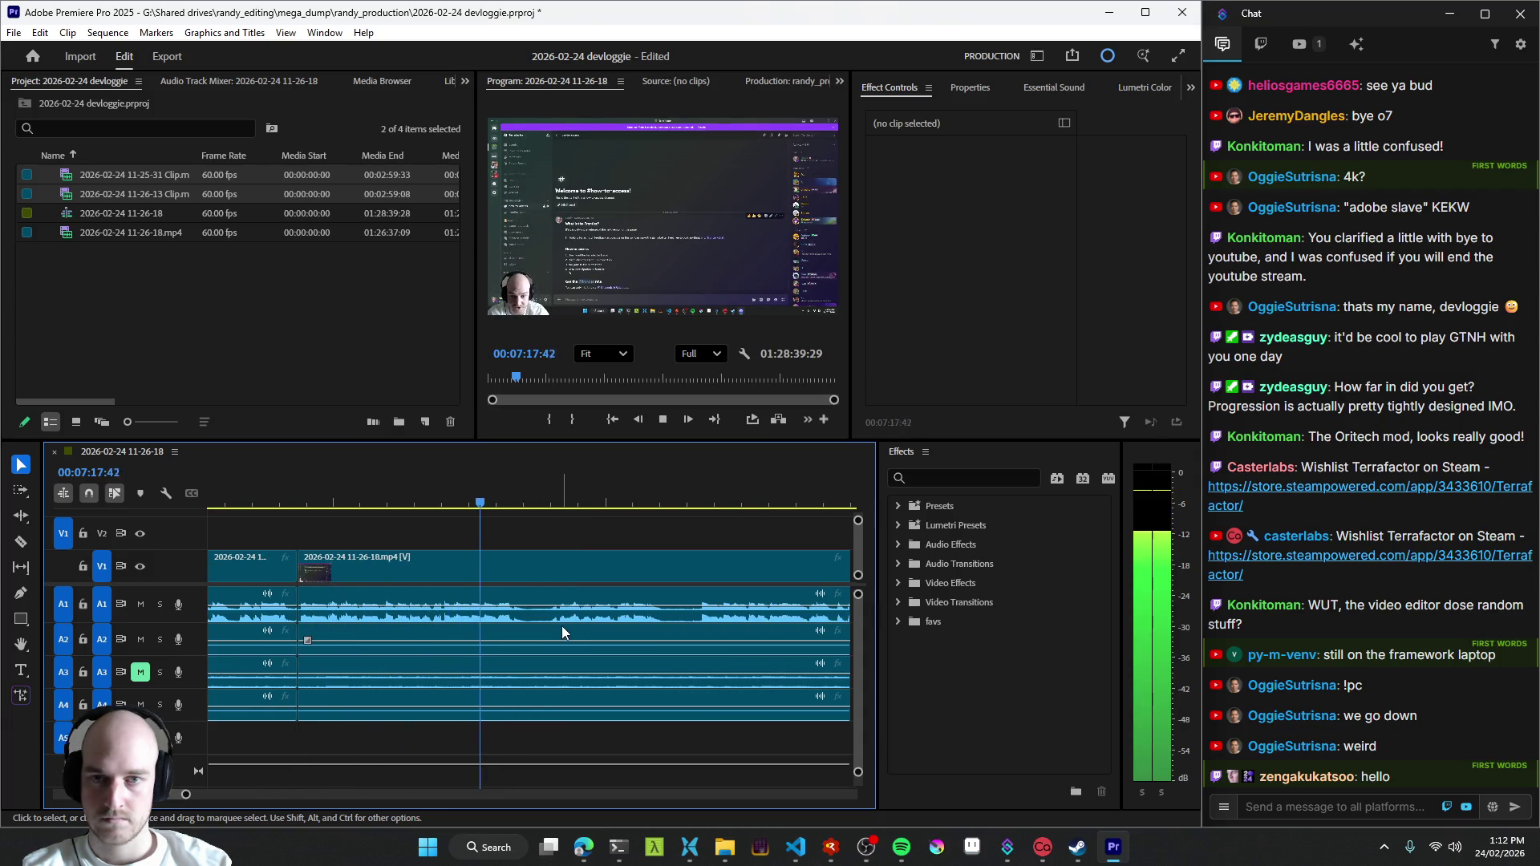
key(ctrl+k)
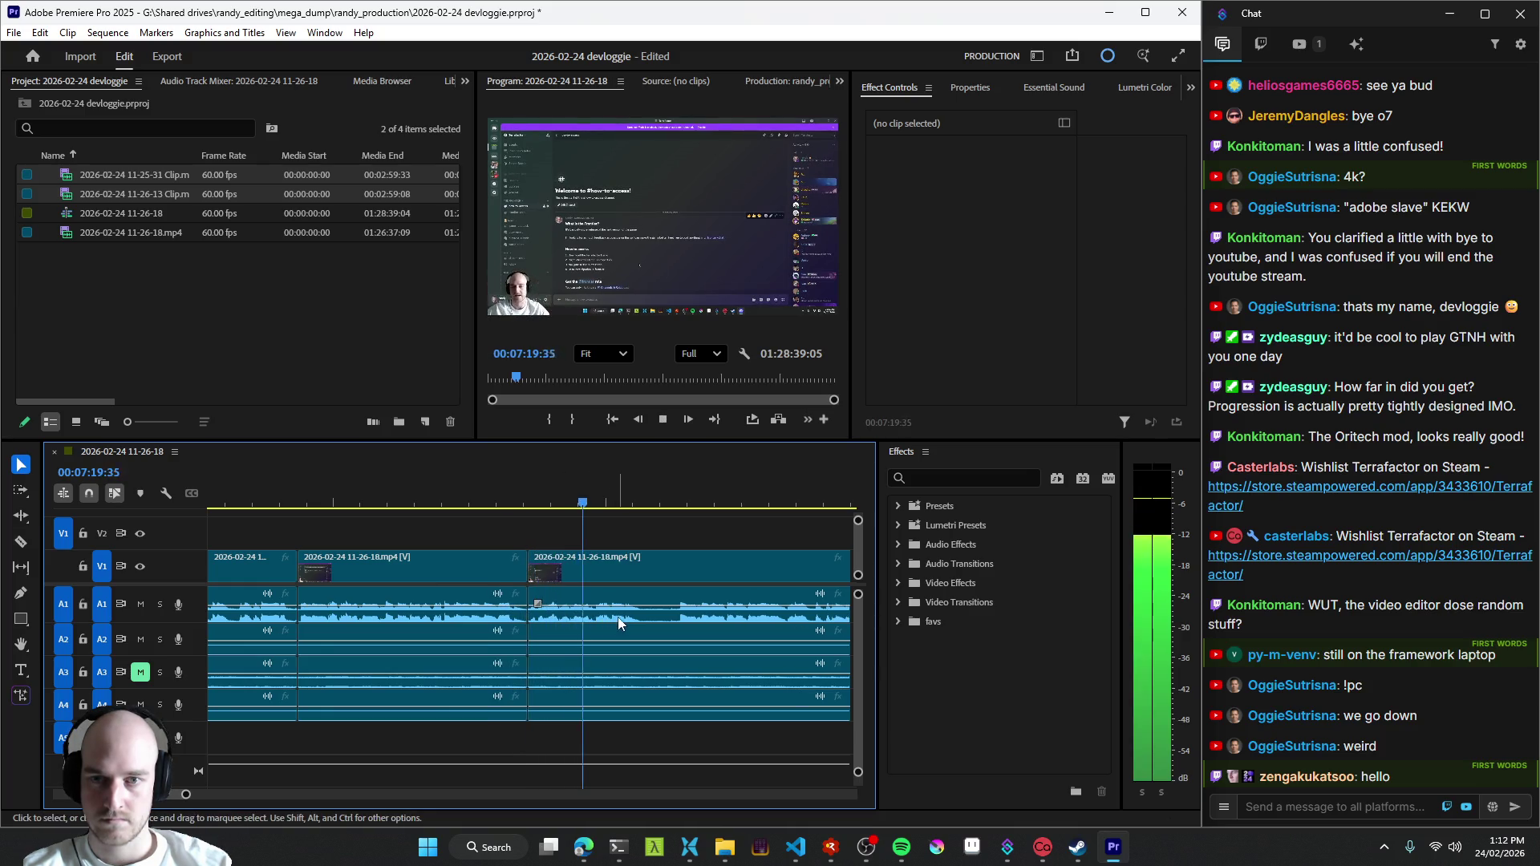
key(space)
key(ctrl+k)
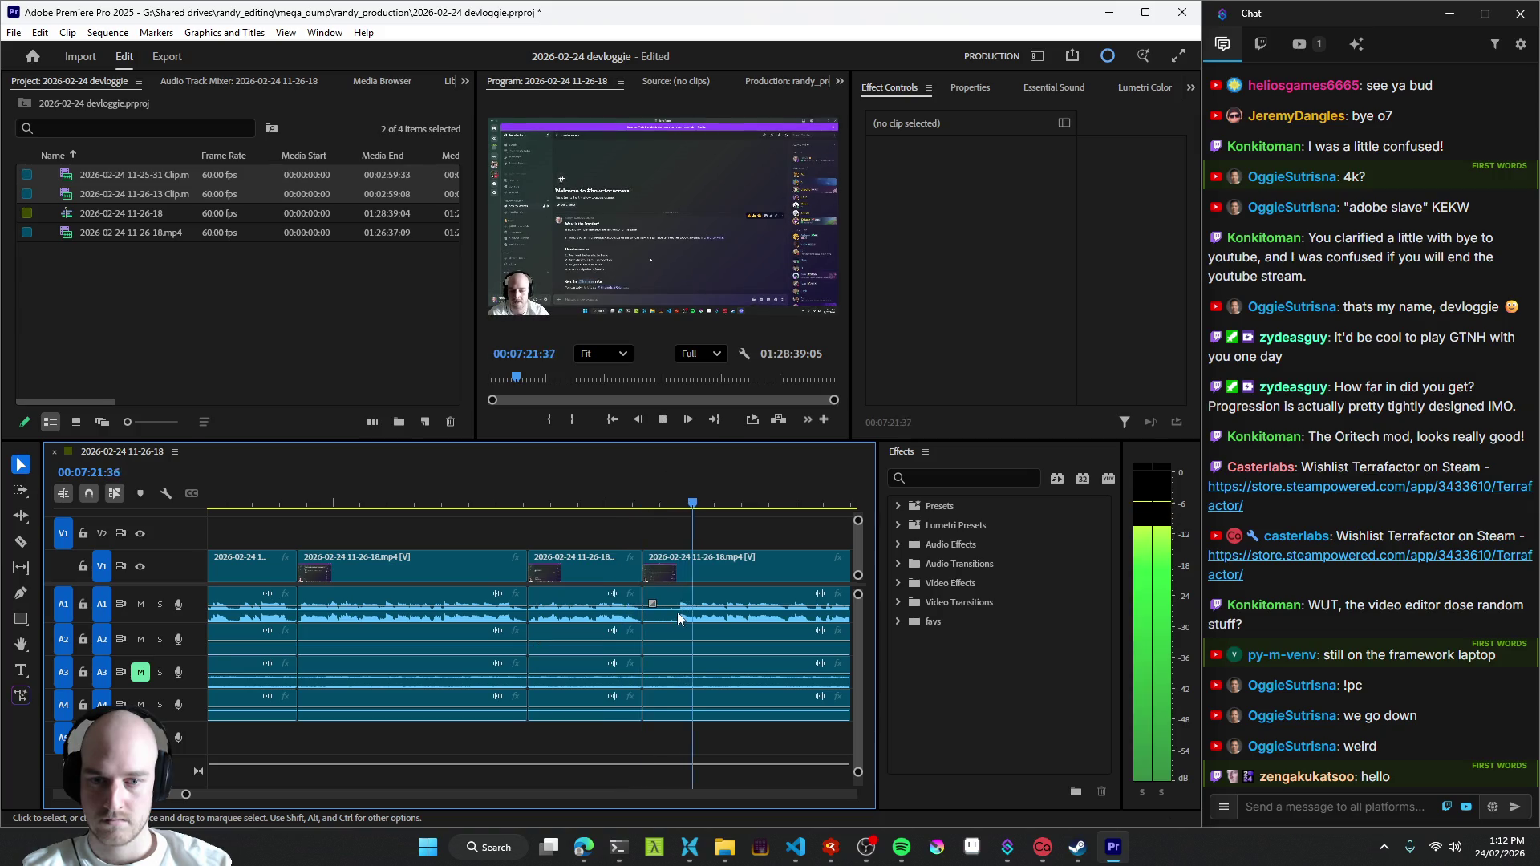
key(space)
scroll(646, 629, down, 2)
scroll(662, 636, down, 2)
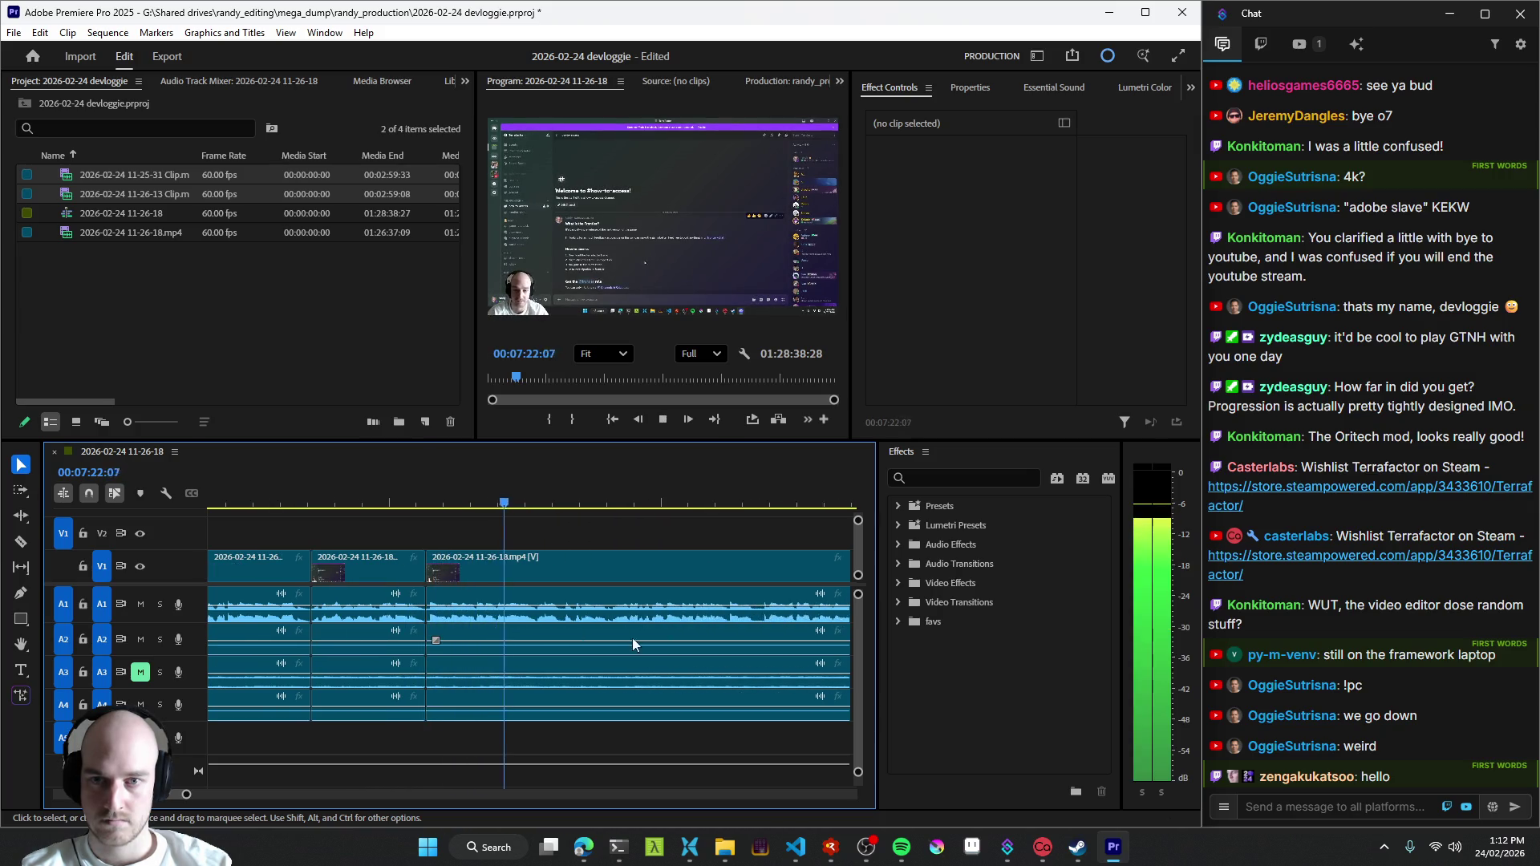
key(ctrl+k)
scroll(610, 628, down, 1)
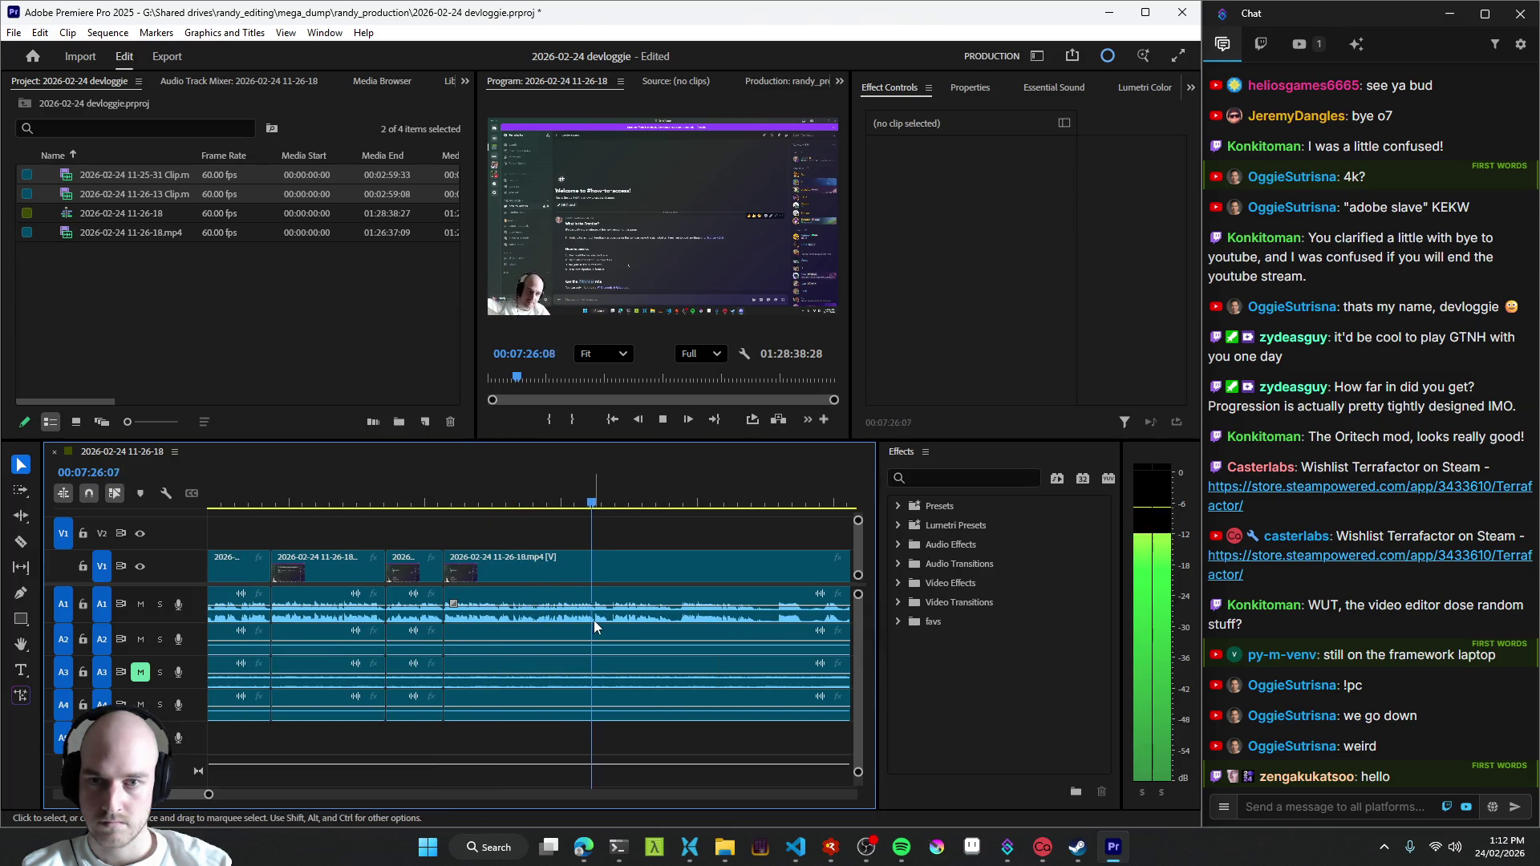
scroll(611, 629, down, 2)
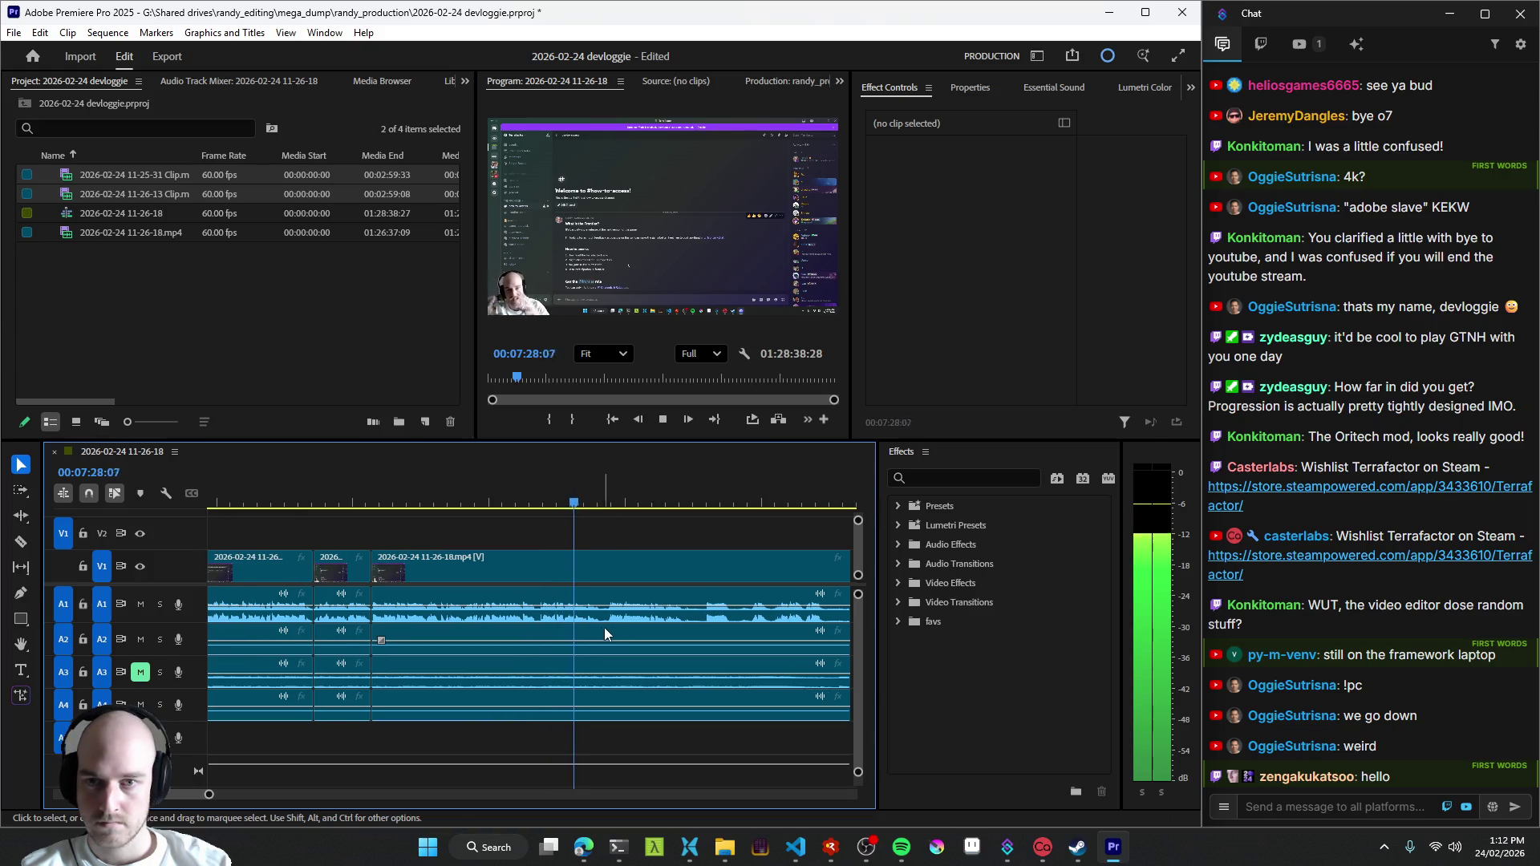
scroll(612, 626, down, 2)
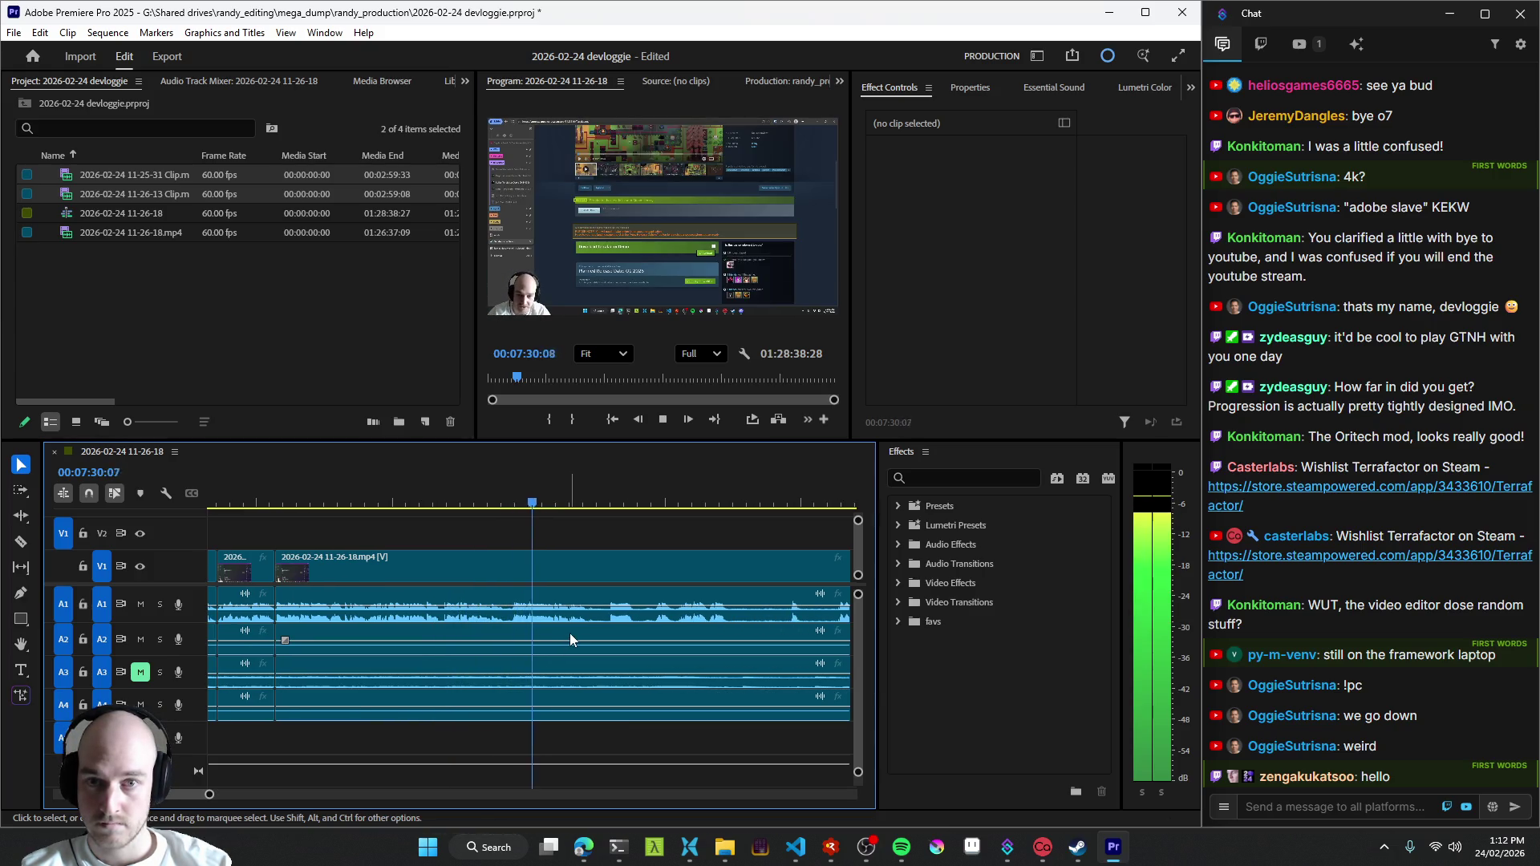
key(ctrl+k)
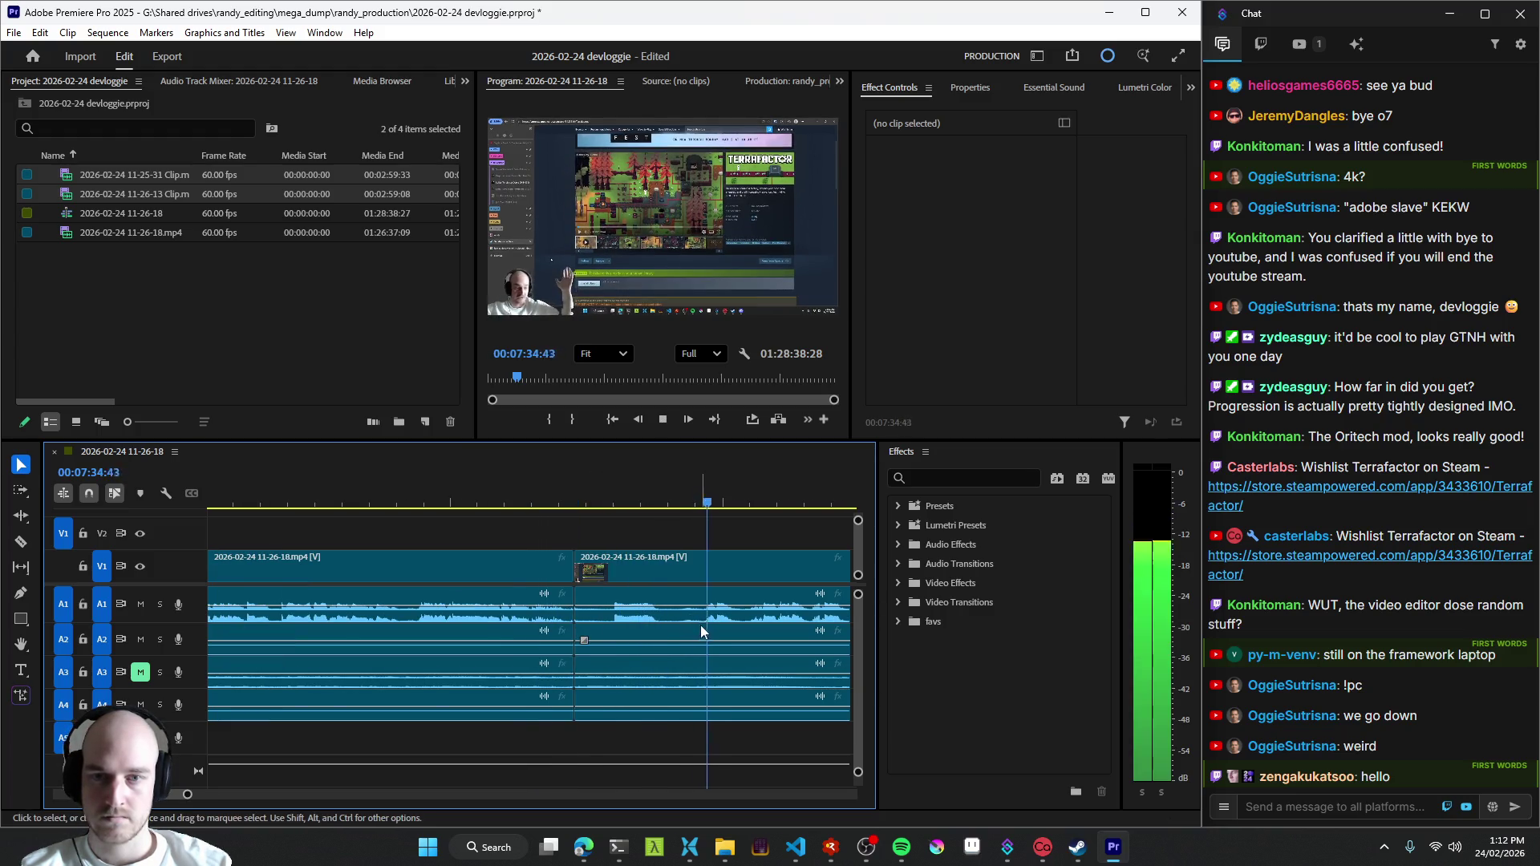
- Skim ahead with the timeline zoomed out, remove a dead stretch and add cuts near 07:33–07:35
key(minus)
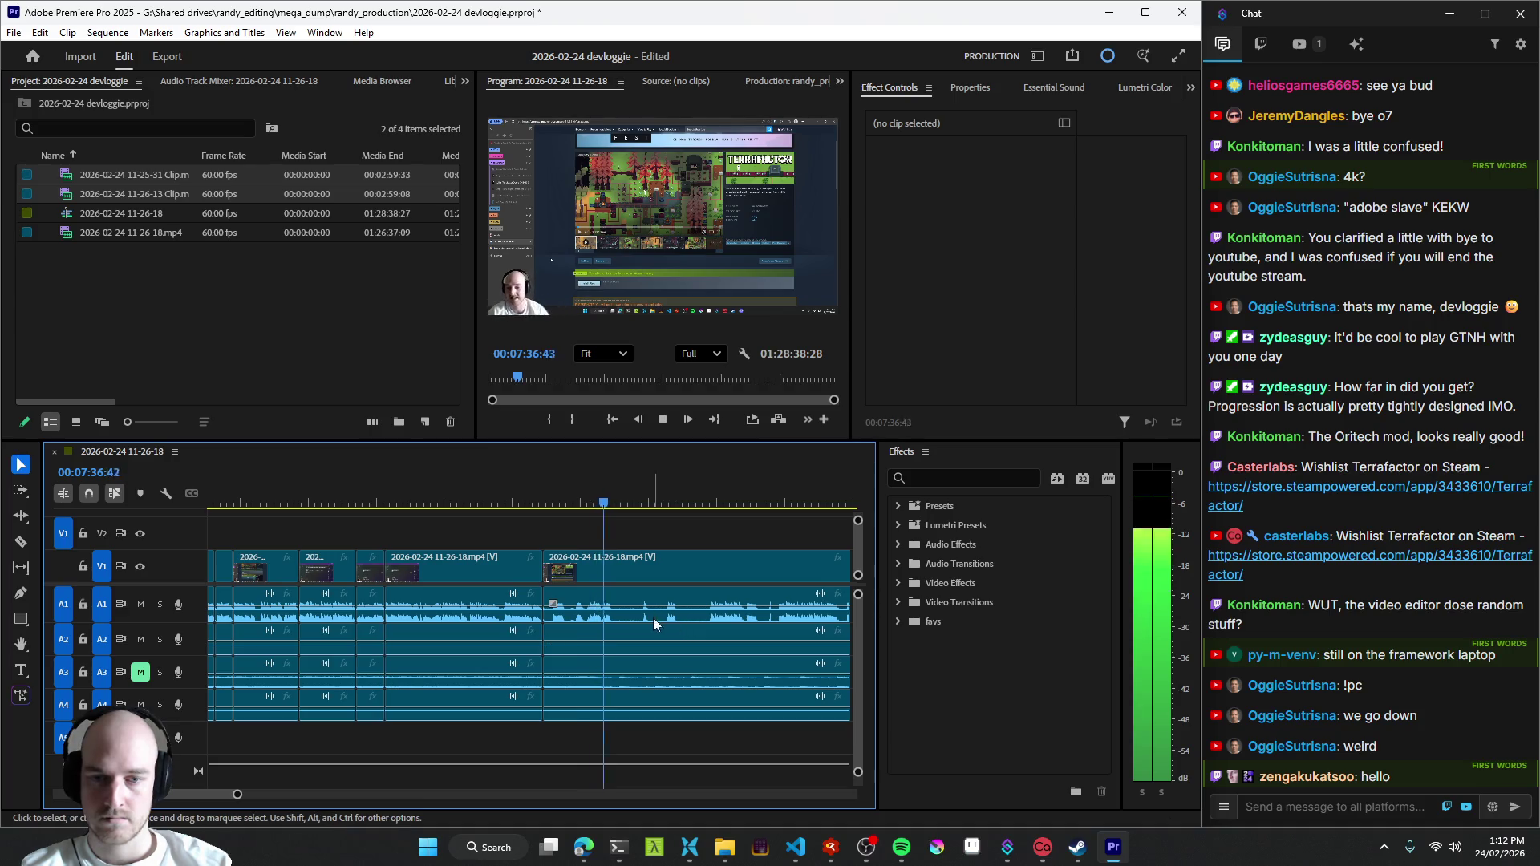
key(l)
key(l)
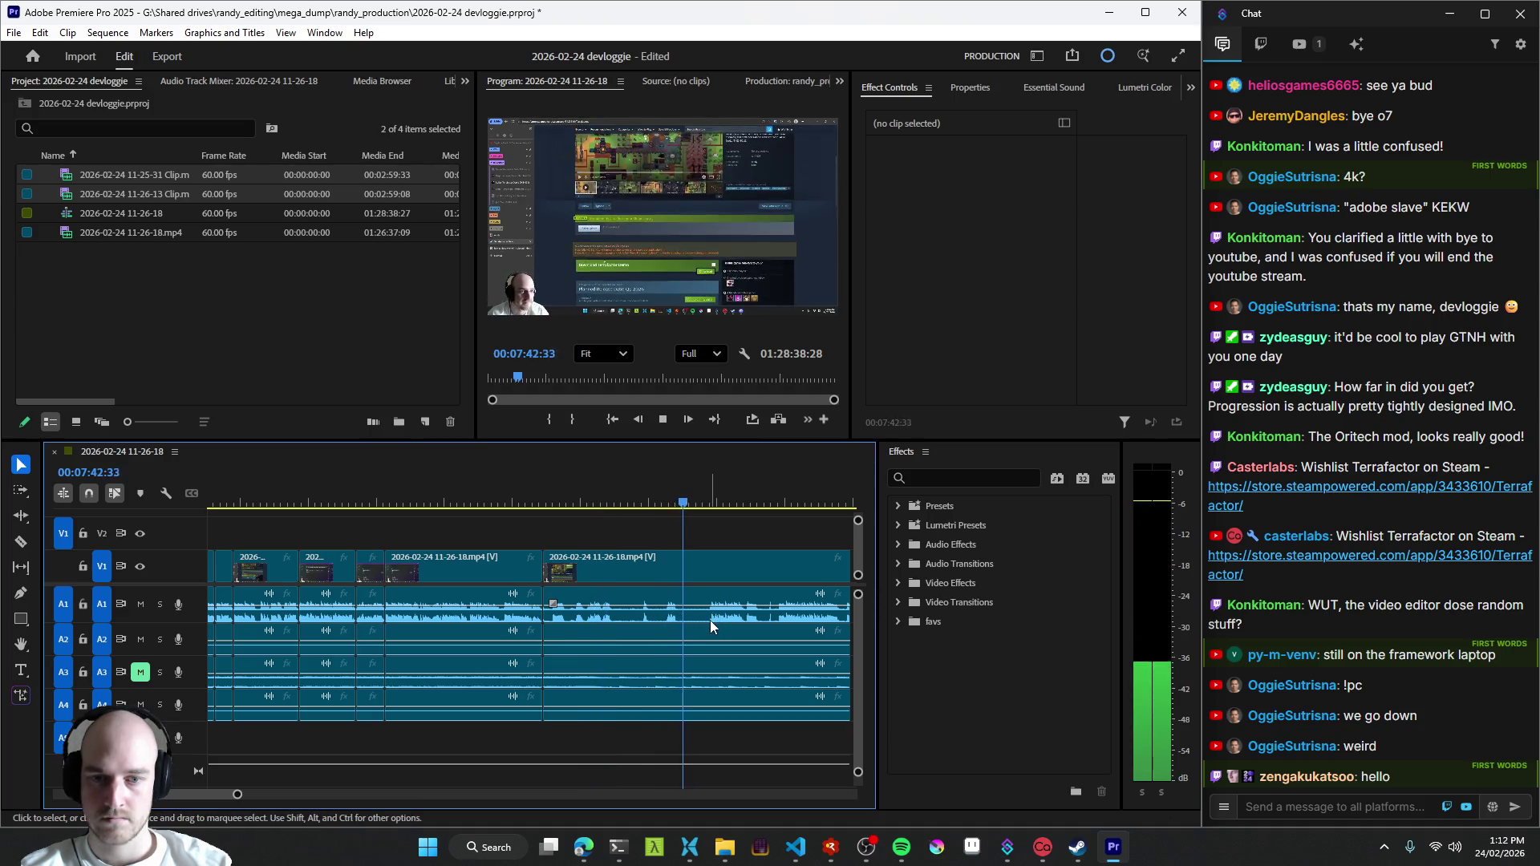
key(equal)
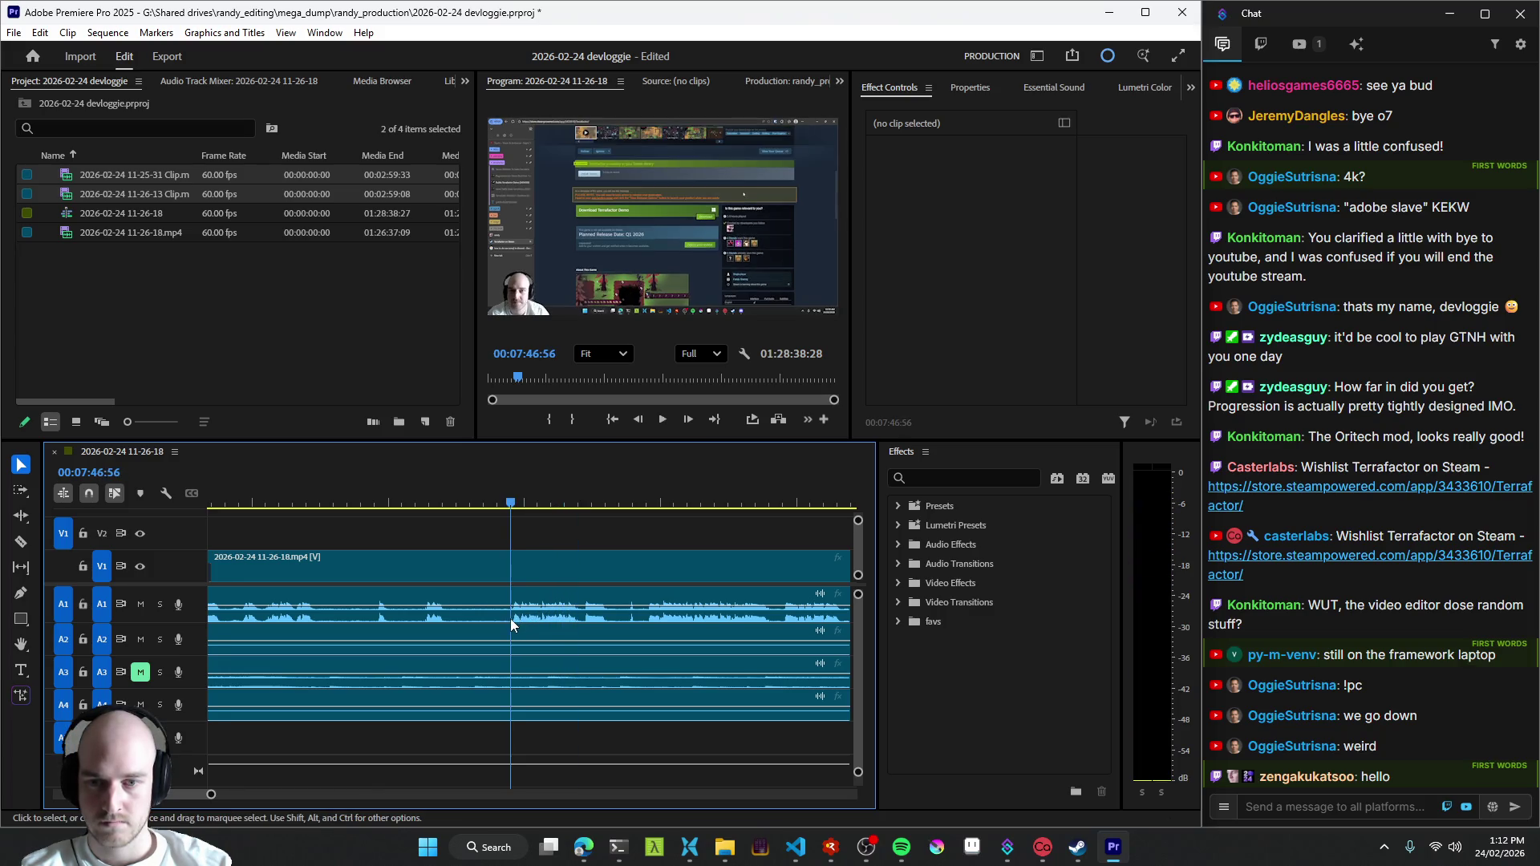
key(ctrl+k)
scroll(615, 622, down, 3)
key(ctrl+k)
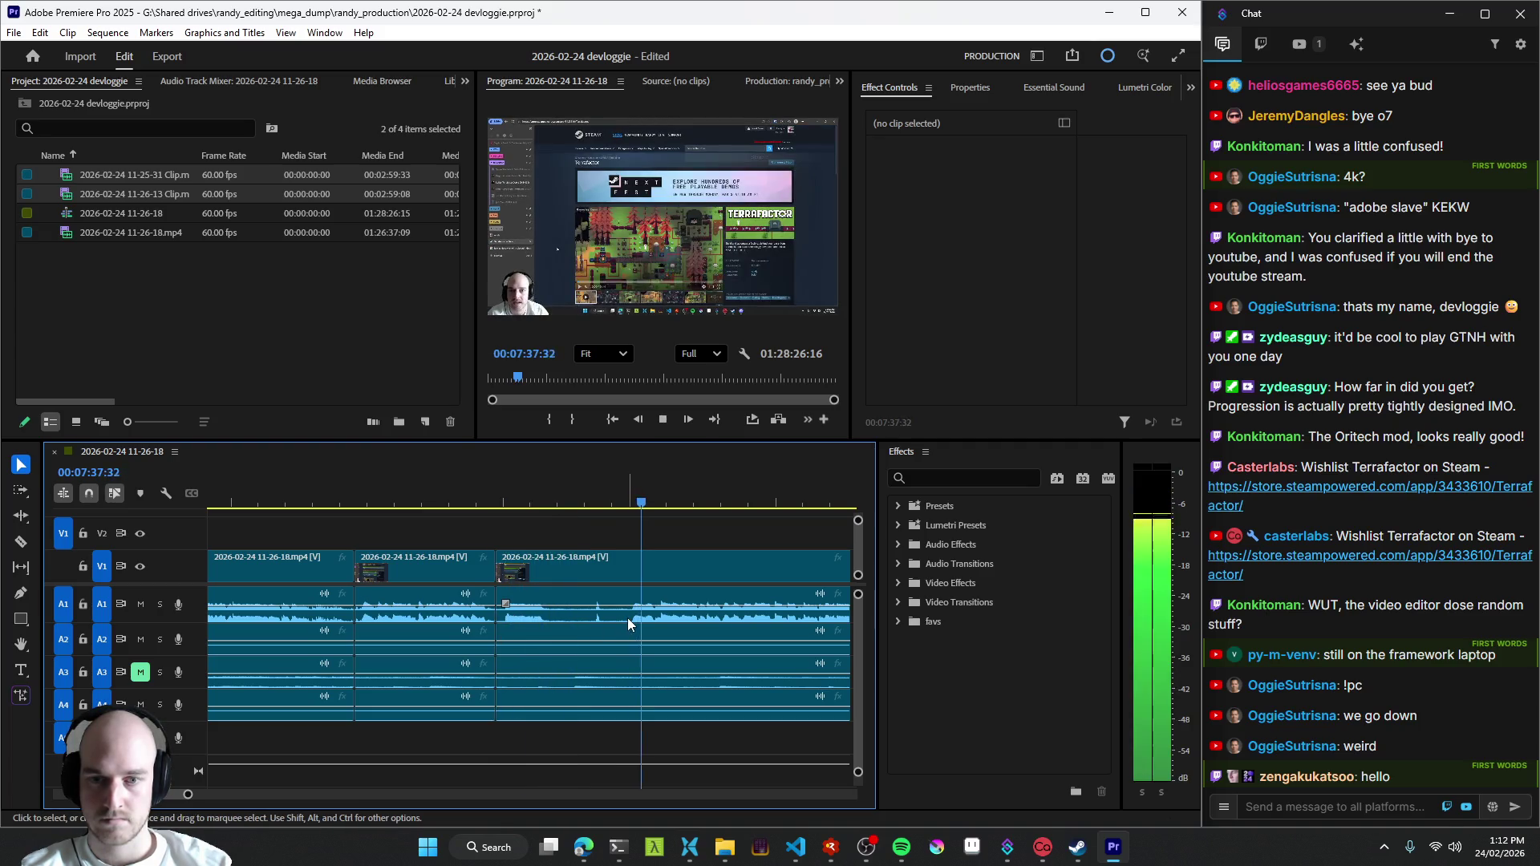
scroll(611, 625, down, 2)
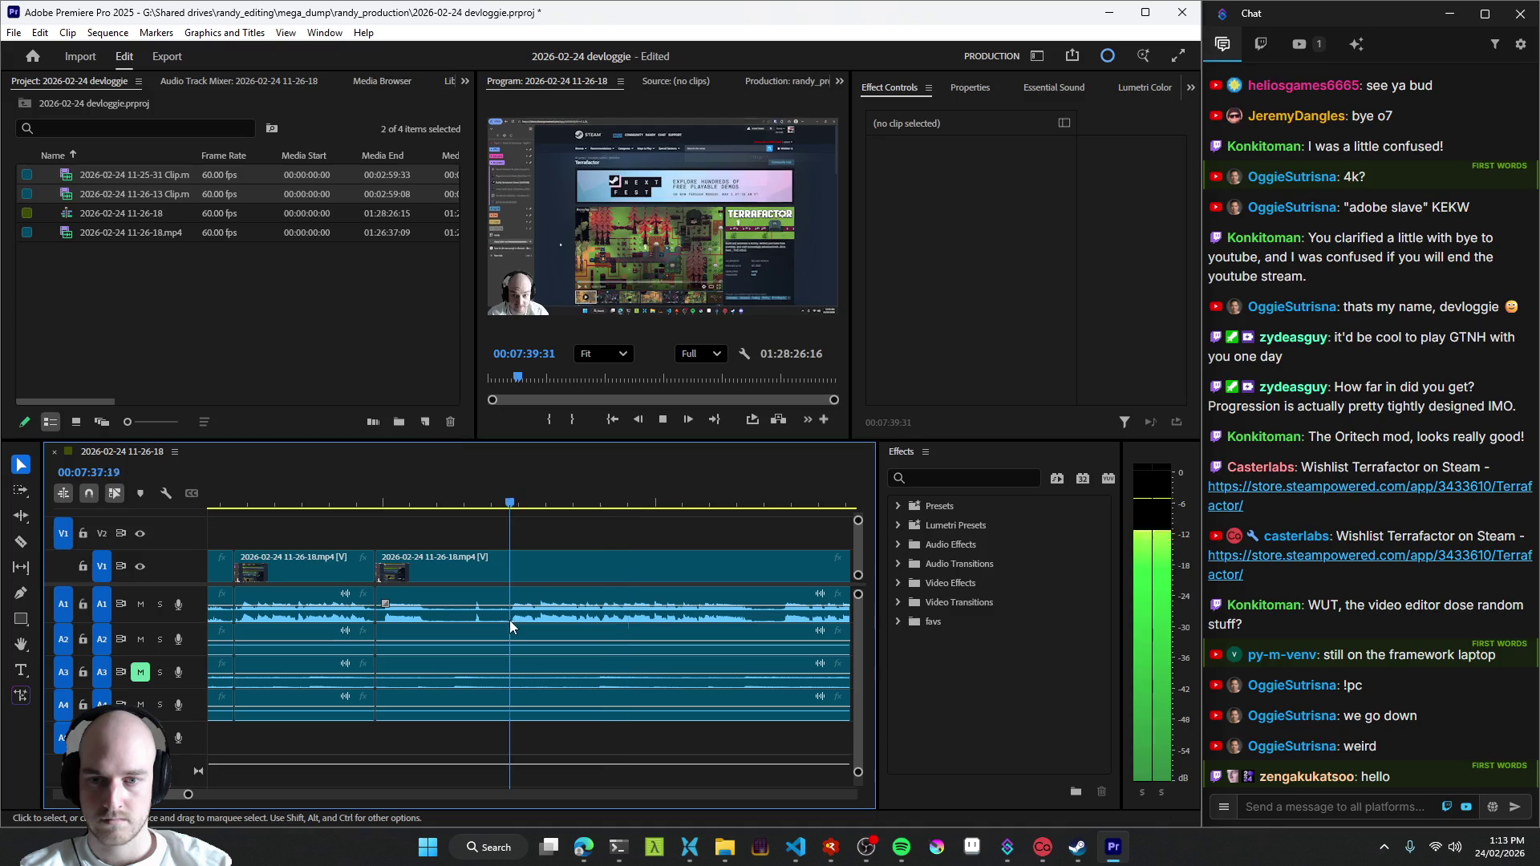
- Trim back to the previous cut, then cut out a dead stretch around 07:38 and close the gap
key(Up)
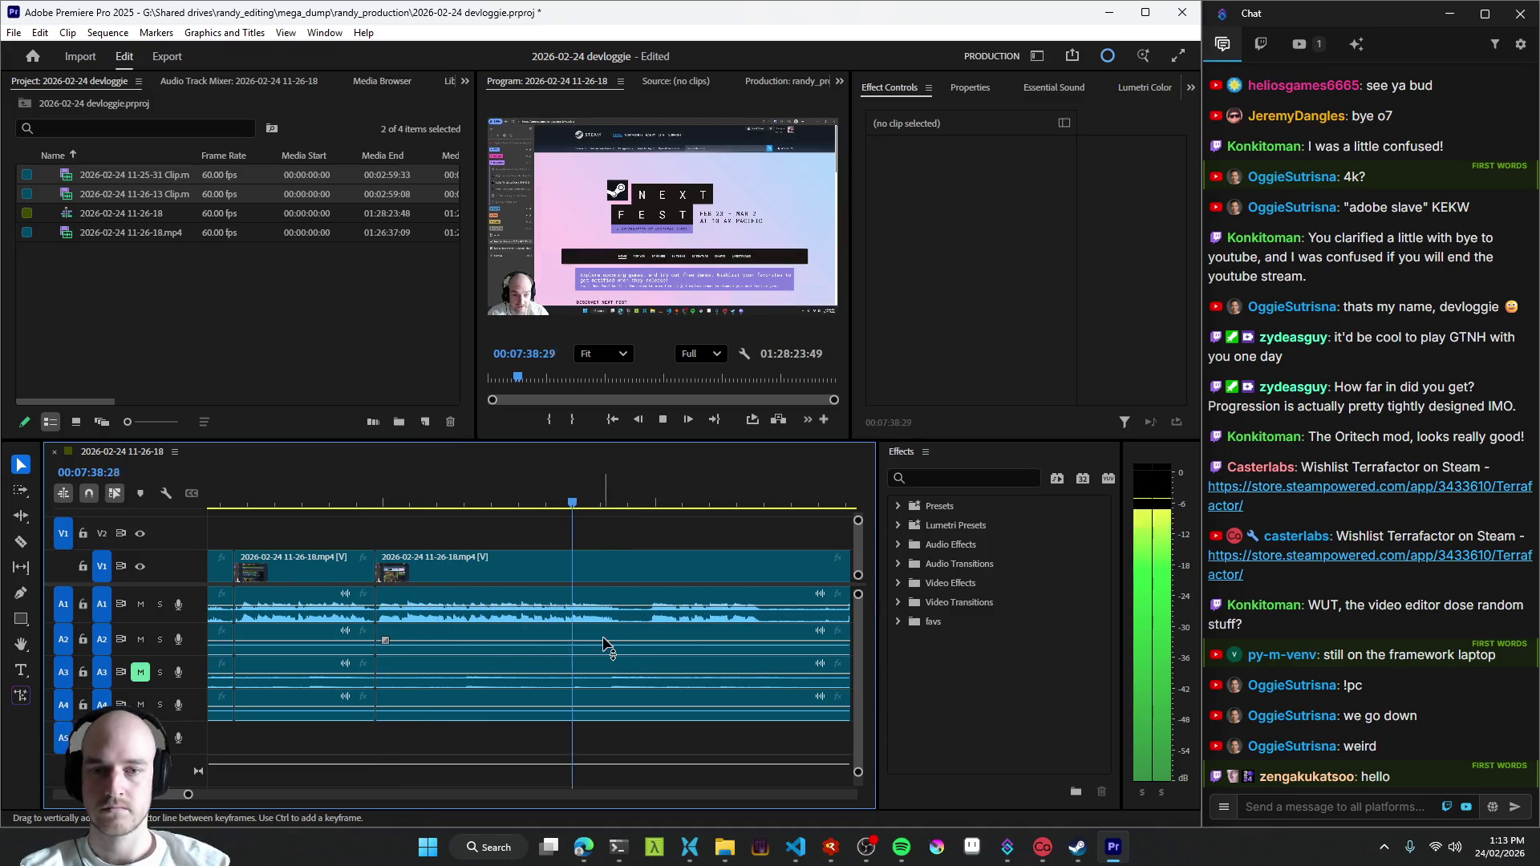
scroll(603, 637, down, 1)
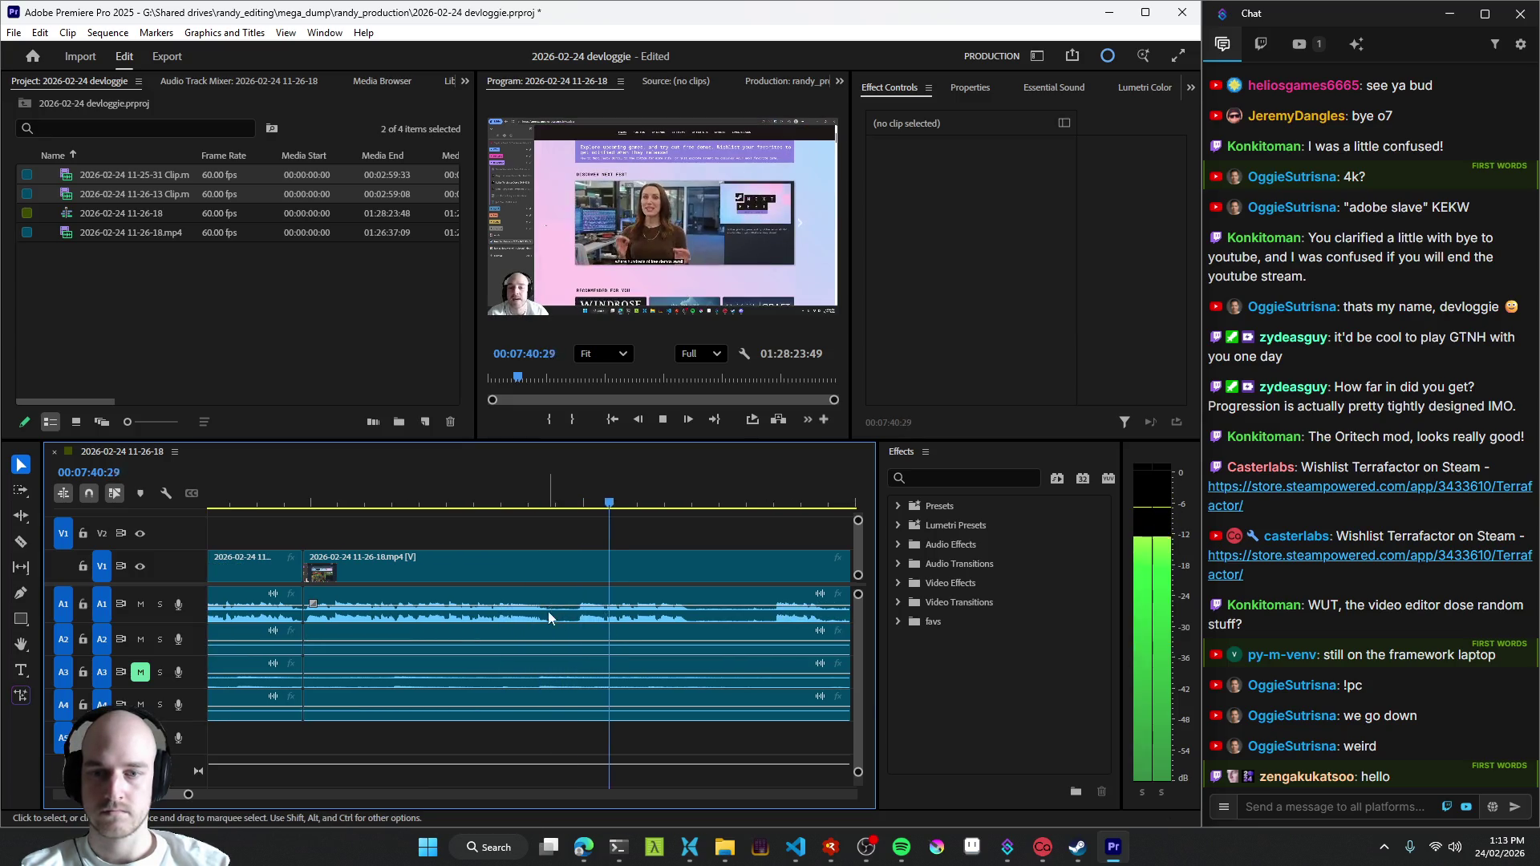
key(space)
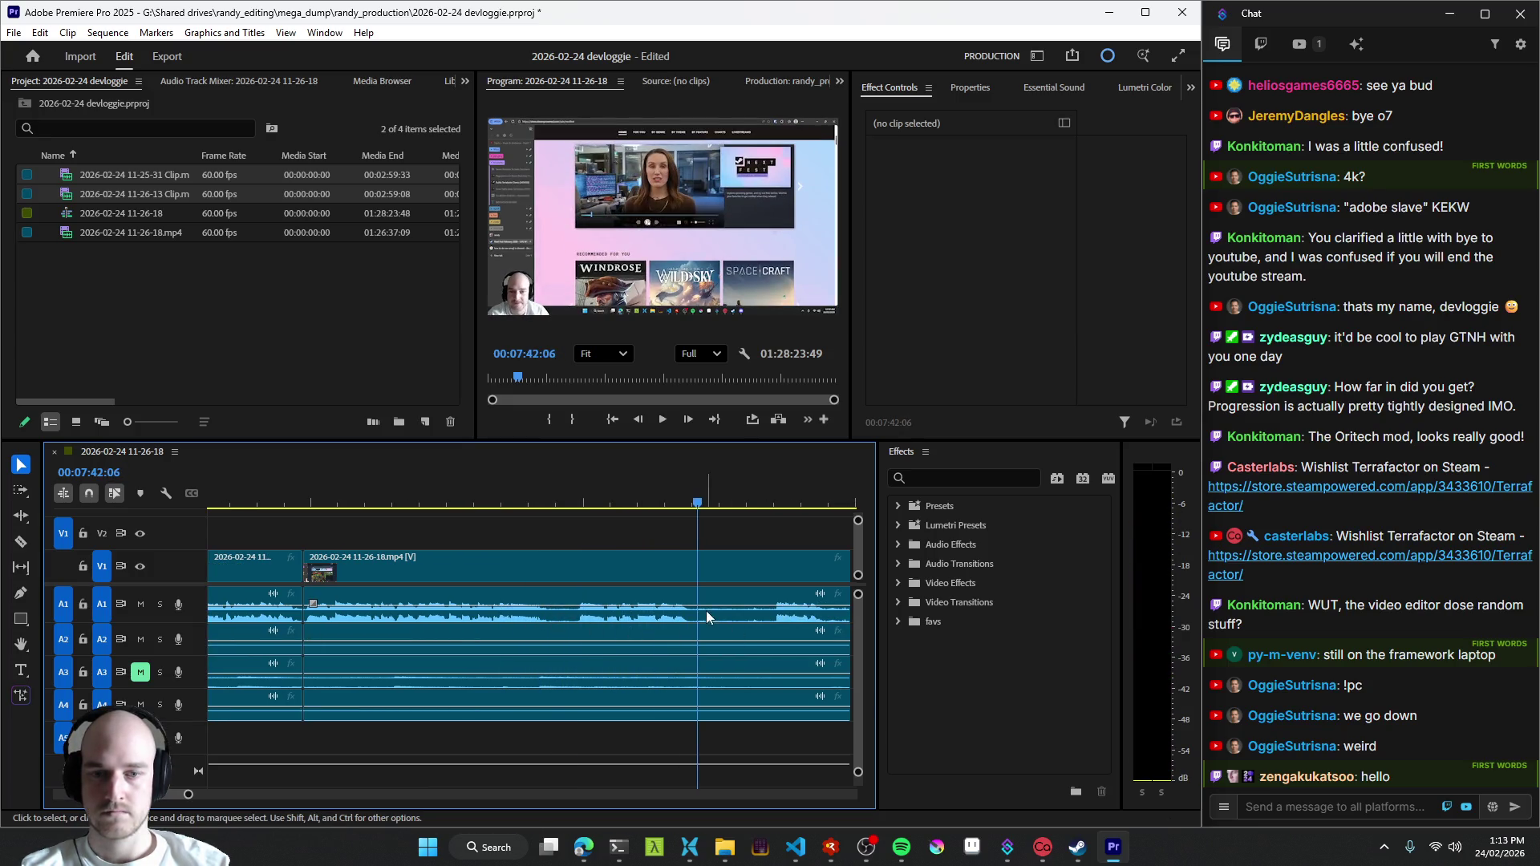
key(j)
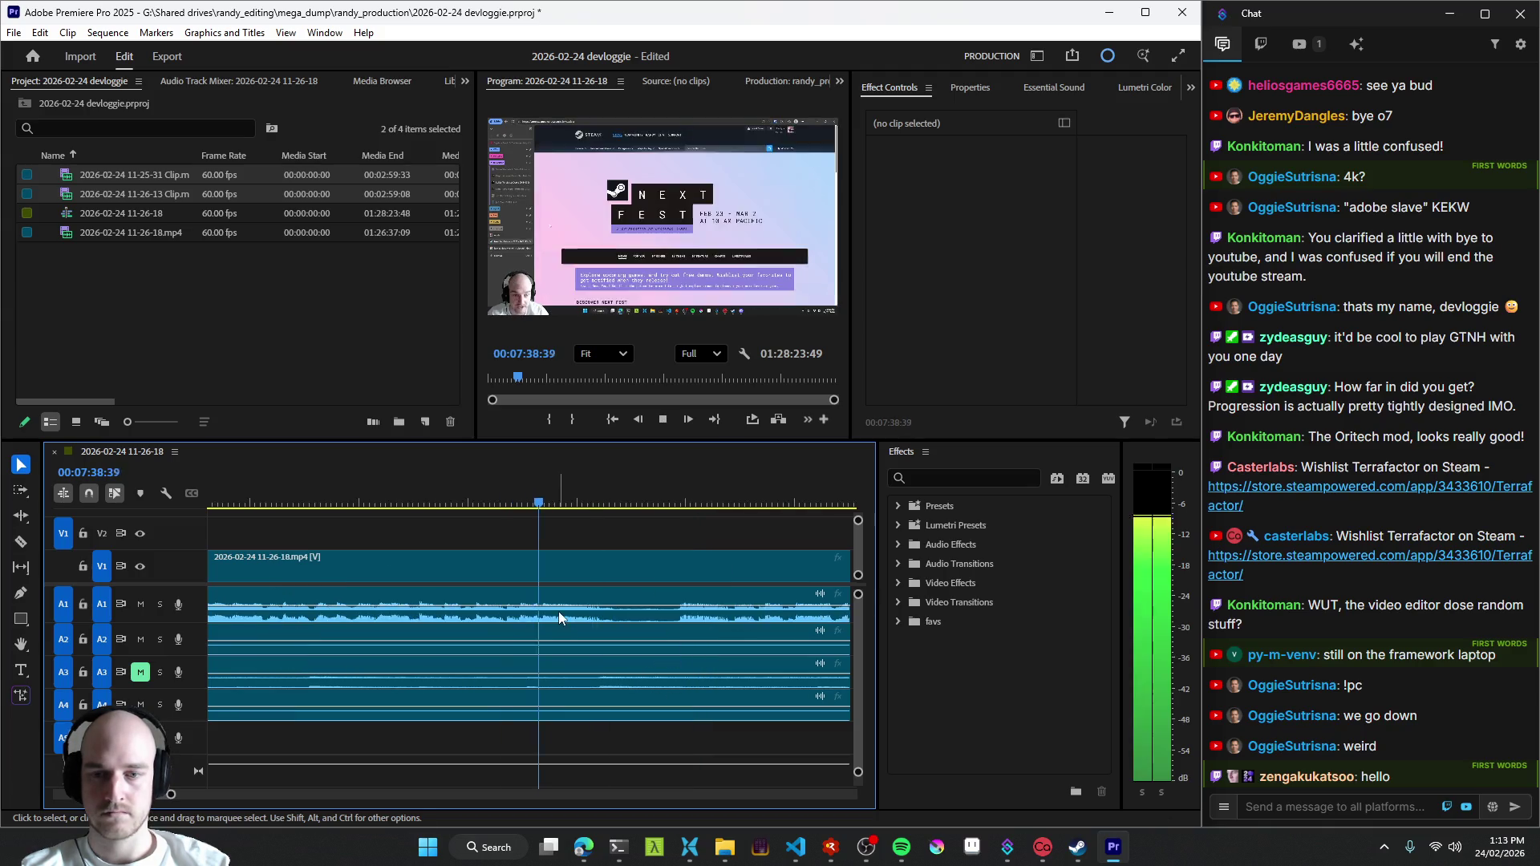
key(ctrl+k)
key(ctrl+k)
scroll(679, 651, down, 3)
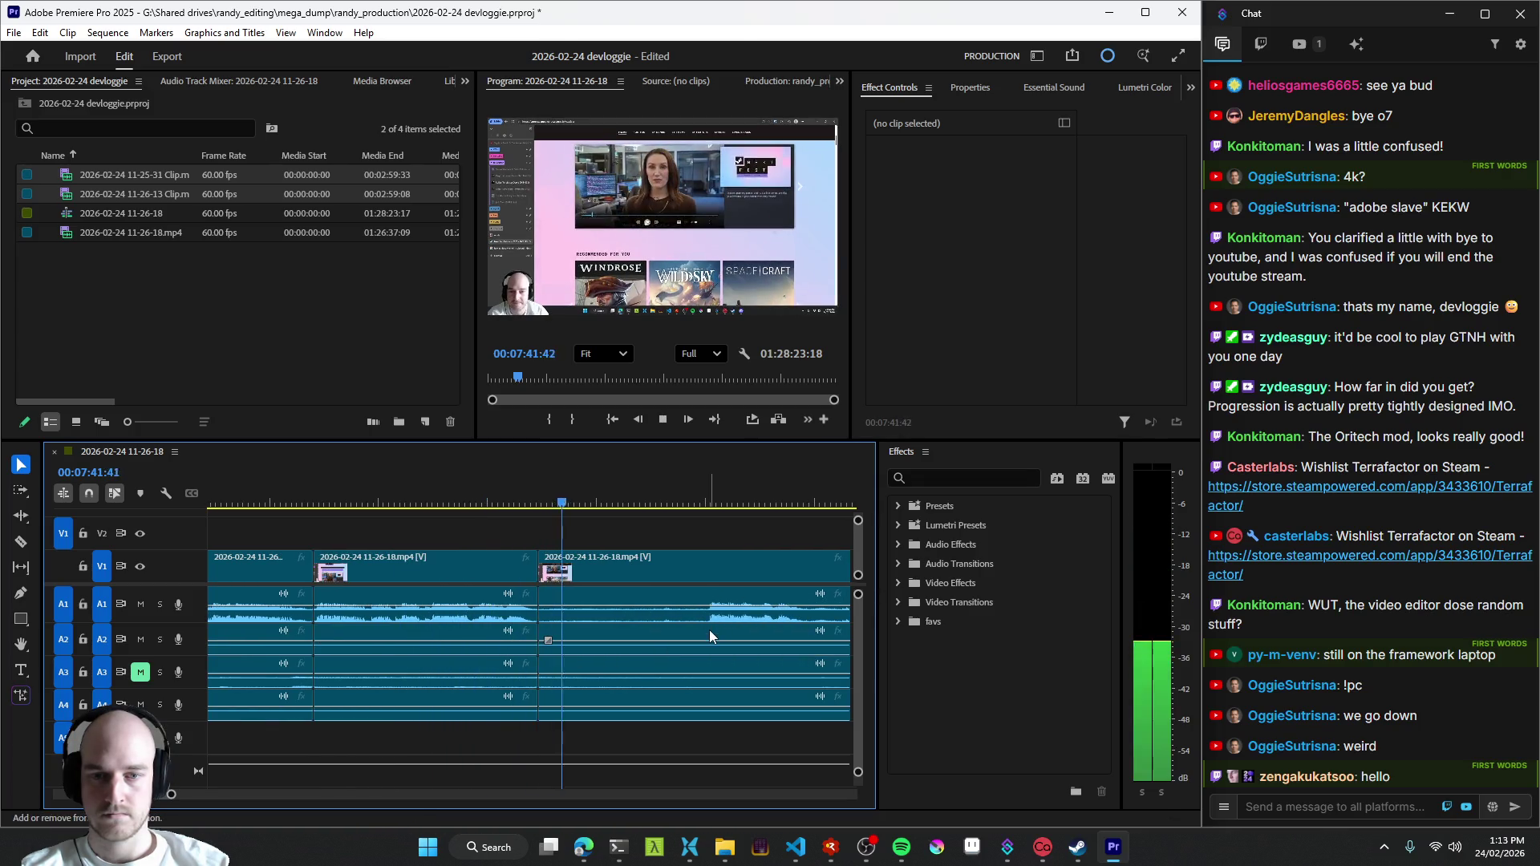
key(ctrl+k)
key(ctrl+k)
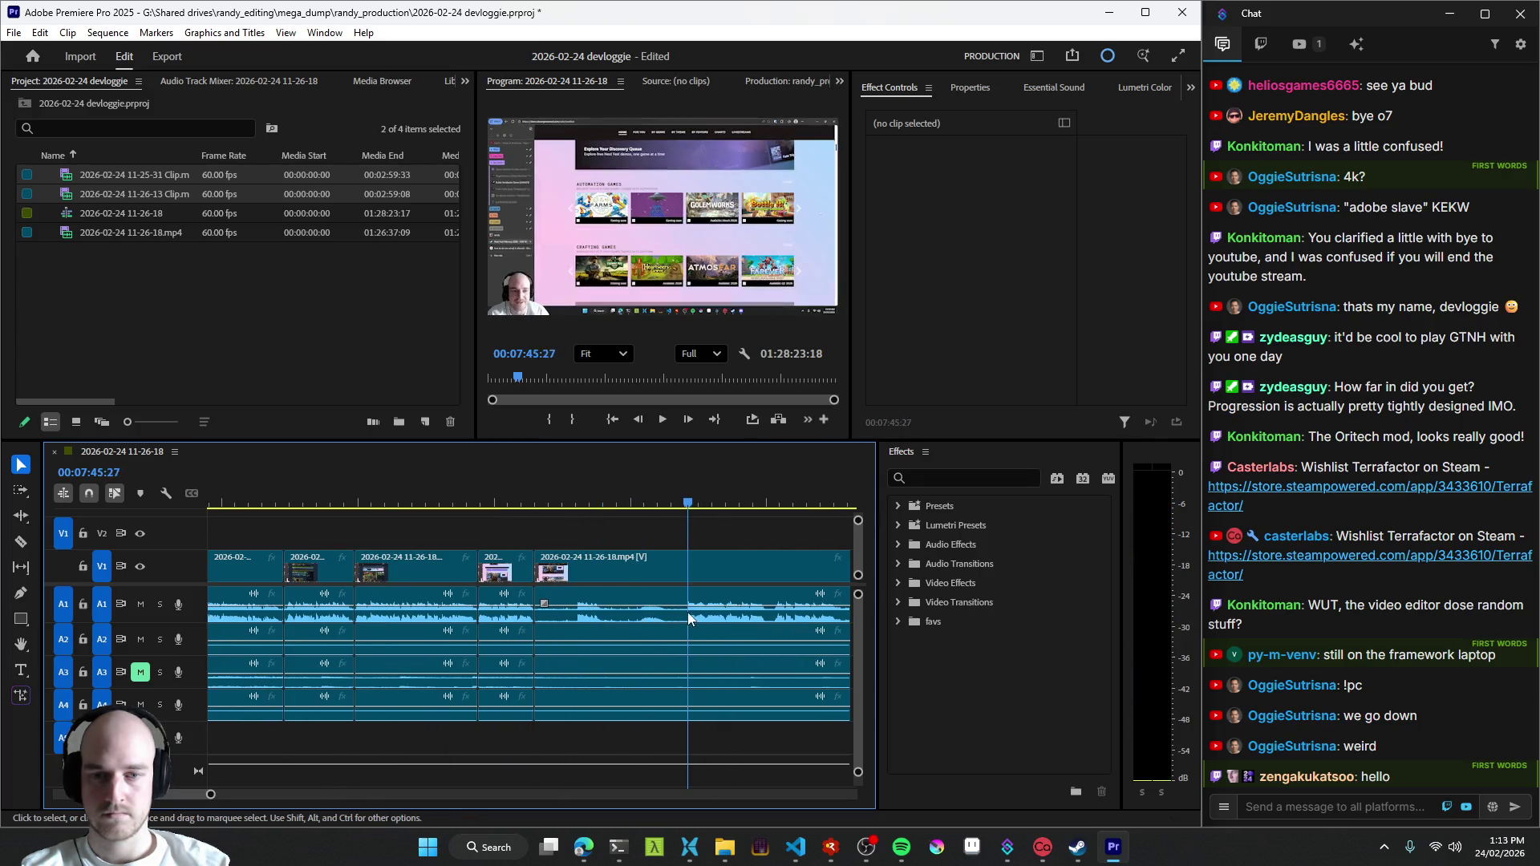
key(q)
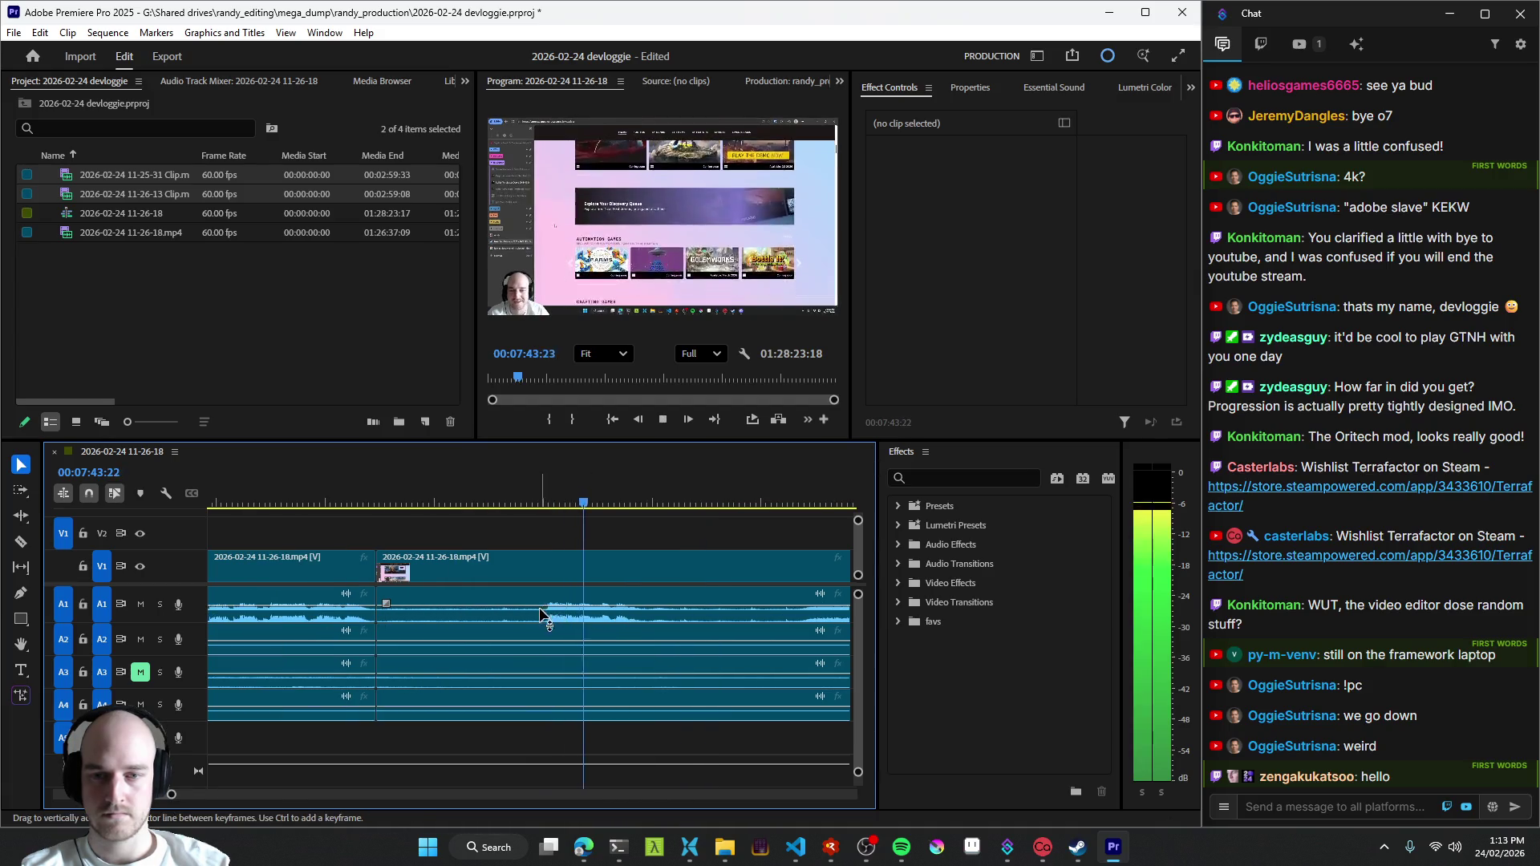
- Ripple out the remaining dead sections up to 07:47, leaving the sequence at 01:28:18:49
key(ctrl+k)
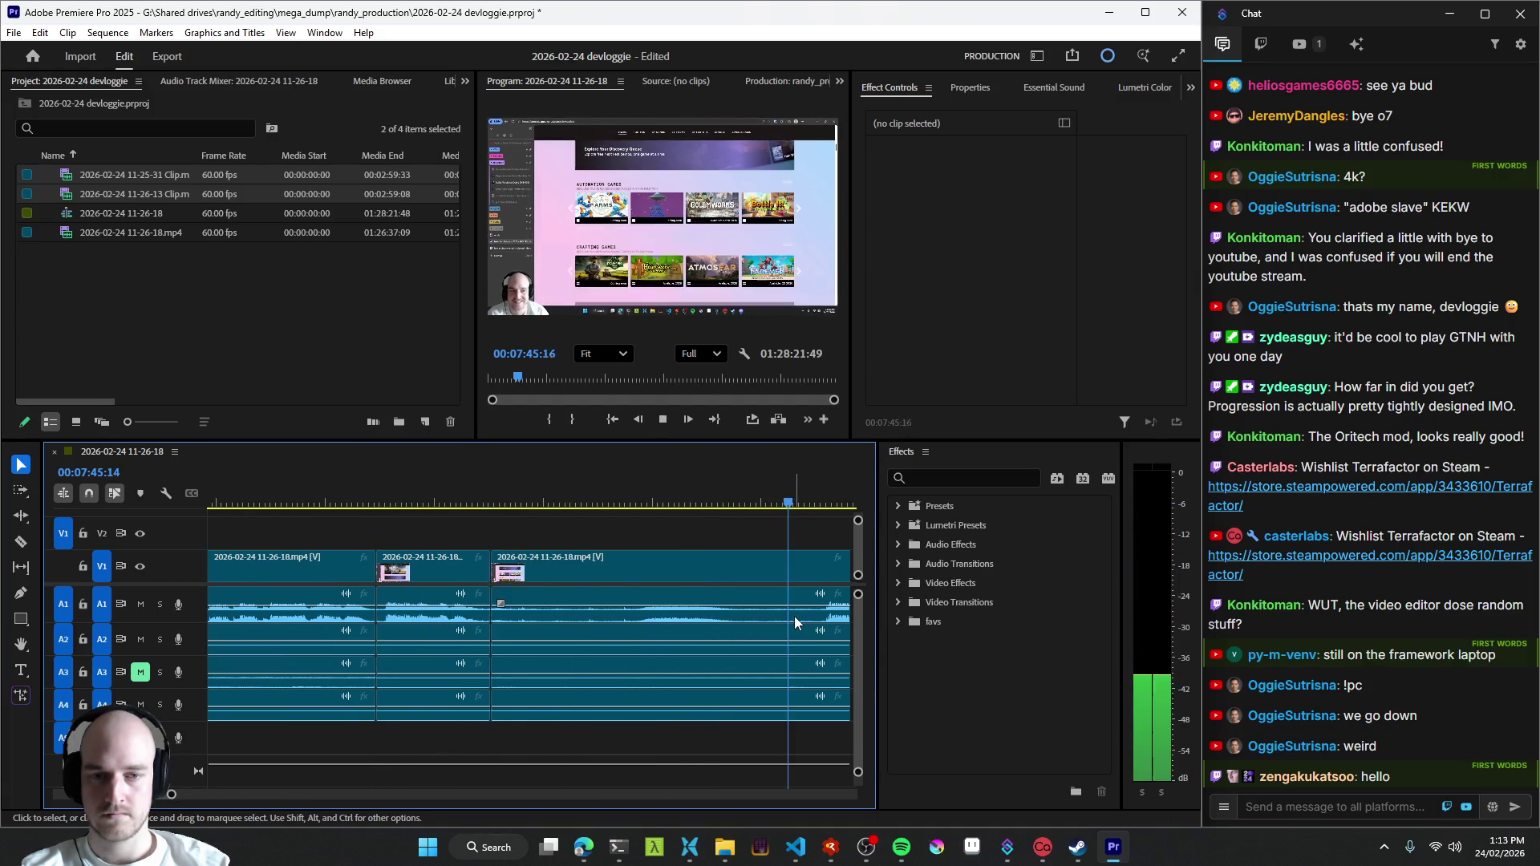
key(q)
scroll(597, 625, down, 2)
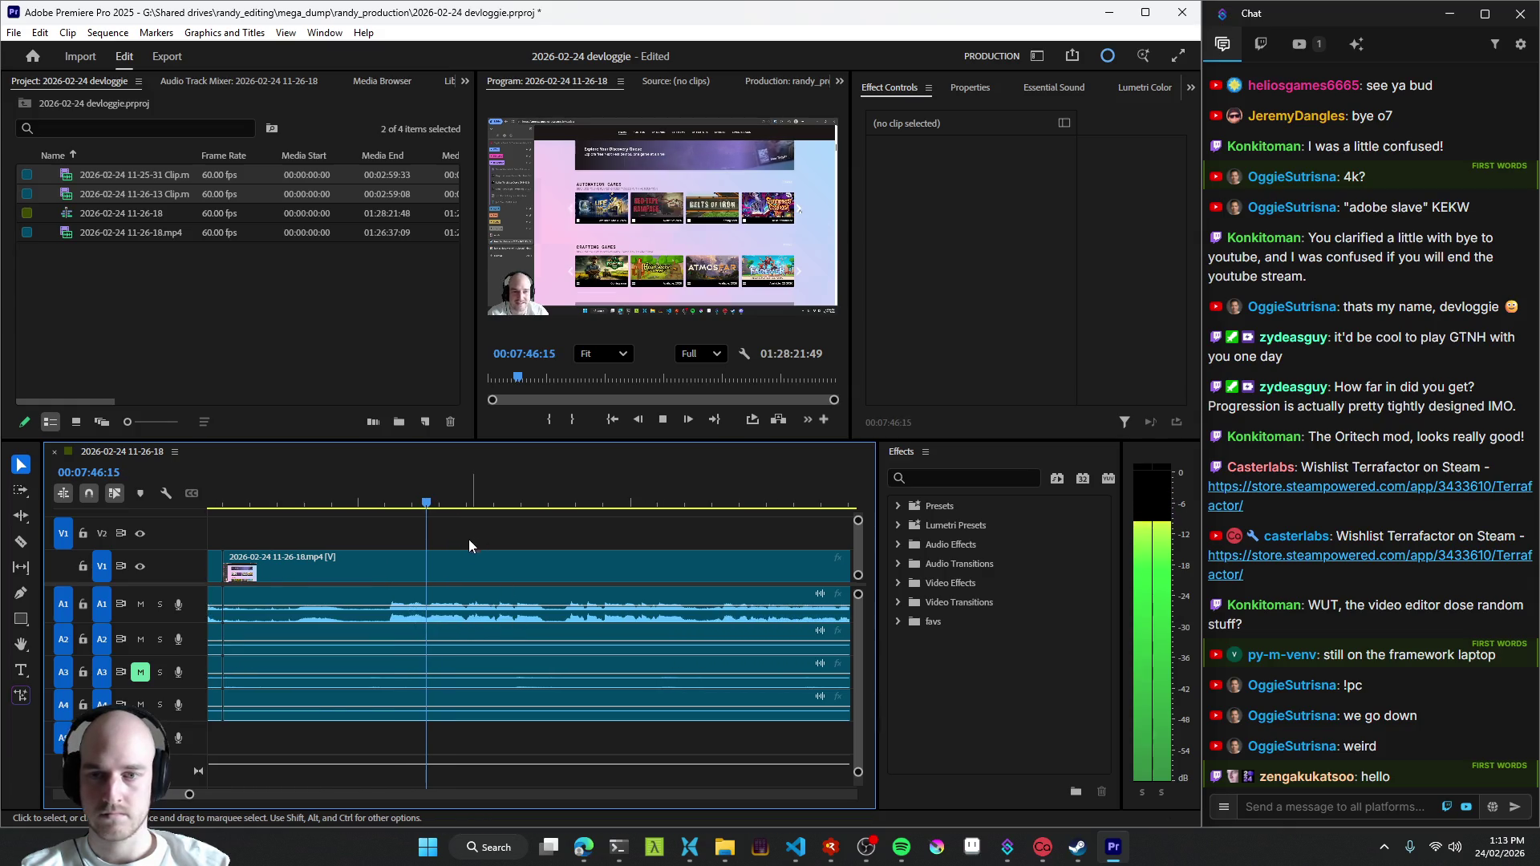
key(q)
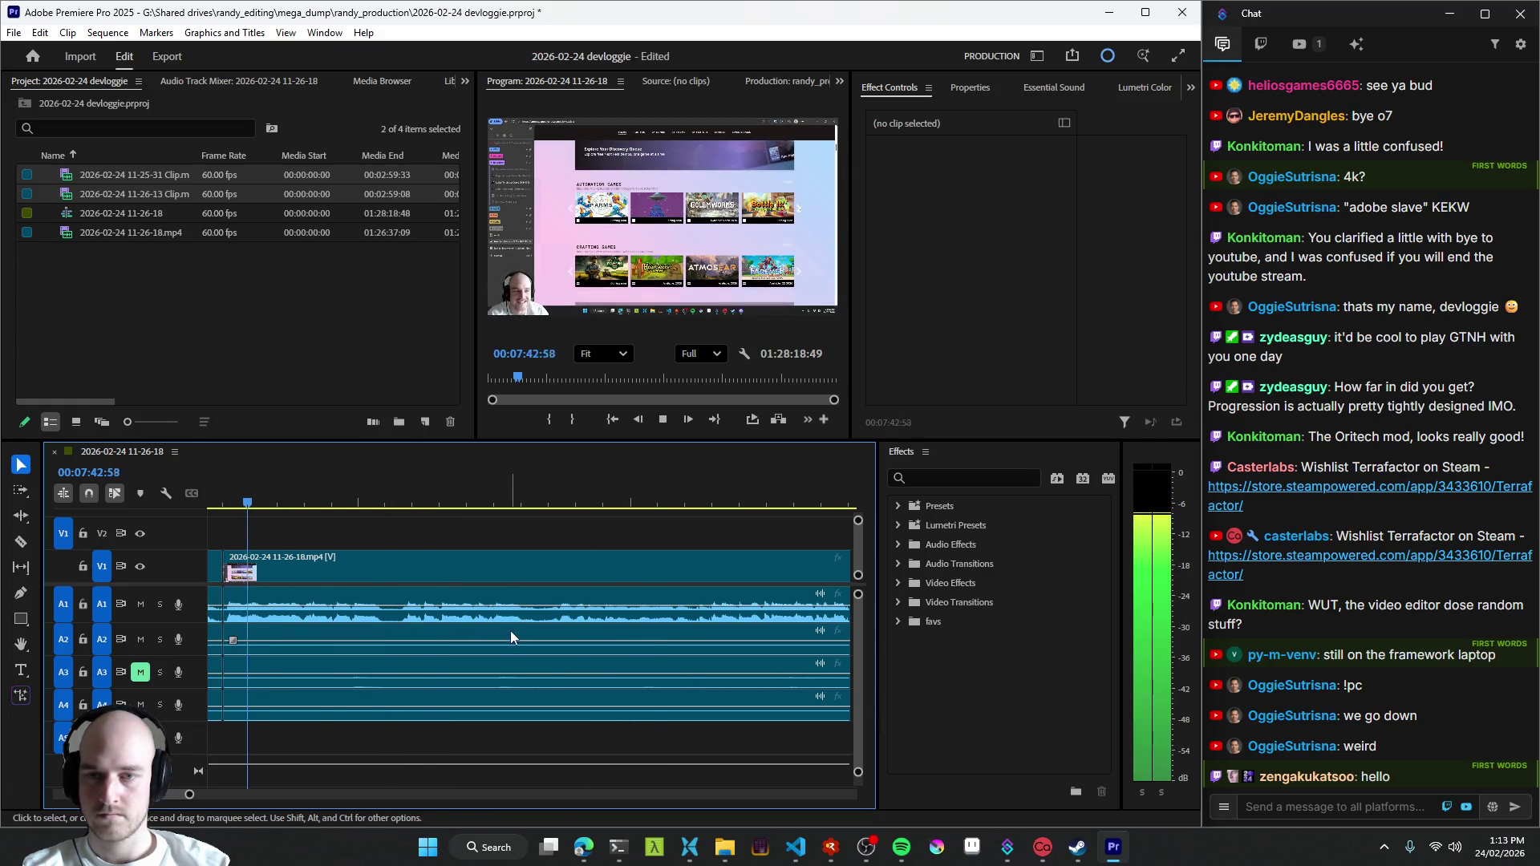
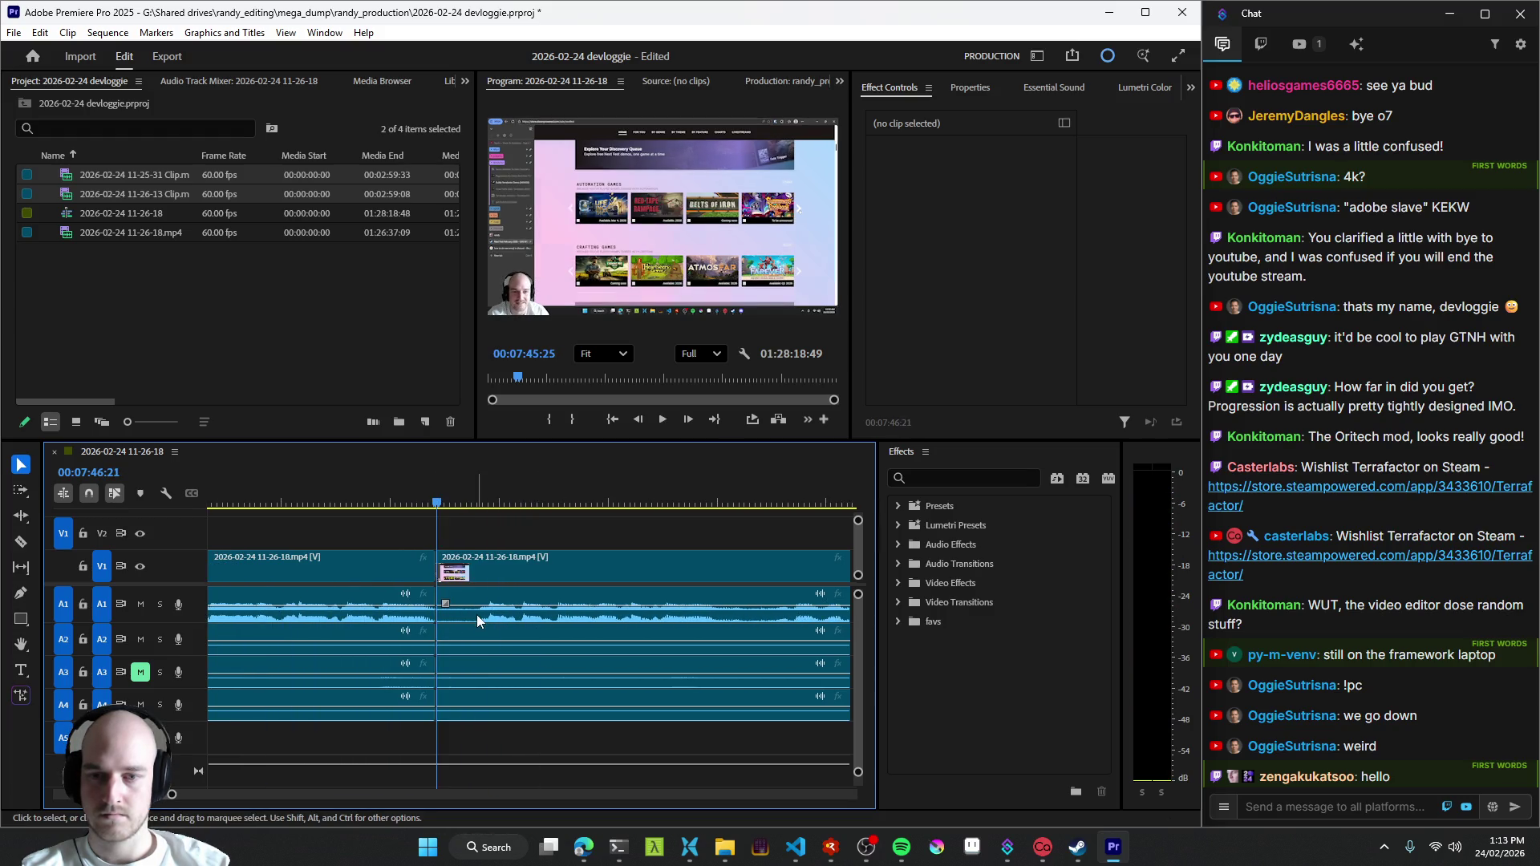
- Split the stream at two points before the eight-minute mark and ripple-trim the dead stretch between them
key(space)
scroll(561, 633, down, 2)
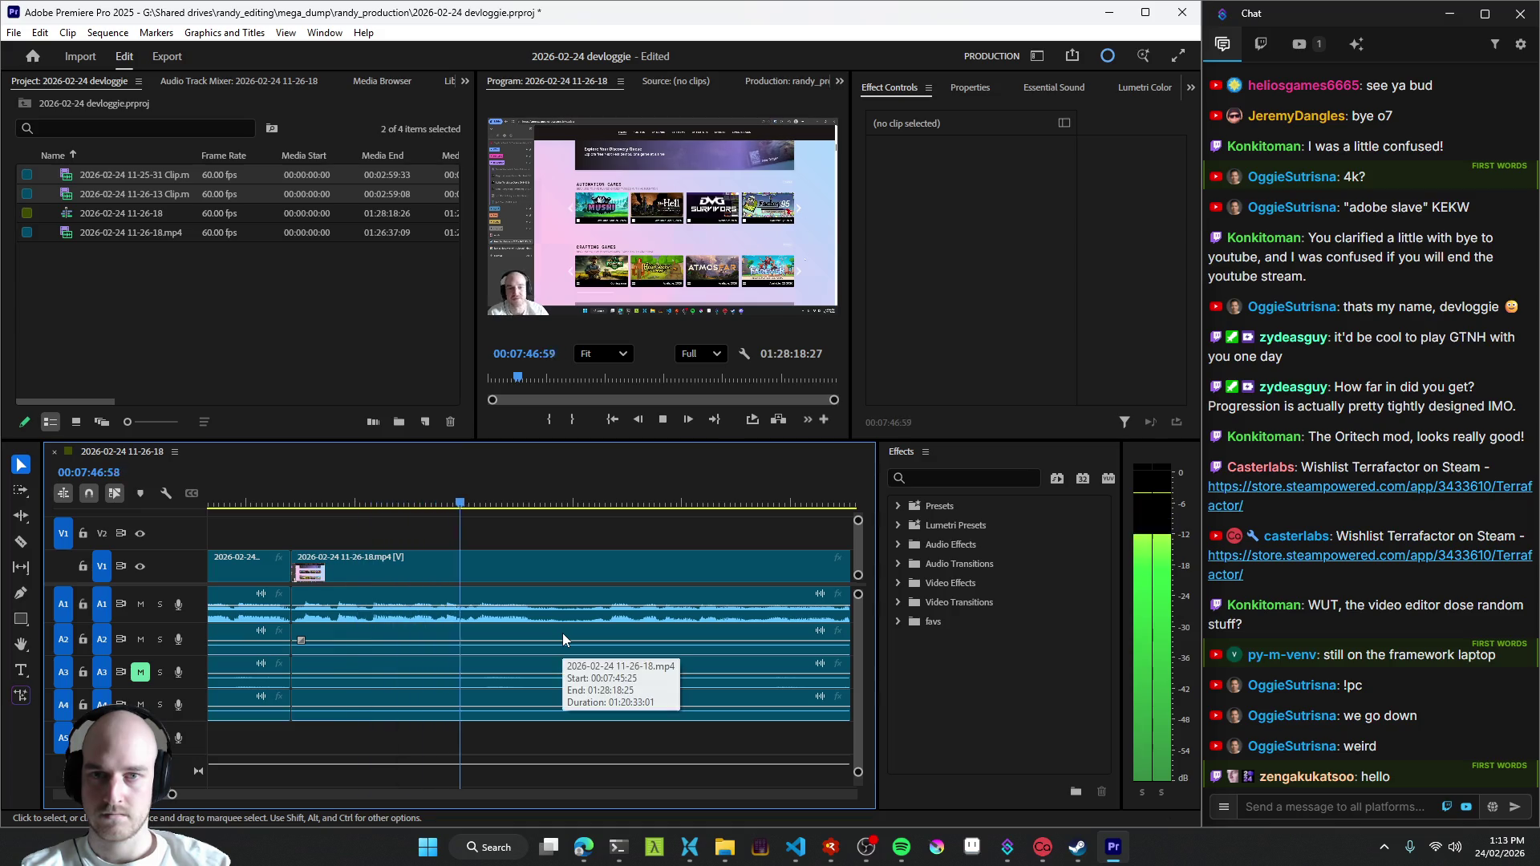
key(ctrl+k)
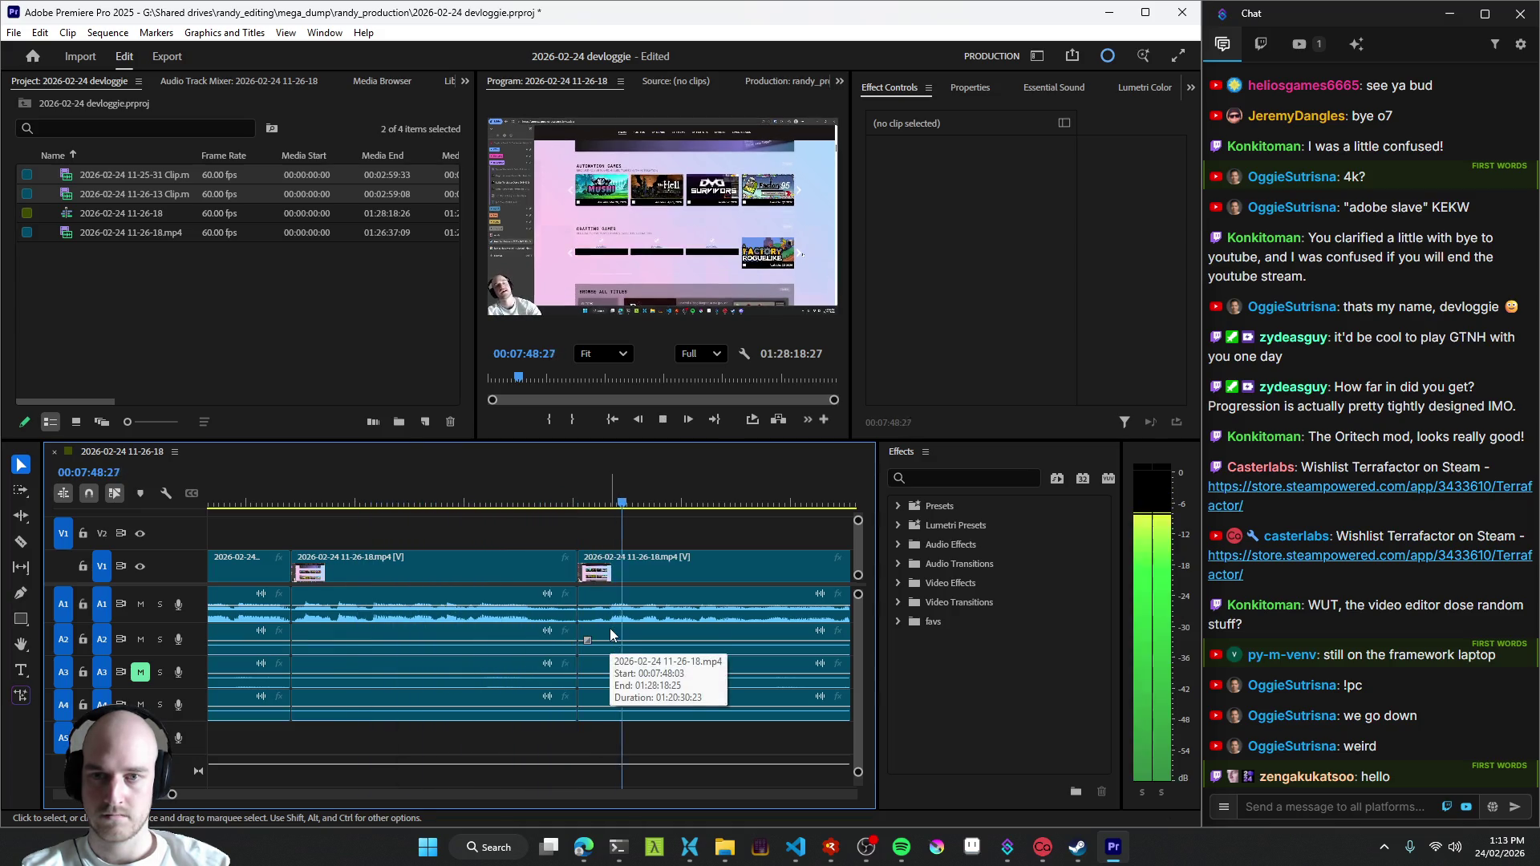
scroll(606, 626, up, 2)
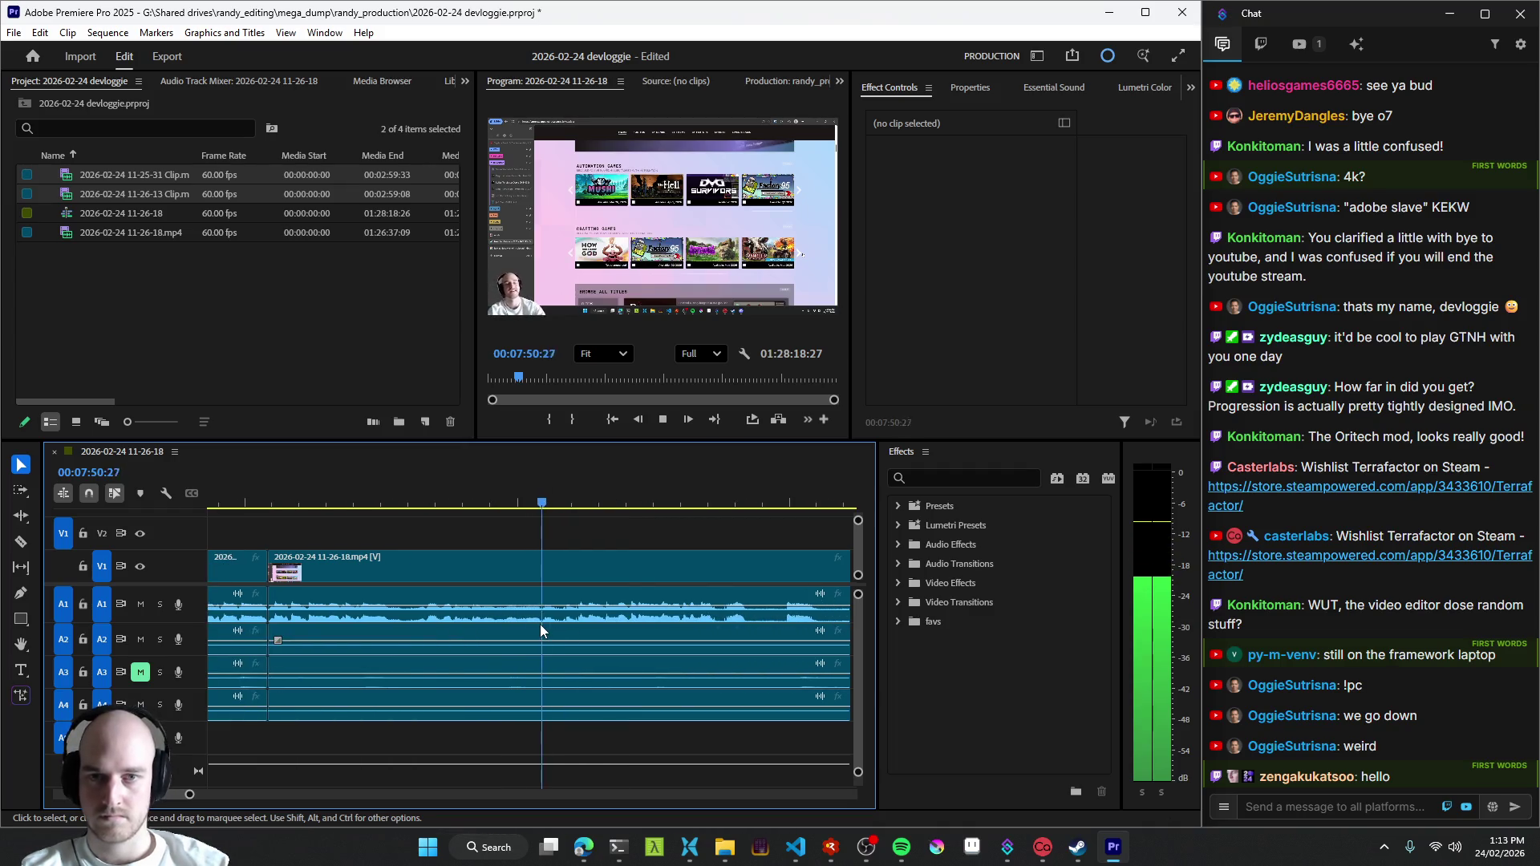
scroll(567, 621, down, 1)
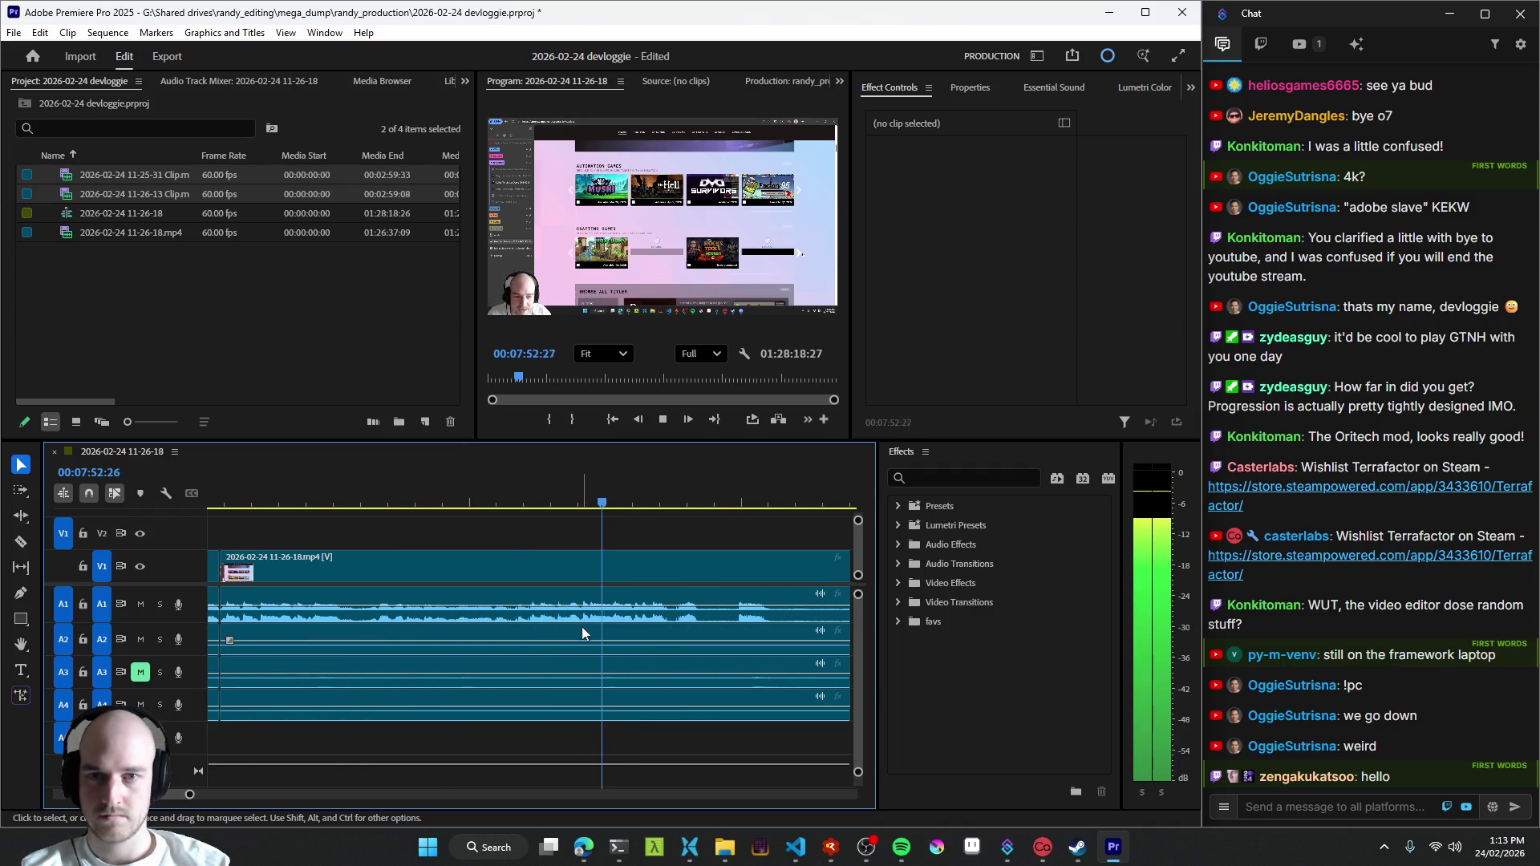
scroll(580, 627, down, 3)
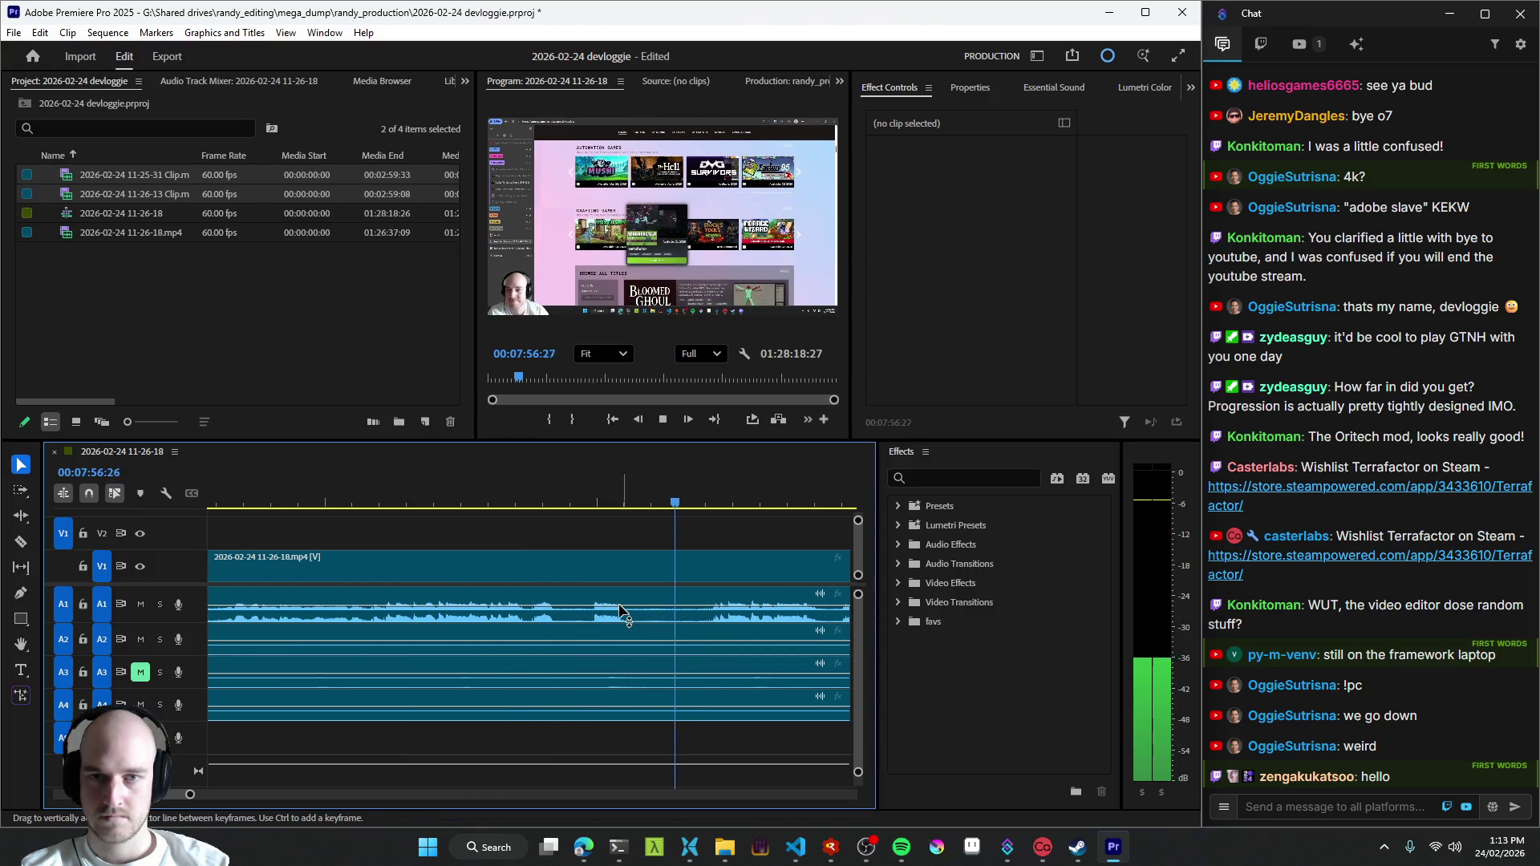
key(ctrl+k)
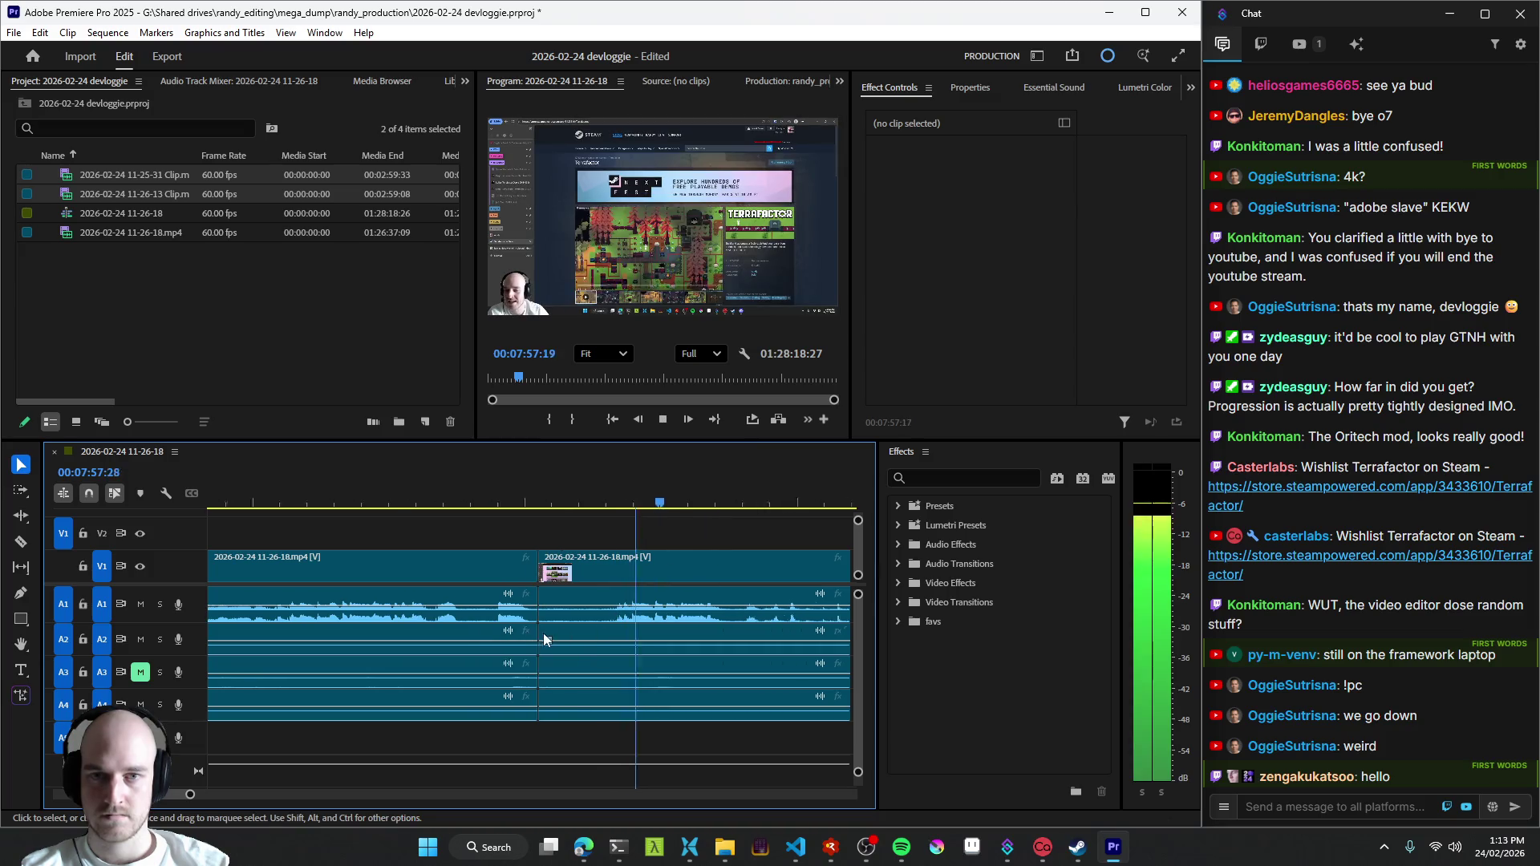
key(space)
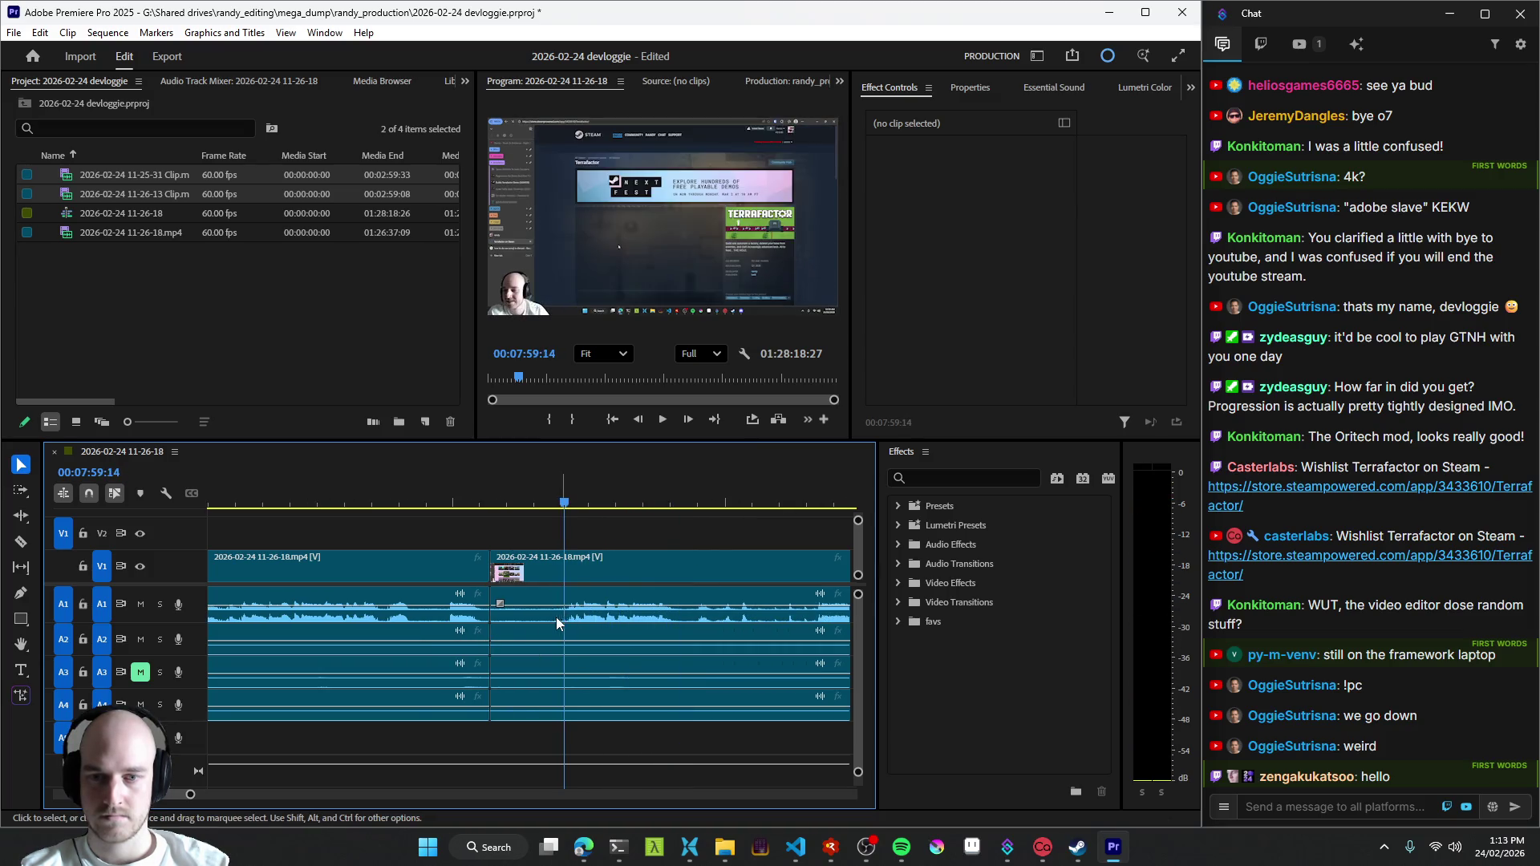
key(q)
key(space)
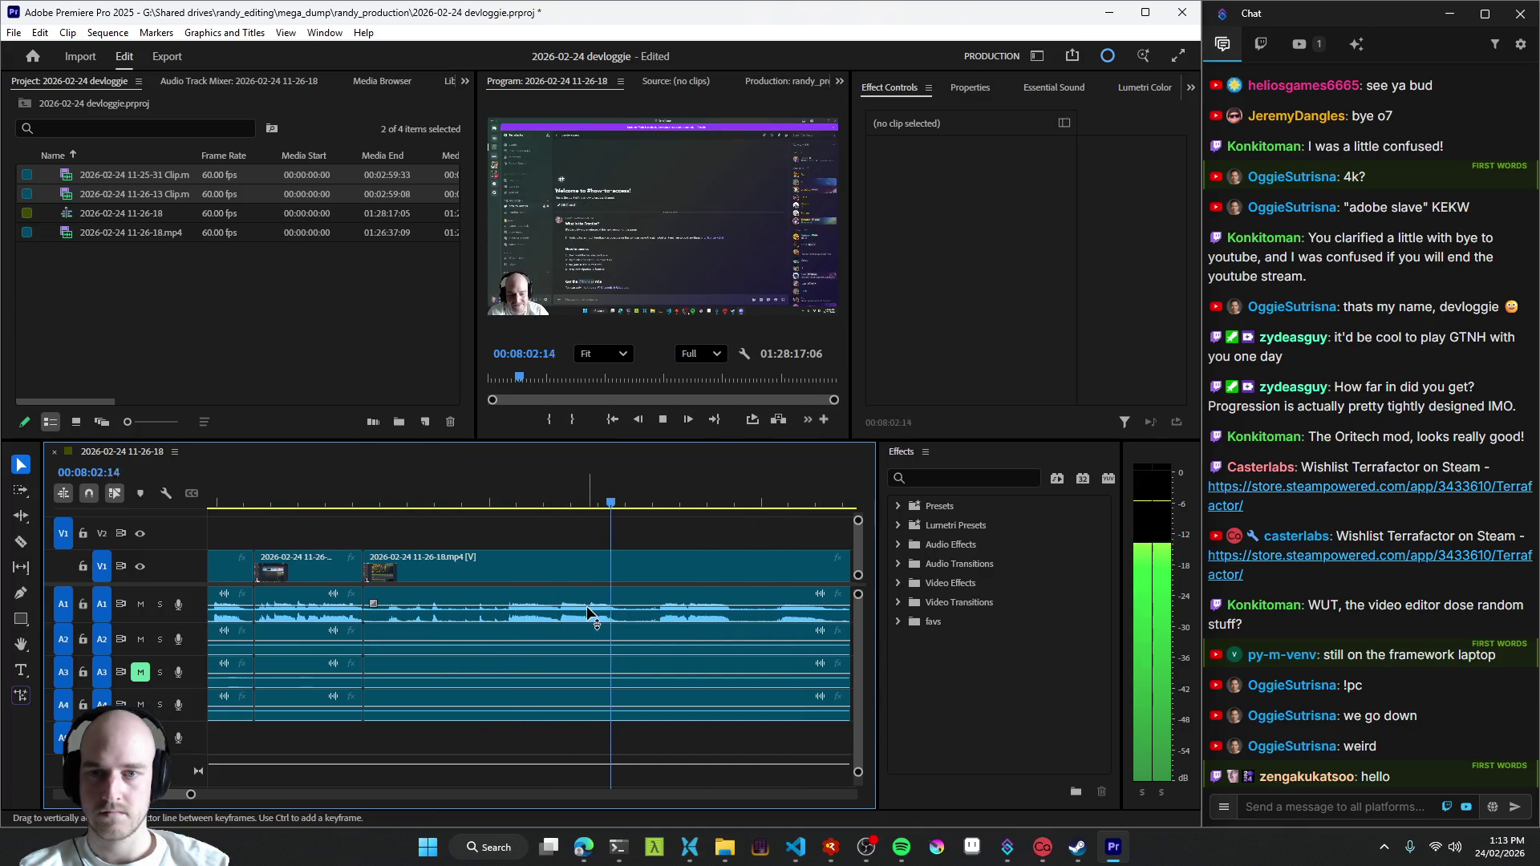
key(minus)
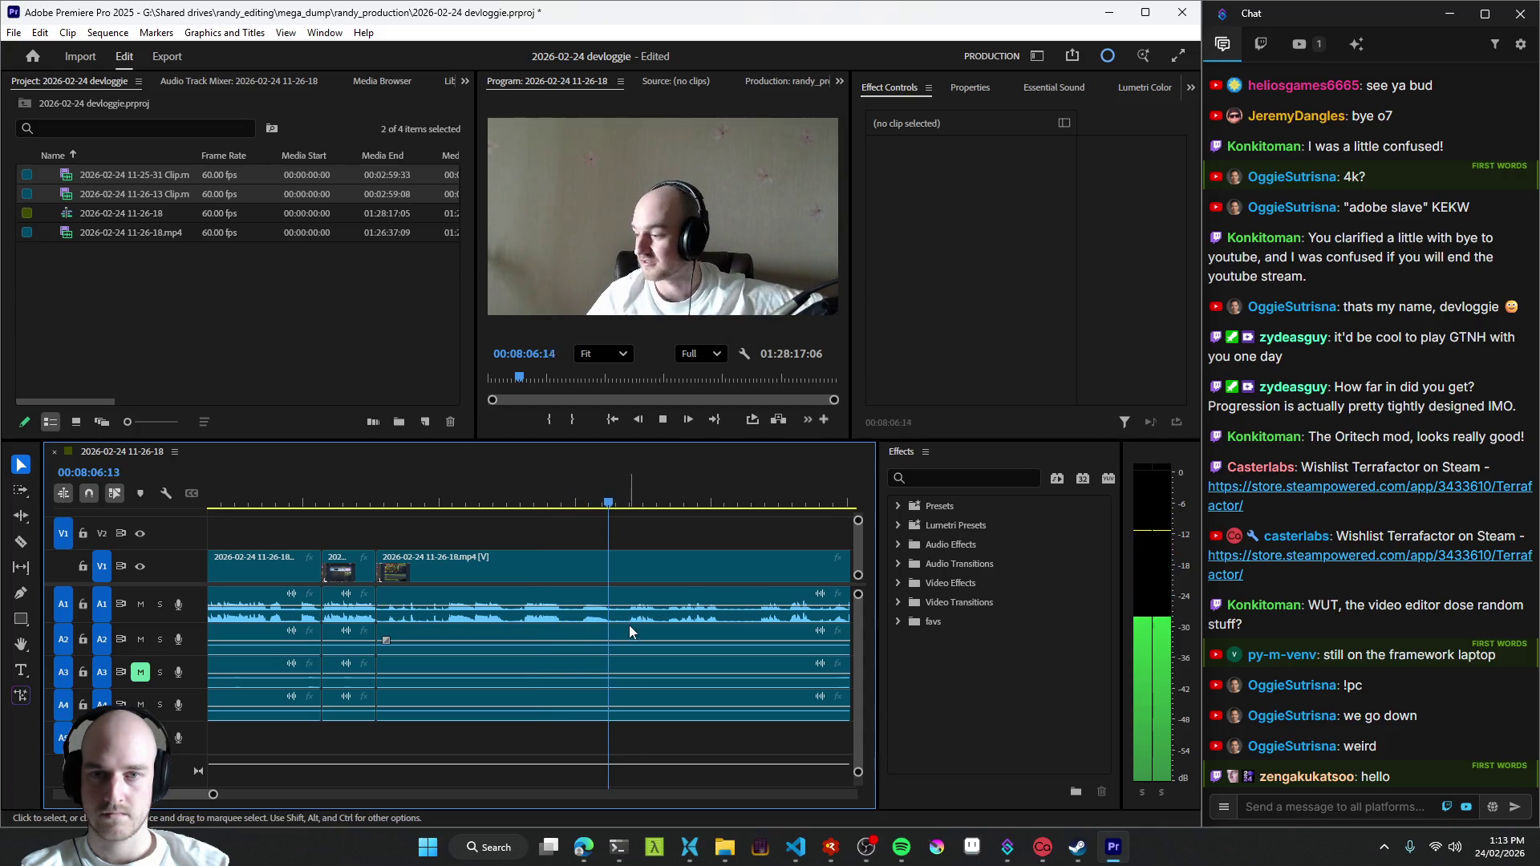
click(408, 620)
key(equal)
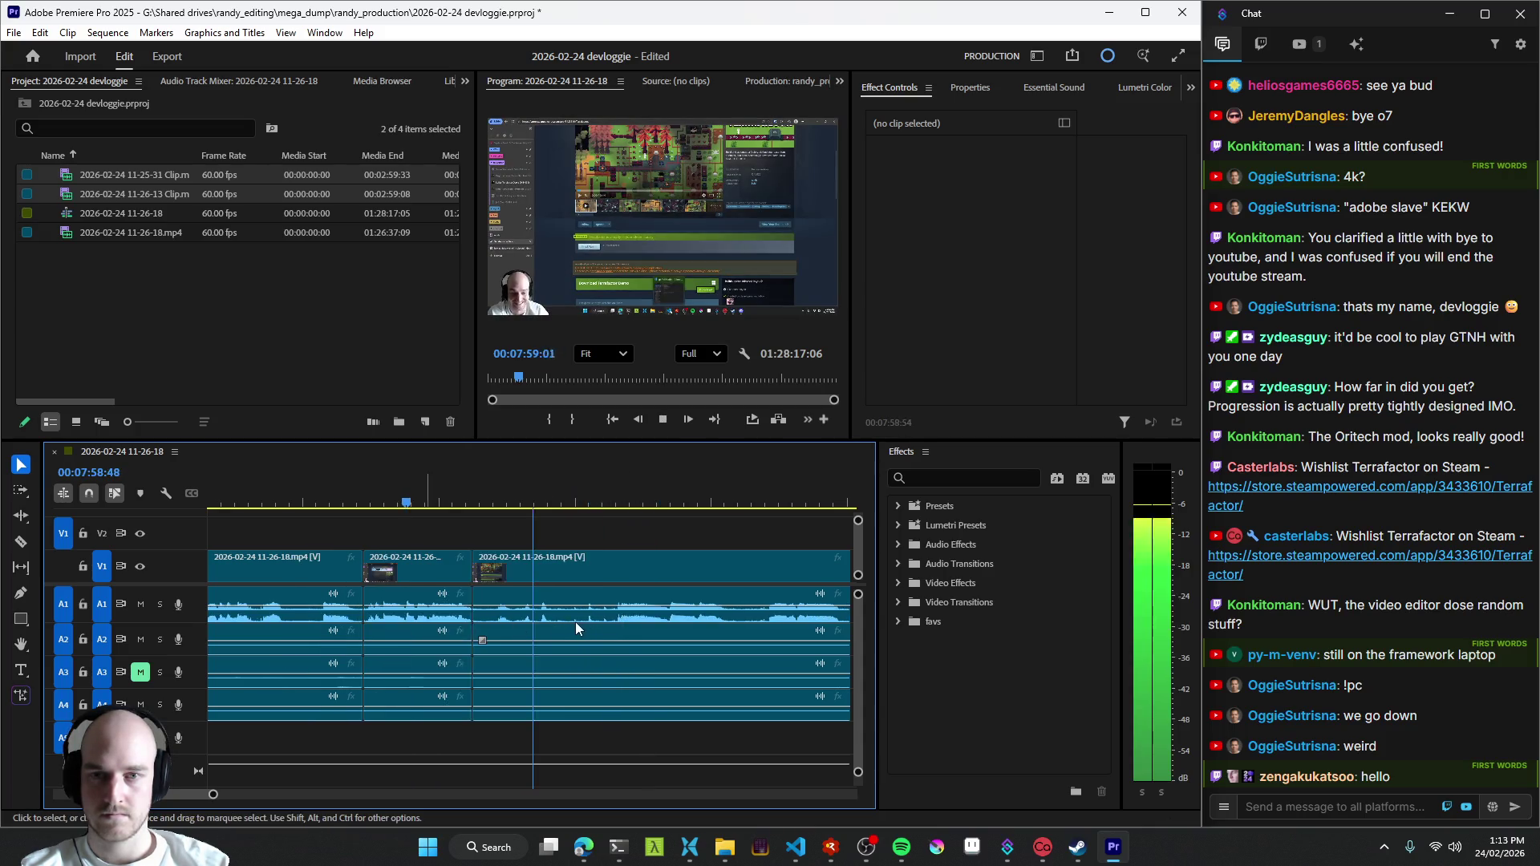
key(equal)
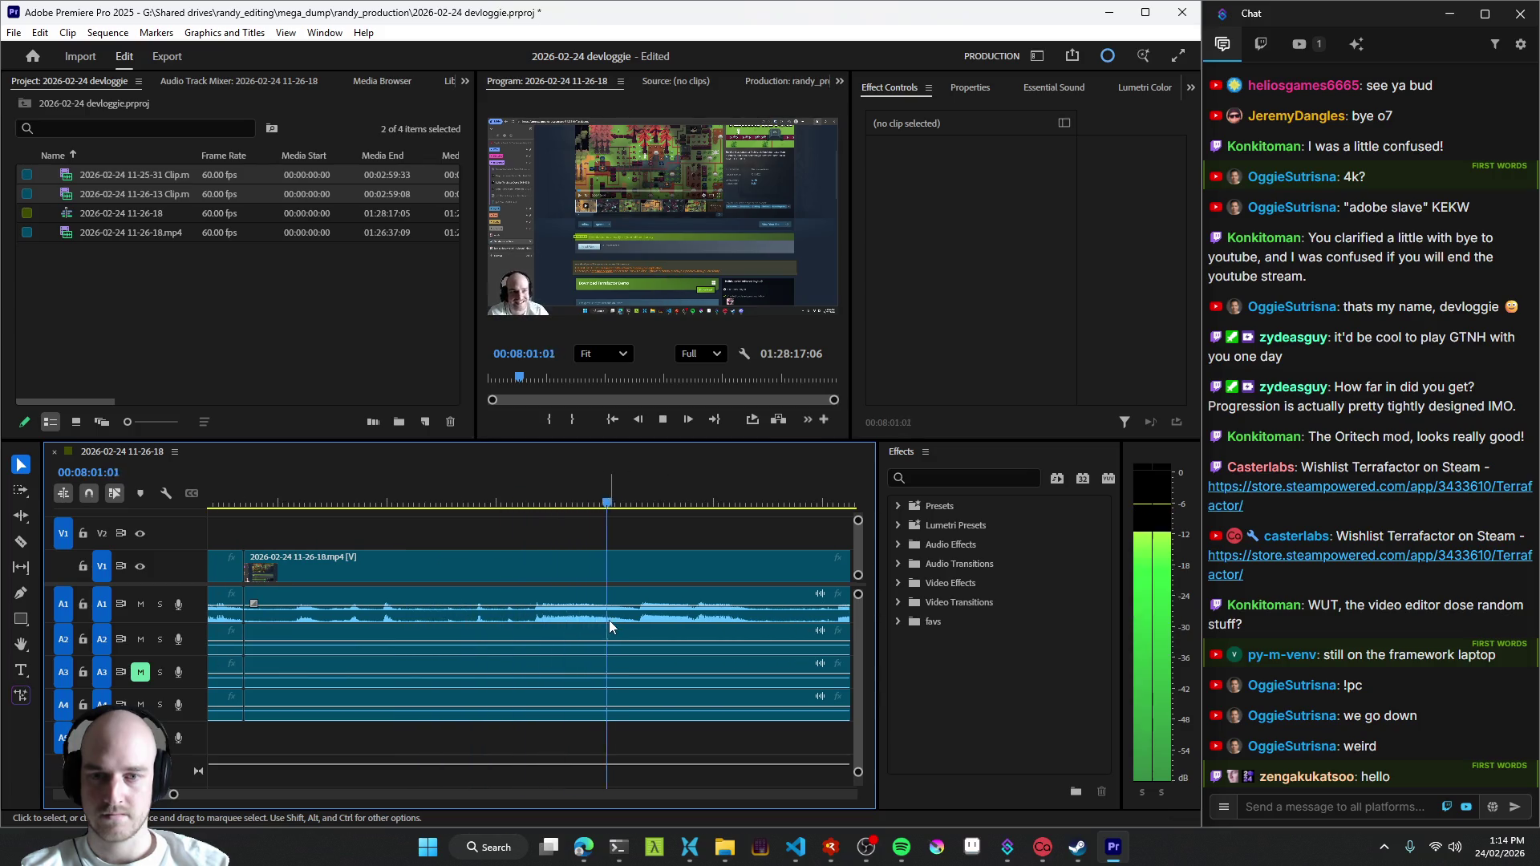
click(572, 616)
key(minus)
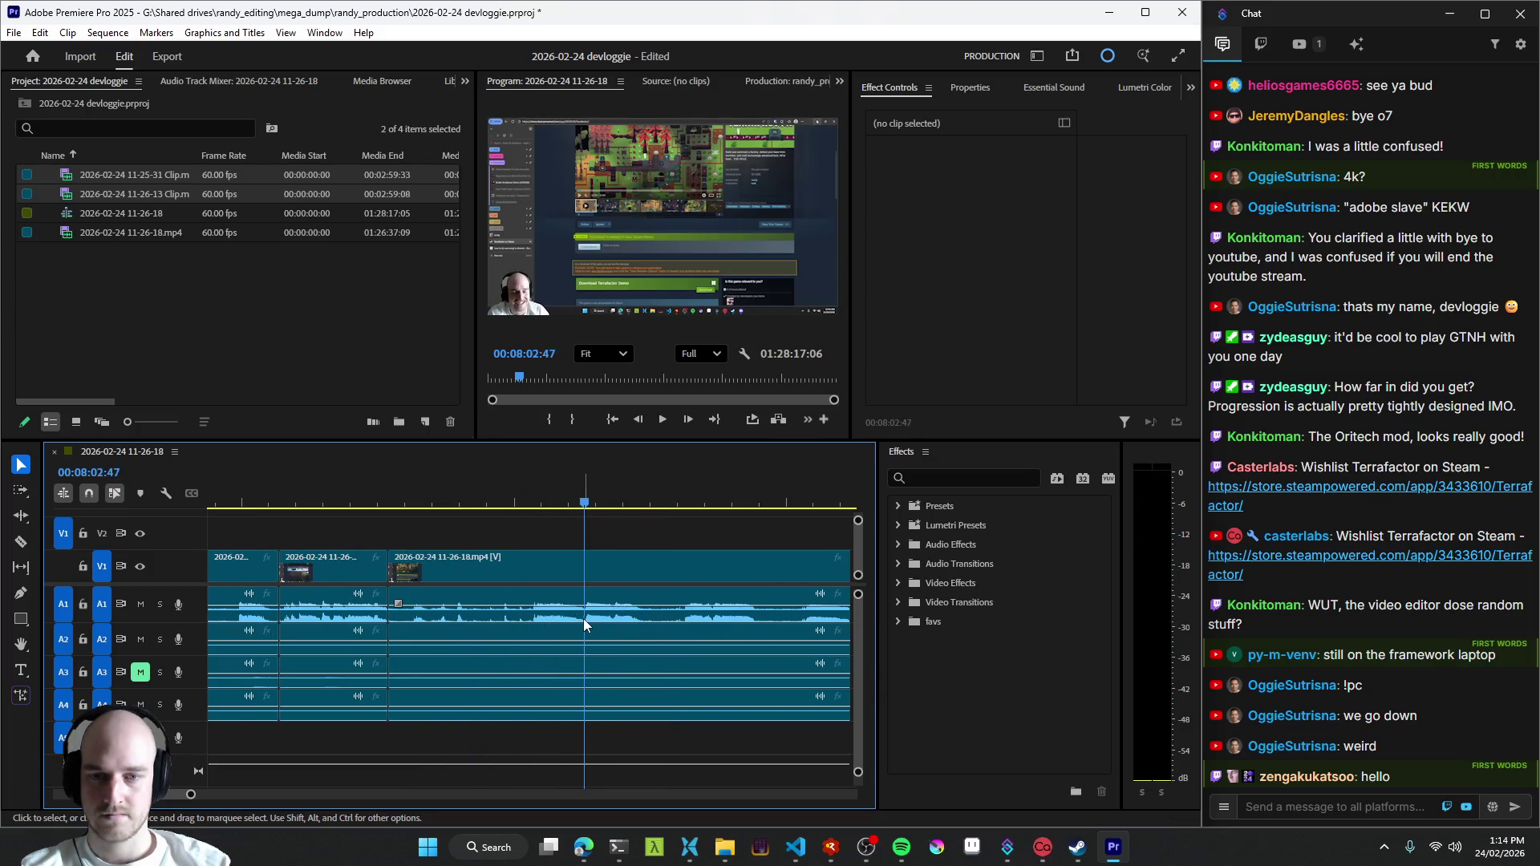
key(ctrl+k)
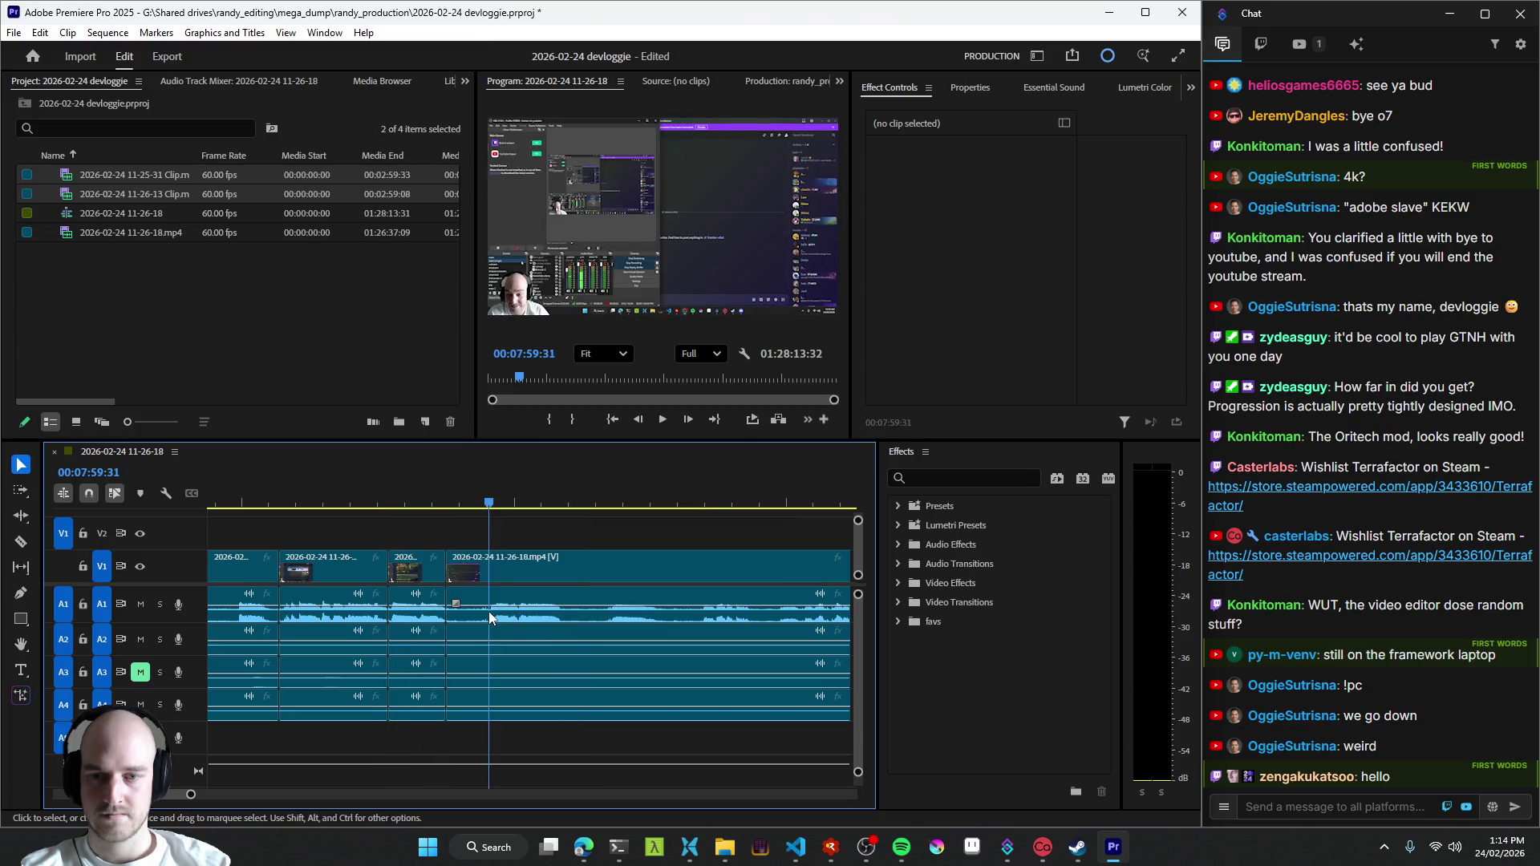
key(Up)
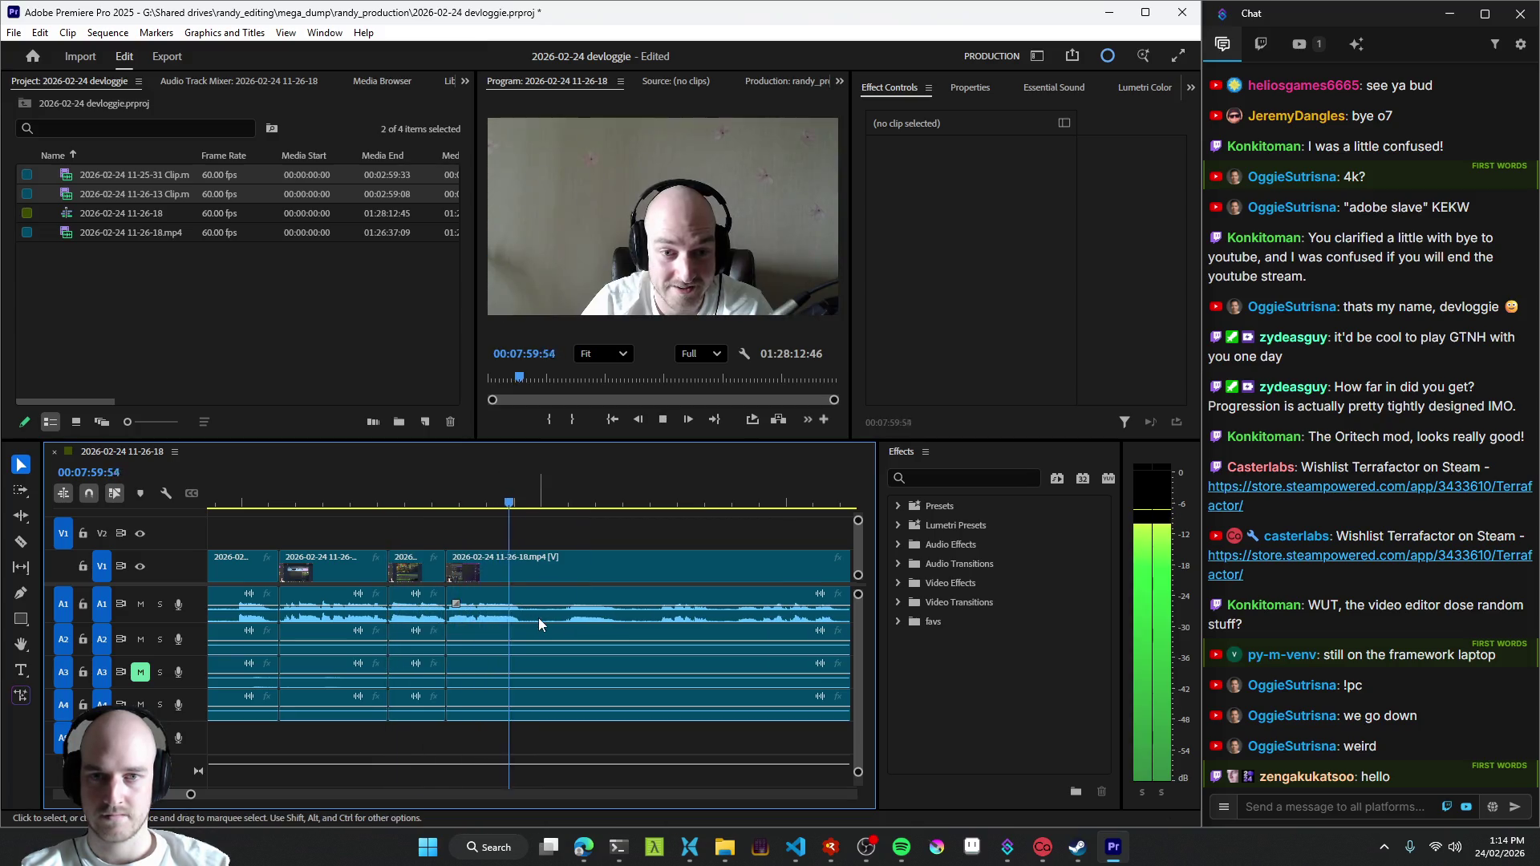
key(Left)
key(ctrl+k)
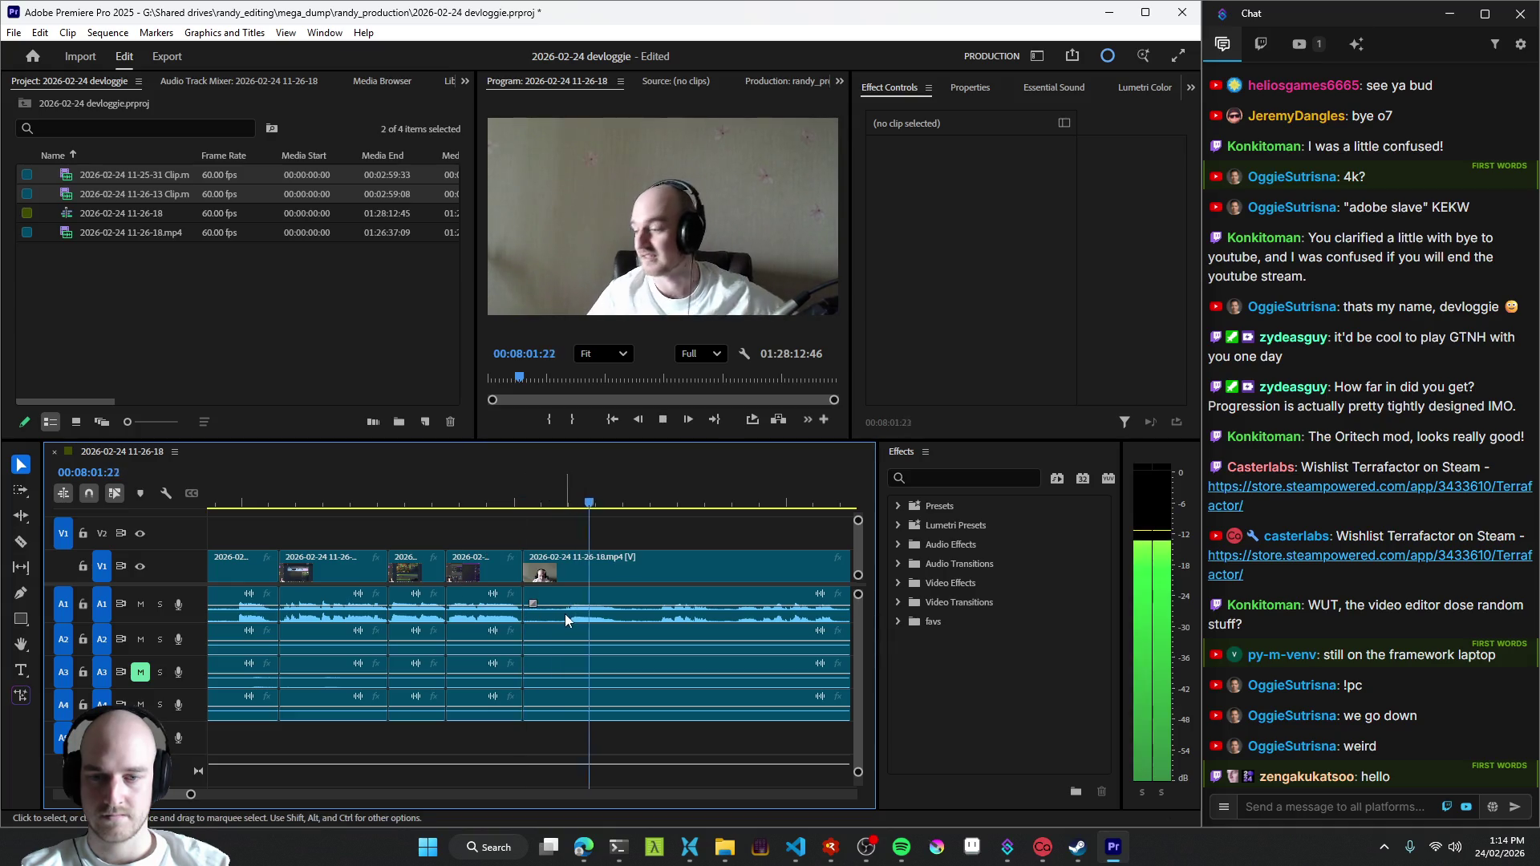
key(ctrl+k)
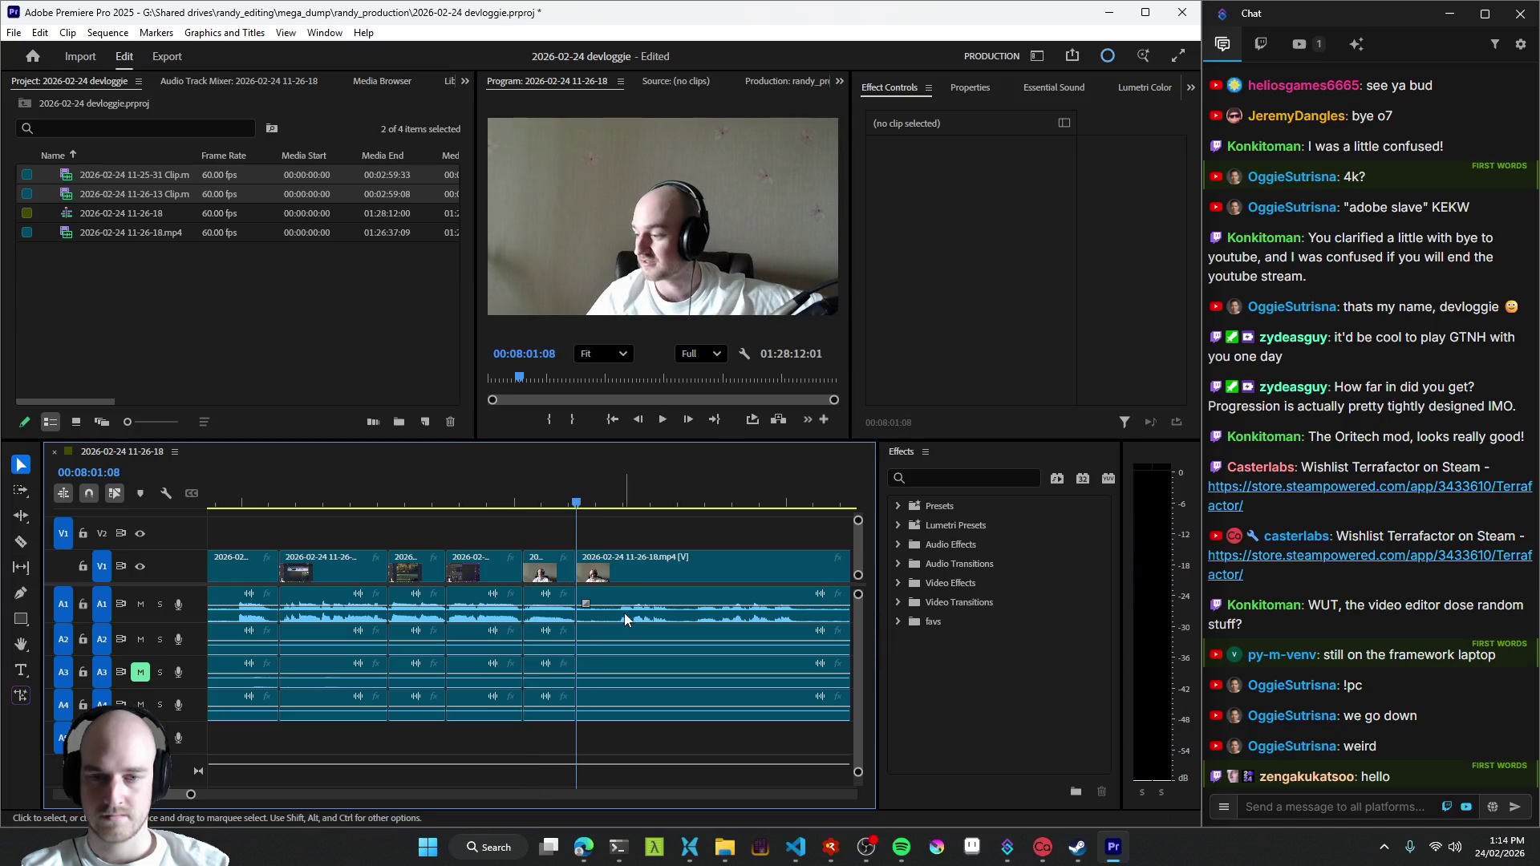
key(space)
key(Up)
key(space)
key(ctrl+k)
key(space)
key(space)
key(minus)
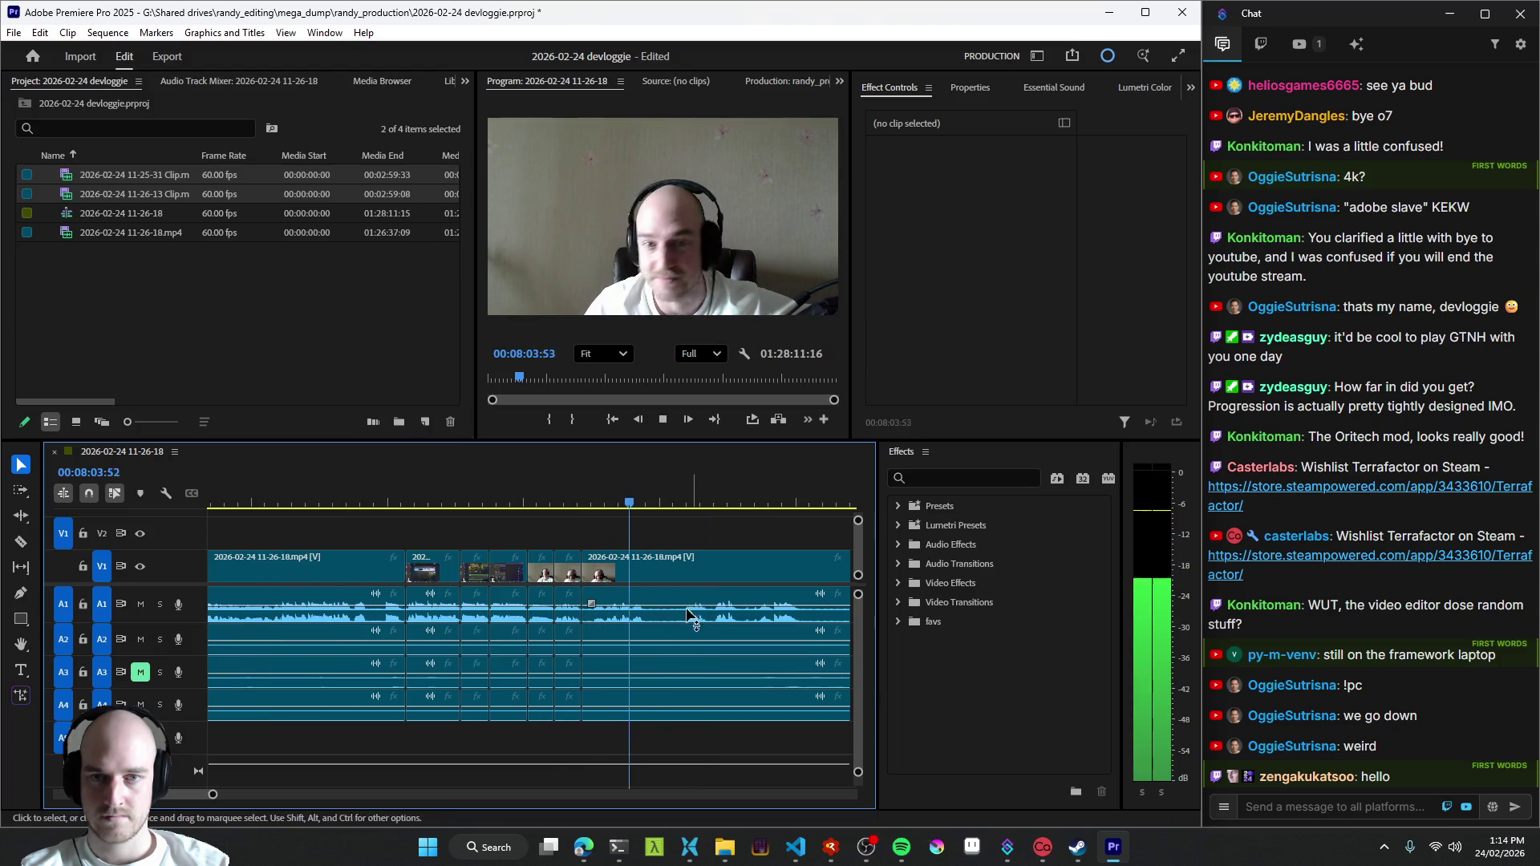
key(equal)
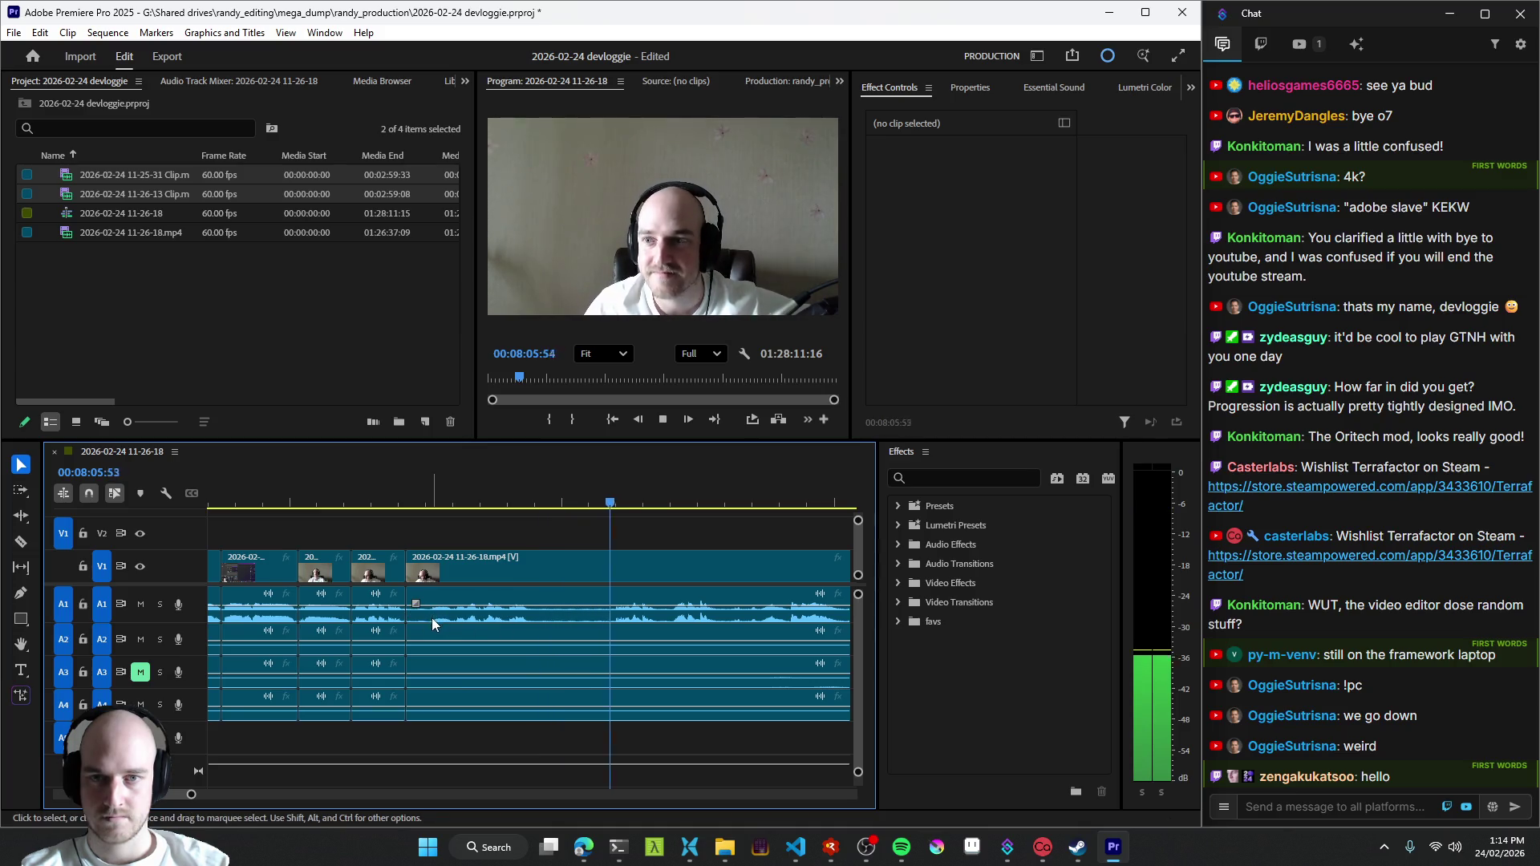
key(minus)
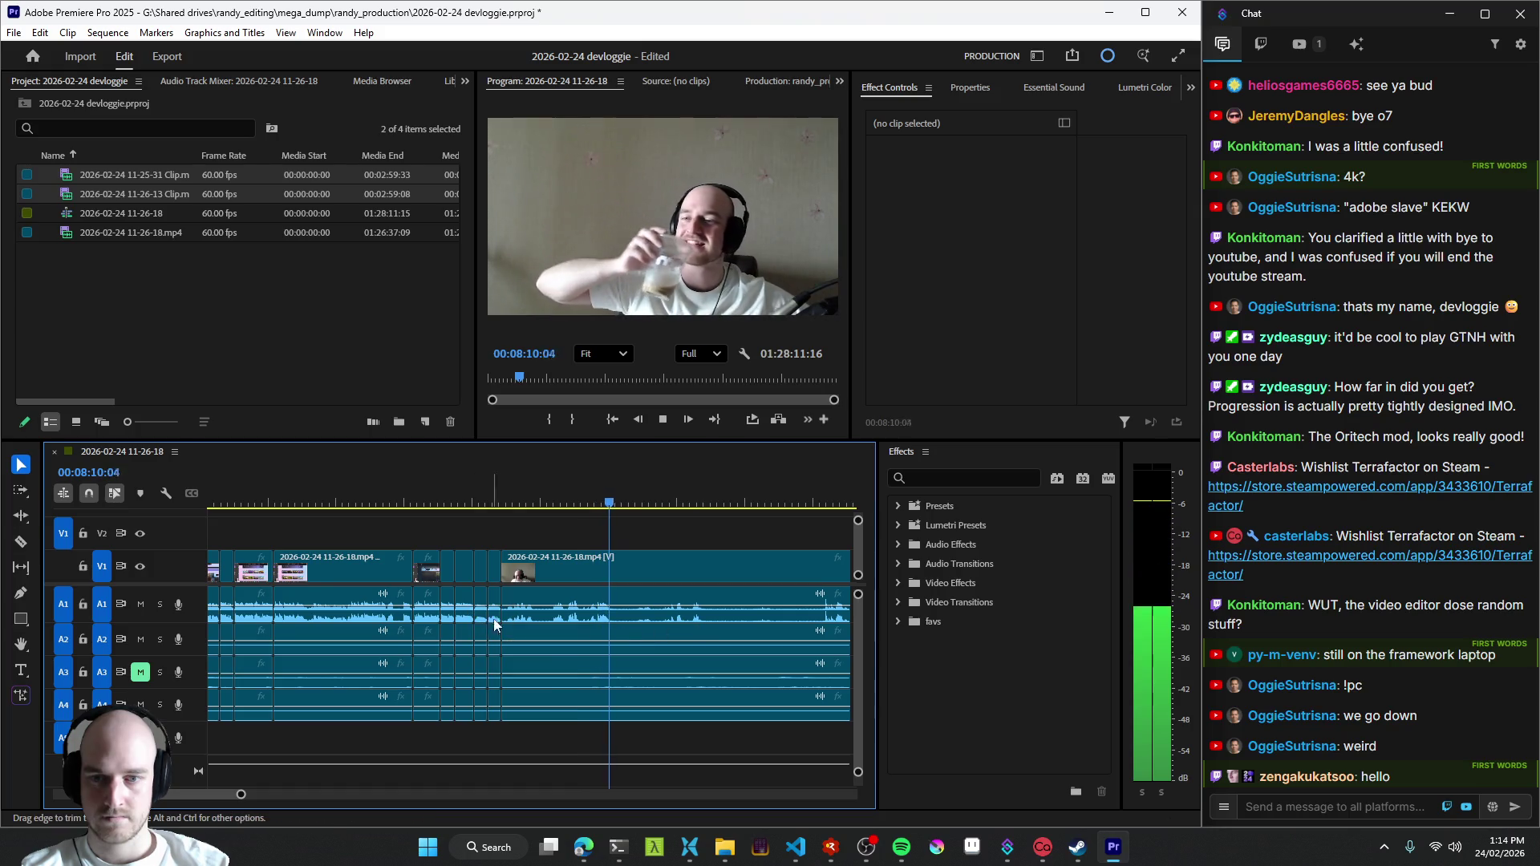
- Remove the dead bit after the last cut and ripple-delete the next split section
key(Up)
key(minus)
key(space)
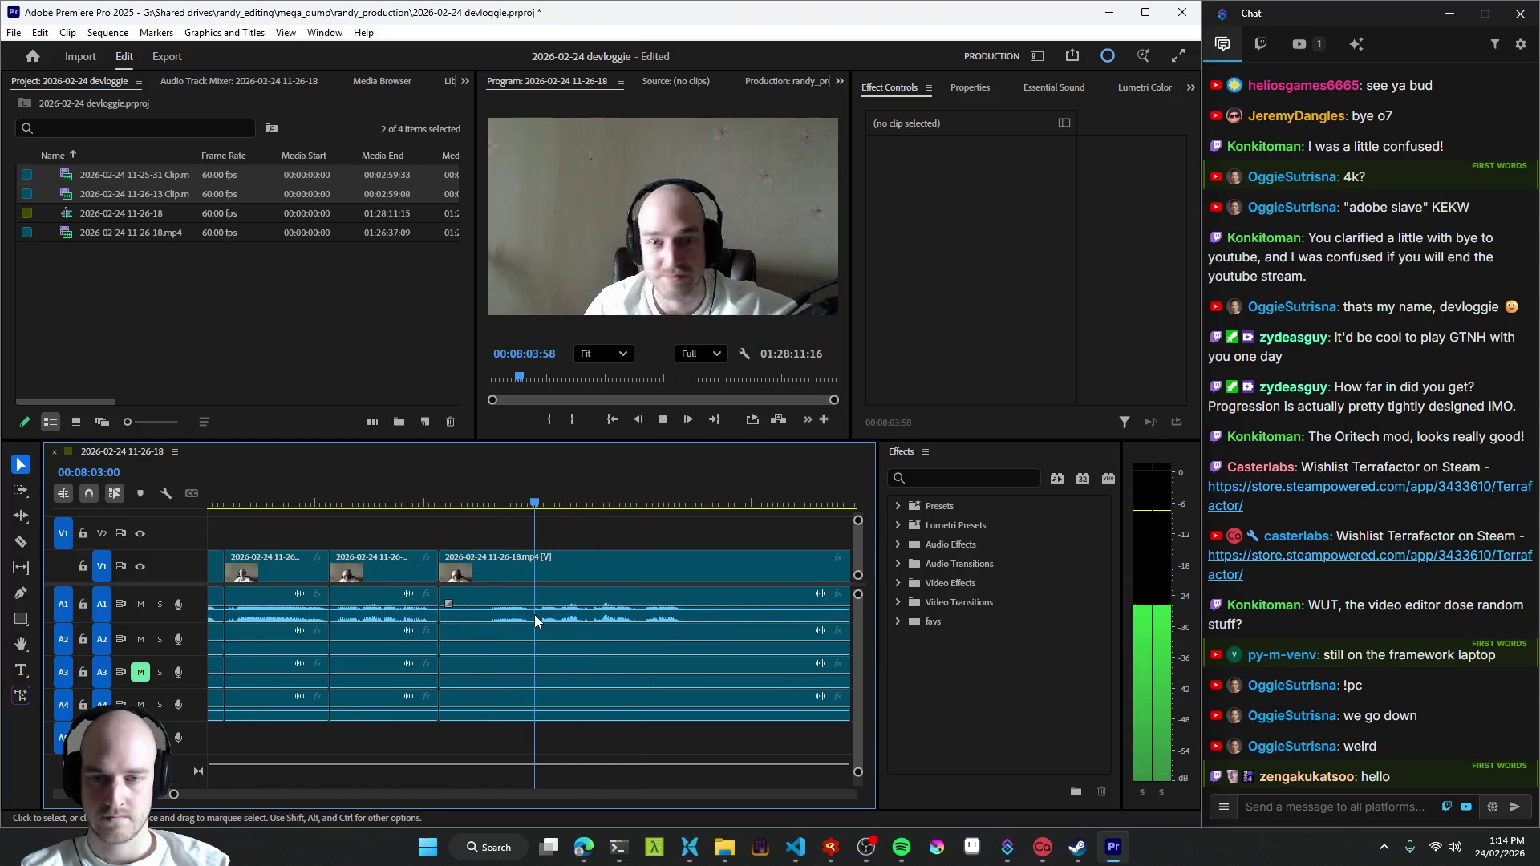
key(q)
key(ctrl+k)
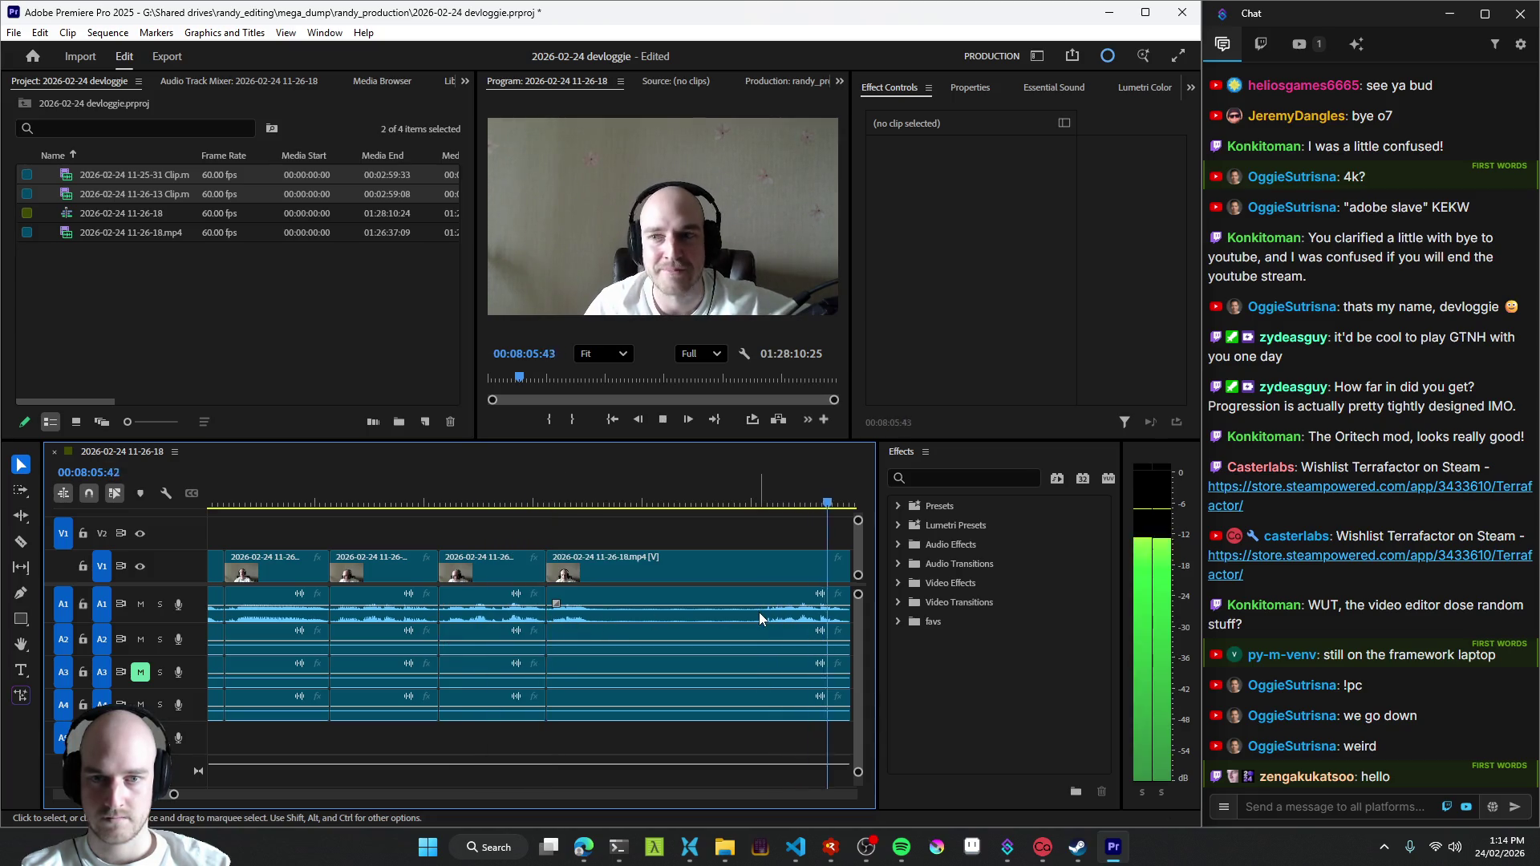
key(q)
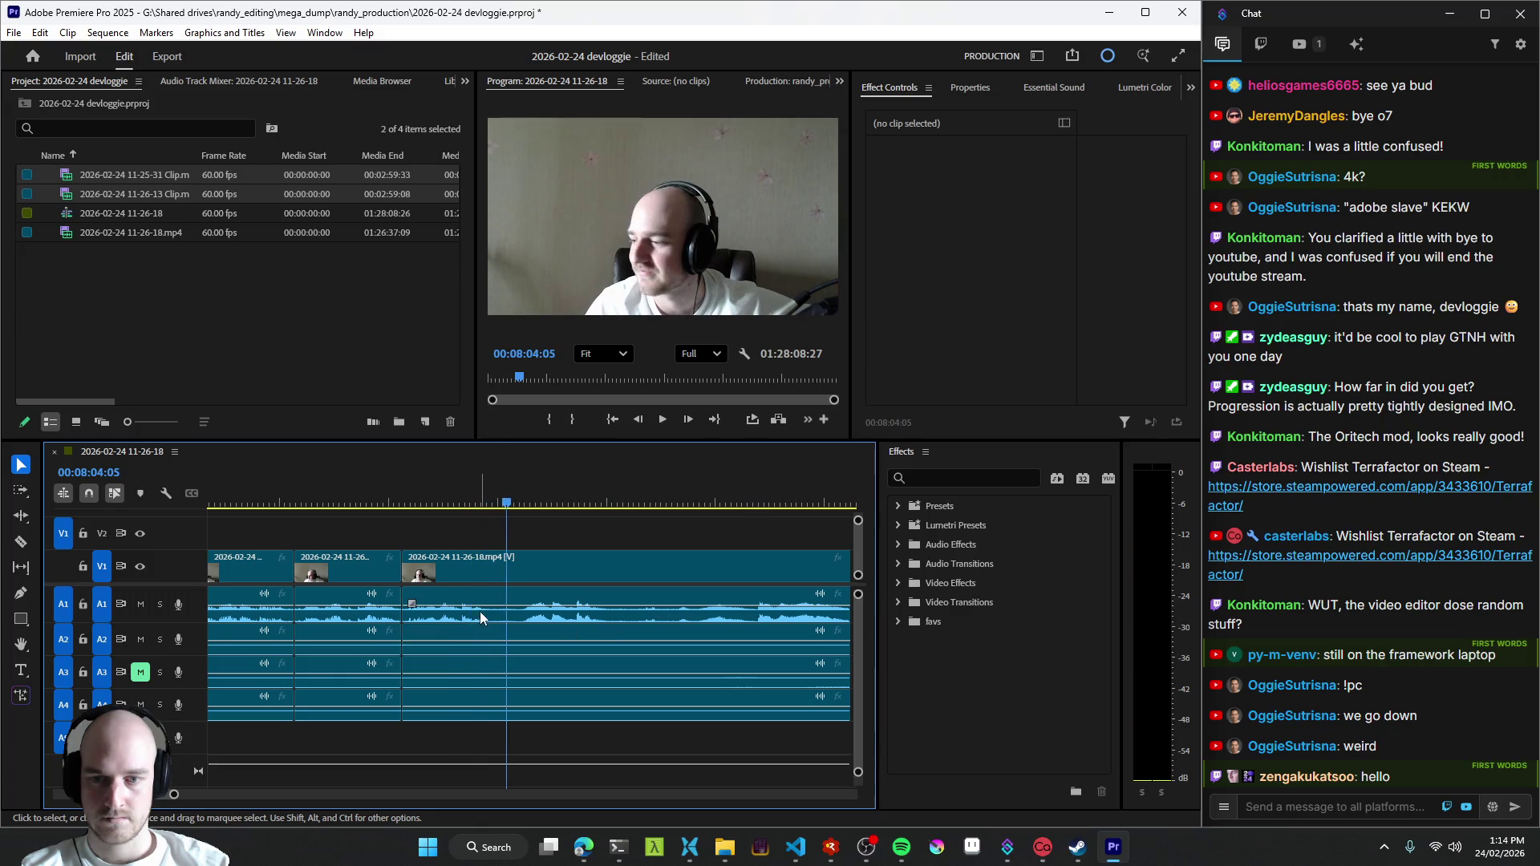
- Split at the next point and ripple-remove that dead section, replaying to check
key(space)
key(ctrl+k)
key(space)
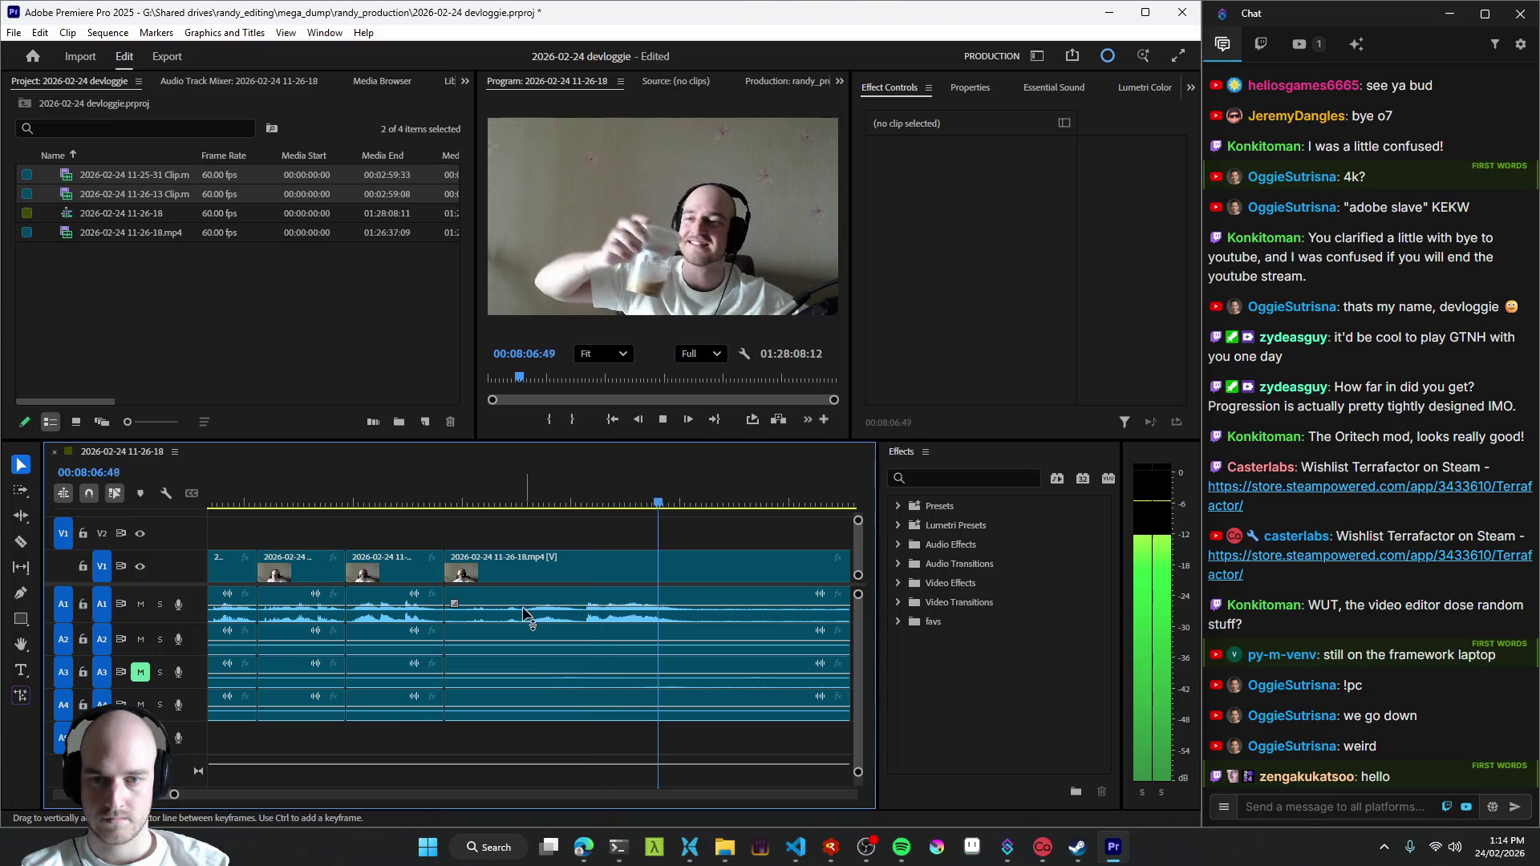
key(space)
key(q)
key(space)
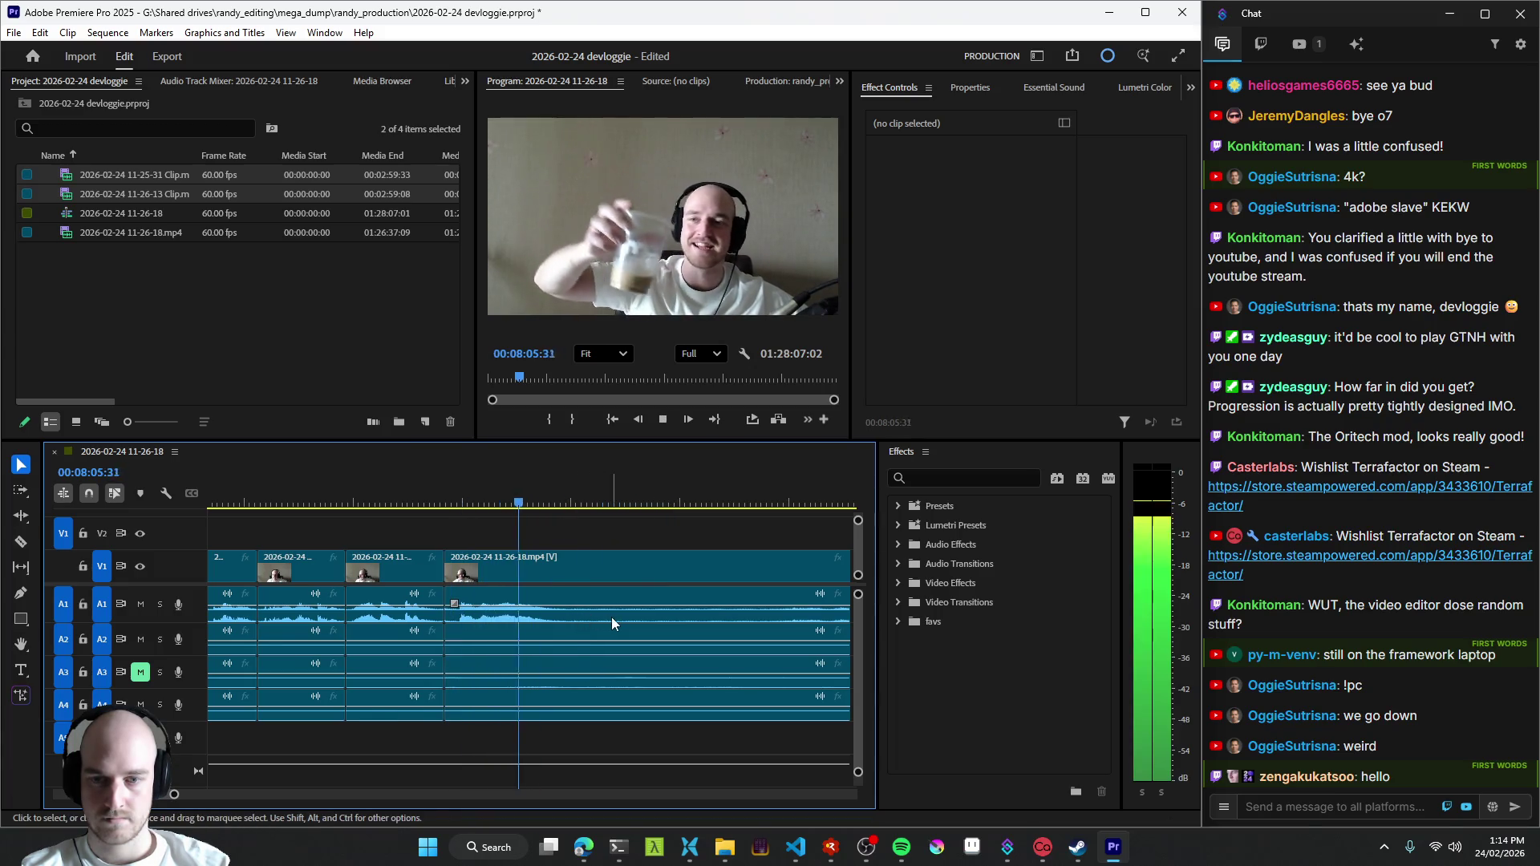
key(minus)
- Ripple-remove one more dead section and skip ahead to the gameplay part
key(space)
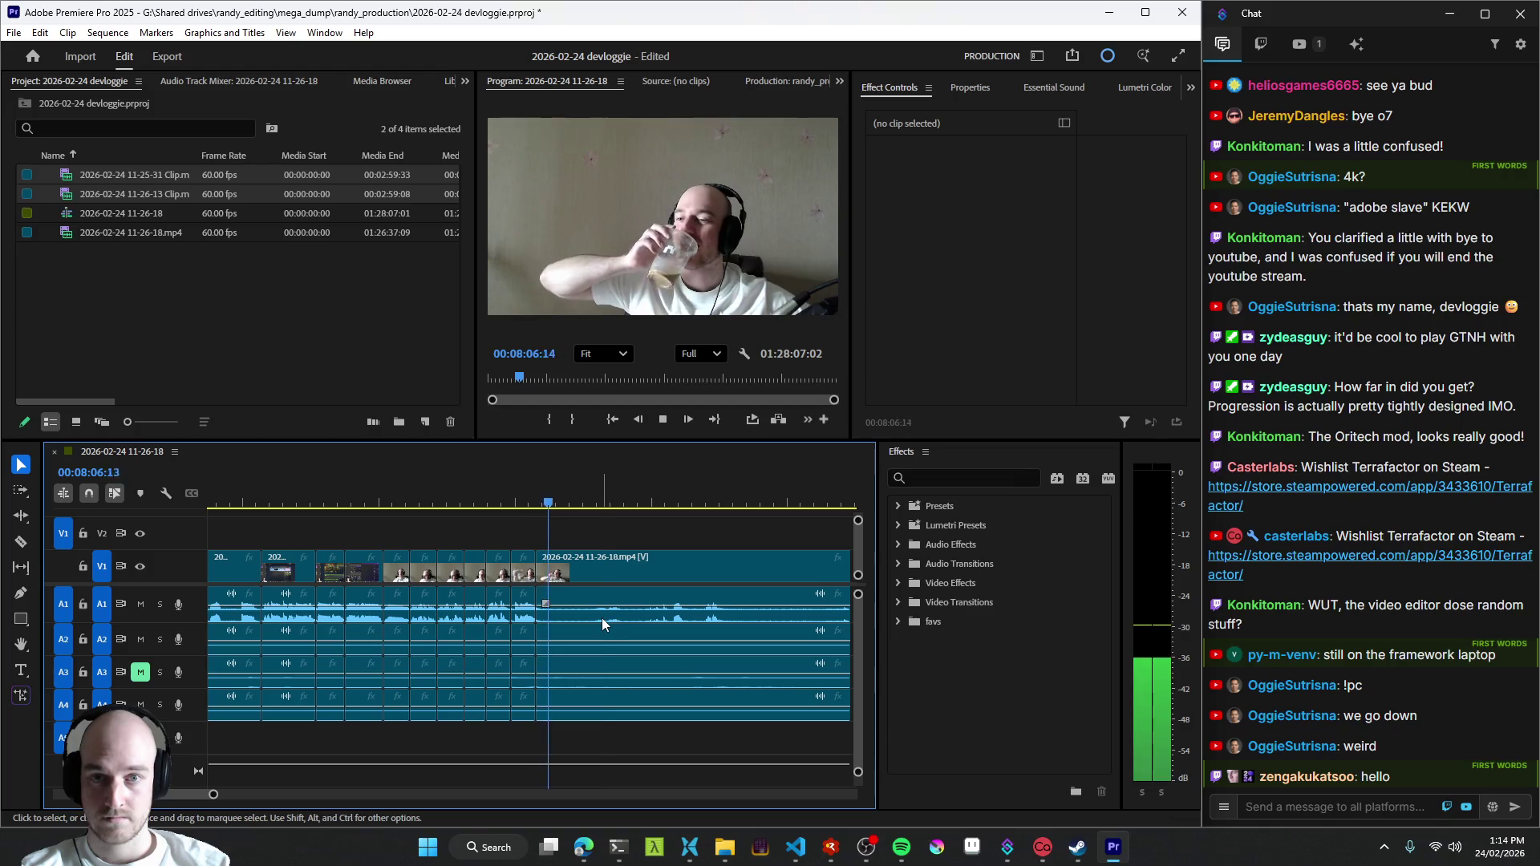
key(space)
key(space)
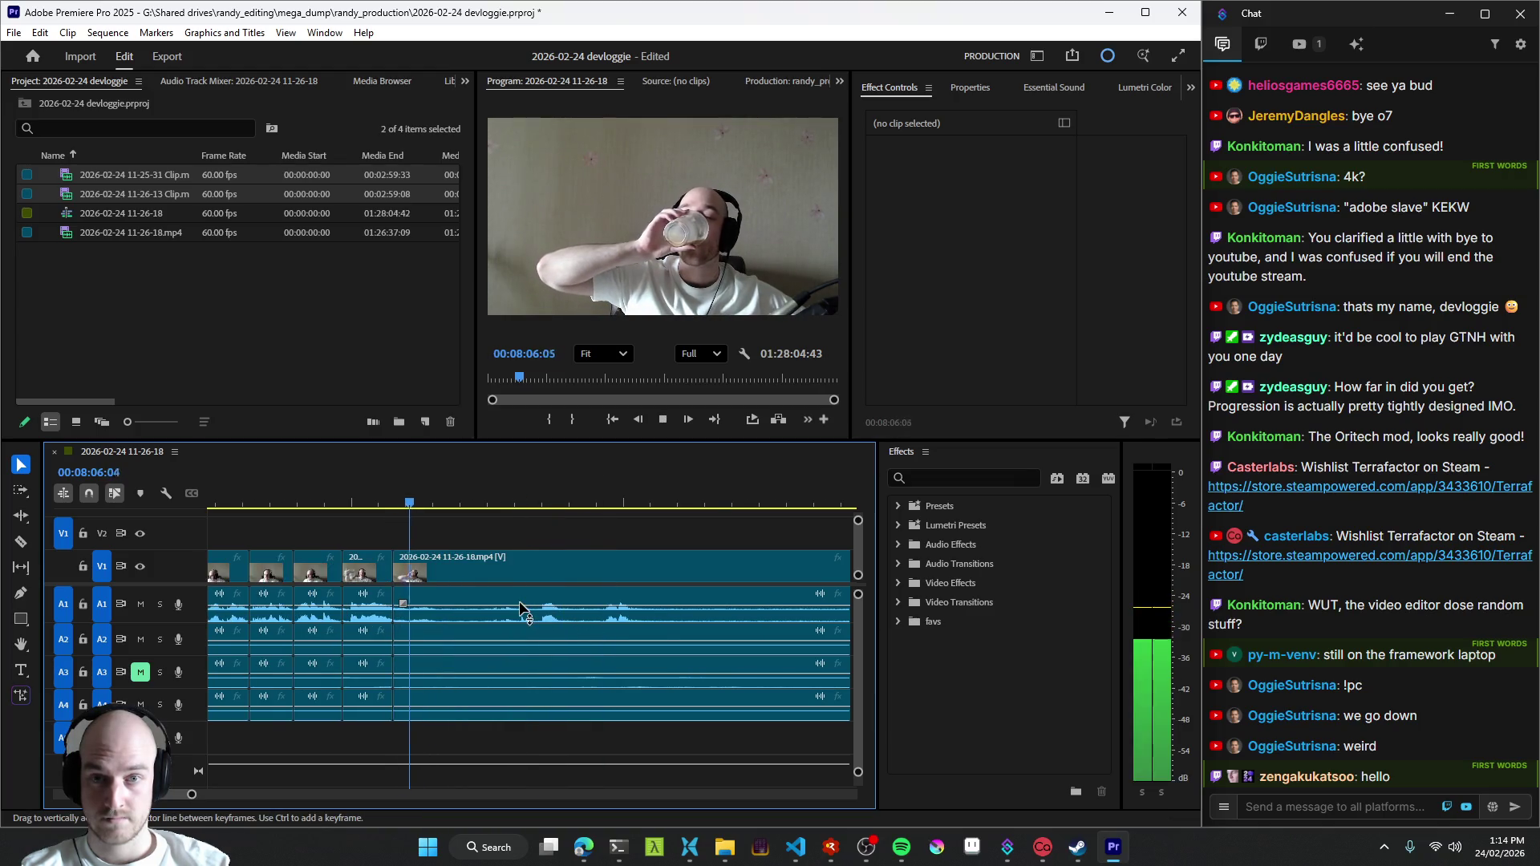
key(q)
key(space)
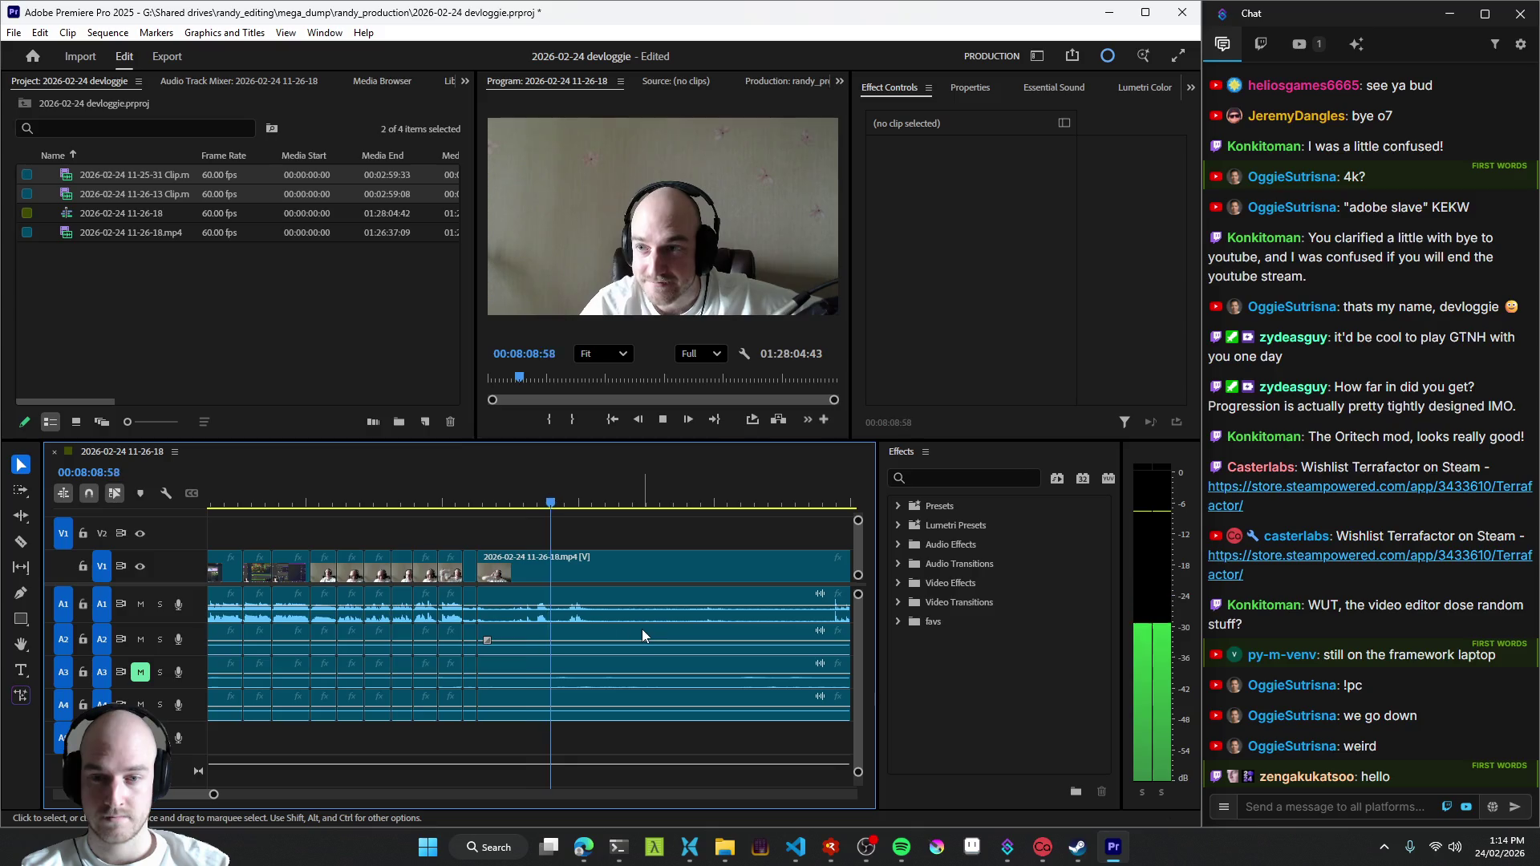
key(minus)
key(l)
key(l)
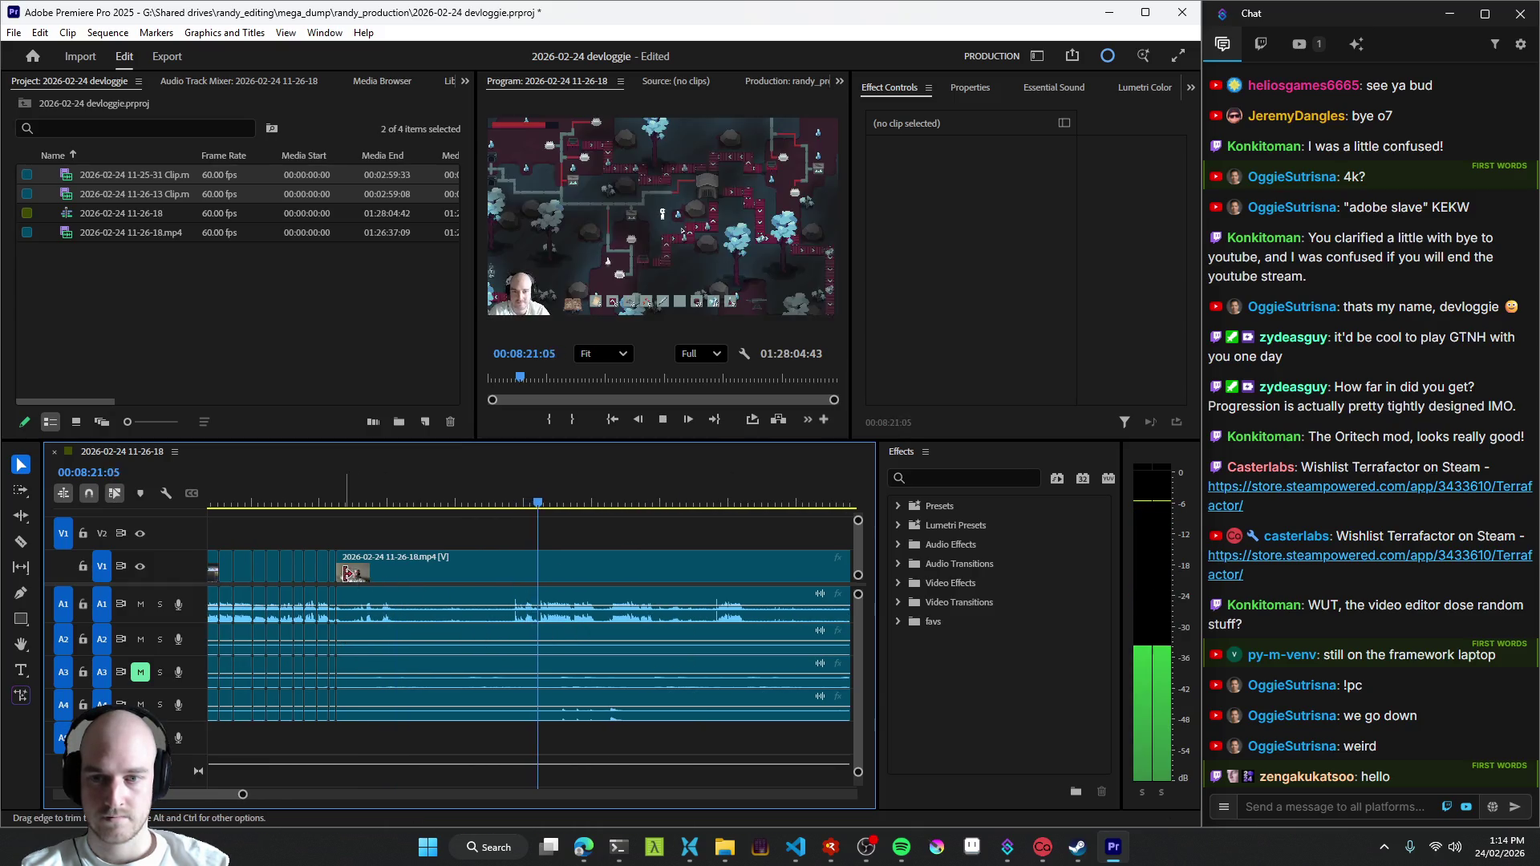
- Trim the dead start off the gameplay clip and recheck the edit, undoing a misstep
drag(337, 575, 379, 576)
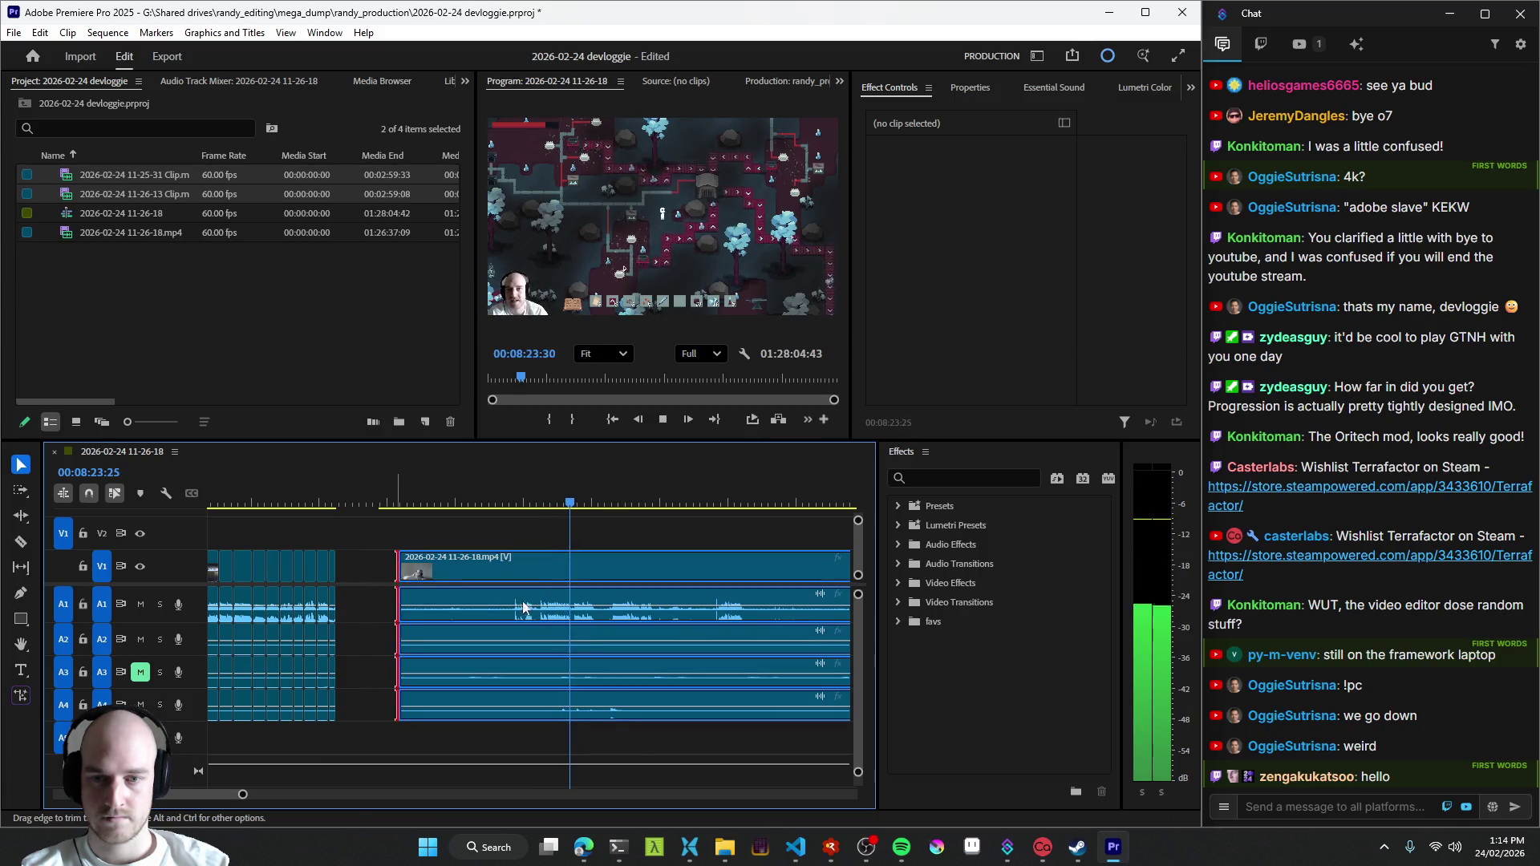
key(ctrl+z)
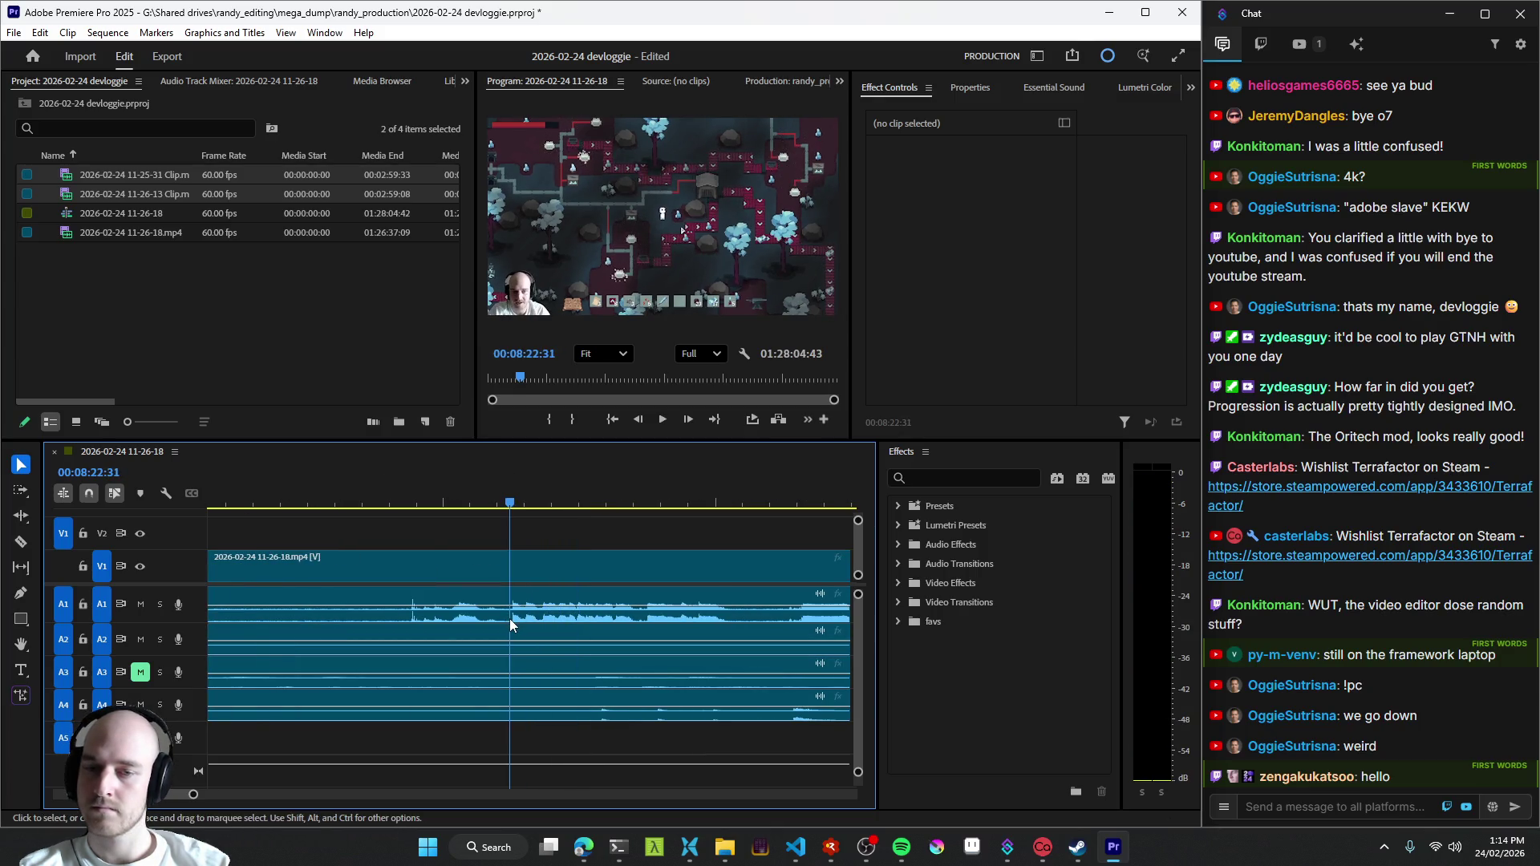
key(q)
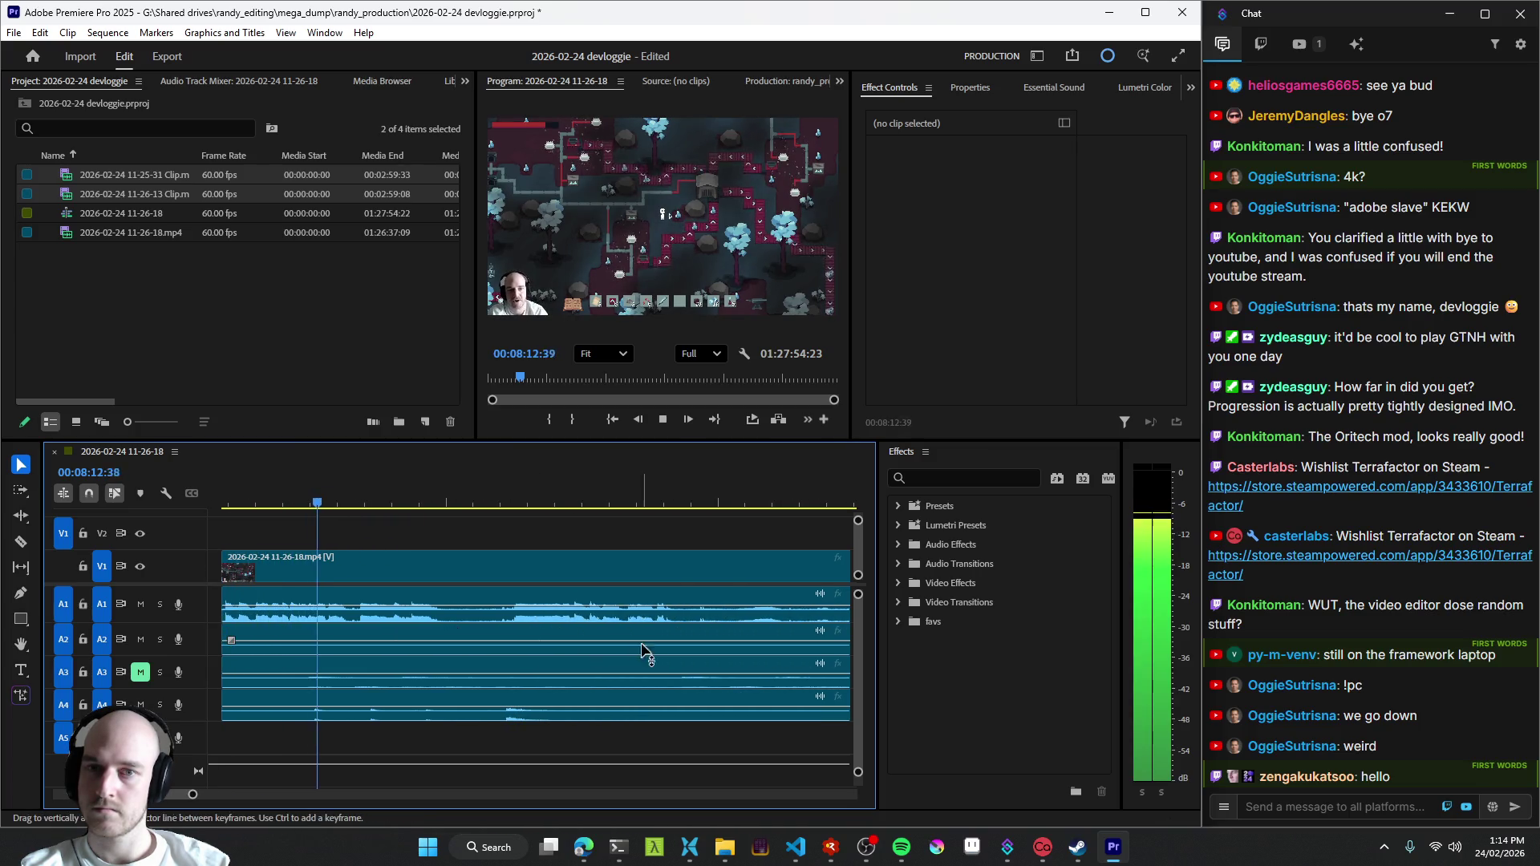
key(ctrl+z)
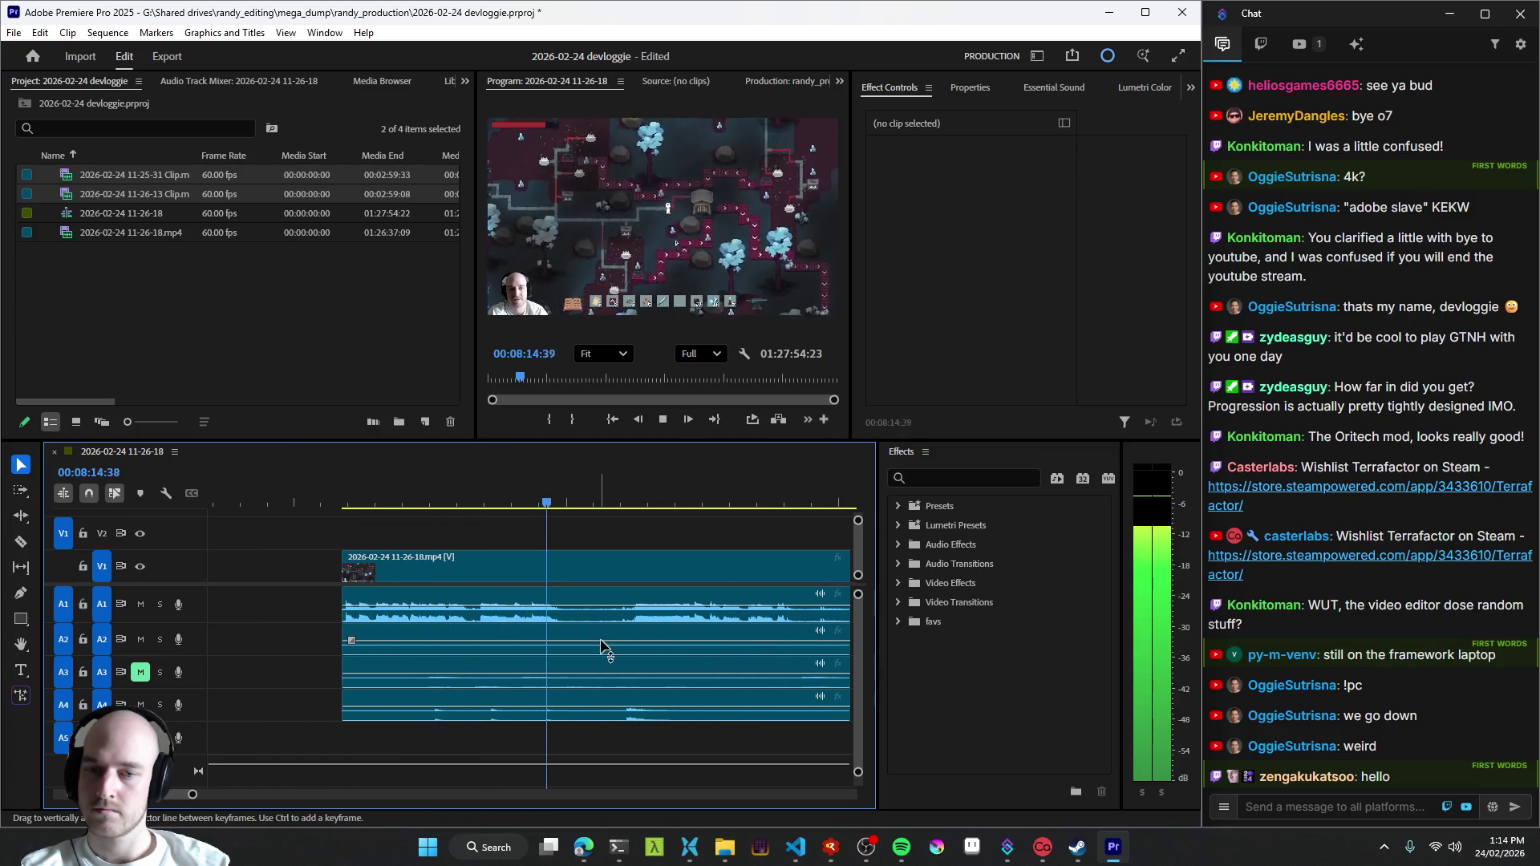
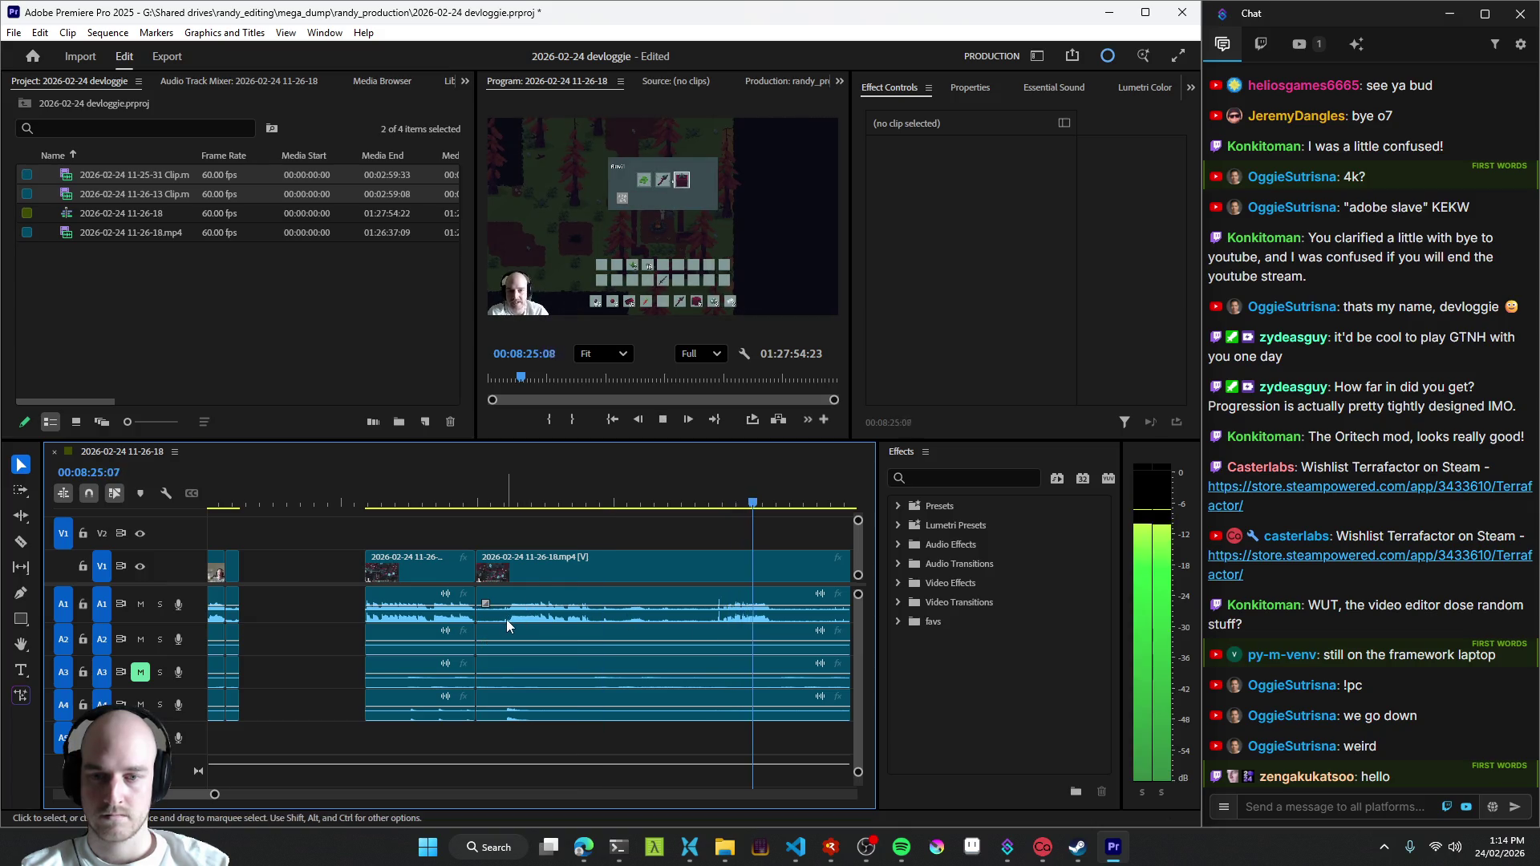
- Review the earlier cuts and trim the clip start near 8:49 later to drop the leading silence
key(Up)
key(equal)
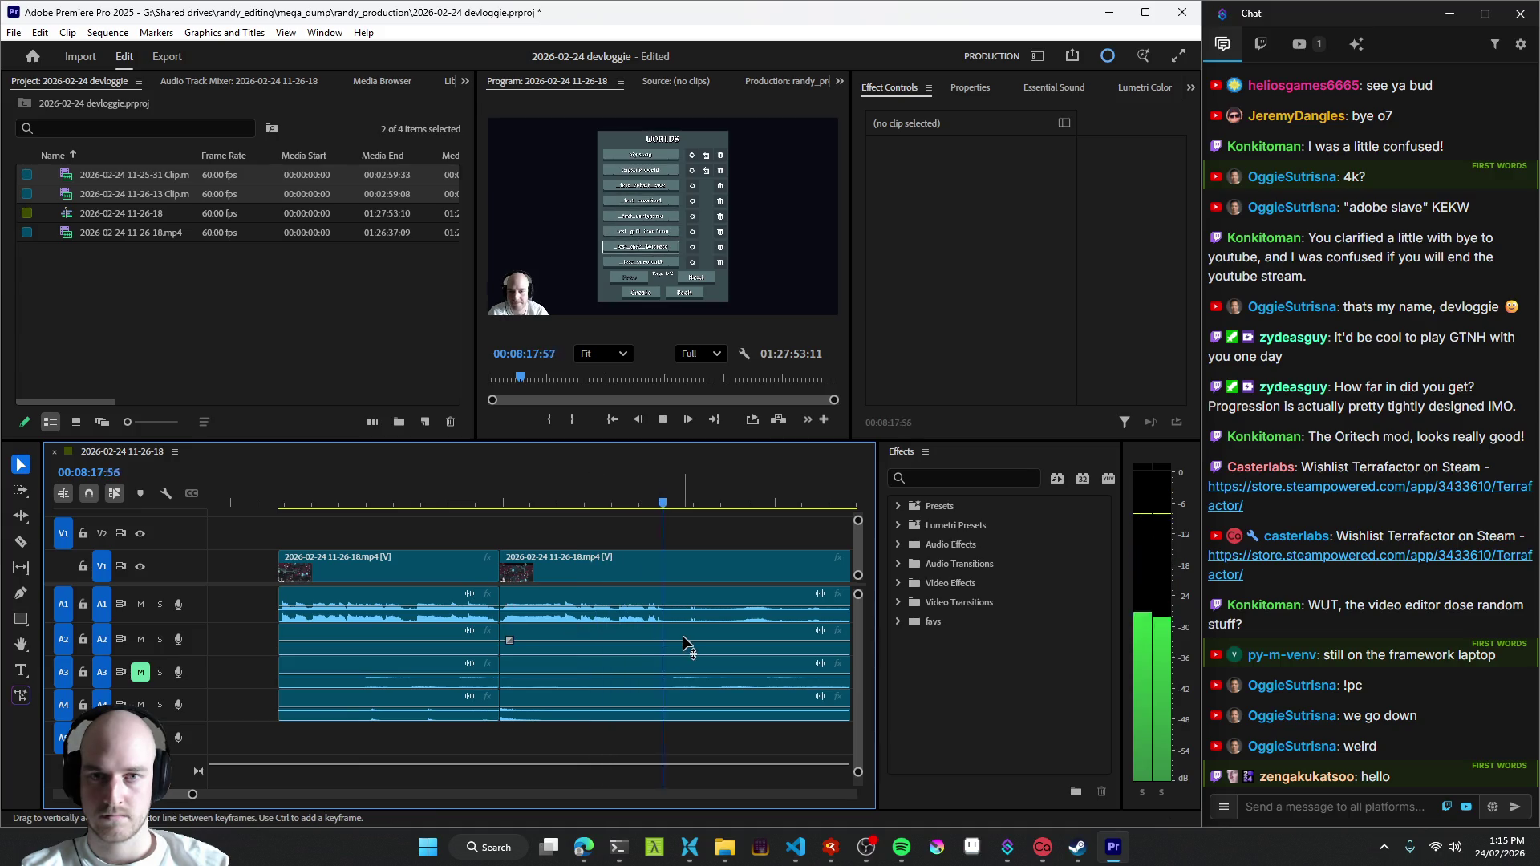
key(minus)
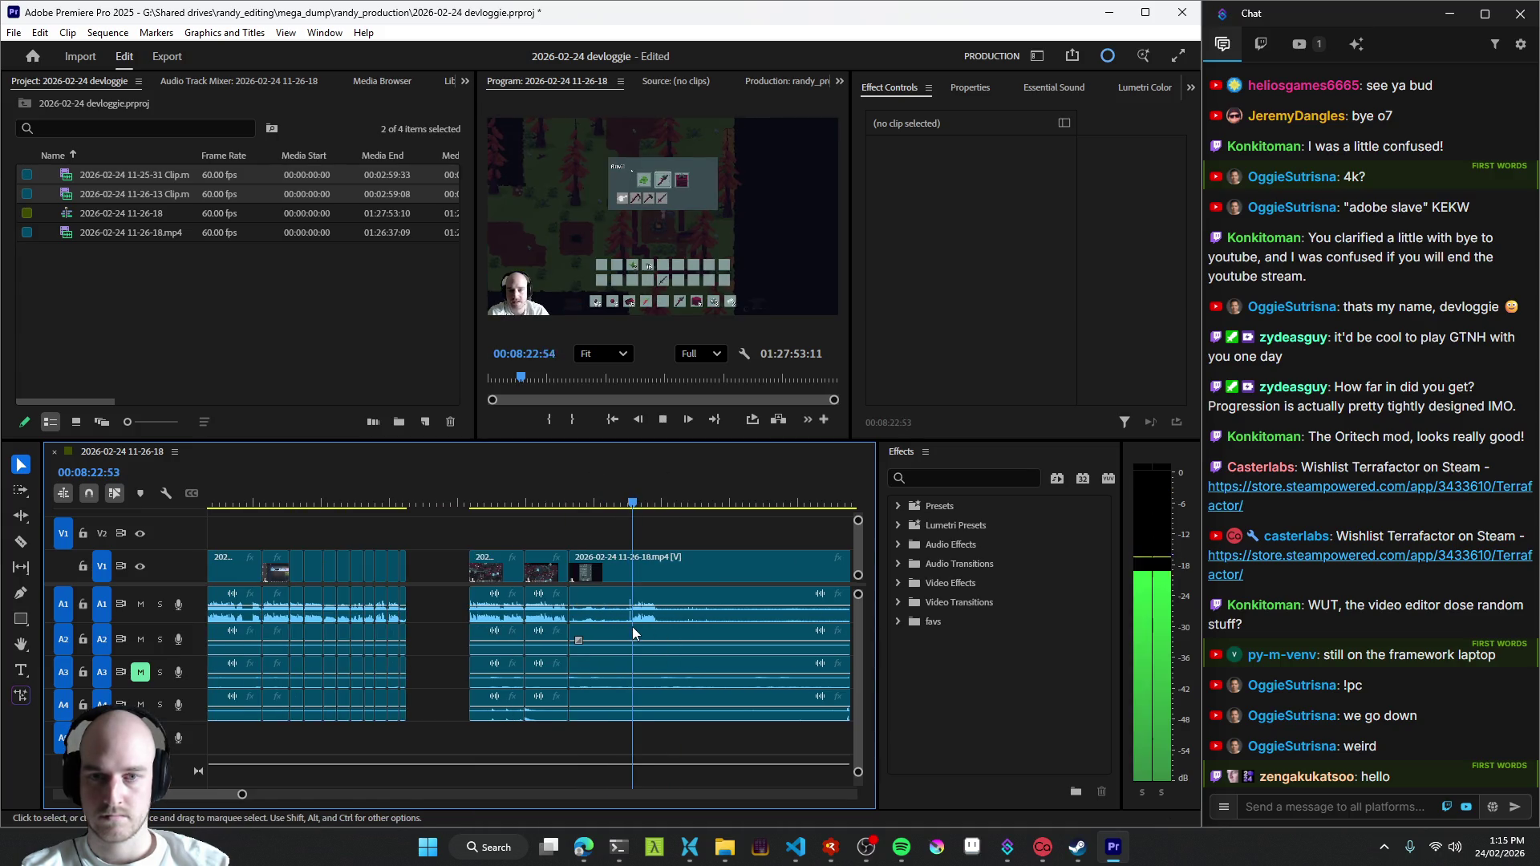
key(minus)
click(716, 629)
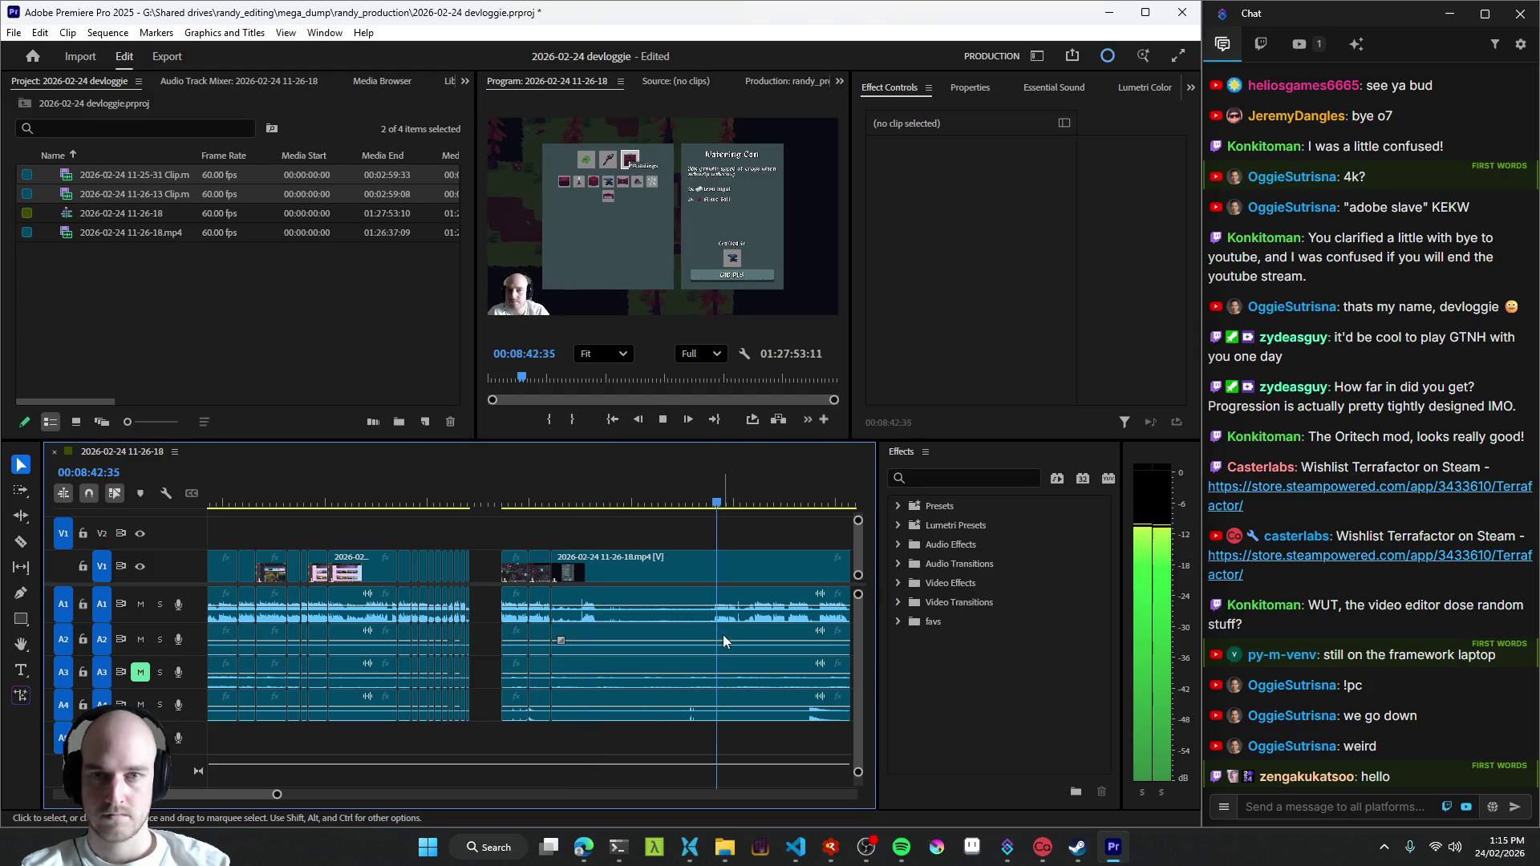
key(minus)
click(584, 610)
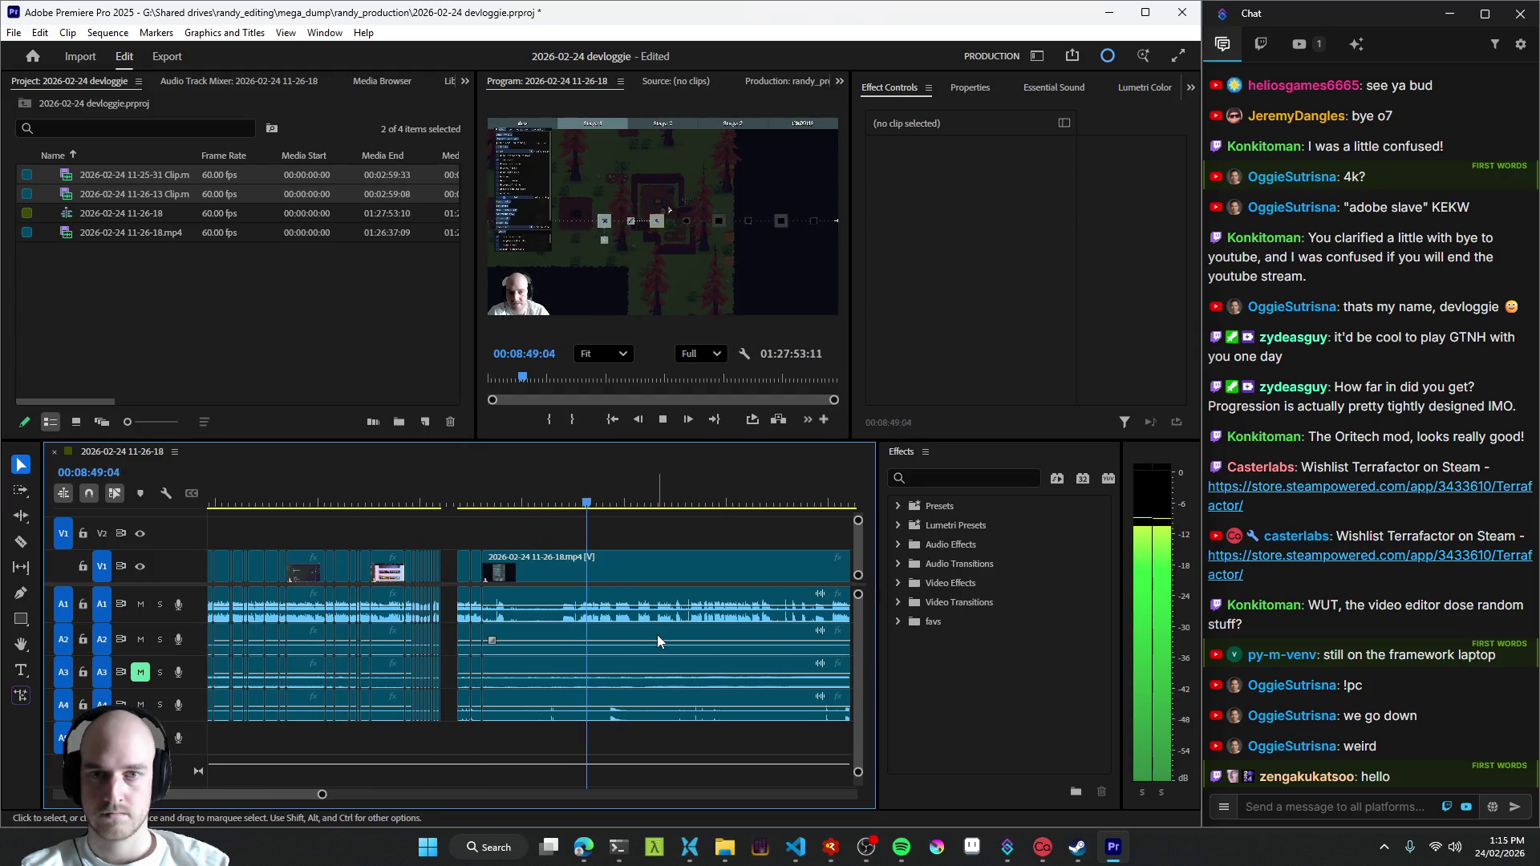
drag(459, 586, 503, 585)
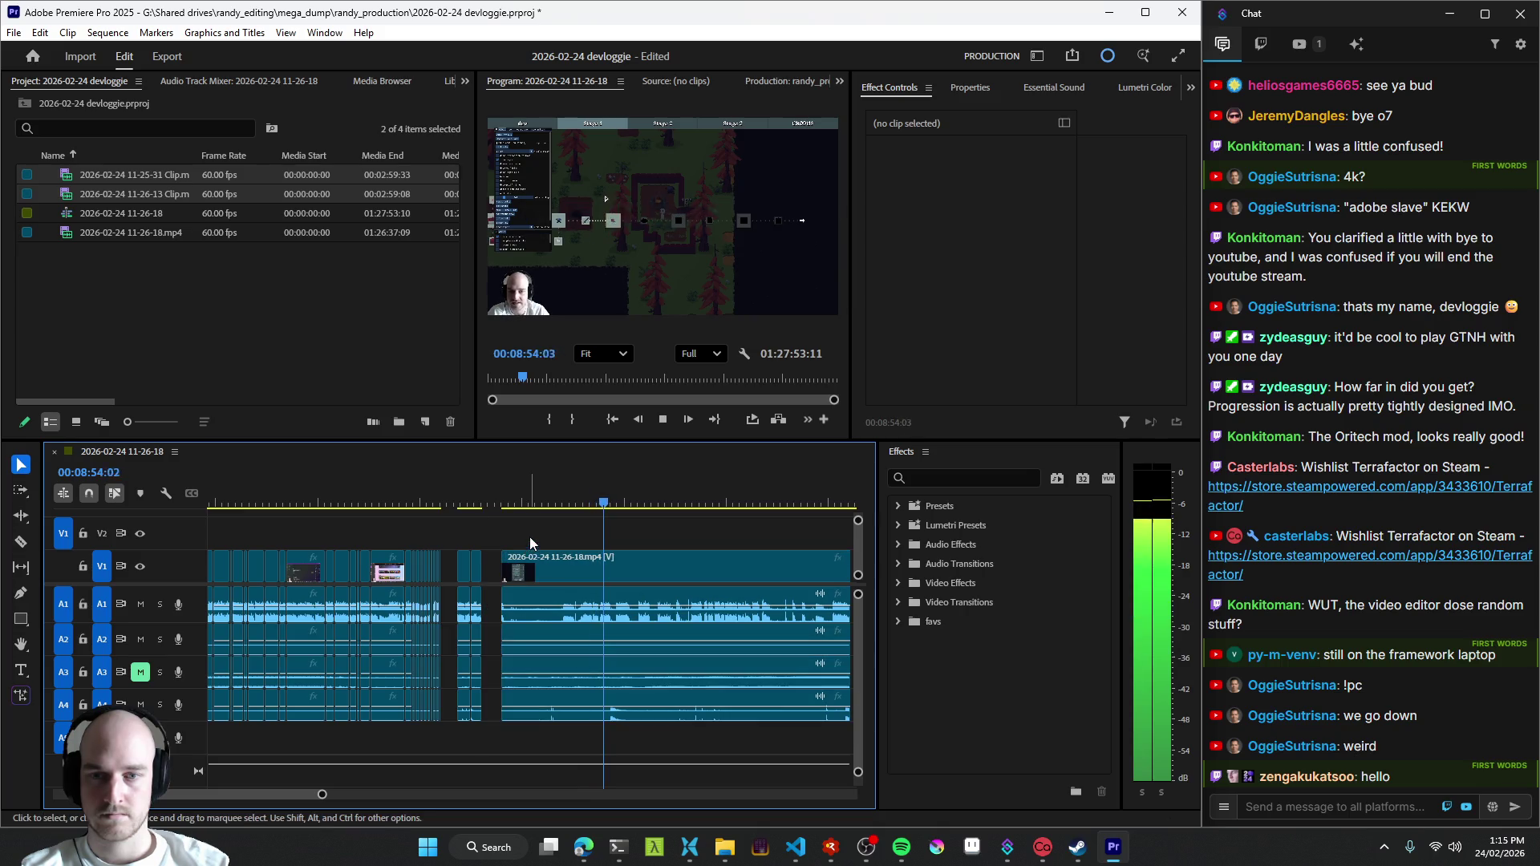
- Cut the silent stretch after the edit near 8:25 and ripple the gap closed
click(580, 616)
key(equal)
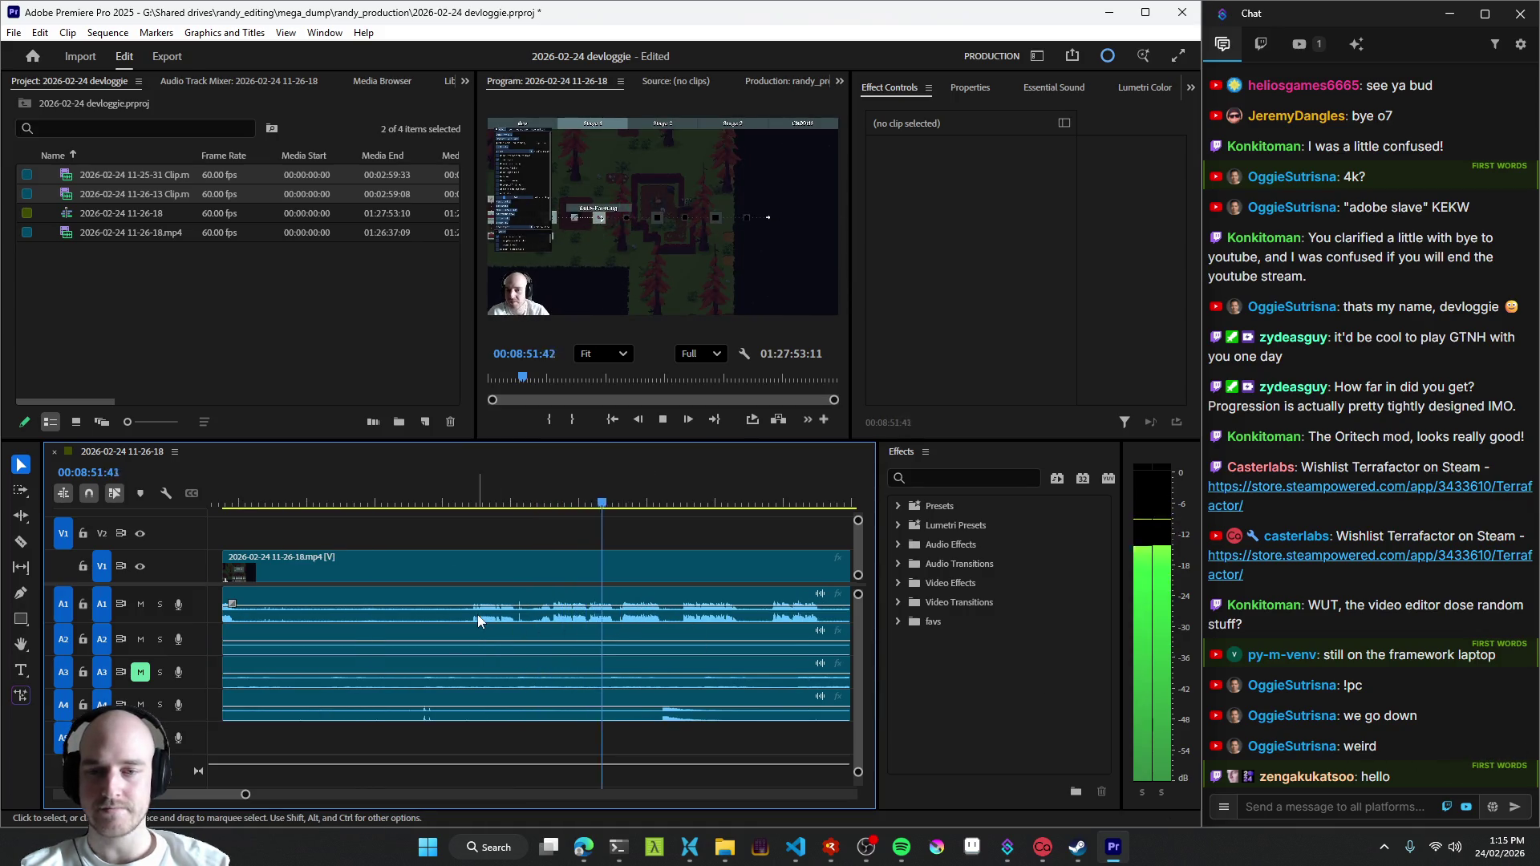
key(equal)
click(536, 625)
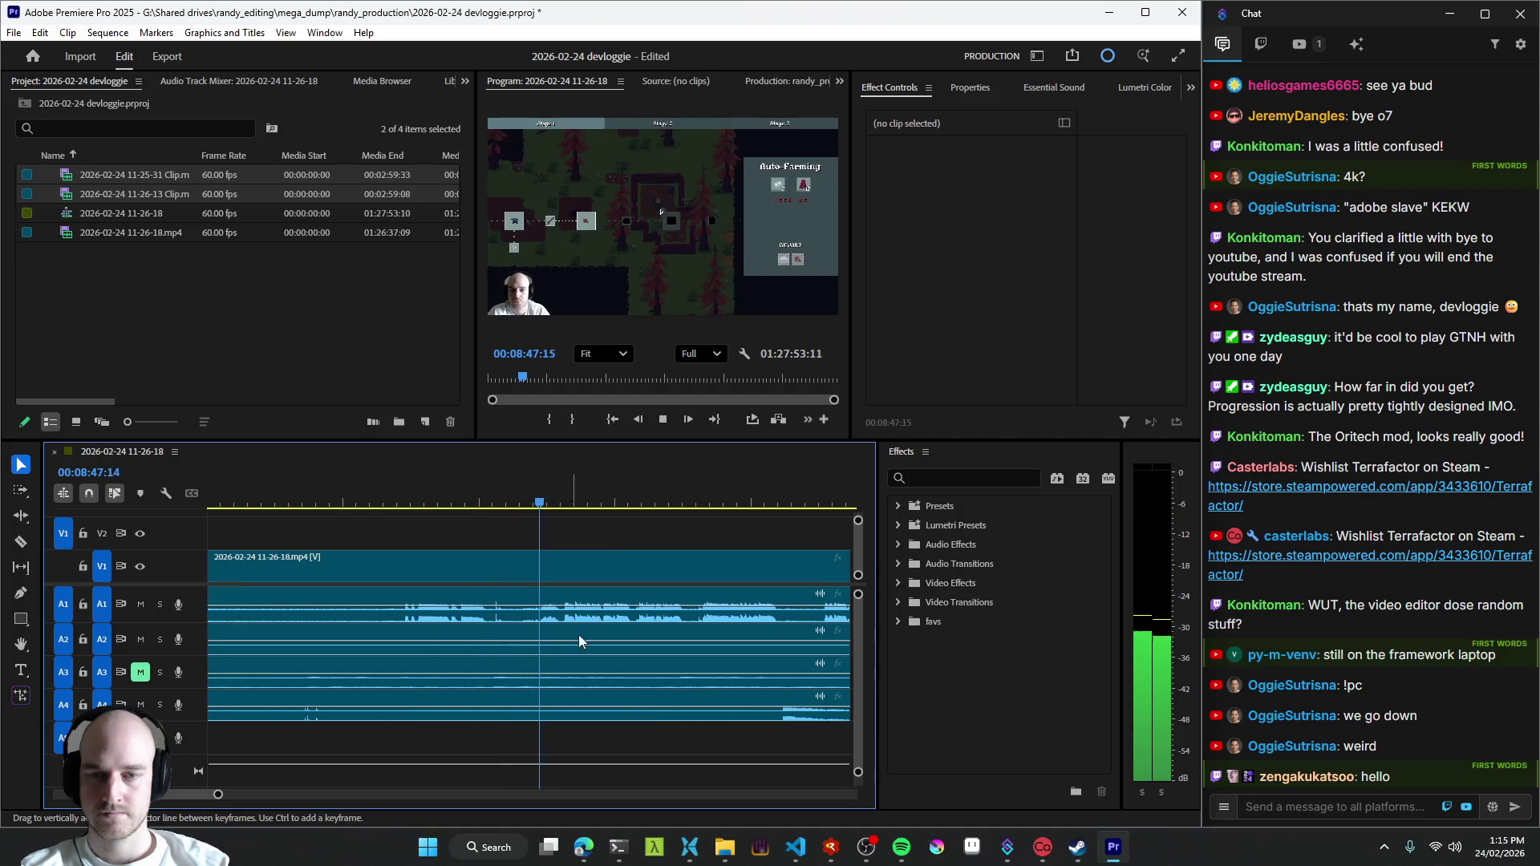
key(minus)
key(Up)
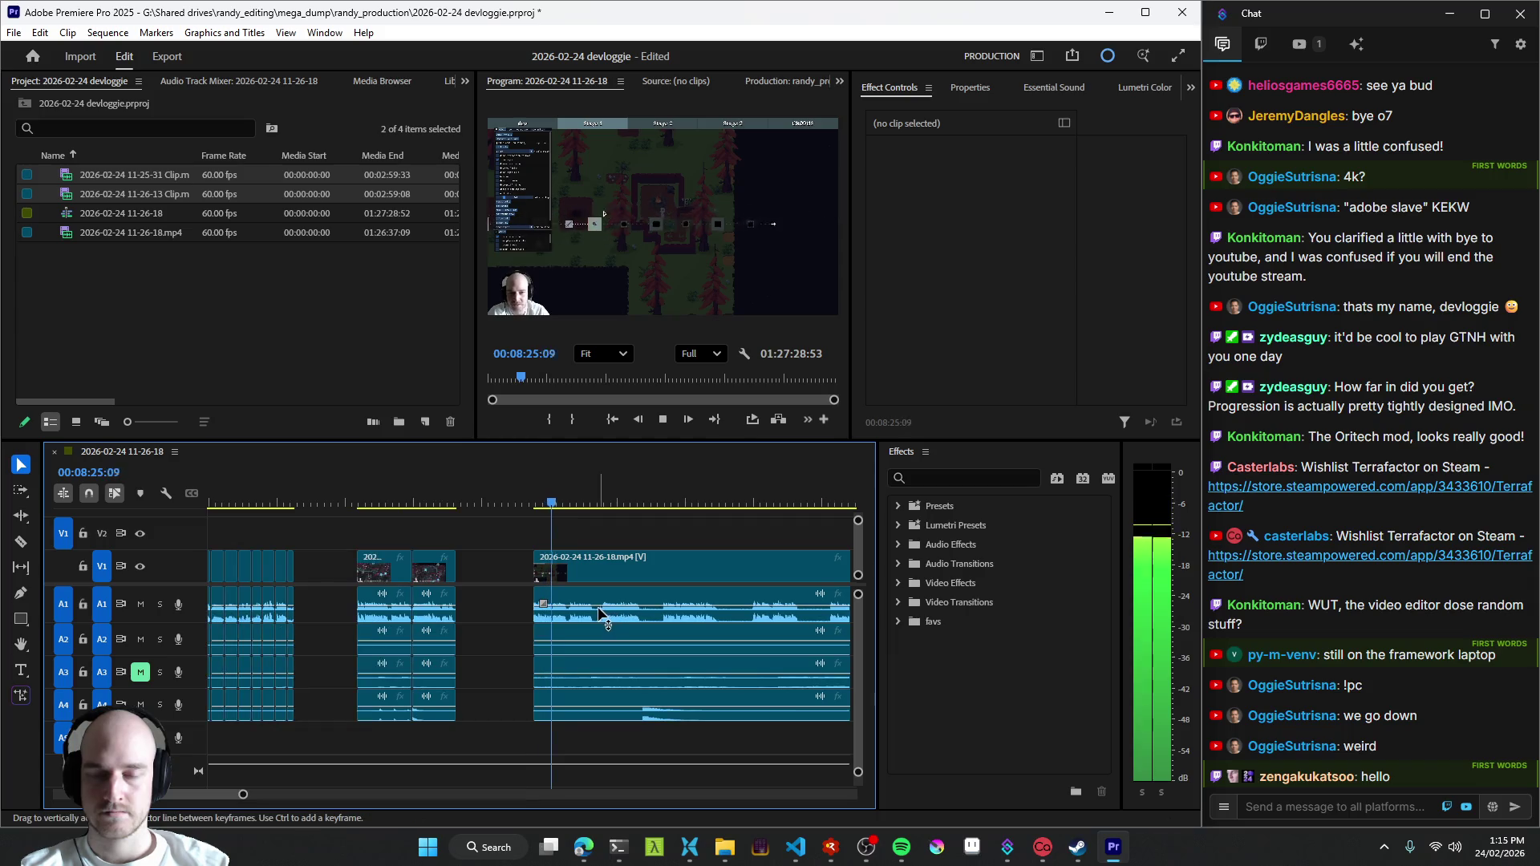
key(equal)
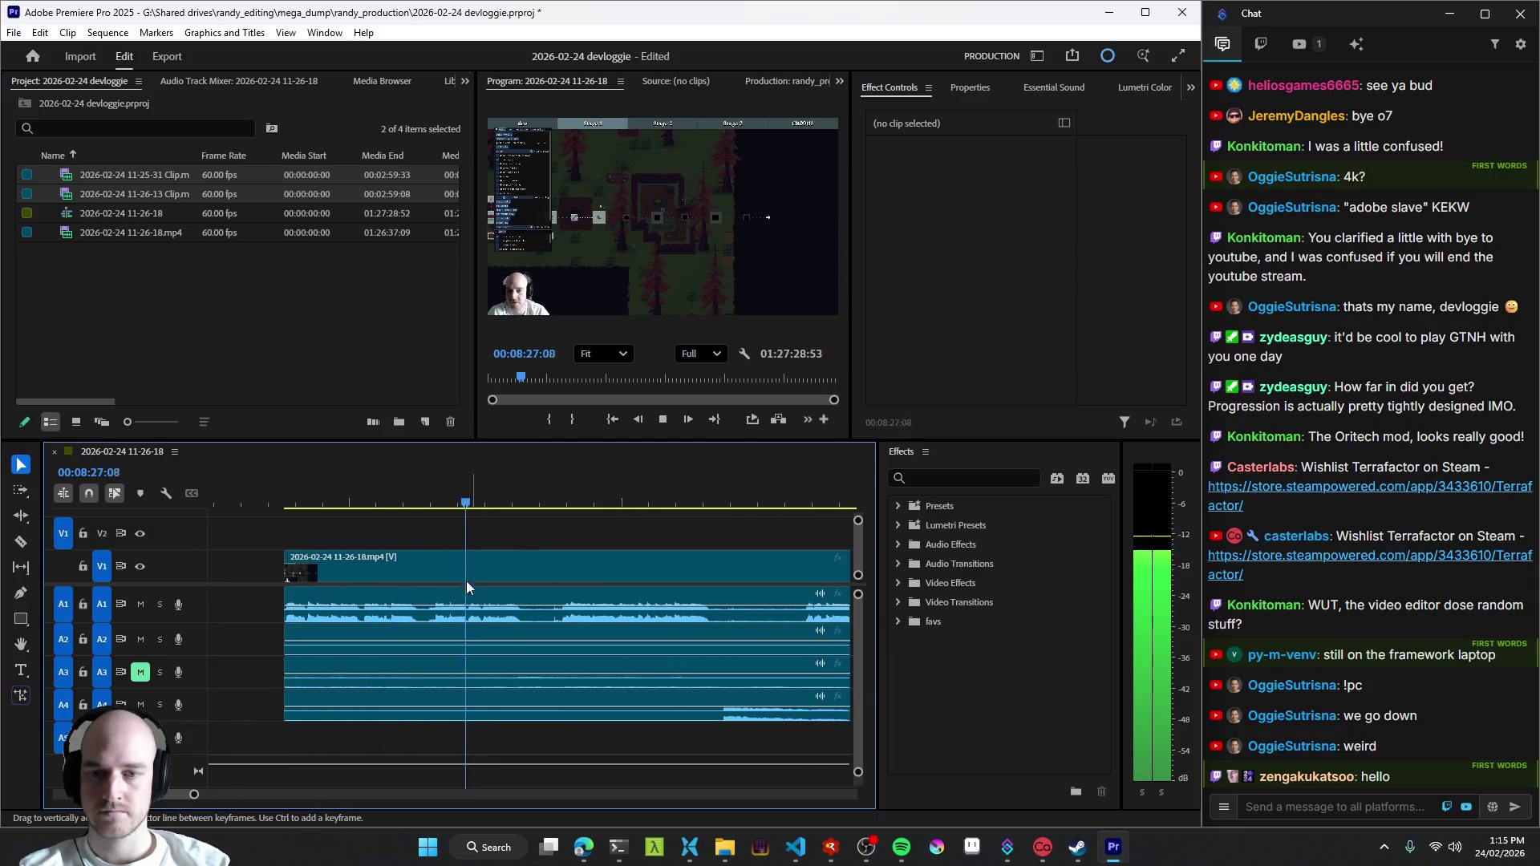
key(ctrl+k)
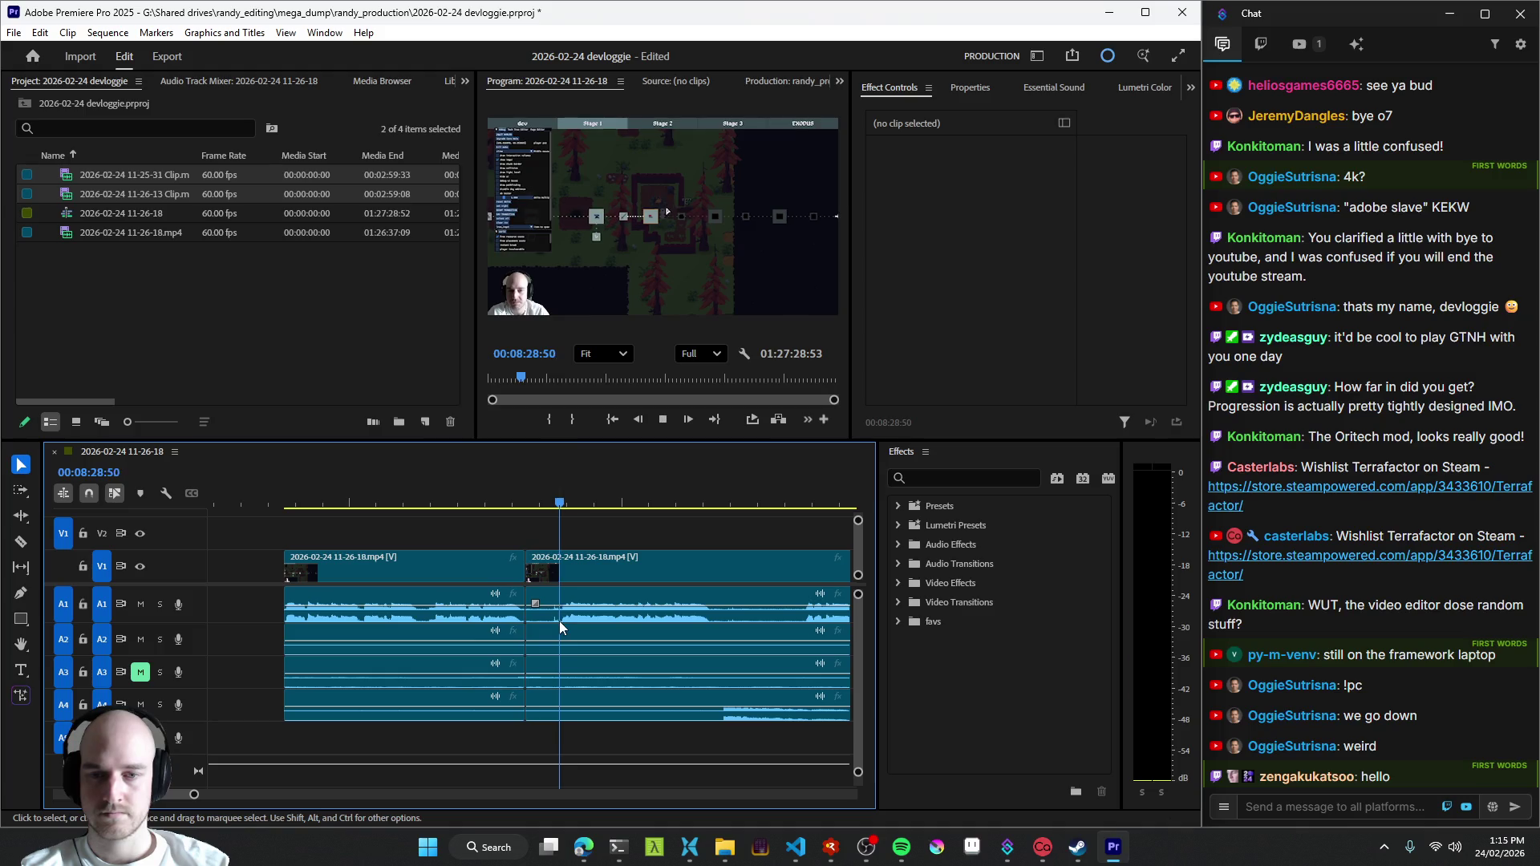
key(q)
key(minus)
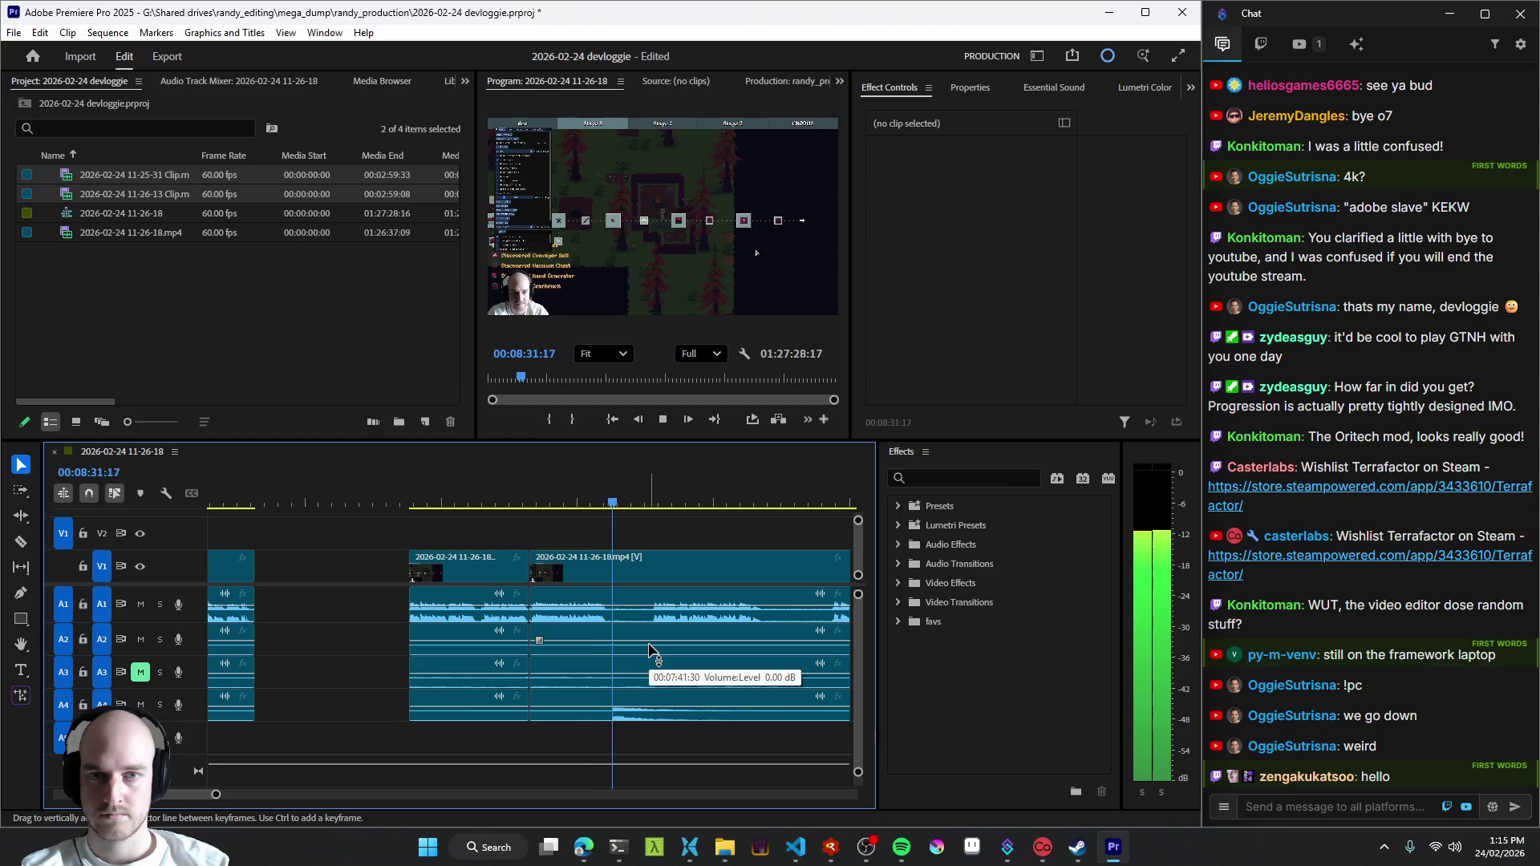
key(q)
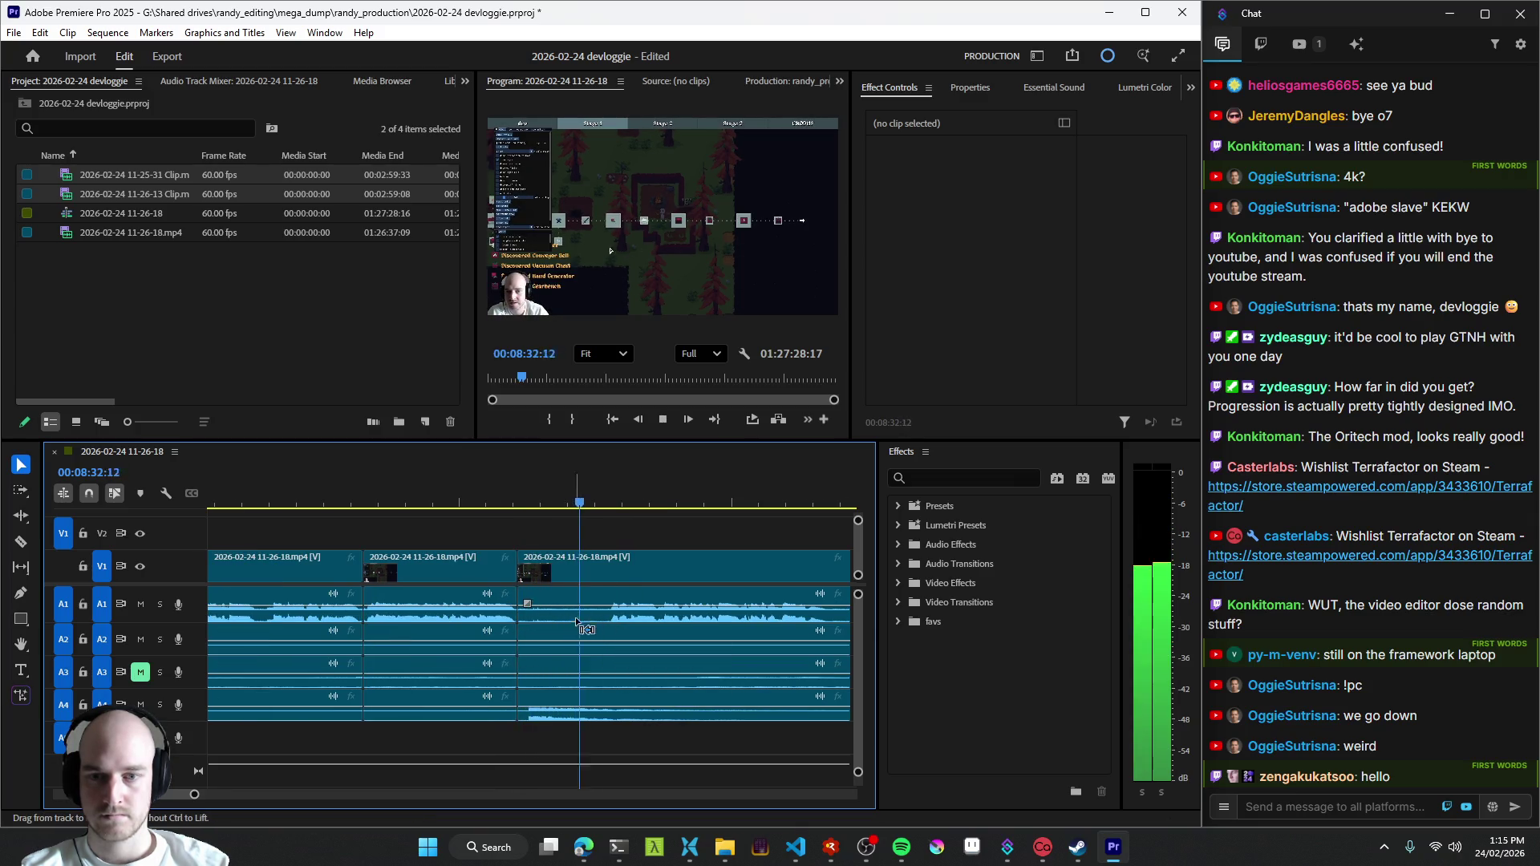
key(q)
- Undo the over-trim, replay, then split near 8:31 and ripple the edit back to the playhead
key(space)
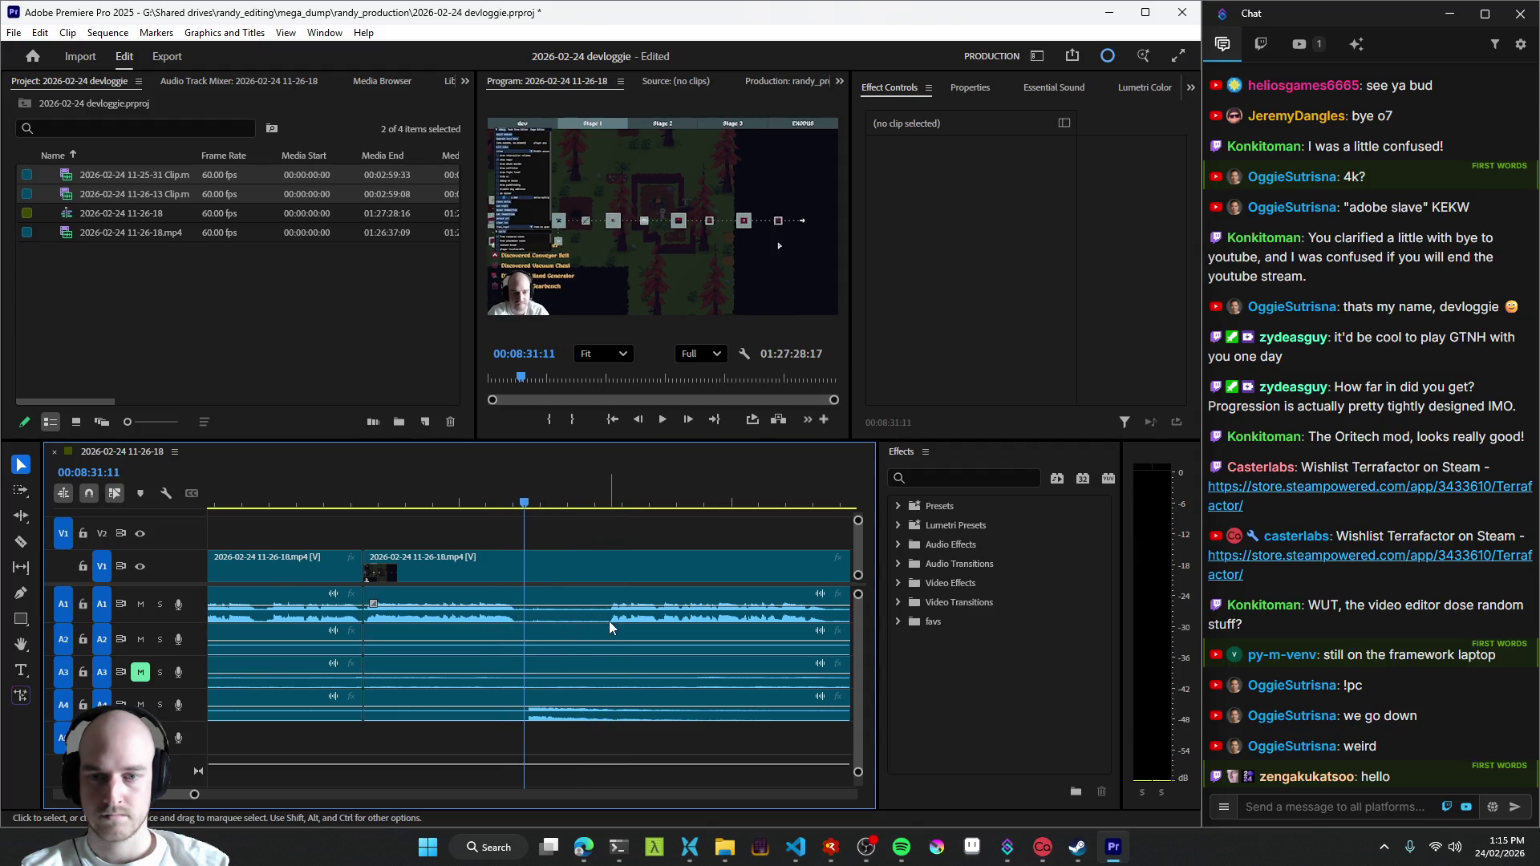
key(ctrl+z)
key(space)
key(ctrl+k)
key(j)
key(k)
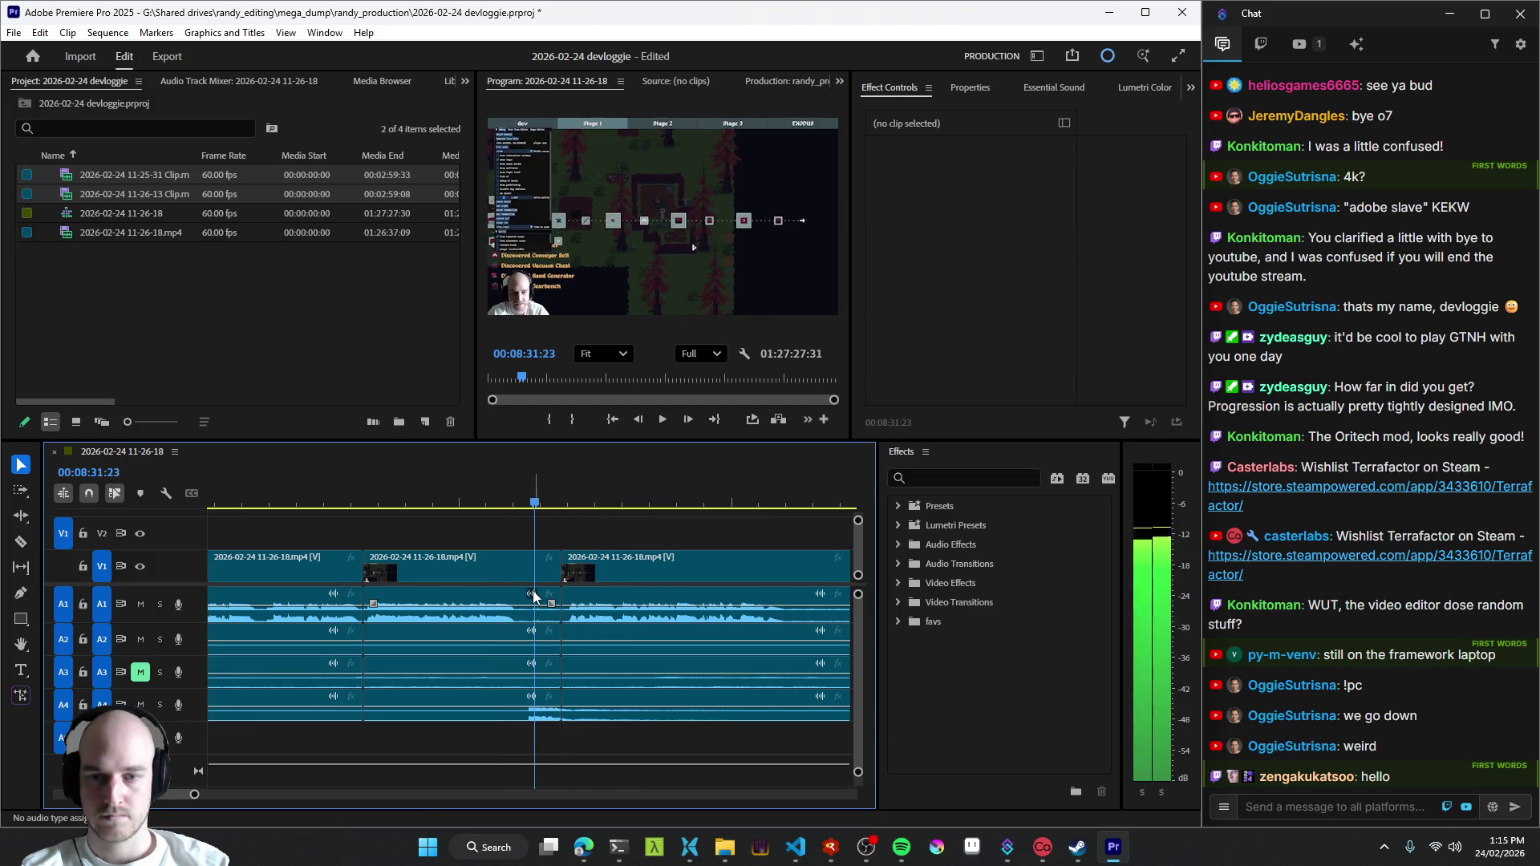
key(w)
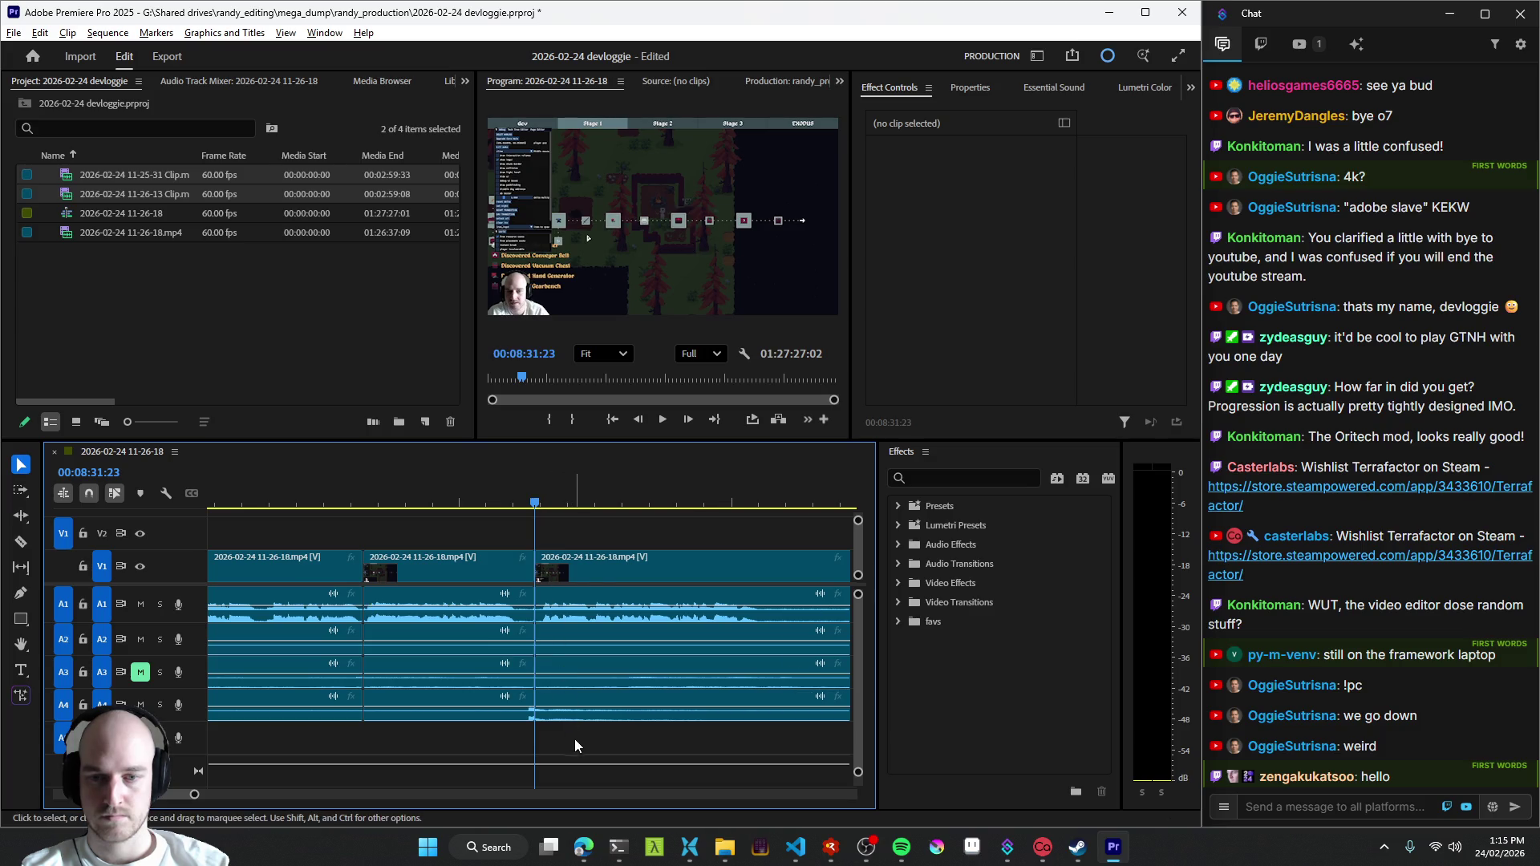
- Extend the lowest audio track's clip end rightward to give it a short fade, then play
click(559, 710)
drag(542, 710, 611, 718)
key(space)
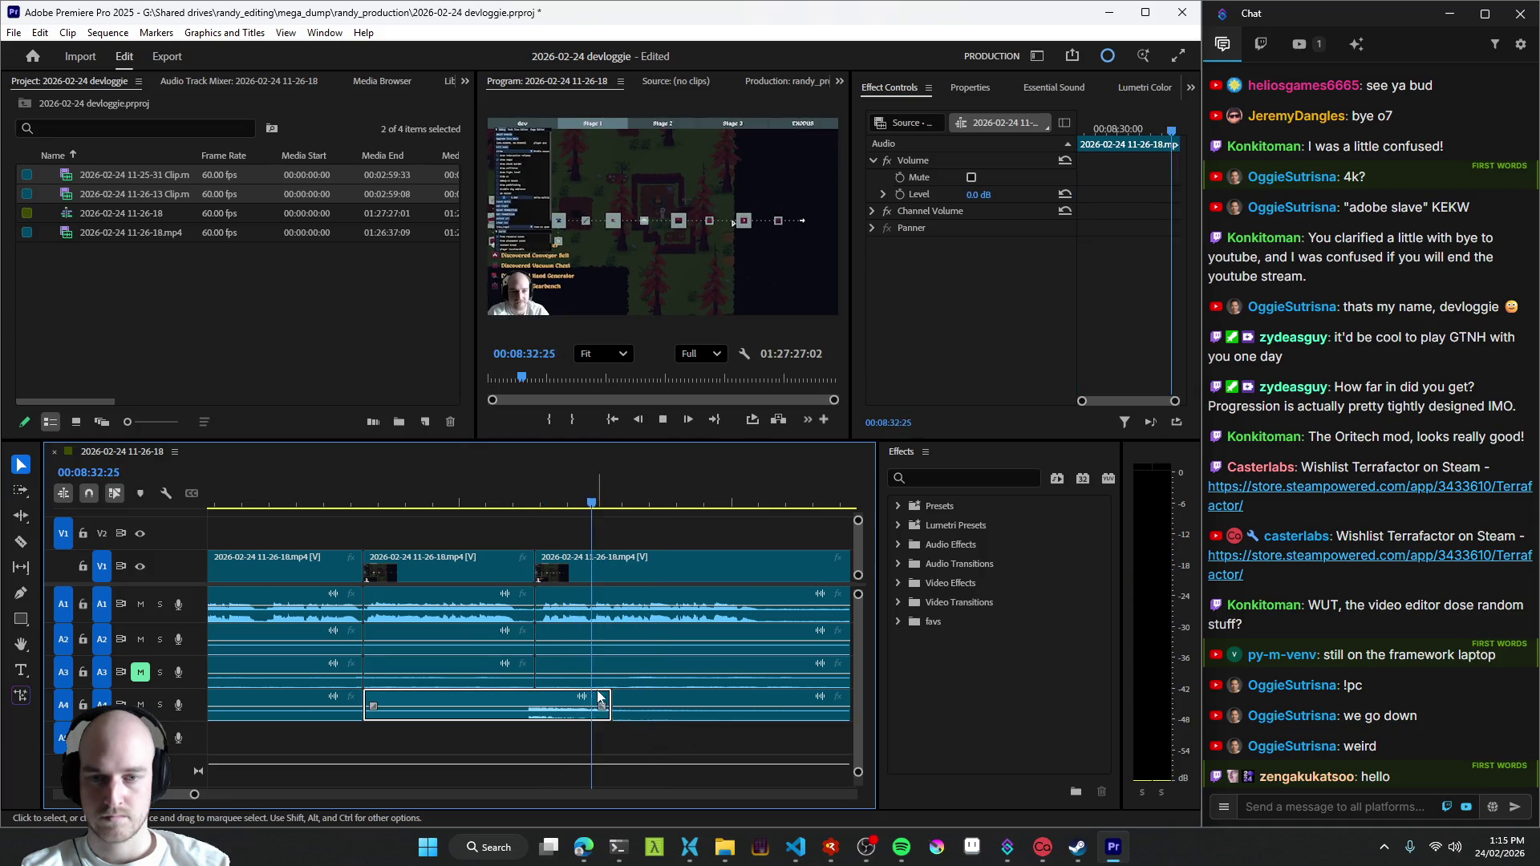
scroll(590, 719, down, 2)
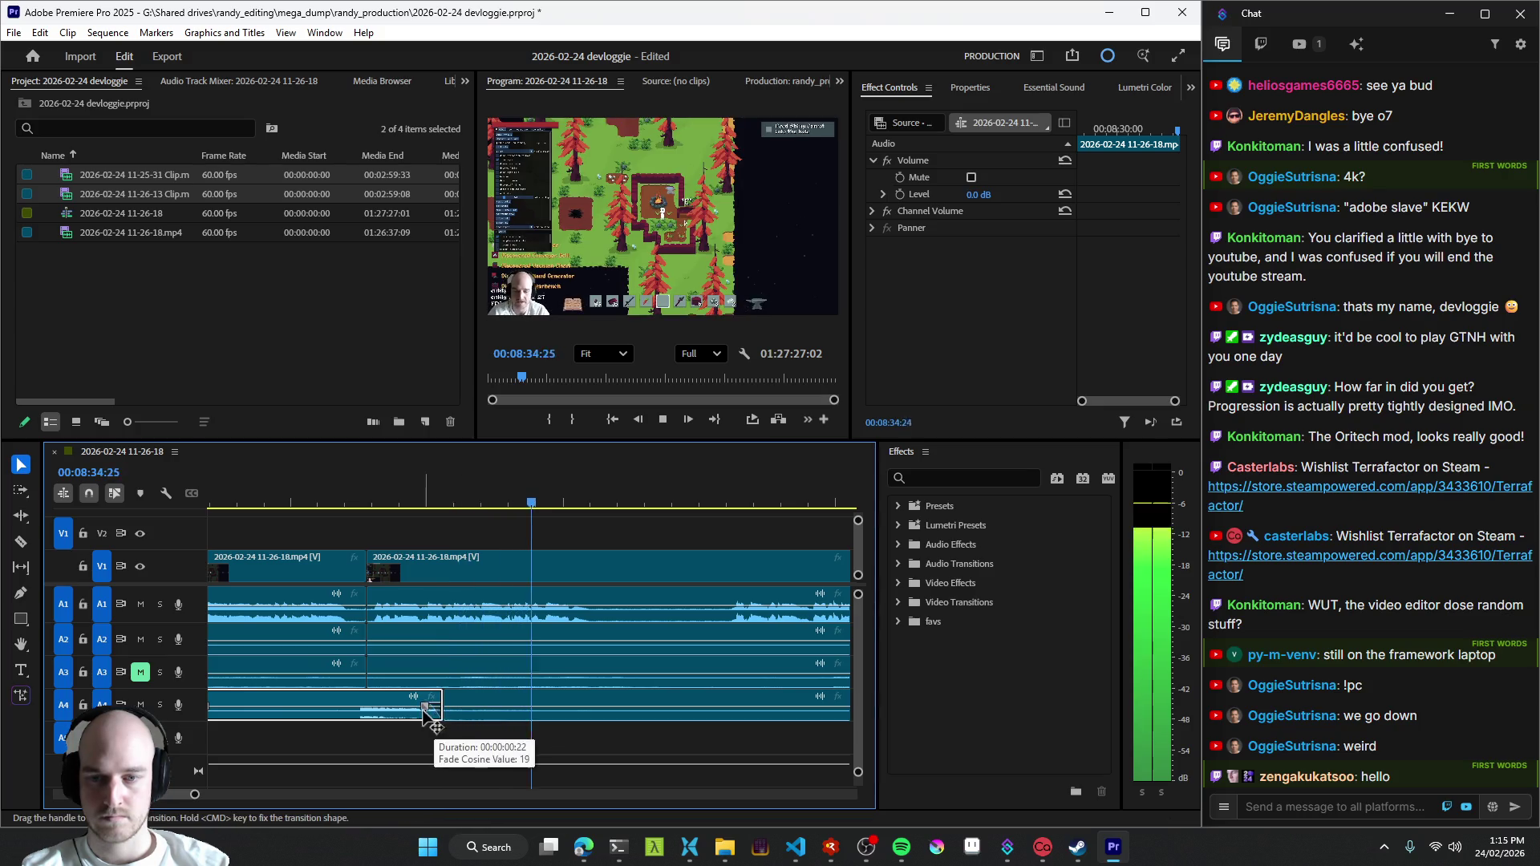
- Split the video and linked audio near 8:35 and replay from around 8:37
click(554, 557)
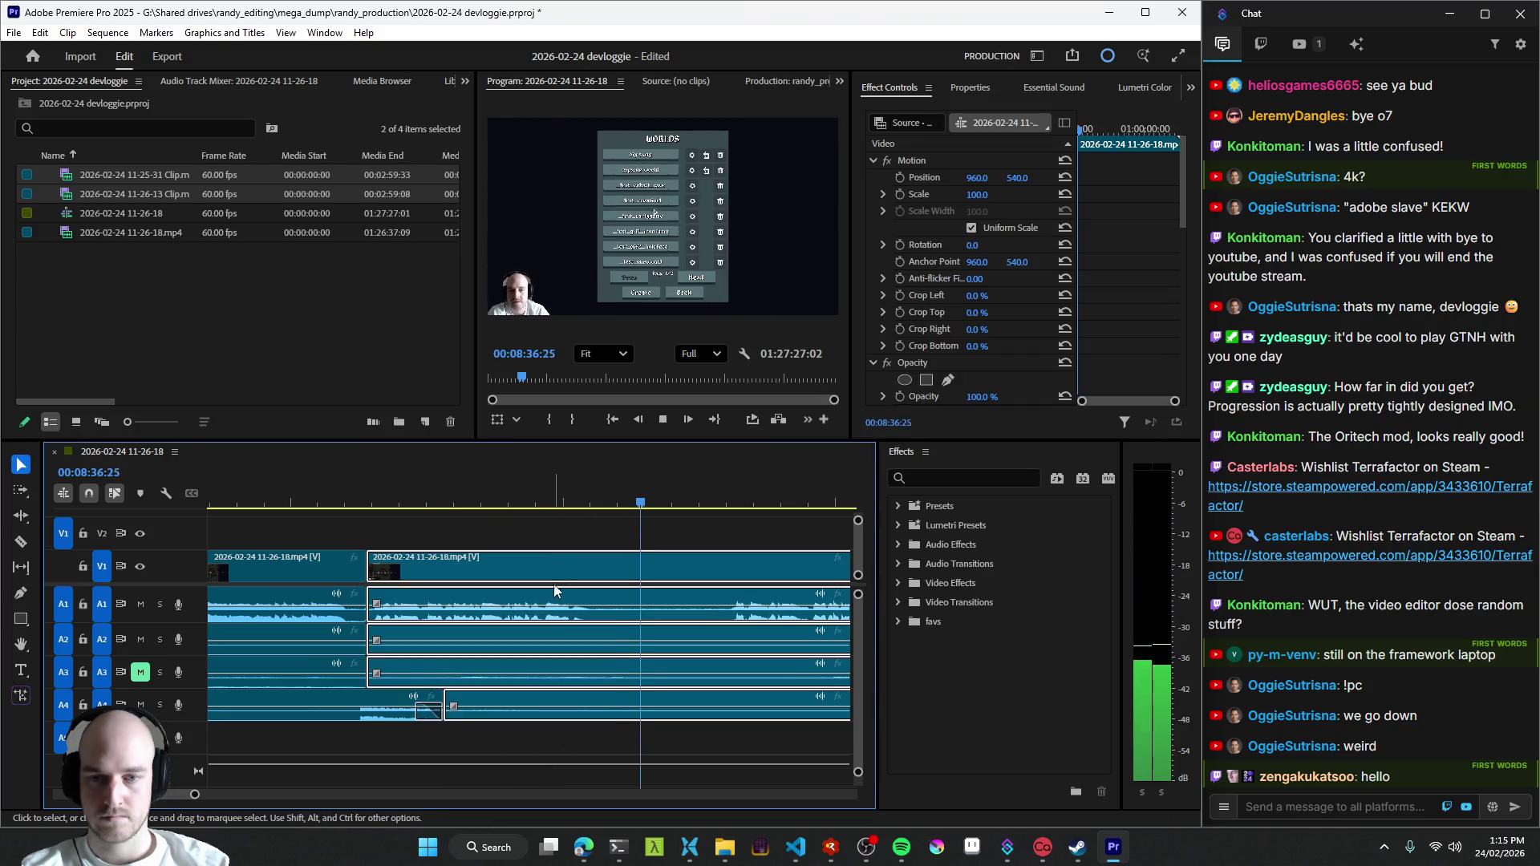
key(ctrl+k)
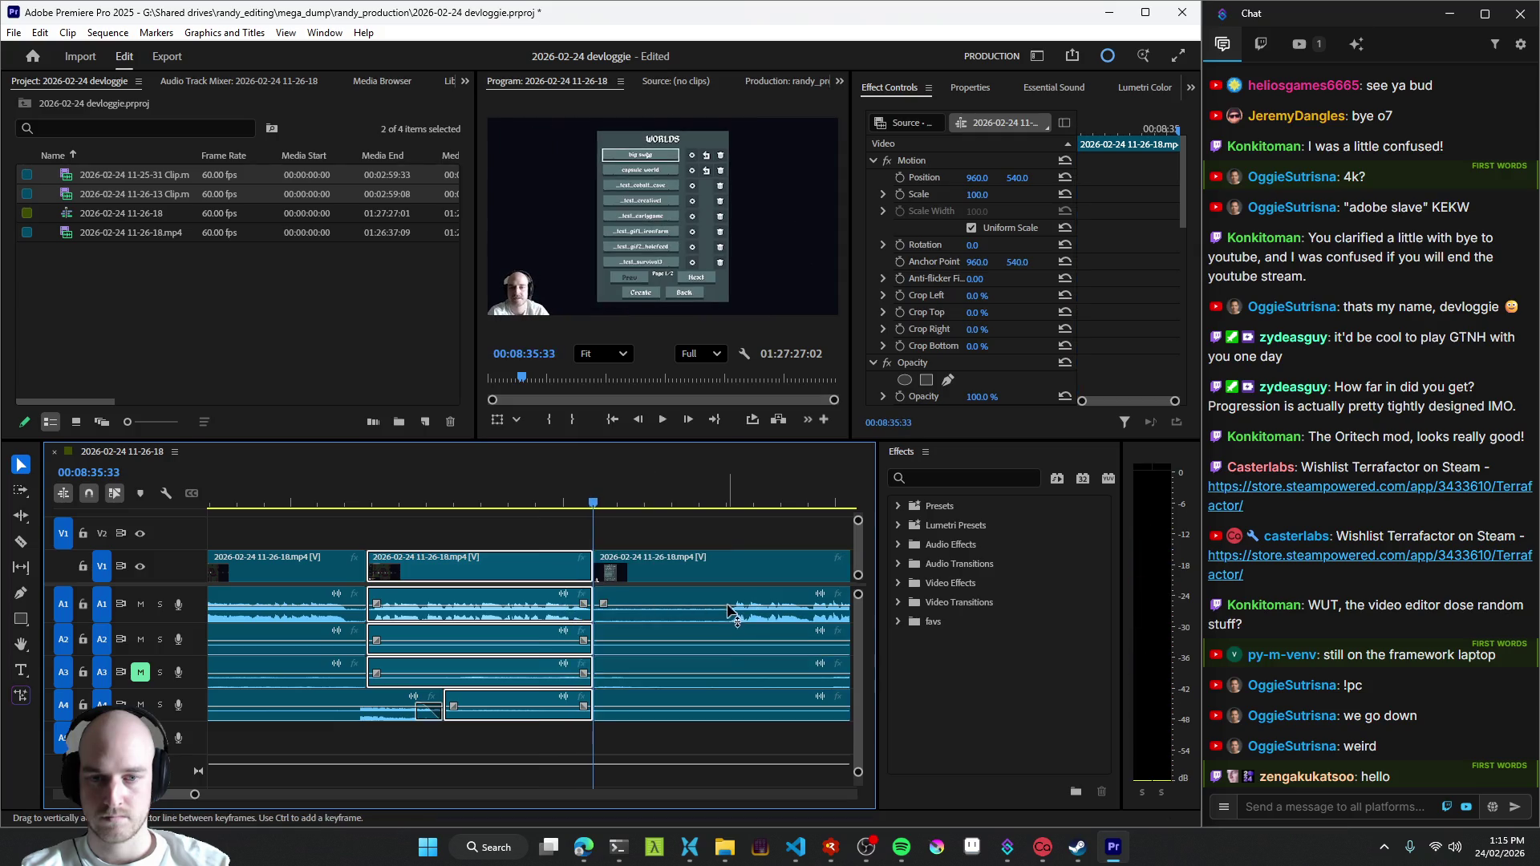
click(732, 627)
click(681, 646)
key(space)
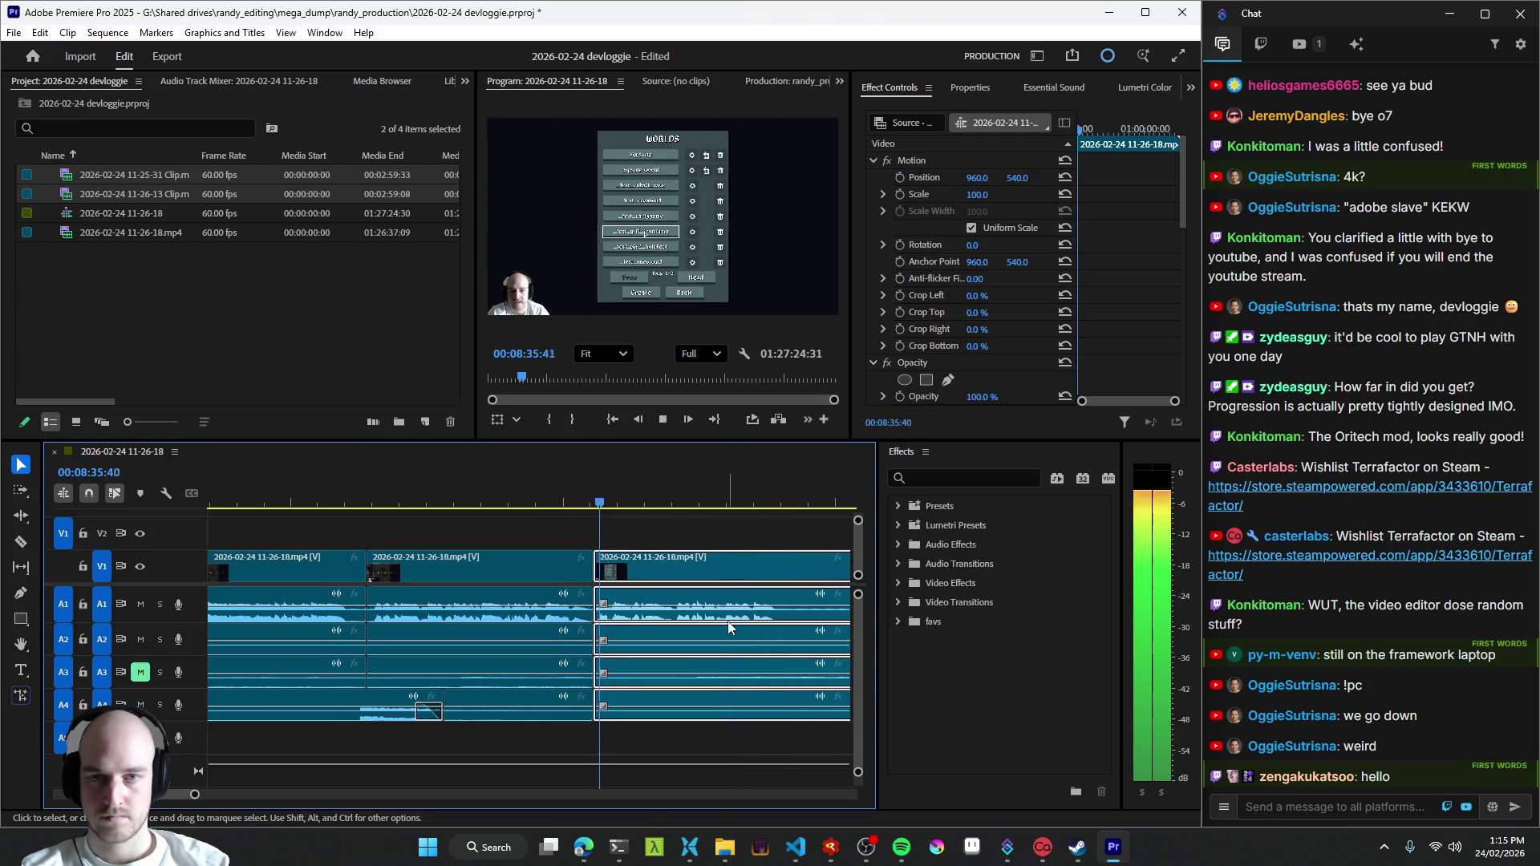
scroll(681, 645, down, 2)
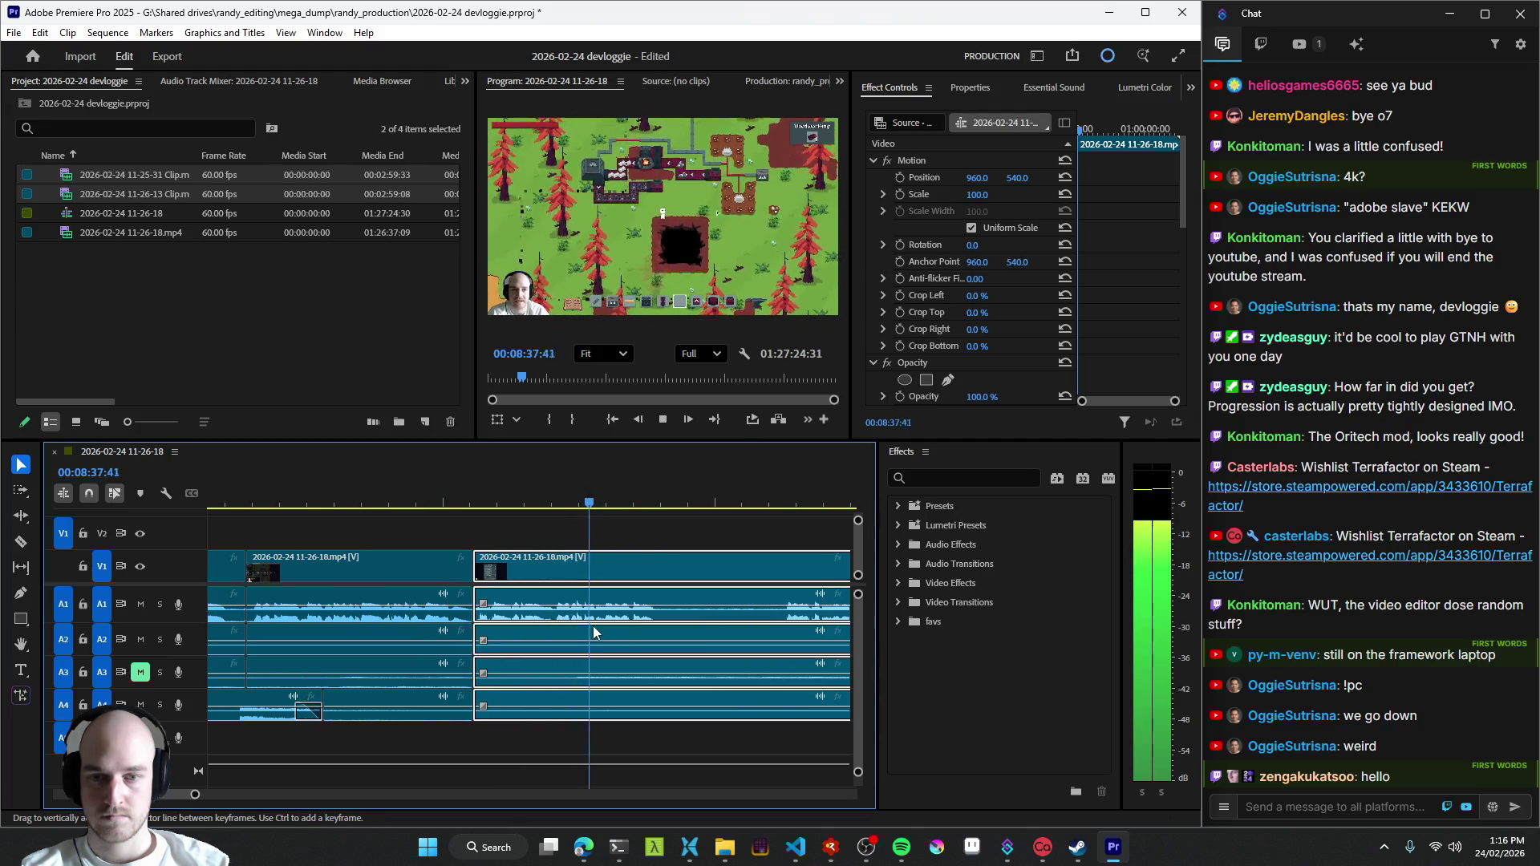
- Split the clips again around 8:38 and replay from the edit to check the tightened cut
key(space)
key(ctrl+k)
key(l)
key(l)
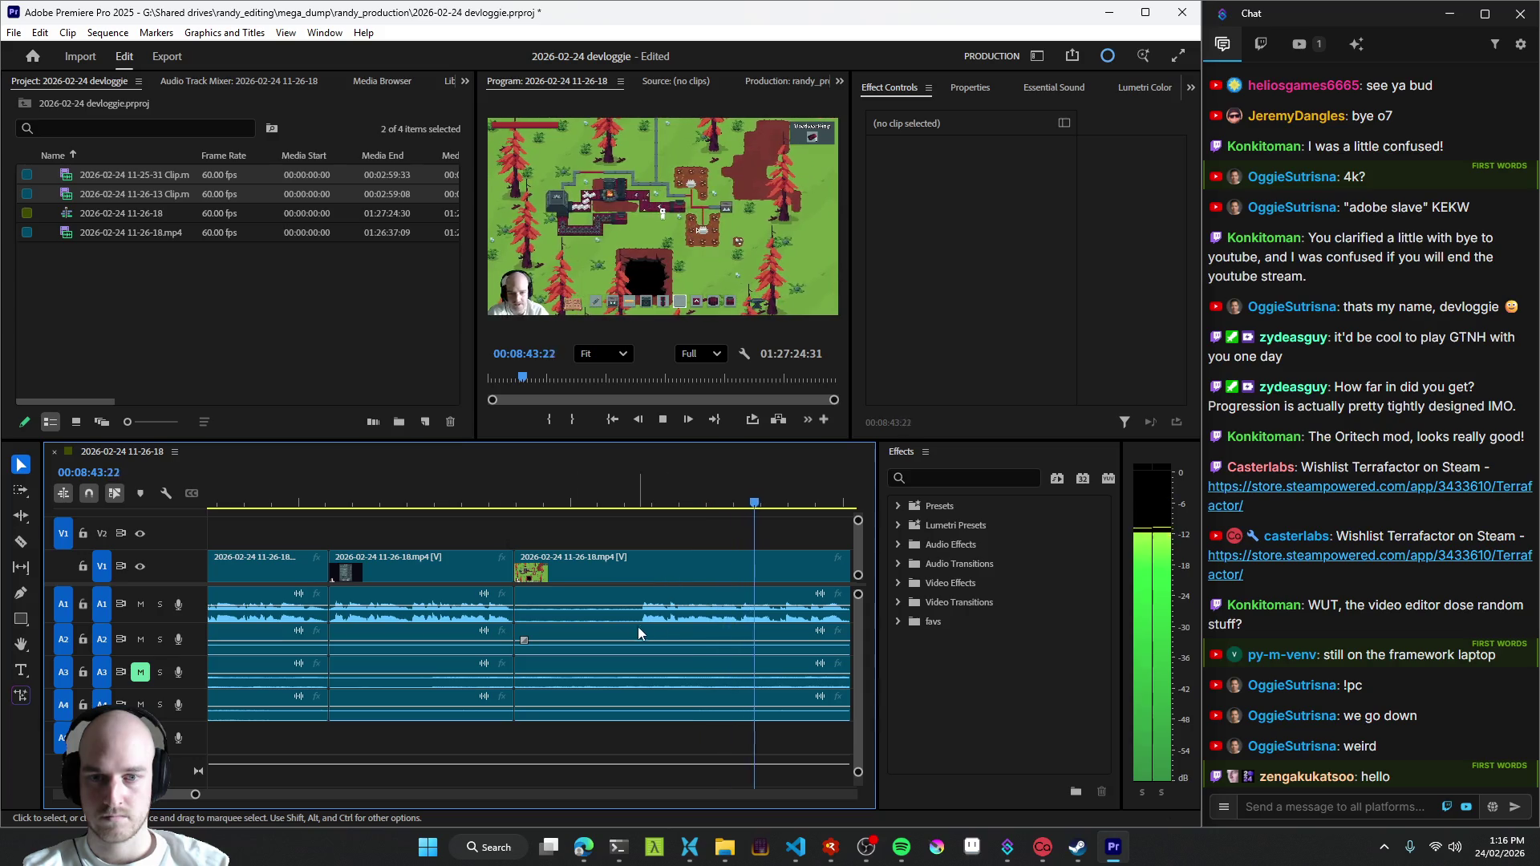
key(Up)
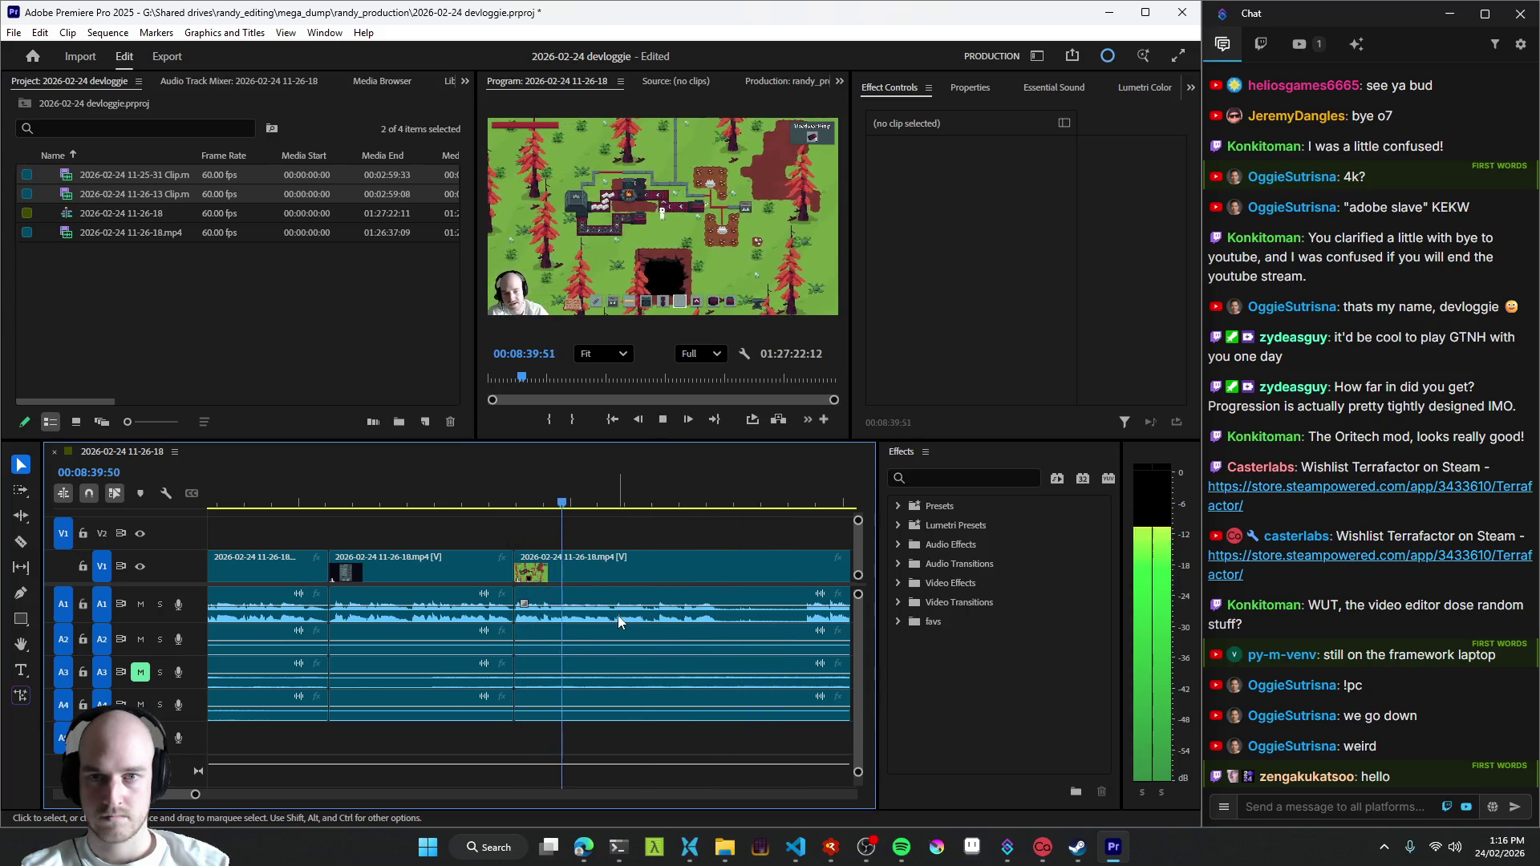
scroll(621, 614, down, 2)
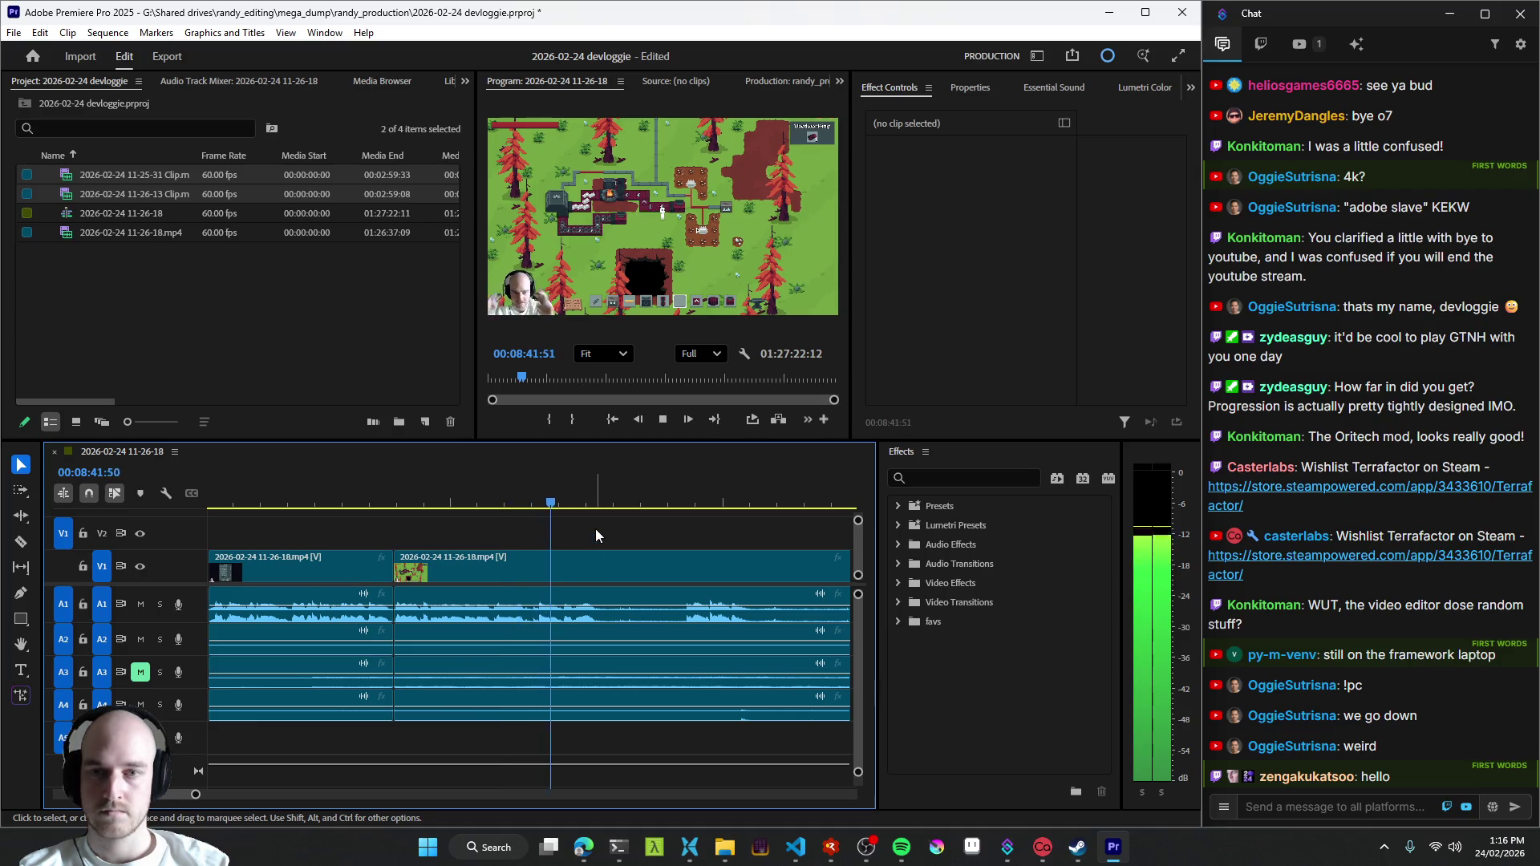
key(space)
key(space)
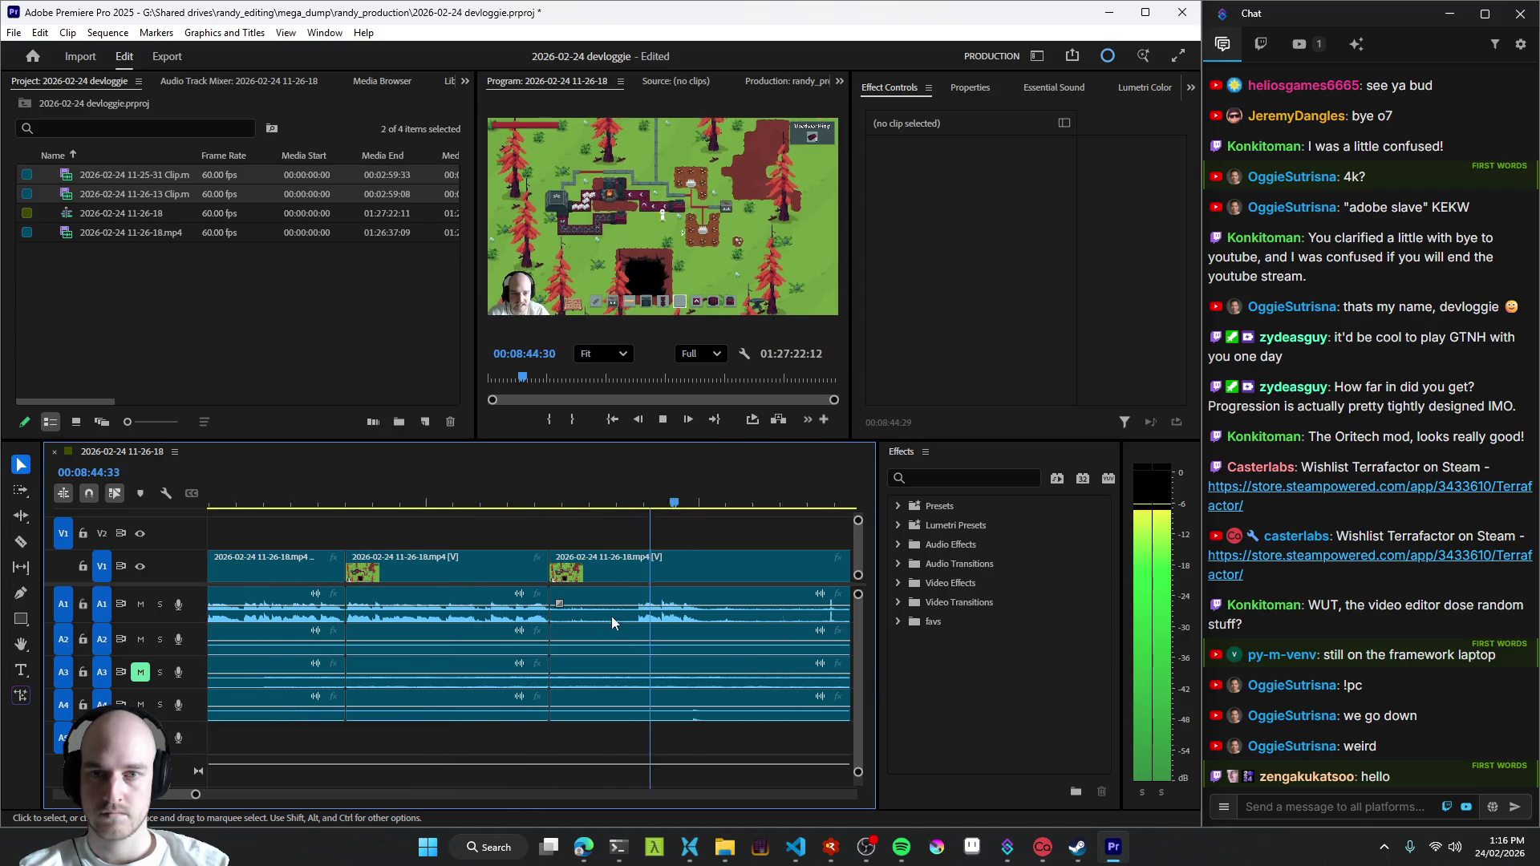
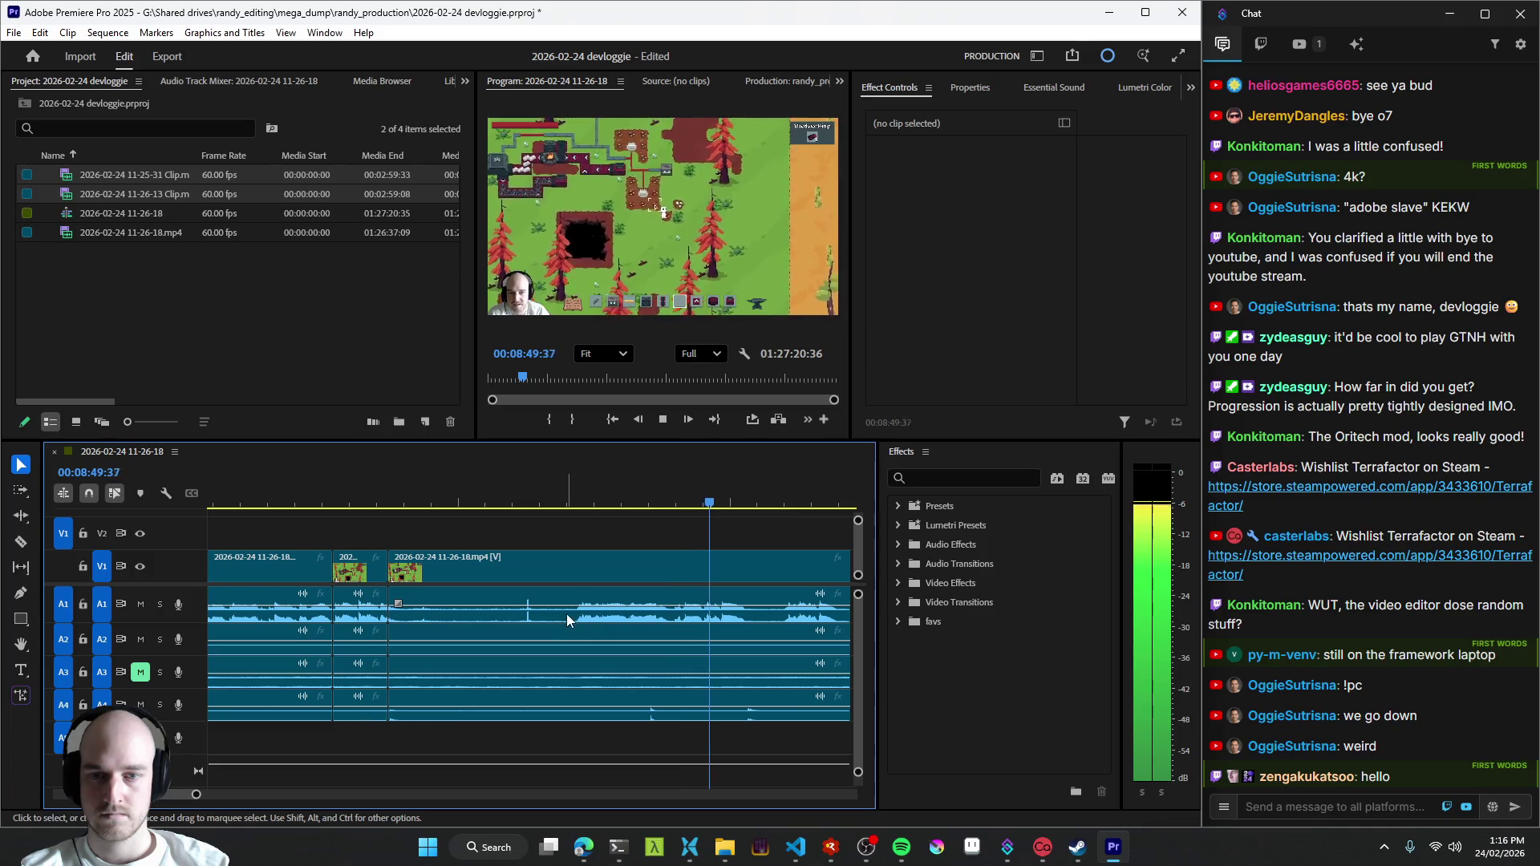
key(space)
key(space)
scroll(580, 634, down, 2)
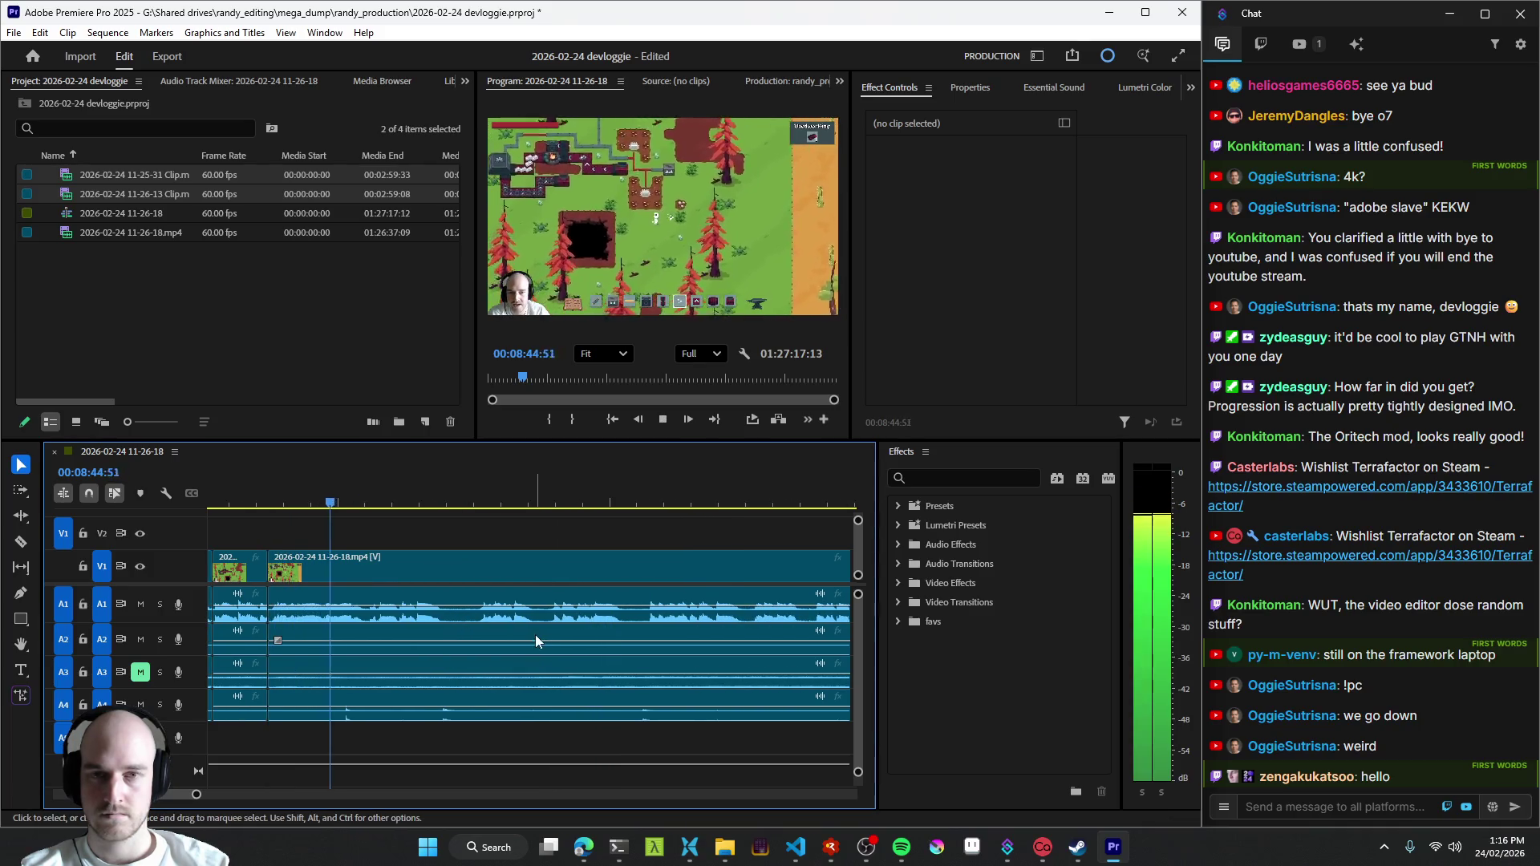
- Play from around 8:48, cut all tracks at 8:48–8:49, and review up to the cut
key(ctrl+k)
key(space)
key(space)
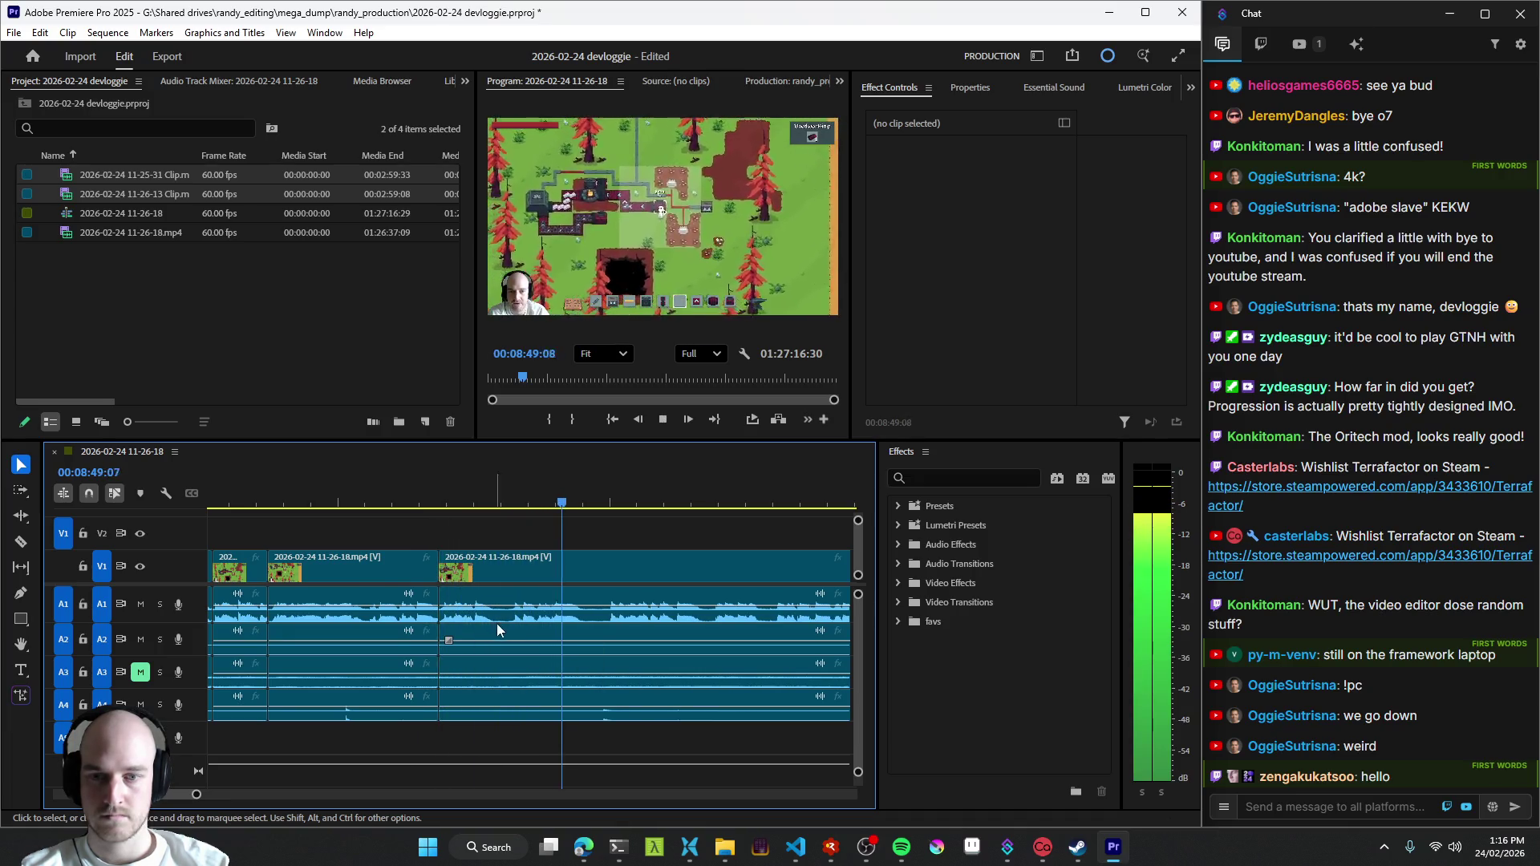
key(space)
key(space)
key(Up)
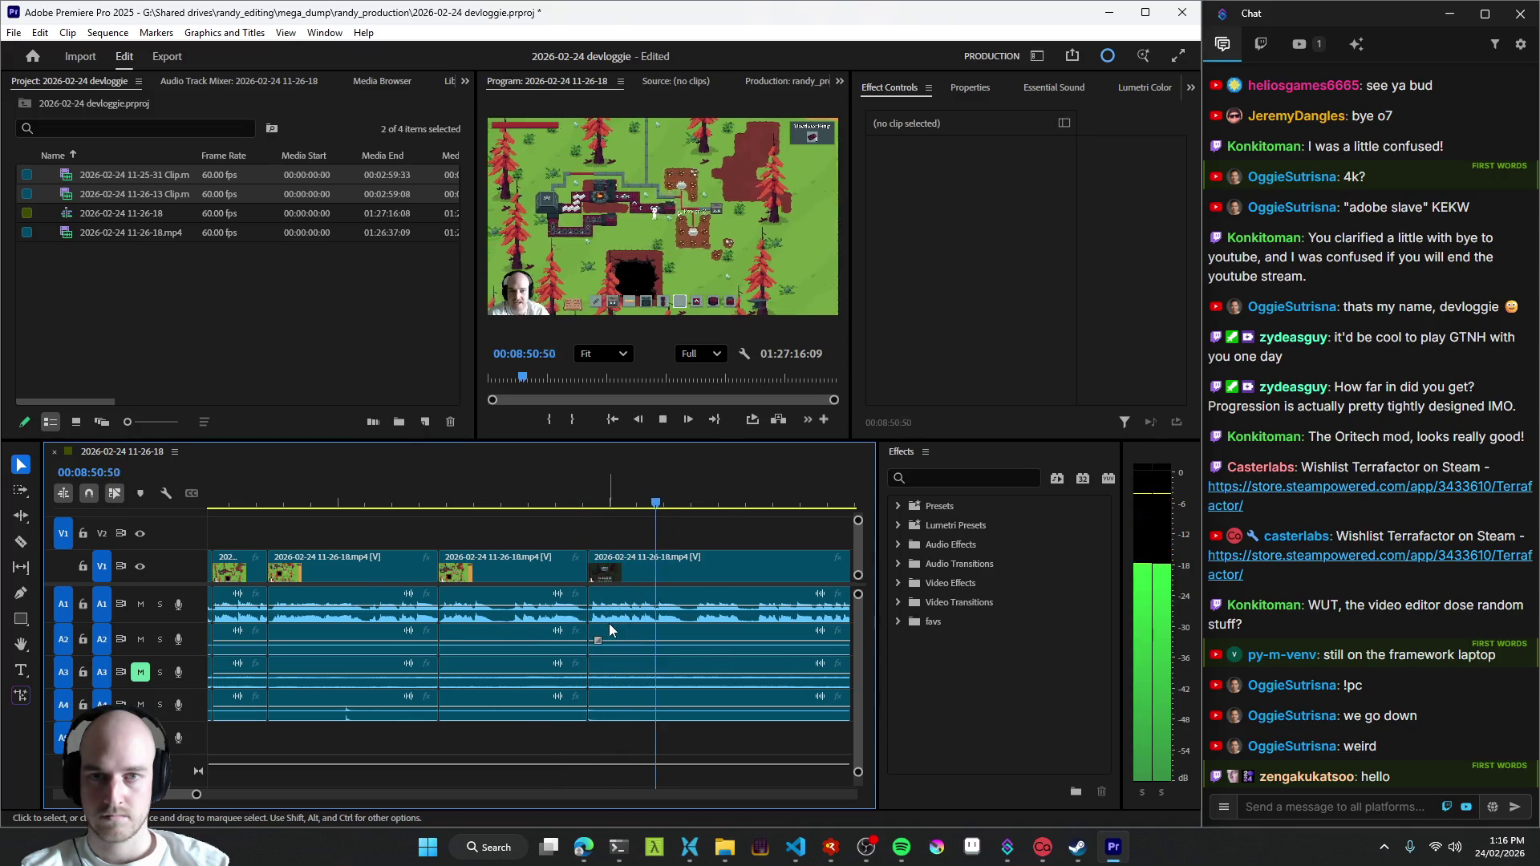
scroll(607, 624, down, 2)
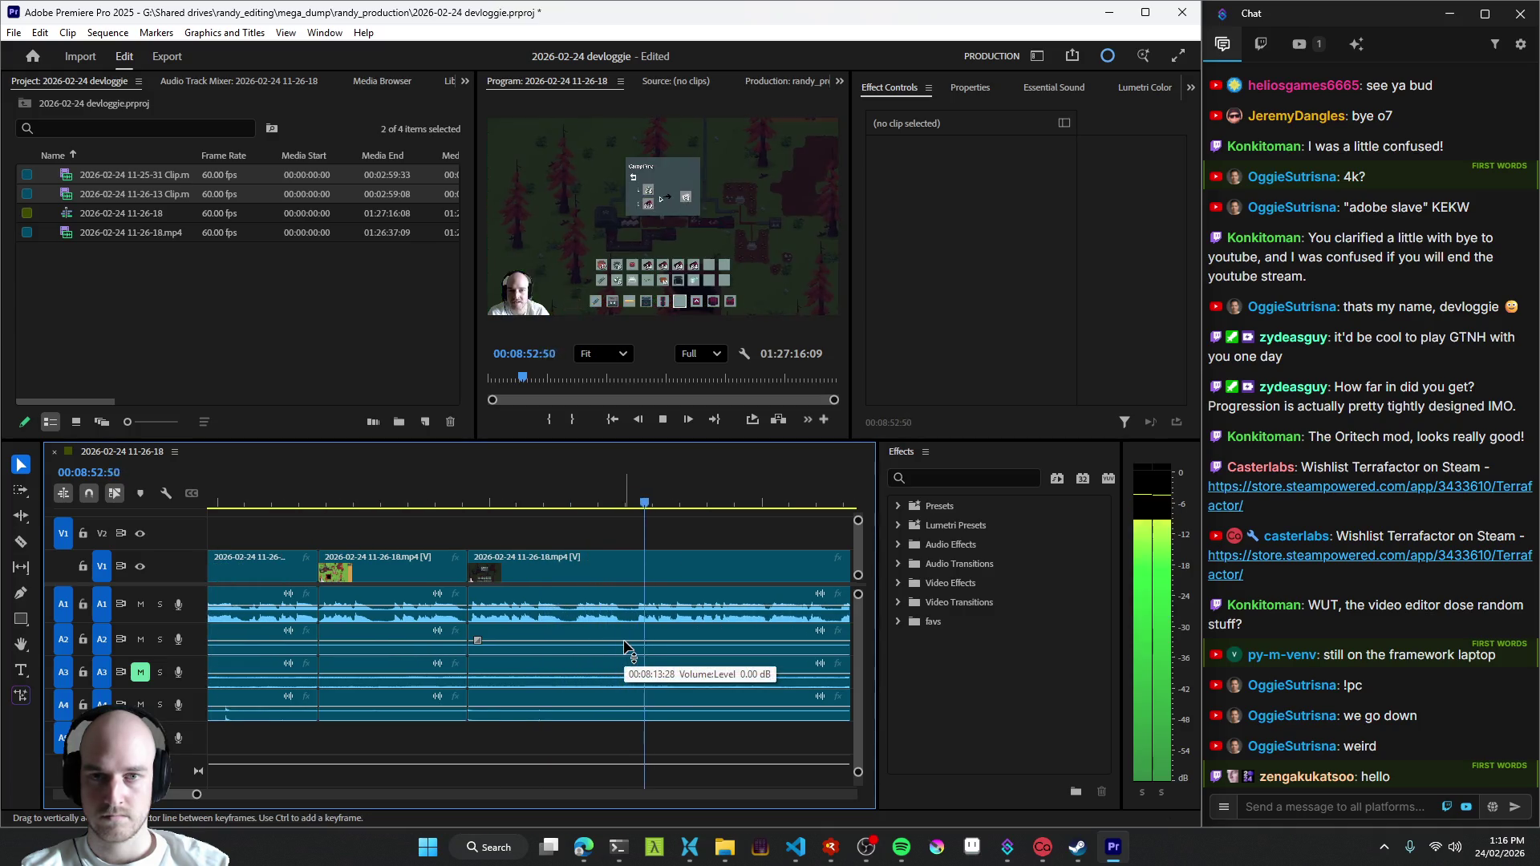
scroll(623, 646, down, 2)
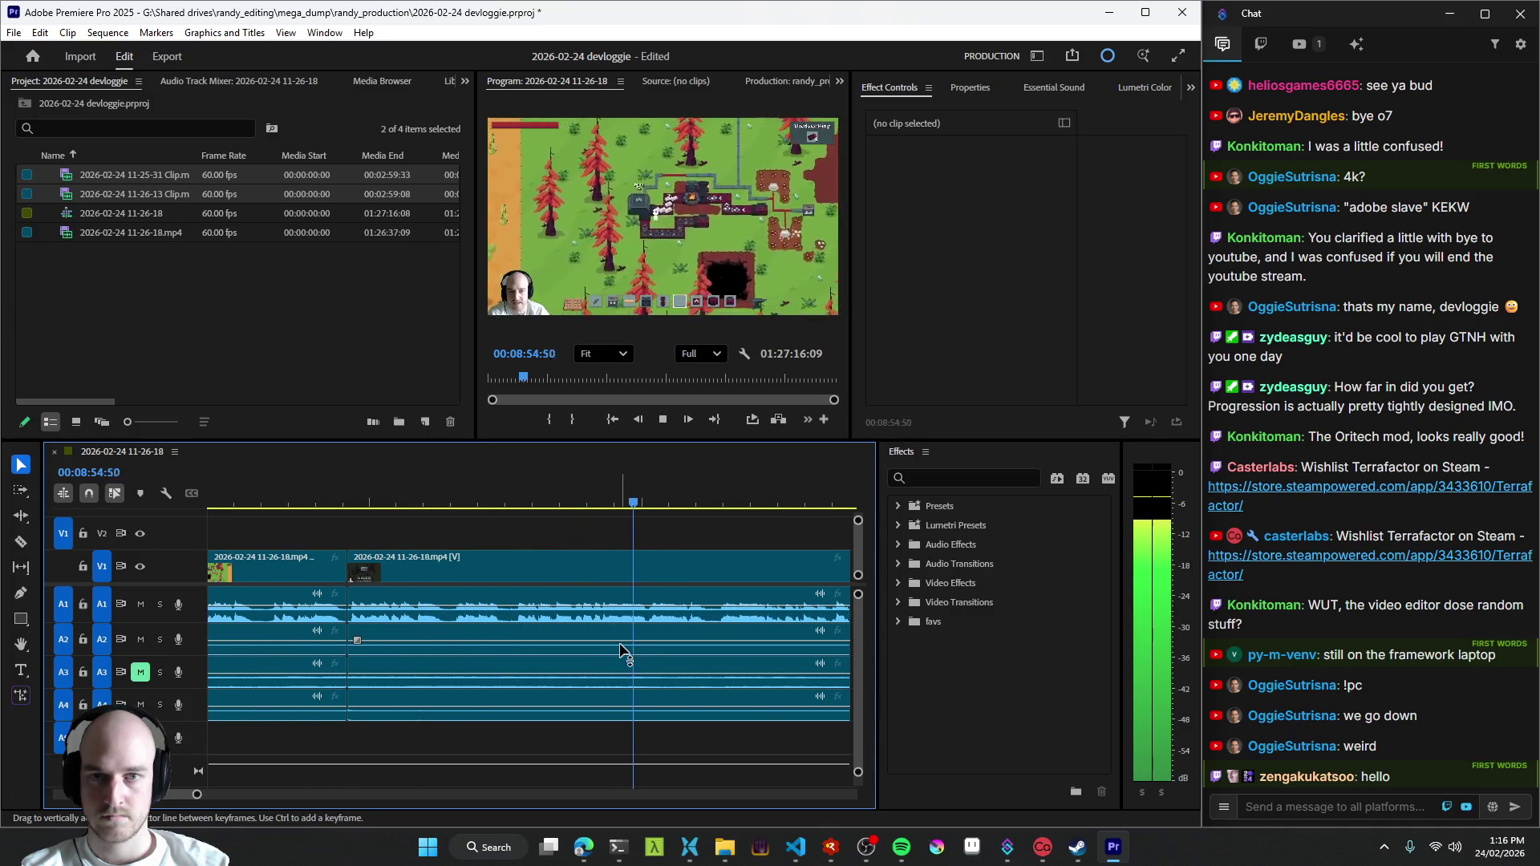
scroll(626, 651, down, 2)
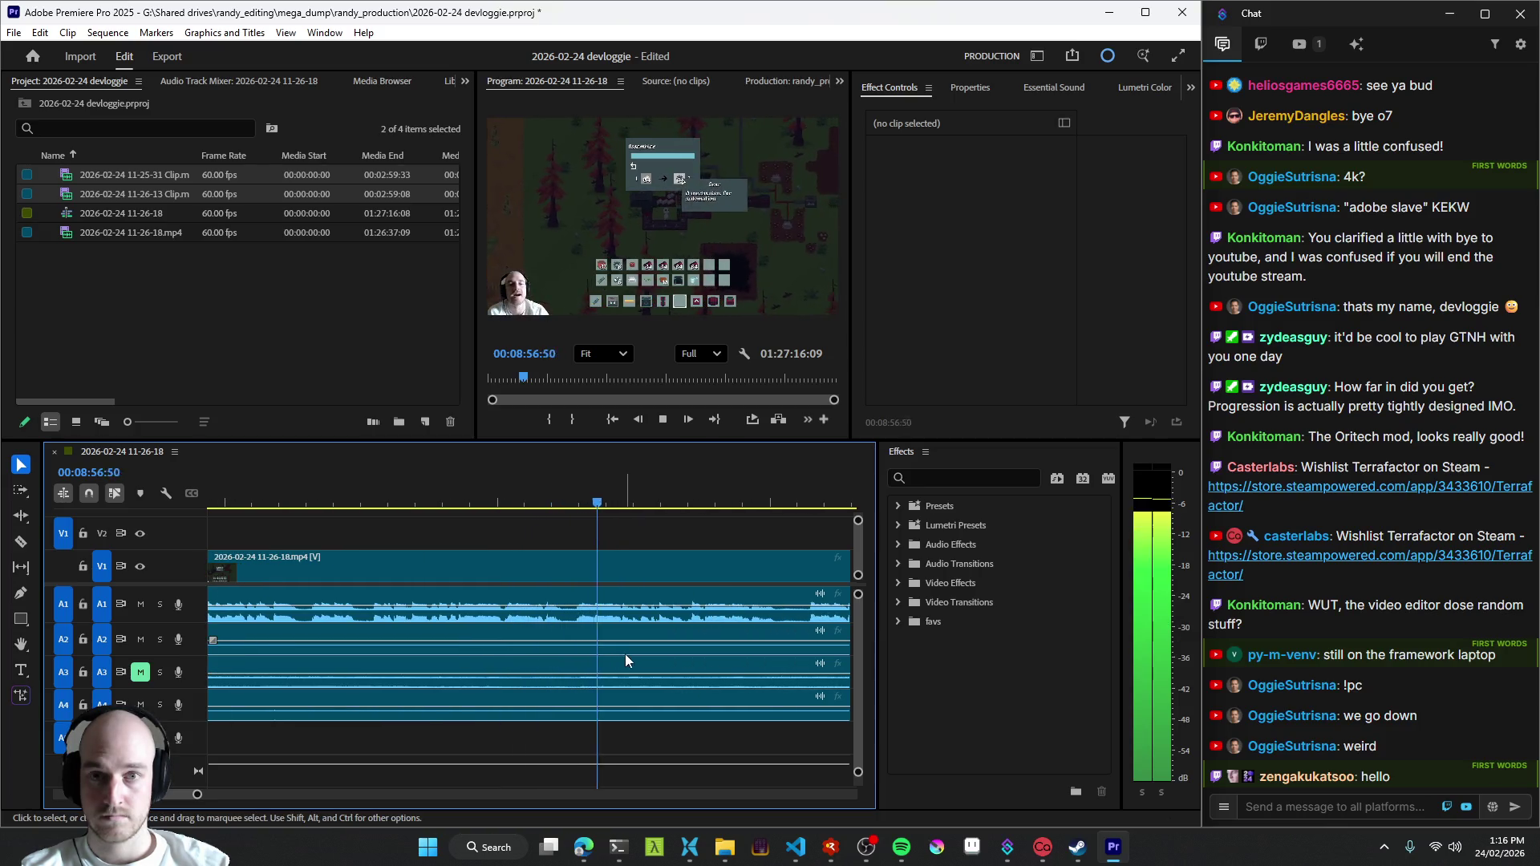
scroll(626, 644, down, 1)
scroll(595, 577, down, 1)
- Cut all tracks near 9:00 and again near 9:04, marking off the short section between them
click(562, 615)
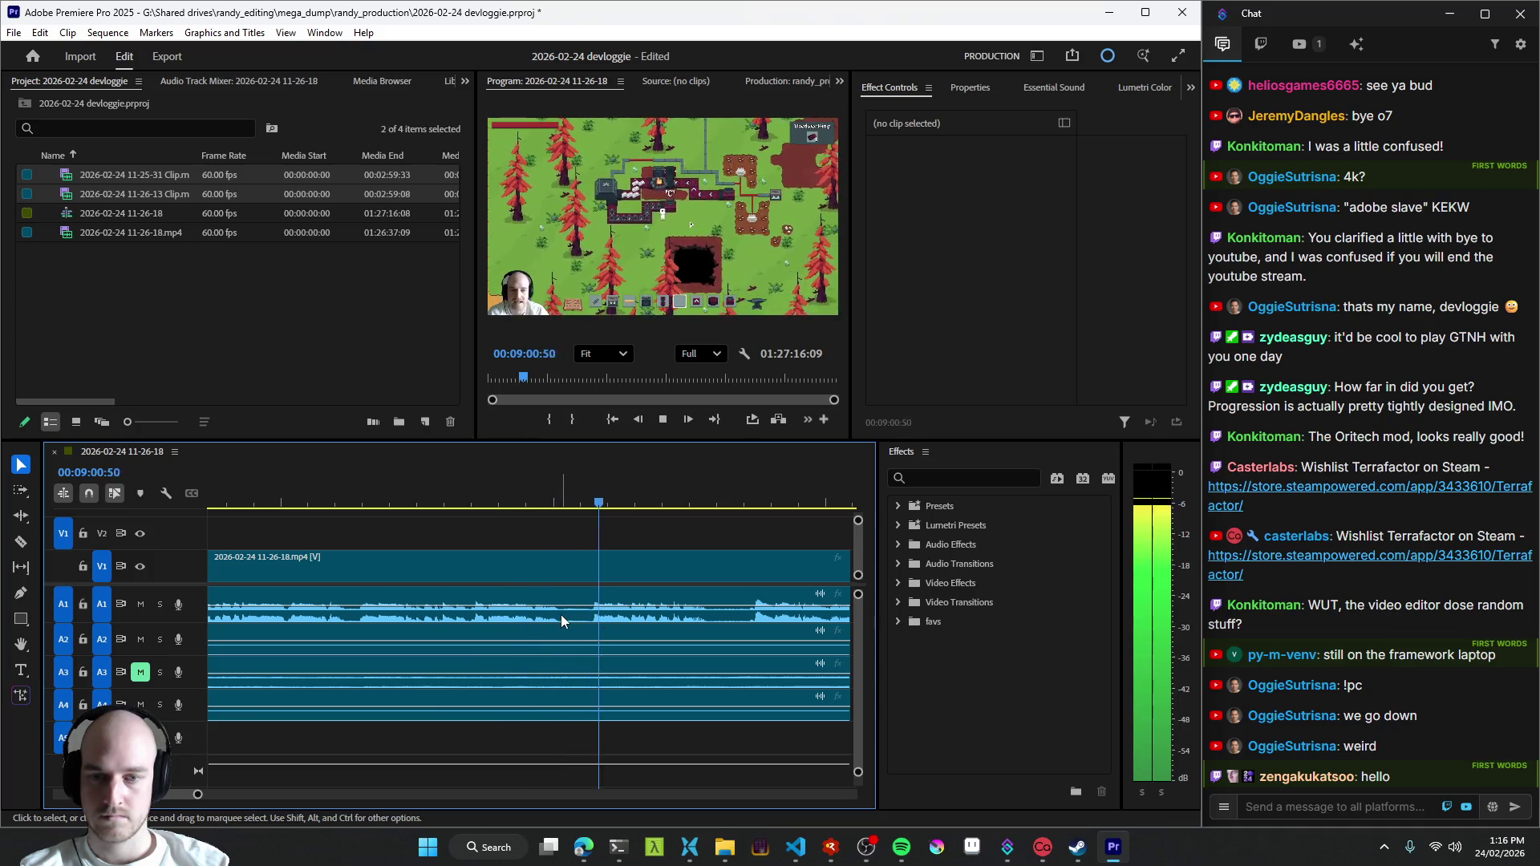
key(ctrl+k)
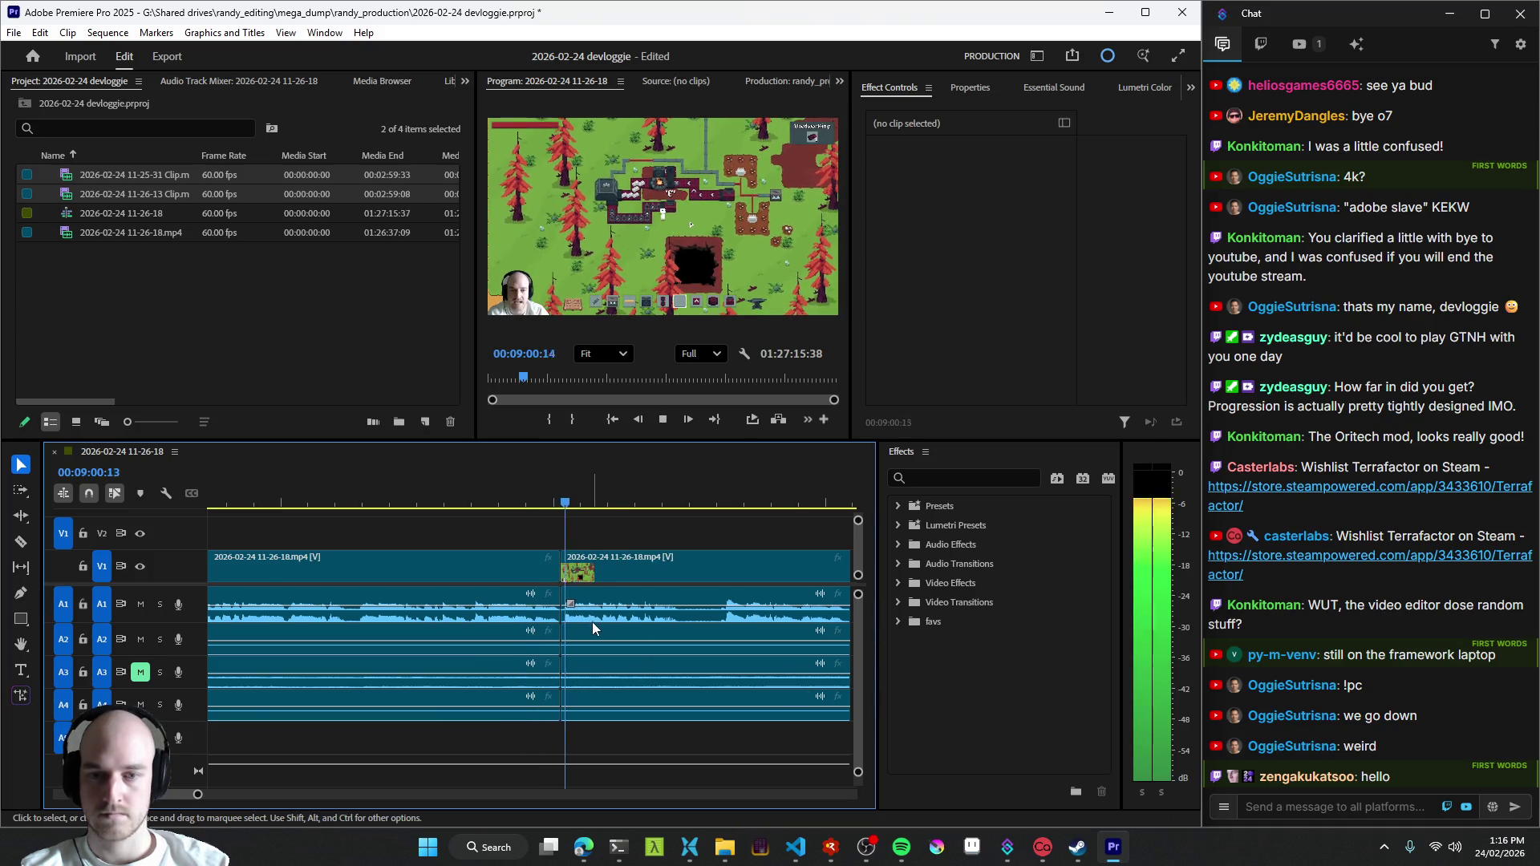
key(space)
scroll(599, 627, down, 1)
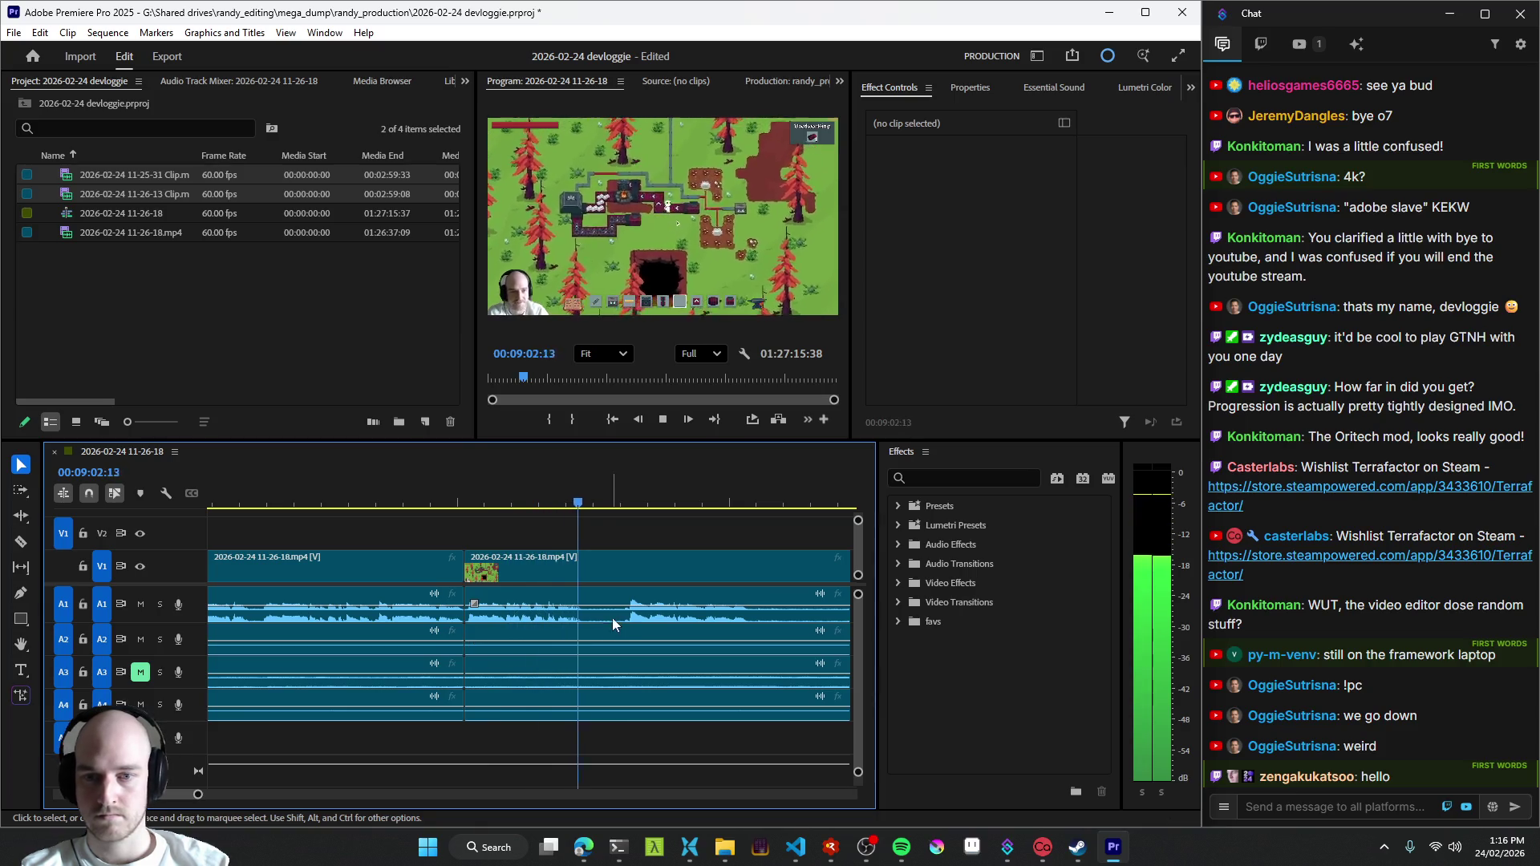
click(584, 611)
key(ctrl+k)
key(space)
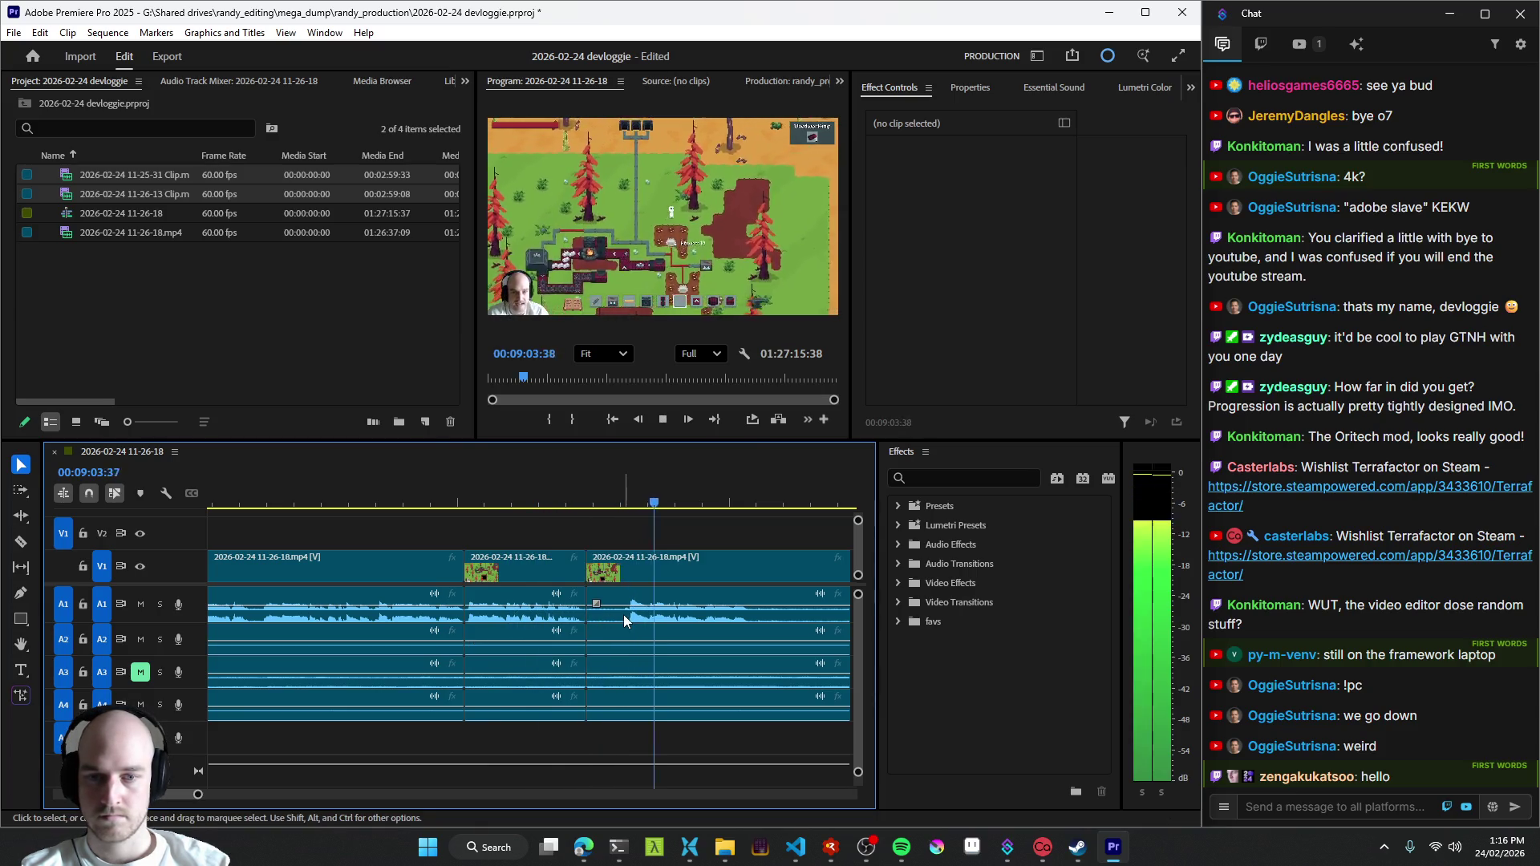
key(space)
scroll(623, 616, down, 2)
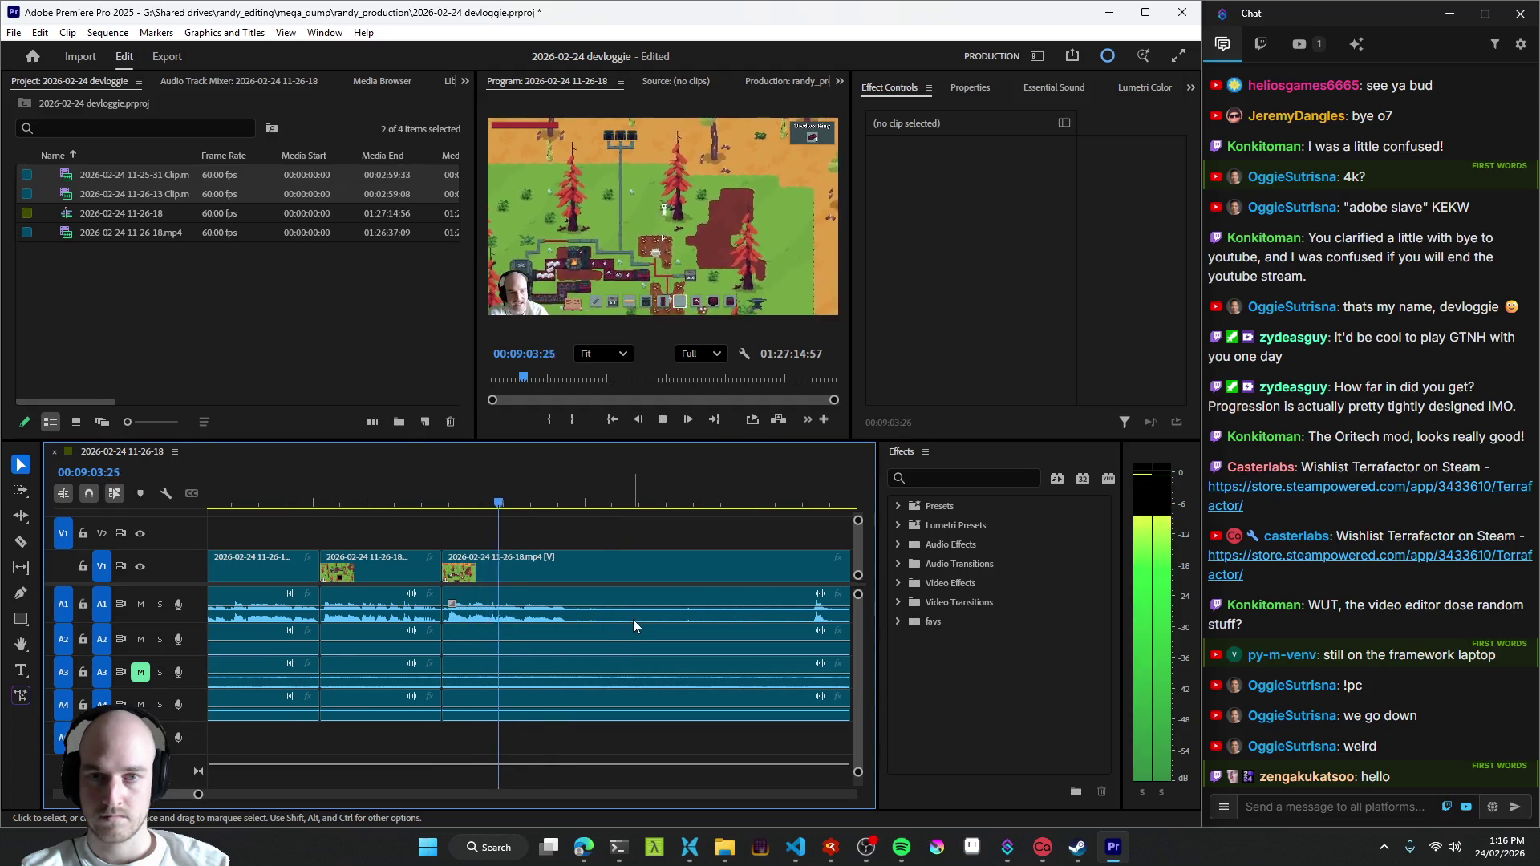
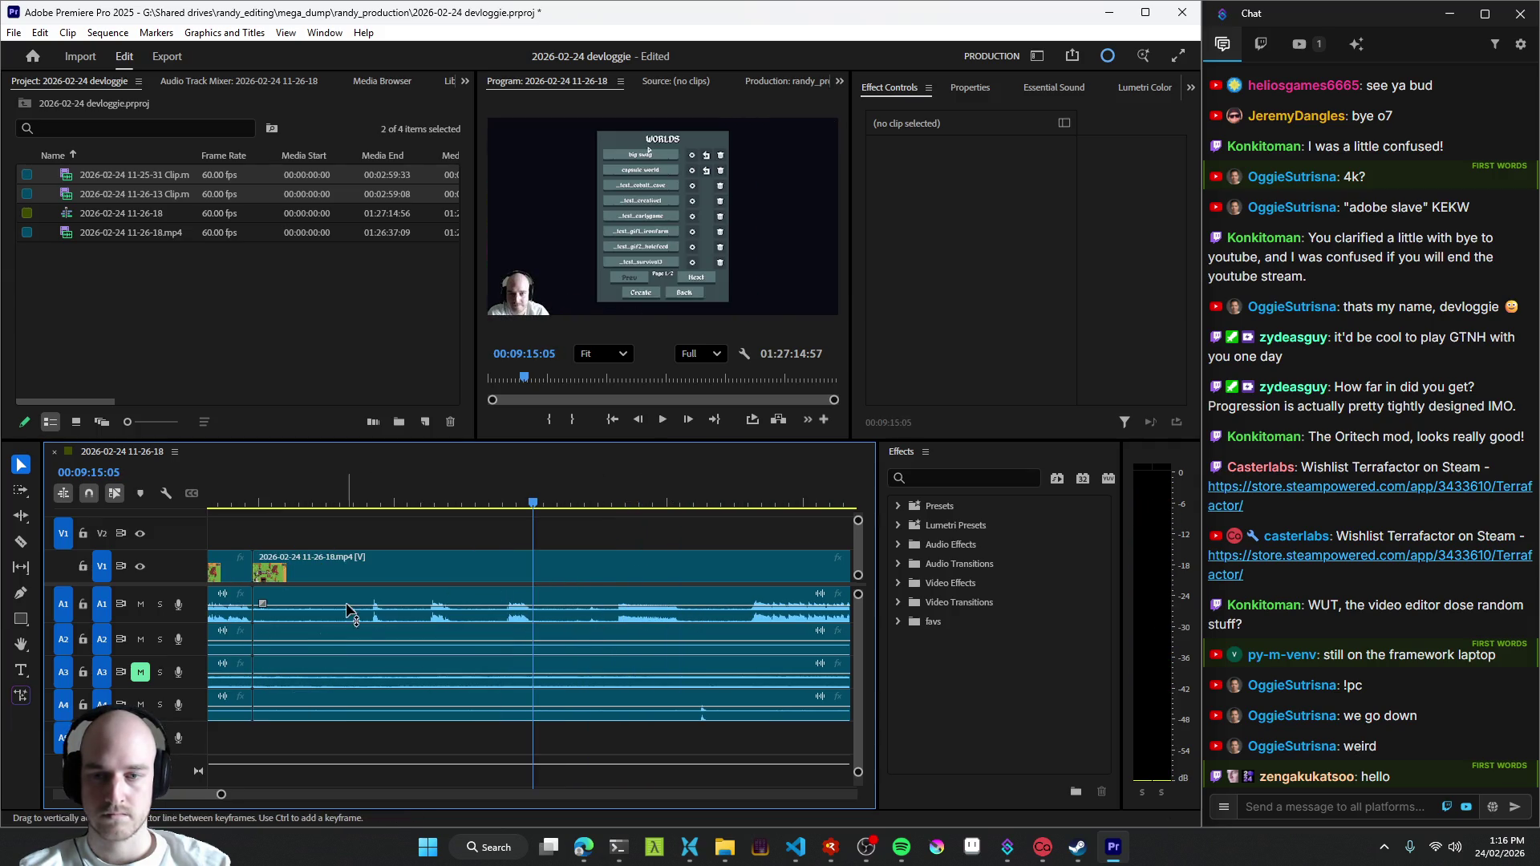
scroll(358, 608, down, 2)
- Ripple-trim unwanted footage before the playhead, then split around 00:09:05 and remove the next stretch
key(q)
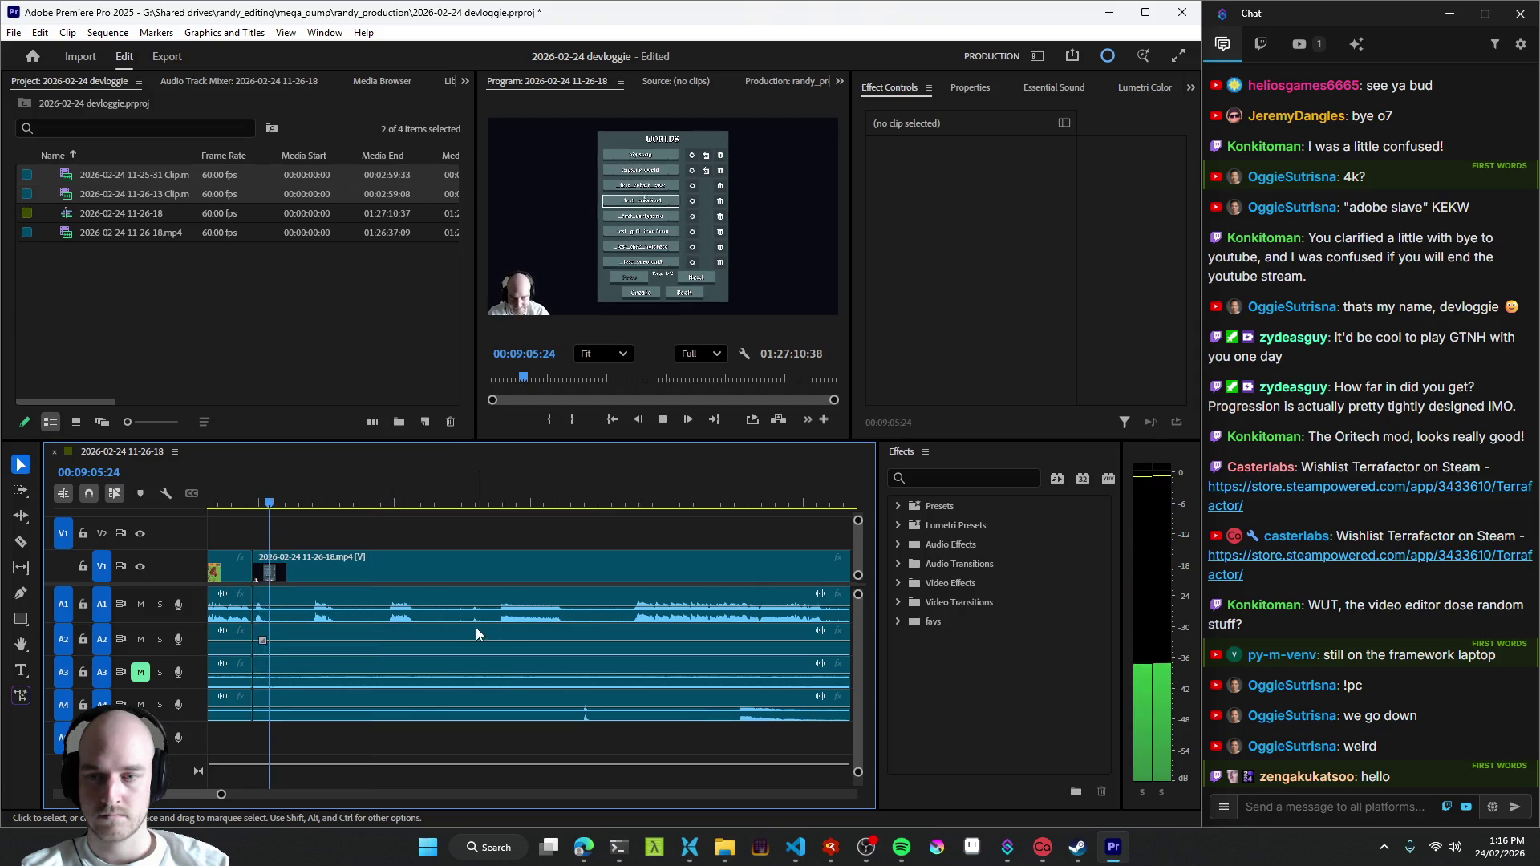
key(q)
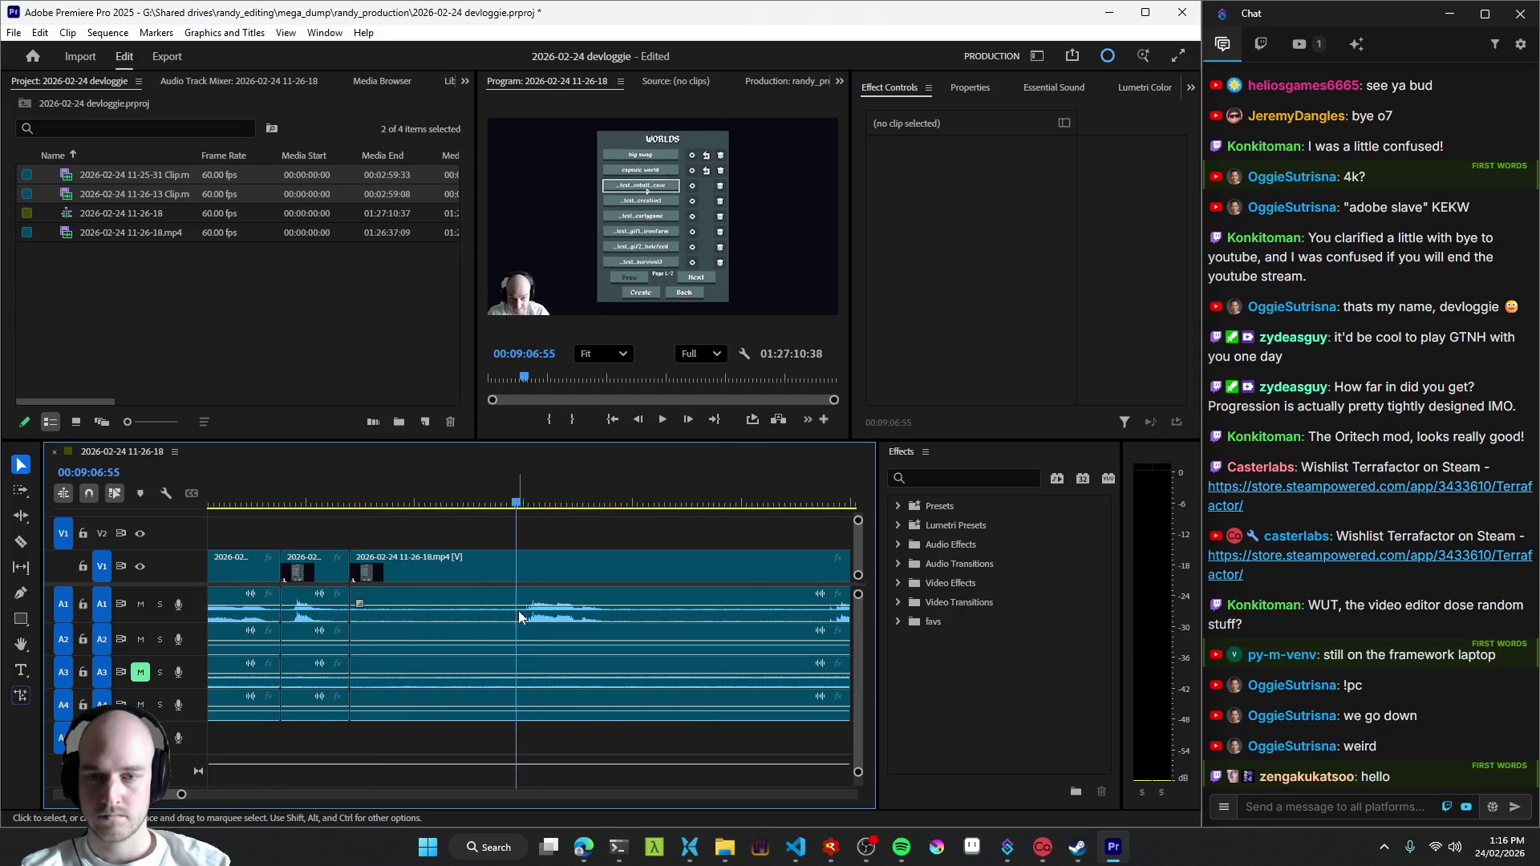
click(439, 614)
key(ctrl+k)
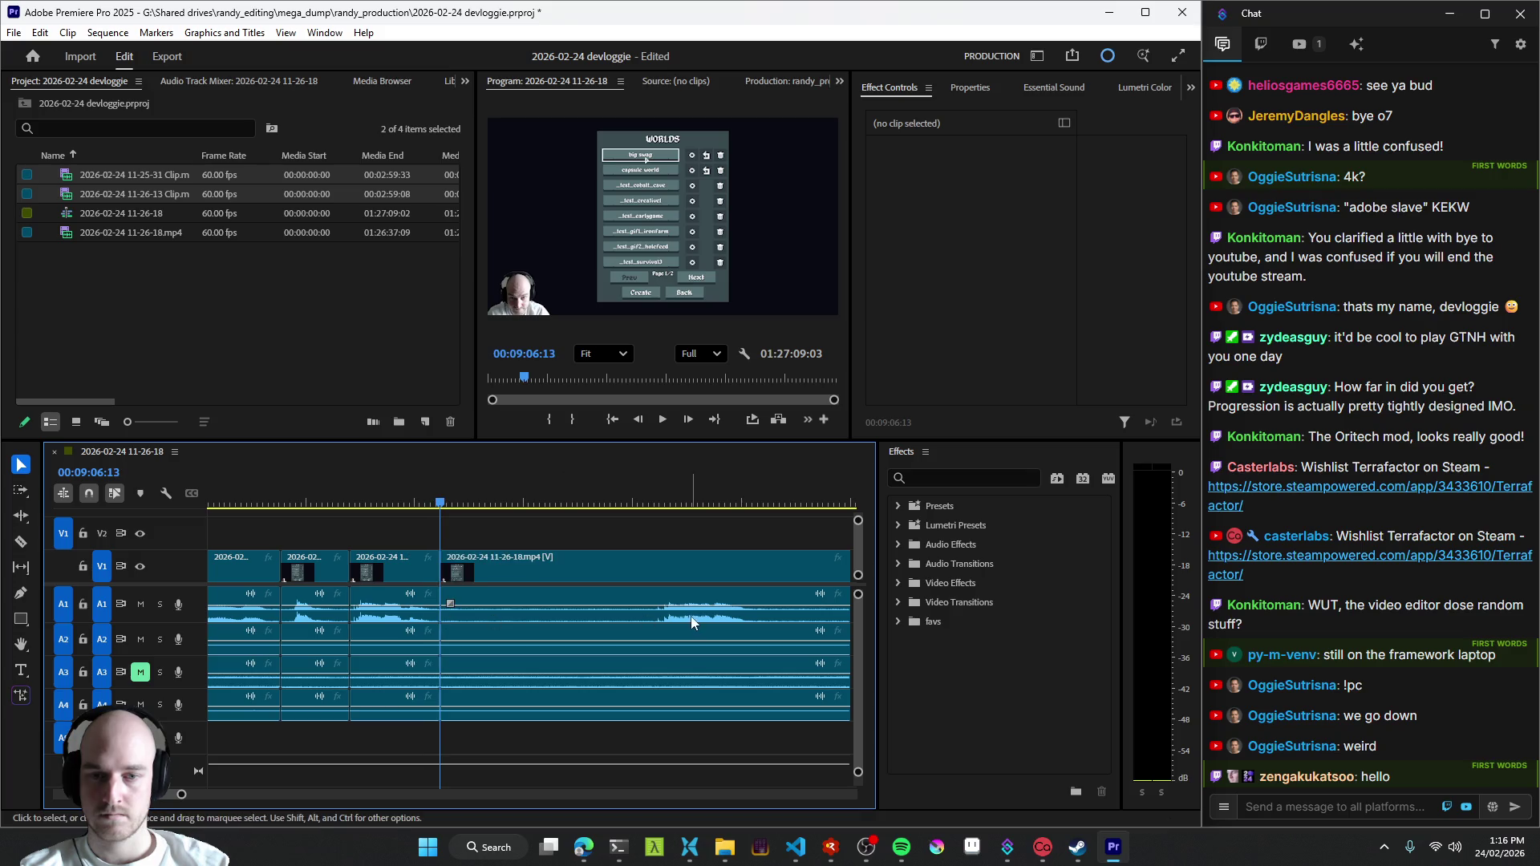
click(661, 618)
key(q)
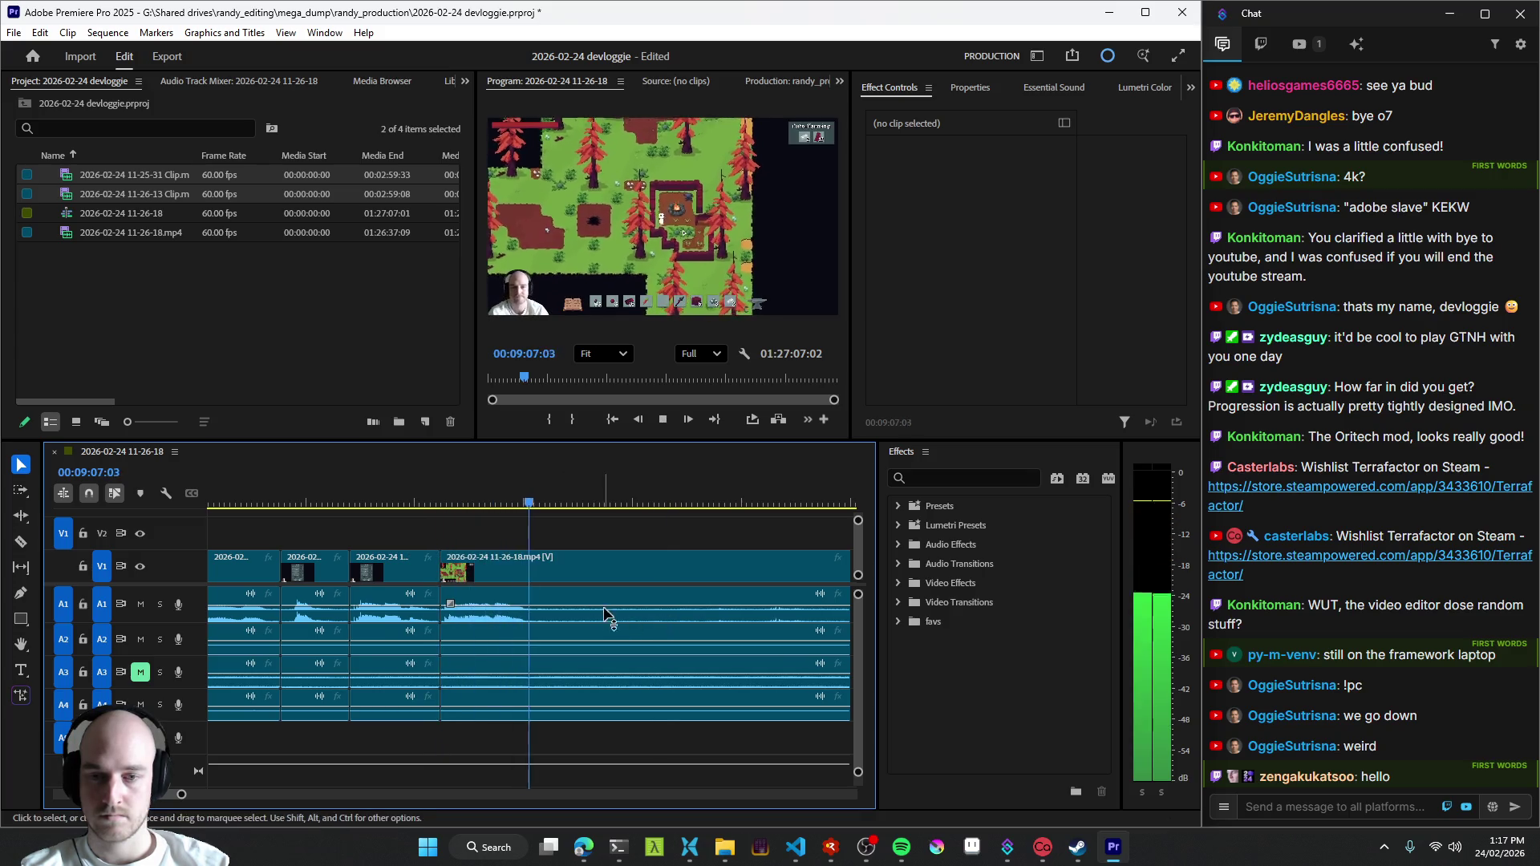
- Play back to review and cut out about eight more seconds of unwanted footage
key(space)
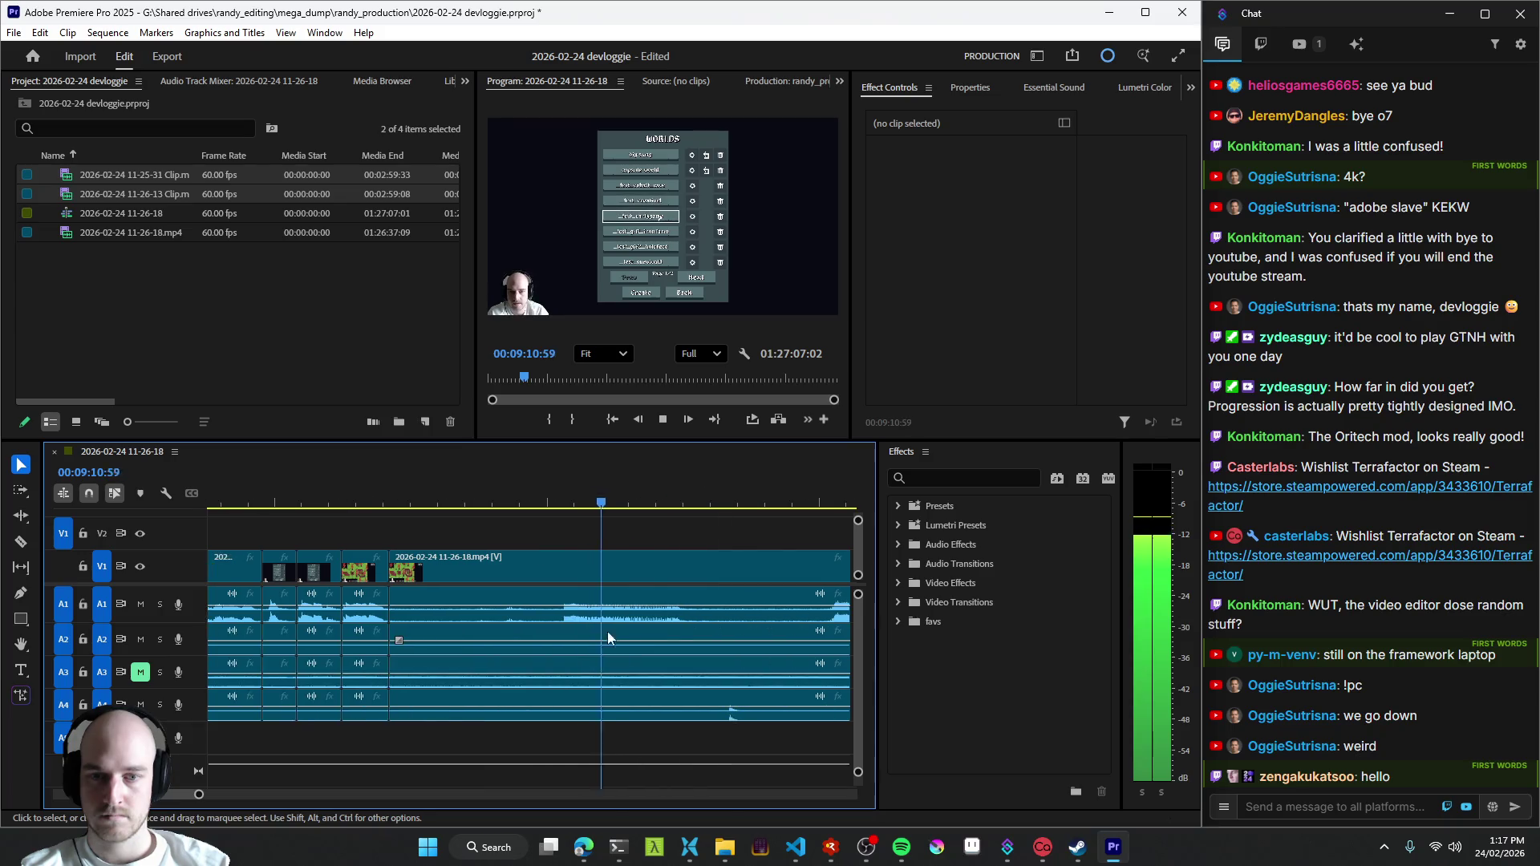
click(684, 607)
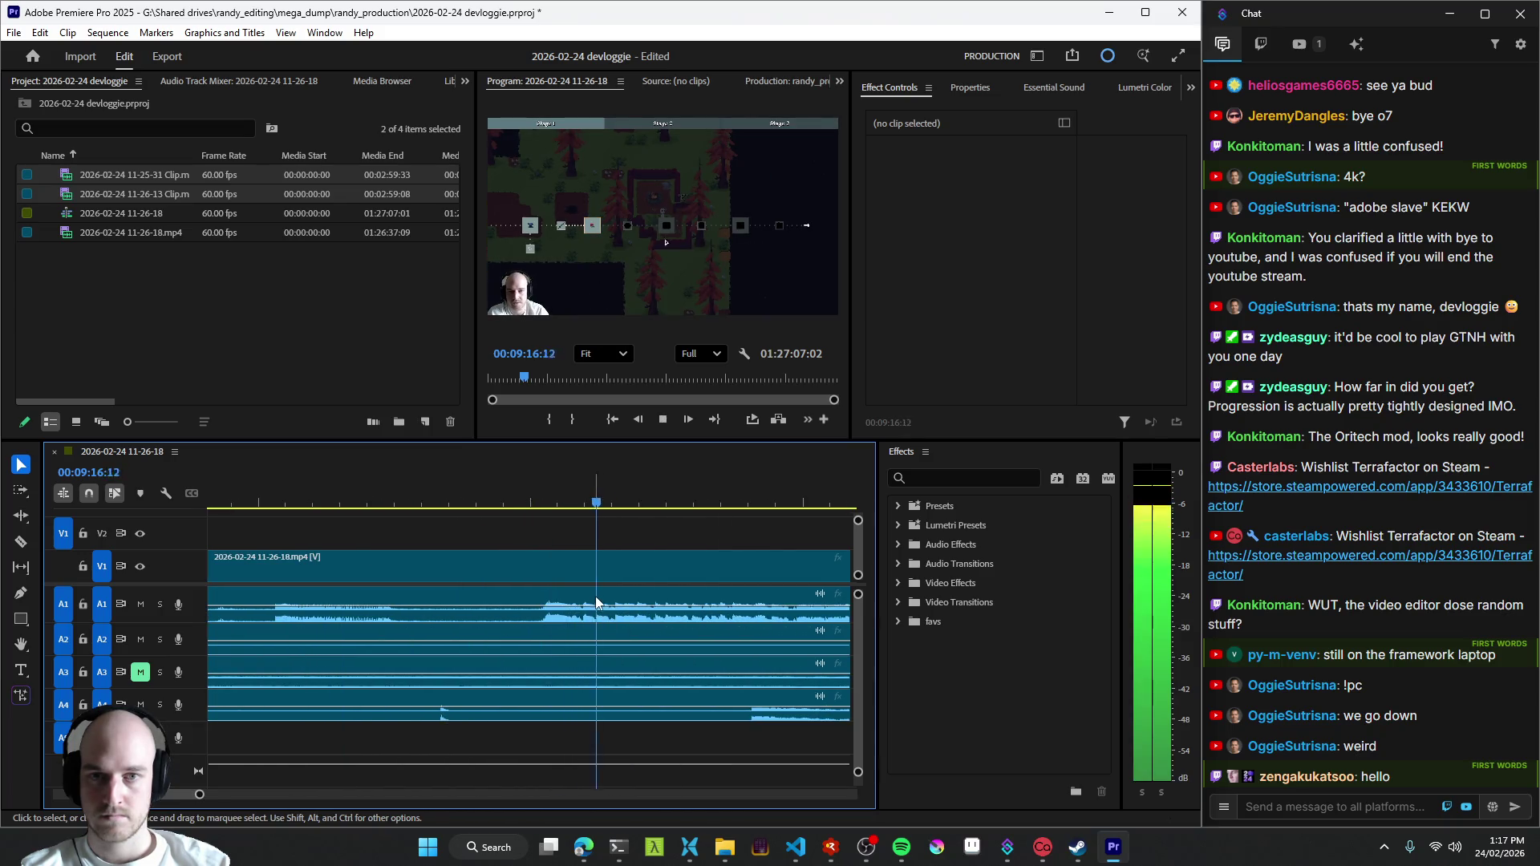
key(q)
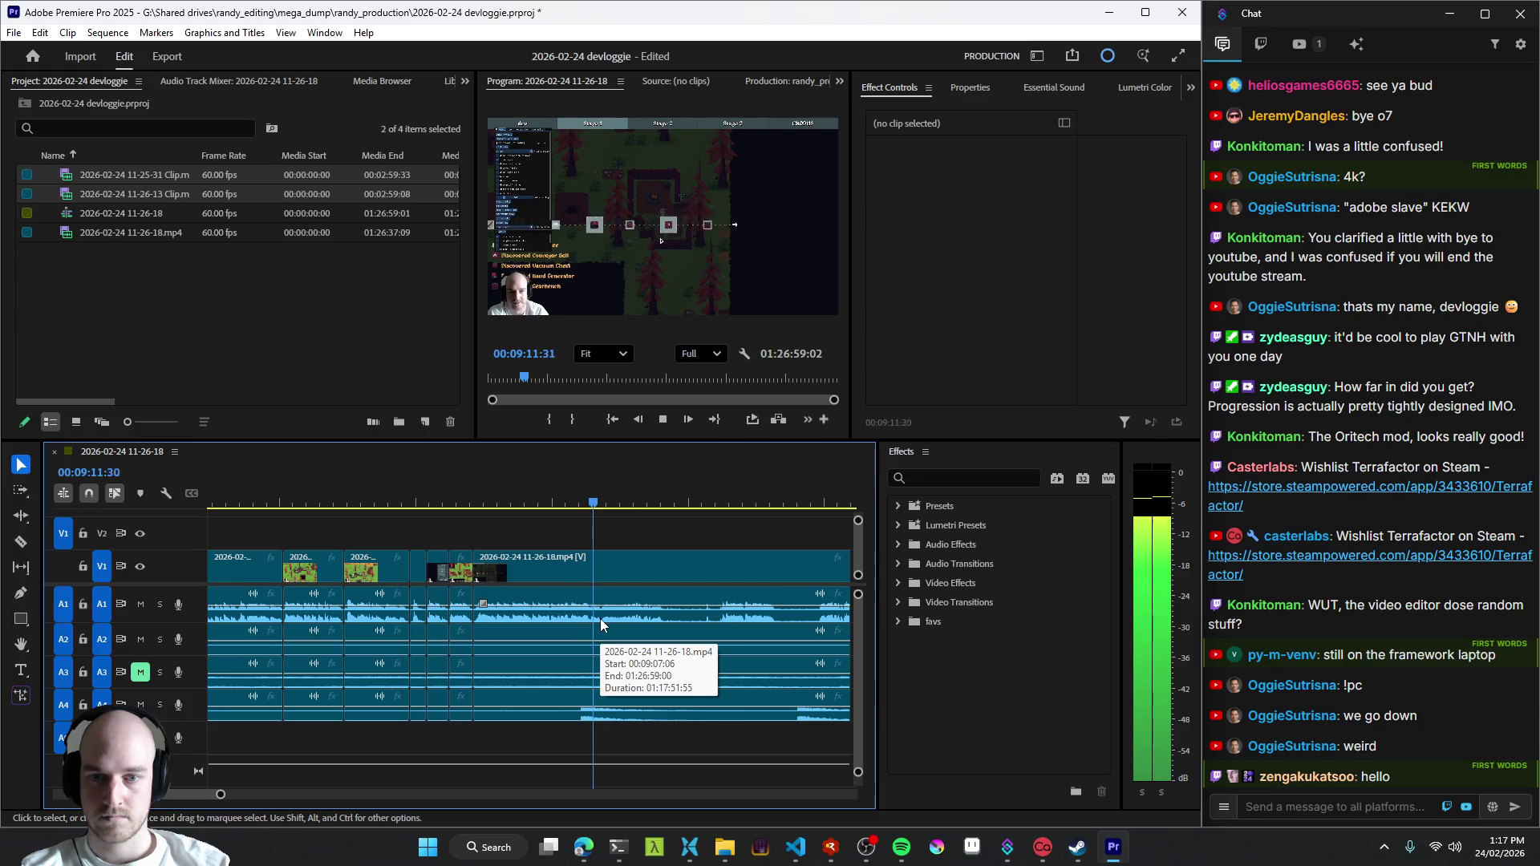
scroll(623, 591, down, 2)
- Zoom out the timeline, split the clips at the playhead and resume reviewing from around 8:27
key(minus)
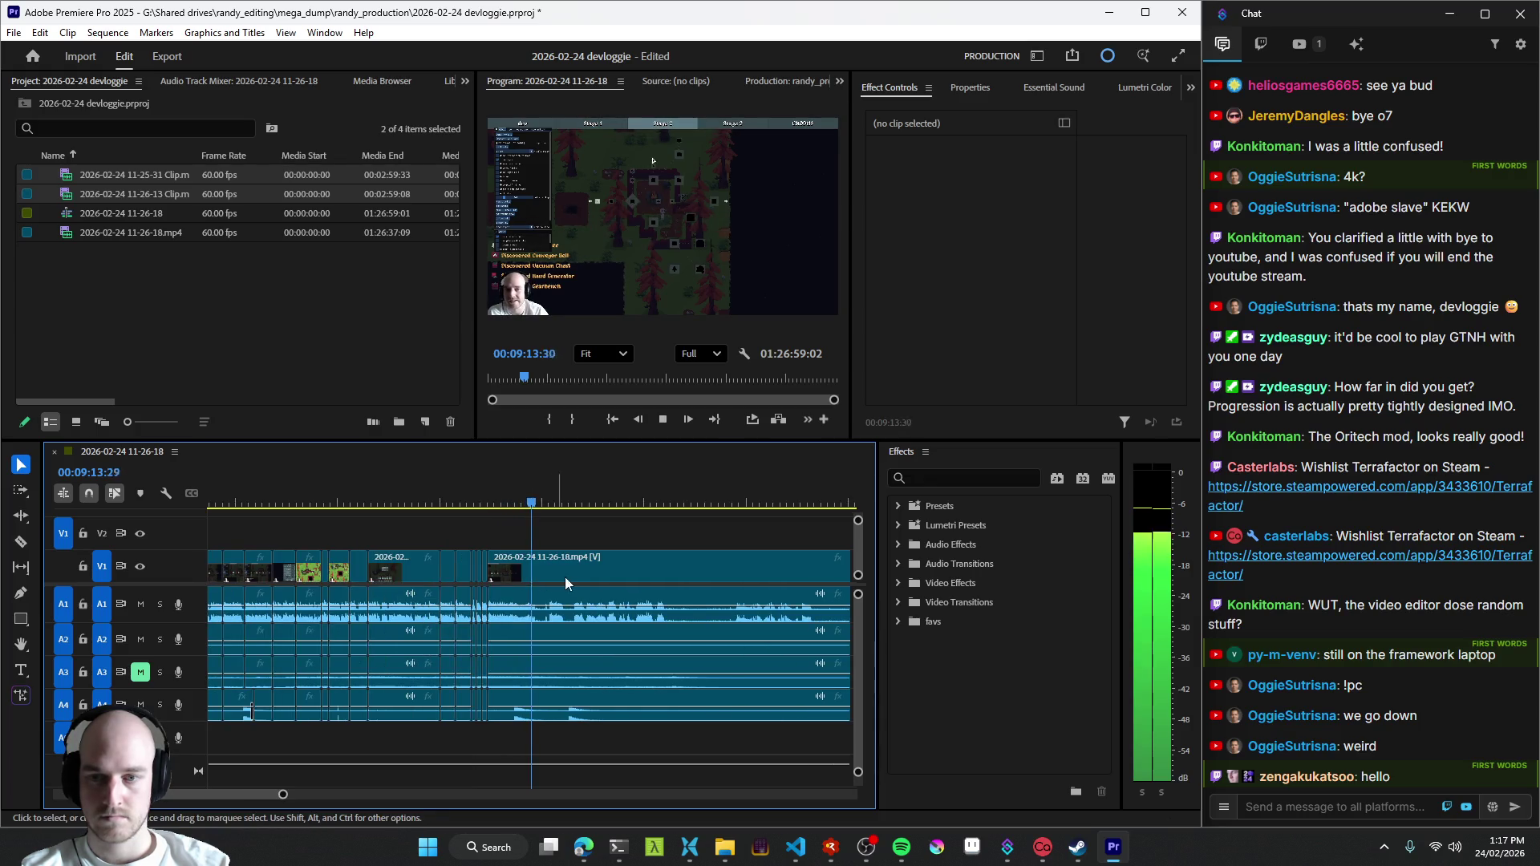
key(space)
key(ctrl+k)
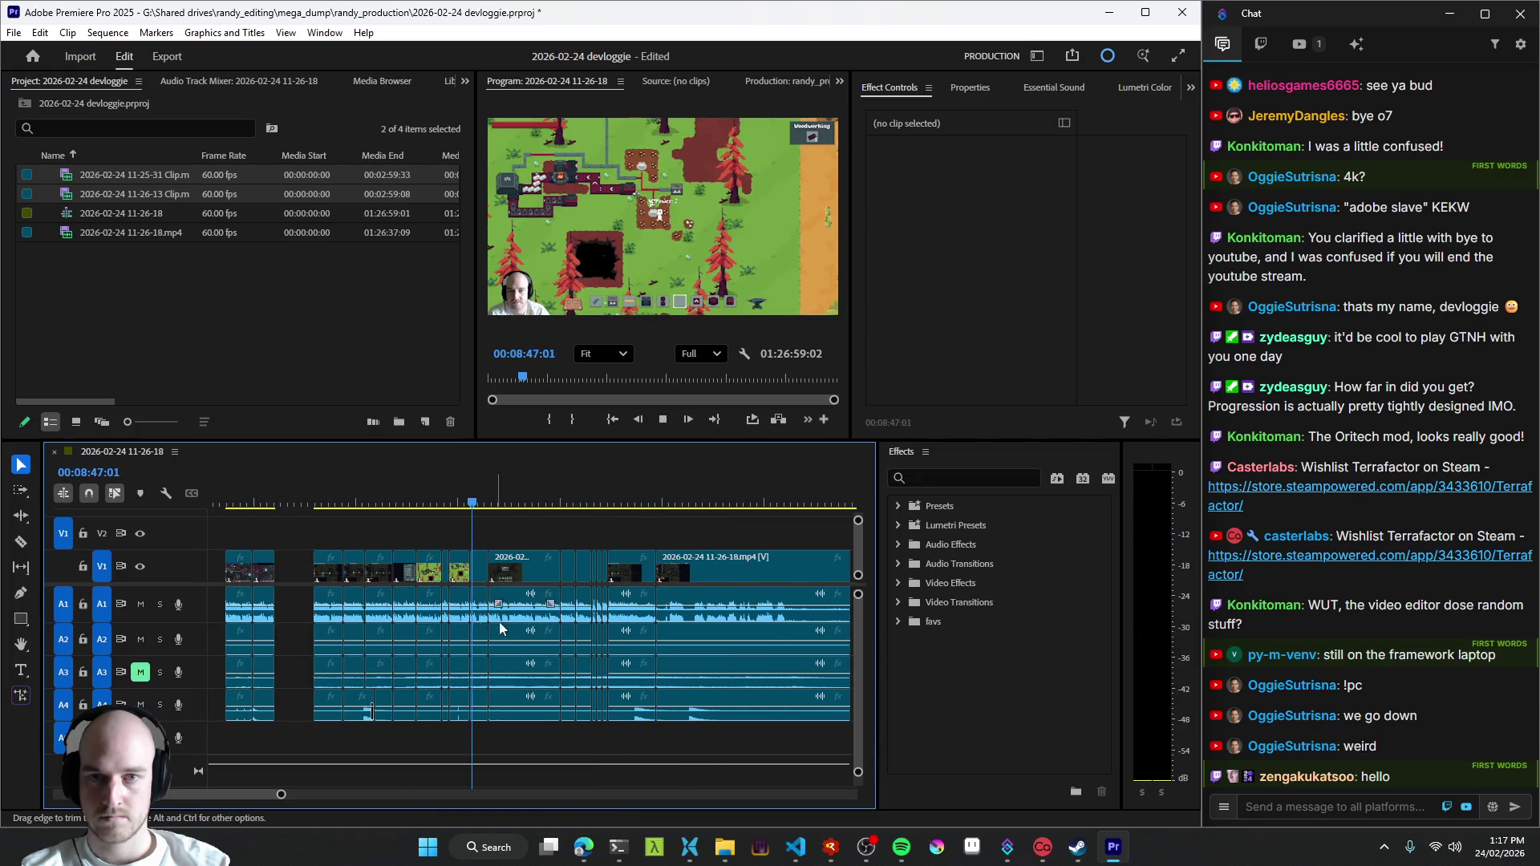
click(338, 620)
key(space)
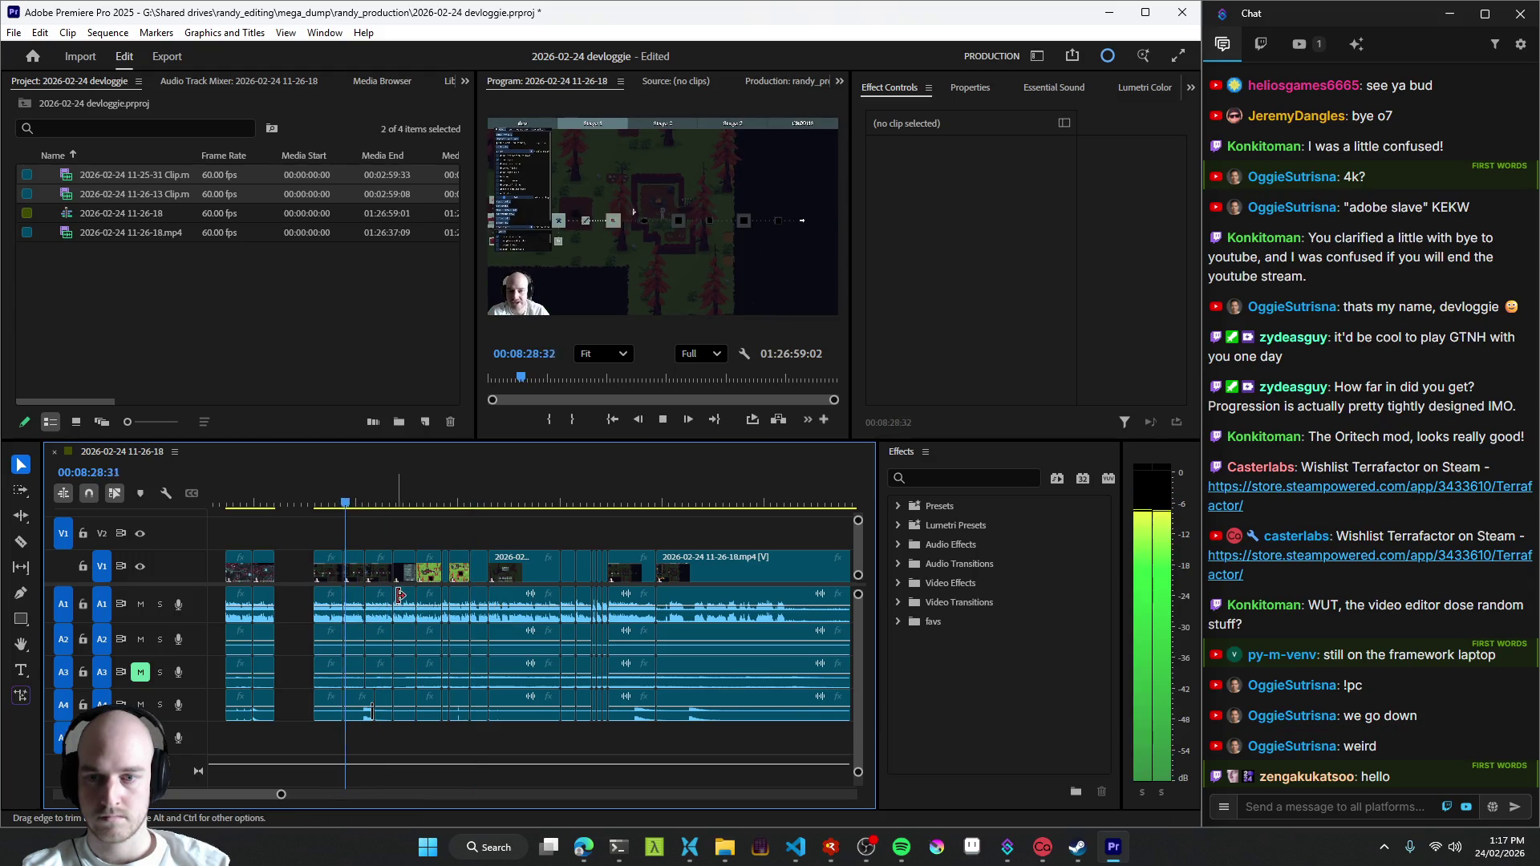
- Select all clips after the cut with Track Select Forward and nudge them slightly later
key(a)
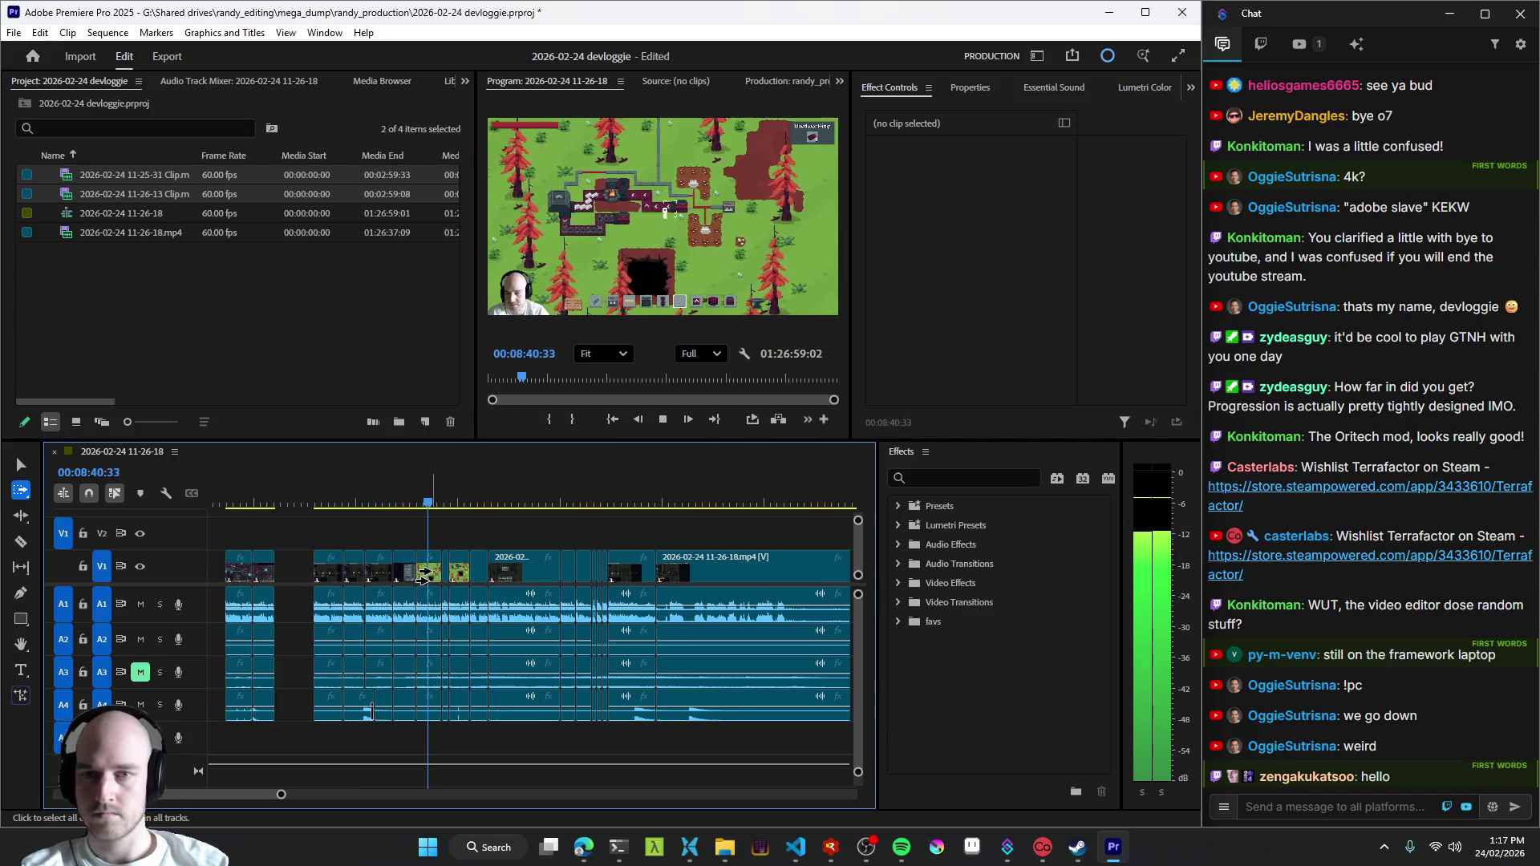
click(427, 575)
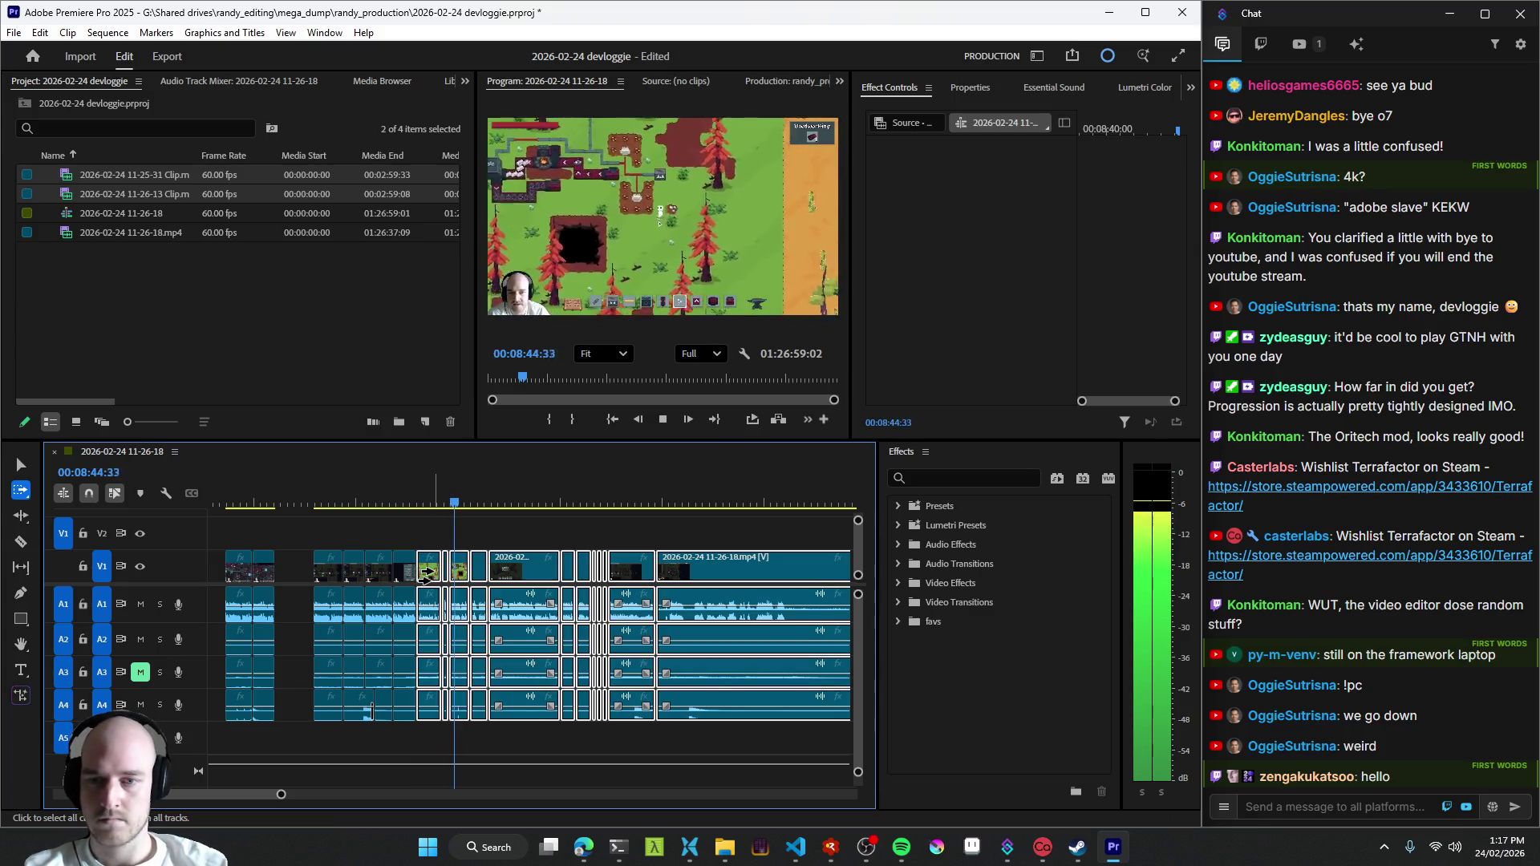
key(v)
drag(430, 575, 442, 576)
click(441, 530)
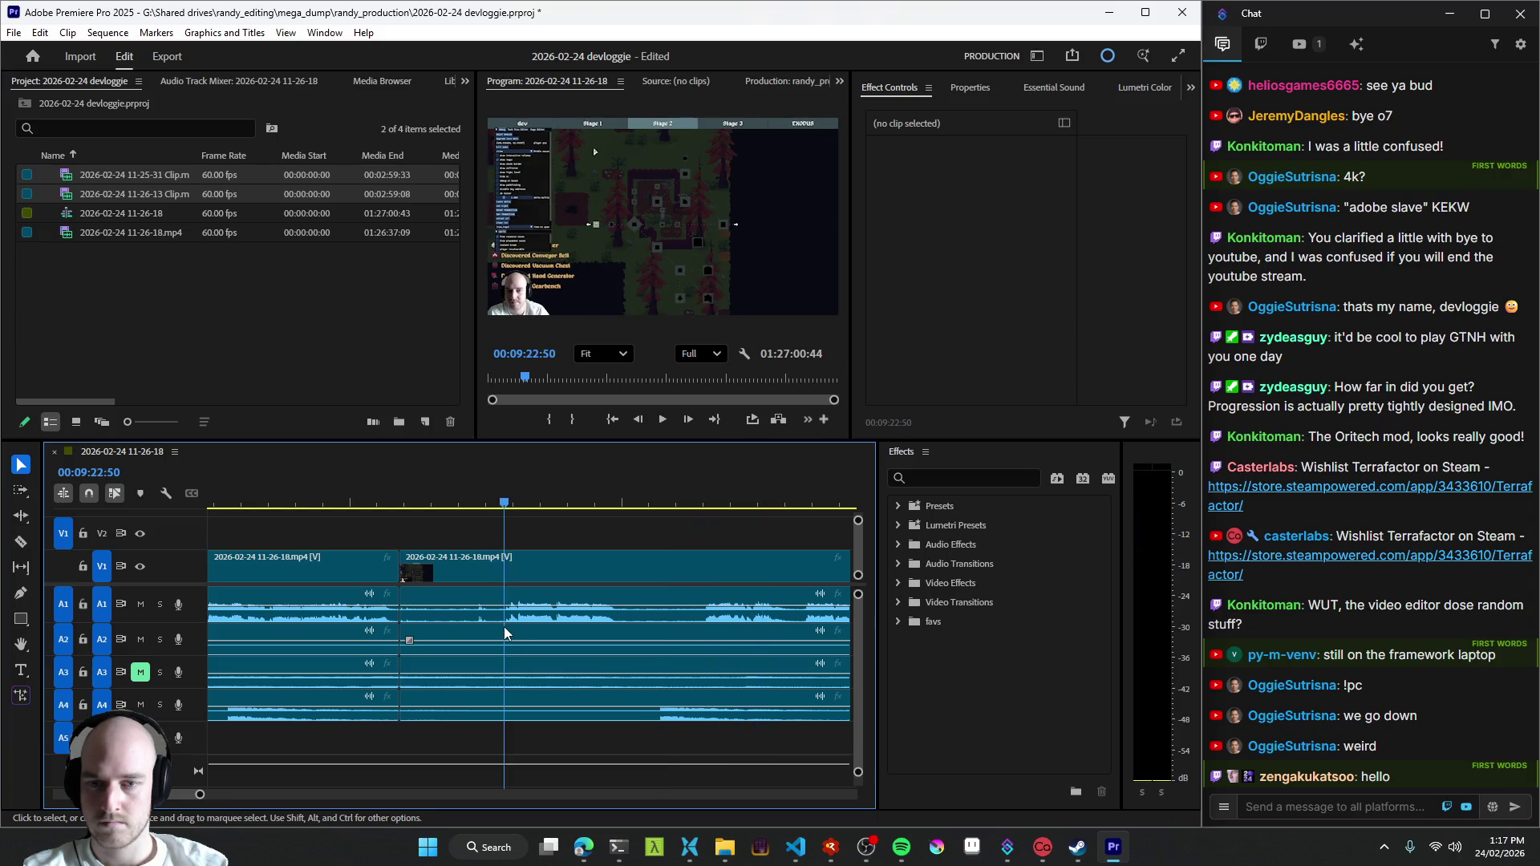
- Trim about two seconds, then split near 00:09:18 and ripple-remove the short unwanted part
key(q)
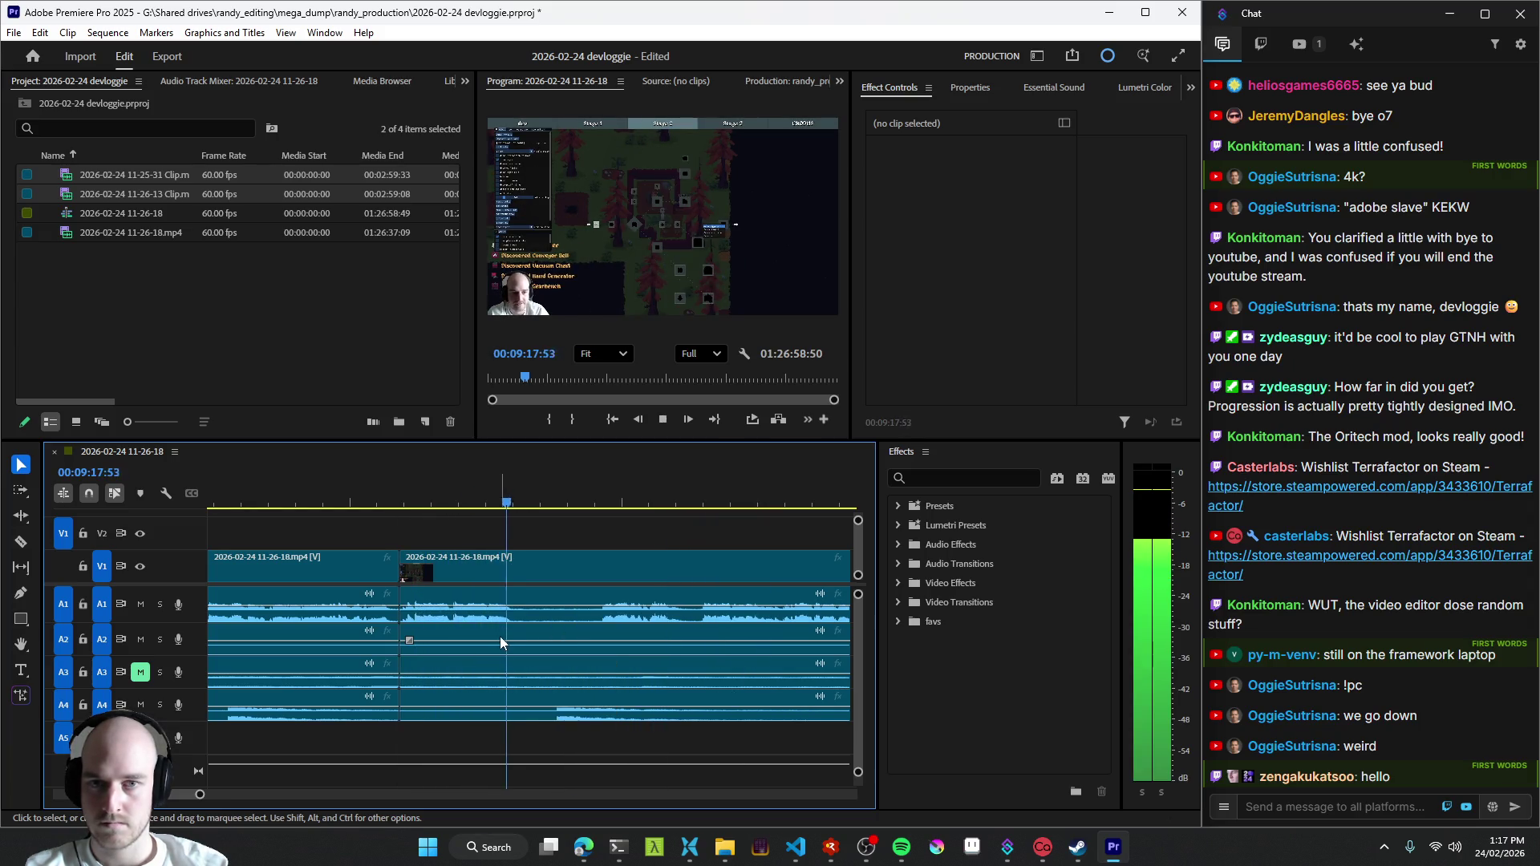
click(413, 626)
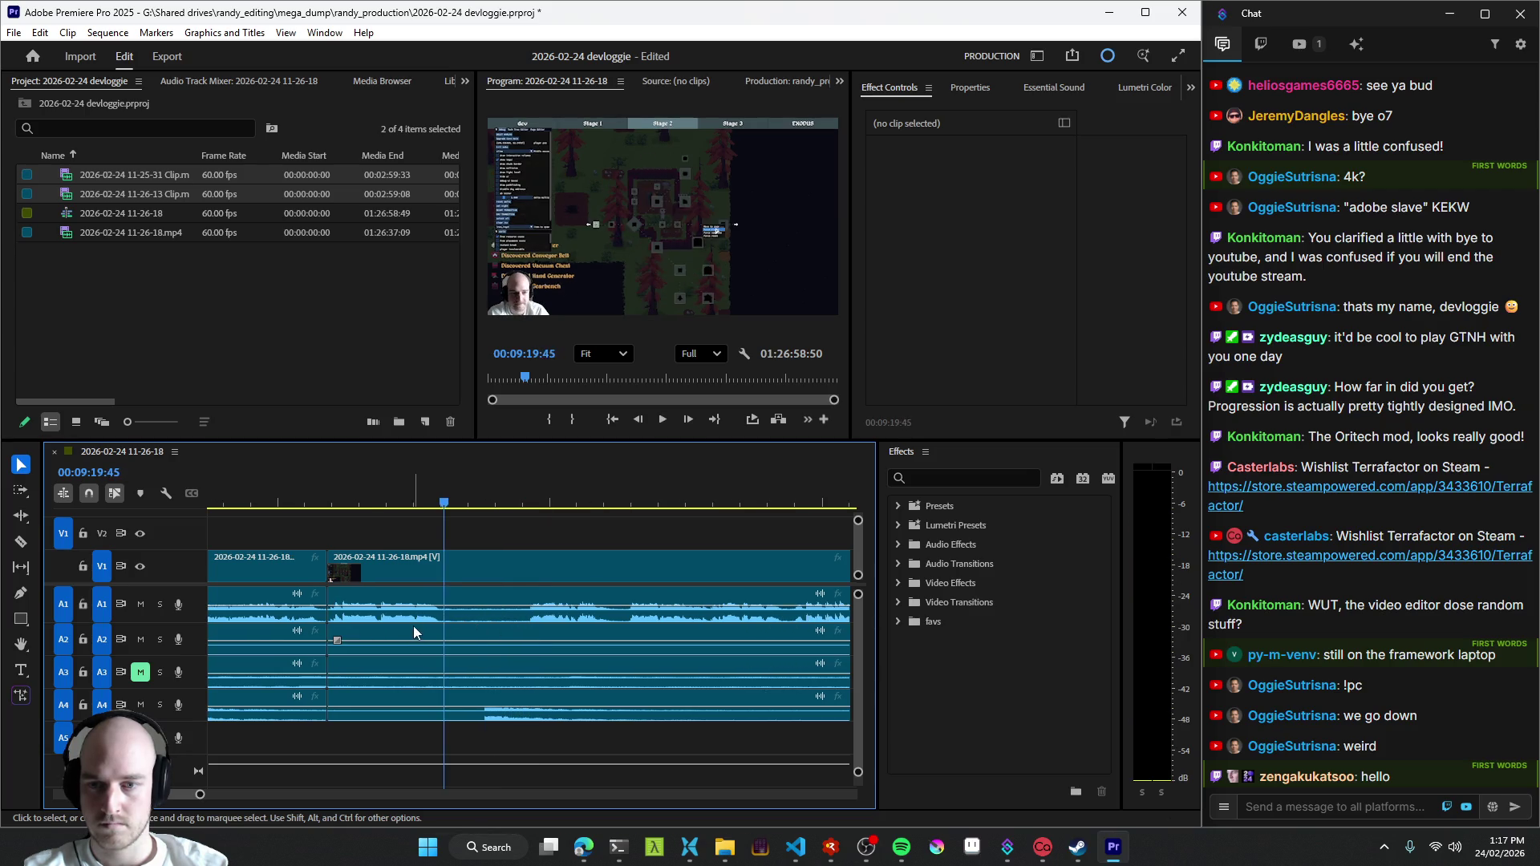
key(ctrl+k)
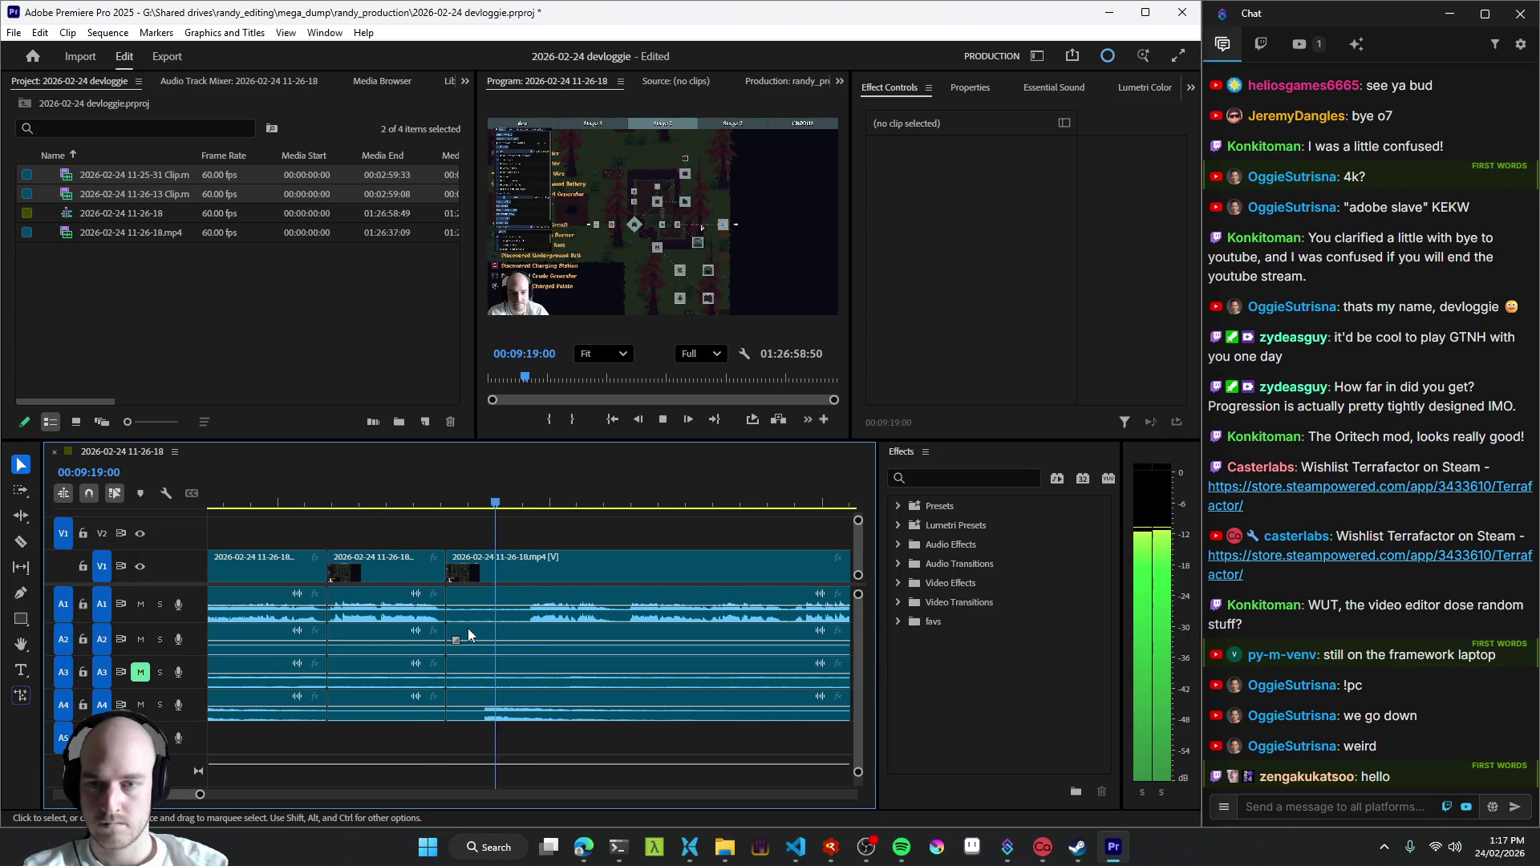
click(469, 616)
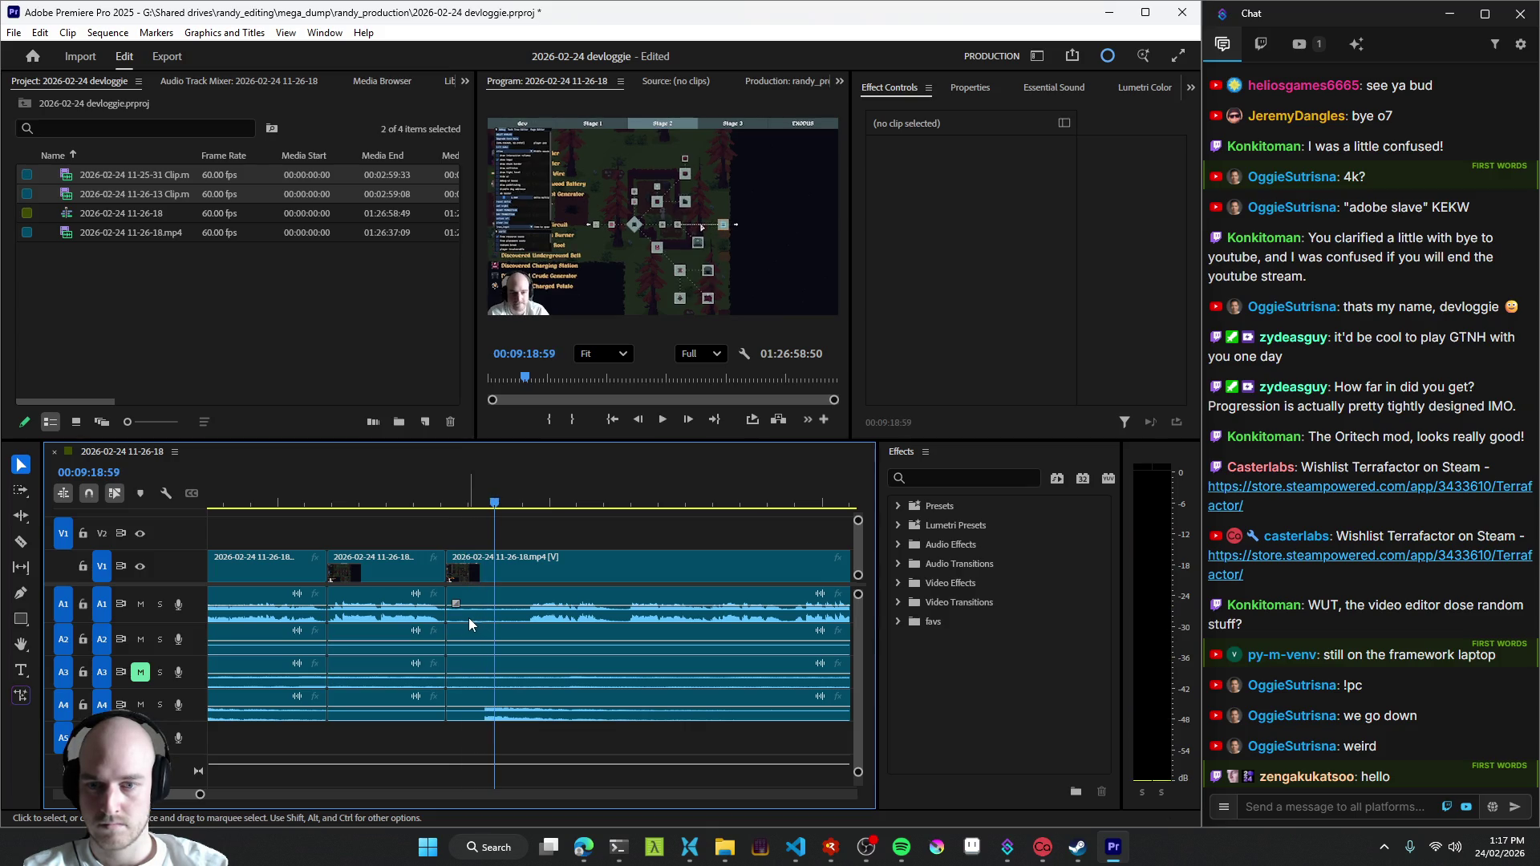
key(q)
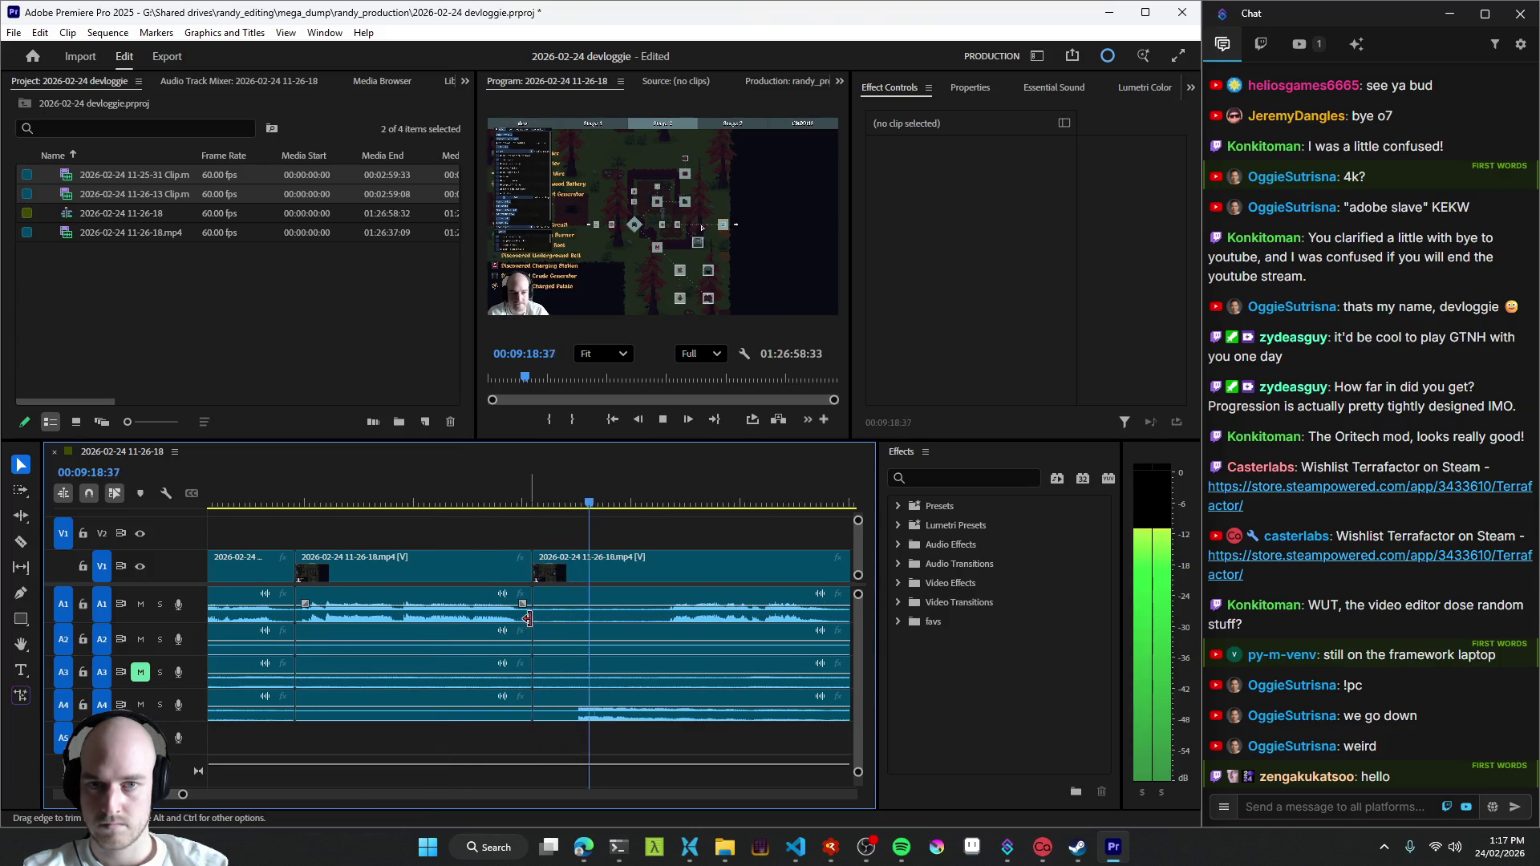
scroll(556, 634, down, 3)
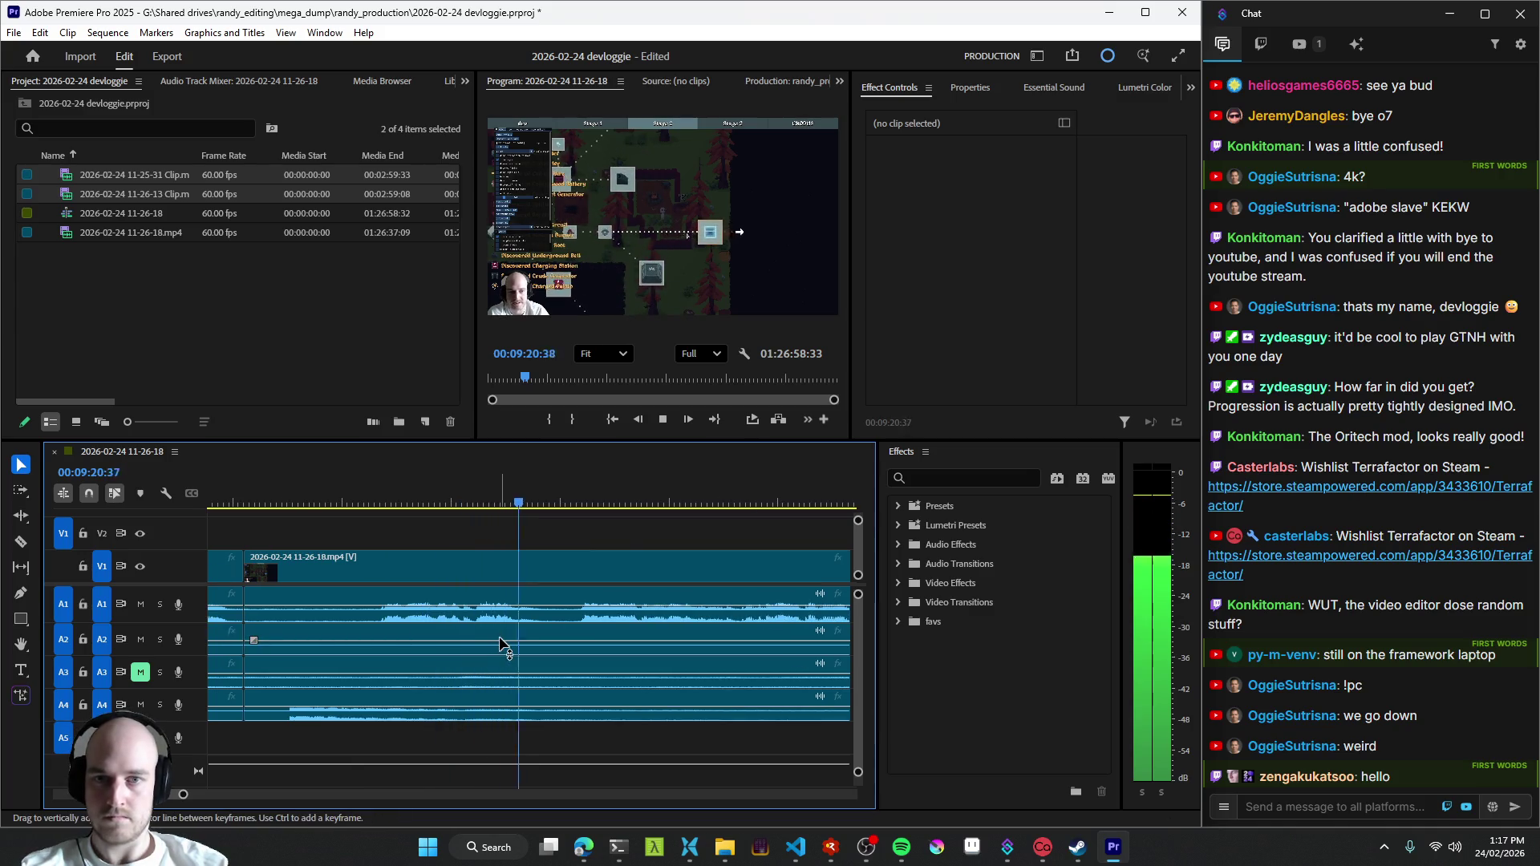
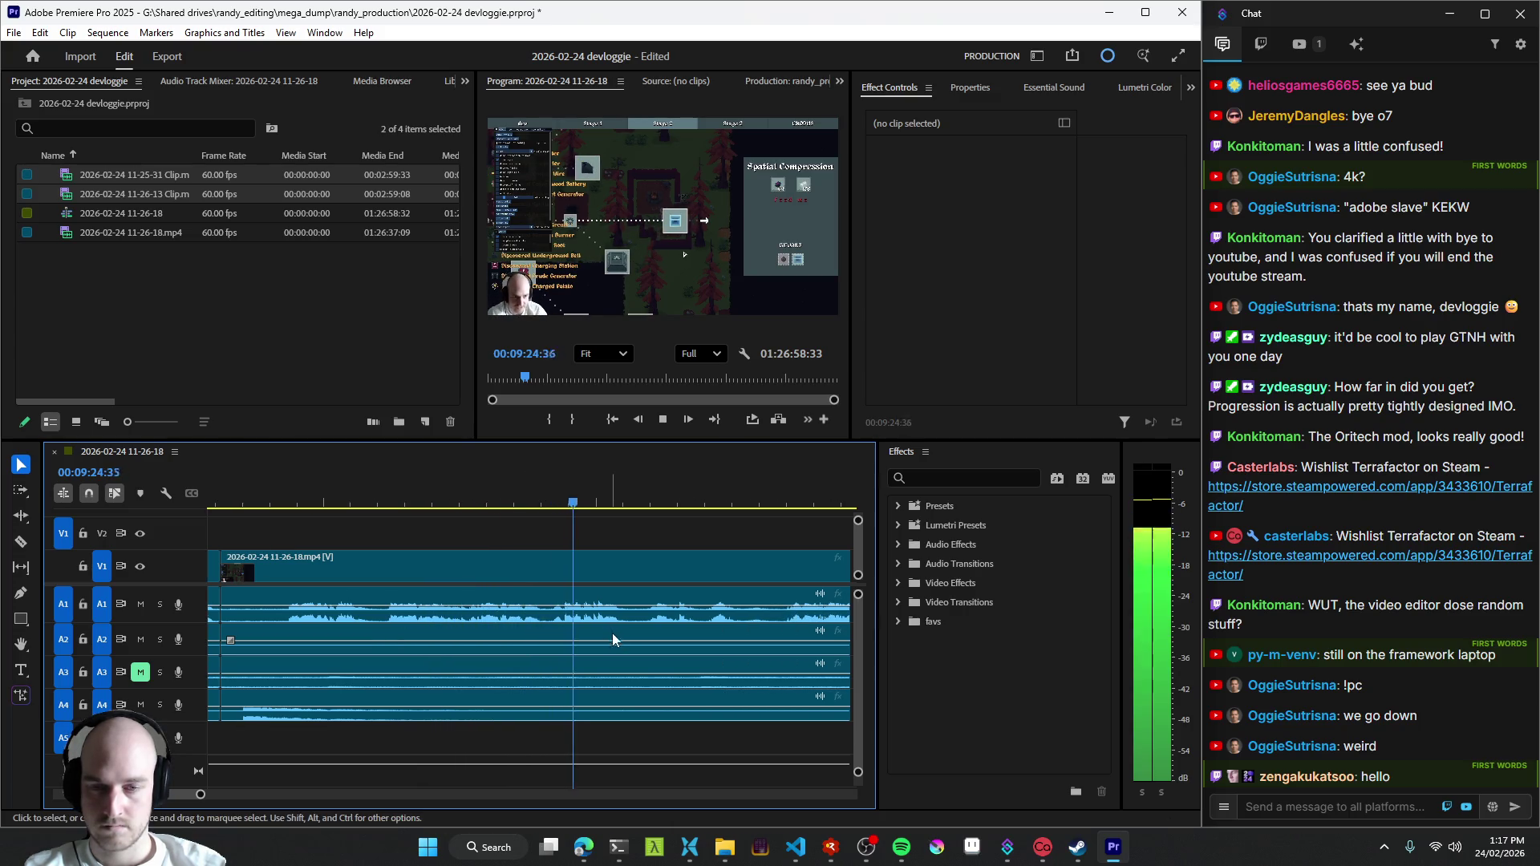
- Split all tracks at the start and end of the dead stretch just after 9:26
key(space)
key(ctrl+k)
key(space)
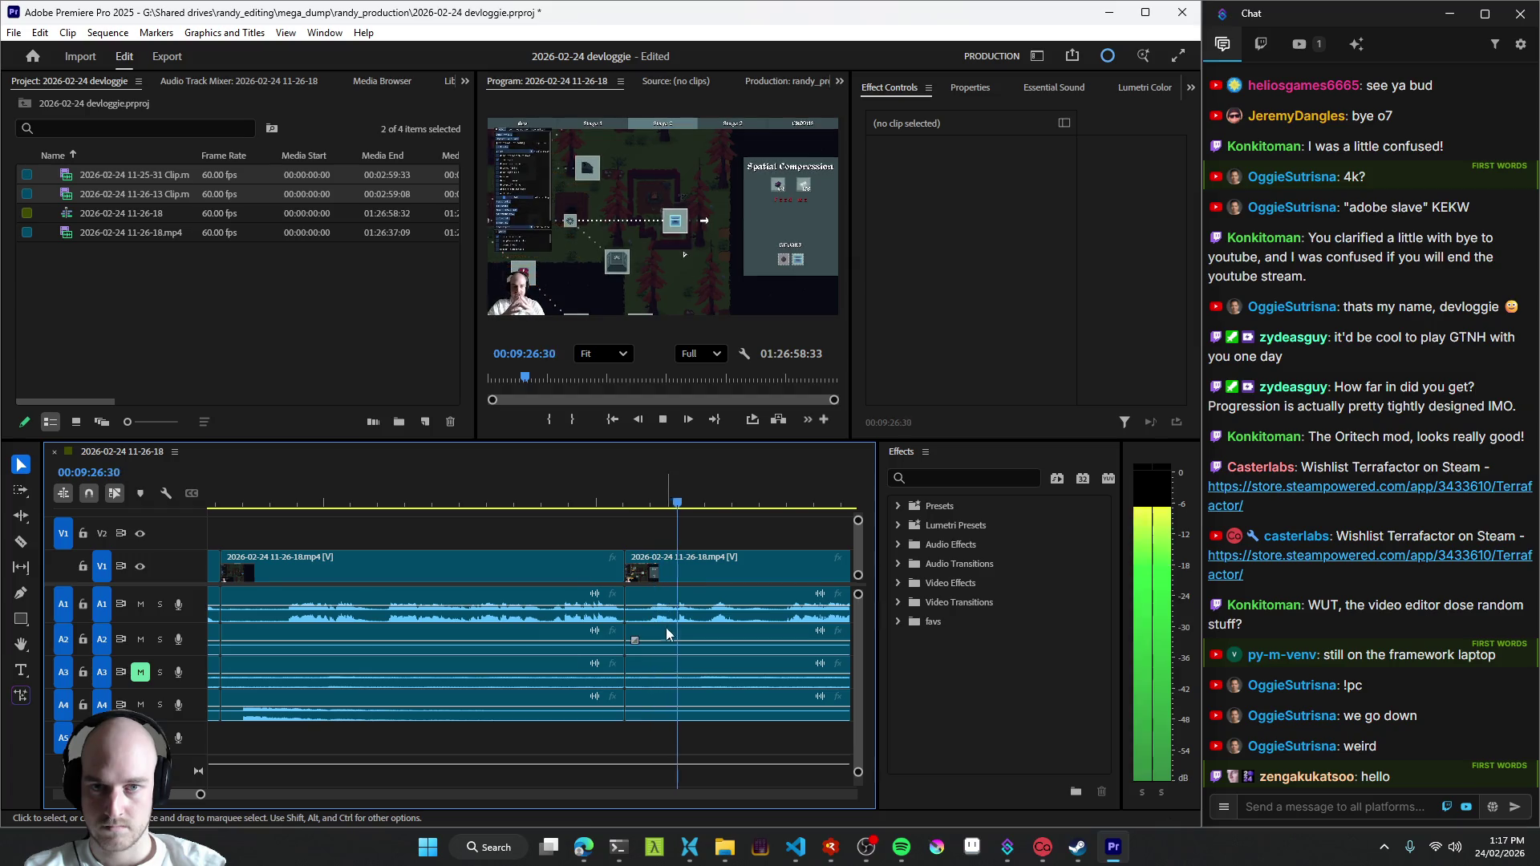
key(space)
key(space)
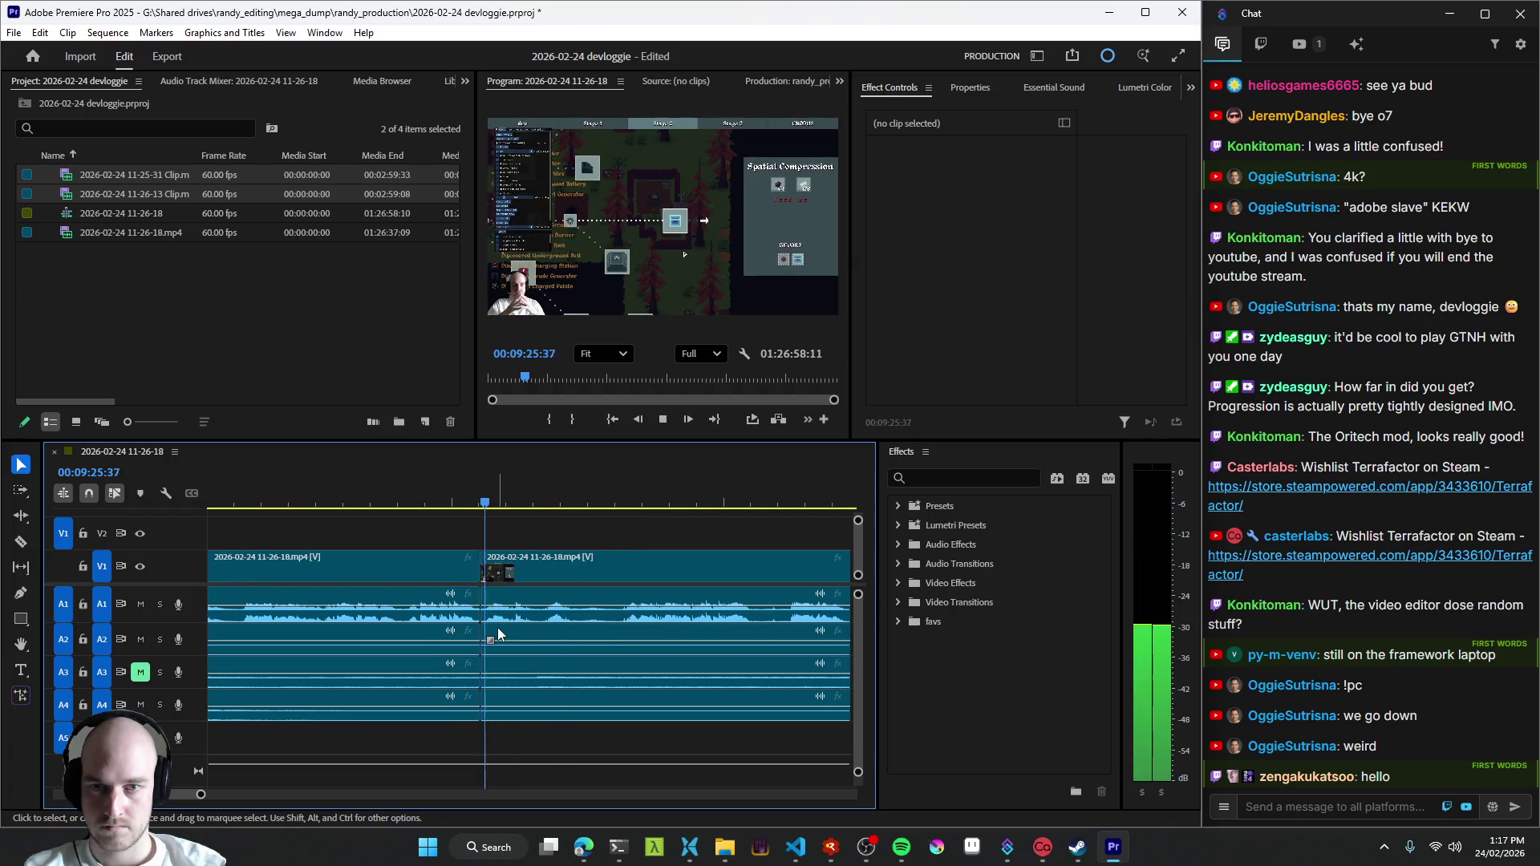
key(ctrl+k)
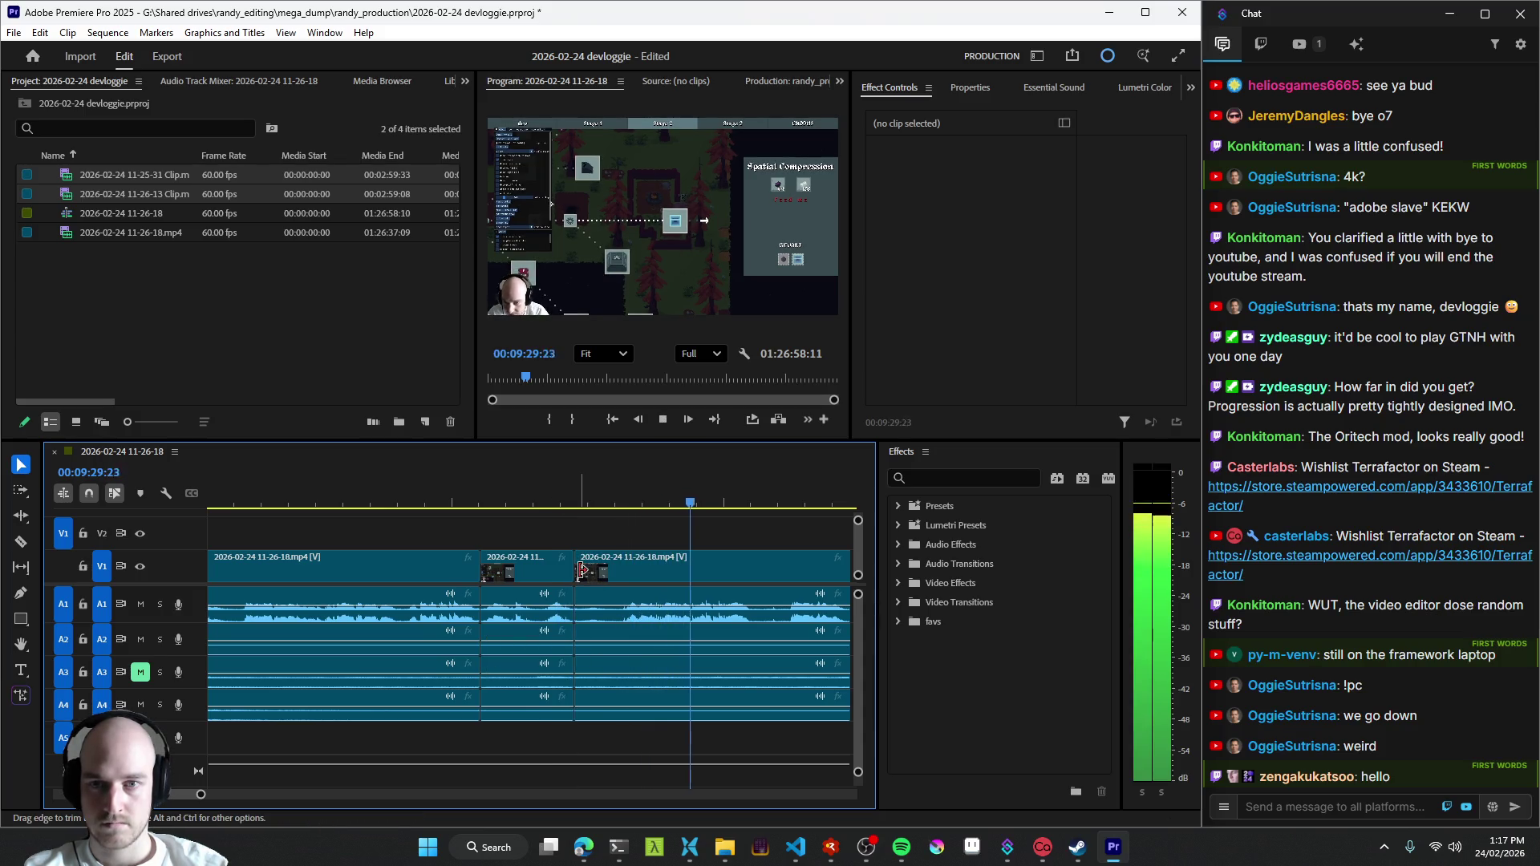
key(Up)
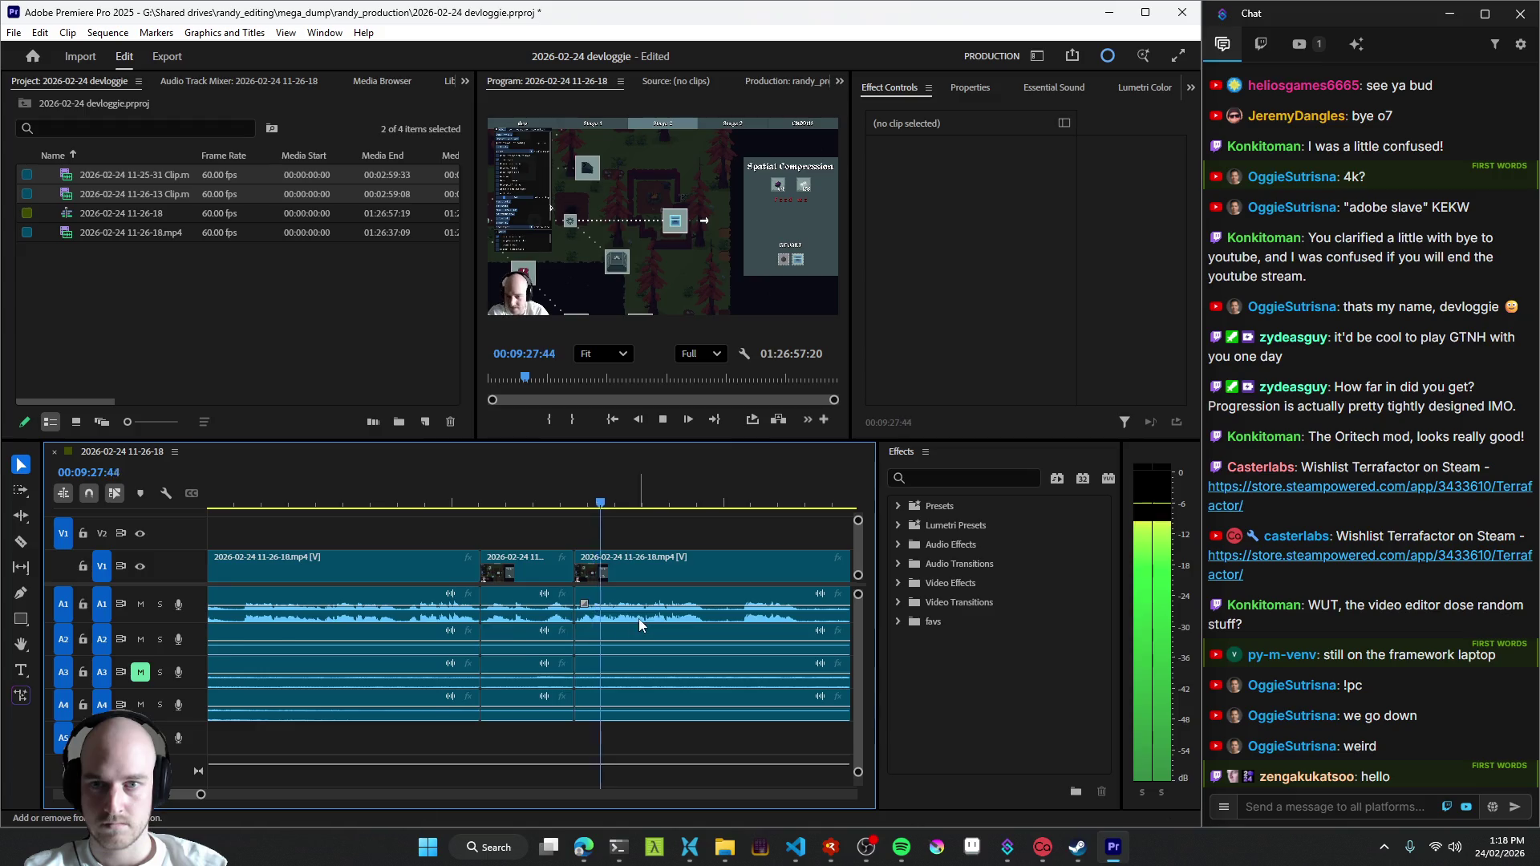
key(q)
key(space)
key(ctrl+k)
key(space)
- Delete the dead piece between the two cuts and review the result
click(636, 613)
key(Delete)
key(Up)
key(Up)
key(Up)
key(space)
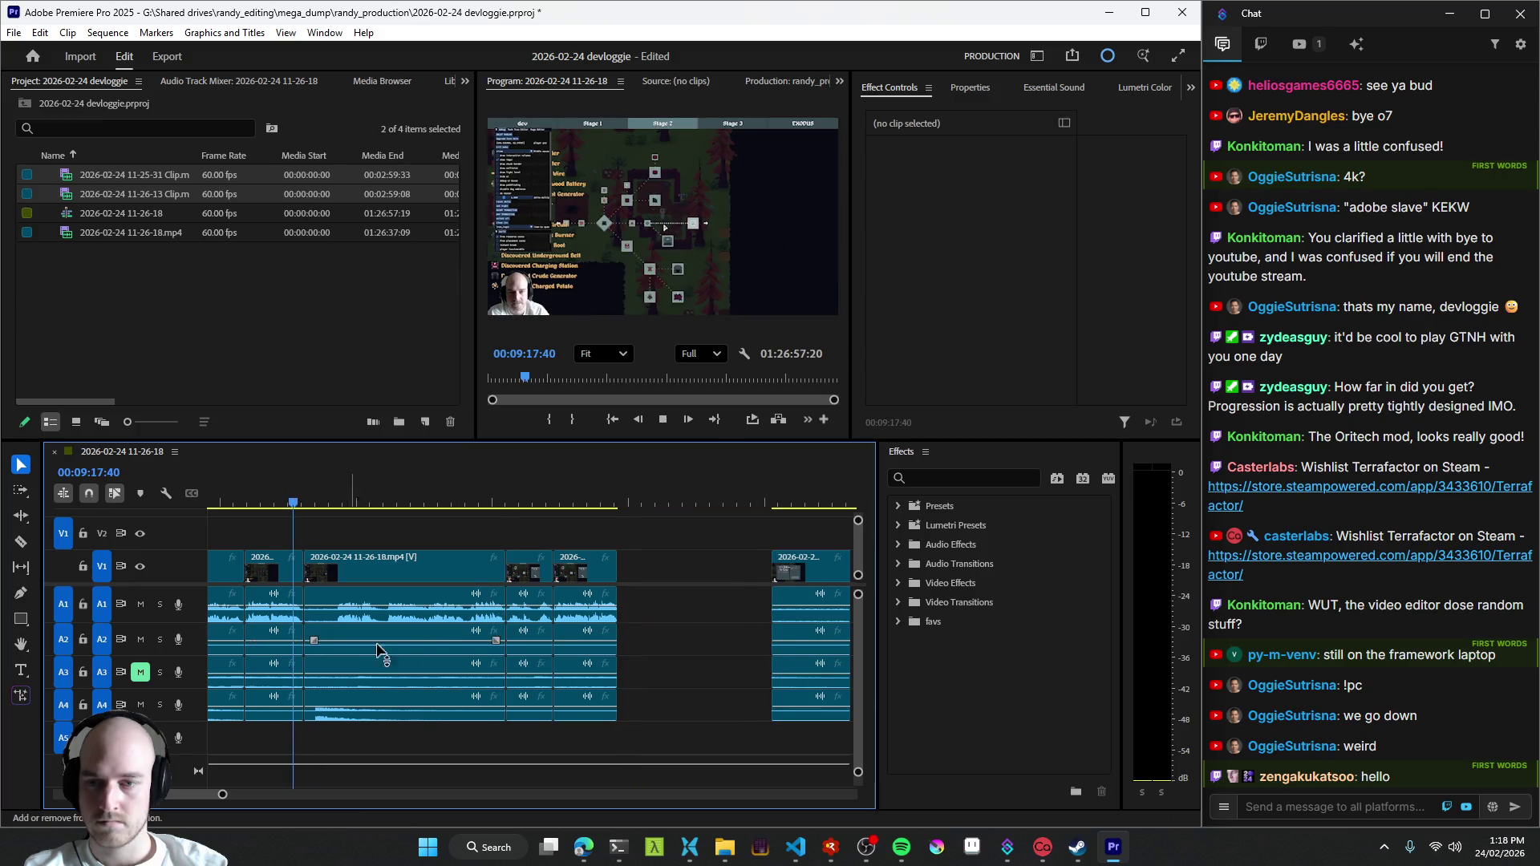
key(minus)
- Select the following clips and slide them left to close the gap left by the deletion
click(469, 565)
key(space)
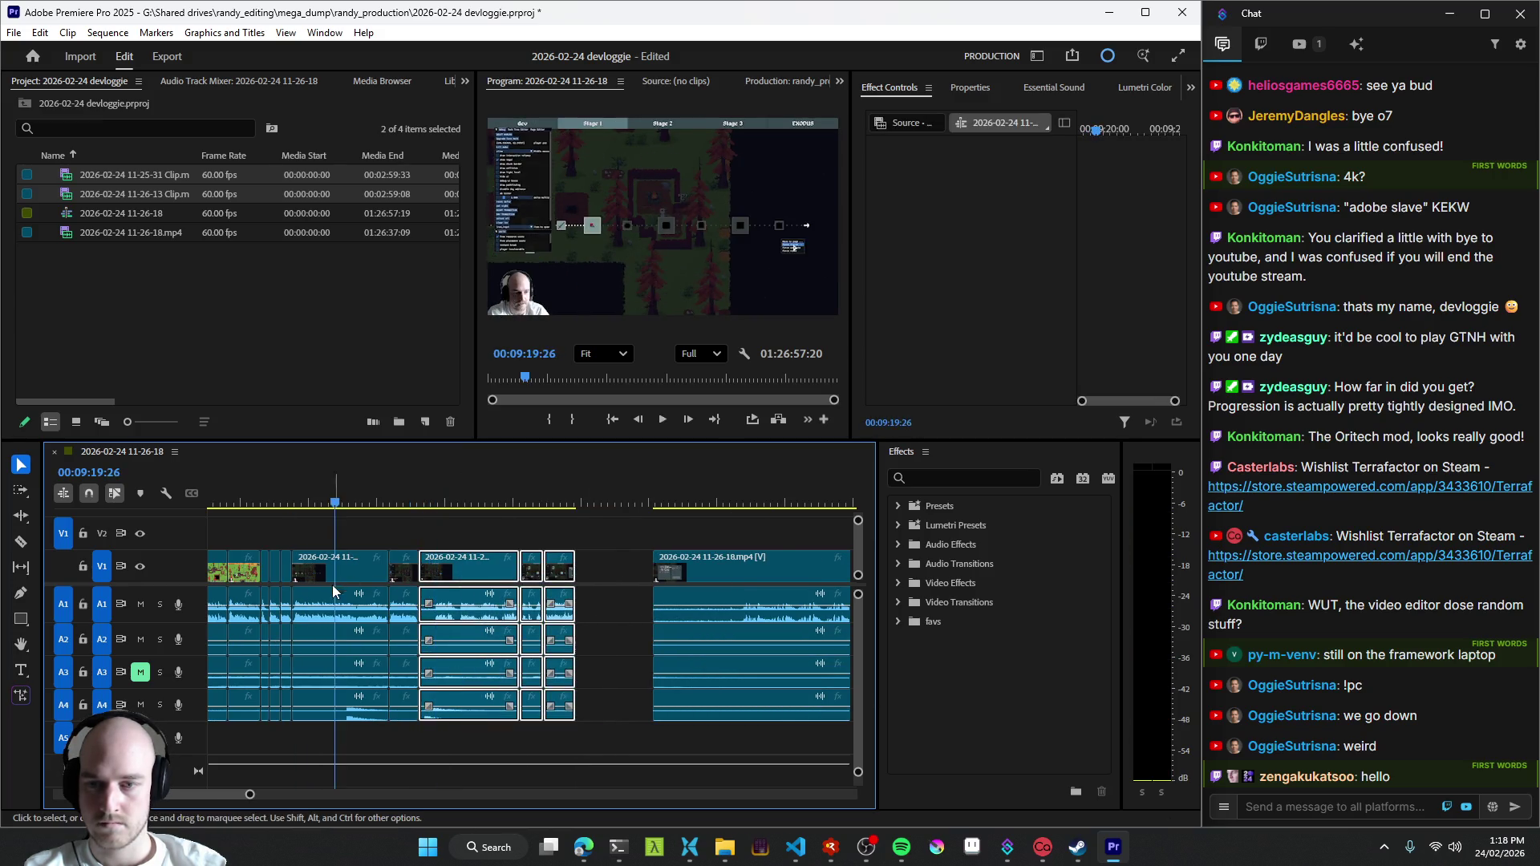
key(Up)
key(space)
shift+click(337, 566)
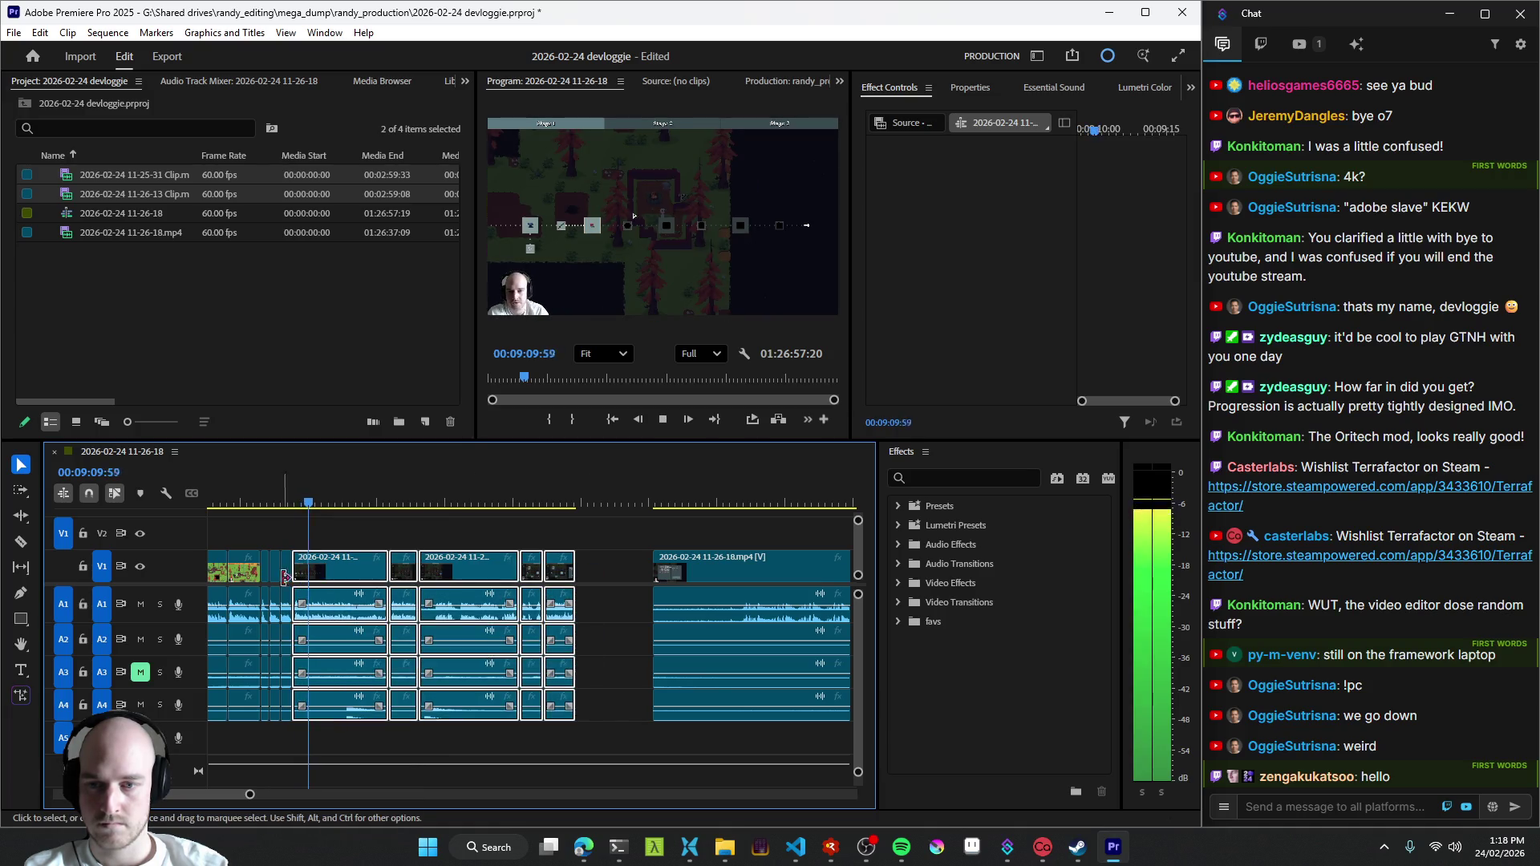
mouse_move(654, 595)
mouse_down()
mouse_move(630, 580)
mouse_move(702, 598)
mouse_up()
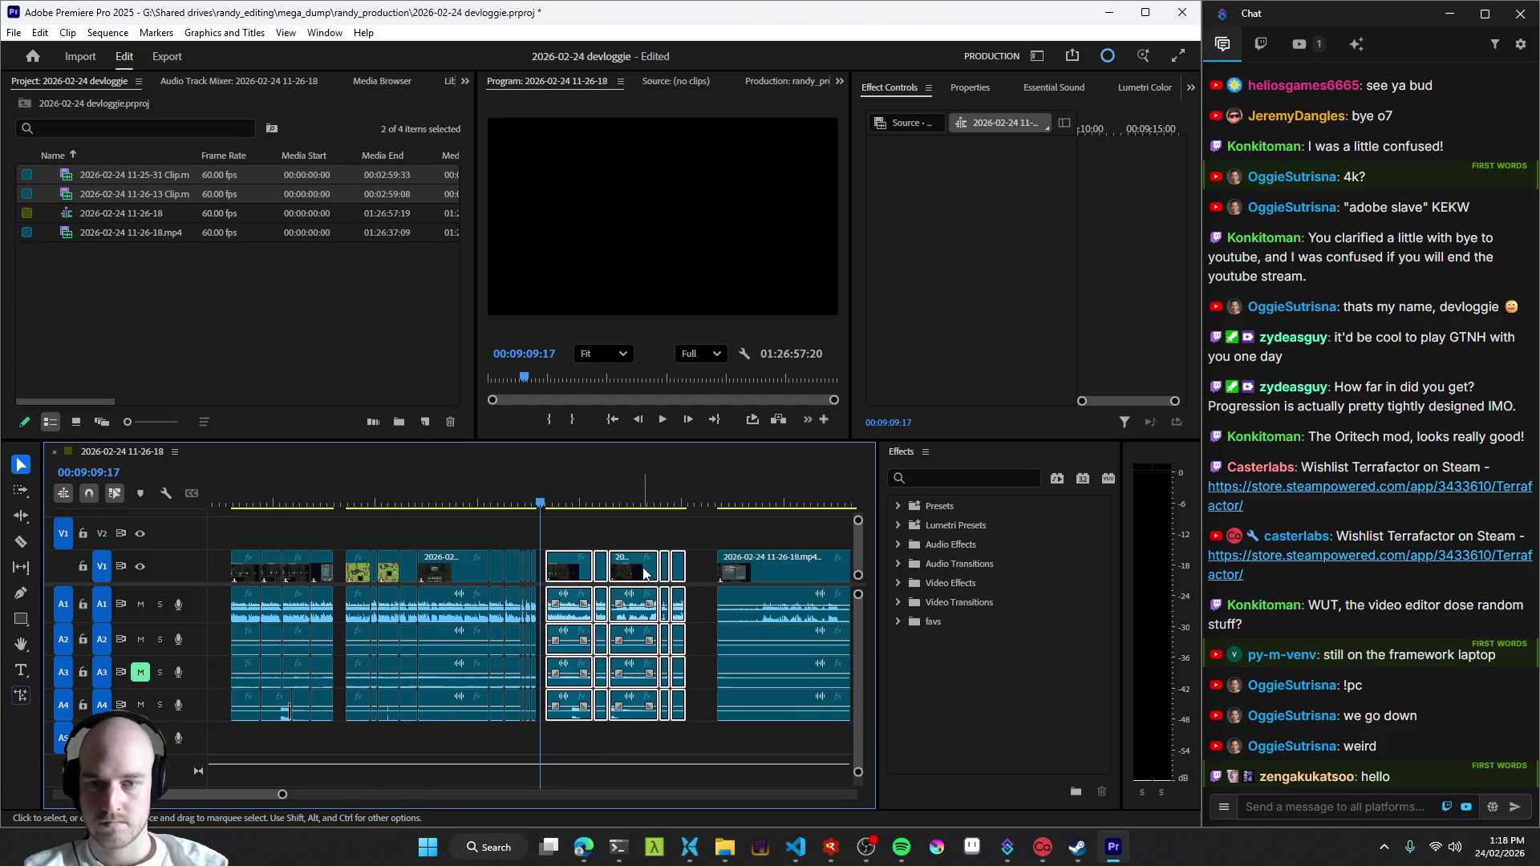
key(space)
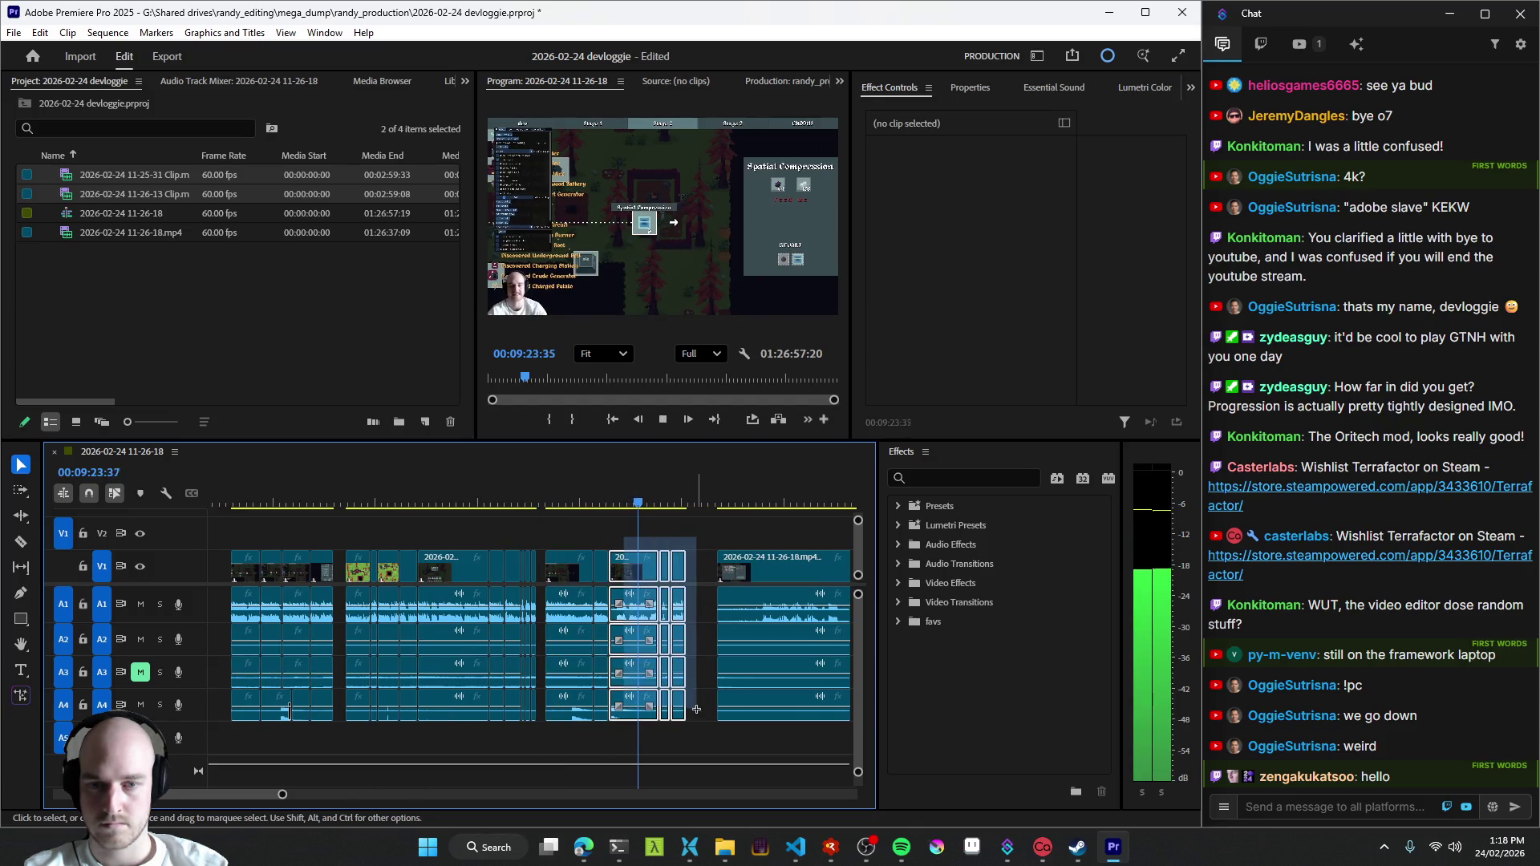
right_click(627, 638)
mouse_move(722, 452)
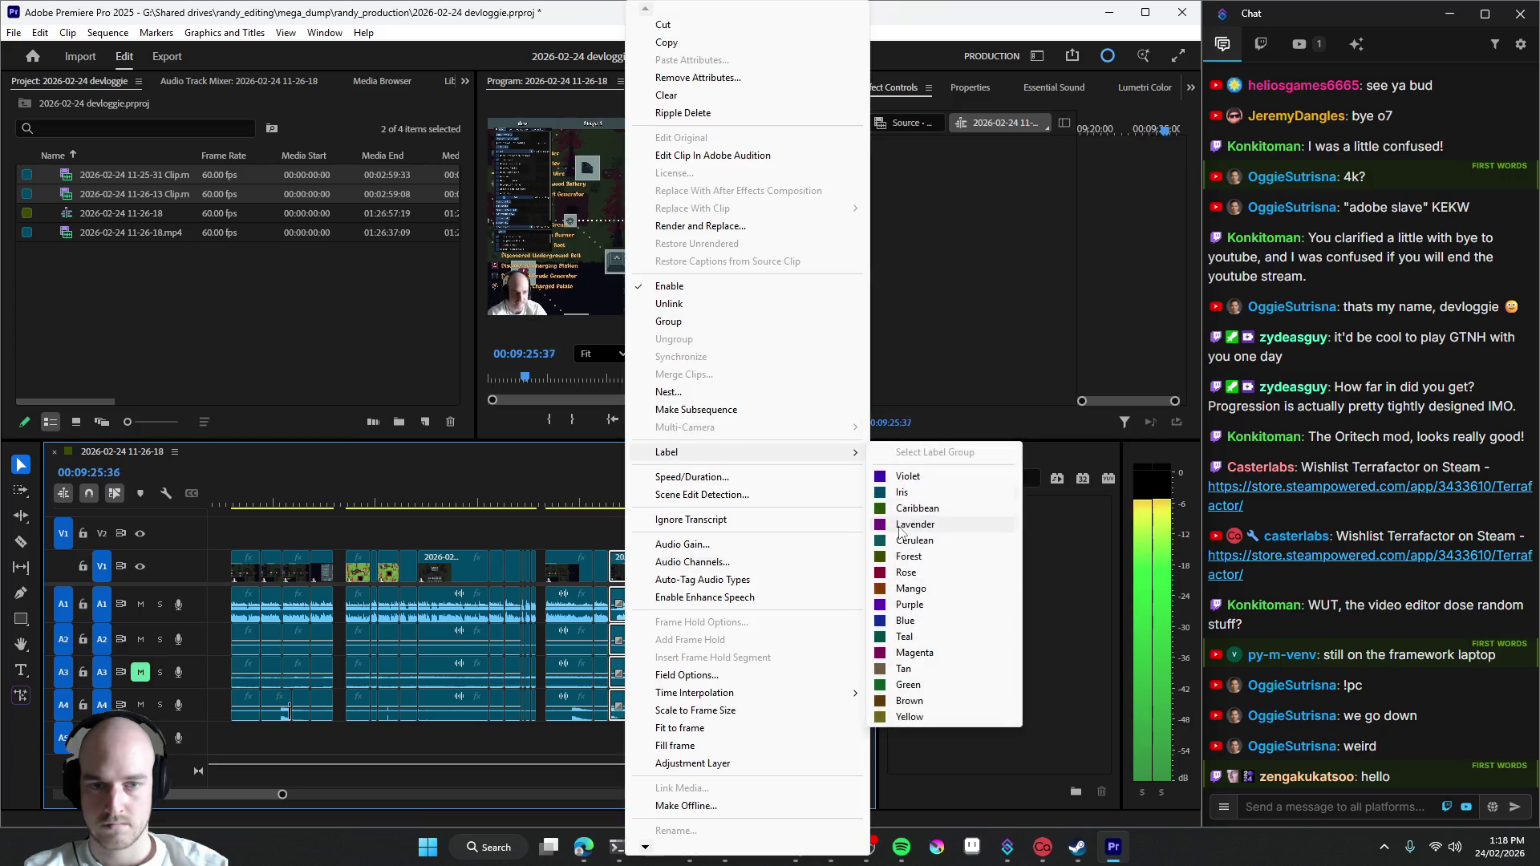
- Give the selected trimmed clips the Lavender label
click(899, 532)
scroll(604, 640, up, 2)
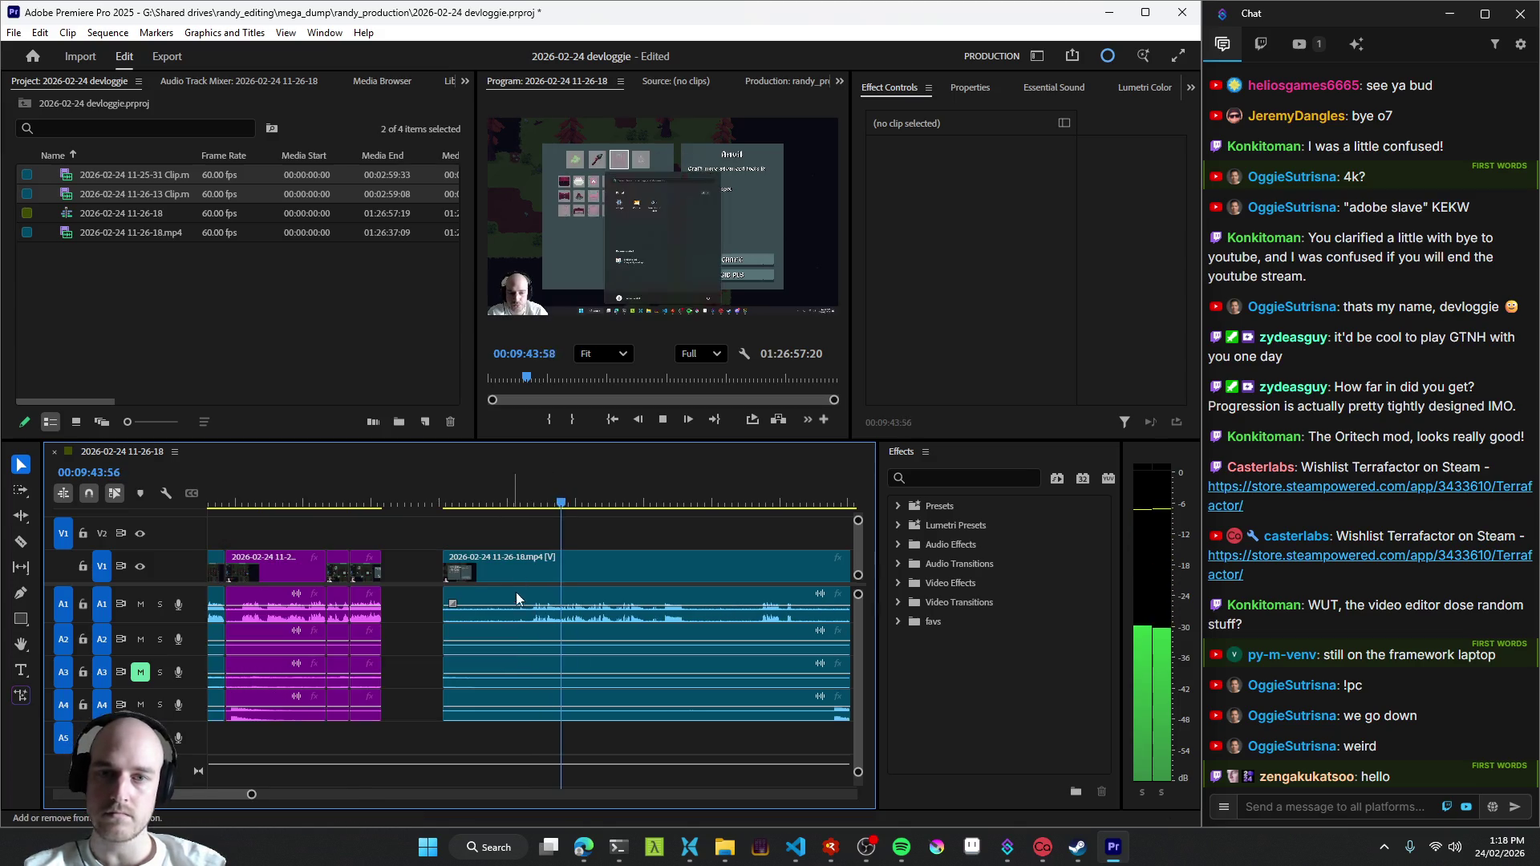
click(764, 615)
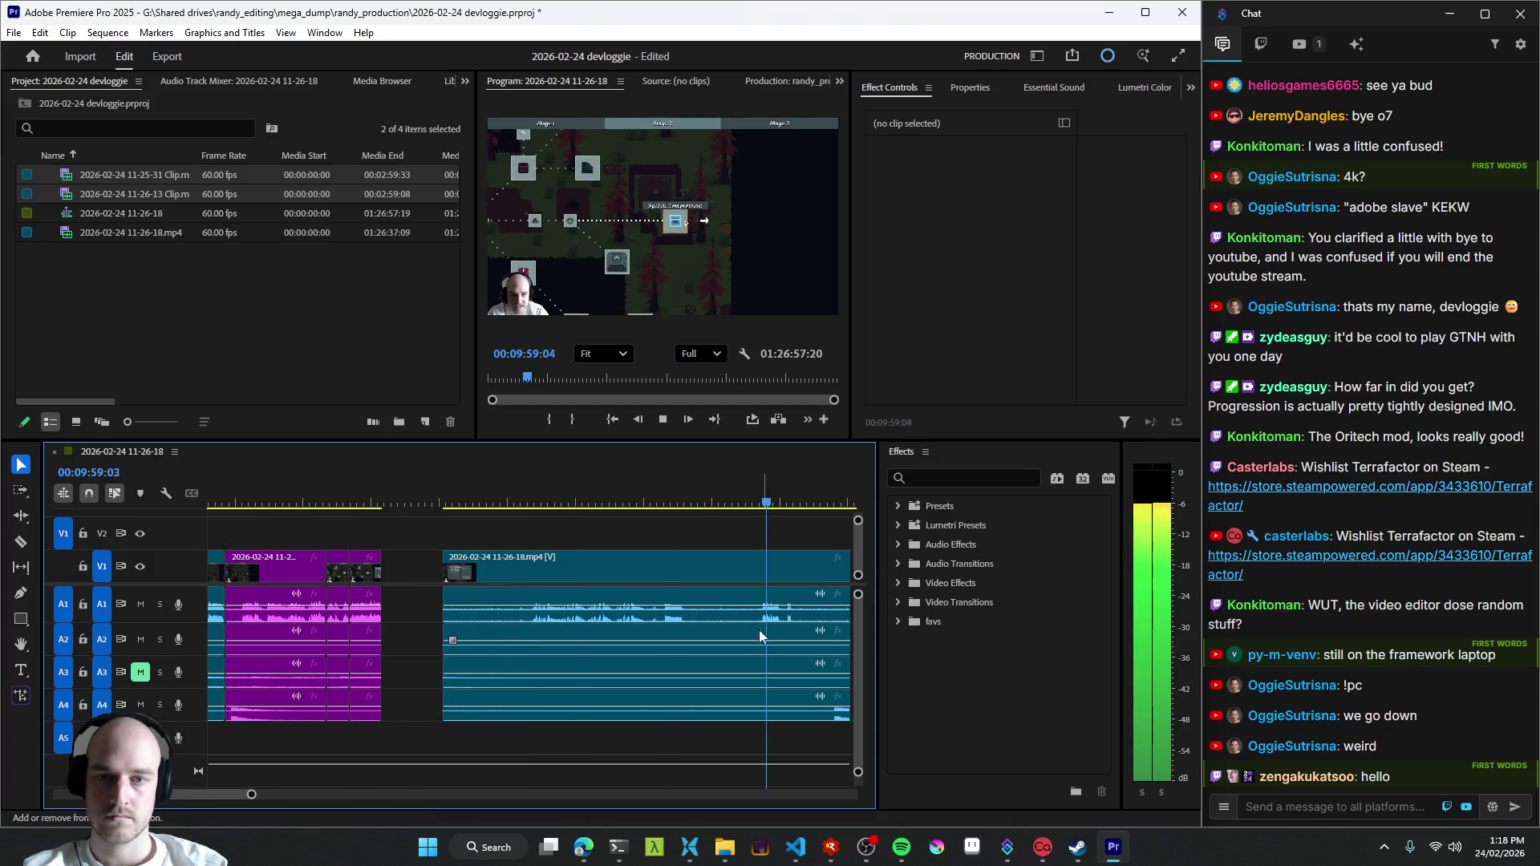
scroll(763, 629, down, 2)
click(699, 629)
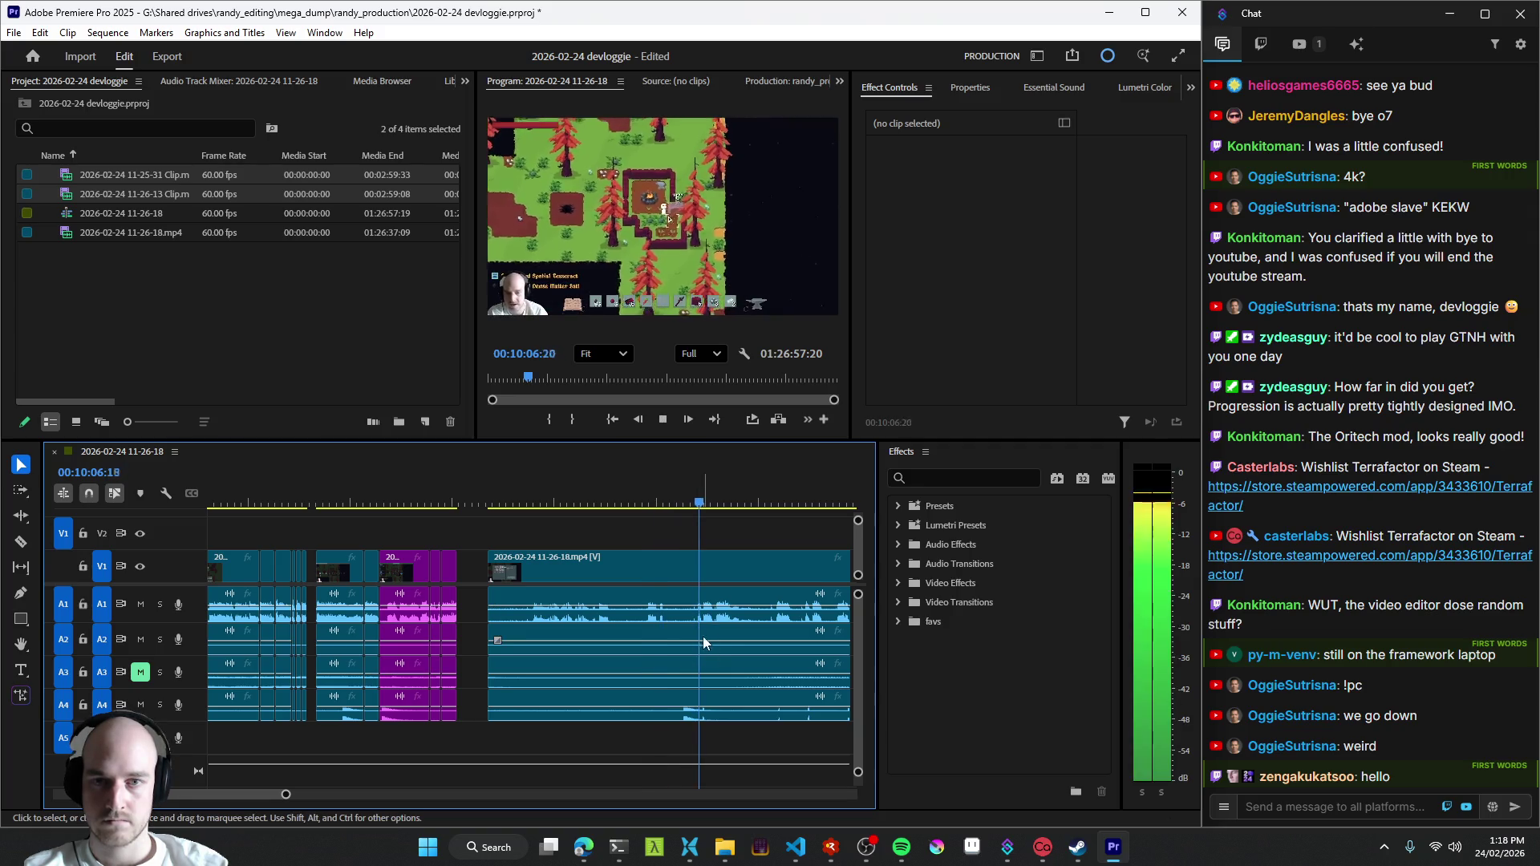
scroll(665, 626, up, 2)
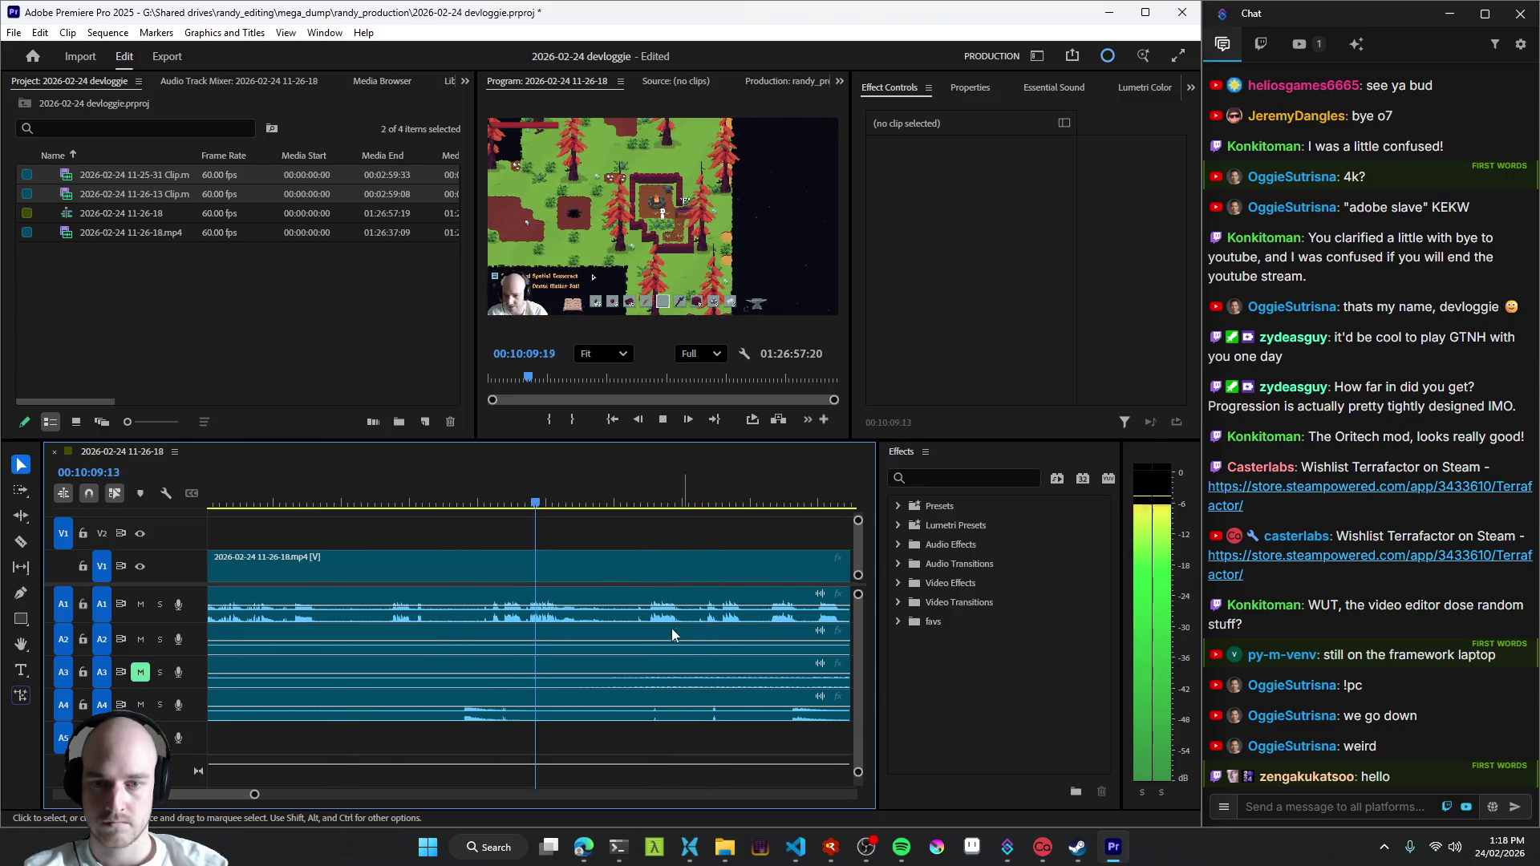
- Review the footage playing around 10:09-10:14
click(495, 625)
key(space)
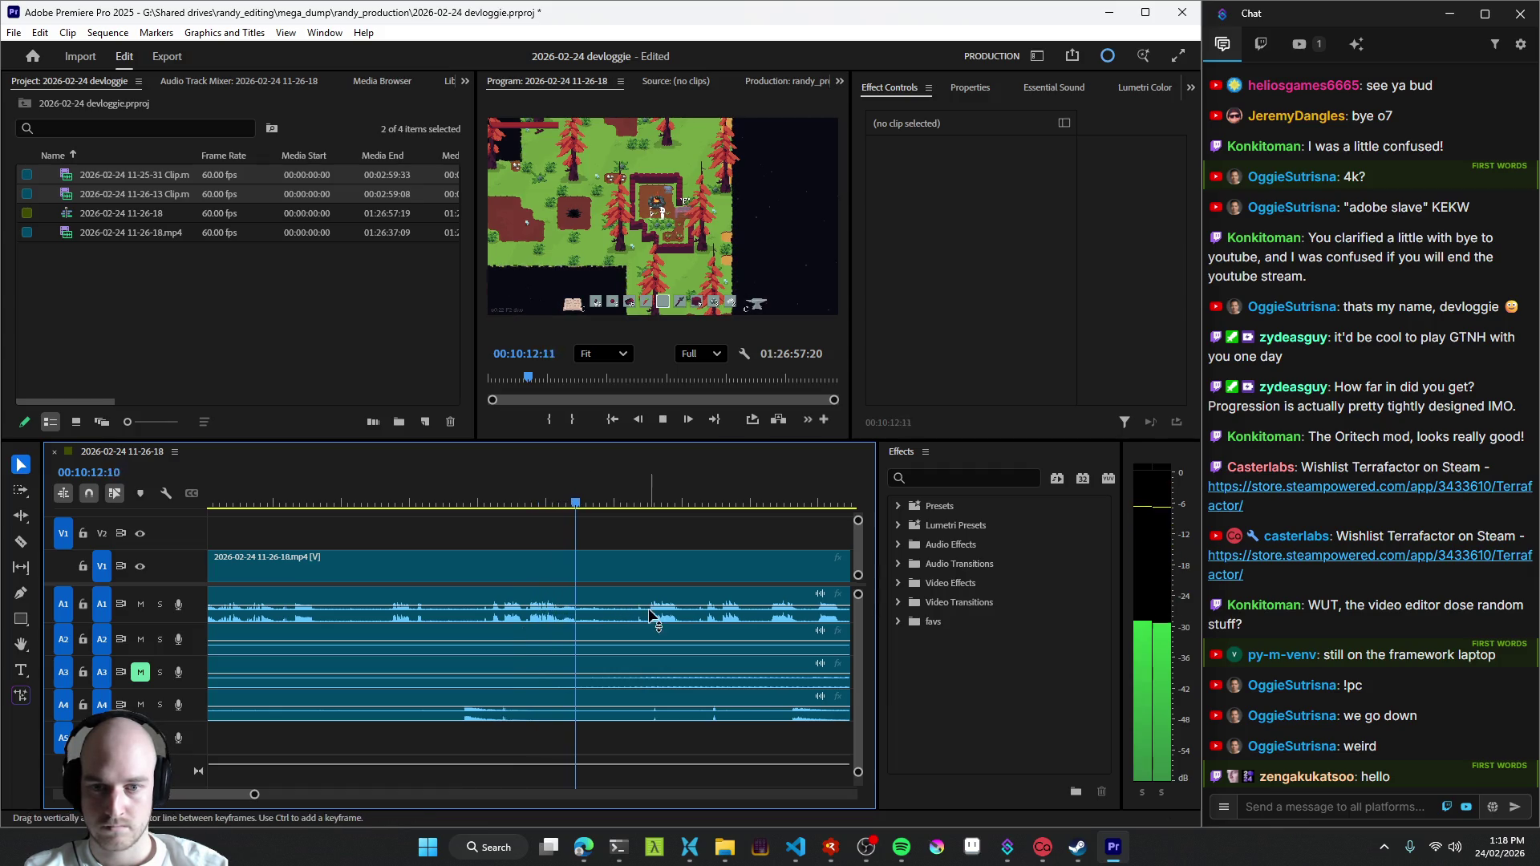
click(544, 628)
key(space)
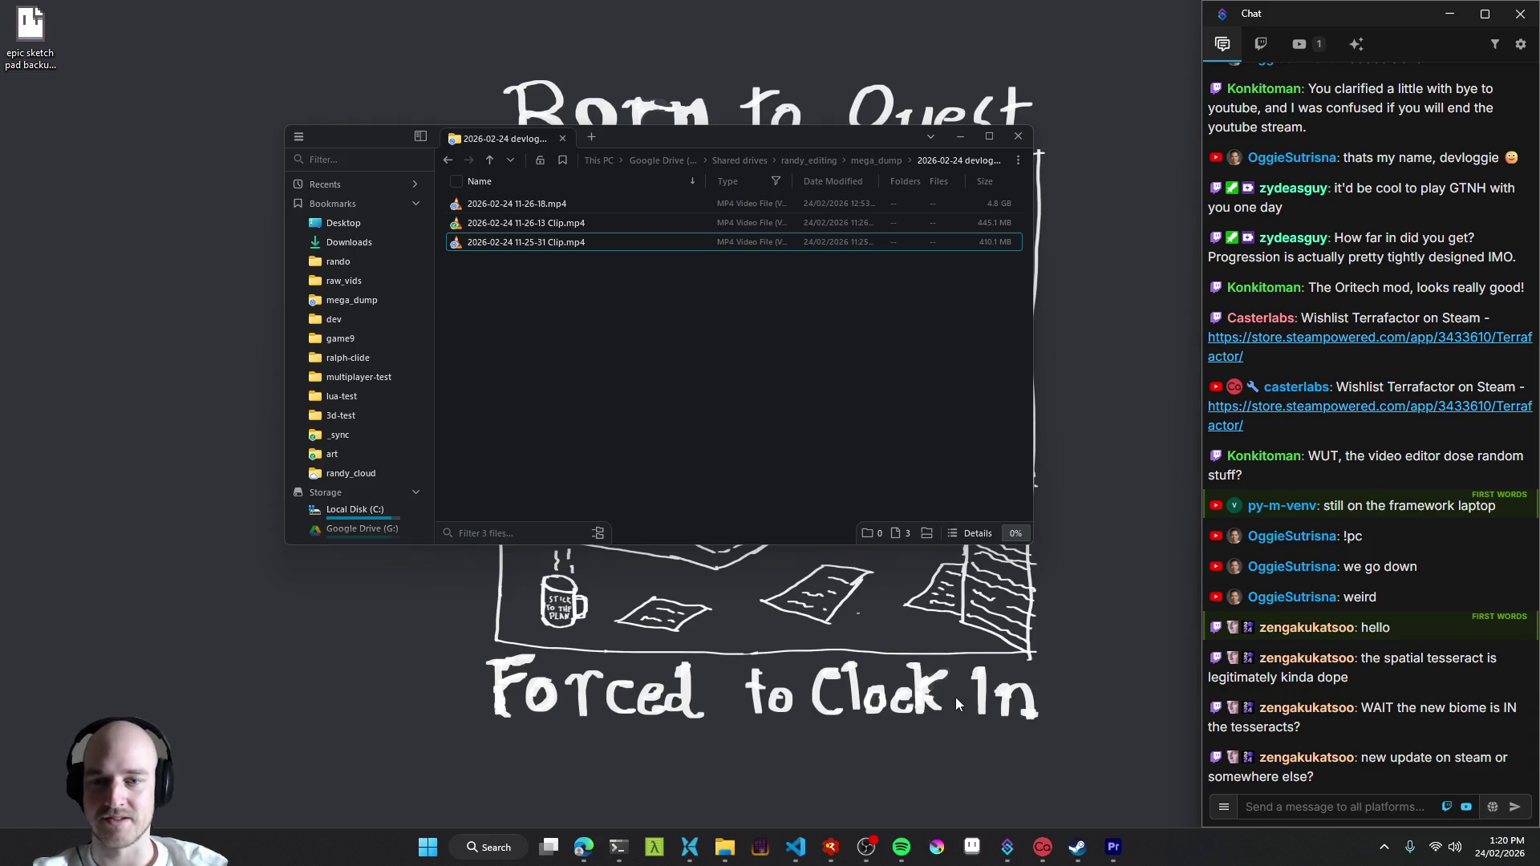
- Bring the changelog code editor to the front
click(796, 848)
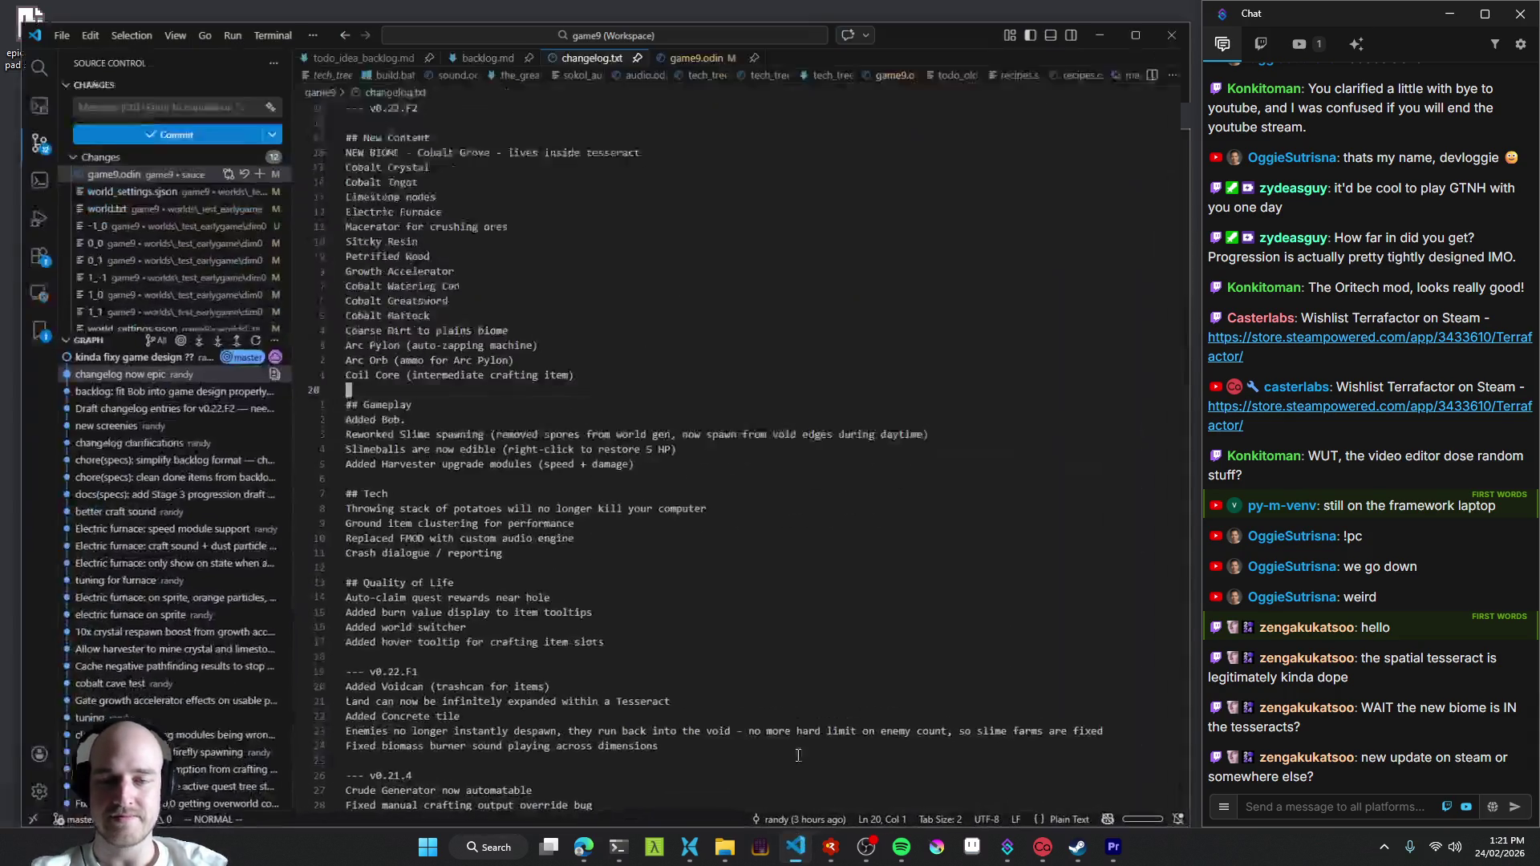
scroll(616, 436, down, 1)
scroll(625, 445, down, 8)
scroll(638, 457, down, 2)
scroll(647, 466, down, 4)
scroll(648, 458, up, 2)
scroll(652, 421, up, 5)
scroll(659, 380, up, 5)
scroll(665, 340, up, 4)
scroll(650, 312, up, 1)
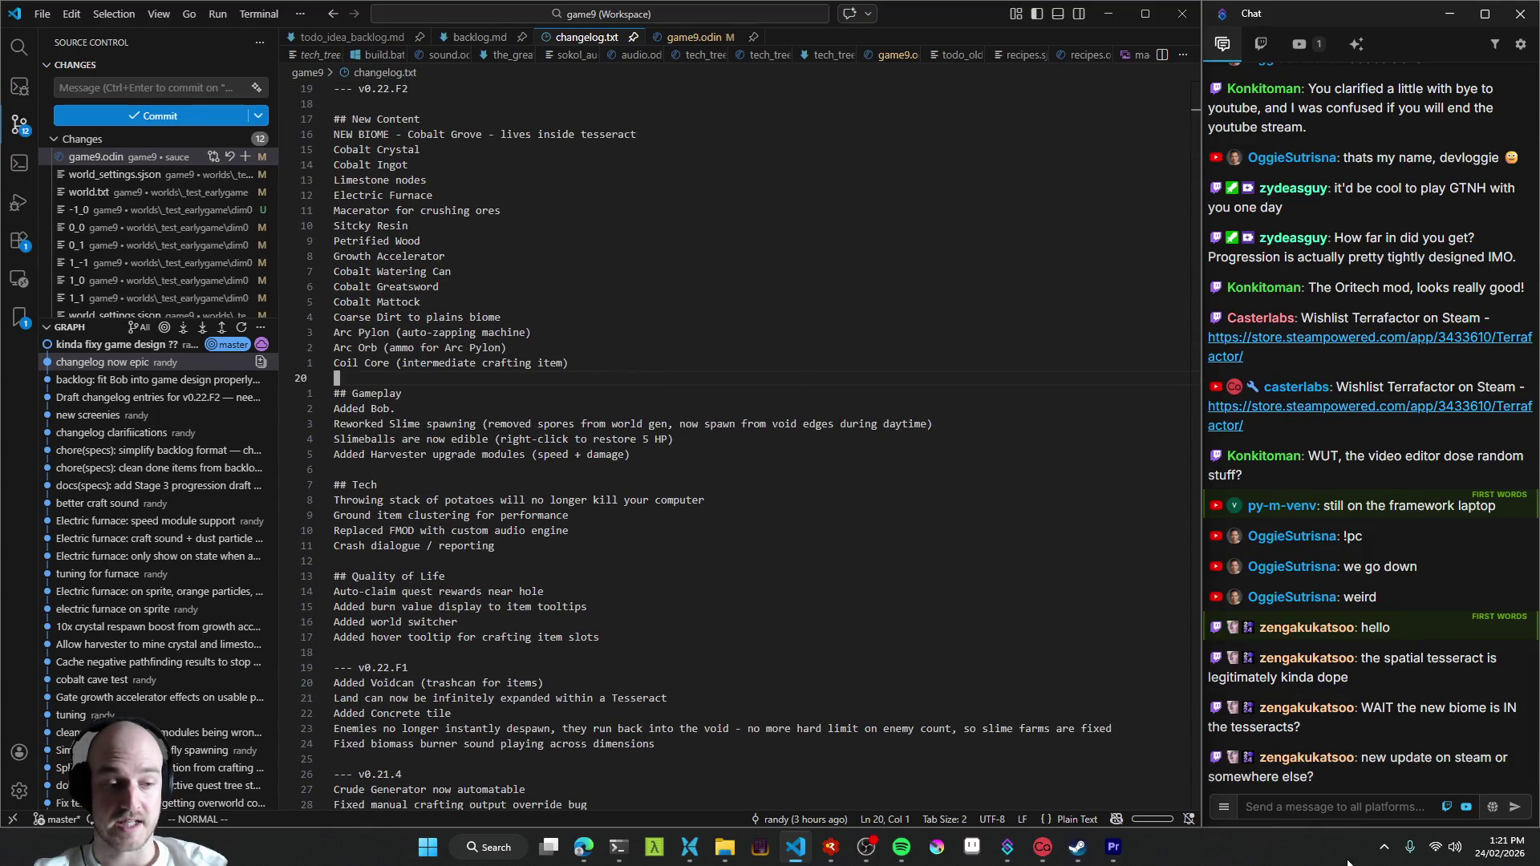
- Bring up Discord from the tray overflow of hidden background apps
click(1384, 848)
click(1448, 704)
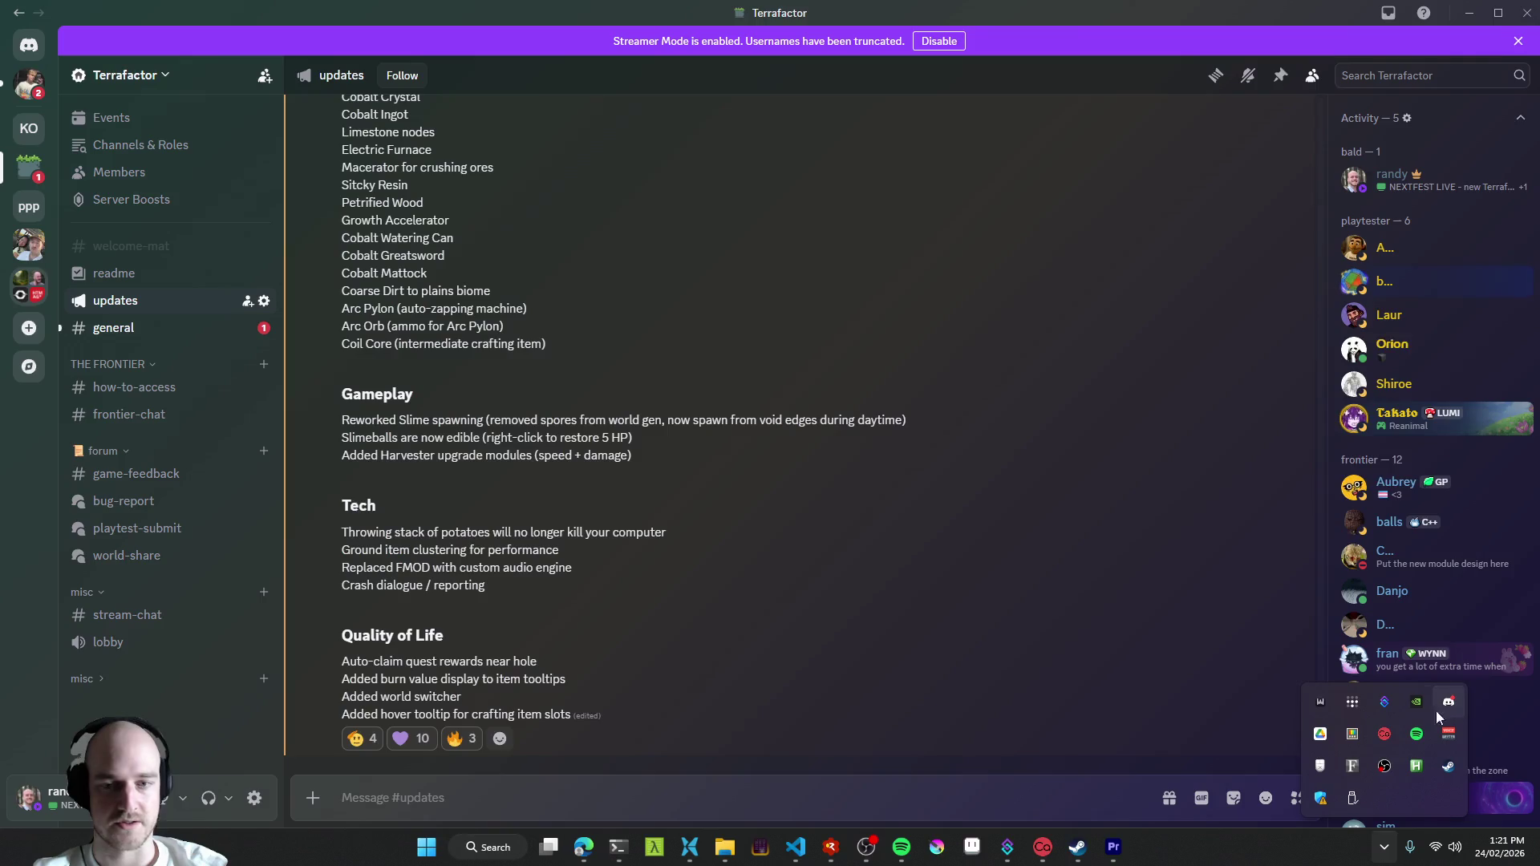
- Look over the how-to-access instructions, then switch to the general channel
click(136, 389)
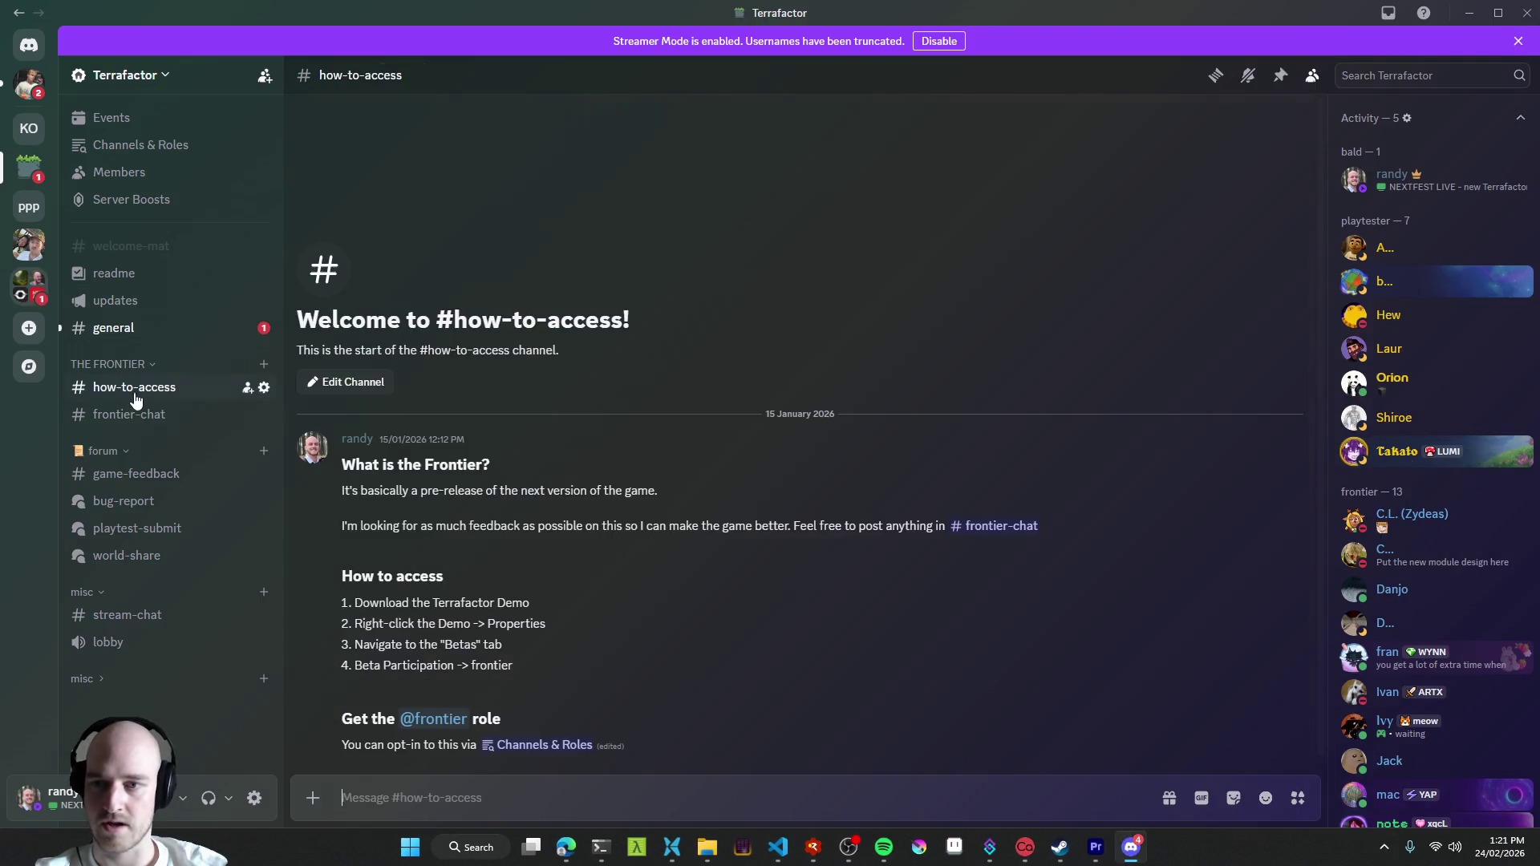
drag(335, 471, 725, 716)
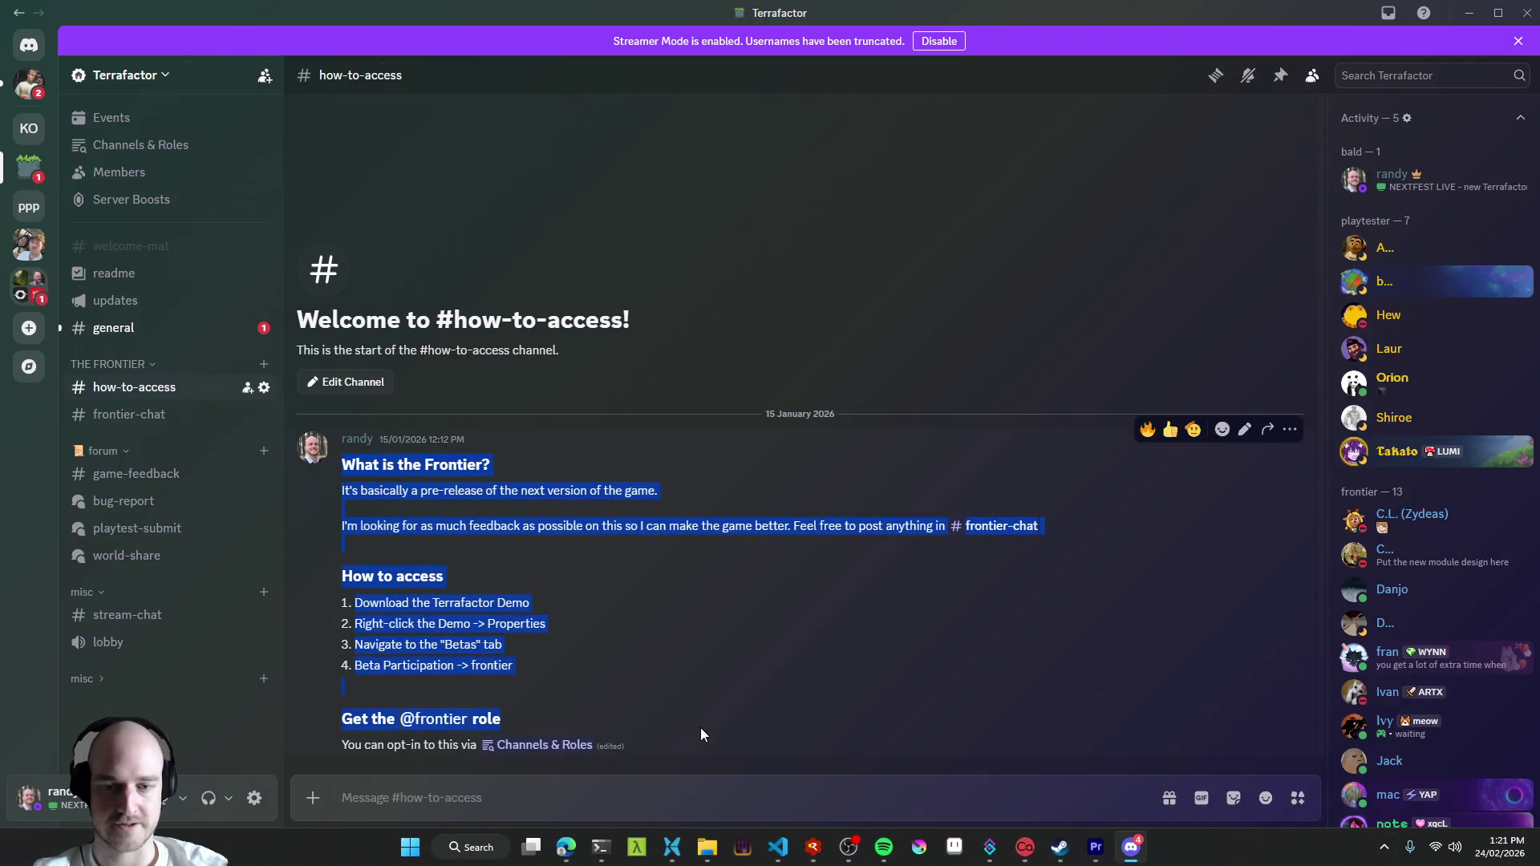
click(669, 538)
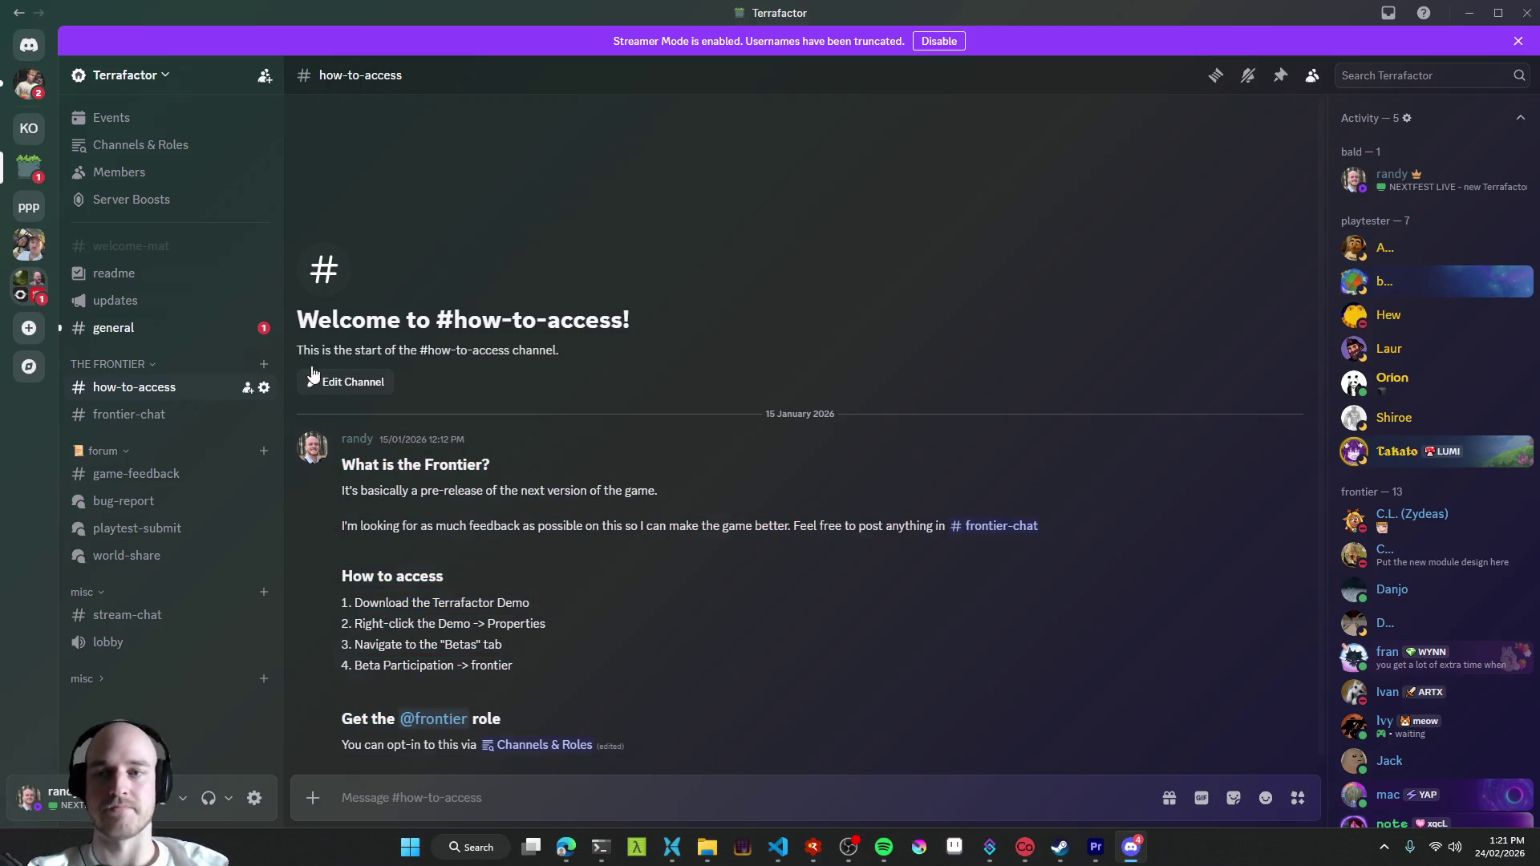
click(148, 333)
text(SHEEEEEEEEESH)
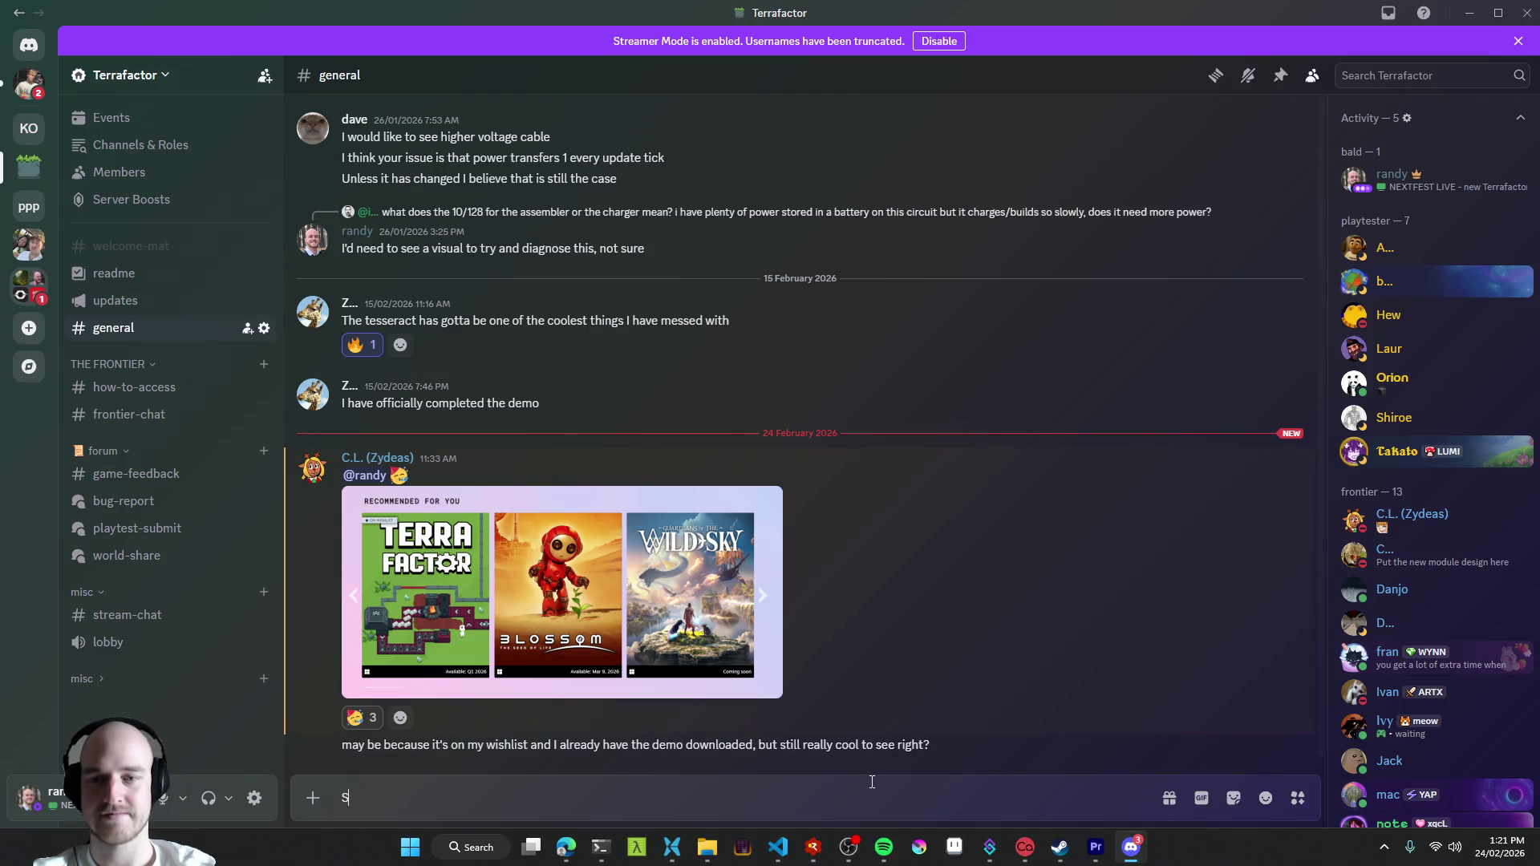
- Send the SHEEEEEEEEESH reply and a follow-up, then view the recommendation screenshot full size
key(Return)
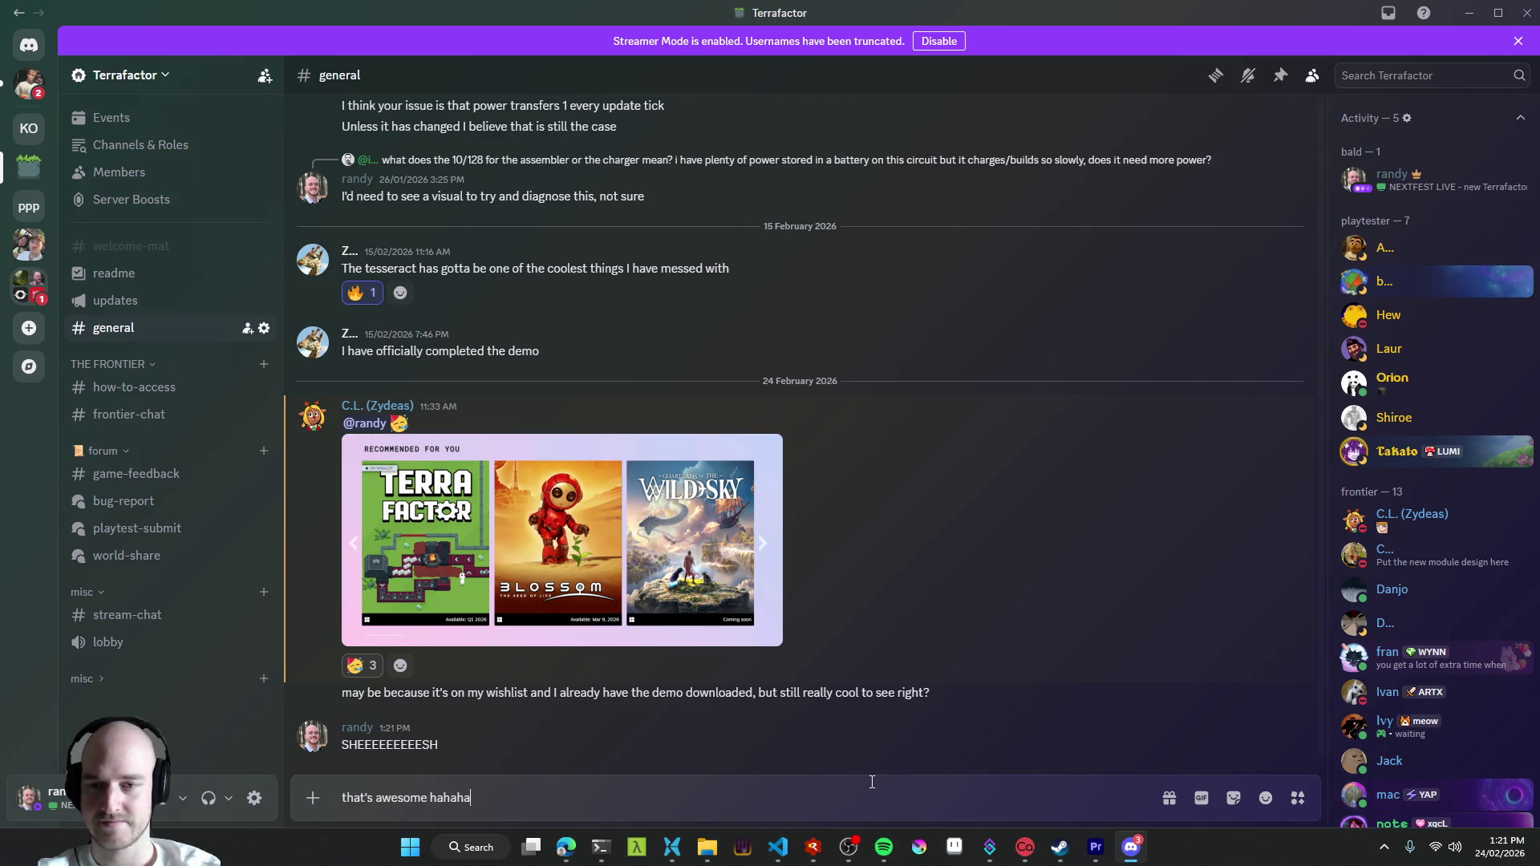
key(Return)
click(510, 550)
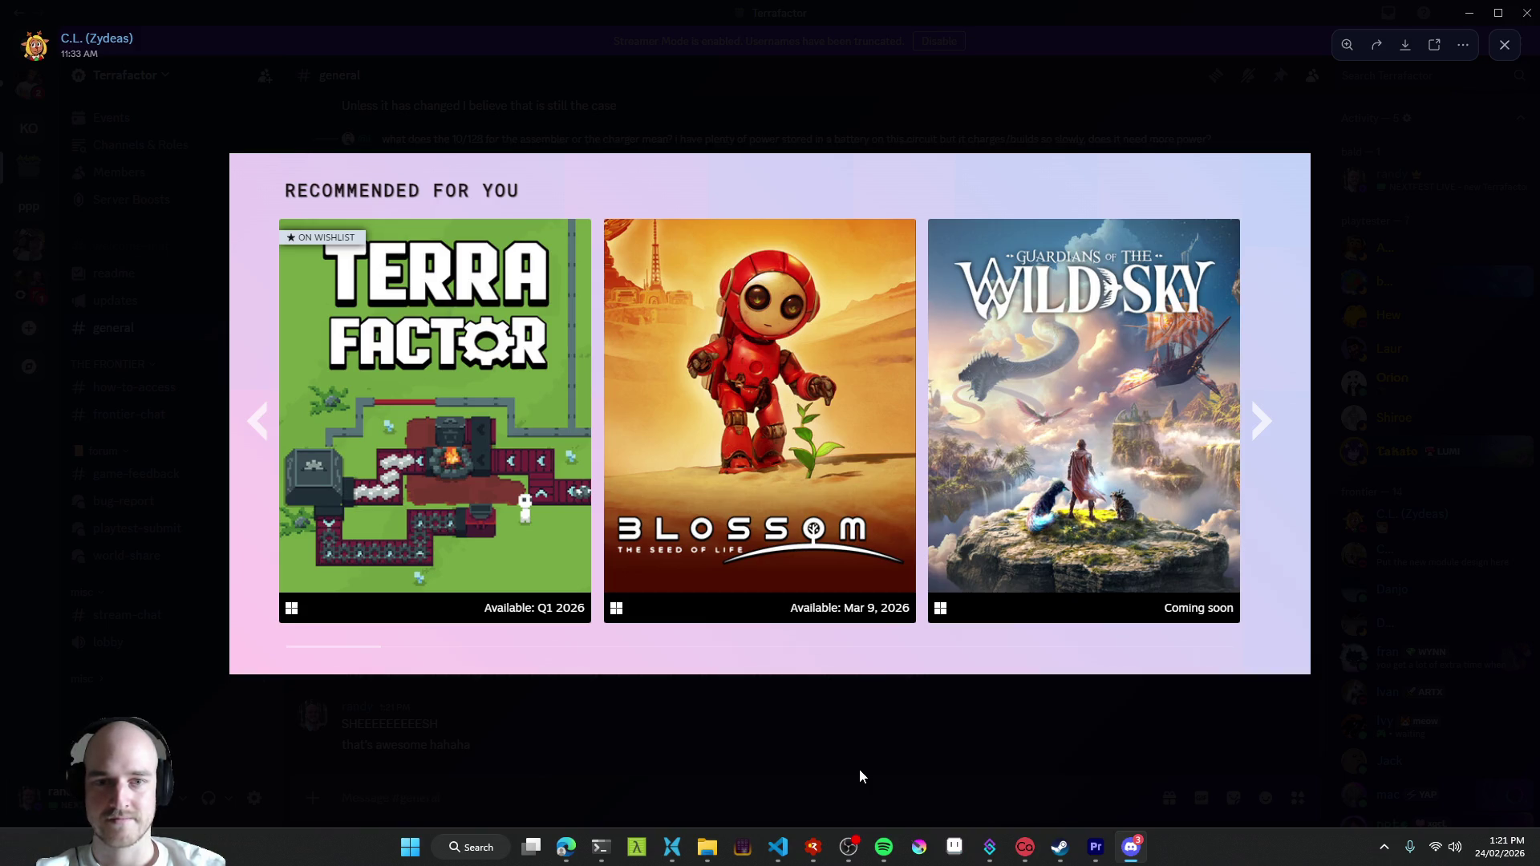
click(860, 771)
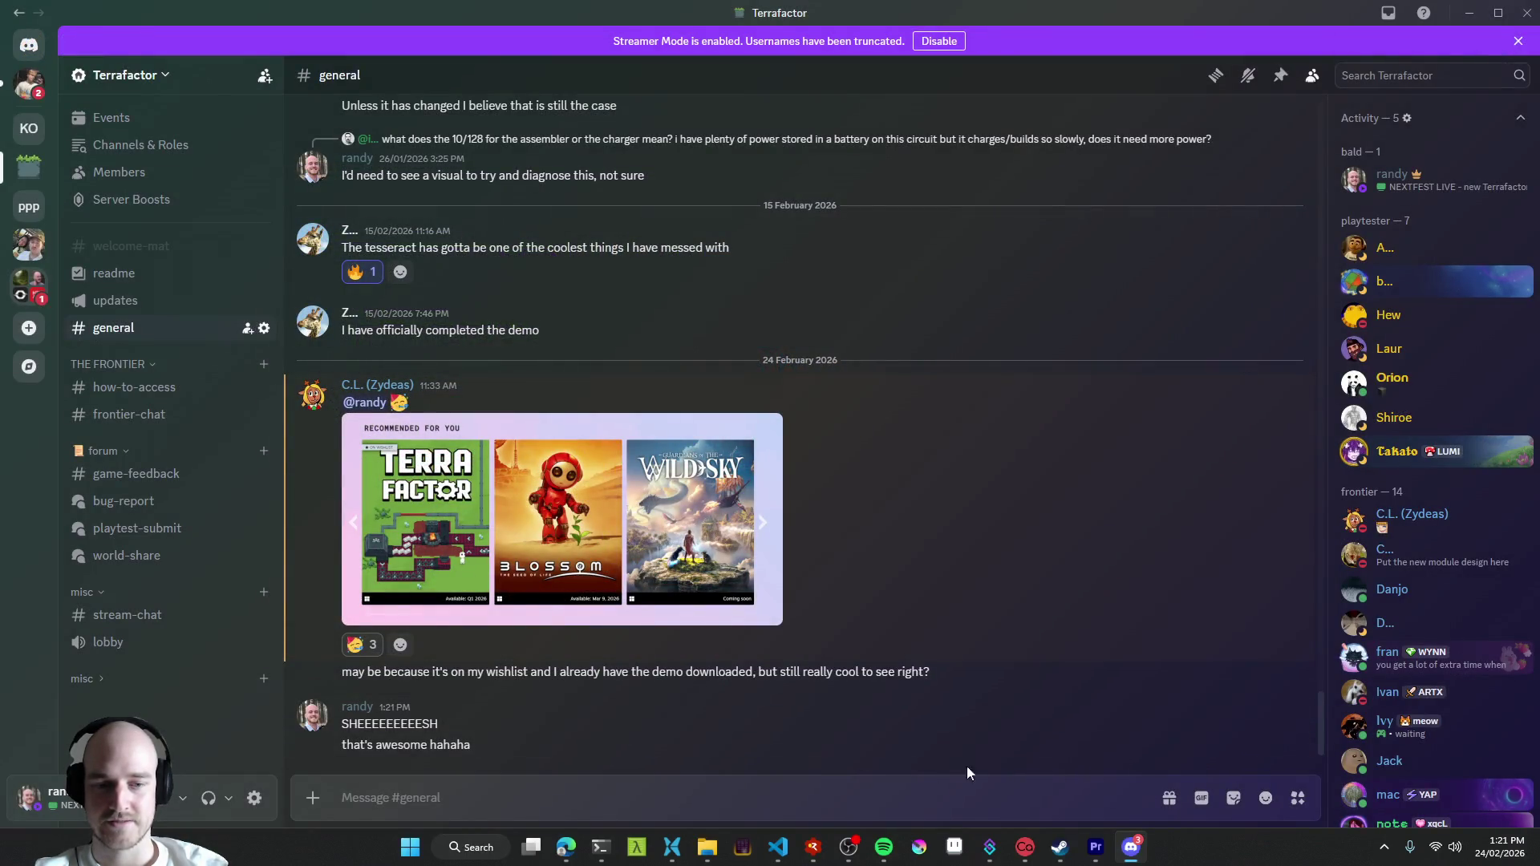
click(1059, 847)
- Go to the Next Fest sale page and page through the Recommended For You carousel
click(84, 37)
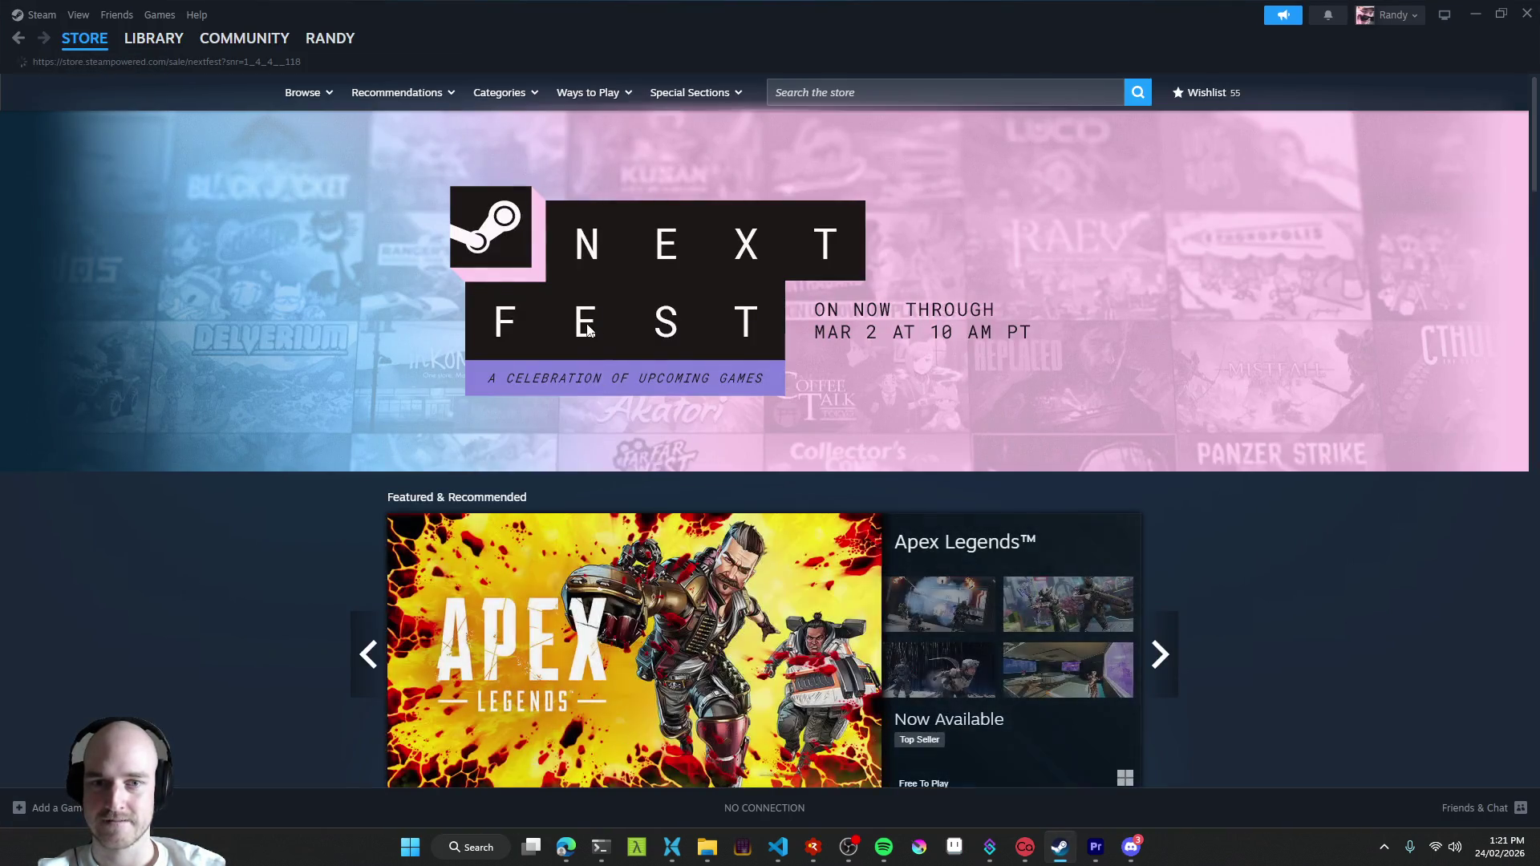
click(608, 337)
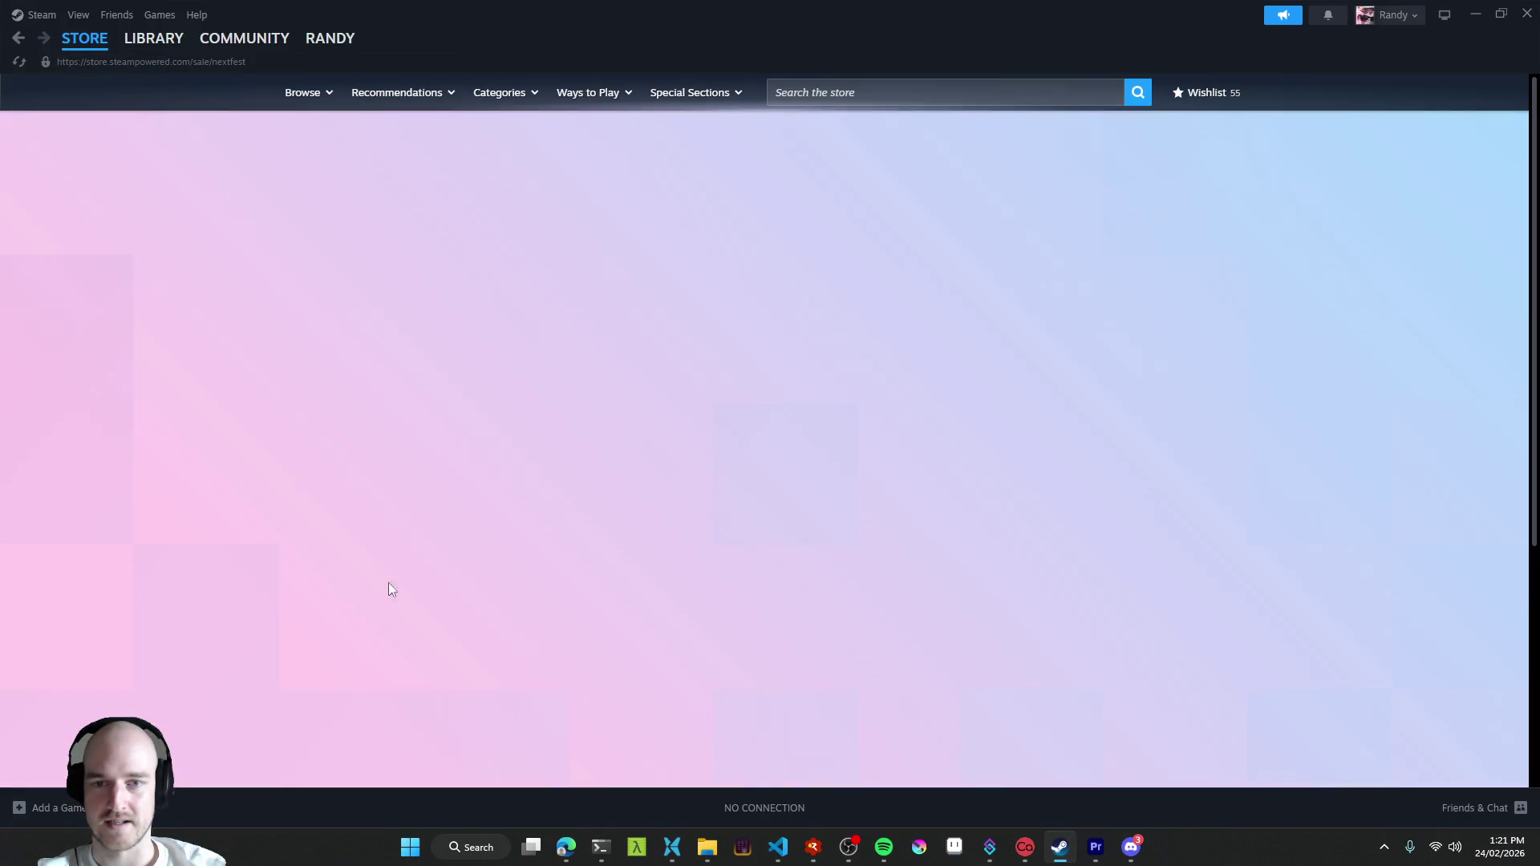
scroll(222, 387, down, 4)
scroll(192, 401, down, 4)
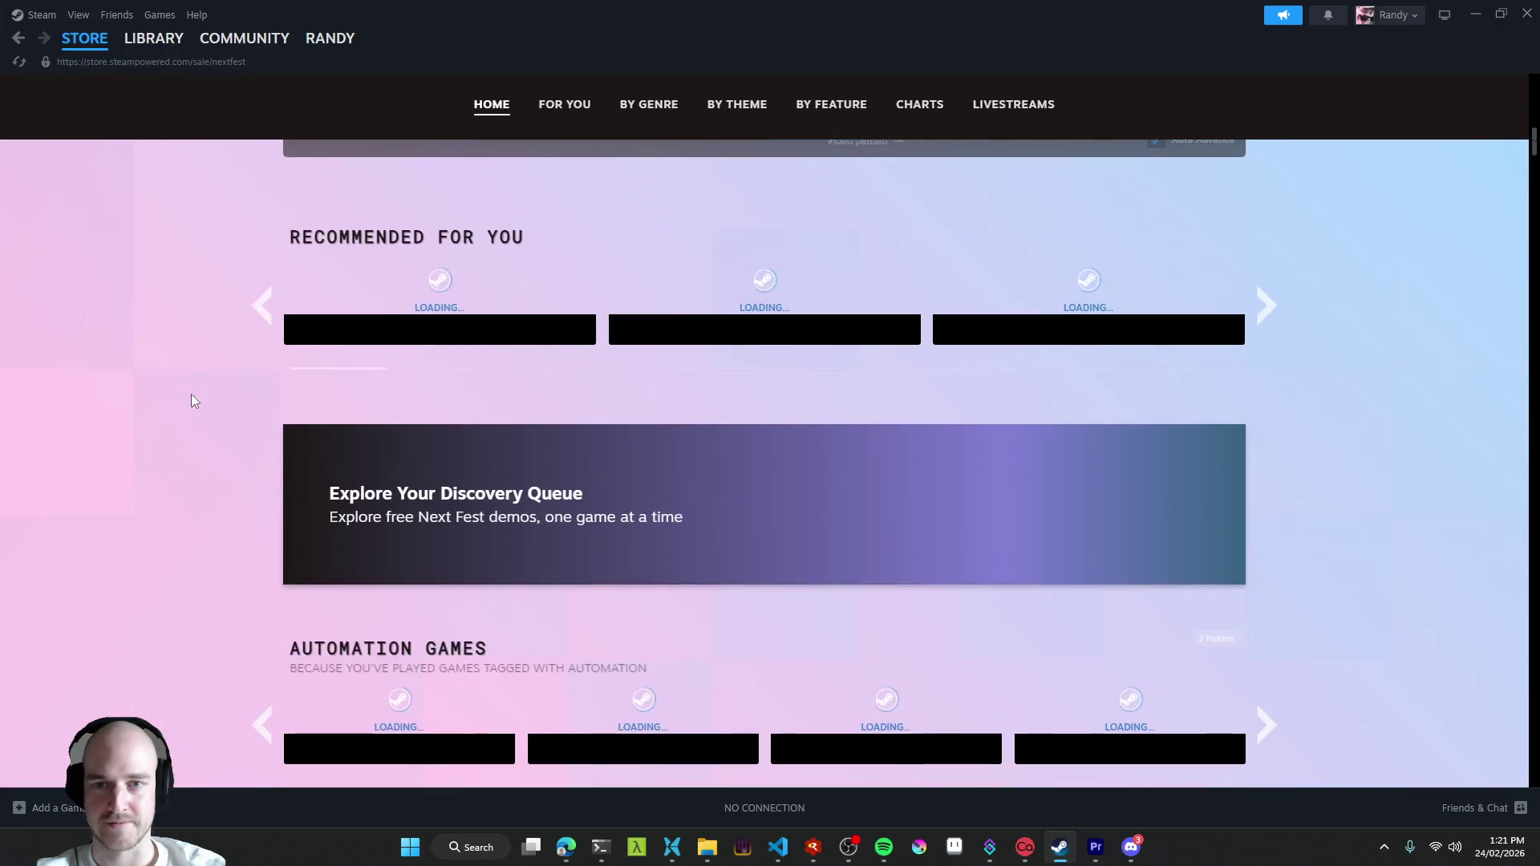
scroll(234, 494, down, 4)
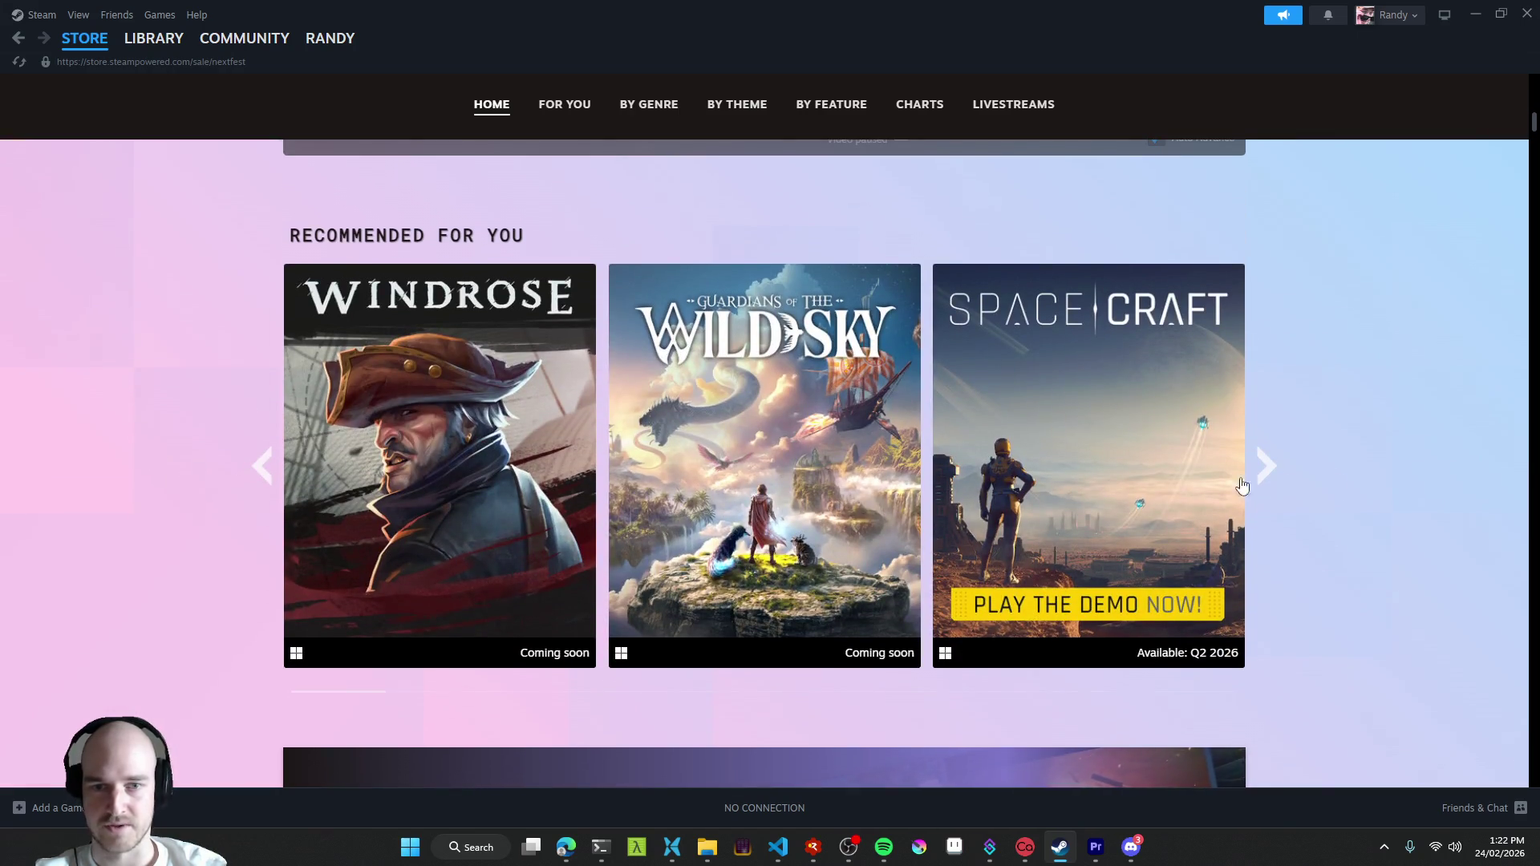
click(1270, 482)
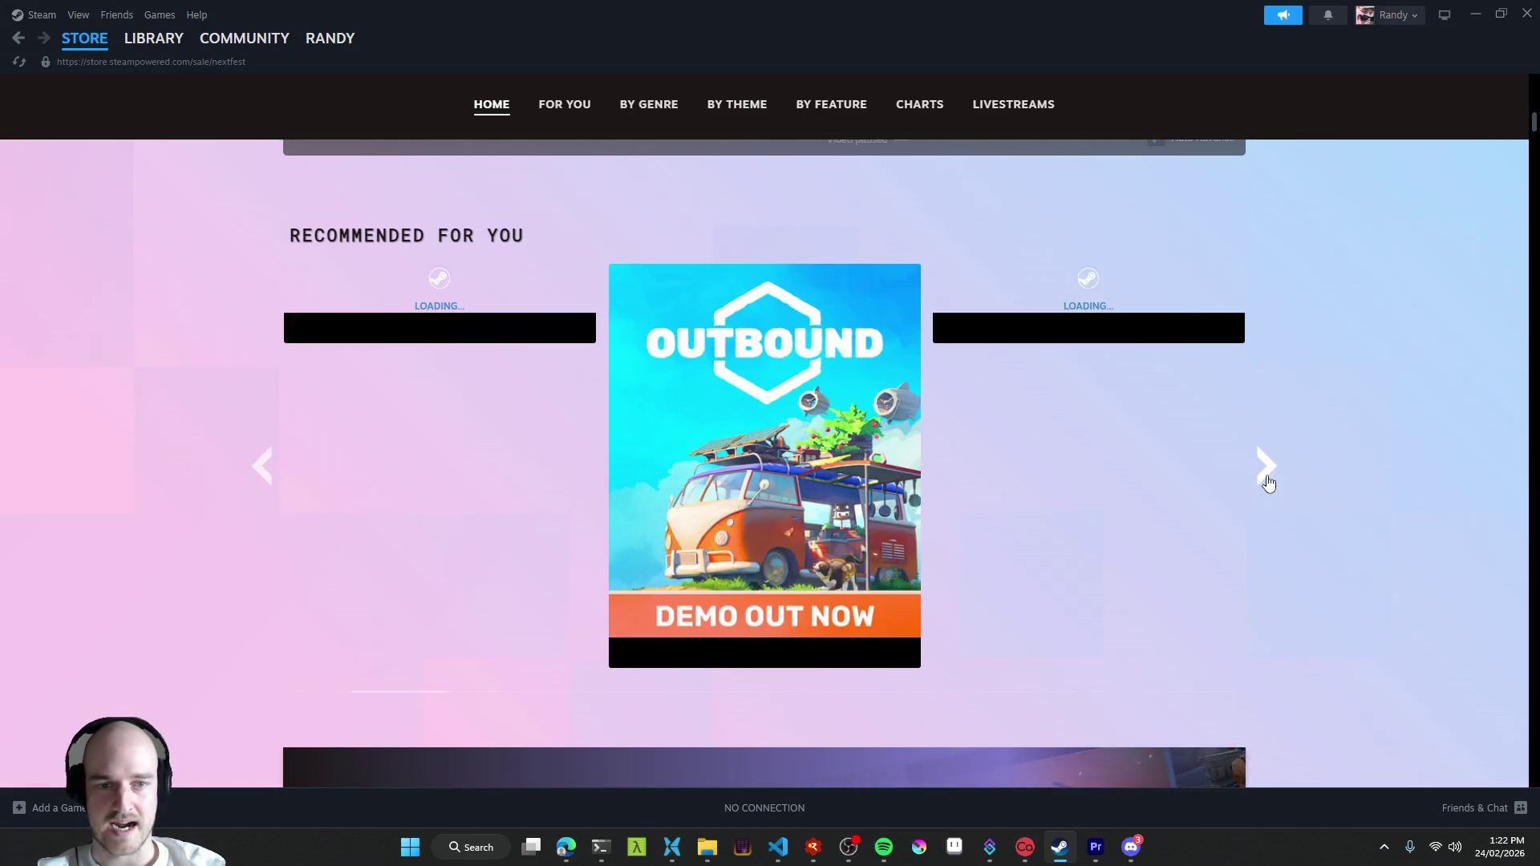
click(1265, 476)
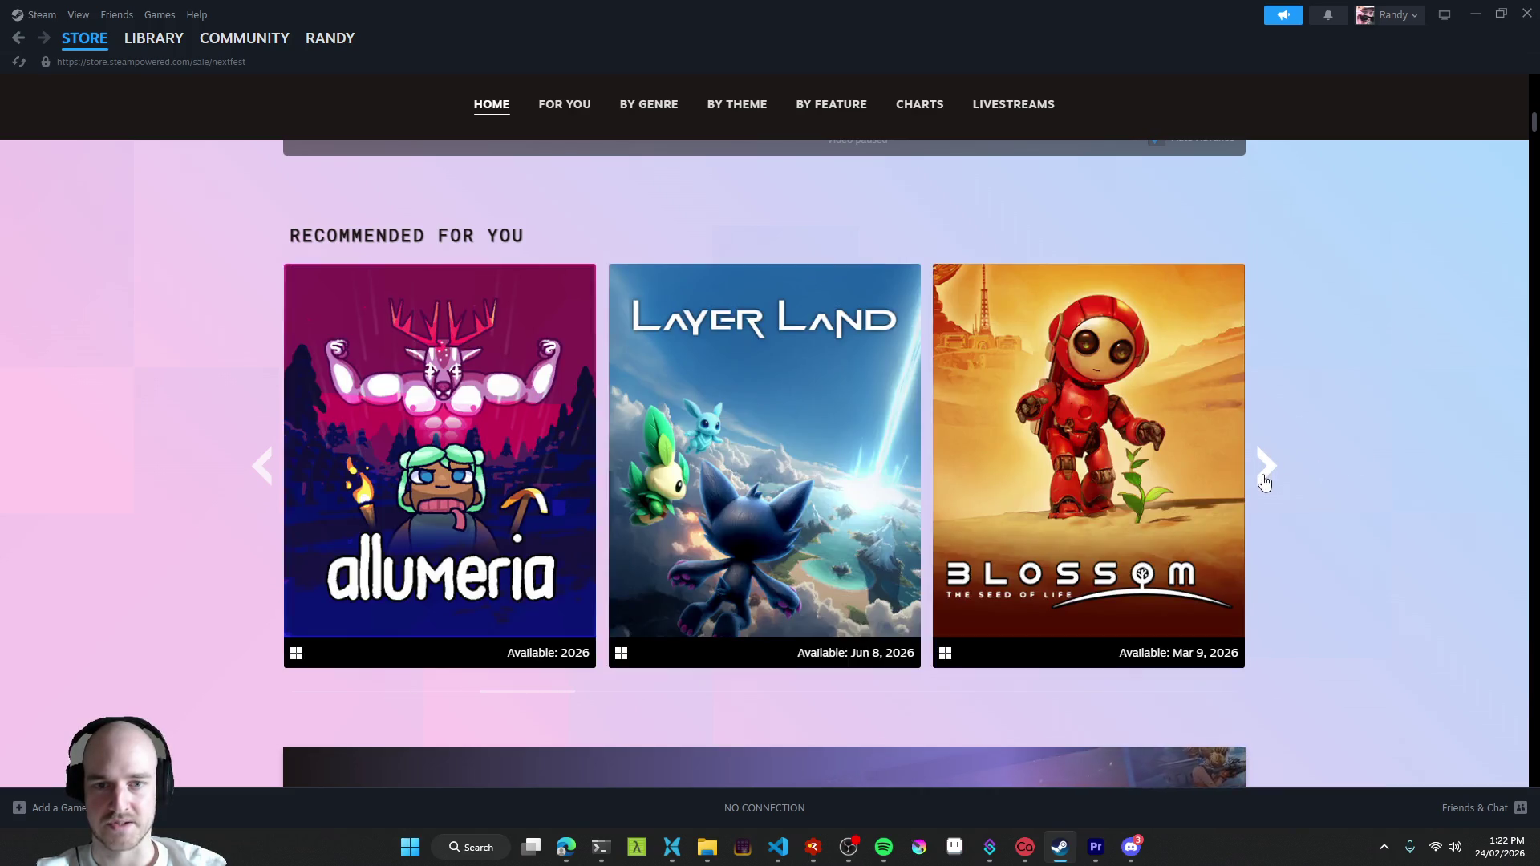
click(1265, 476)
click(1265, 480)
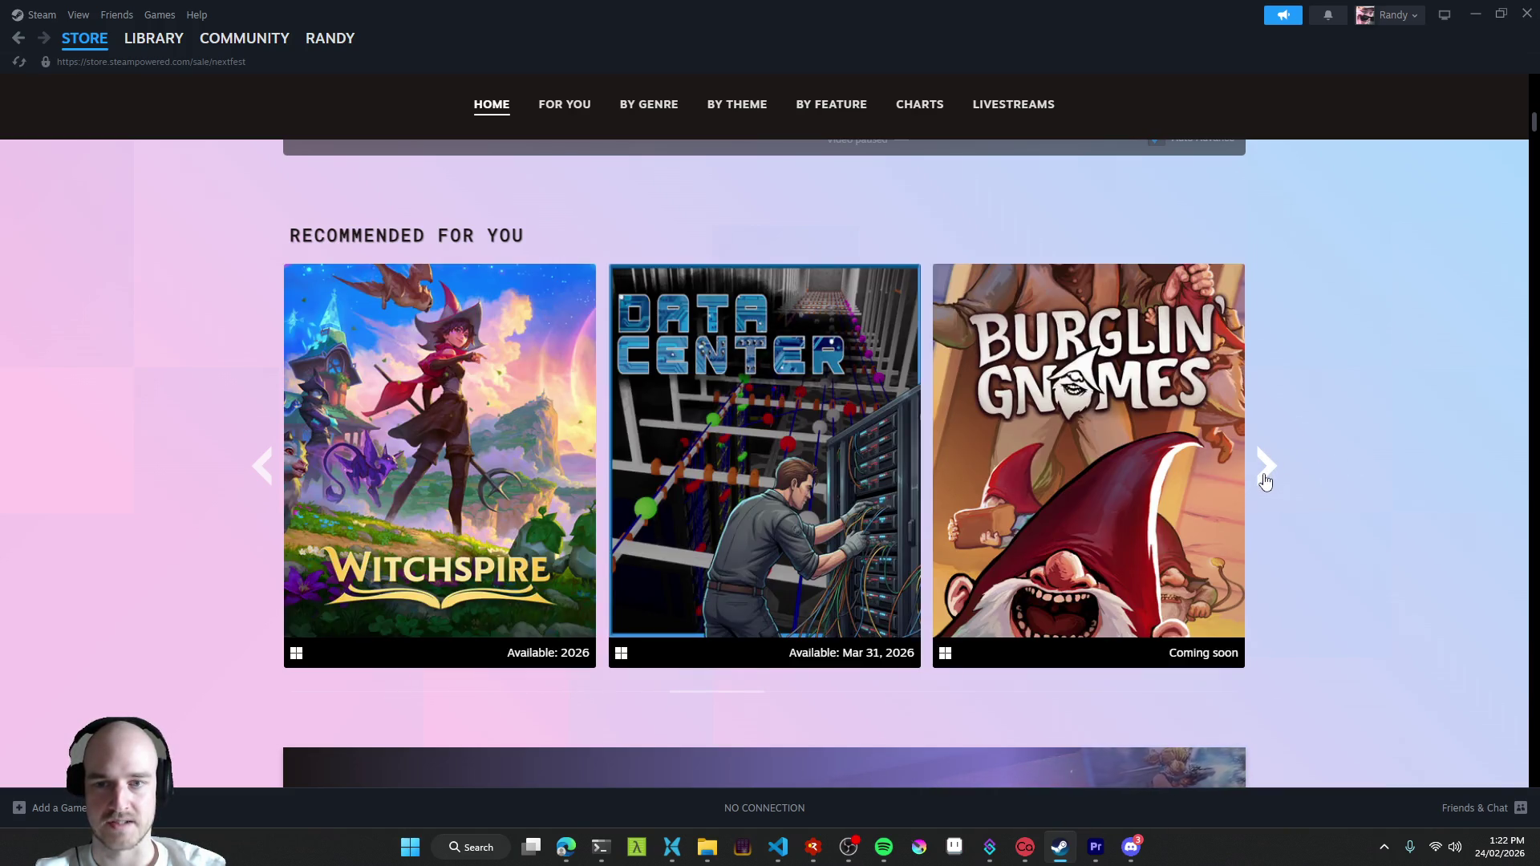
click(1265, 480)
click(1264, 481)
click(1266, 480)
click(1266, 480)
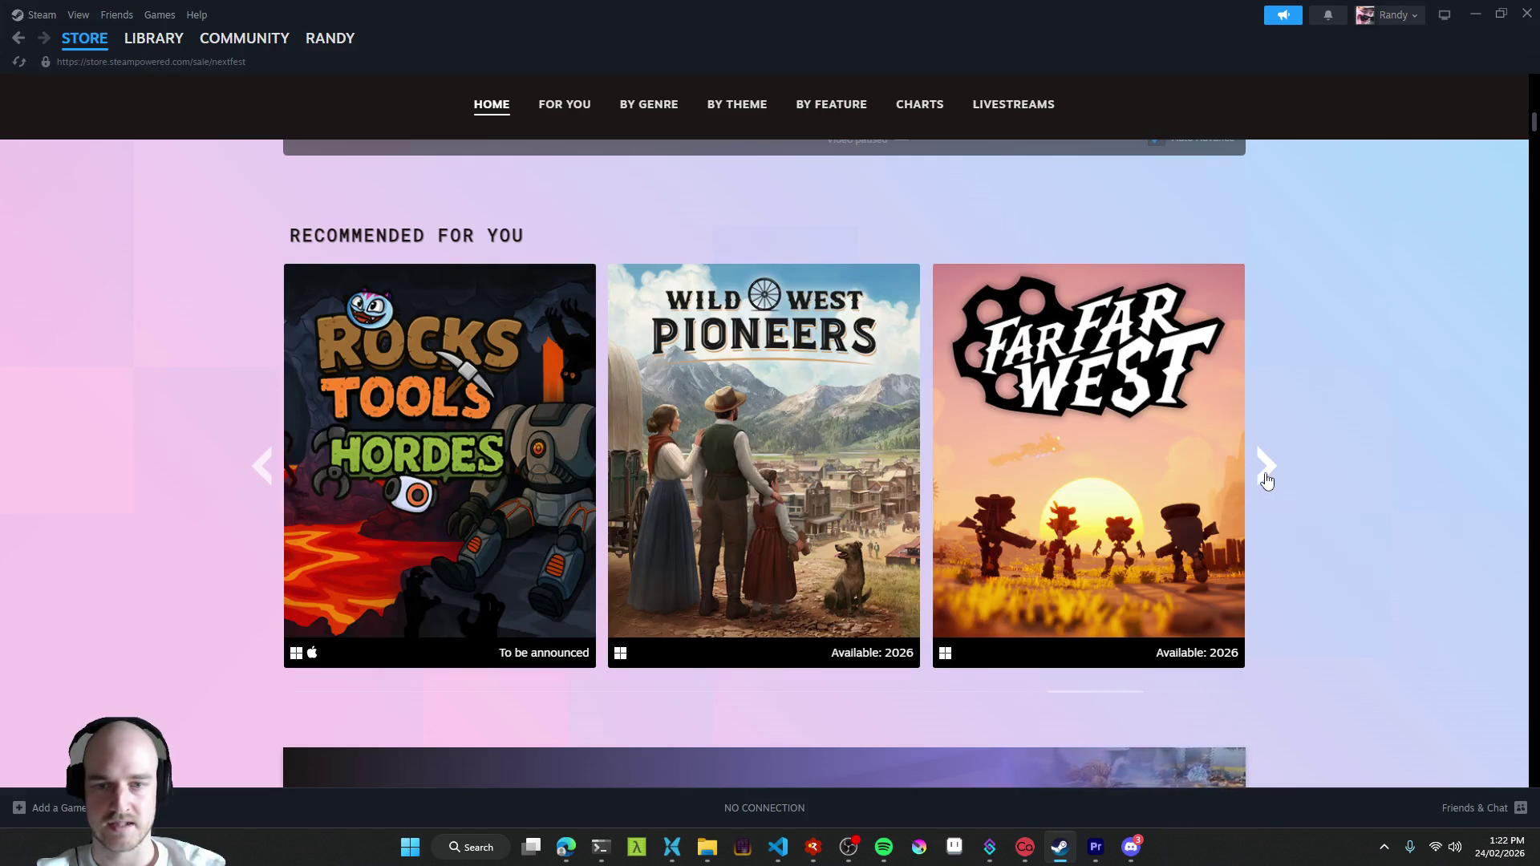
click(1264, 481)
click(1265, 479)
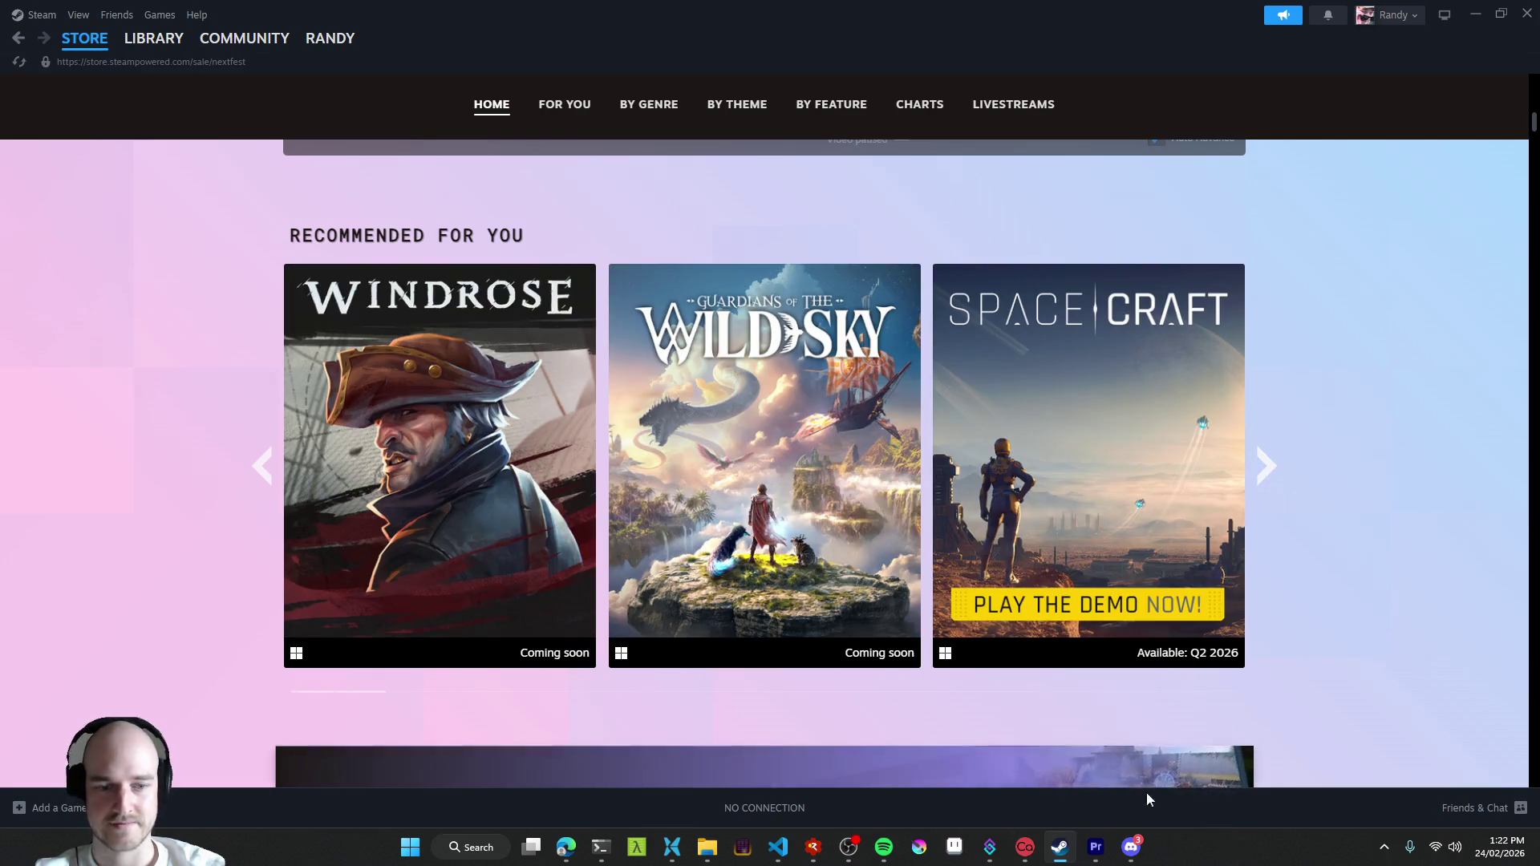
- Check the shared recommendations screenshot in Discord full size, then return to the store
click(1131, 847)
click(478, 514)
click(725, 740)
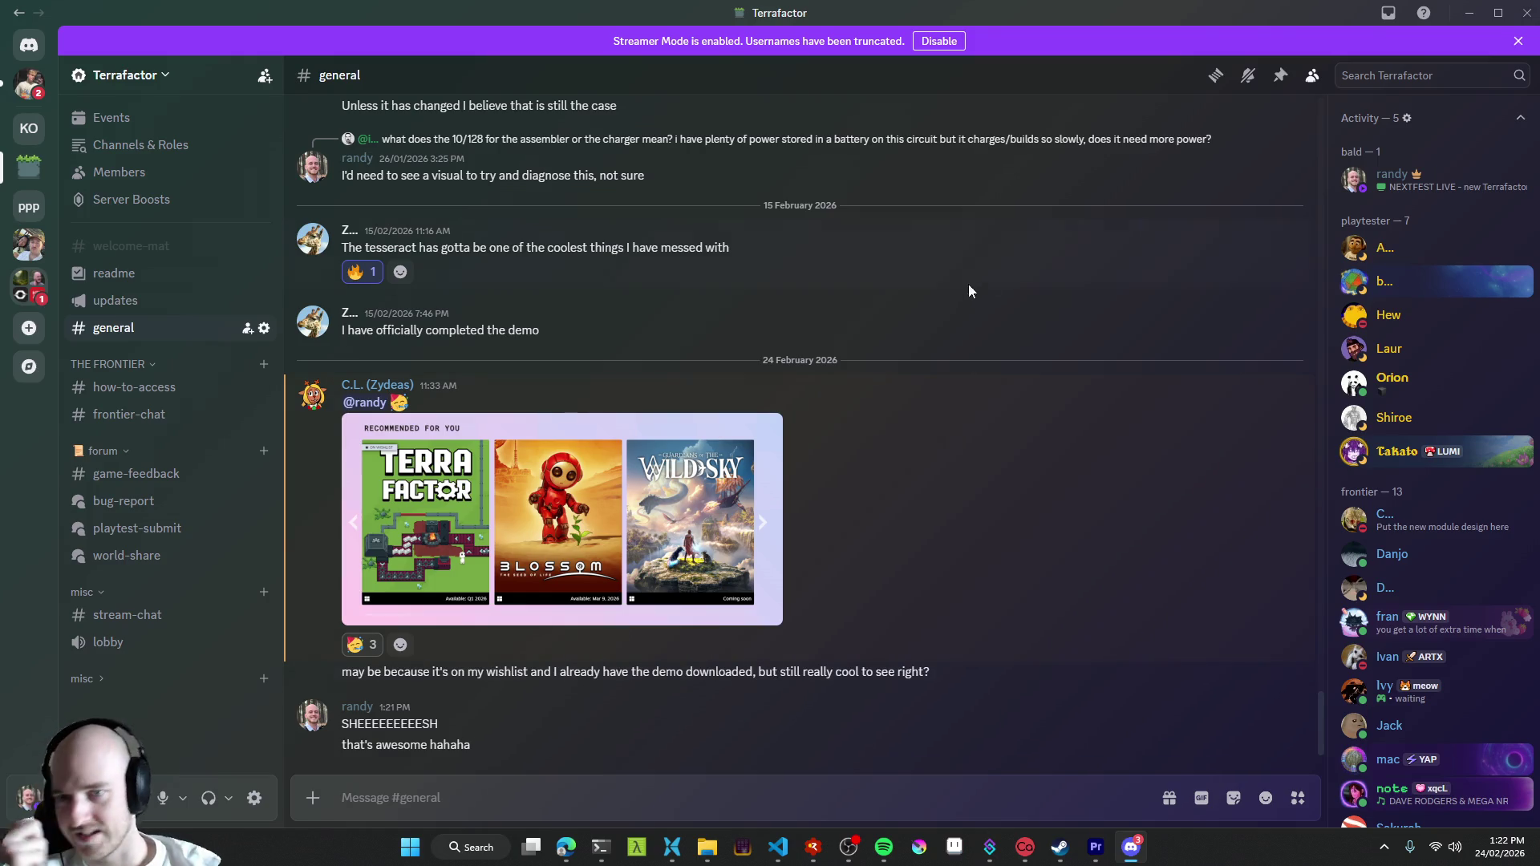
click(1470, 13)
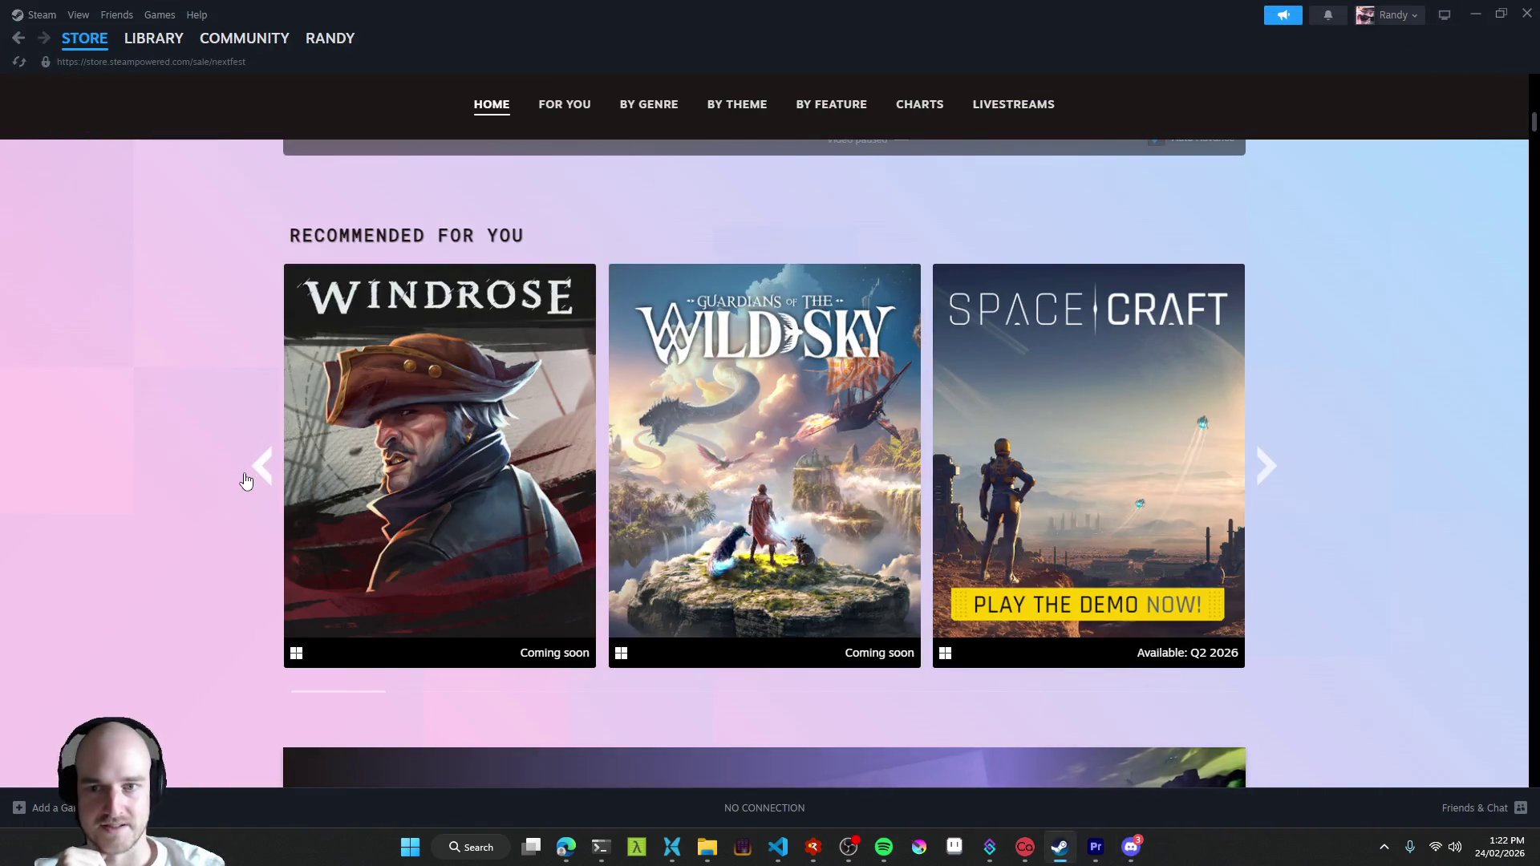
scroll(244, 484, up, 1)
scroll(1330, 558, up, 2)
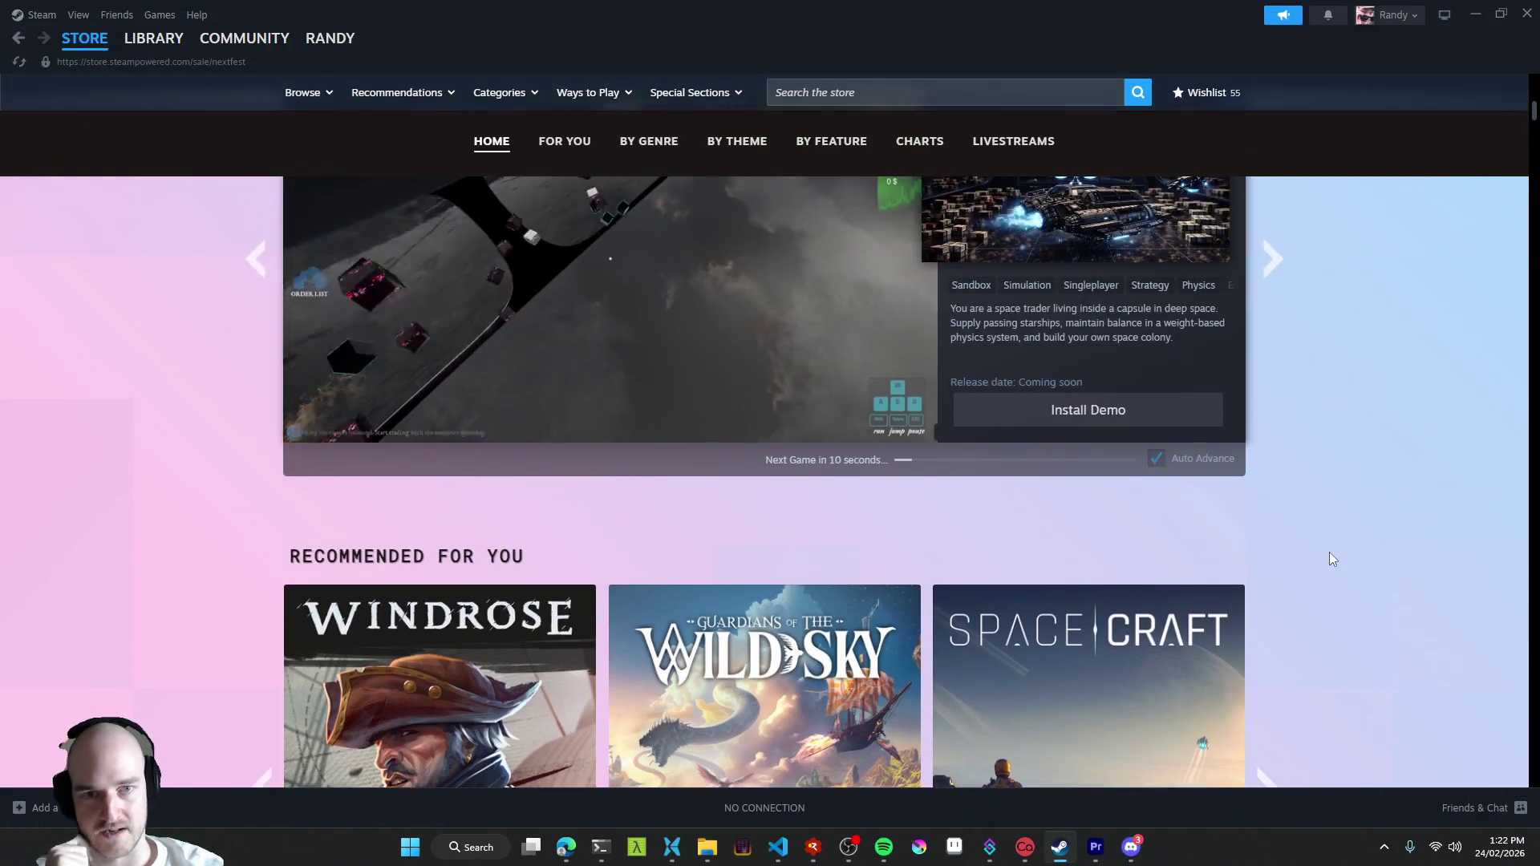
scroll(1324, 562, down, 3)
scroll(1348, 537, down, 1)
scroll(1347, 544, down, 2)
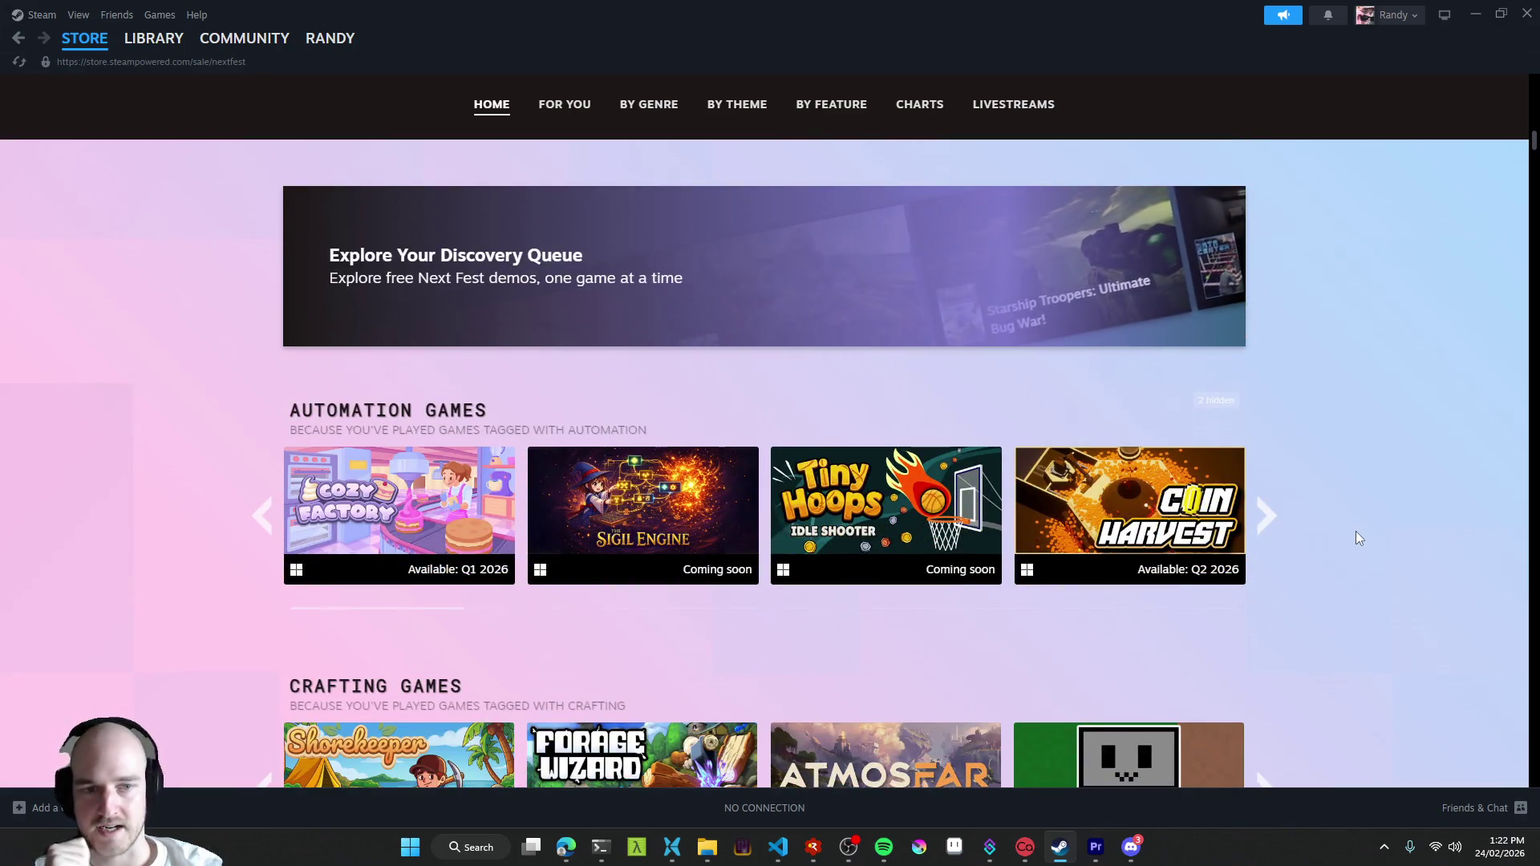
scroll(1356, 531, down, 1)
scroll(1358, 532, down, 2)
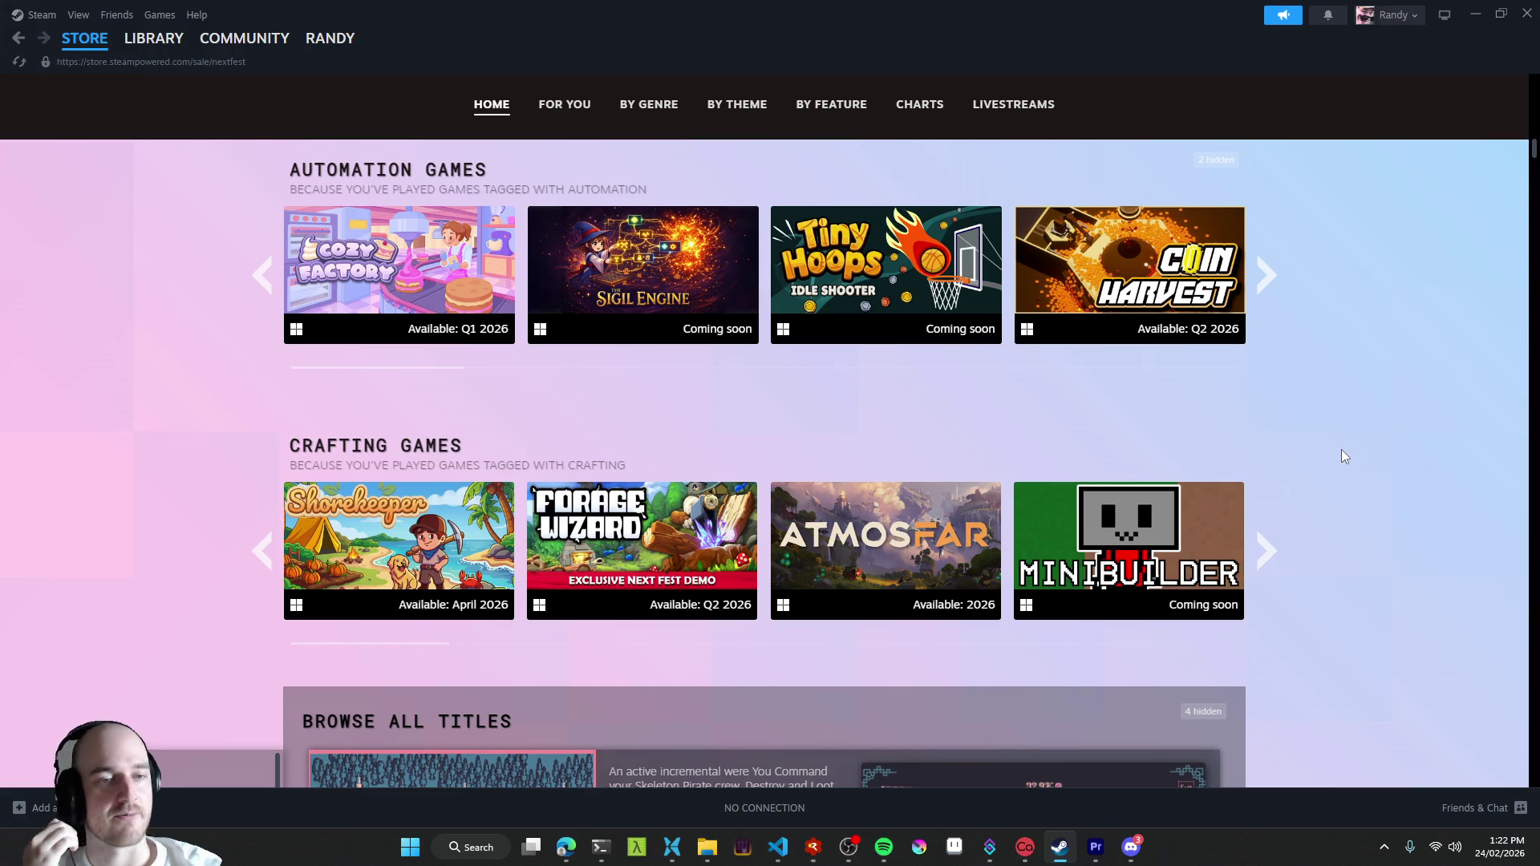
scroll(1297, 395, up, 1)
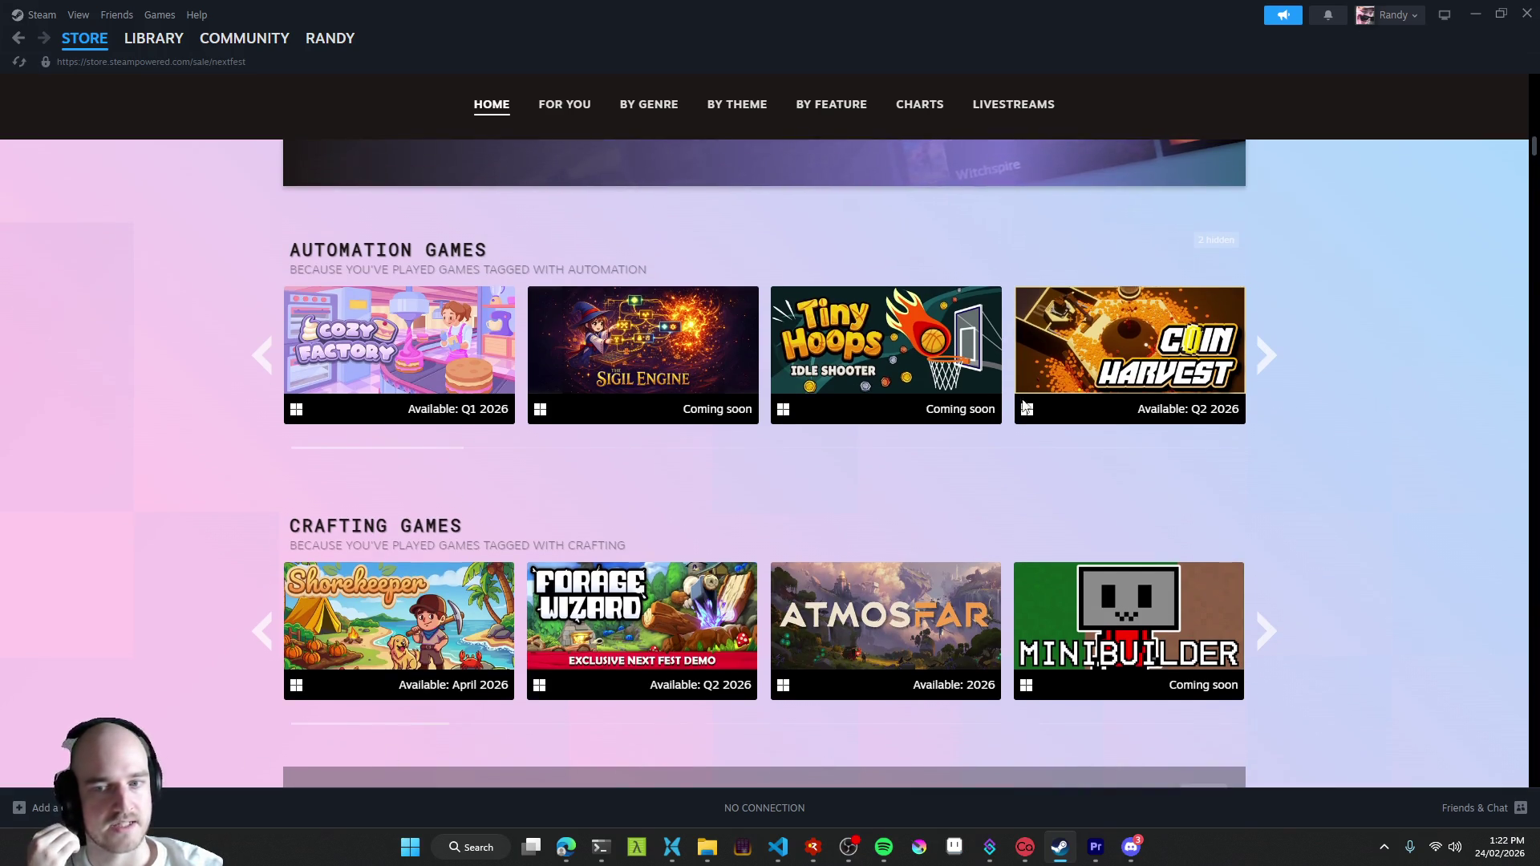
- Page through the Automation Games and Crafting Games carousels until they cycle back to the start
click(1274, 361)
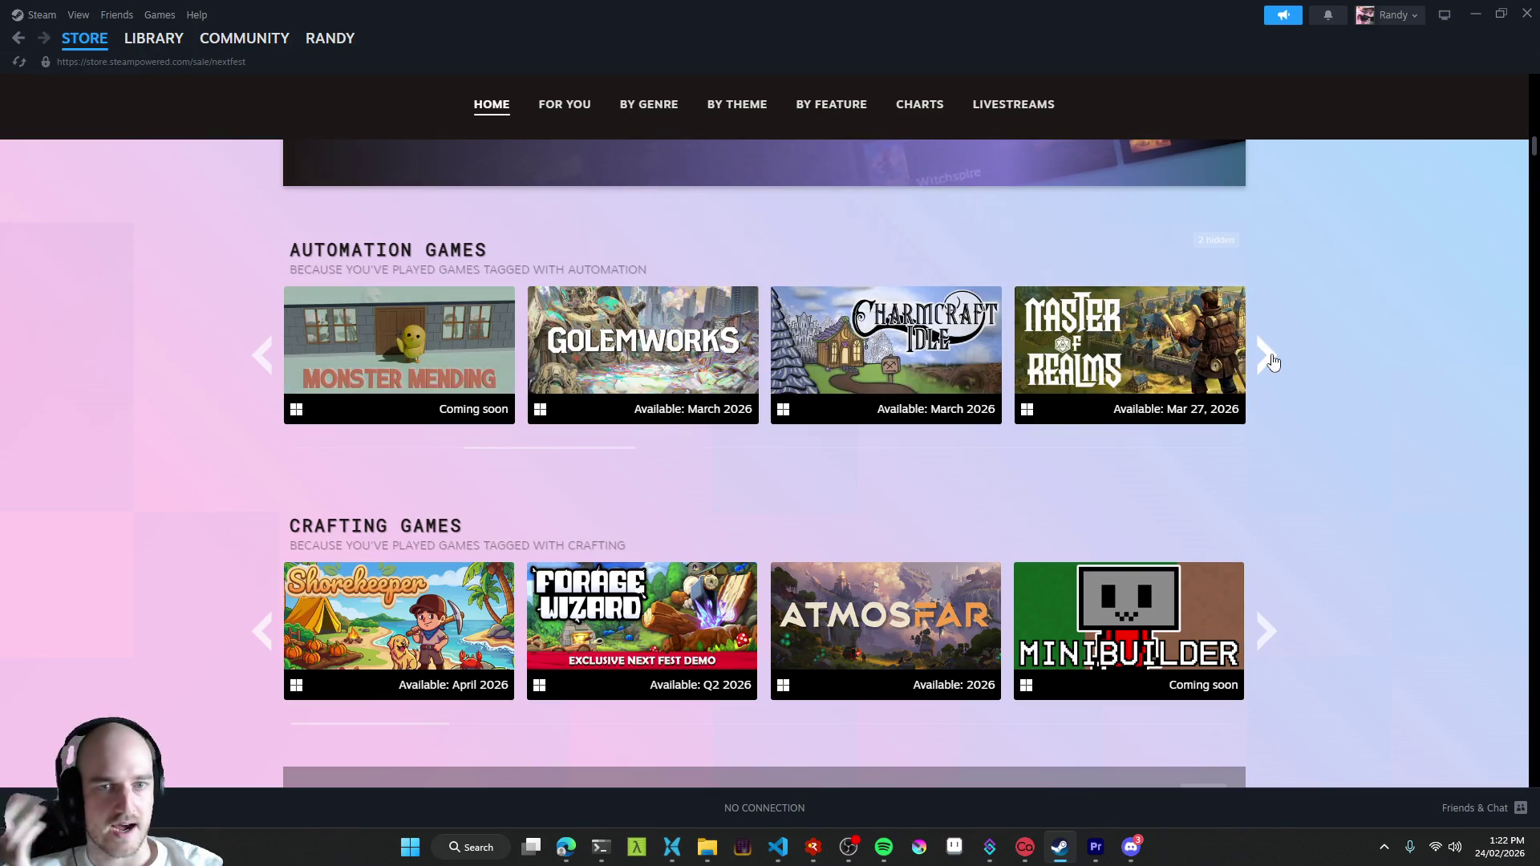
click(1273, 362)
click(1273, 361)
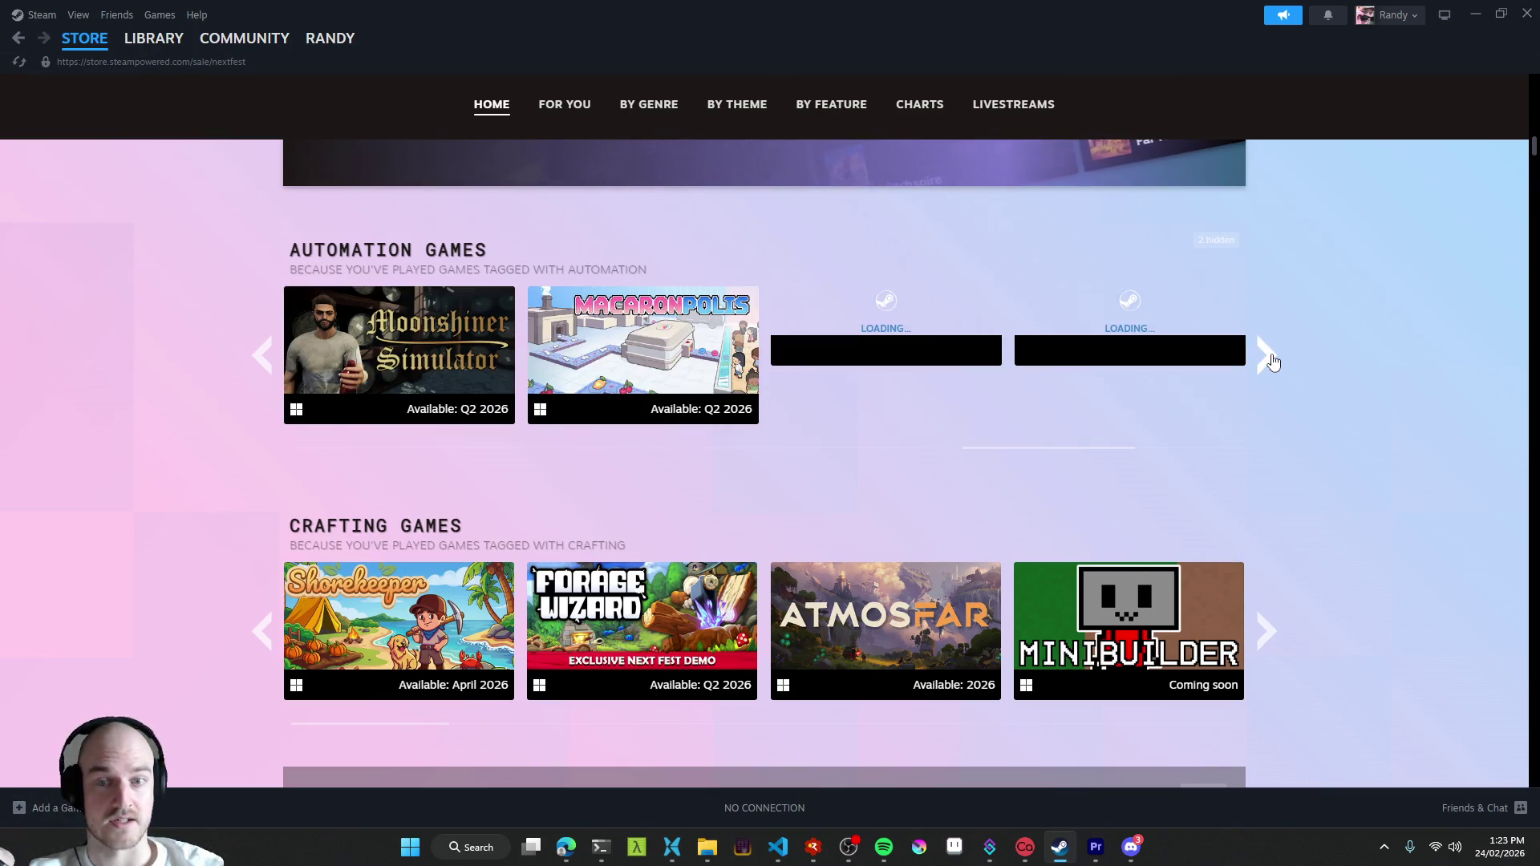
click(1274, 362)
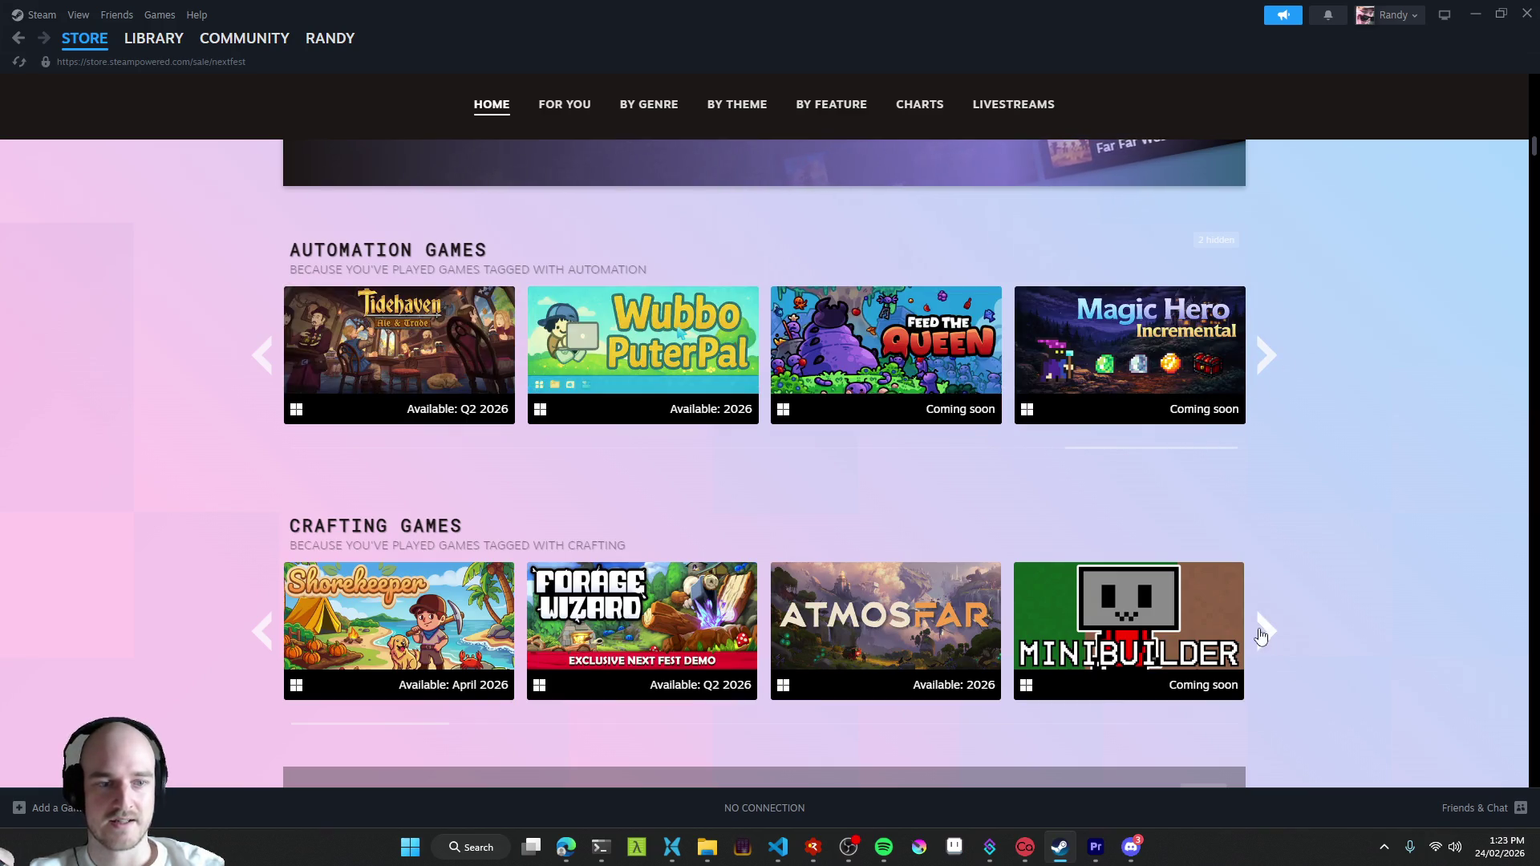
click(1262, 637)
click(1268, 643)
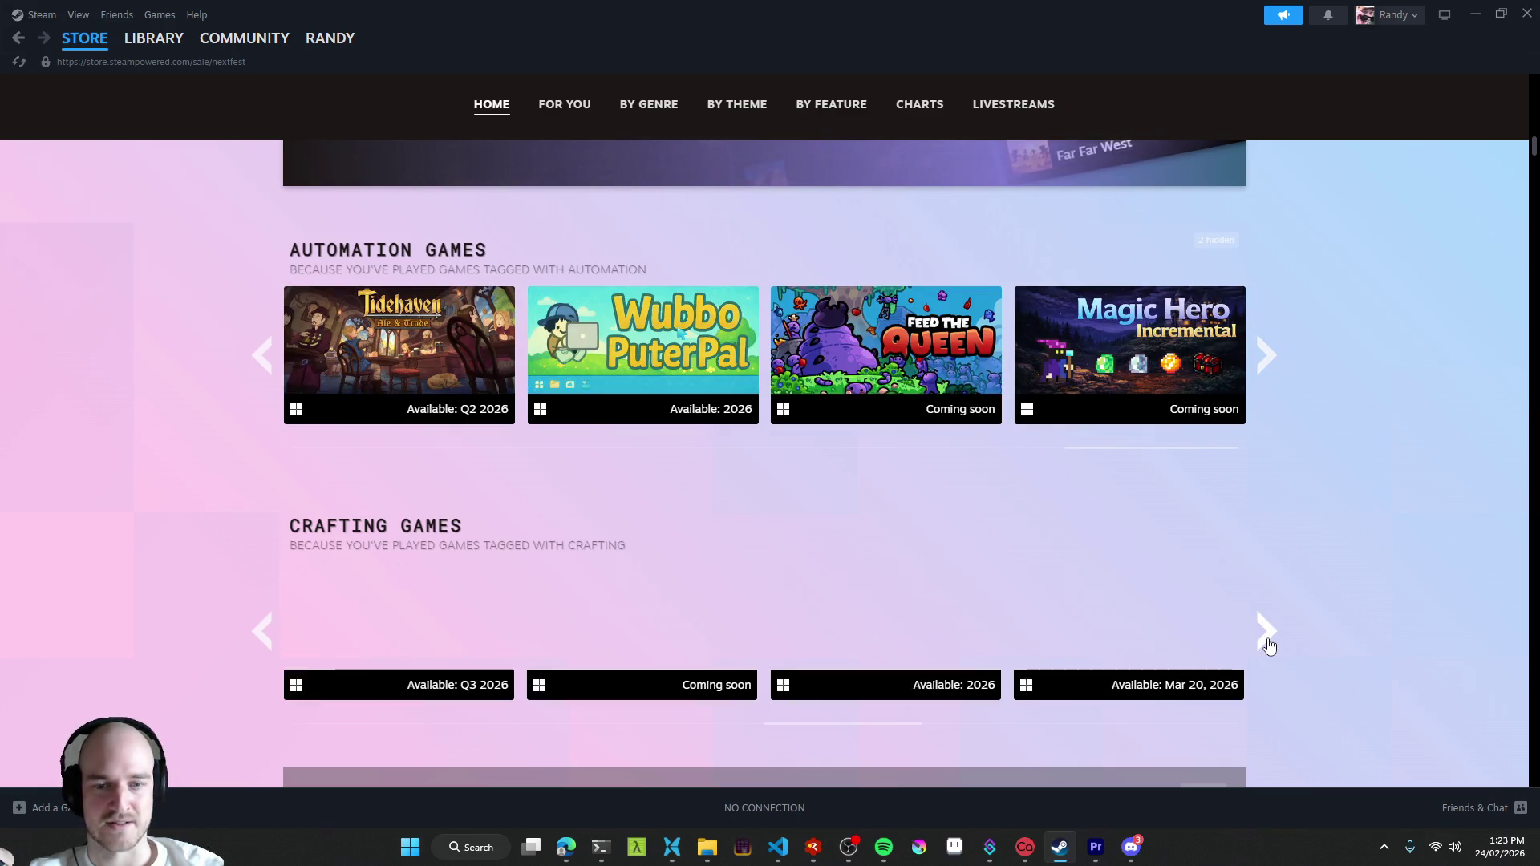
click(1268, 647)
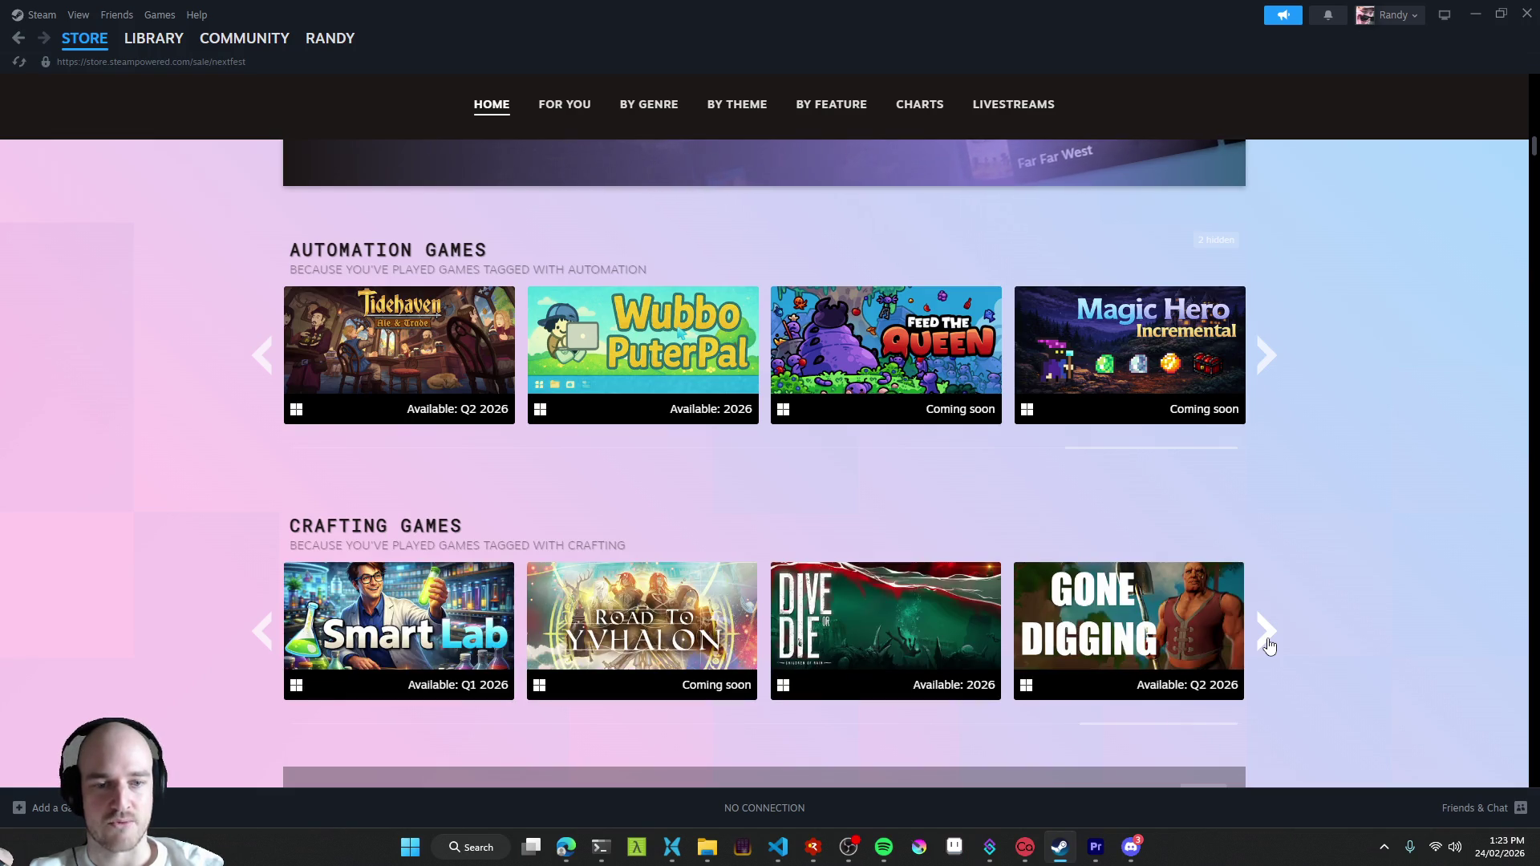
click(1269, 646)
click(1269, 647)
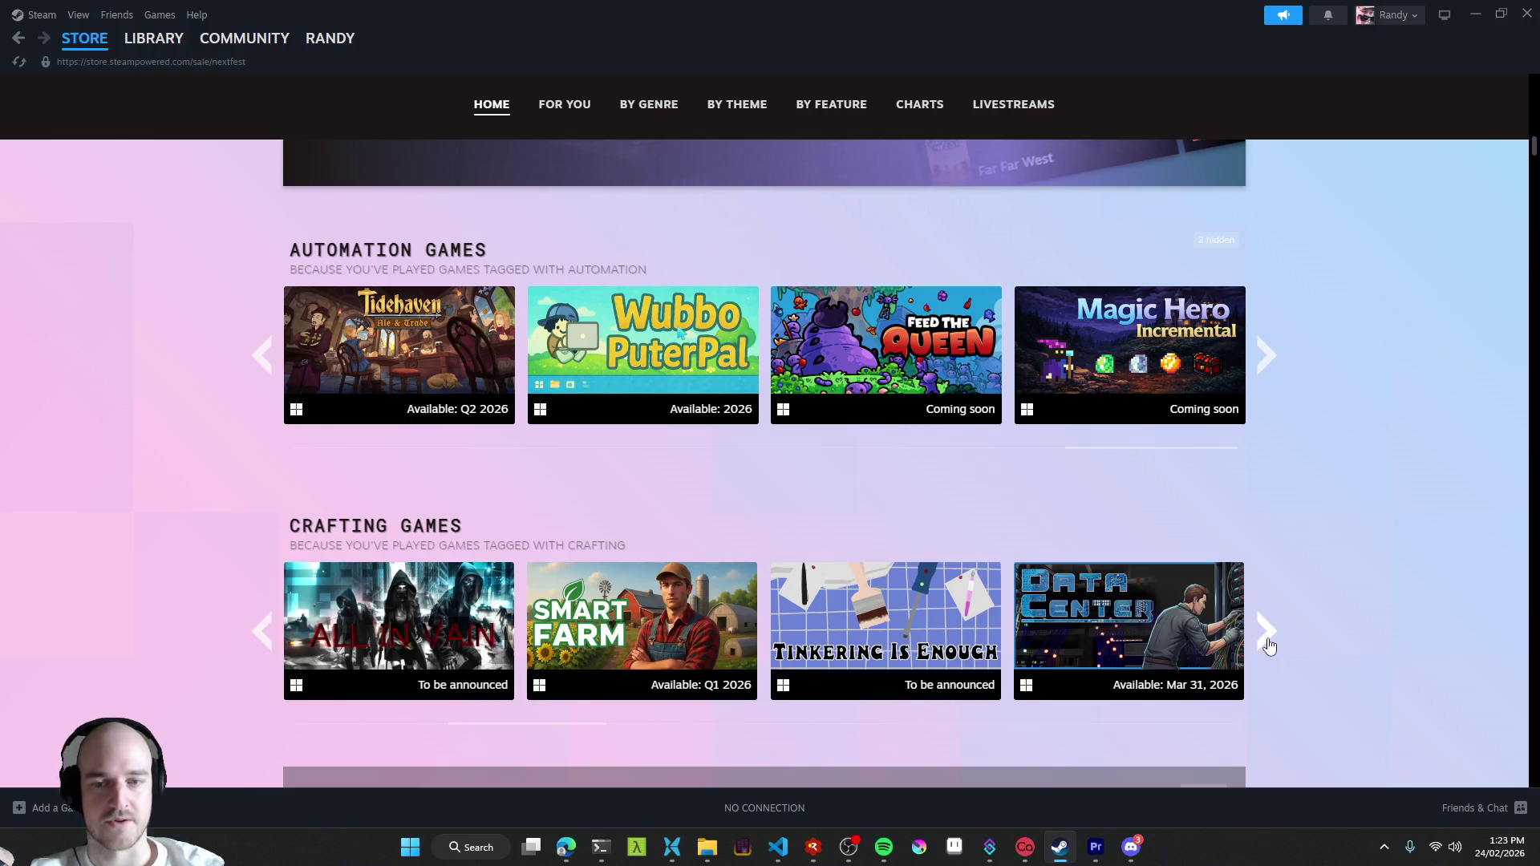
click(1269, 647)
click(1268, 646)
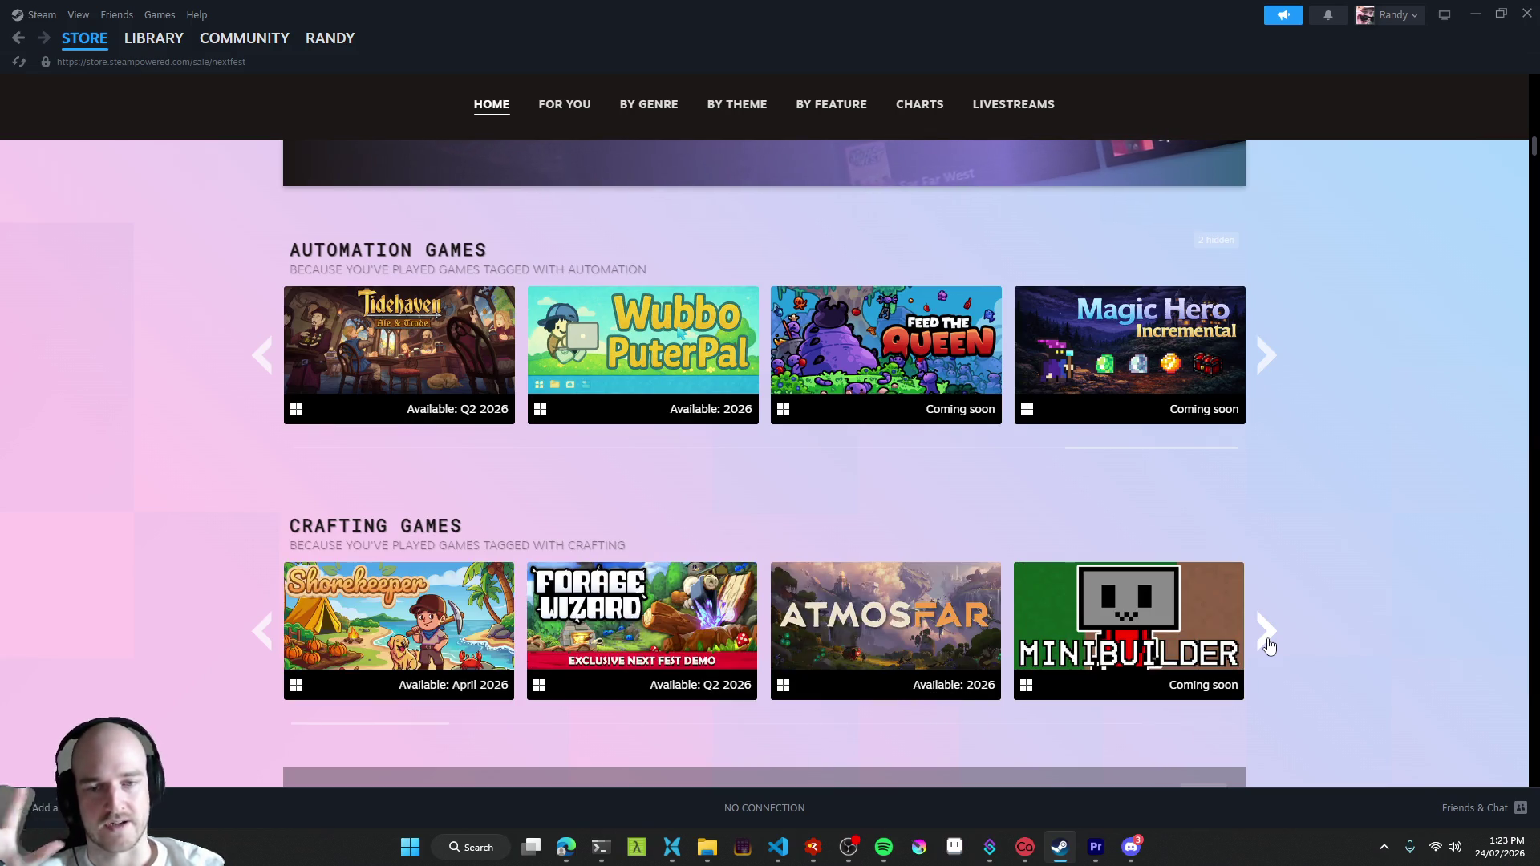
click(1268, 645)
click(1268, 646)
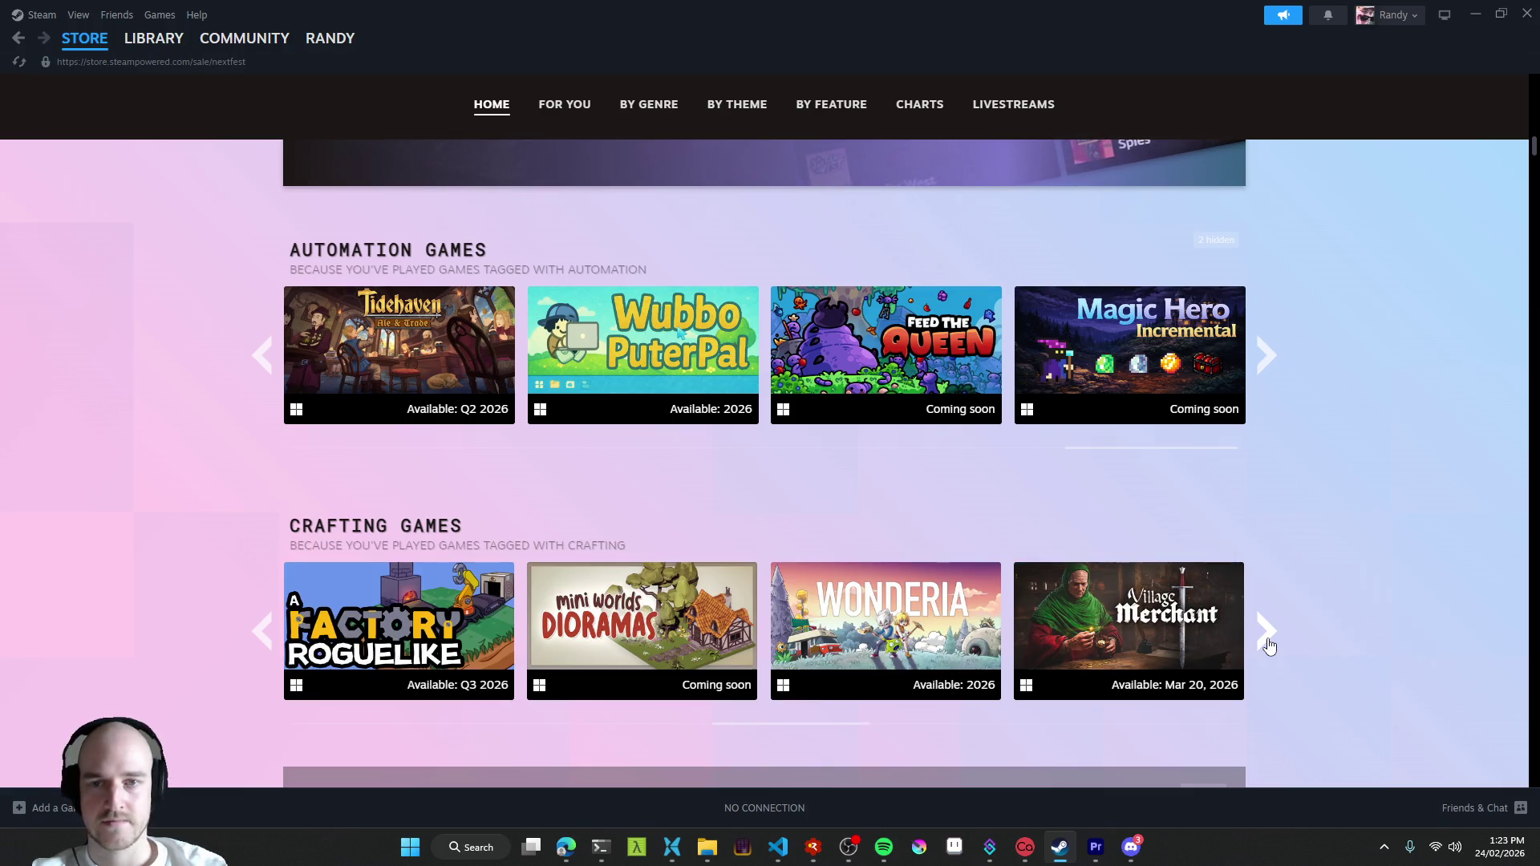
click(1269, 356)
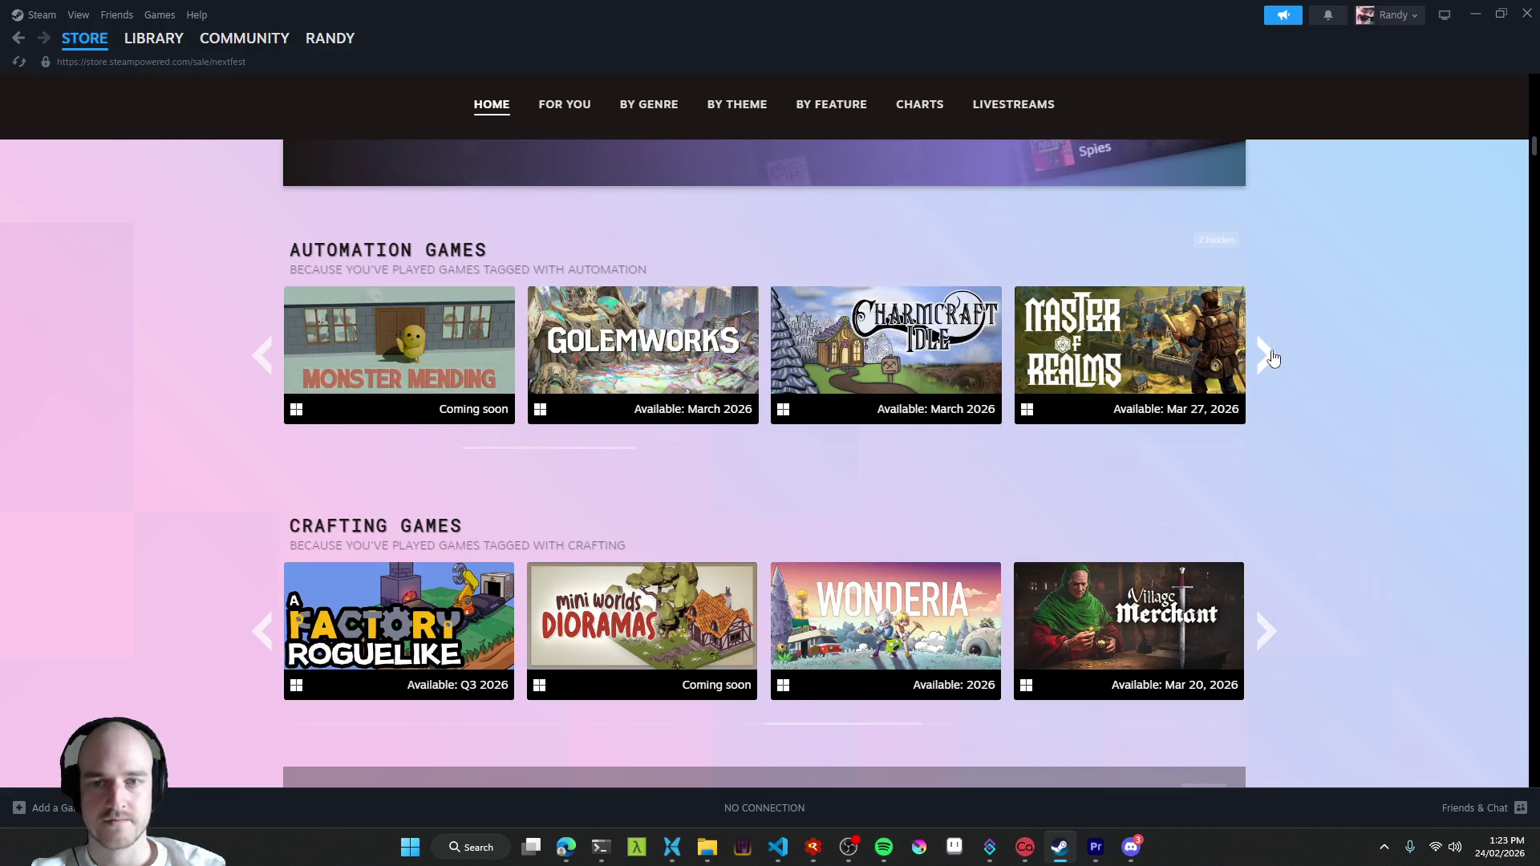
click(1269, 356)
click(1268, 357)
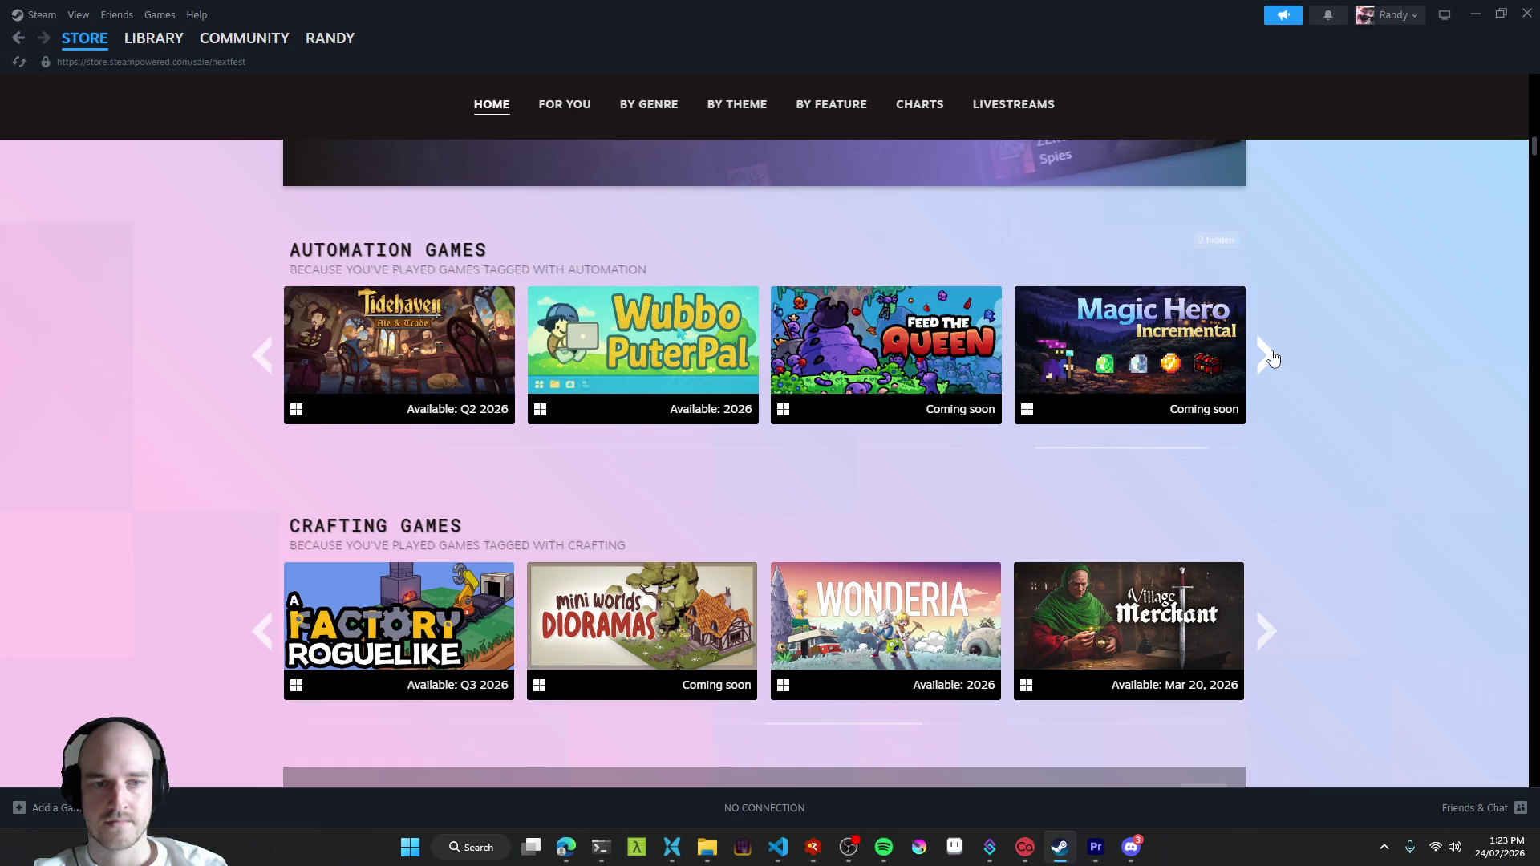
click(1268, 357)
scroll(1377, 436, down, 4)
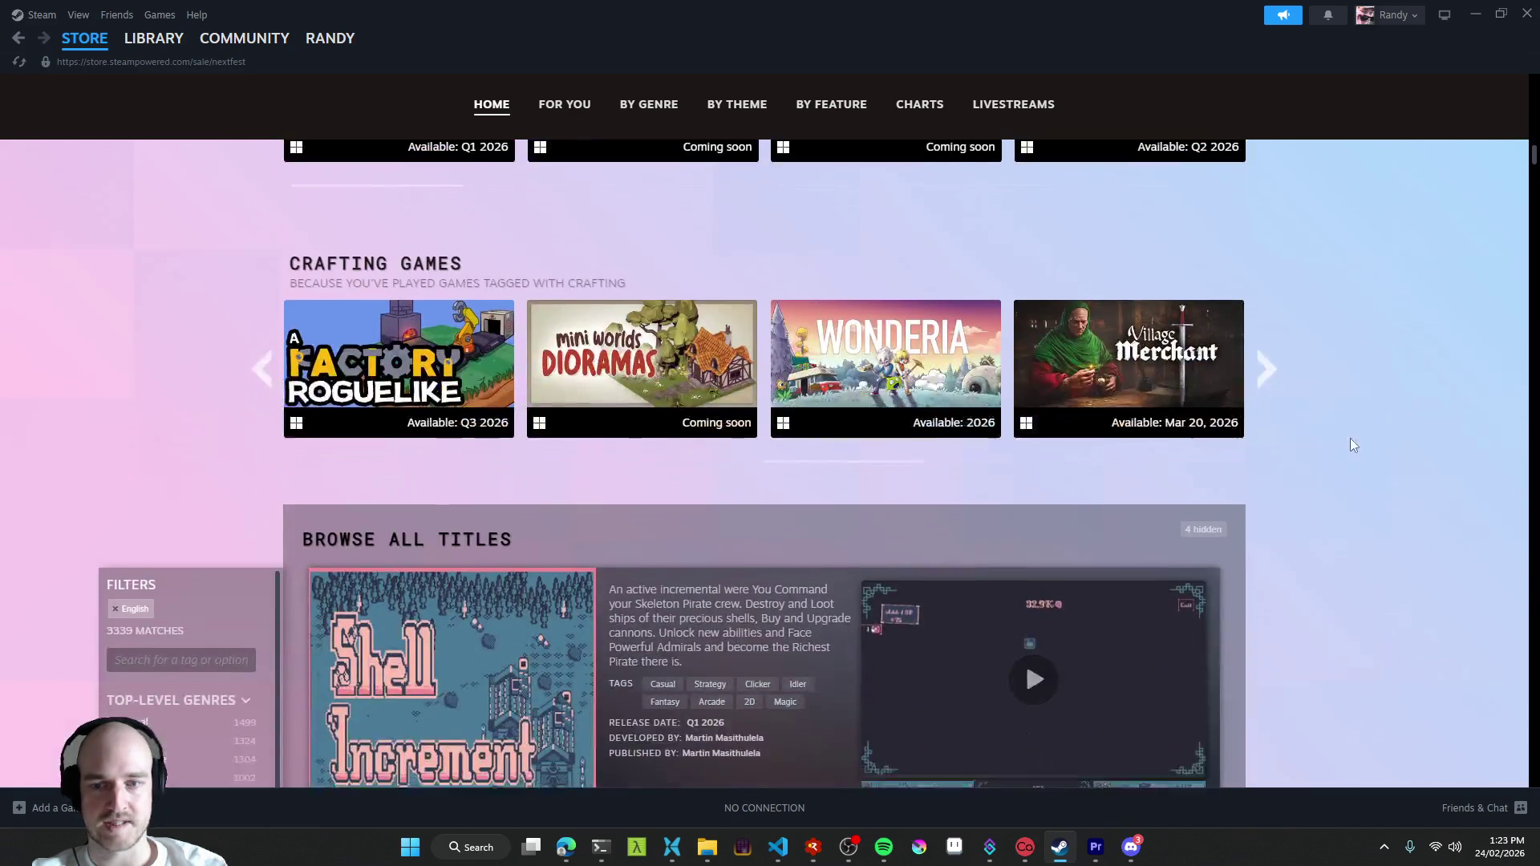
scroll(1361, 434, down, 3)
scroll(1354, 434, down, 4)
scroll(1358, 454, up, 3)
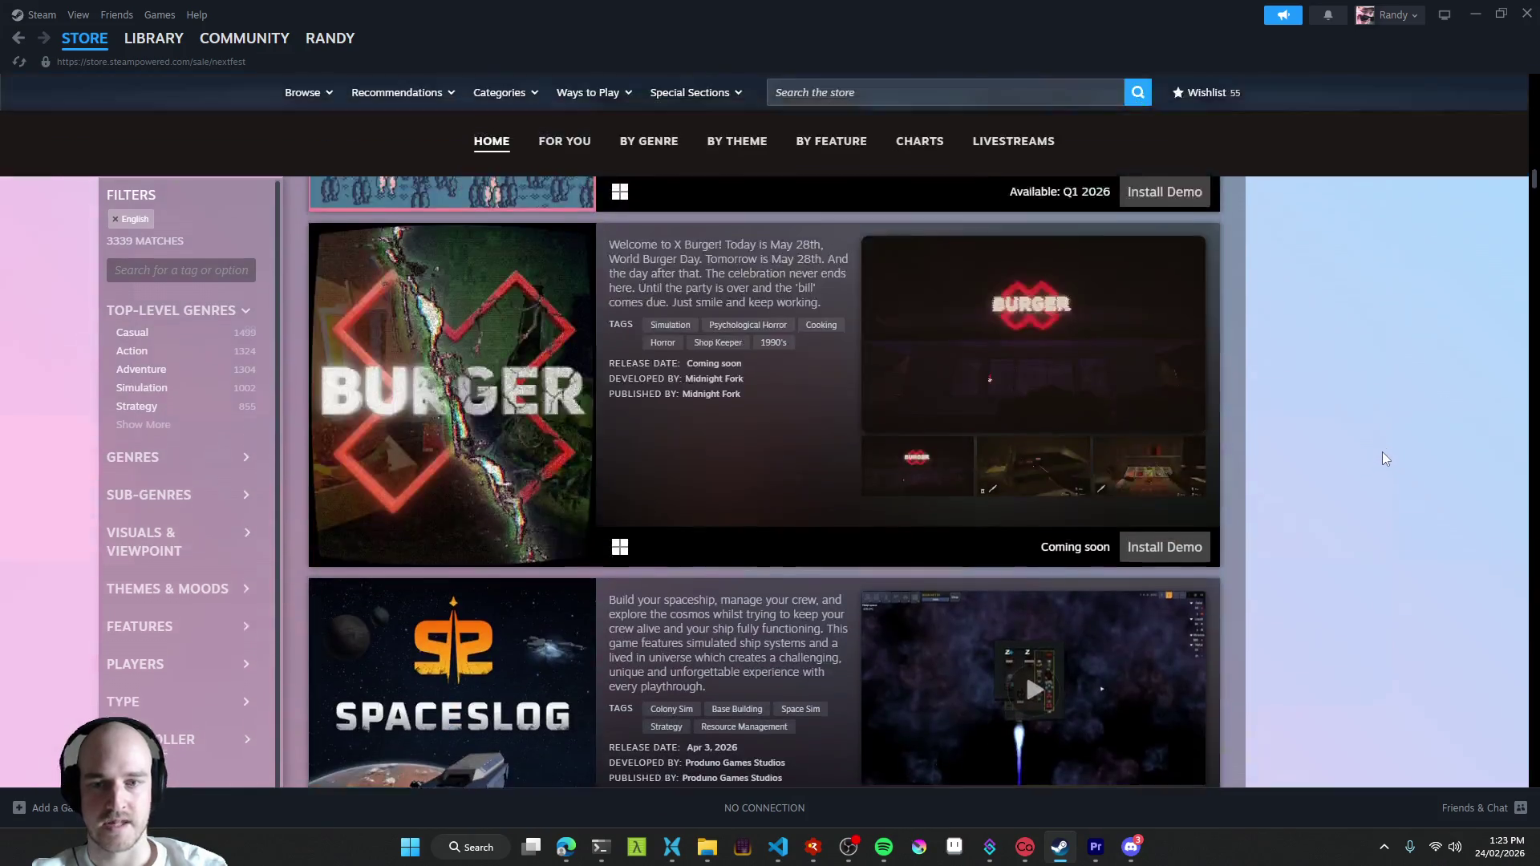
scroll(1334, 381, up, 3)
scroll(1332, 380, up, 1)
scroll(1309, 340, down, 1)
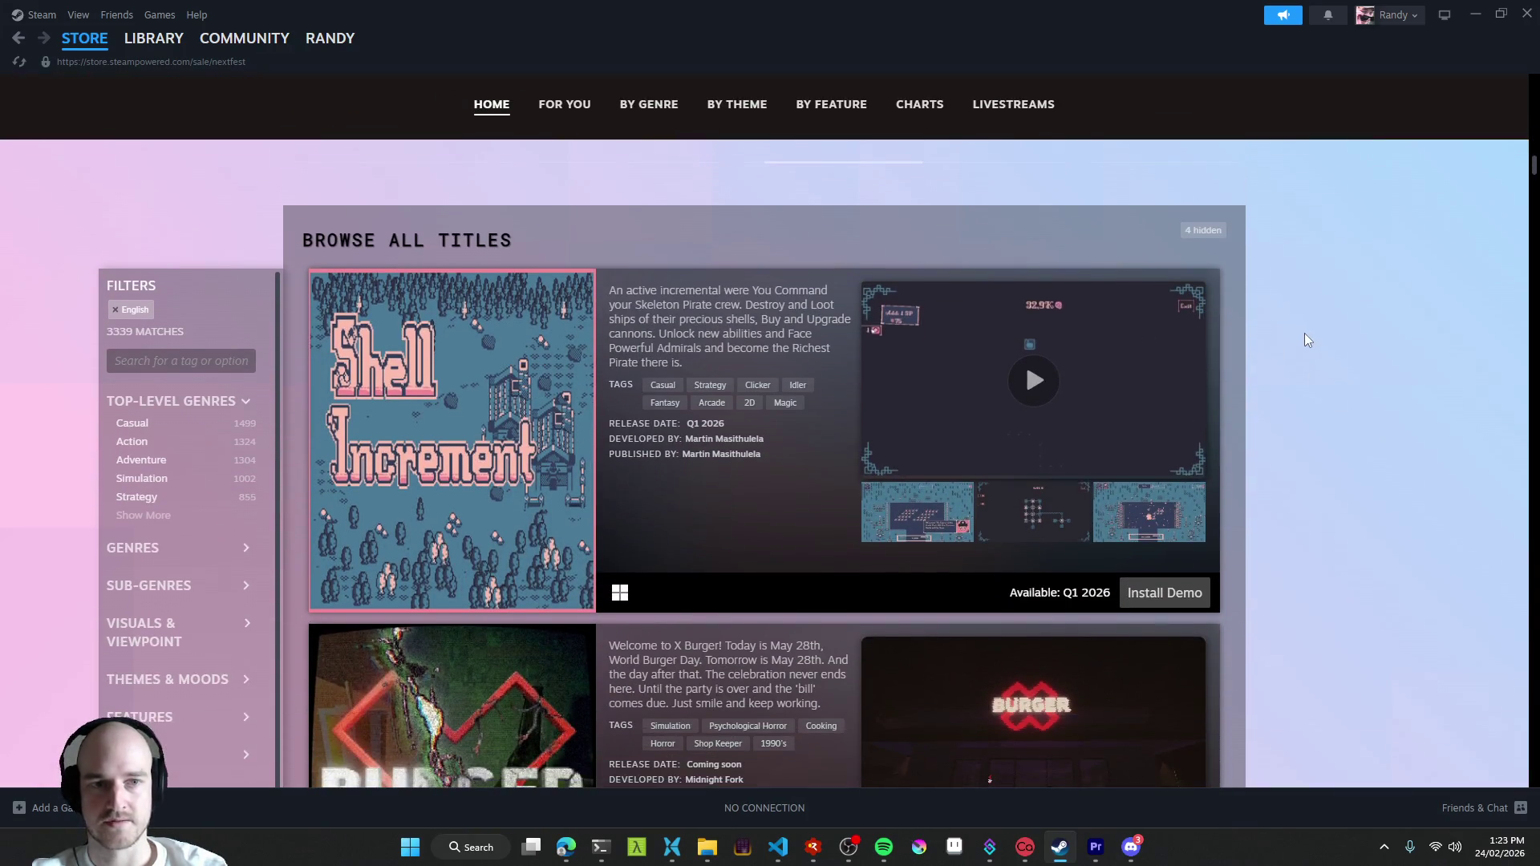
scroll(1321, 392, down, 5)
scroll(1322, 390, down, 5)
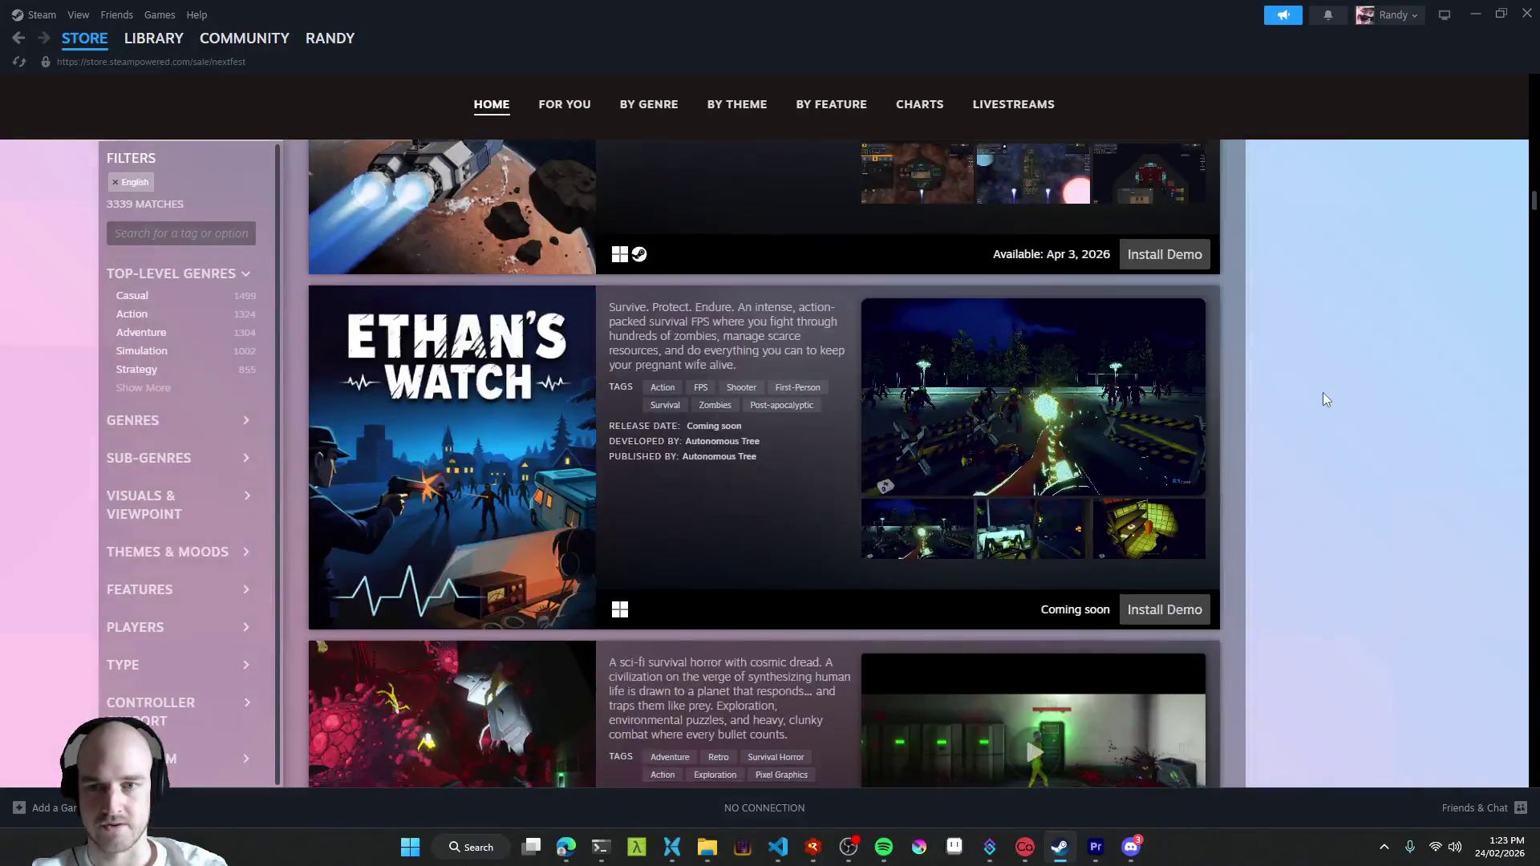
scroll(1322, 406, down, 5)
scroll(1331, 416, down, 5)
scroll(1335, 481, up, 3)
scroll(1342, 490, up, 5)
scroll(1350, 498, up, 5)
scroll(1349, 501, up, 5)
scroll(1358, 499, up, 3)
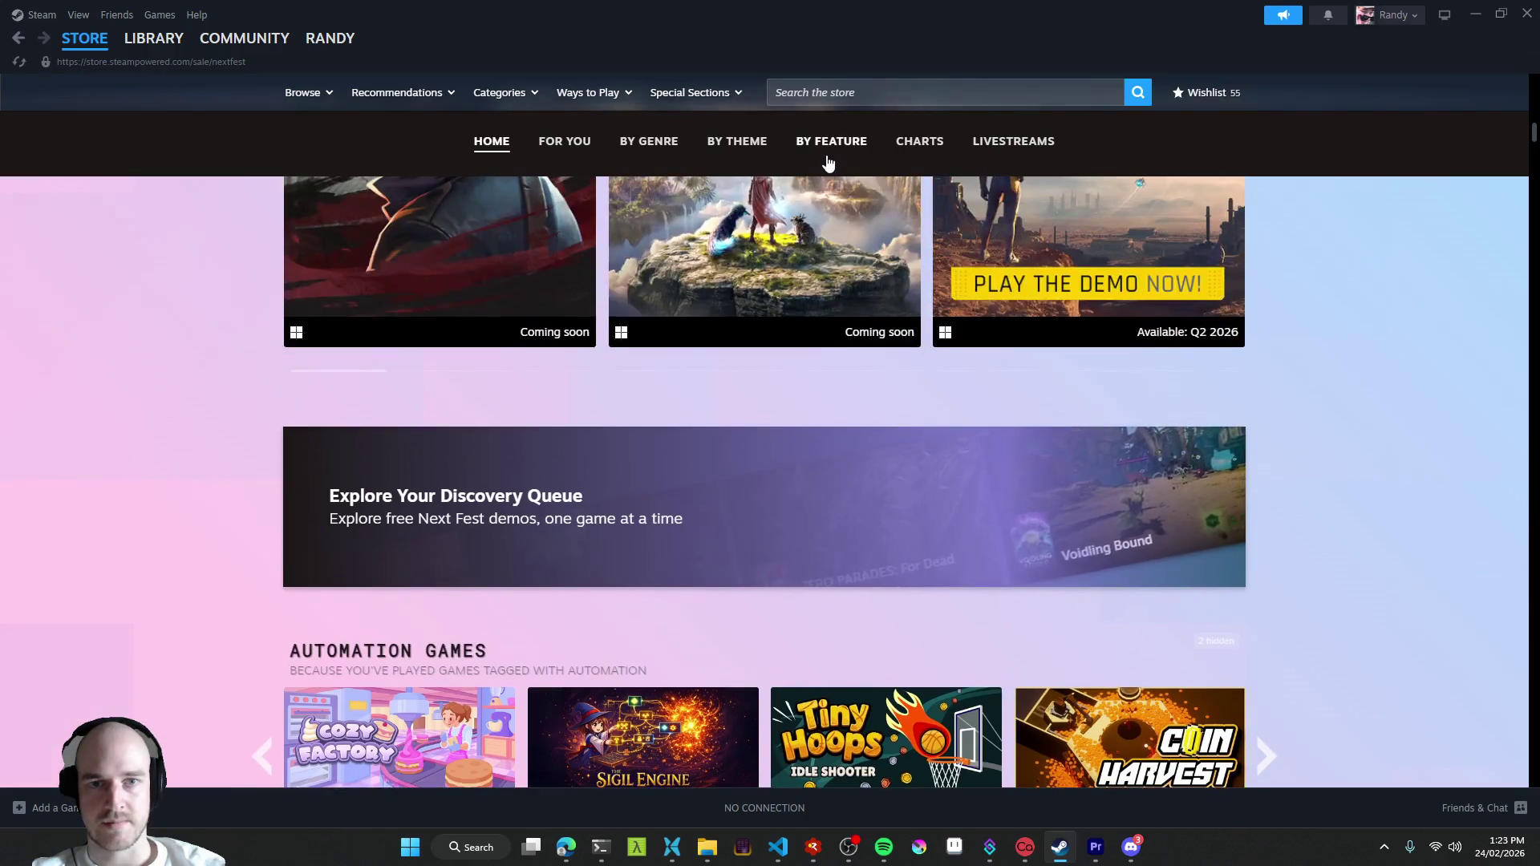
click(925, 146)
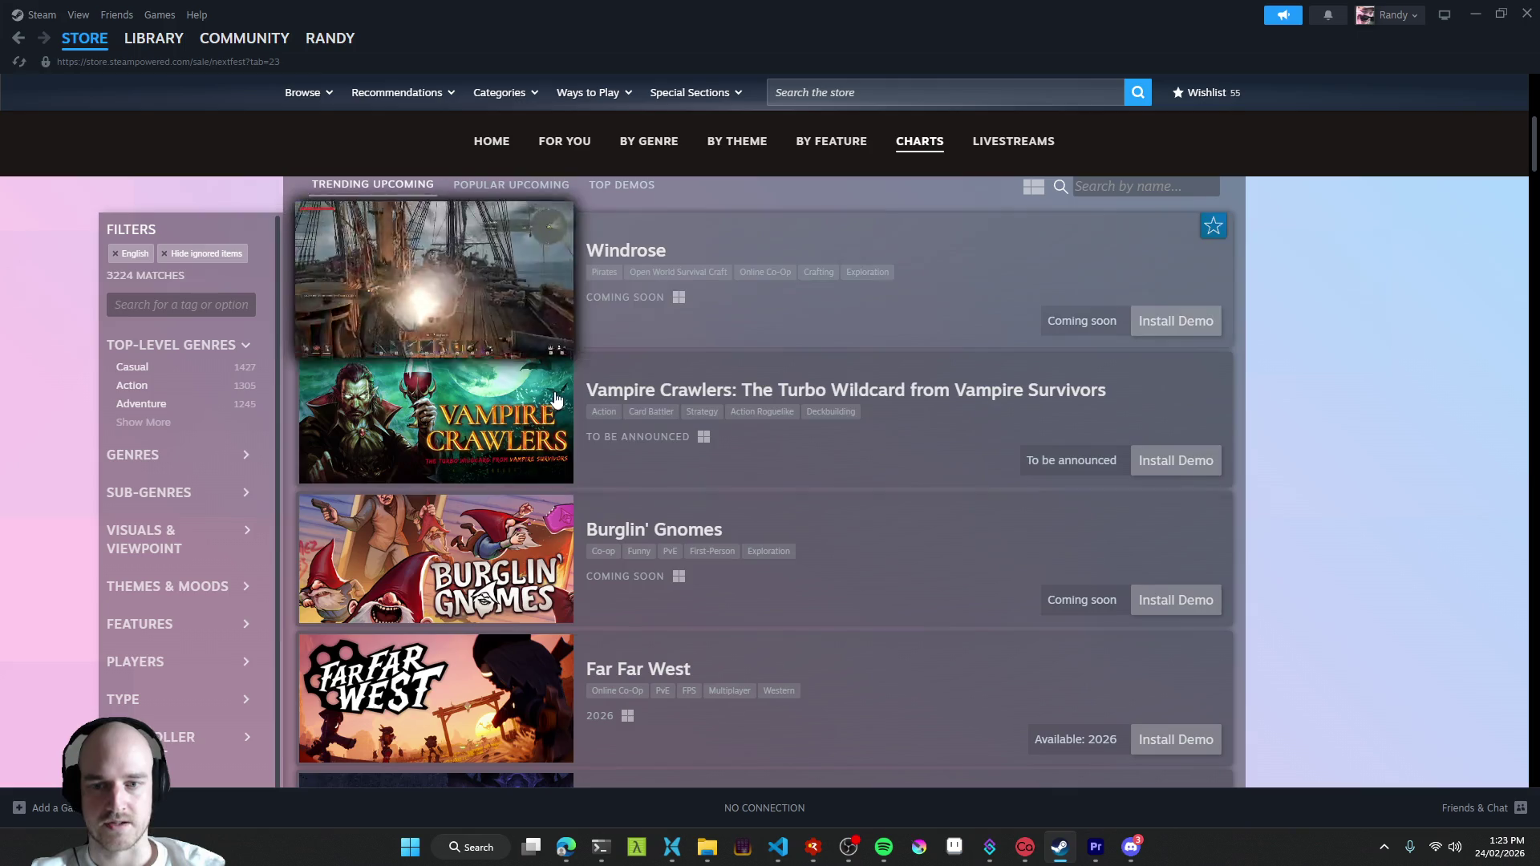
scroll(1291, 477, down, 2)
scroll(1253, 509, up, 3)
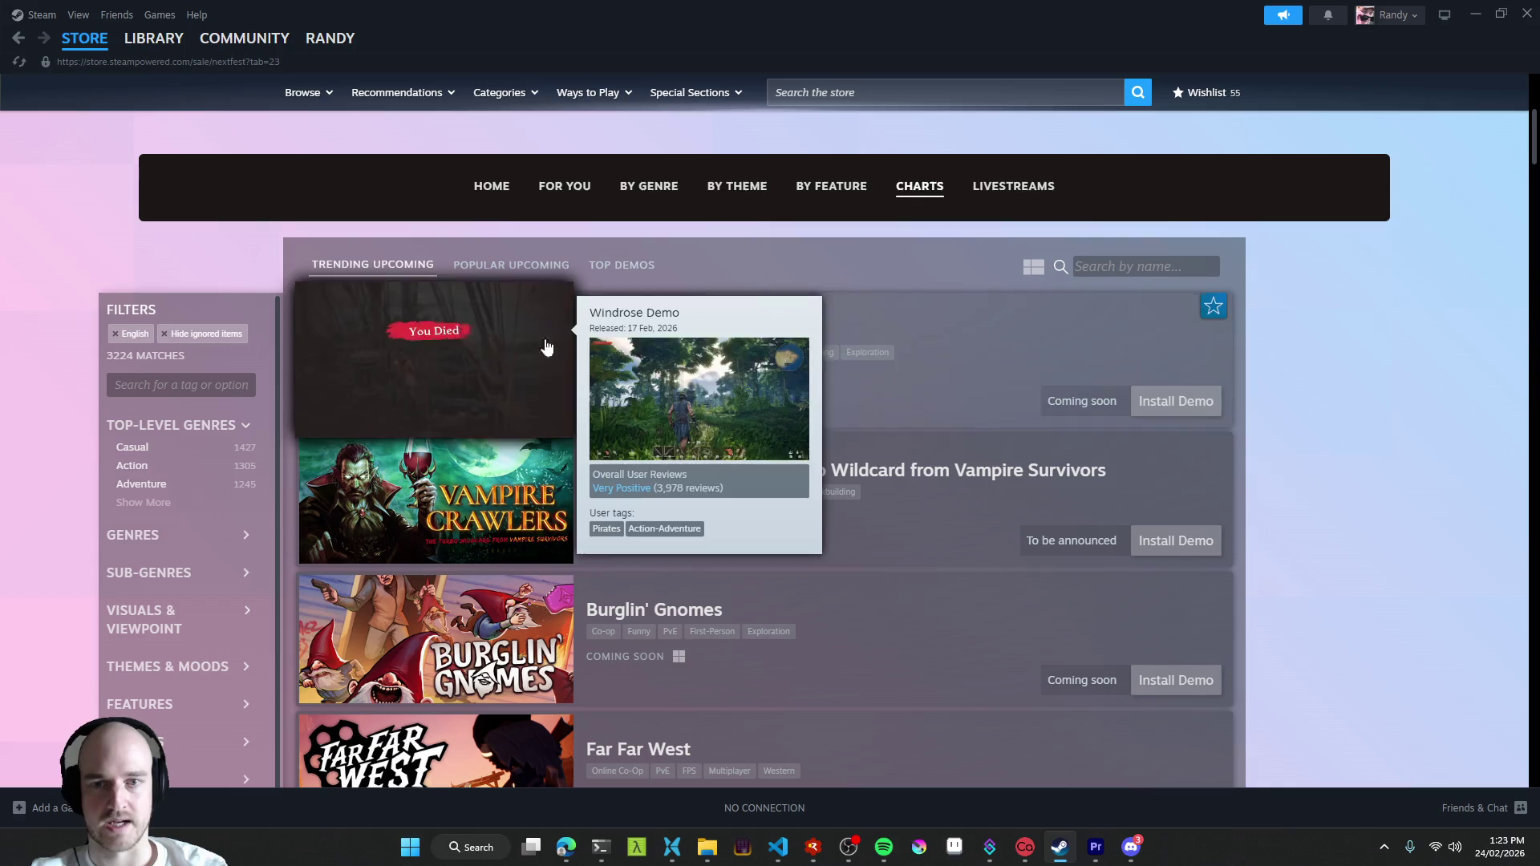
mouse_move(434, 279)
scroll(879, 413, down, 2)
scroll(875, 414, down, 1)
scroll(875, 414, down, 2)
scroll(876, 413, up, 1)
scroll(875, 414, up, 3)
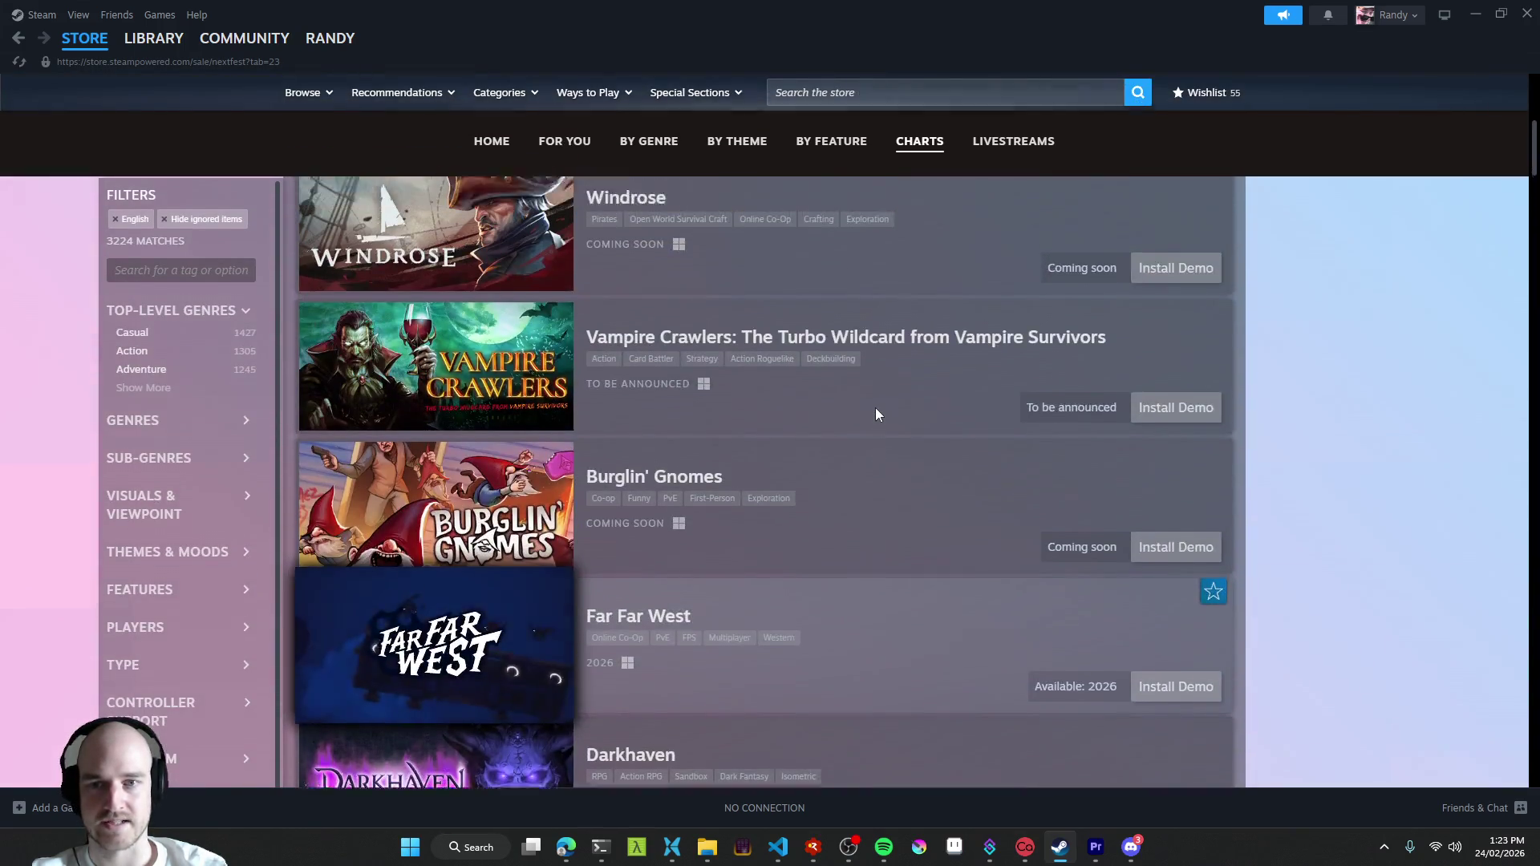
scroll(874, 415, up, 2)
scroll(875, 414, down, 2)
scroll(458, 402, down, 3)
scroll(509, 310, down, 1)
scroll(515, 357, down, 4)
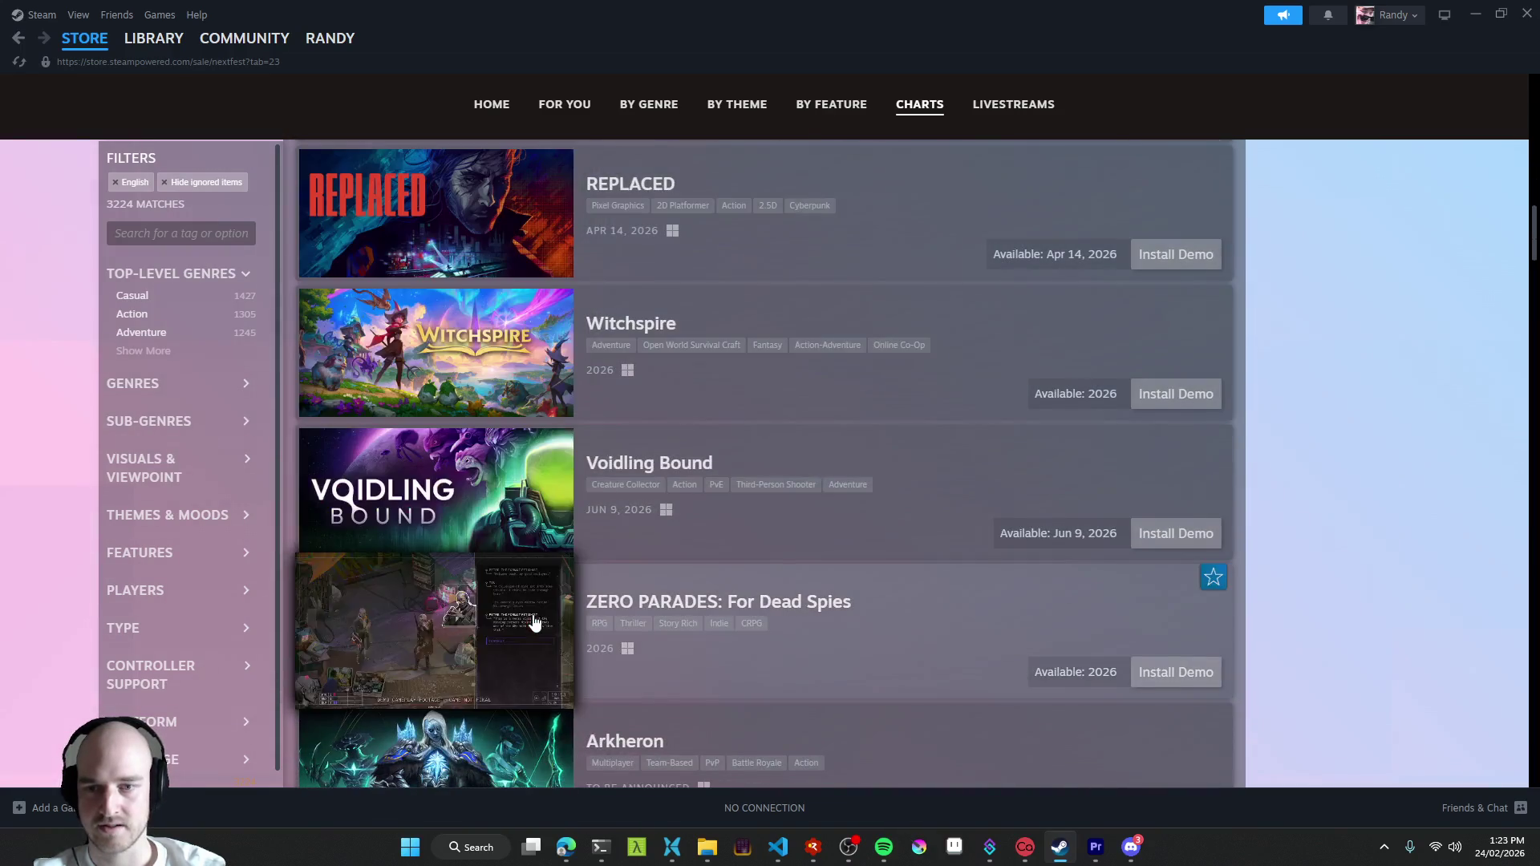
scroll(458, 379, up, 4)
scroll(468, 636, up, 3)
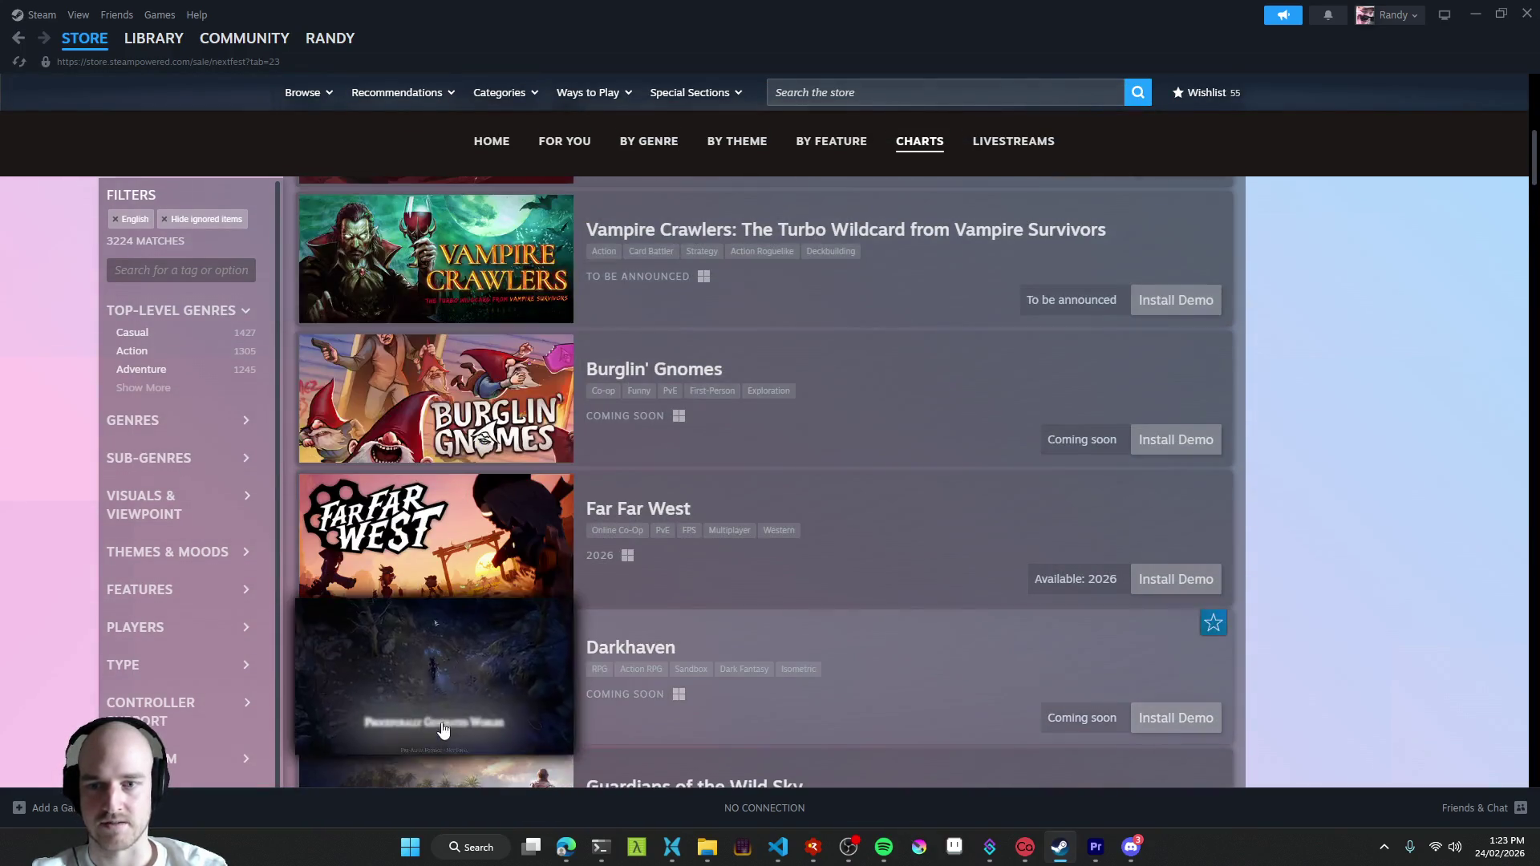
scroll(843, 578, down, 3)
scroll(782, 629, down, 3)
scroll(902, 575, down, 2)
scroll(929, 543, down, 2)
scroll(964, 561, down, 2)
scroll(967, 564, down, 2)
scroll(967, 565, down, 4)
scroll(968, 565, down, 1)
scroll(972, 556, down, 1)
scroll(957, 558, down, 2)
scroll(952, 558, down, 1)
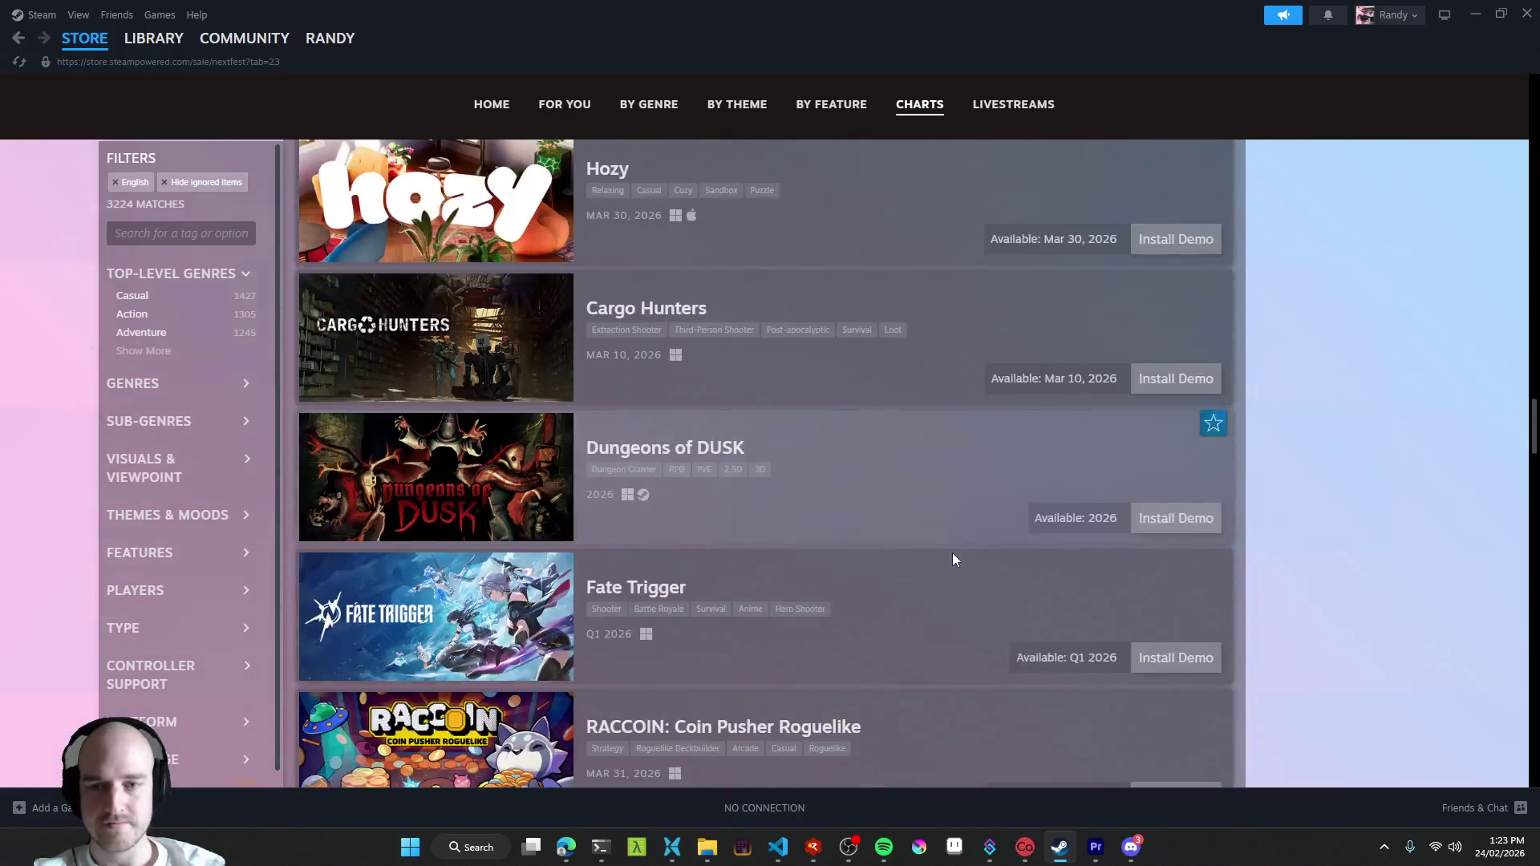
scroll(952, 559, down, 3)
scroll(952, 558, down, 3)
scroll(952, 558, down, 1)
scroll(952, 559, down, 4)
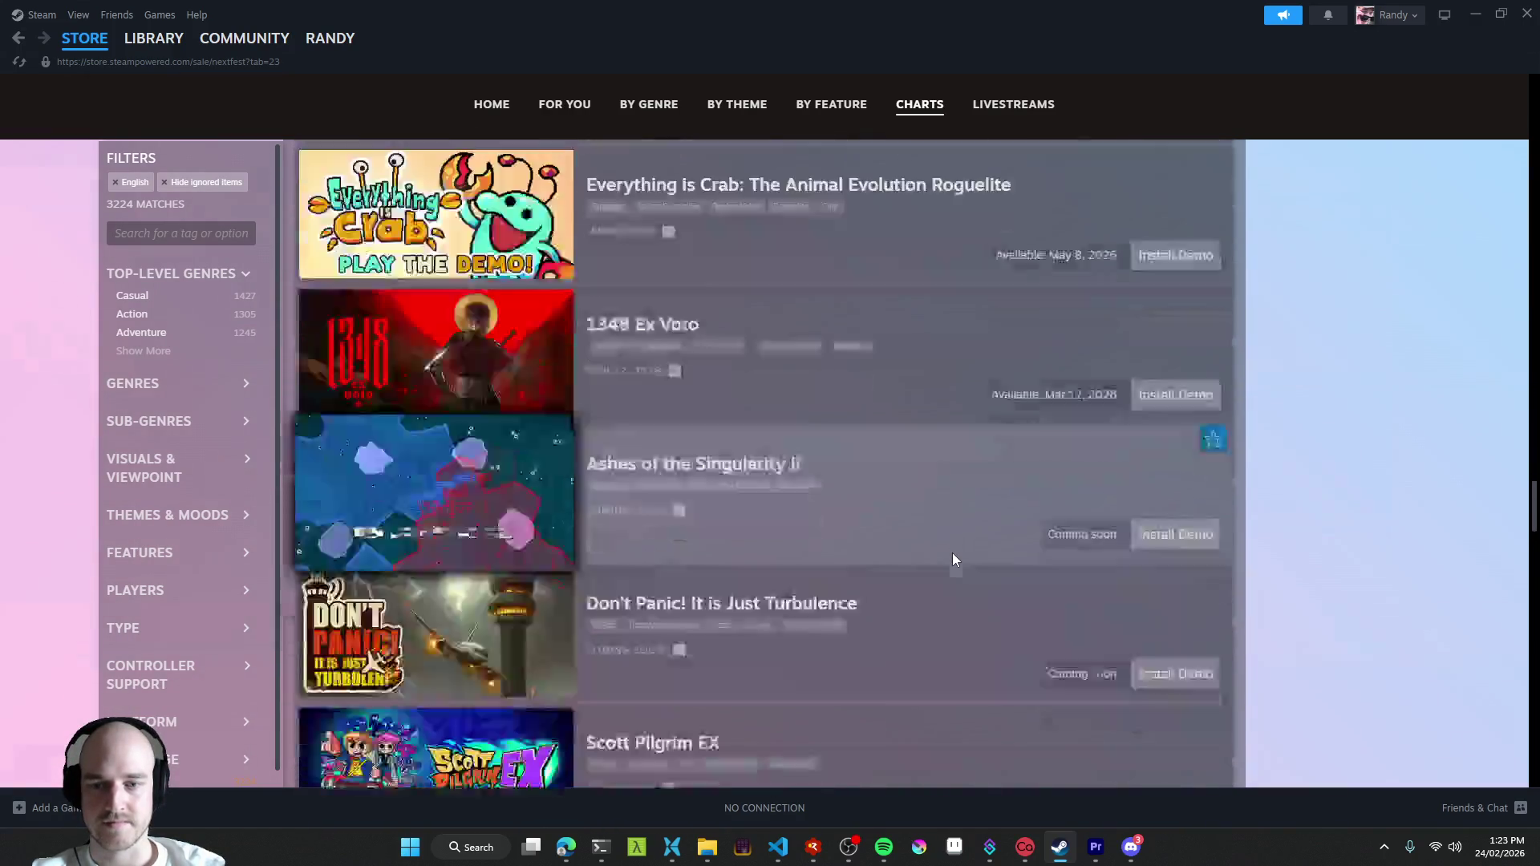
scroll(951, 559, down, 4)
scroll(952, 559, down, 2)
scroll(951, 559, down, 3)
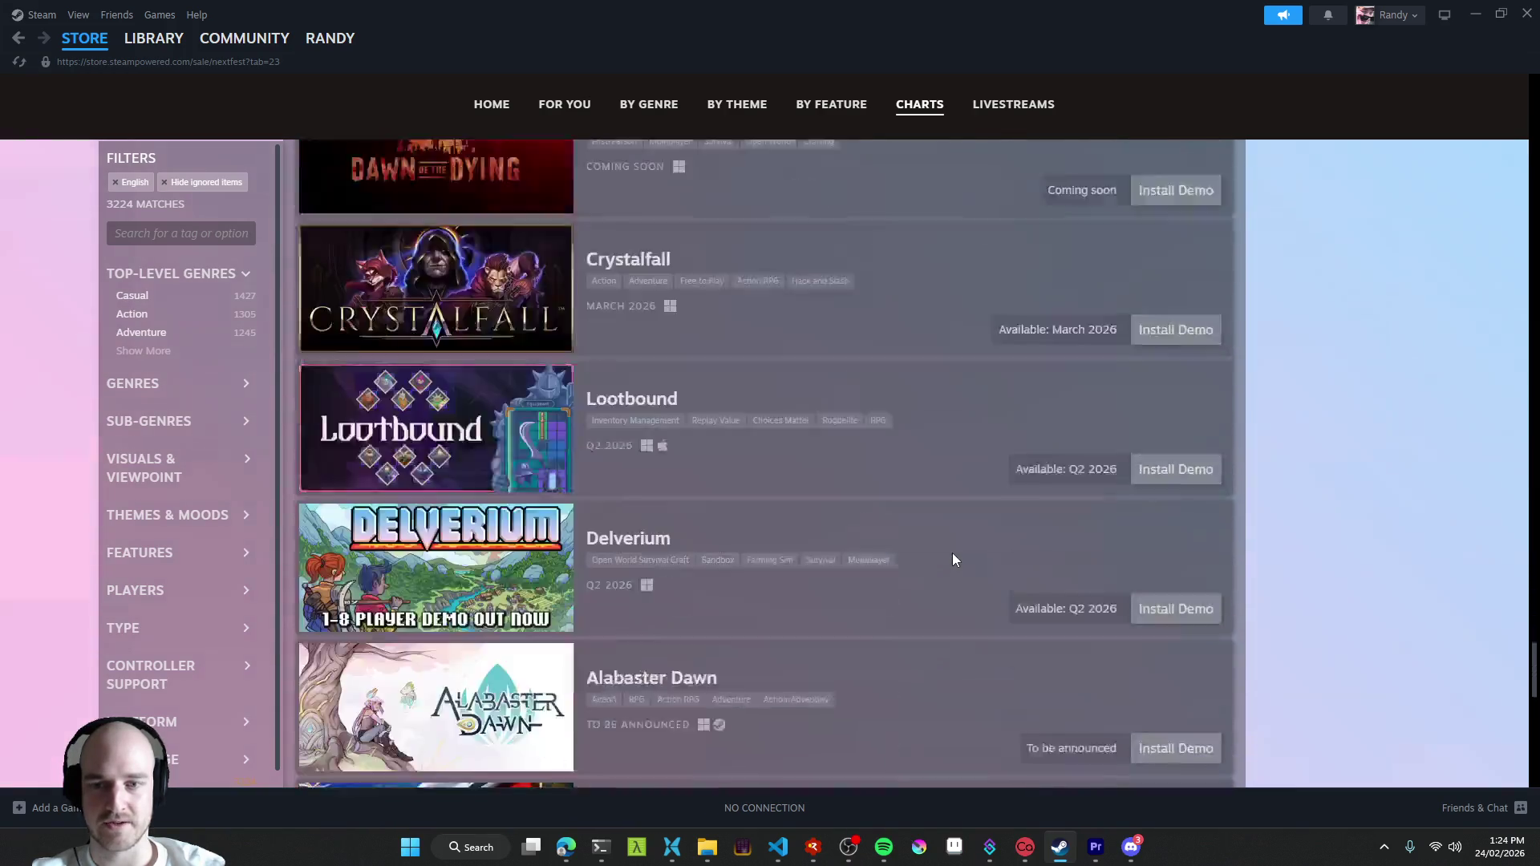
scroll(952, 558, down, 3)
scroll(951, 559, down, 2)
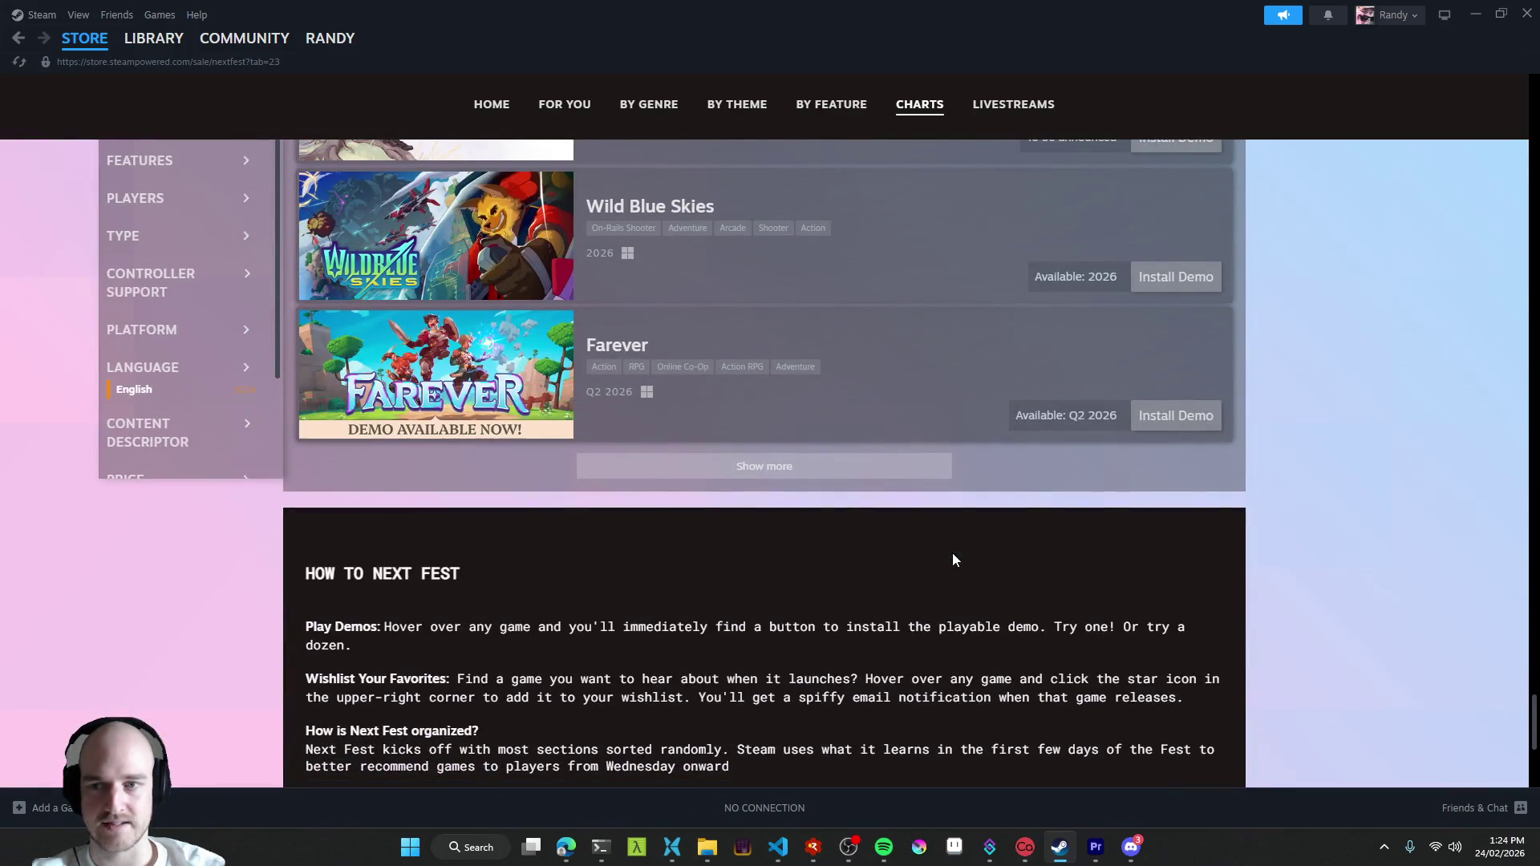
scroll(952, 559, up, 2)
scroll(952, 559, up, 3)
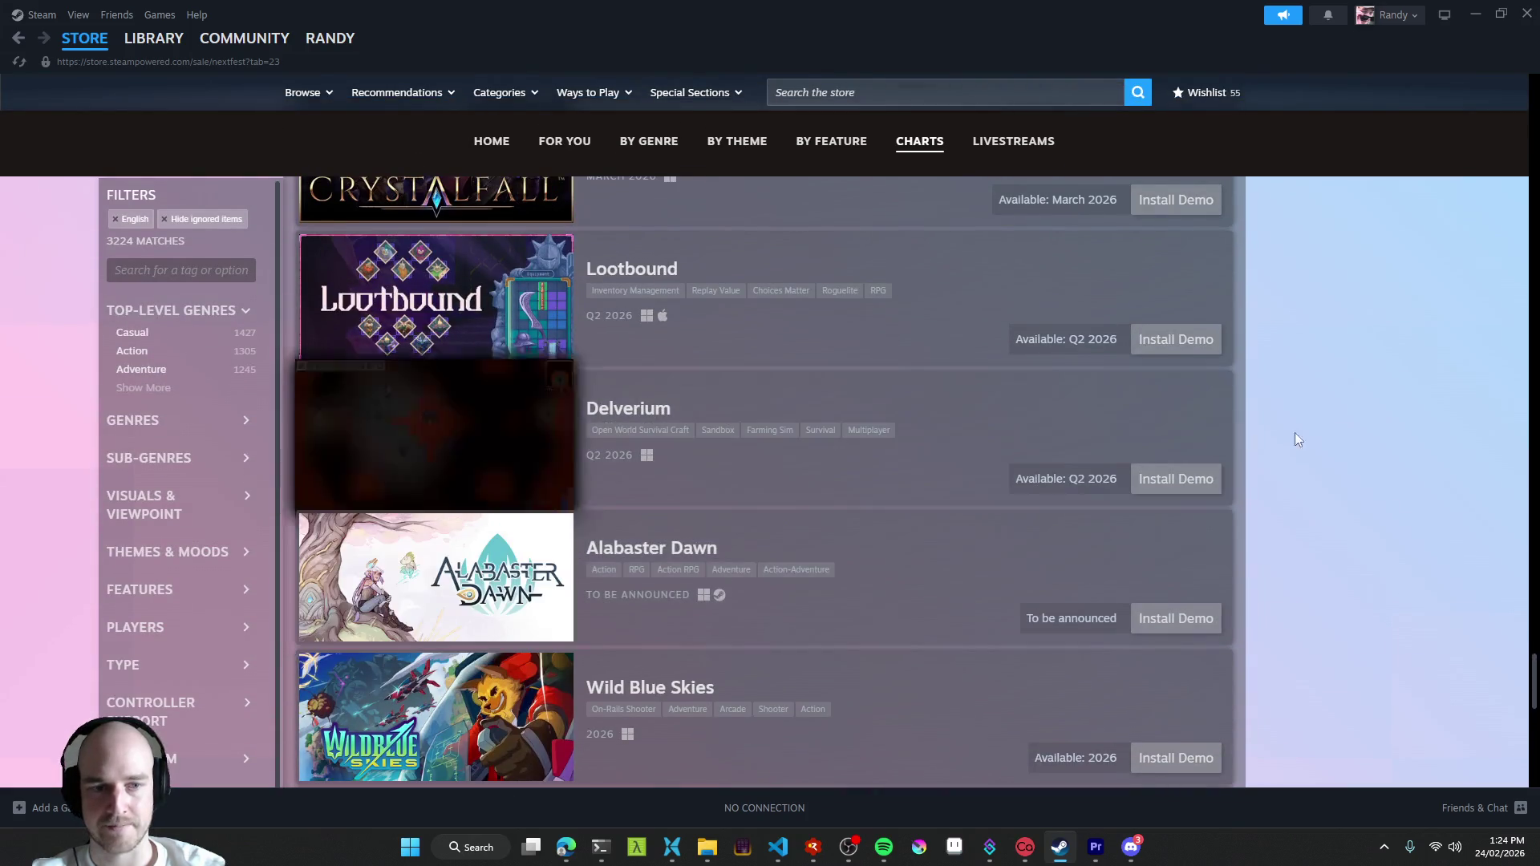
scroll(1252, 443, down, 3)
scroll(1306, 516, down, 1)
- Load more games into the Next Fest demo chart list
click(866, 469)
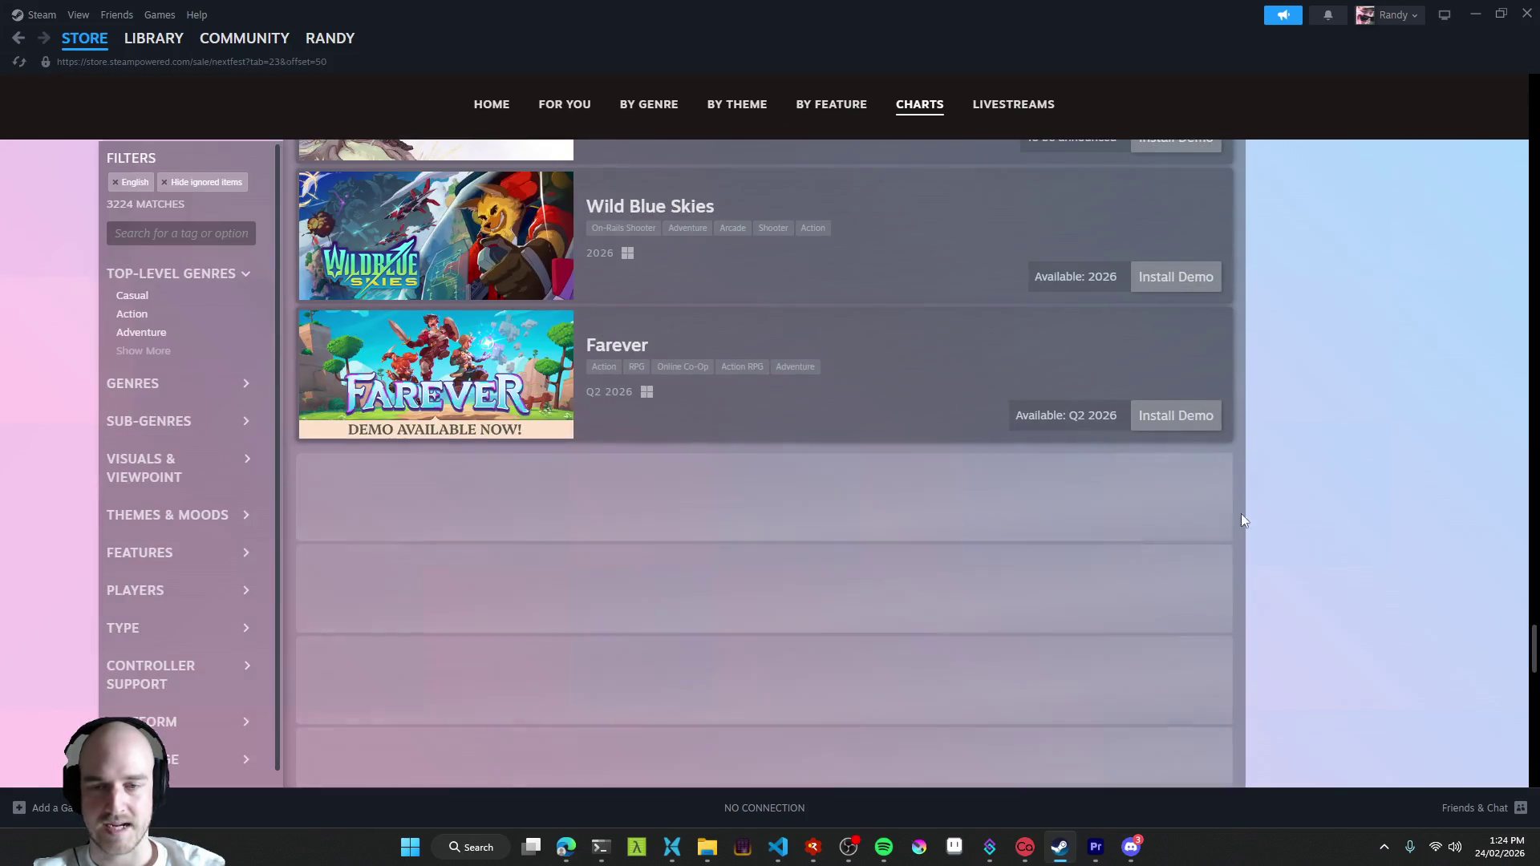
scroll(1243, 526, up, 5)
scroll(1243, 526, up, 4)
scroll(1243, 525, down, 5)
scroll(1243, 526, down, 5)
scroll(1241, 540, down, 5)
scroll(1284, 537, down, 3)
scroll(1266, 551, down, 3)
scroll(1275, 544, down, 3)
scroll(1230, 550, down, 3)
scroll(1248, 540, down, 2)
scroll(1268, 554, down, 1)
scroll(1274, 553, down, 4)
scroll(1266, 561, down, 3)
scroll(1262, 561, down, 3)
scroll(1265, 564, down, 4)
scroll(1264, 568, down, 4)
scroll(1265, 569, down, 4)
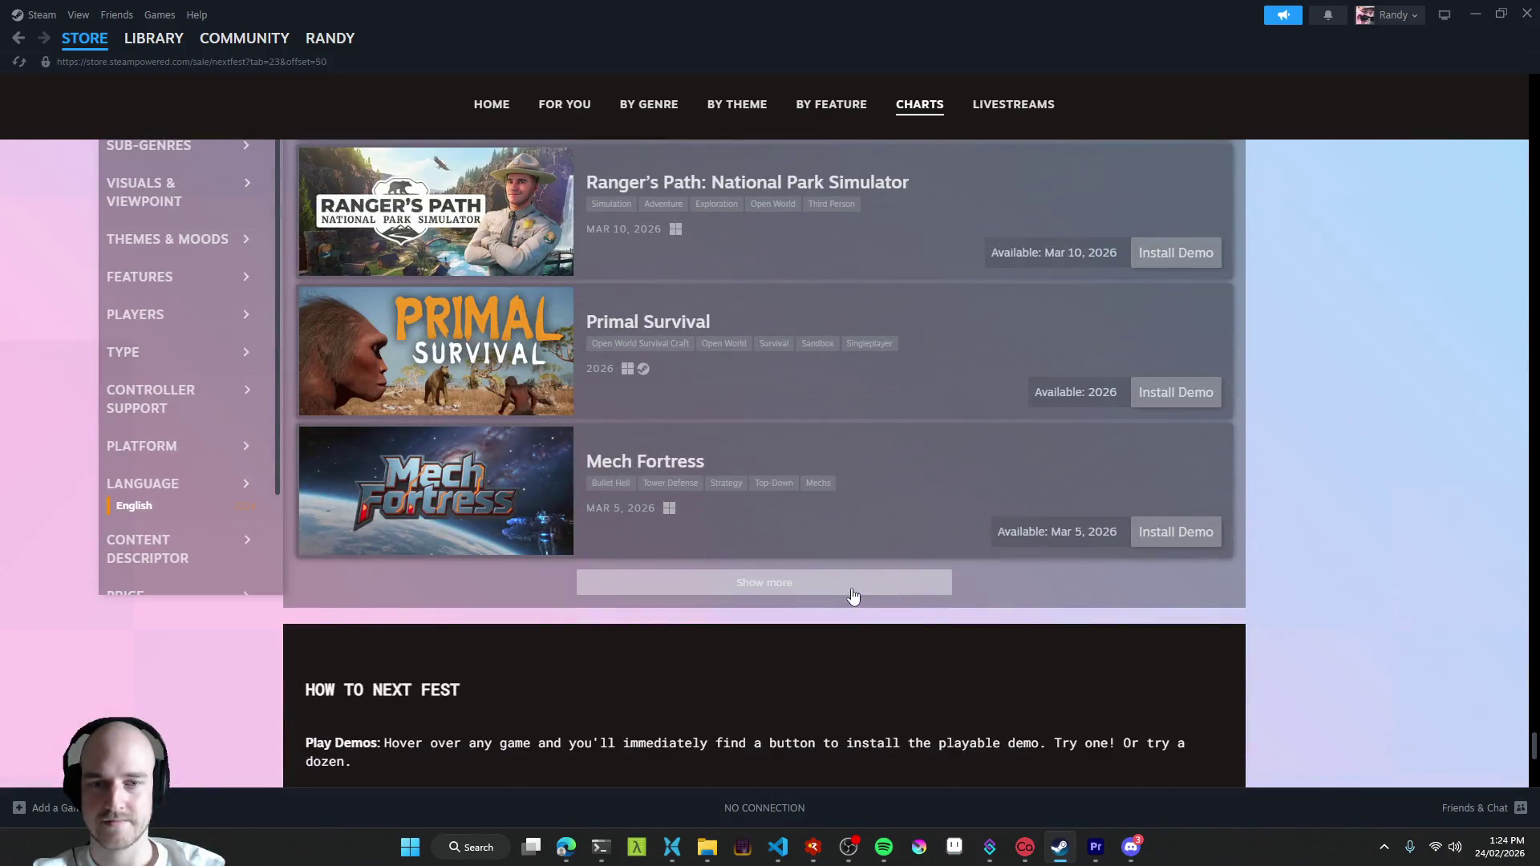
- Load two more batches of Next Fest demos, then close the Steam window
click(852, 598)
scroll(1284, 567, down, 1)
scroll(1276, 568, down, 3)
scroll(1281, 567, up, 5)
scroll(1282, 576, up, 3)
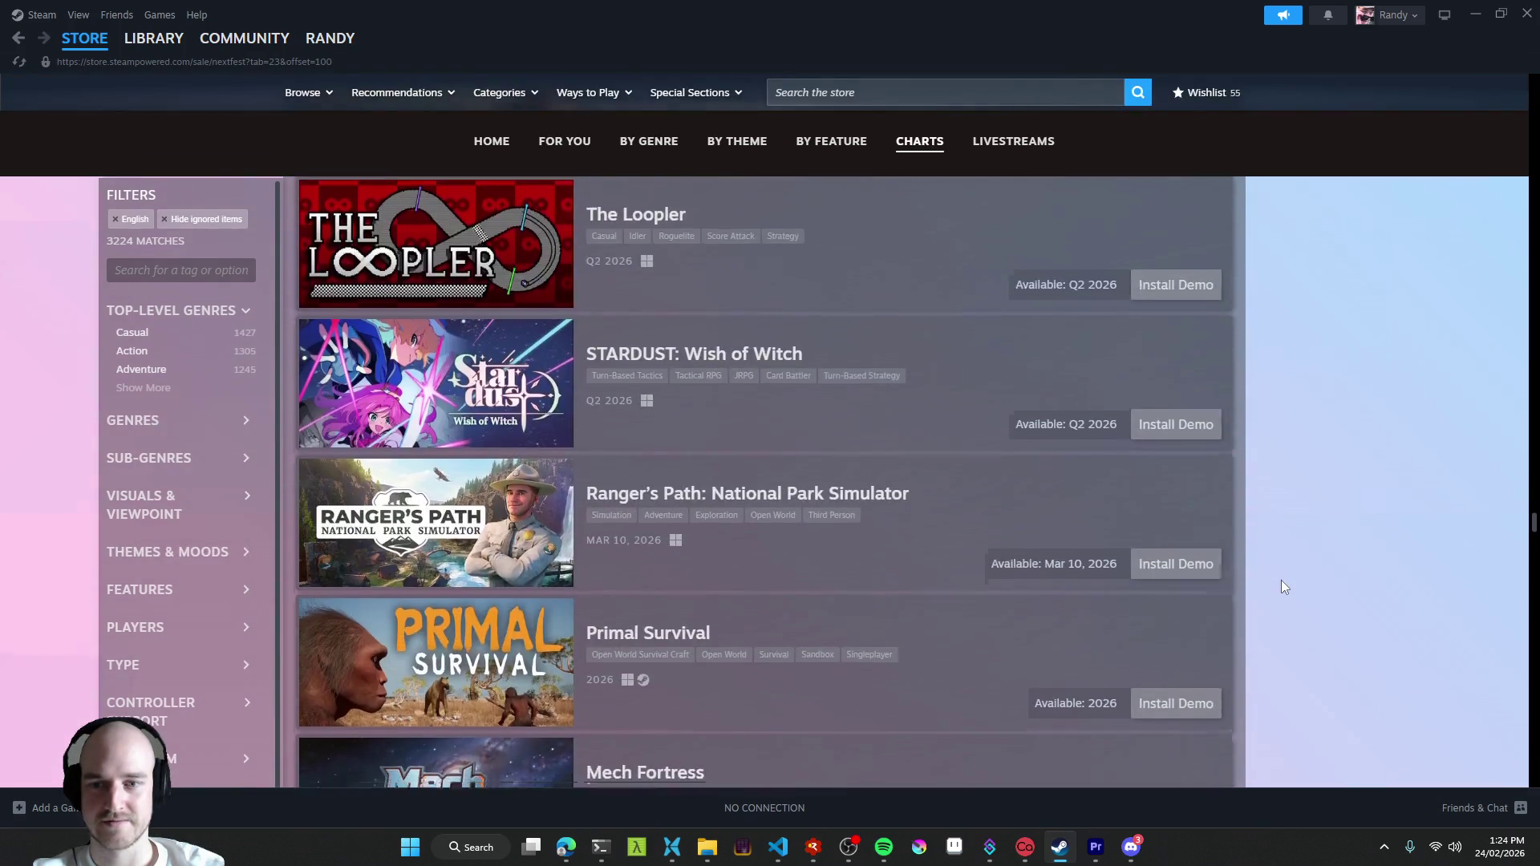
scroll(1282, 577, down, 5)
scroll(1277, 587, down, 3)
scroll(1272, 592, down, 3)
scroll(1279, 589, down, 3)
scroll(1277, 598, down, 3)
scroll(1260, 613, down, 3)
scroll(1259, 613, down, 3)
scroll(1259, 613, down, 3)
scroll(1259, 612, down, 3)
scroll(1266, 611, down, 3)
scroll(1268, 613, down, 3)
scroll(1269, 617, down, 3)
scroll(1264, 617, down, 3)
scroll(1259, 622, down, 3)
scroll(1261, 618, up, 2)
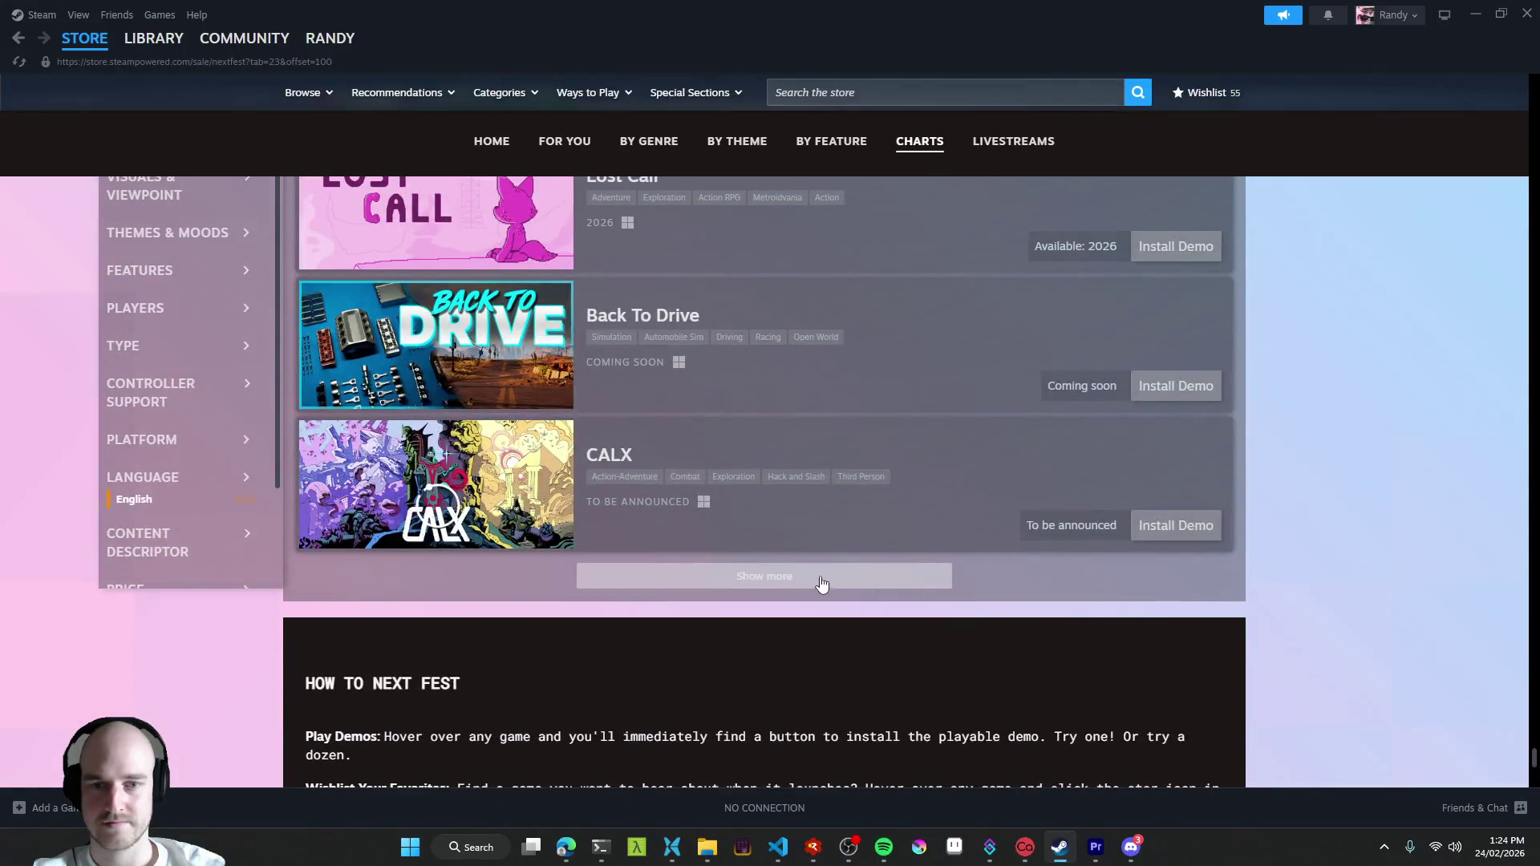
click(828, 582)
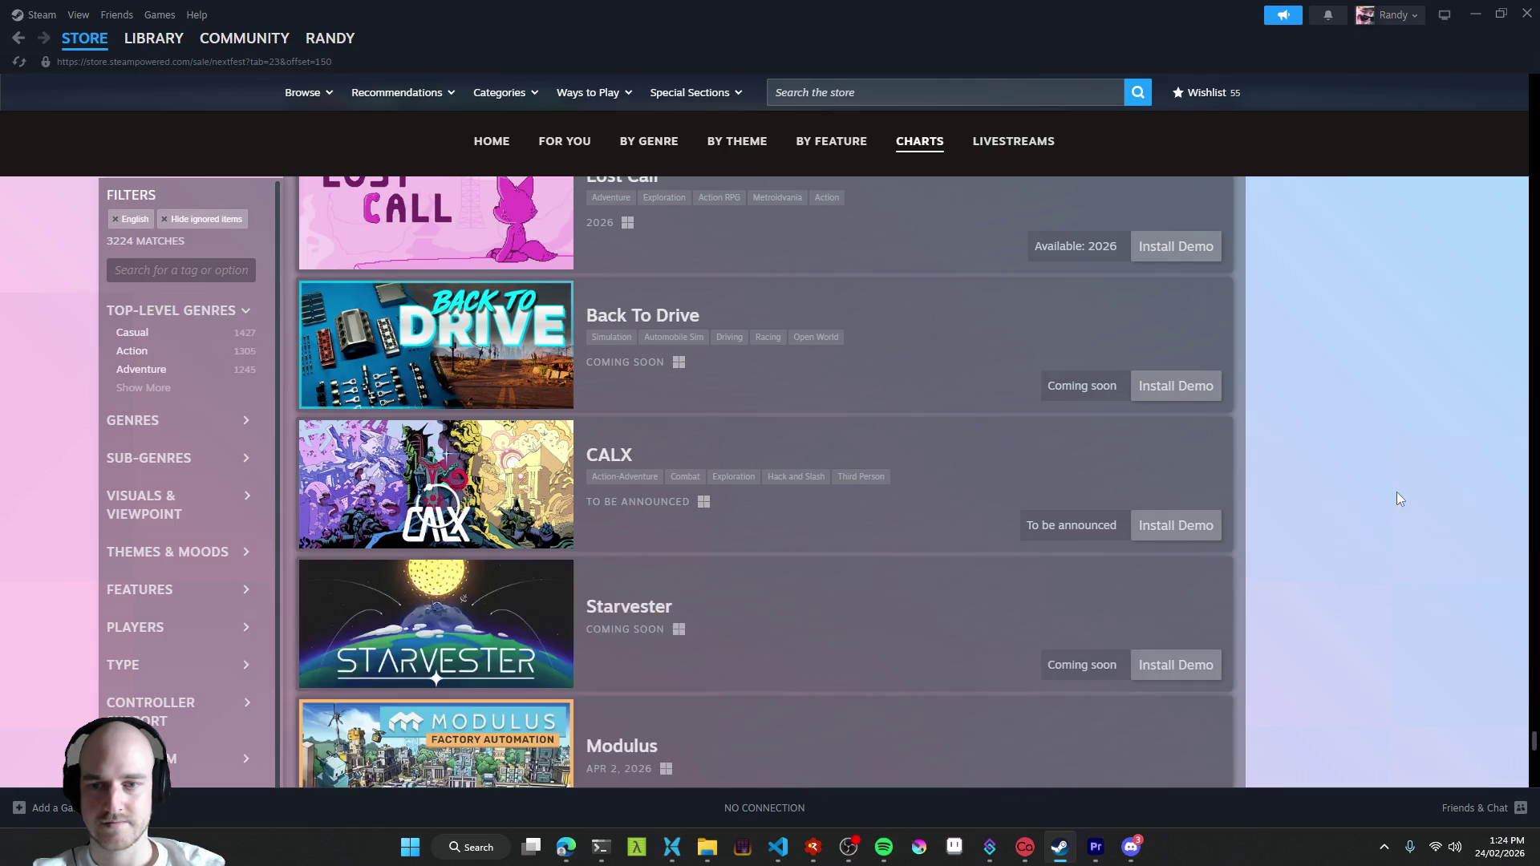
scroll(1352, 539, down, 3)
scroll(1349, 541, down, 2)
scroll(1350, 541, down, 2)
scroll(1349, 544, down, 3)
scroll(1353, 549, down, 4)
scroll(1356, 546, down, 1)
scroll(1360, 541, up, 2)
scroll(1365, 537, down, 3)
scroll(1366, 539, down, 3)
scroll(1367, 539, down, 3)
scroll(1363, 551, down, 3)
scroll(1363, 554, down, 2)
scroll(1364, 557, down, 3)
scroll(1364, 557, down, 3)
scroll(1363, 555, down, 2)
scroll(1361, 560, down, 2)
scroll(1362, 555, down, 3)
scroll(1361, 558, down, 3)
scroll(1360, 562, down, 2)
scroll(1361, 572, down, 1)
scroll(1360, 572, down, 2)
scroll(1361, 572, down, 3)
scroll(1361, 572, down, 2)
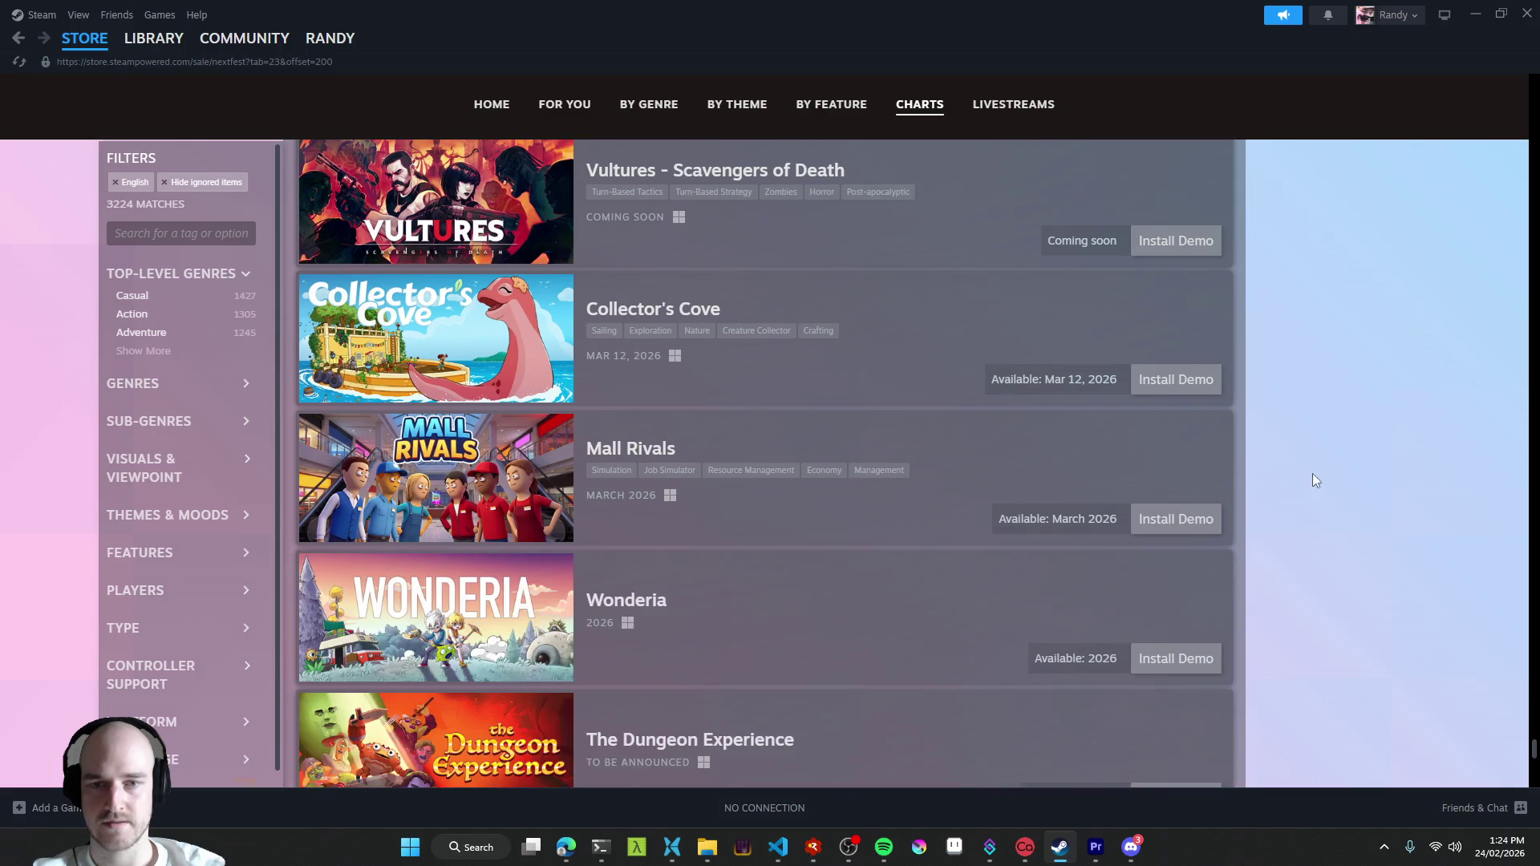
scroll(1318, 482, down, 1)
scroll(1318, 482, down, 2)
scroll(1324, 512, up, 2)
scroll(1324, 515, down, 2)
scroll(1323, 517, down, 4)
scroll(1322, 520, down, 2)
scroll(1322, 525, down, 2)
scroll(1322, 528, down, 3)
scroll(1323, 529, down, 3)
scroll(1323, 535, down, 2)
scroll(1322, 539, down, 2)
scroll(1322, 537, down, 2)
scroll(1315, 545, down, 2)
scroll(1314, 546, down, 2)
scroll(1312, 540, down, 2)
scroll(1313, 539, down, 2)
scroll(1313, 539, down, 1)
scroll(1314, 543, down, 2)
scroll(1318, 552, down, 2)
scroll(1320, 550, down, 2)
scroll(1320, 554, down, 3)
scroll(1320, 557, down, 2)
scroll(1329, 553, down, 2)
scroll(1337, 551, down, 2)
scroll(1338, 552, down, 2)
scroll(1336, 560, down, 2)
scroll(1337, 560, down, 3)
scroll(1341, 562, down, 2)
scroll(1334, 567, down, 2)
scroll(1335, 569, down, 2)
scroll(1335, 572, down, 3)
scroll(1335, 571, down, 2)
scroll(1334, 574, down, 3)
scroll(1329, 588, down, 2)
scroll(1328, 587, down, 2)
scroll(1332, 577, down, 3)
scroll(1325, 582, down, 3)
scroll(1325, 582, down, 2)
scroll(1323, 593, down, 2)
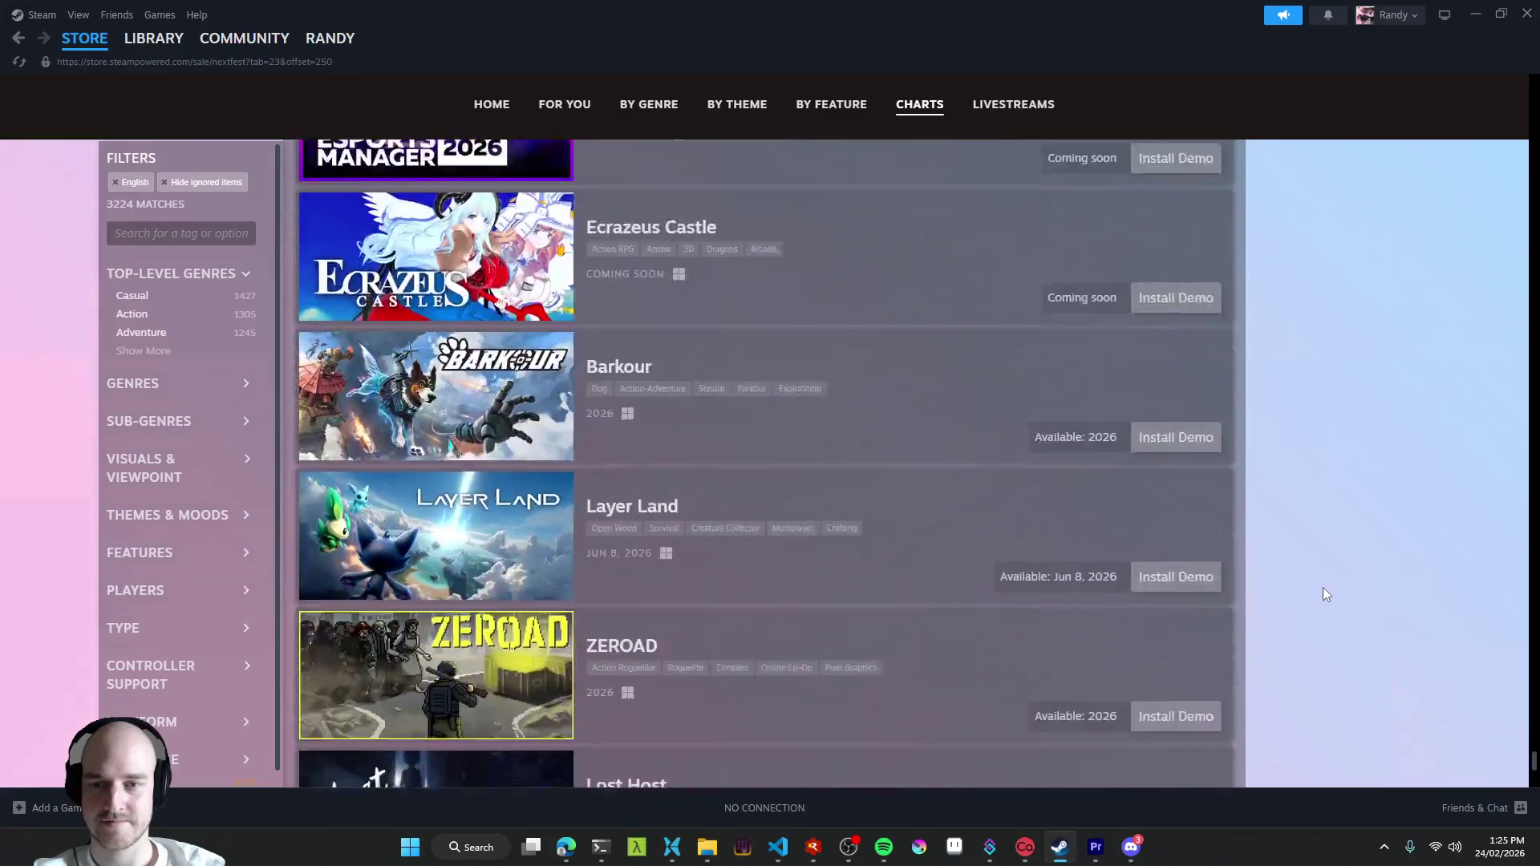
scroll(1322, 588, down, 3)
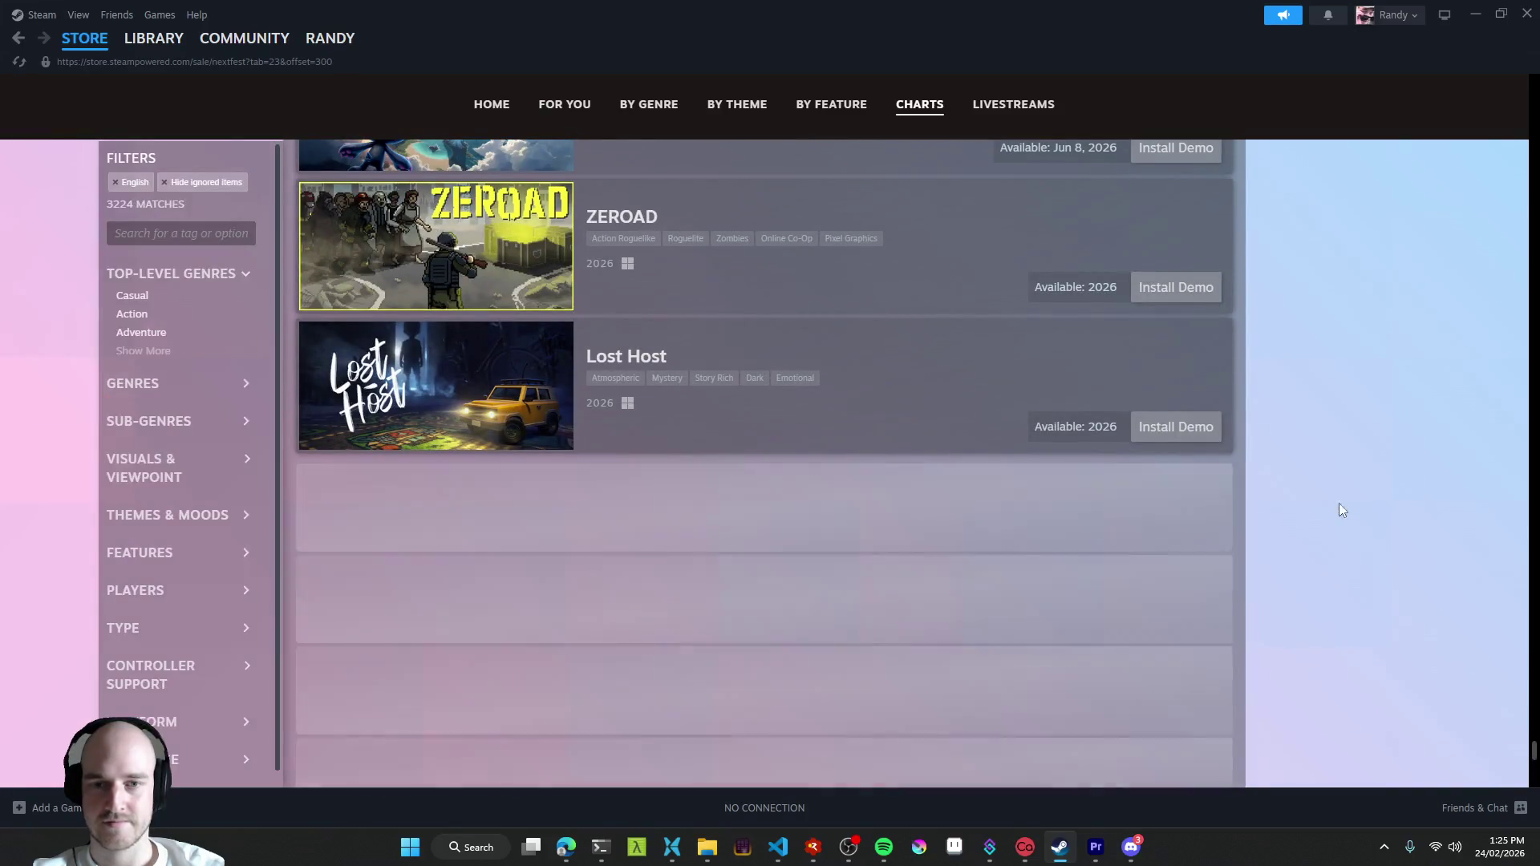
scroll(1314, 477, down, 3)
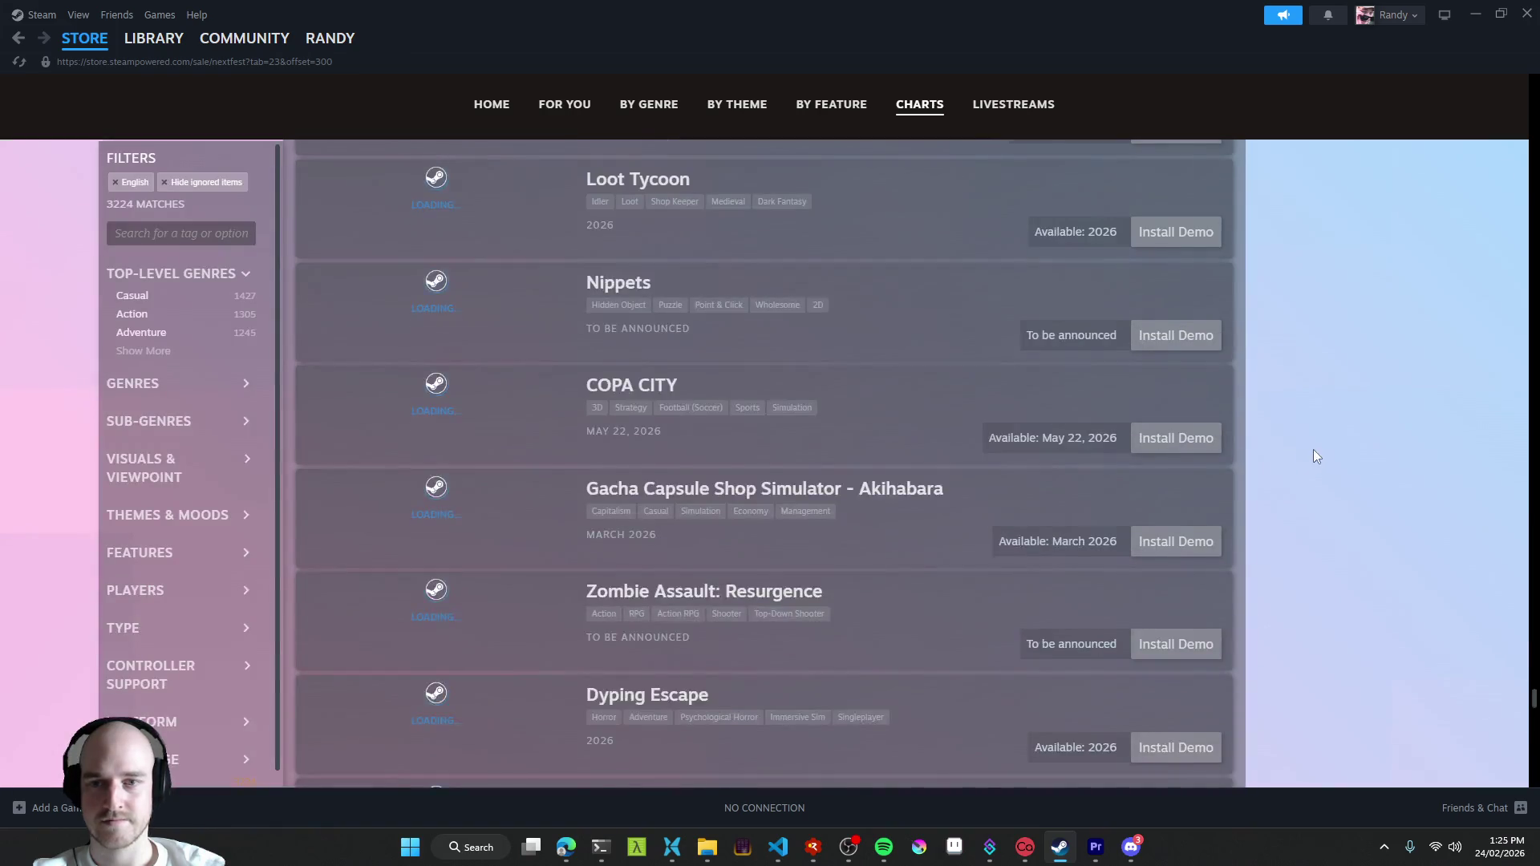
scroll(1301, 476, down, 5)
scroll(1299, 492, down, 5)
scroll(1296, 493, down, 4)
scroll(1297, 504, down, 4)
scroll(1290, 516, down, 4)
scroll(1283, 521, down, 4)
scroll(1284, 521, down, 4)
scroll(1283, 522, down, 4)
scroll(1283, 521, down, 4)
scroll(1284, 521, down, 5)
scroll(1282, 515, down, 4)
scroll(1282, 516, down, 4)
scroll(1282, 516, down, 4)
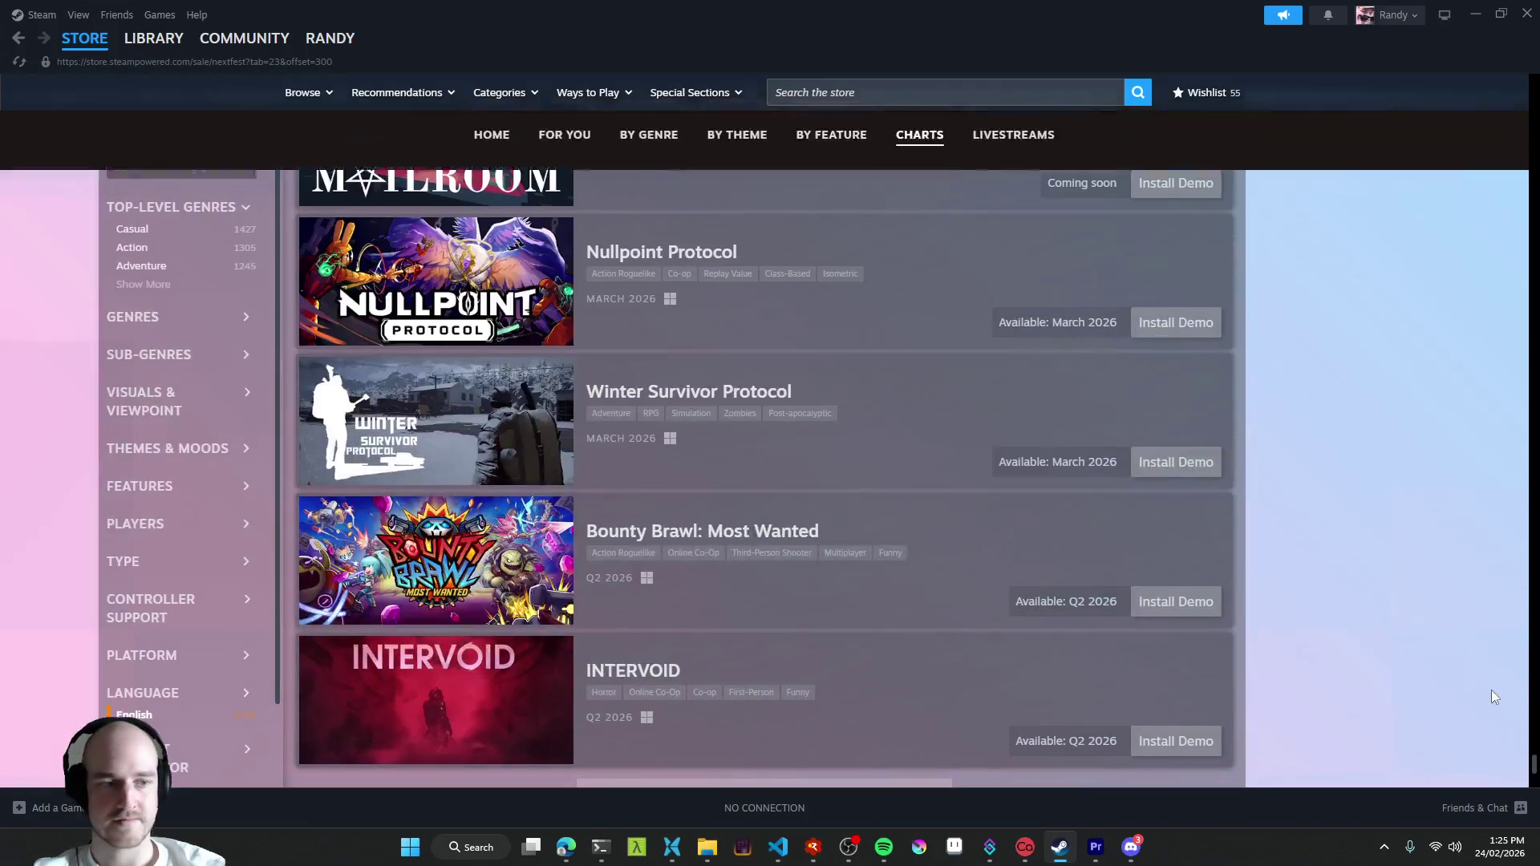
drag(1534, 771, 1526, 17)
click(1526, 18)
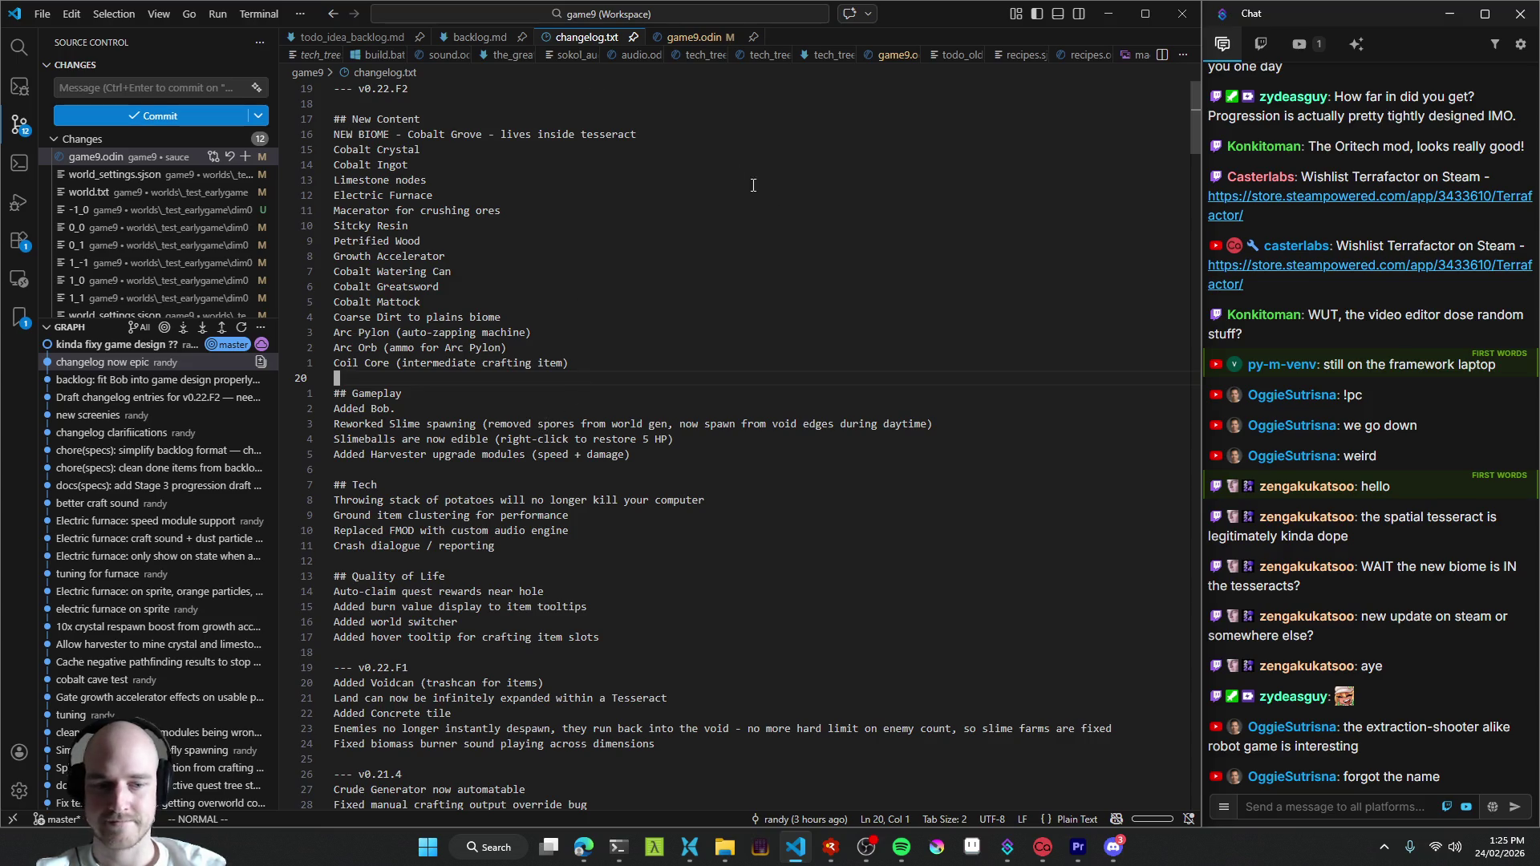
- Glance at the Discord server chat, close it and bring Premiere Pro forward
click(1114, 847)
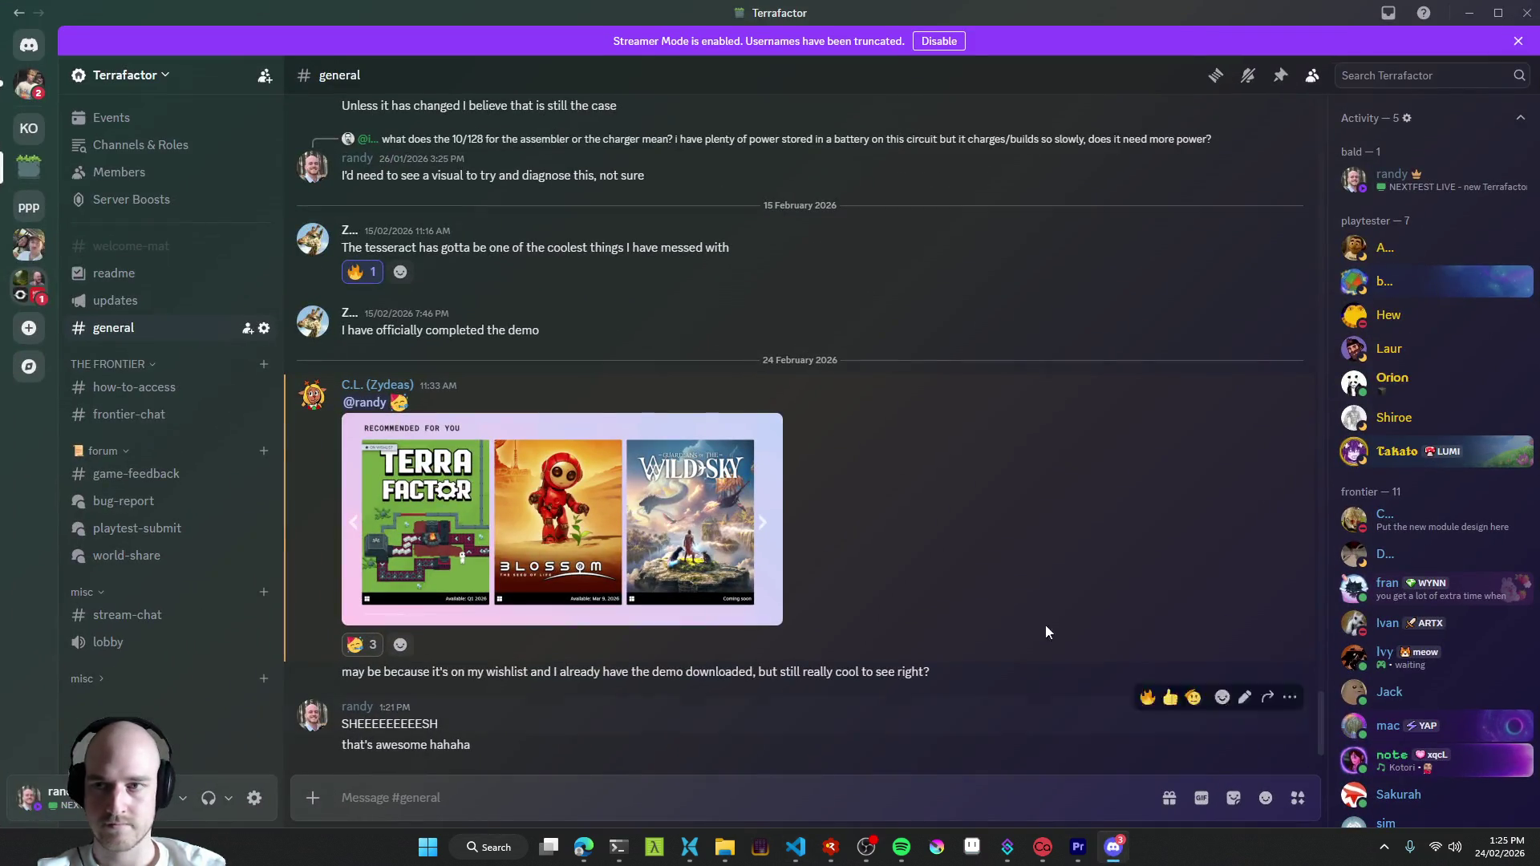
click(1527, 10)
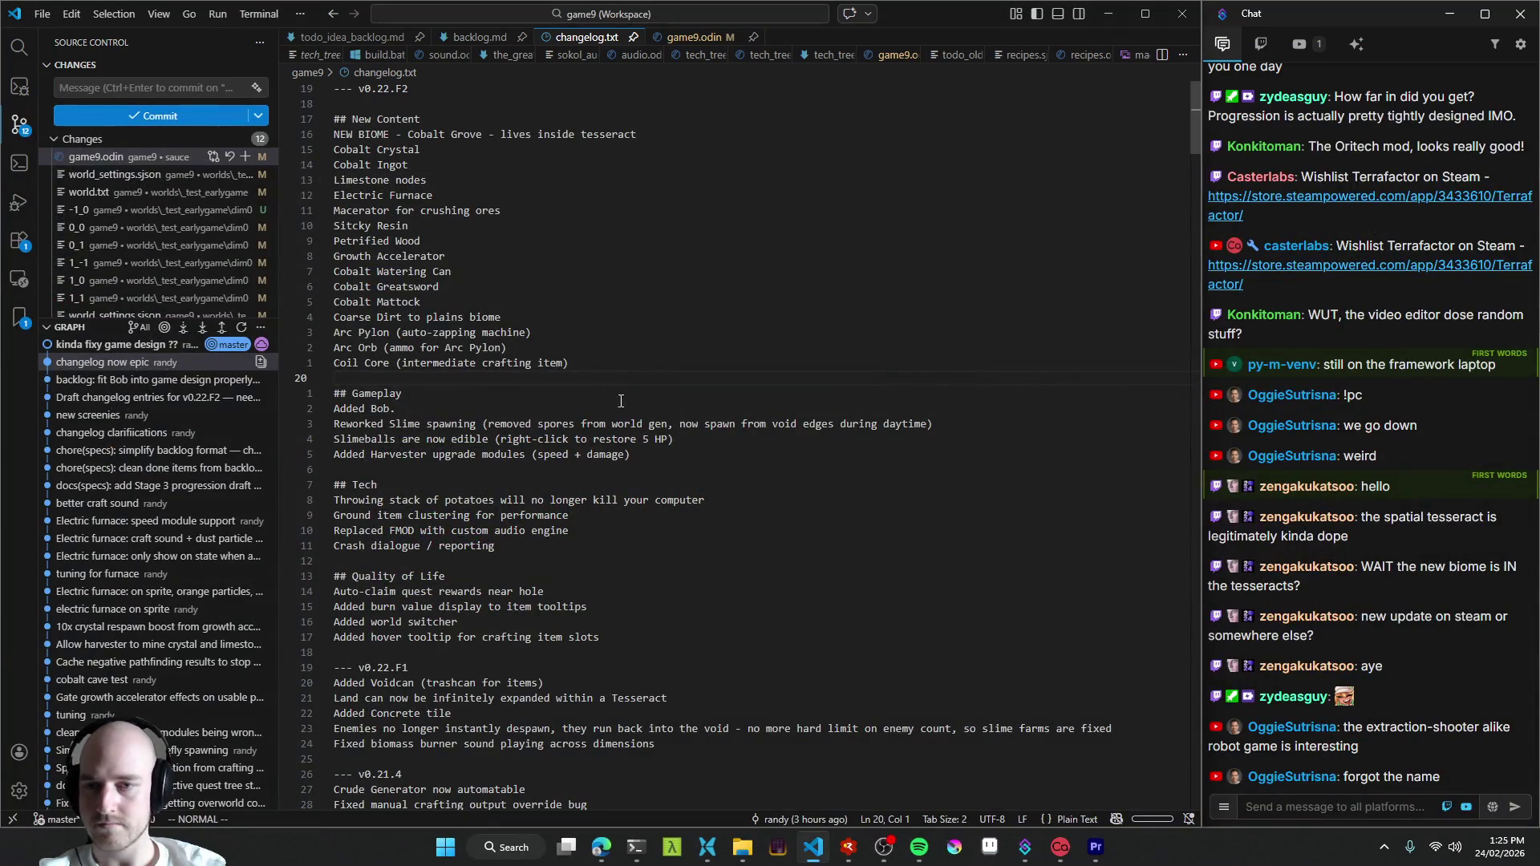
click(1095, 850)
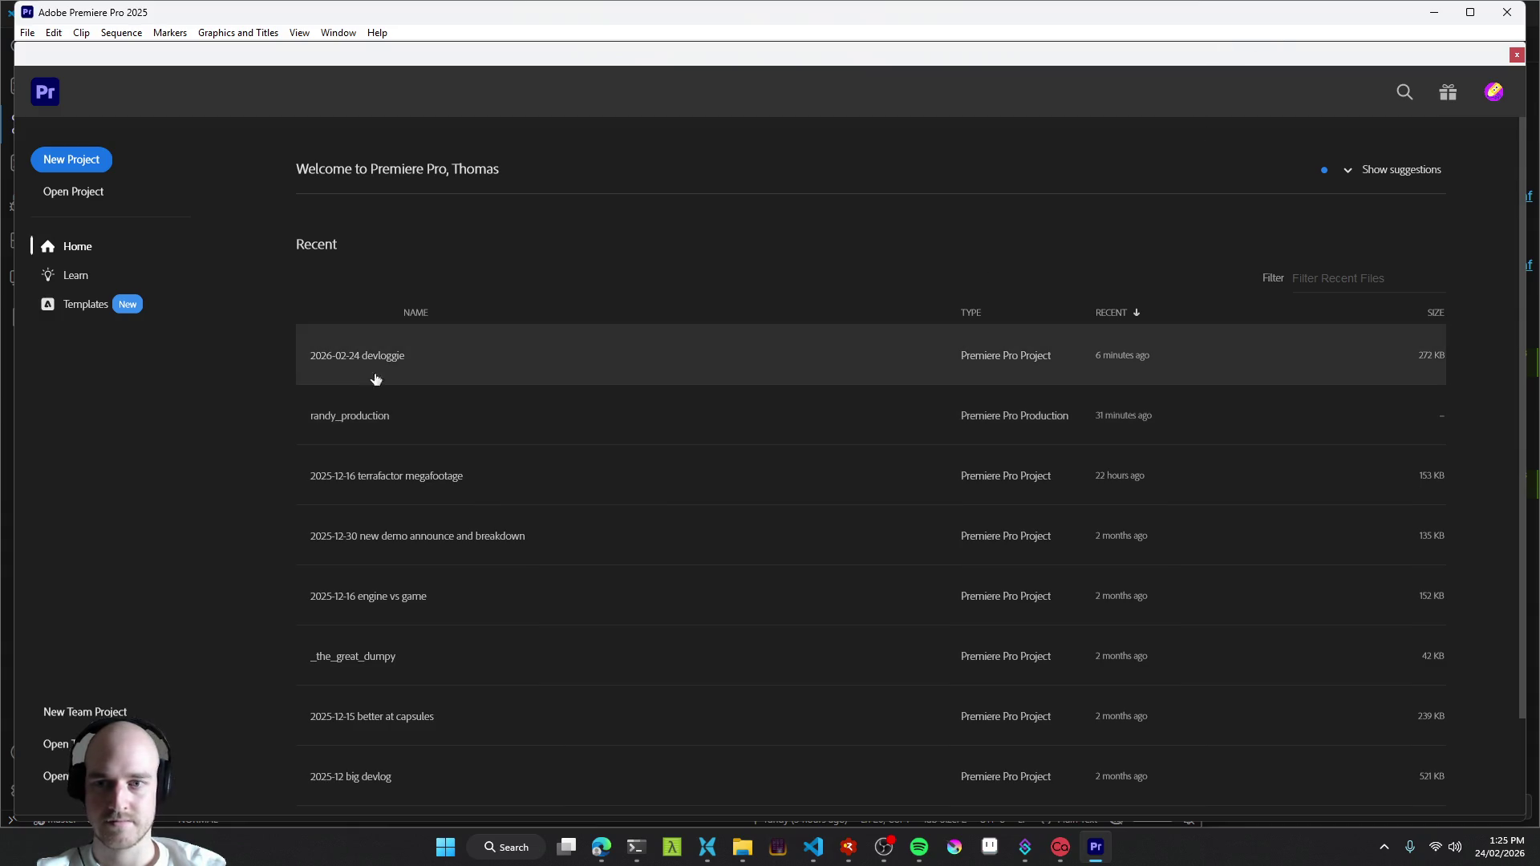
- Open the 2026-02-24 devloggie project and cut the stream clip at a new point near 9:45
click(428, 356)
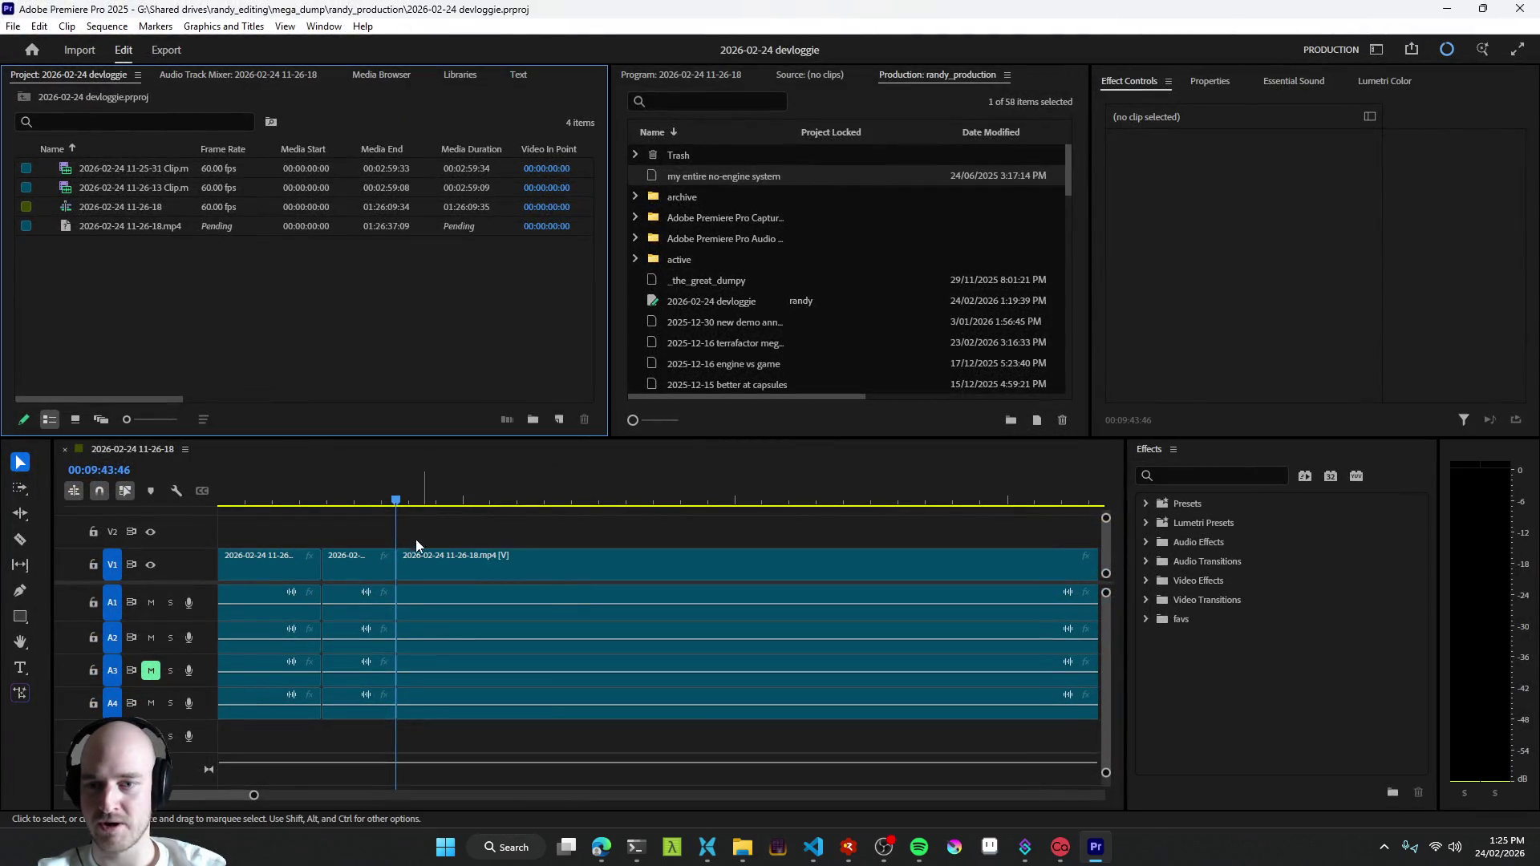
click(357, 506)
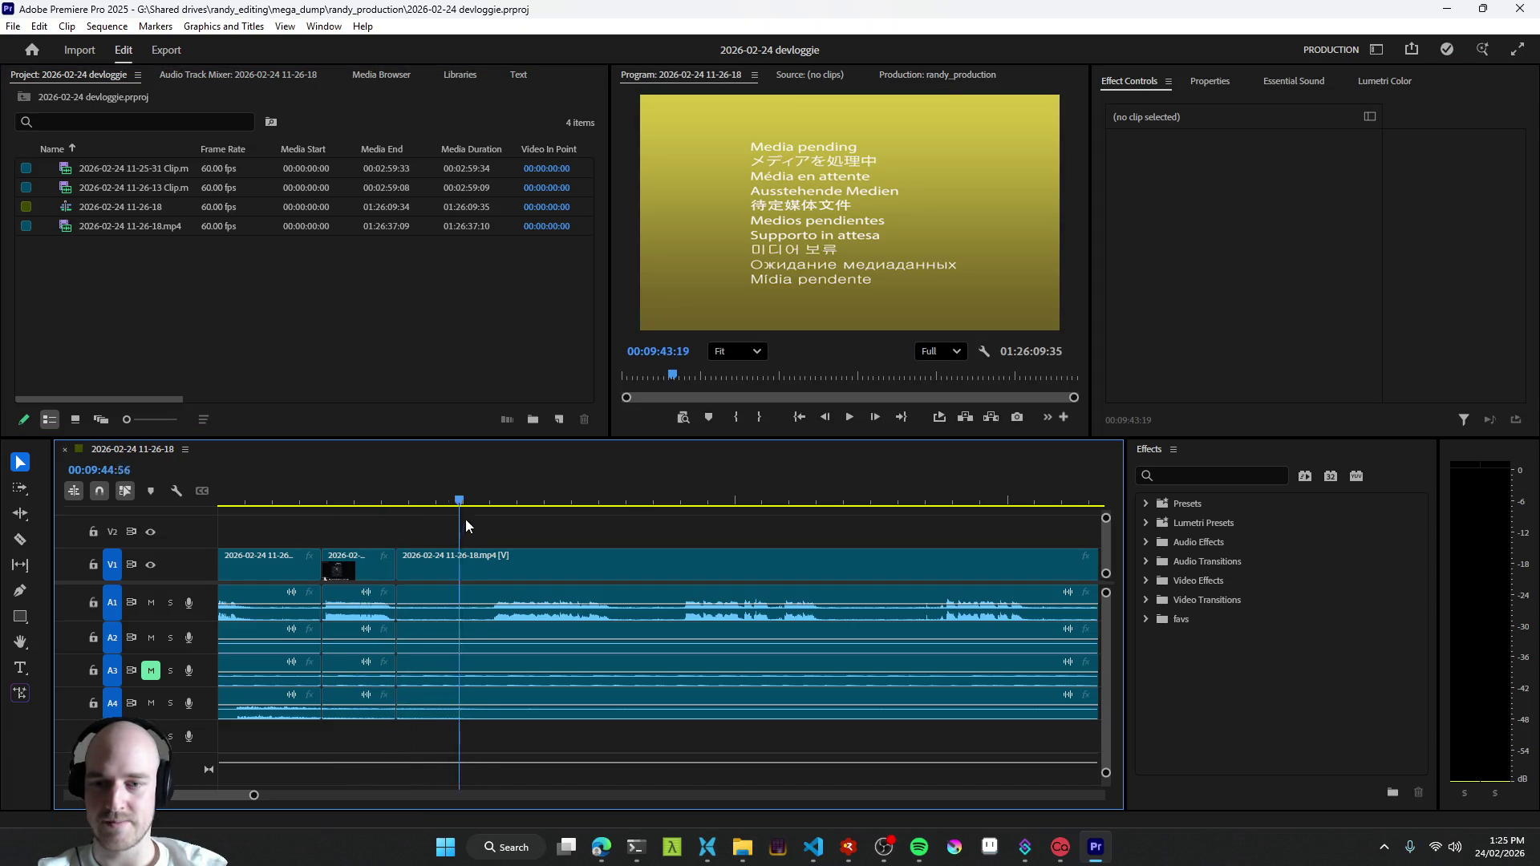
key(equal)
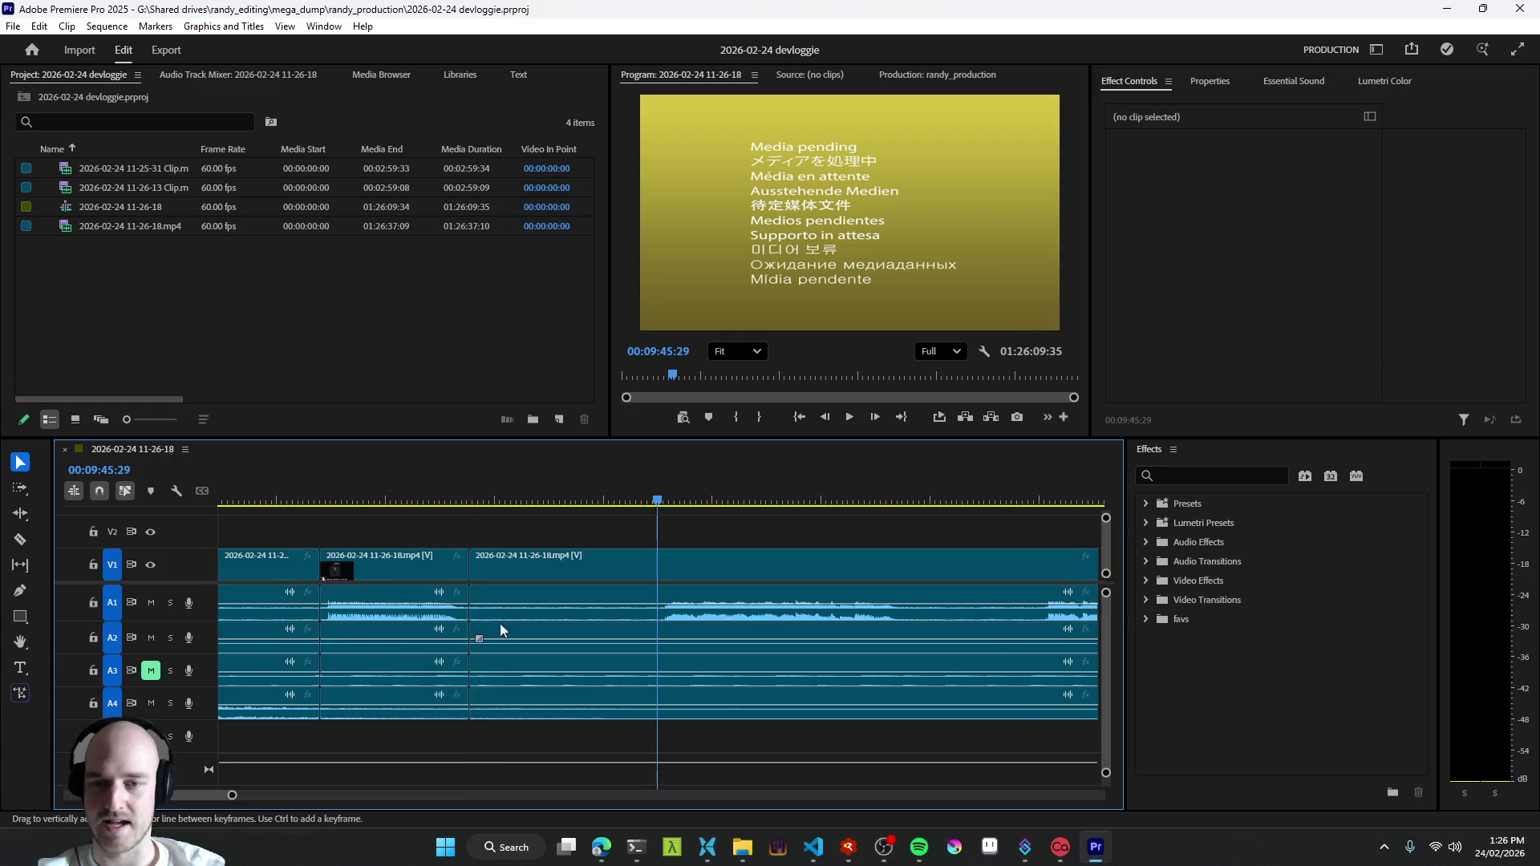
key(ctrl+z)
- Play back around the new cut to review it, then bring up OBS Studio
click(406, 630)
key(space)
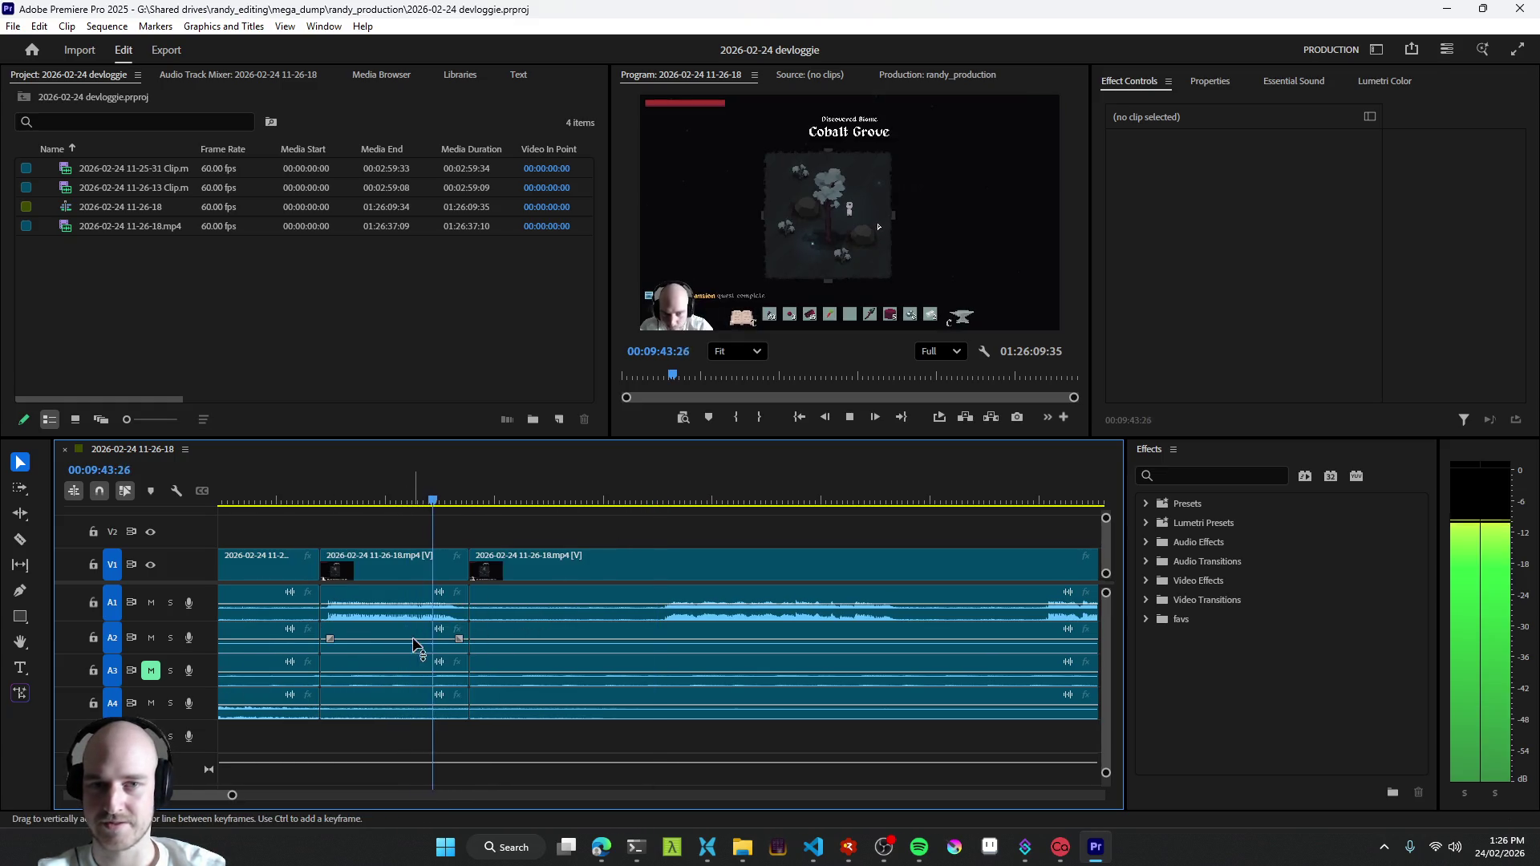
click(657, 624)
key(space)
click(884, 847)
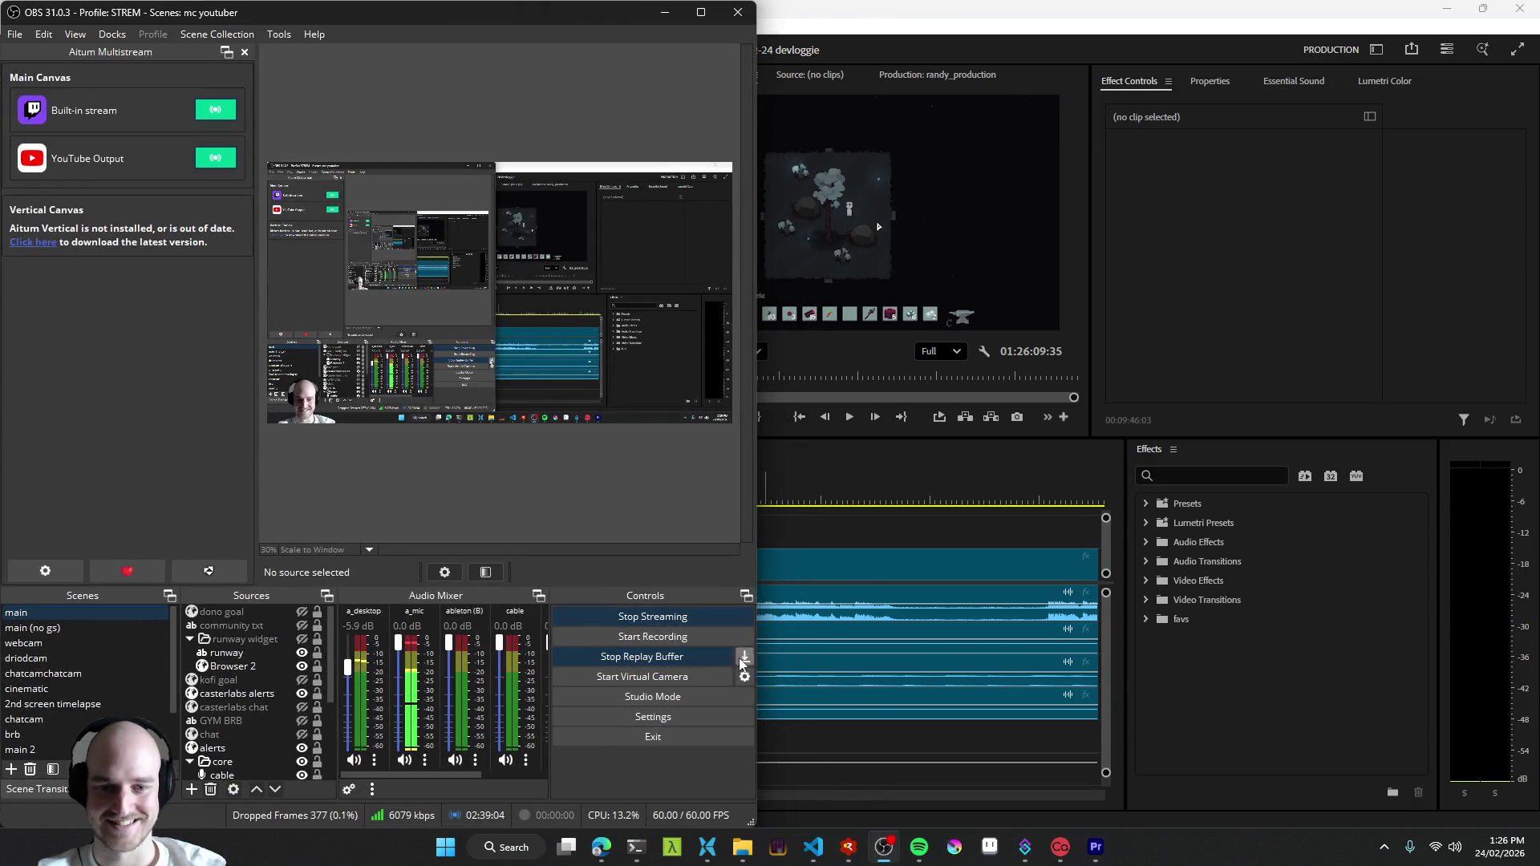
- Minimize OBS, preview from 00:09:45:30, and shrink Premiere to a window beside the stream chat
click(662, 13)
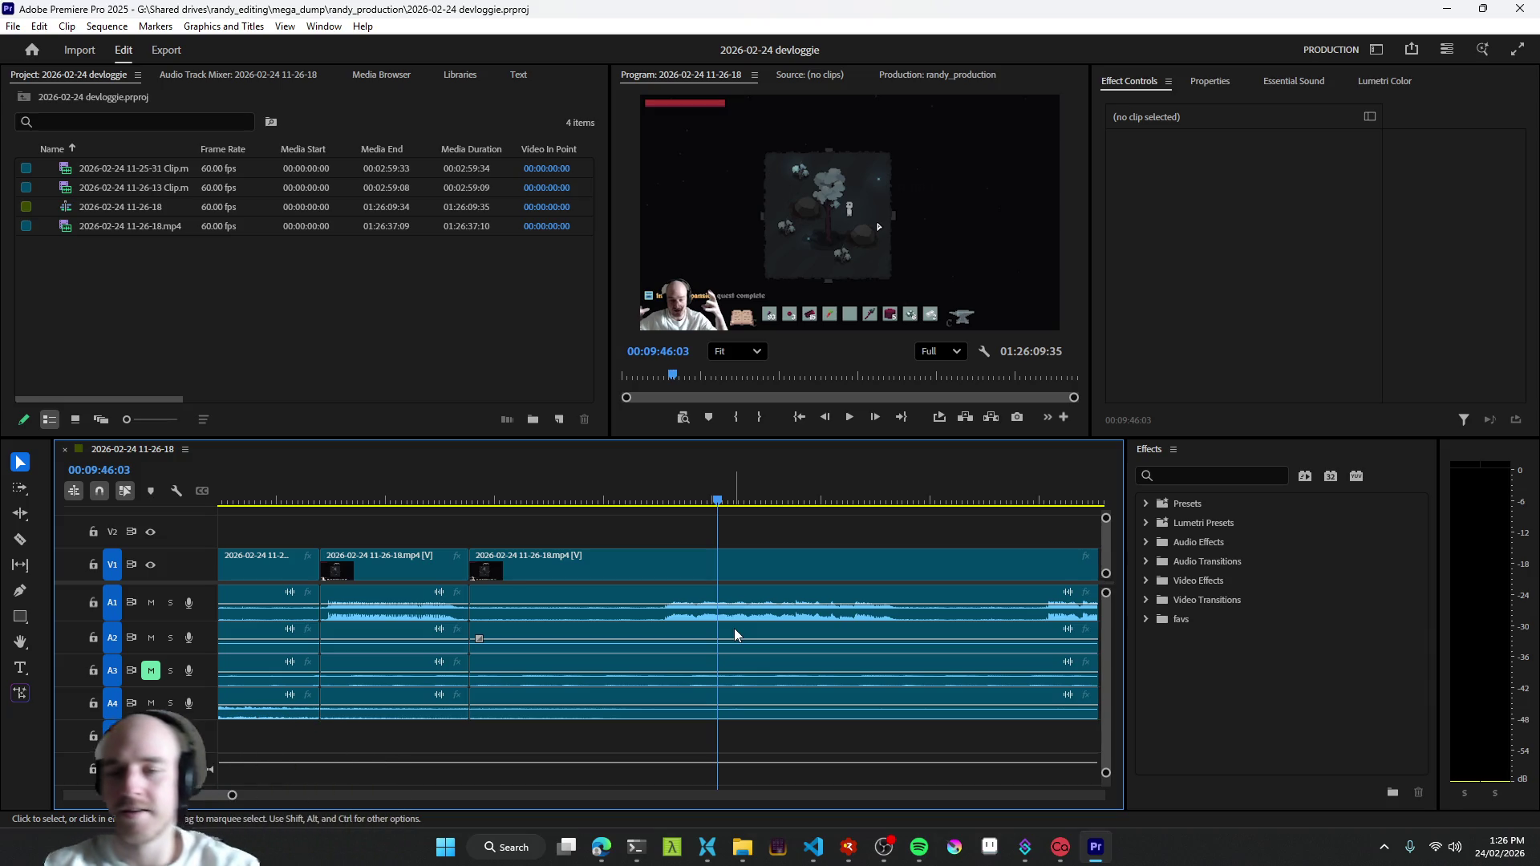
drag(779, 718, 658, 650)
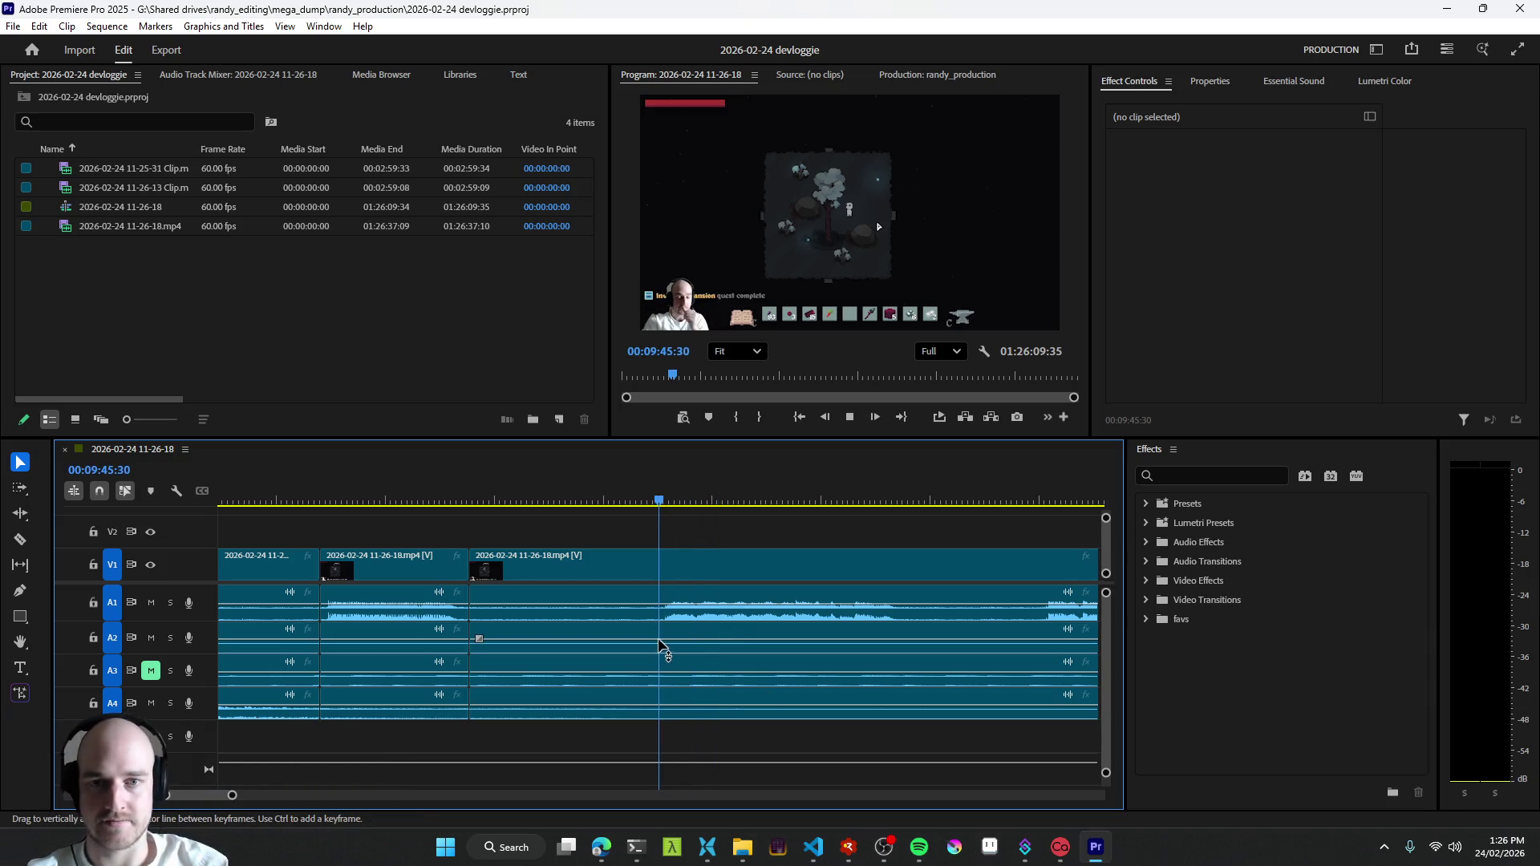
key(space)
key(space)
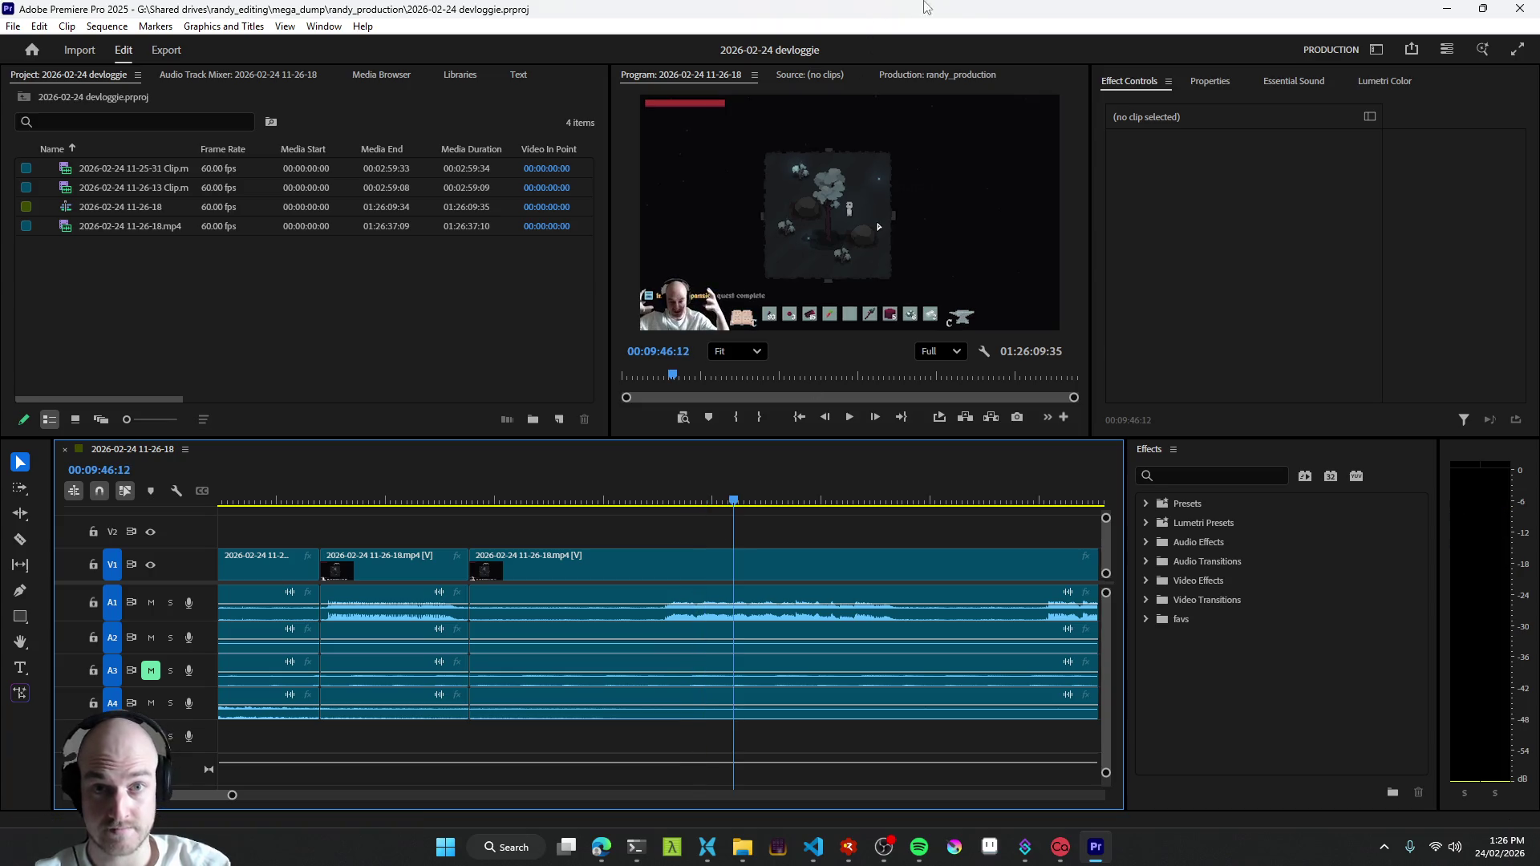
double_click(952, 13)
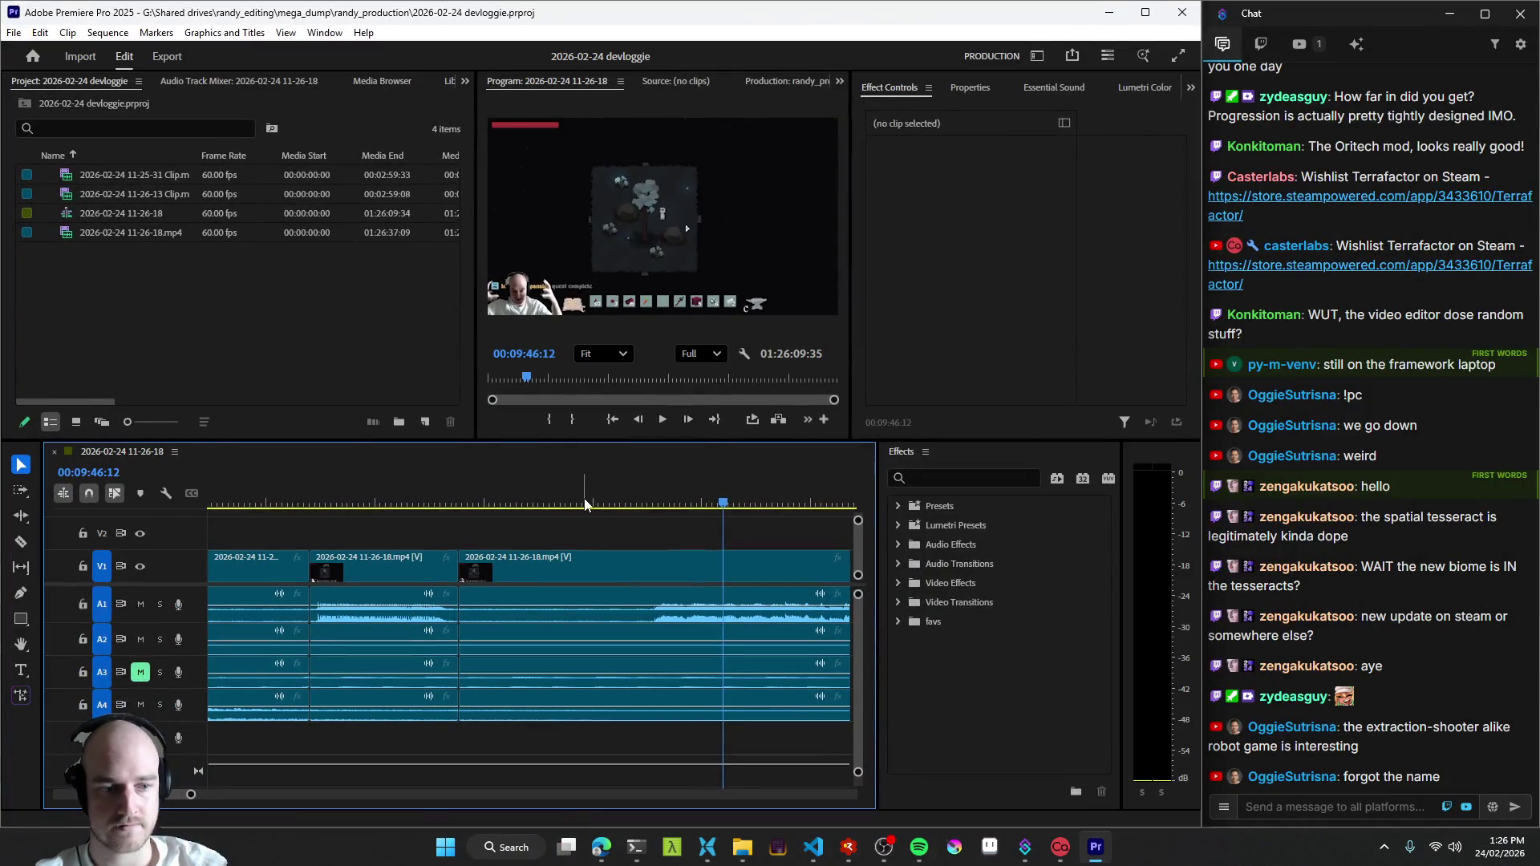
- Play into the footage before 9:50, razor at the playhead and ripple-trim the dead section away with Q
key(space)
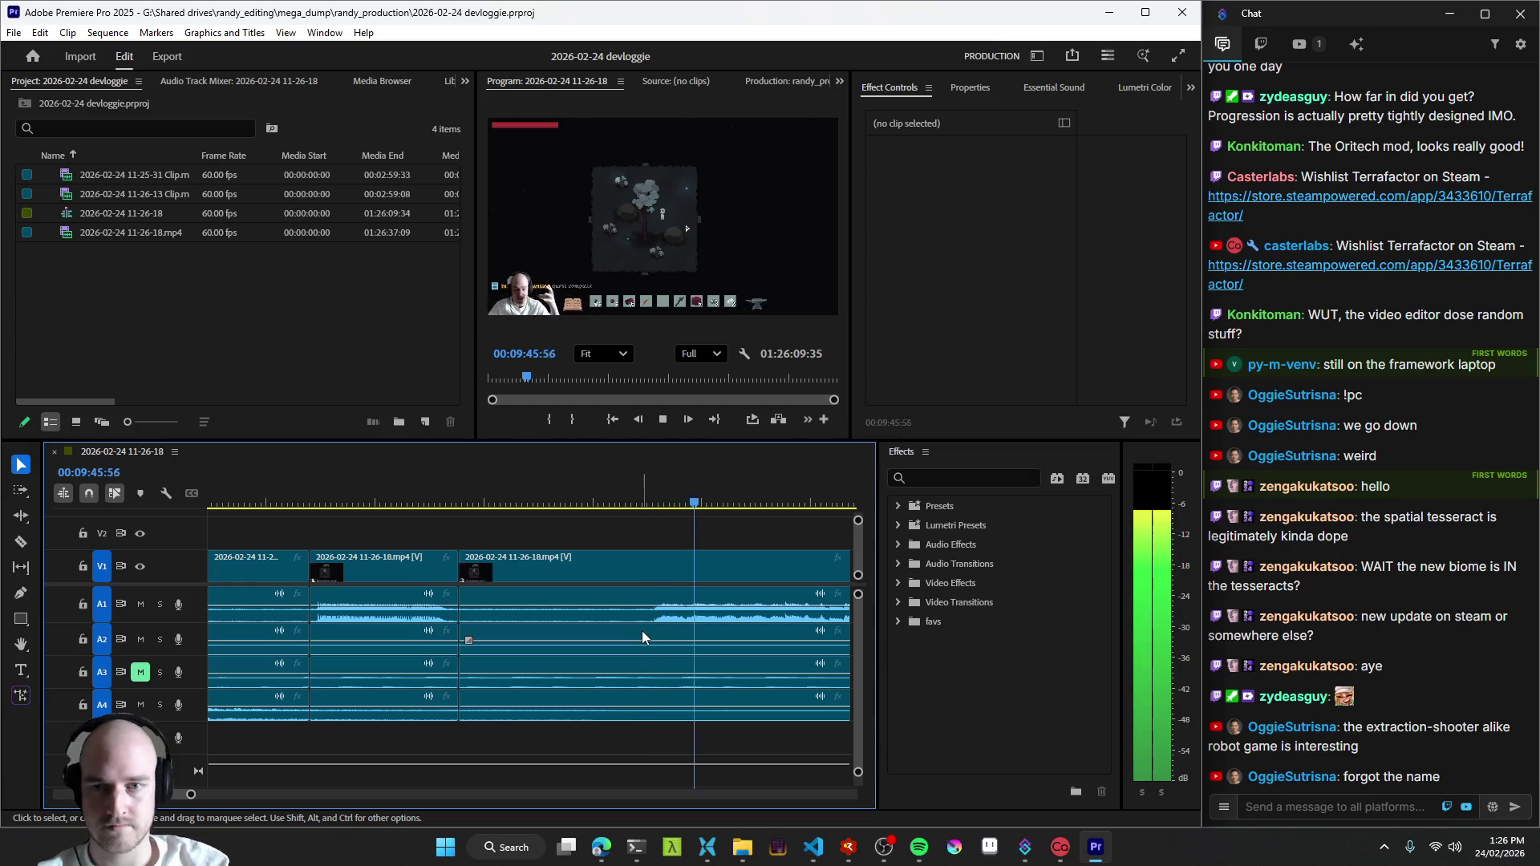
scroll(640, 631, up, 2)
key(space)
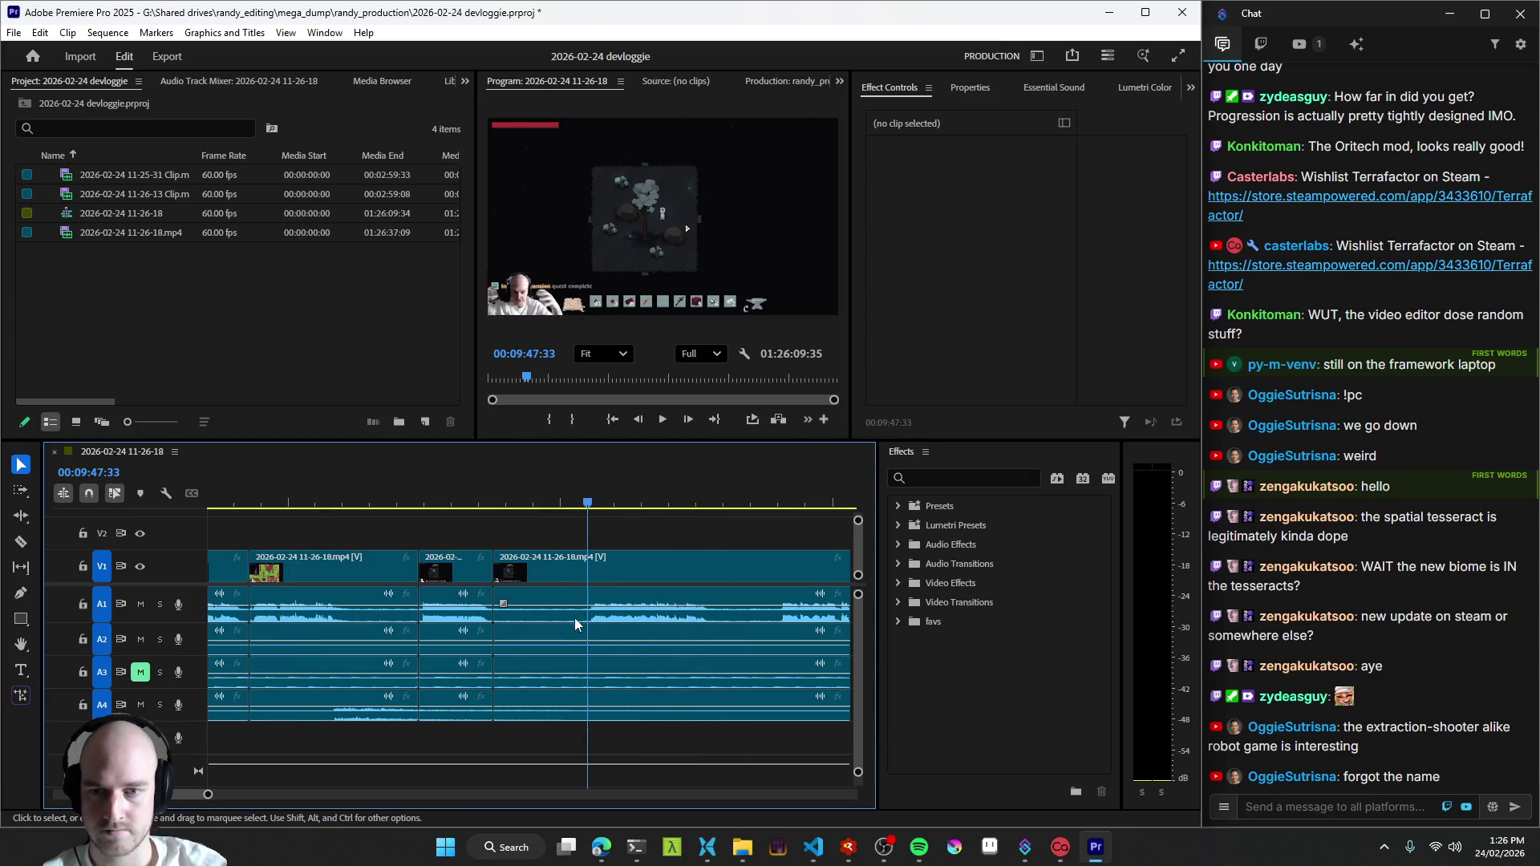
key(q)
key(space)
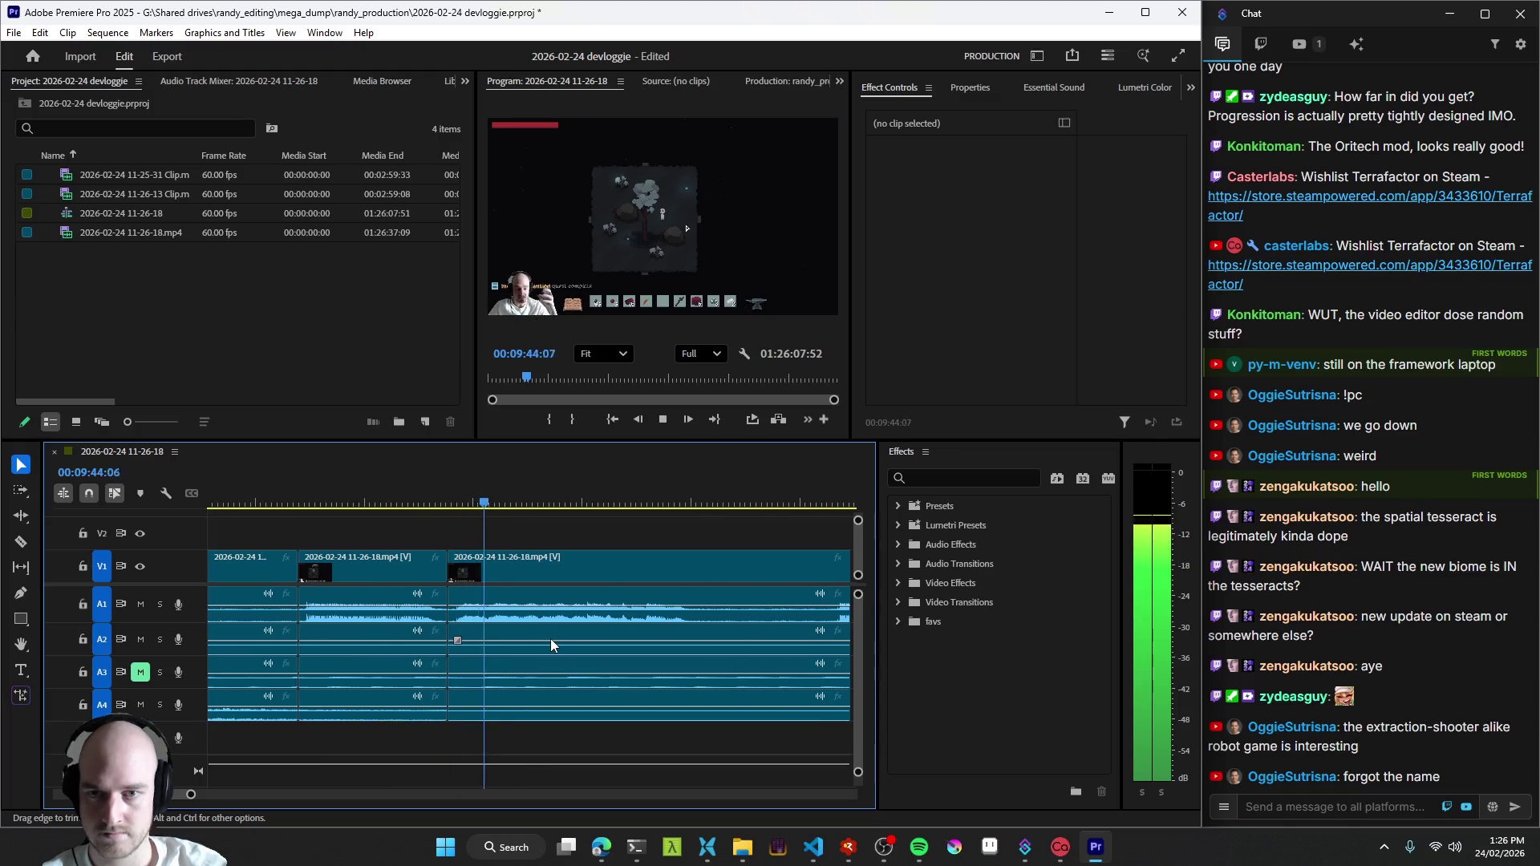
key(ctrl+k)
key(space)
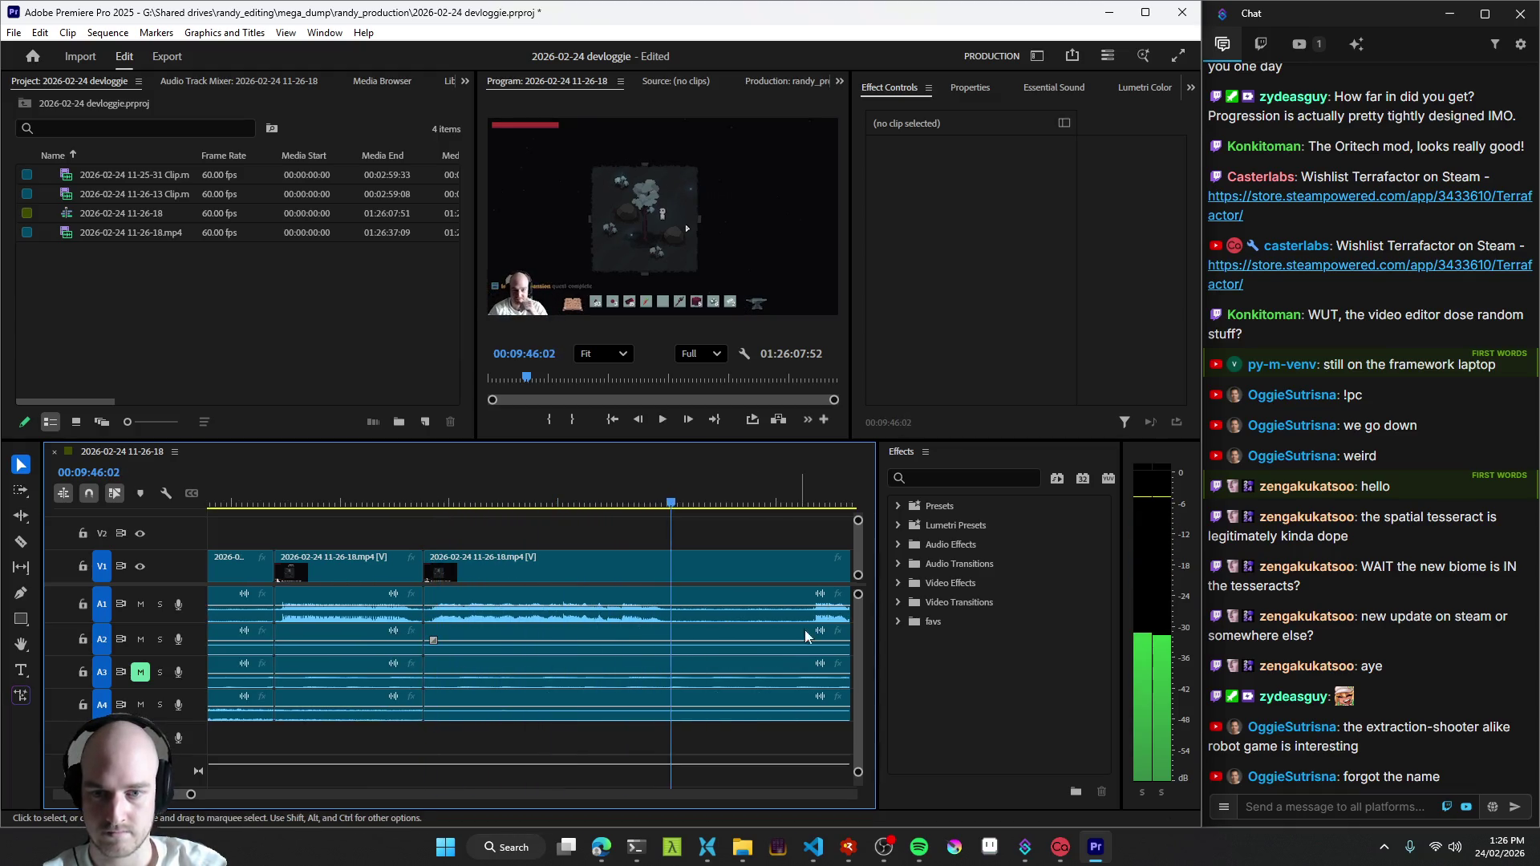
key(space)
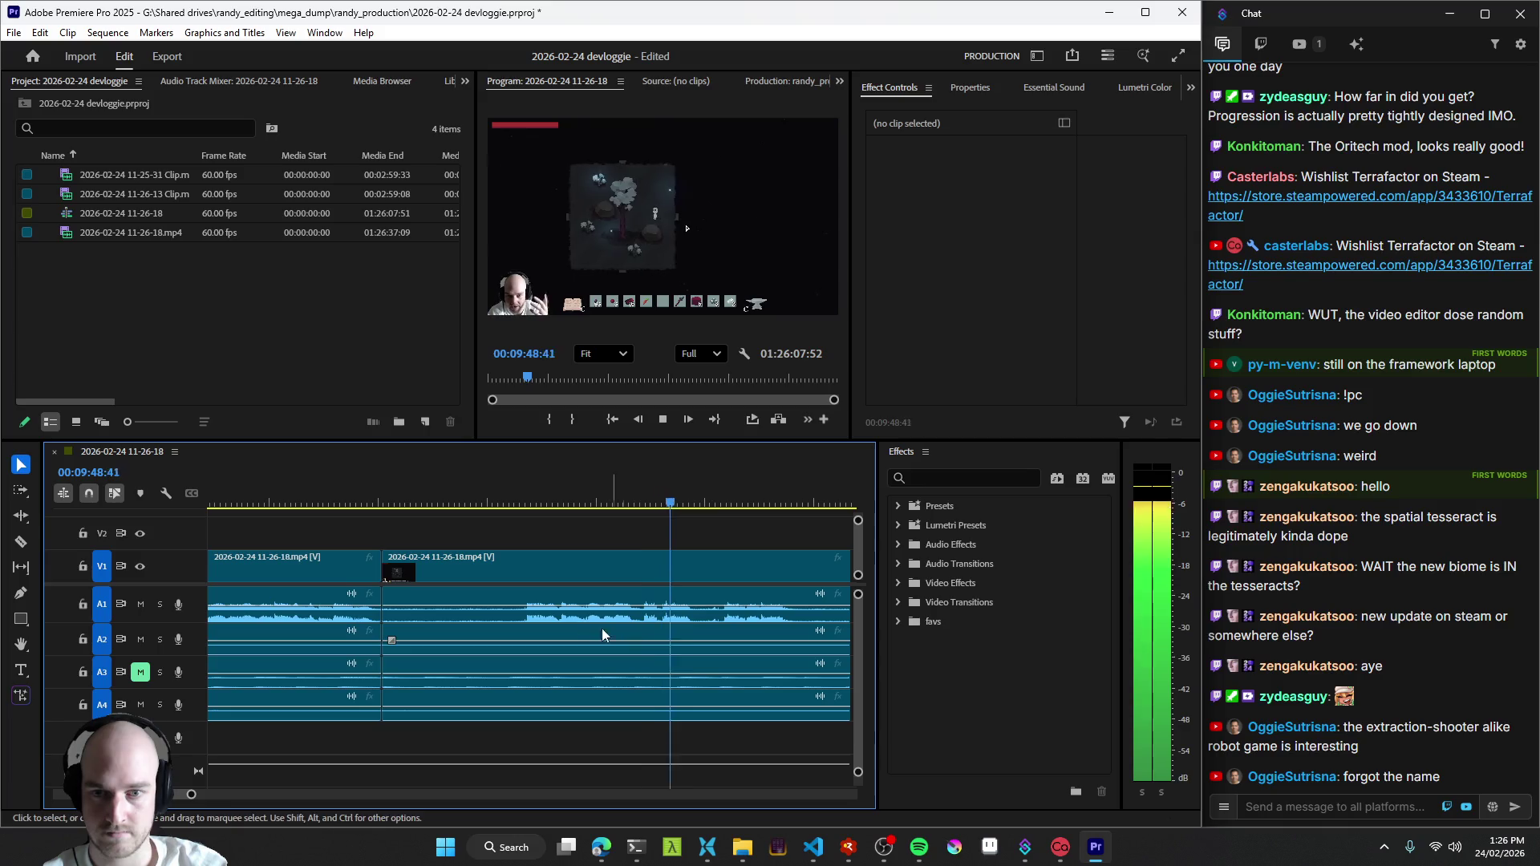
key(q)
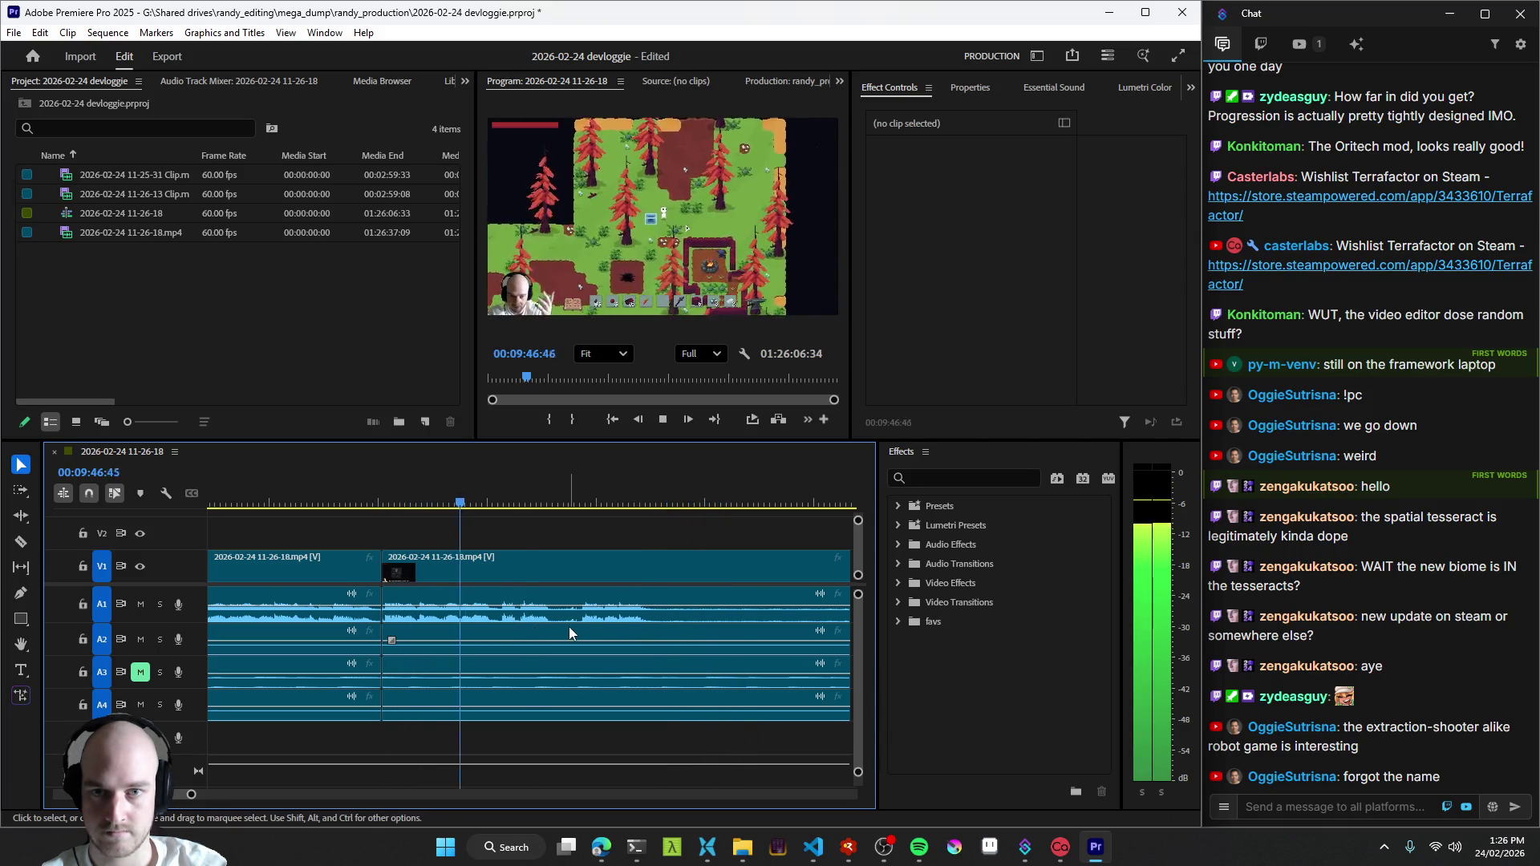
- Add a further cut near 9:50 and replay it repeatedly from the edit, undoing one stray change
key(space)
key(minus)
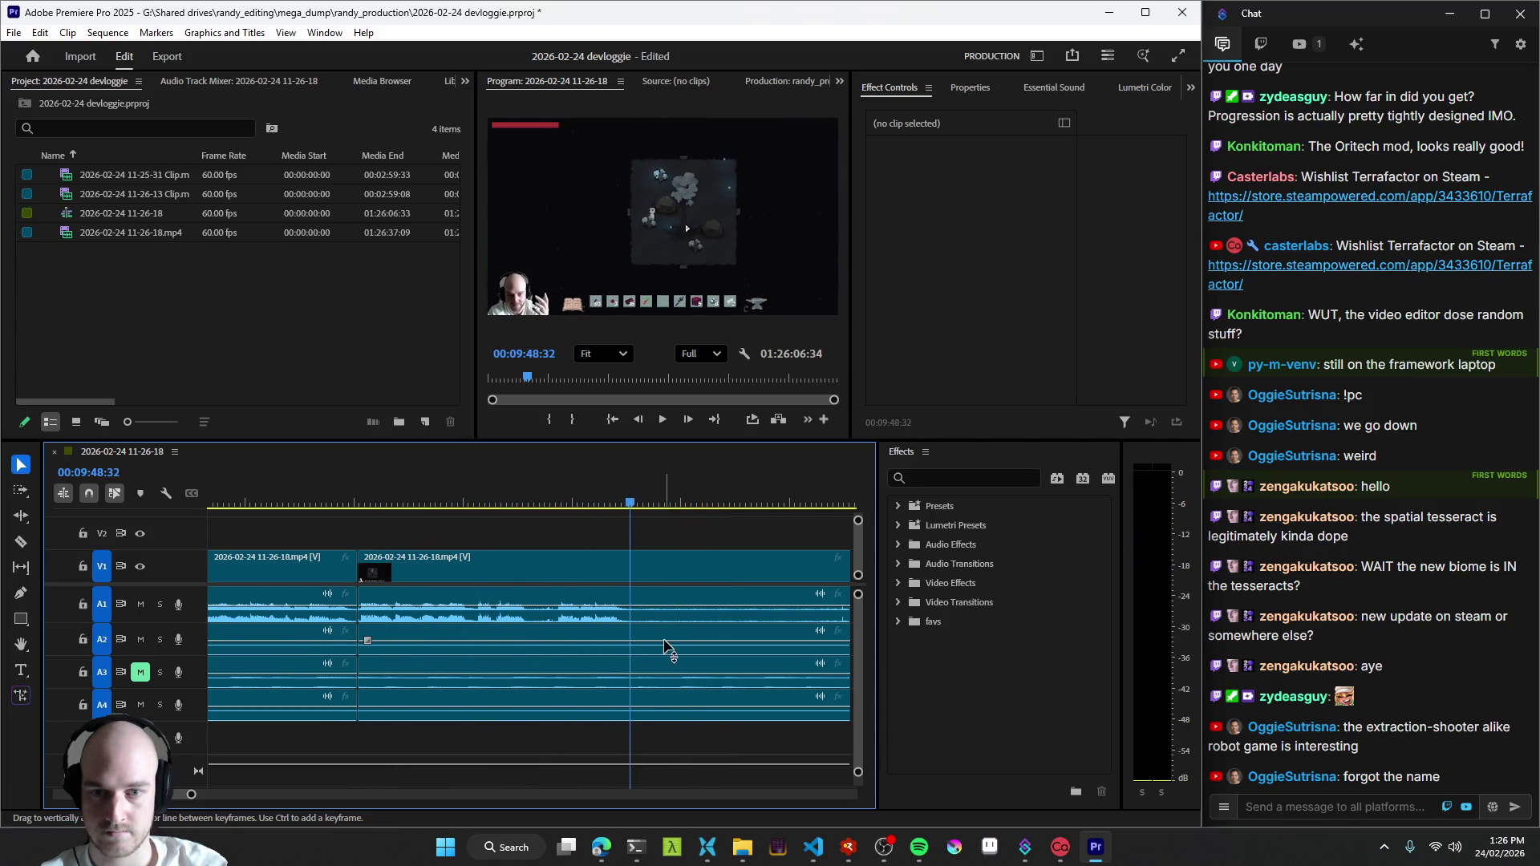
key(ctrl+k)
key(space)
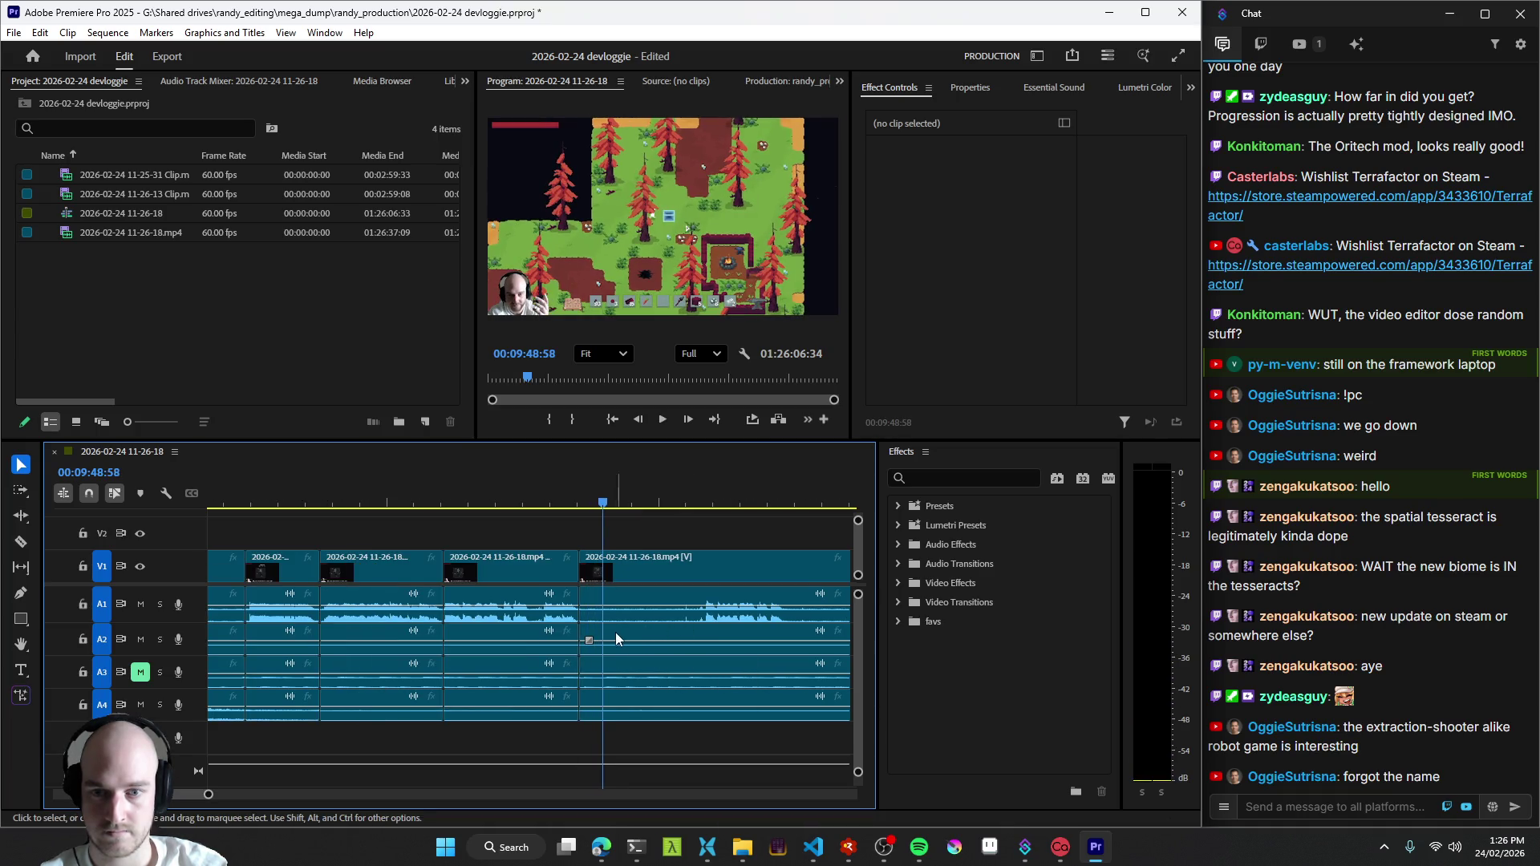
key(Up)
key(space)
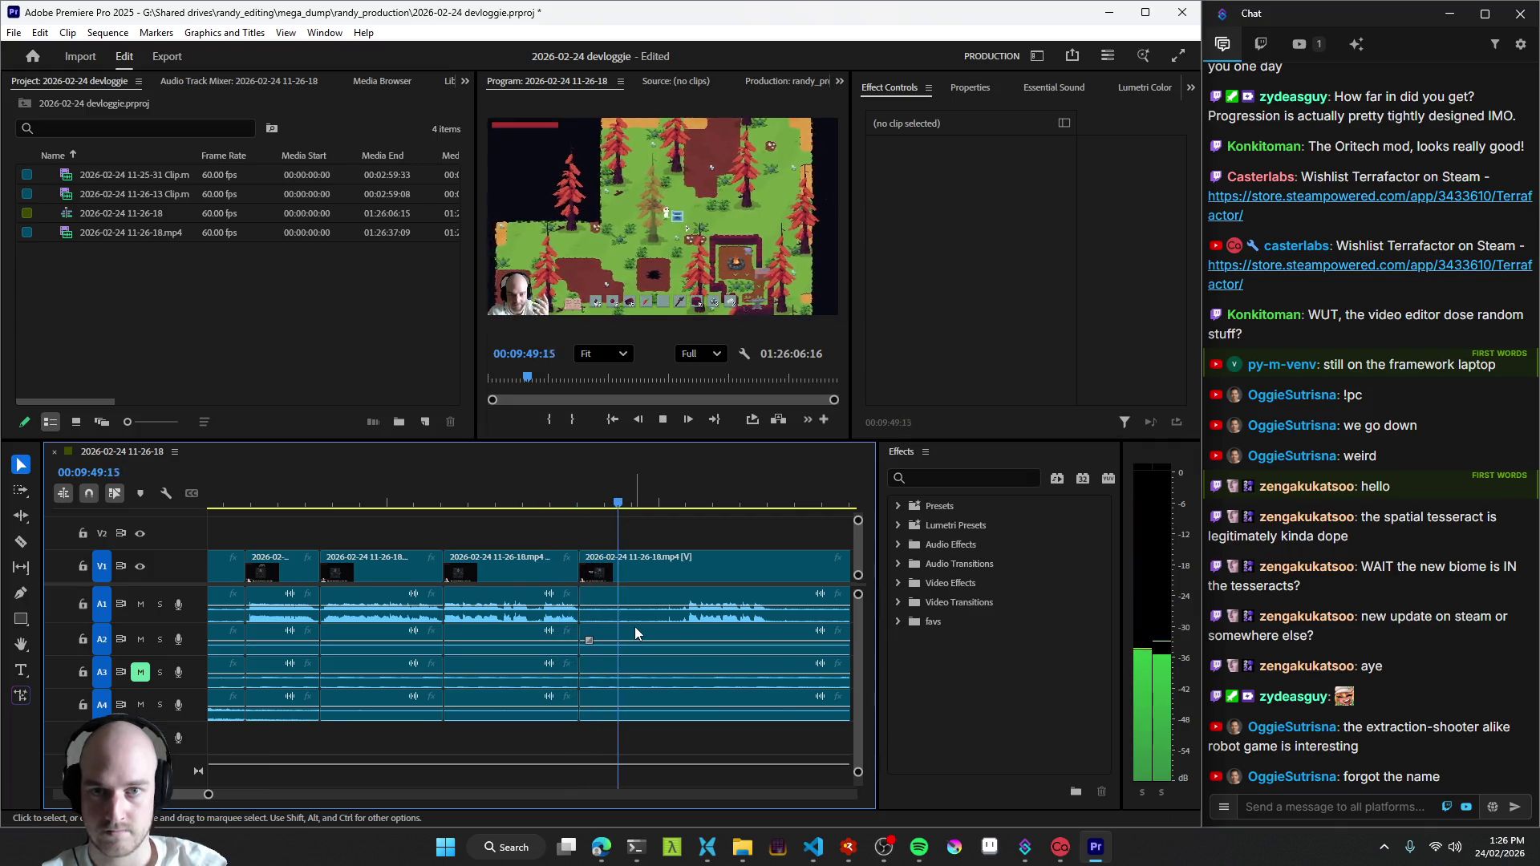
key(space)
key(Up)
key(space)
key(Up)
key(space)
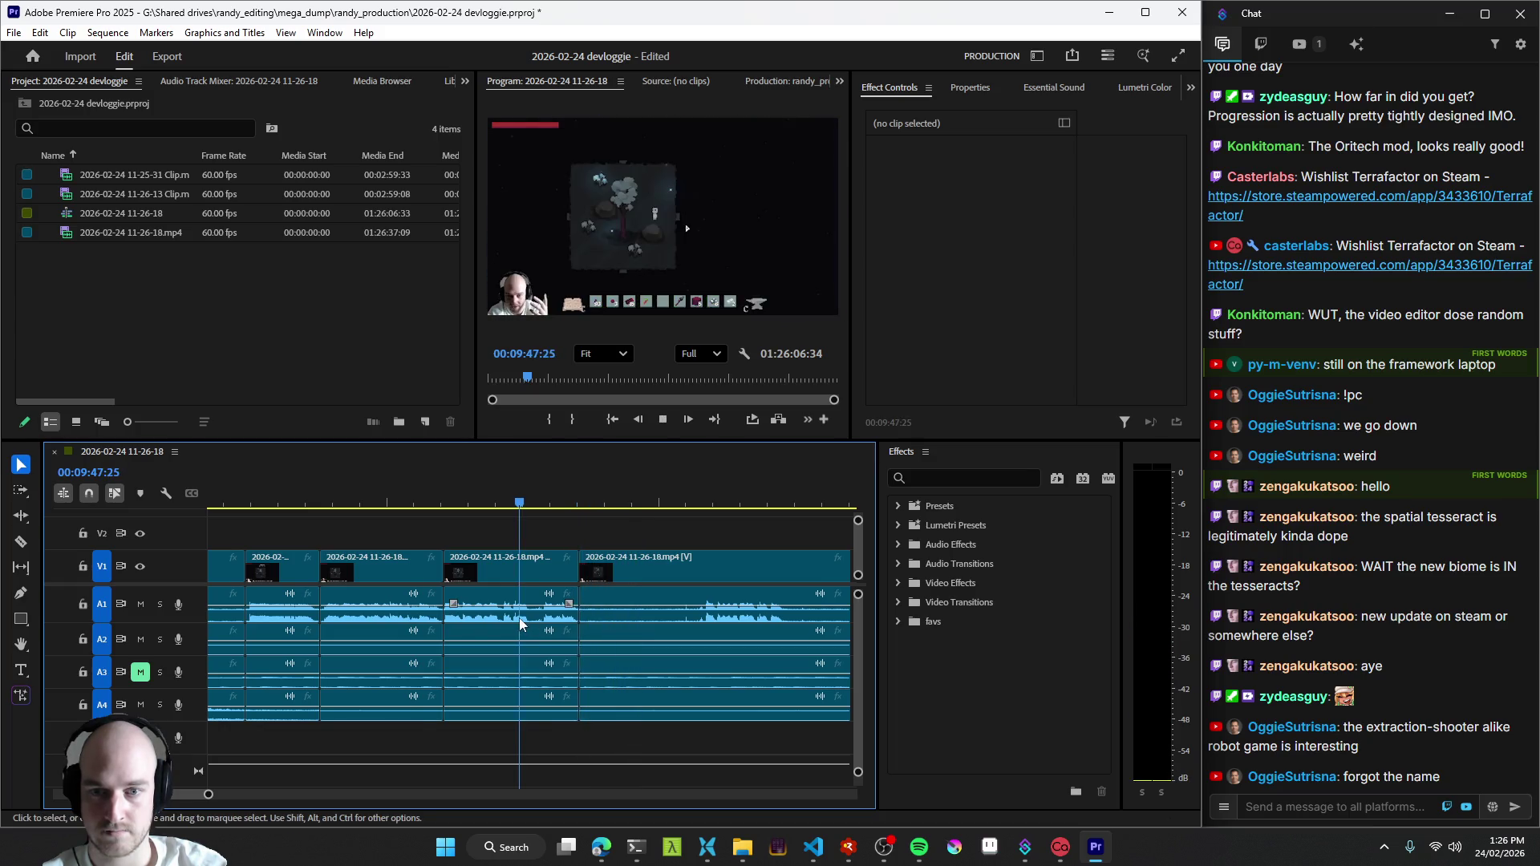
key(=)
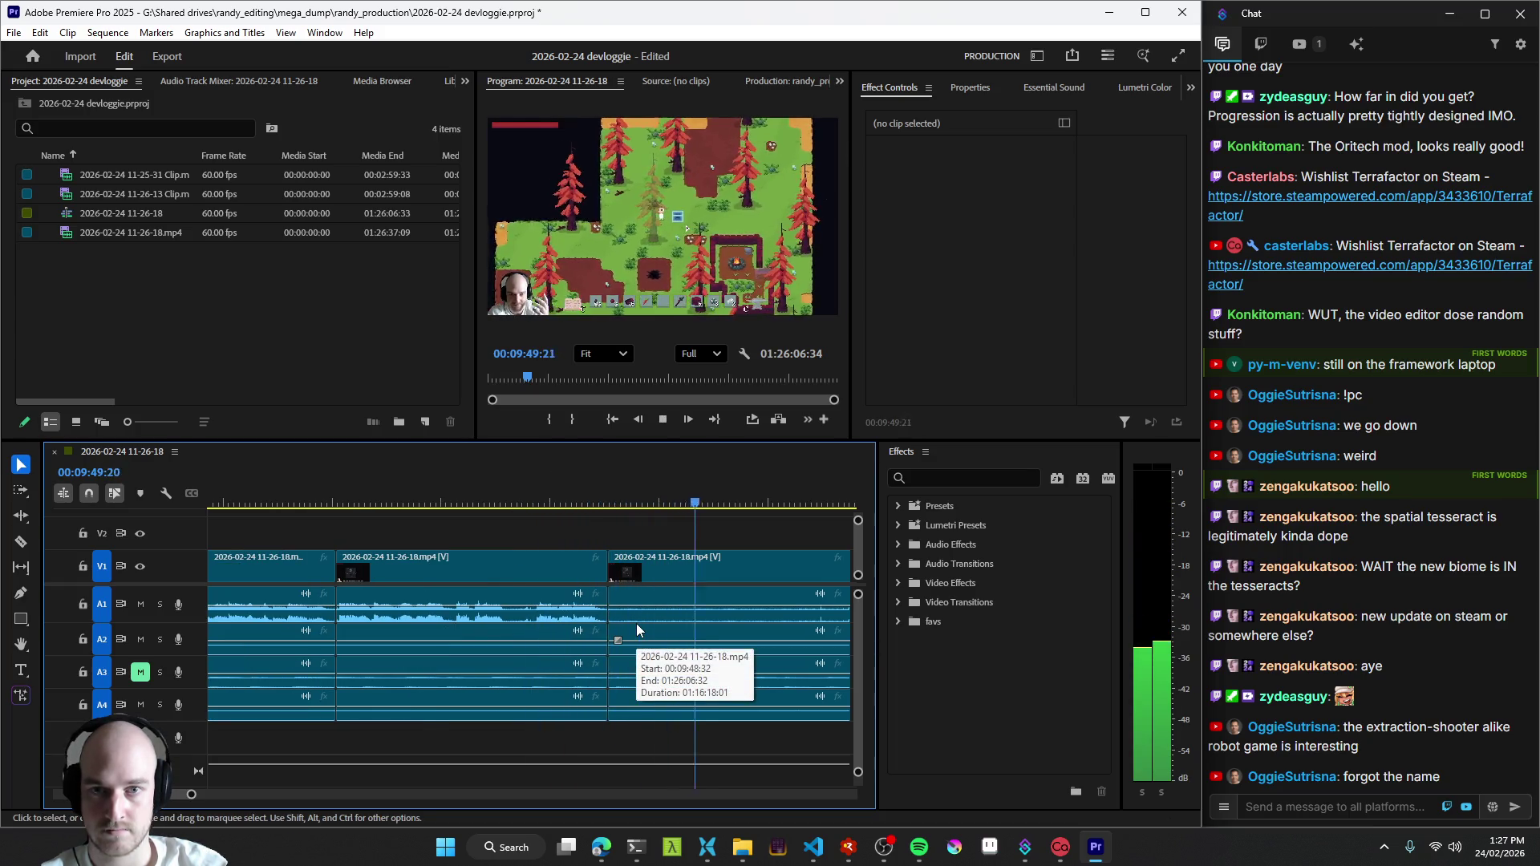
key(ctrl+z)
- Split again at the dead frame, ripple-delete the stretch after it and review playback toward 9:58
key(Up)
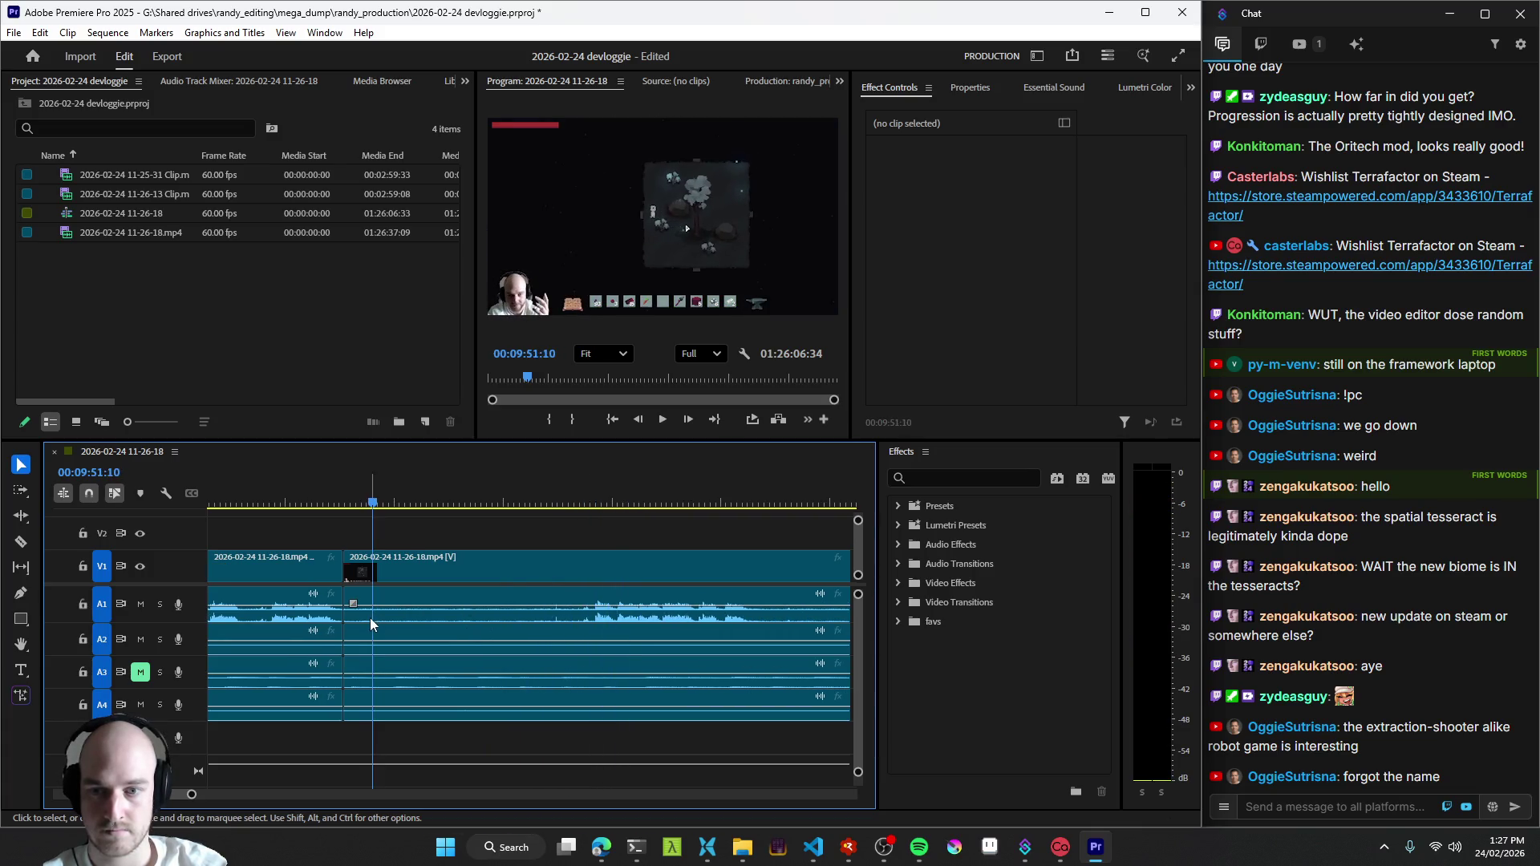
key(space)
key(ctrl+k)
key(space)
key(space)
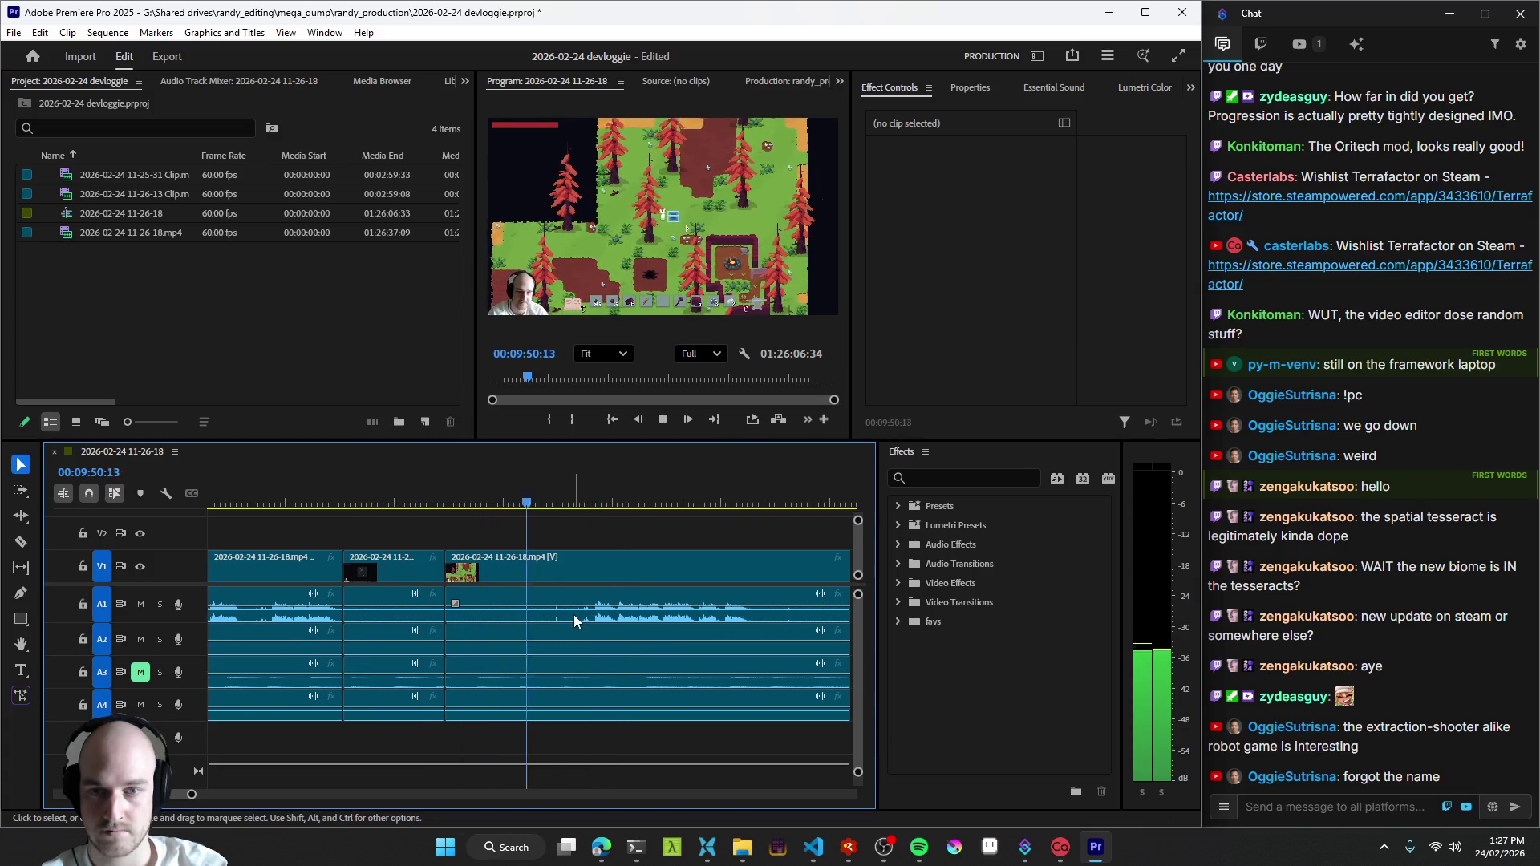
key(q)
key(space)
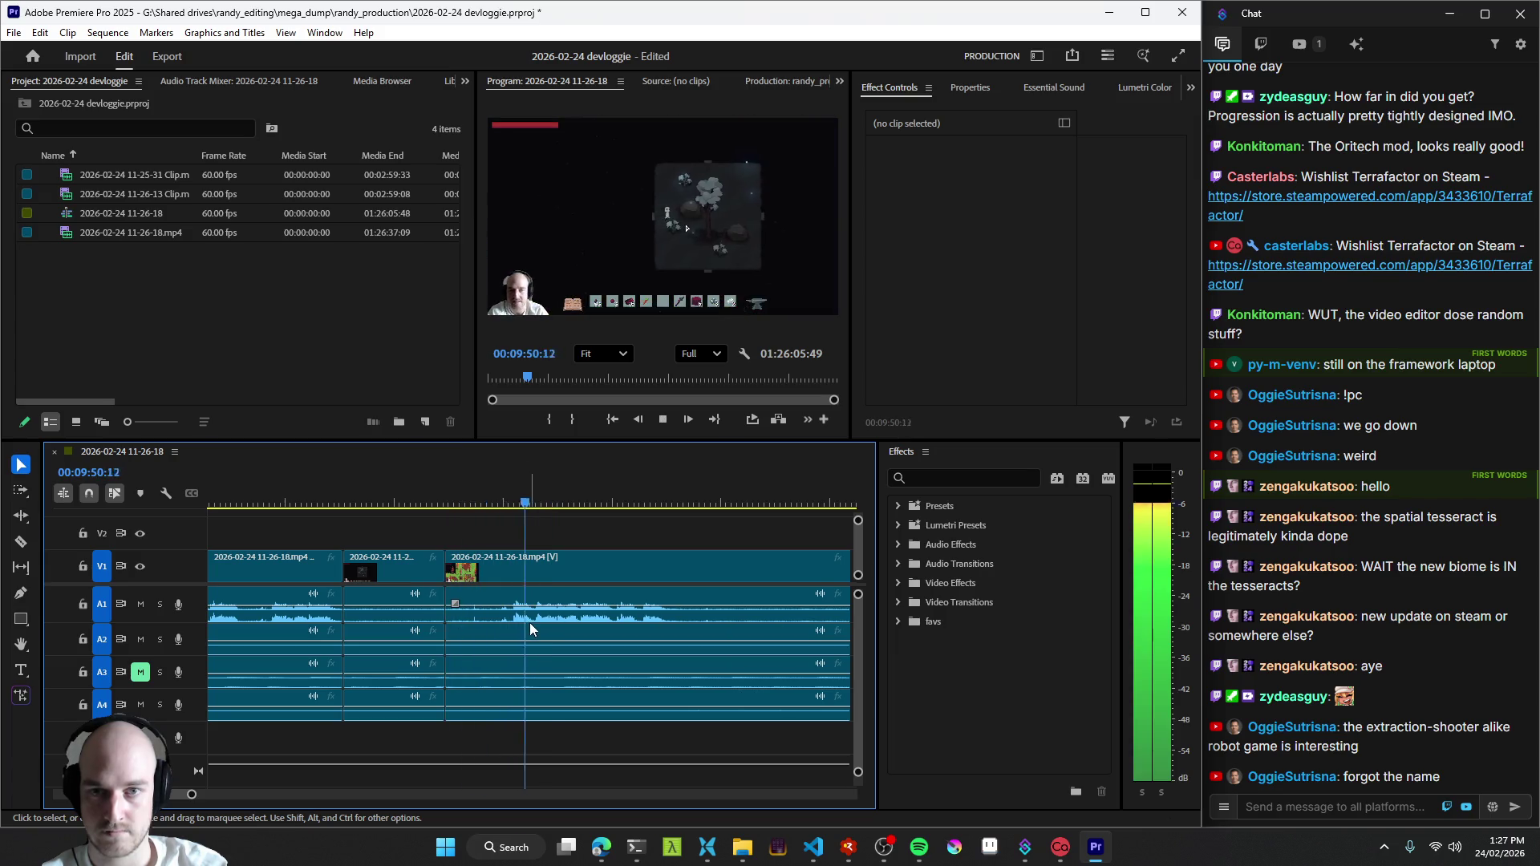
key(space)
key(space)
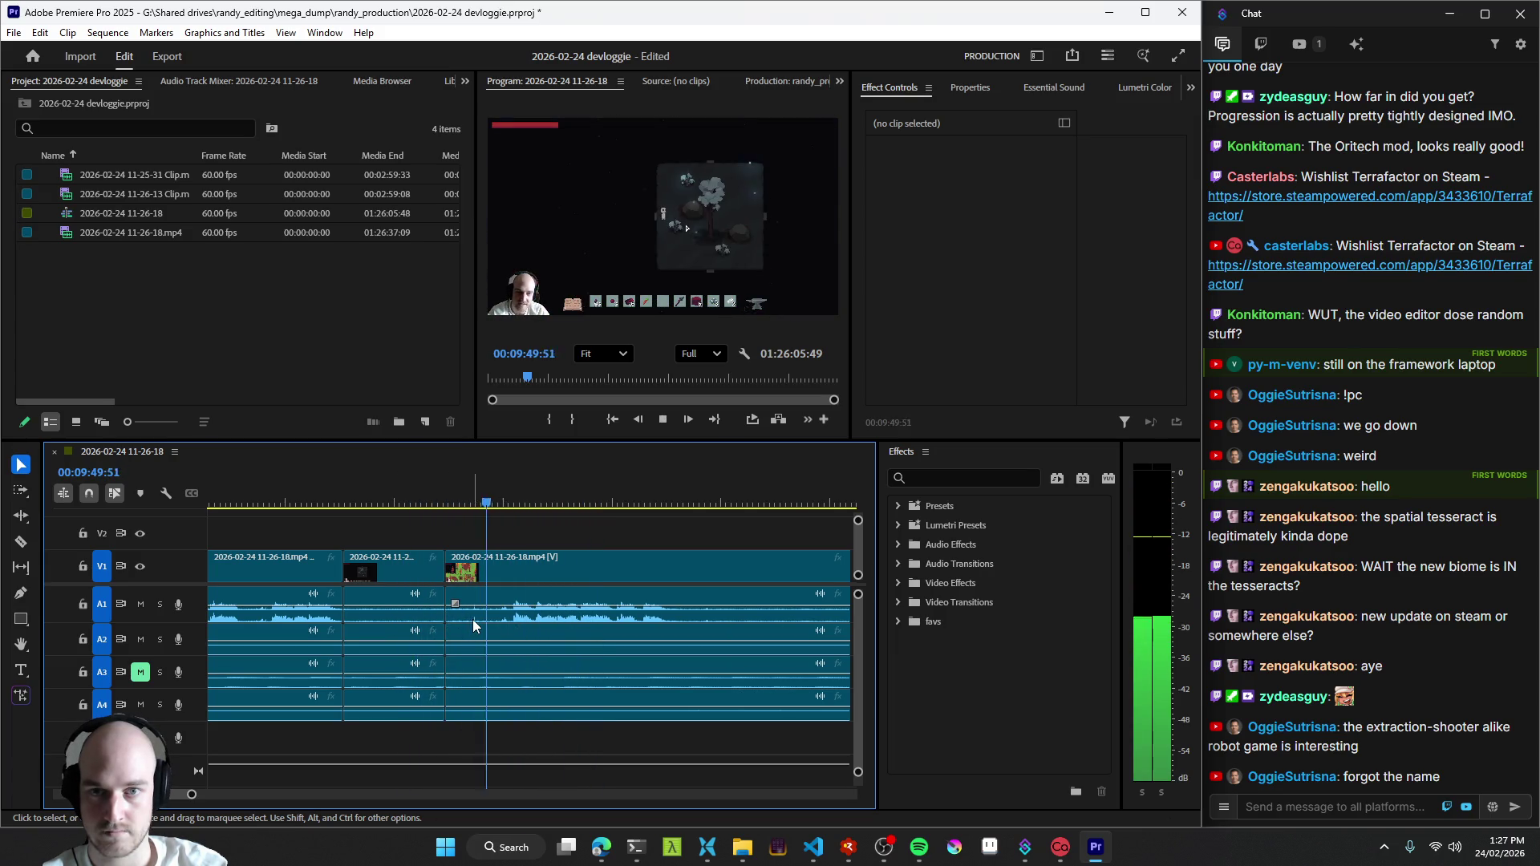
key(space)
key(space)
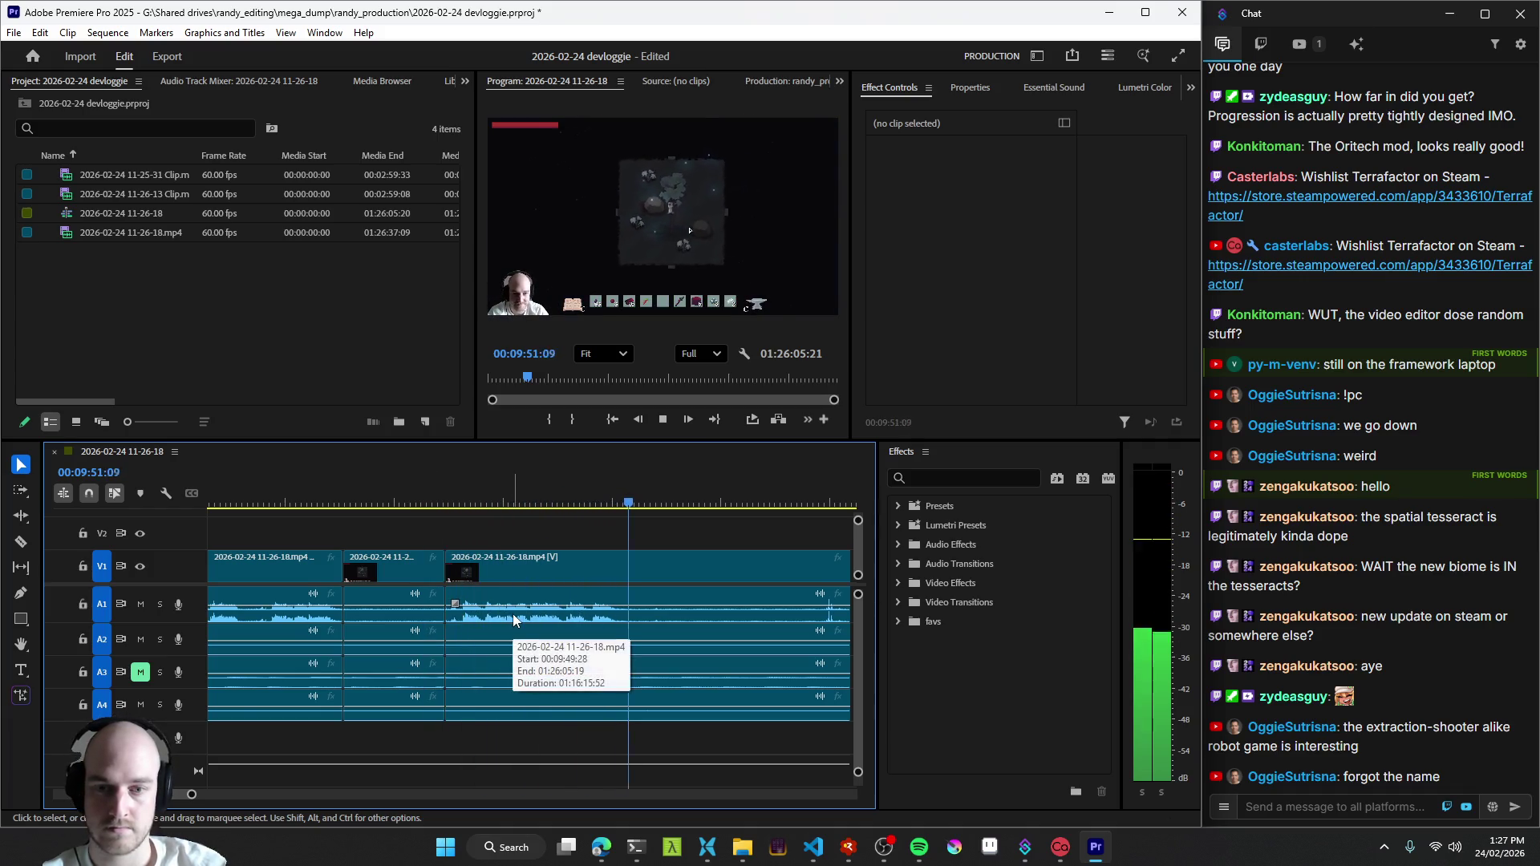
key(w)
key(space)
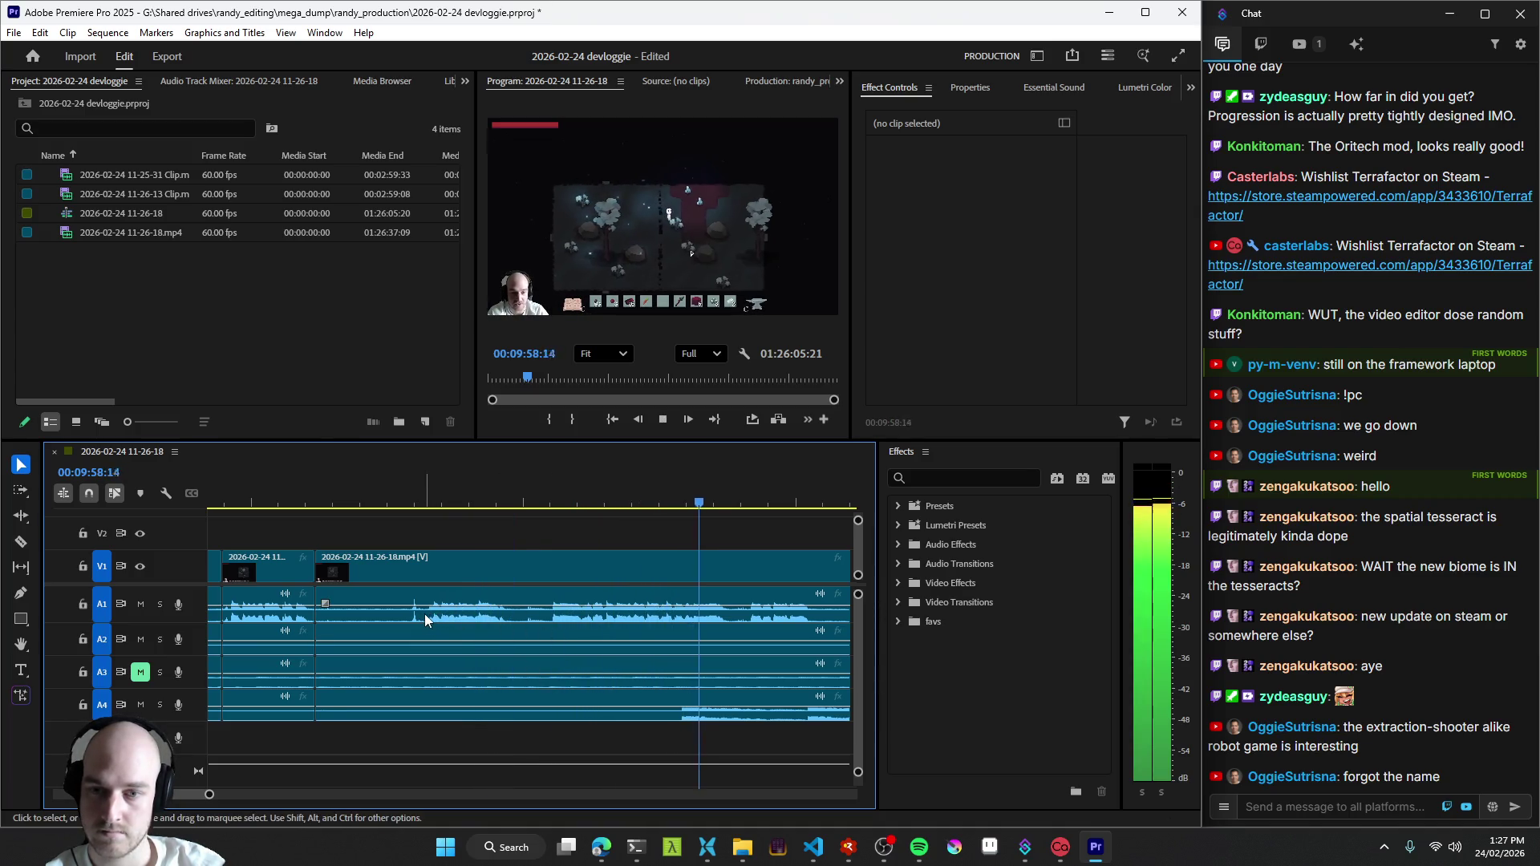
- Rewatch the footage around 10:08, add razor cuts and undo the misplaced one
click(428, 617)
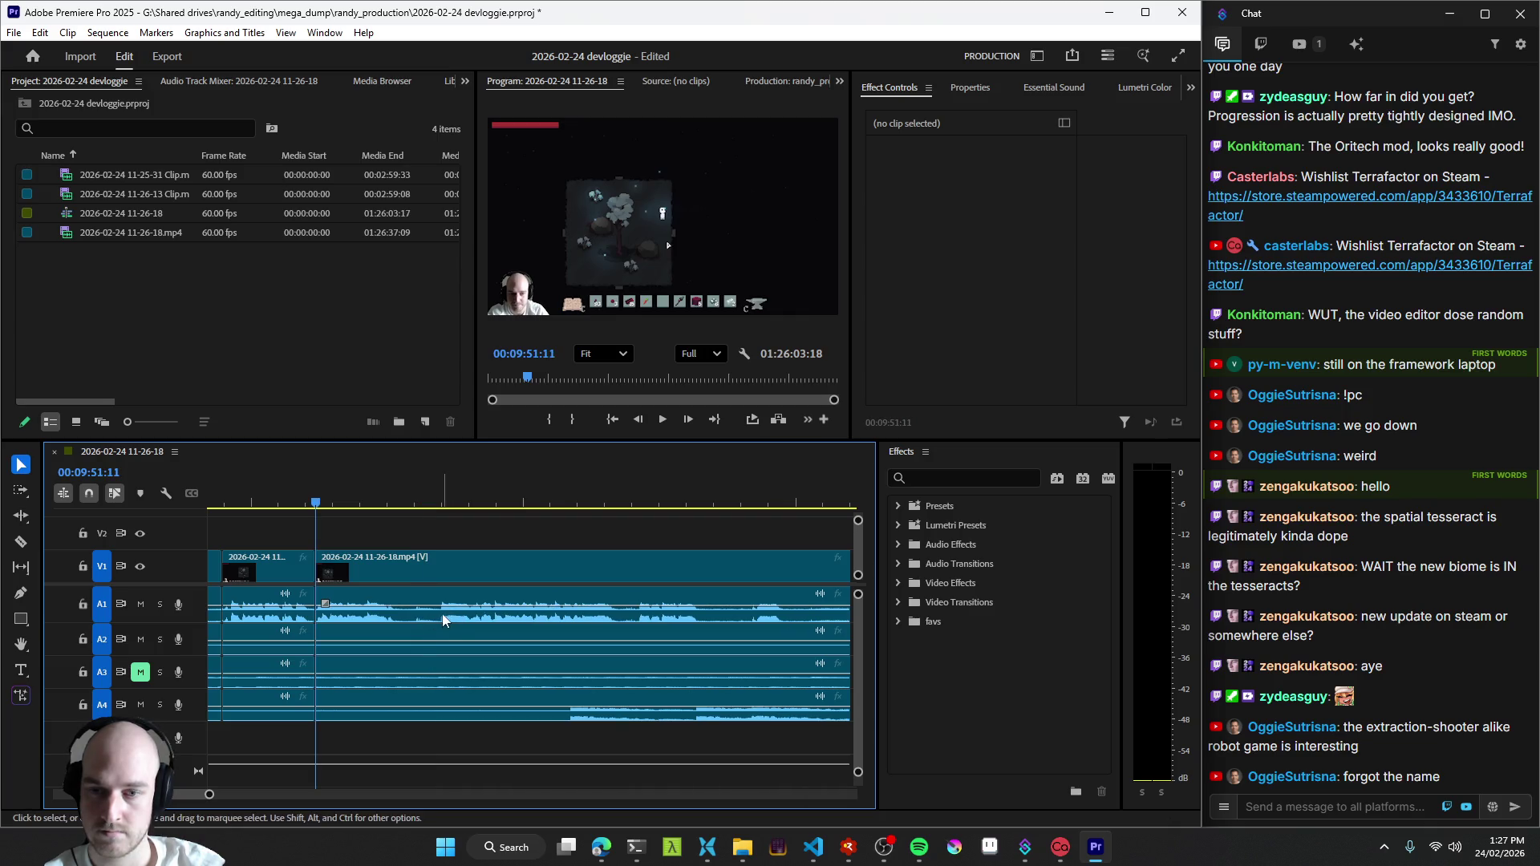
key(space)
click(307, 622)
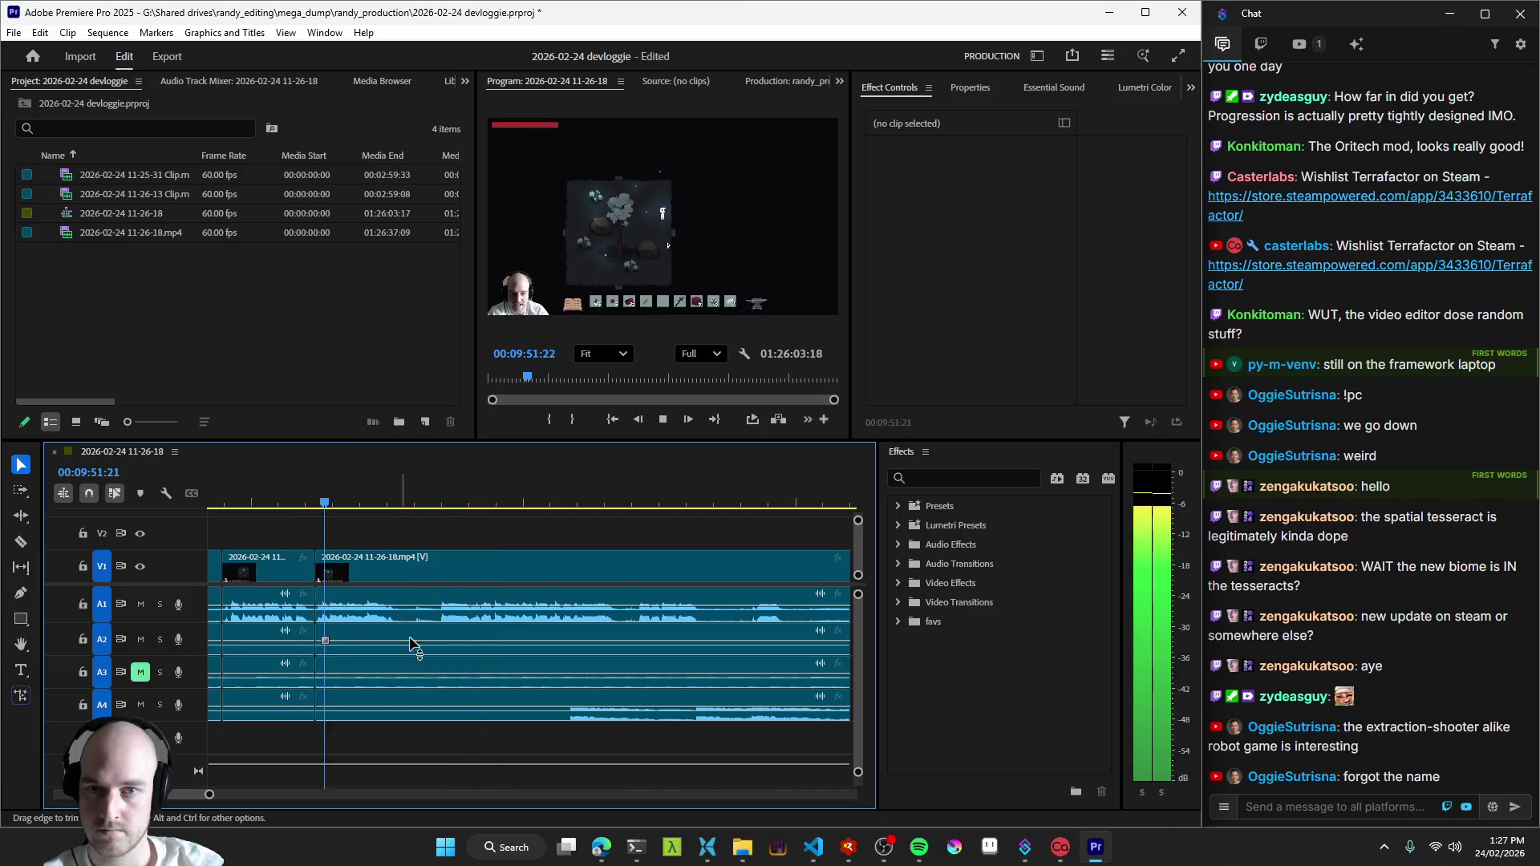
key(ctrl+k)
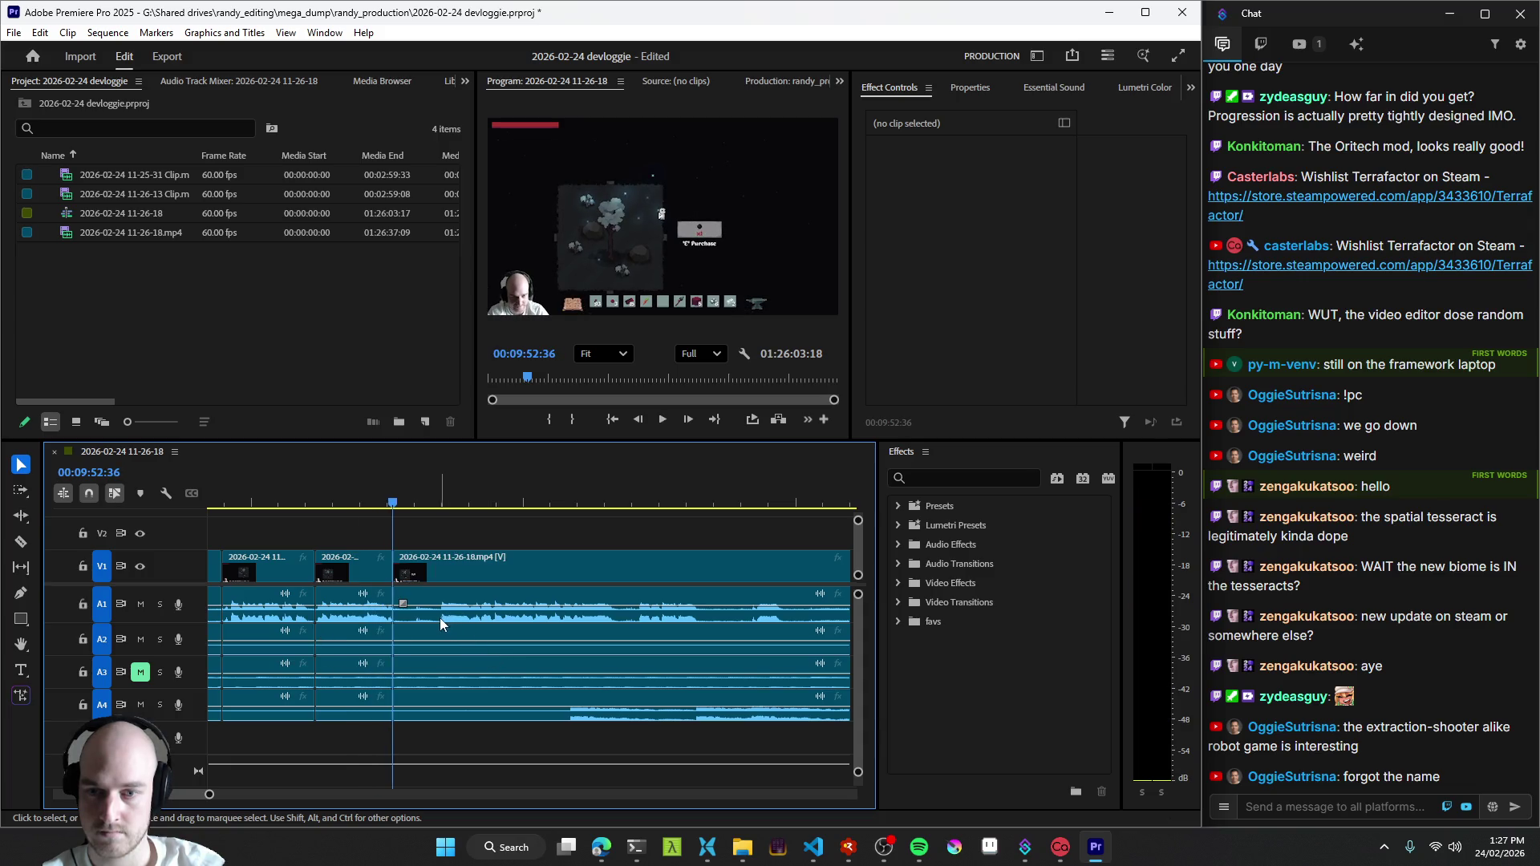
click(273, 632)
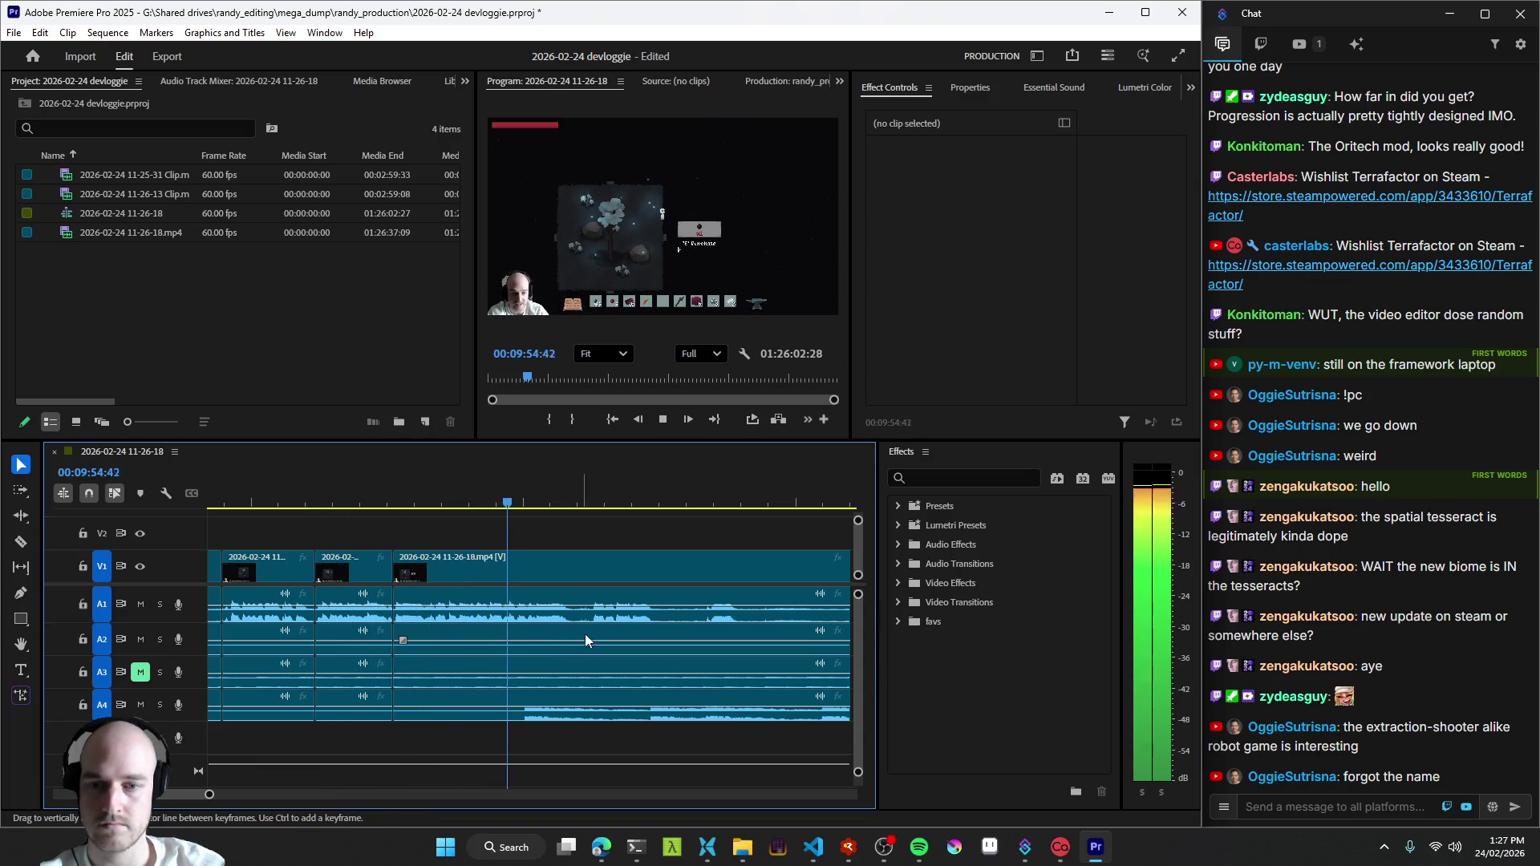
key(ctrl+k)
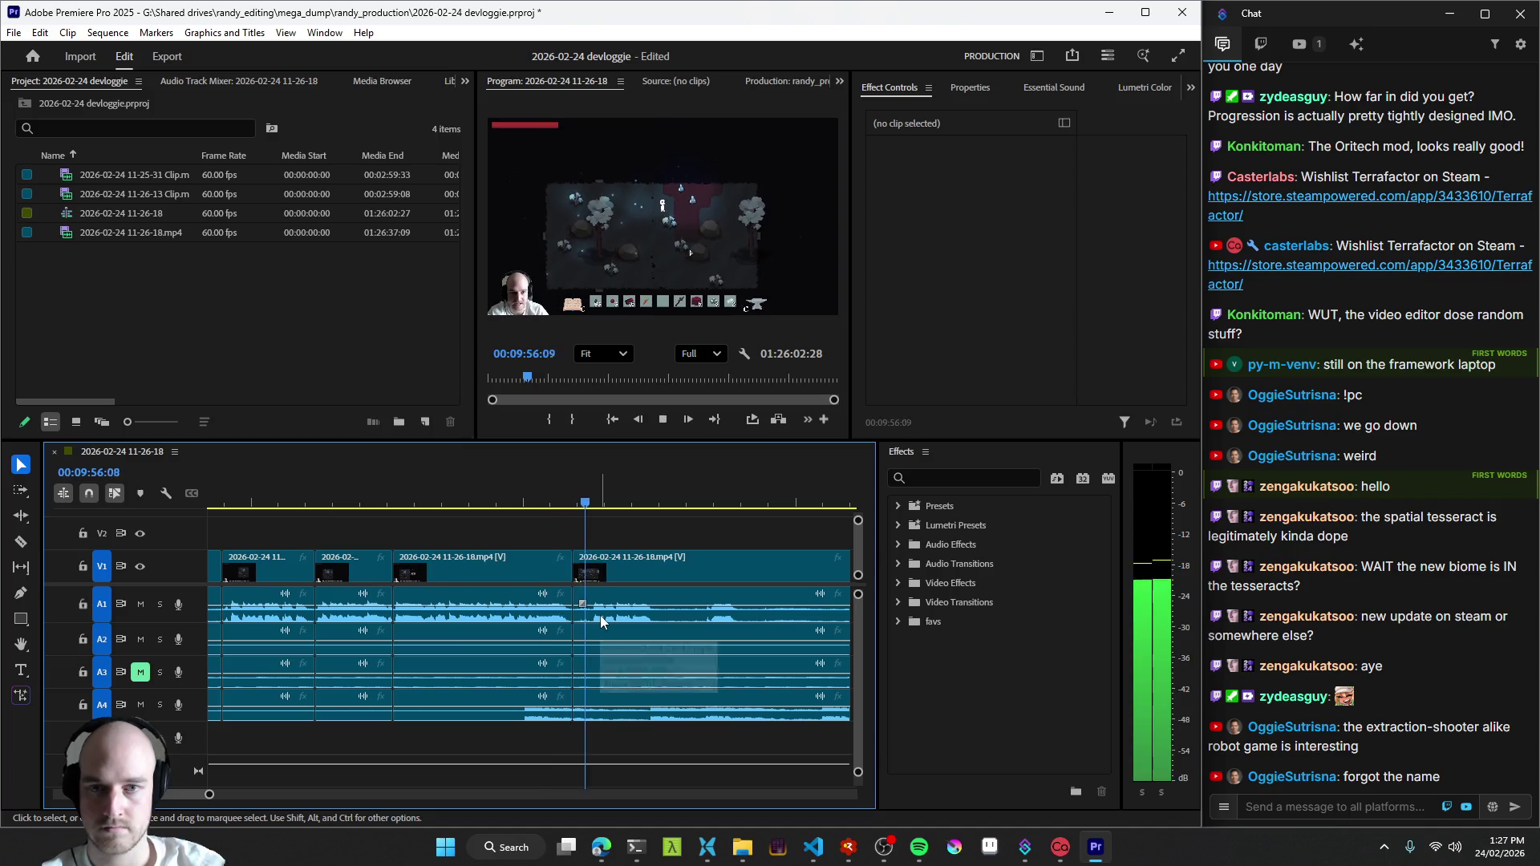
scroll(601, 616, down, 2)
key(j)
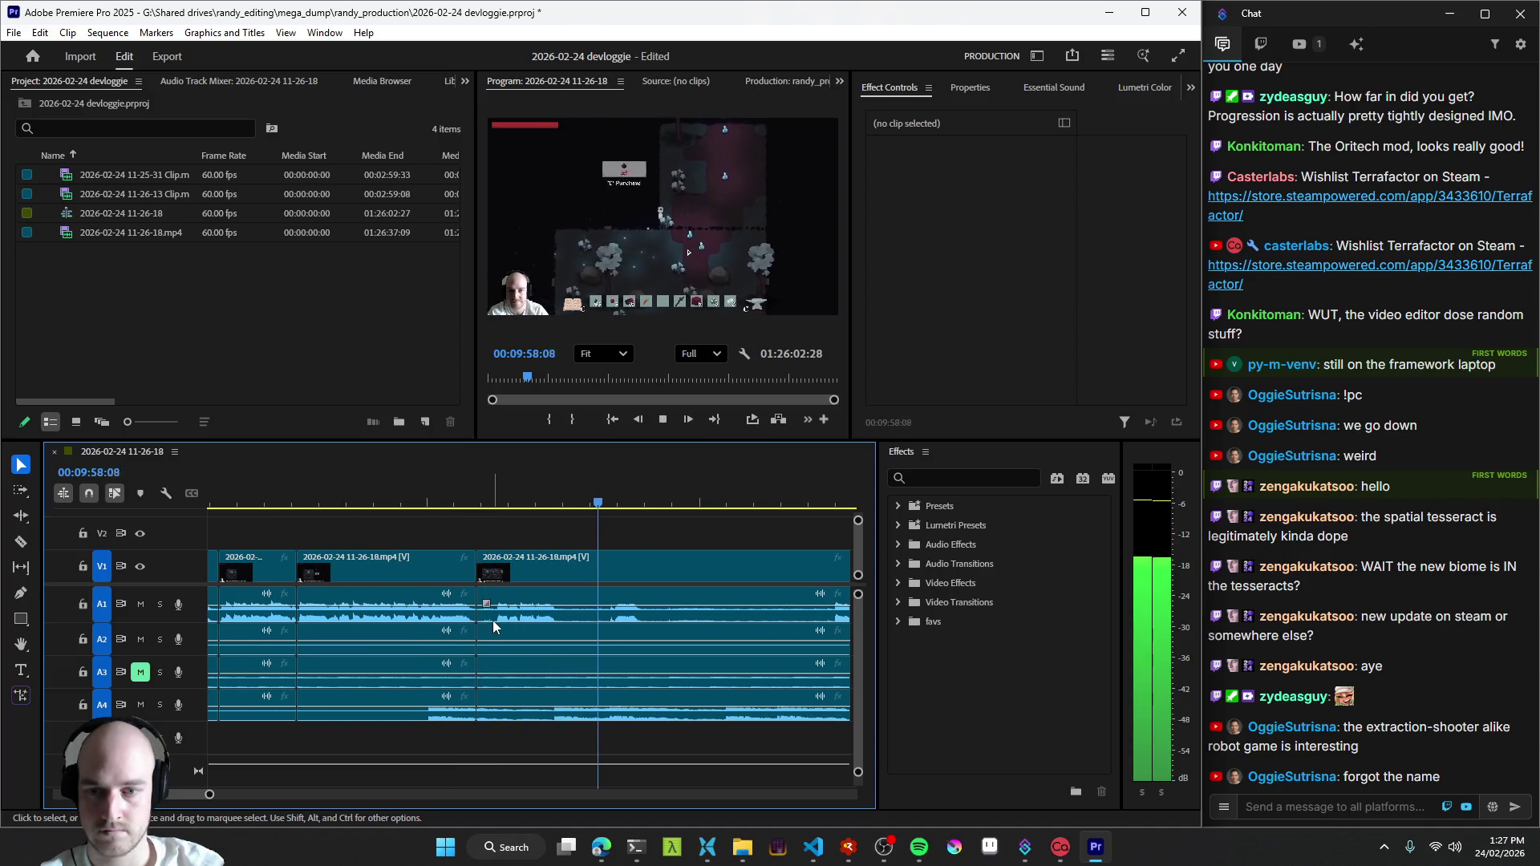
key(ctrl+z)
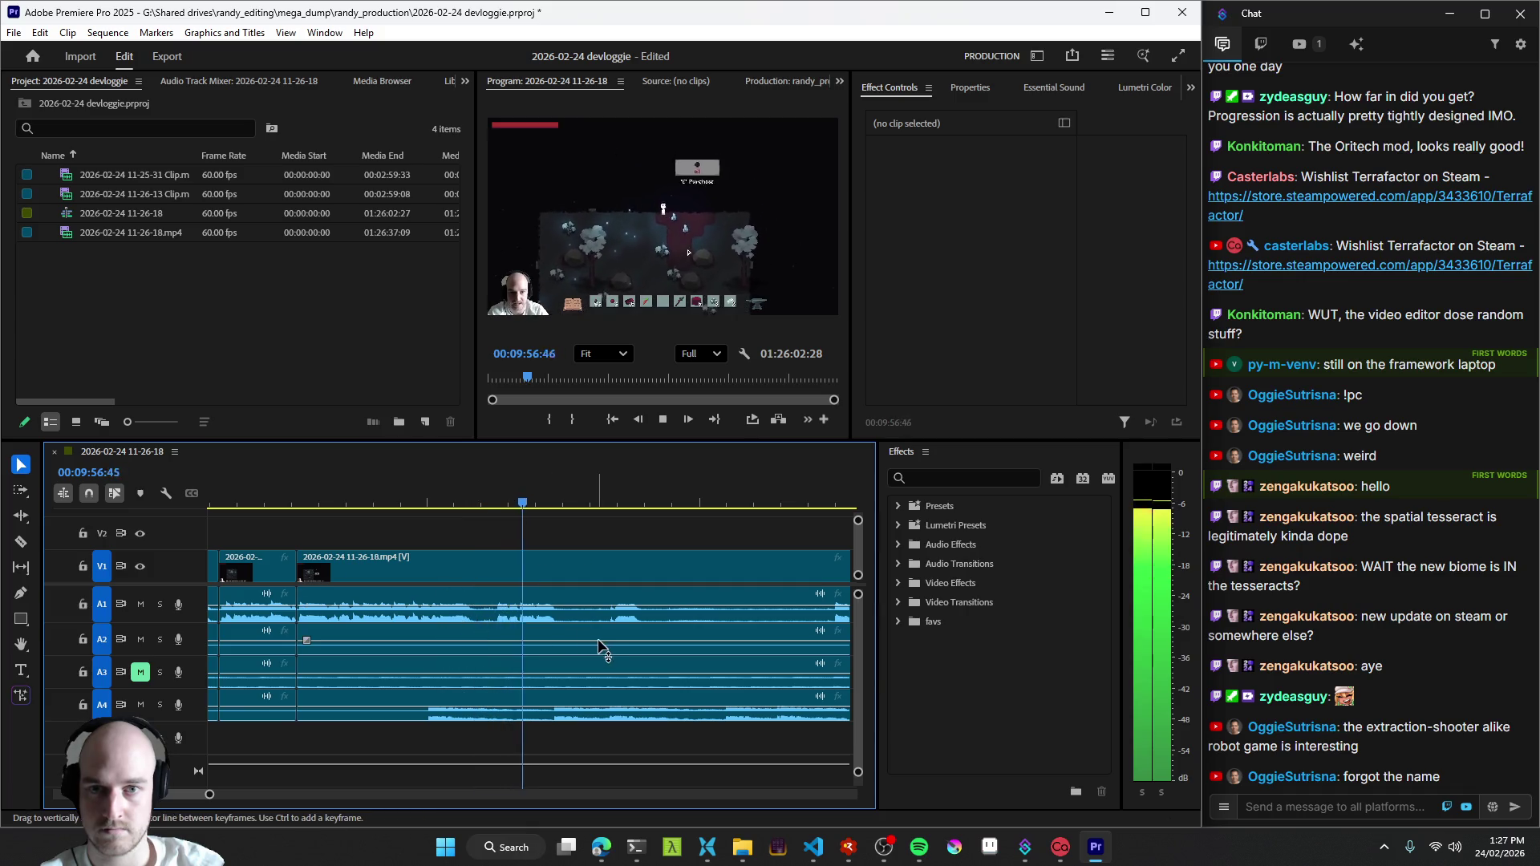
scroll(633, 645, down, 2)
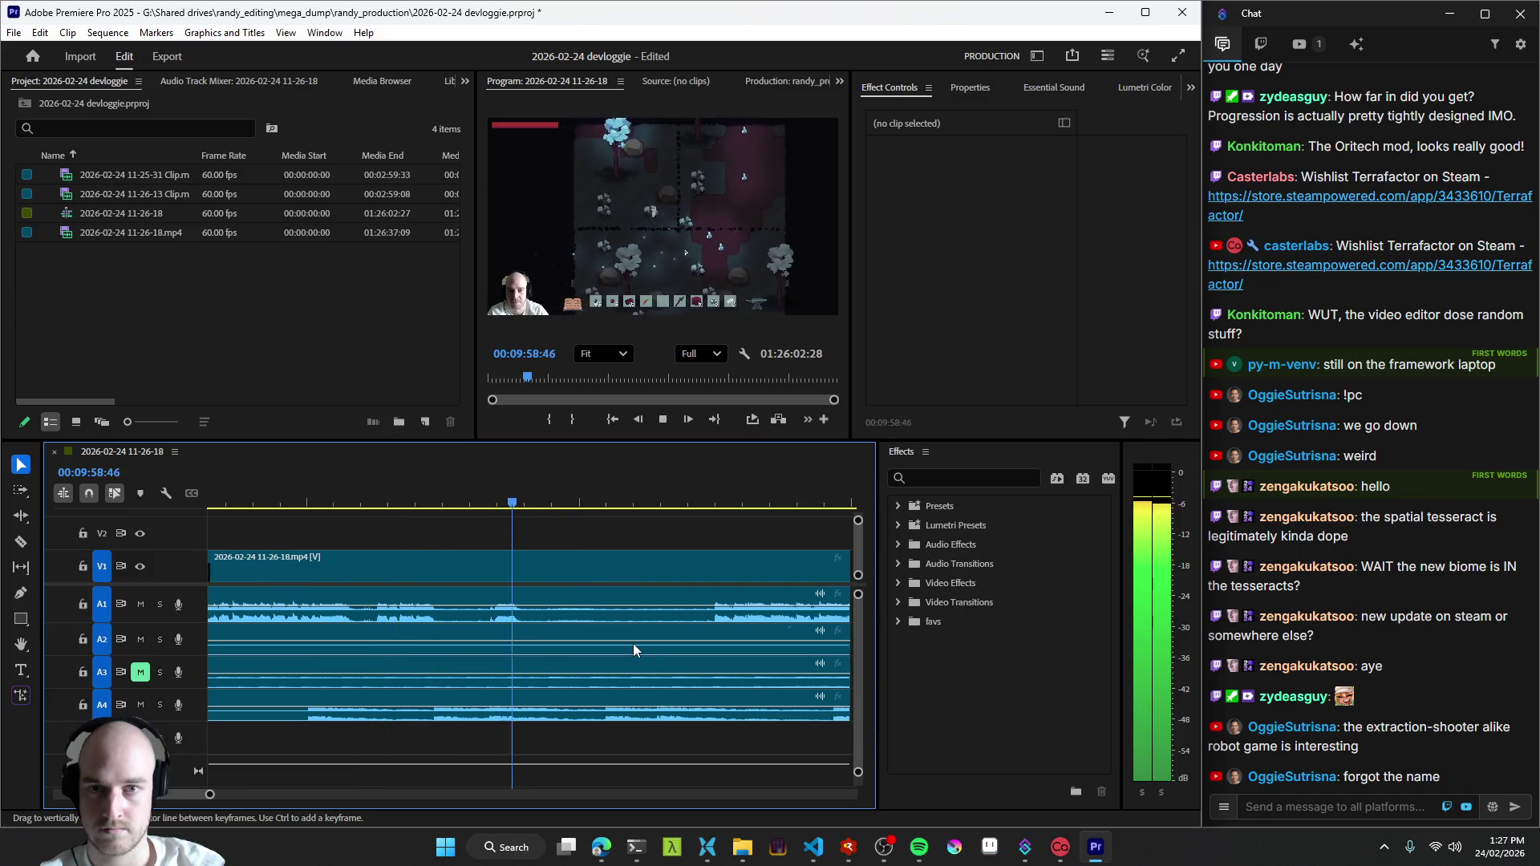
- Cut at the parked frame, ripple-delete the dead stretch after it and split once more with the Razor tool
key(space)
key(ctrl+k)
key(l)
key(l)
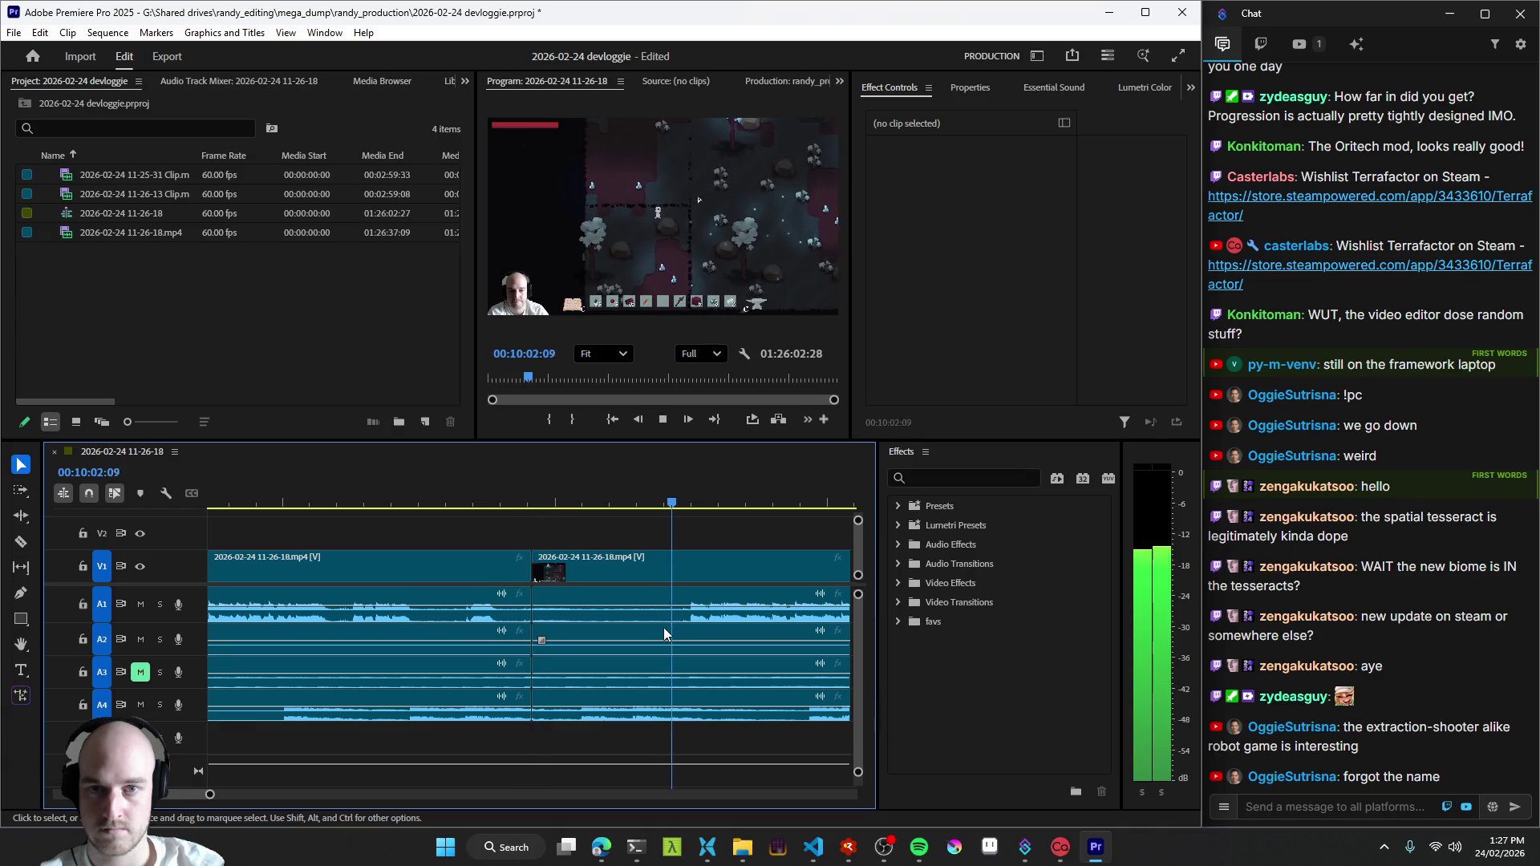
scroll(664, 632, down, 2)
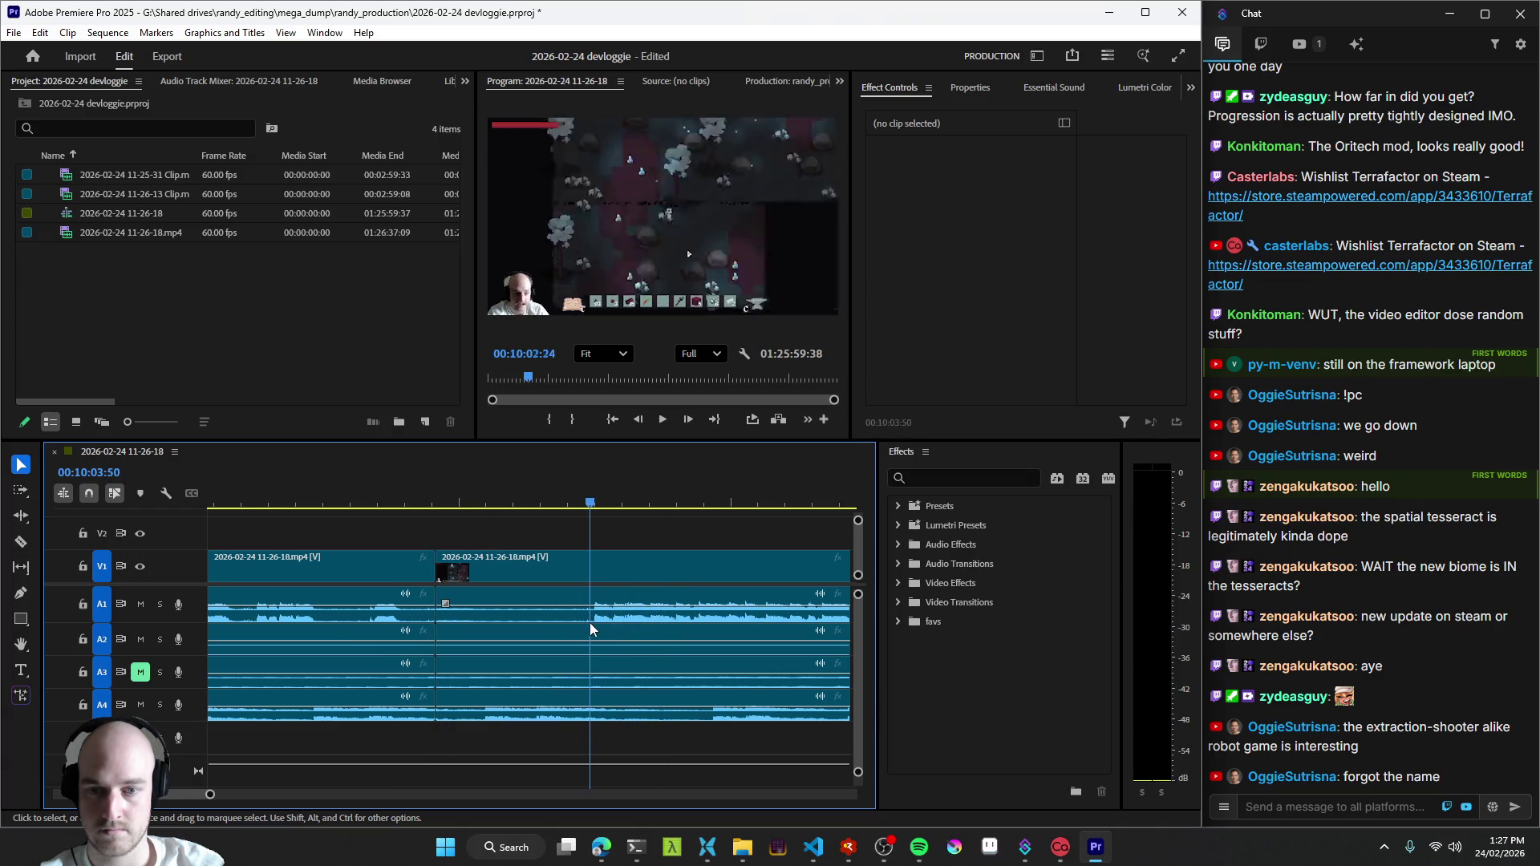
key(q)
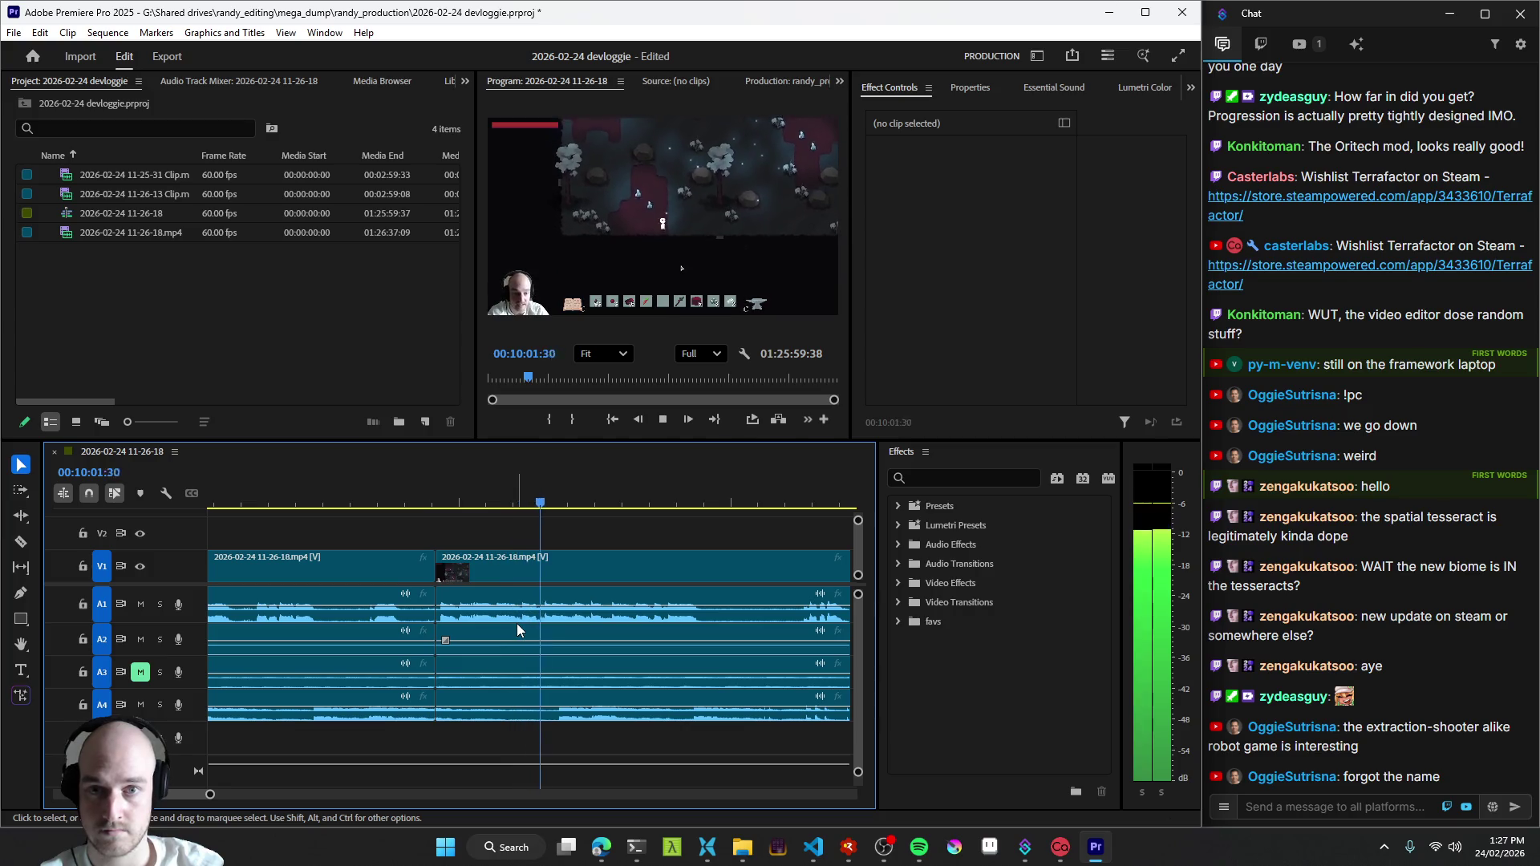
scroll(628, 608, down, 2)
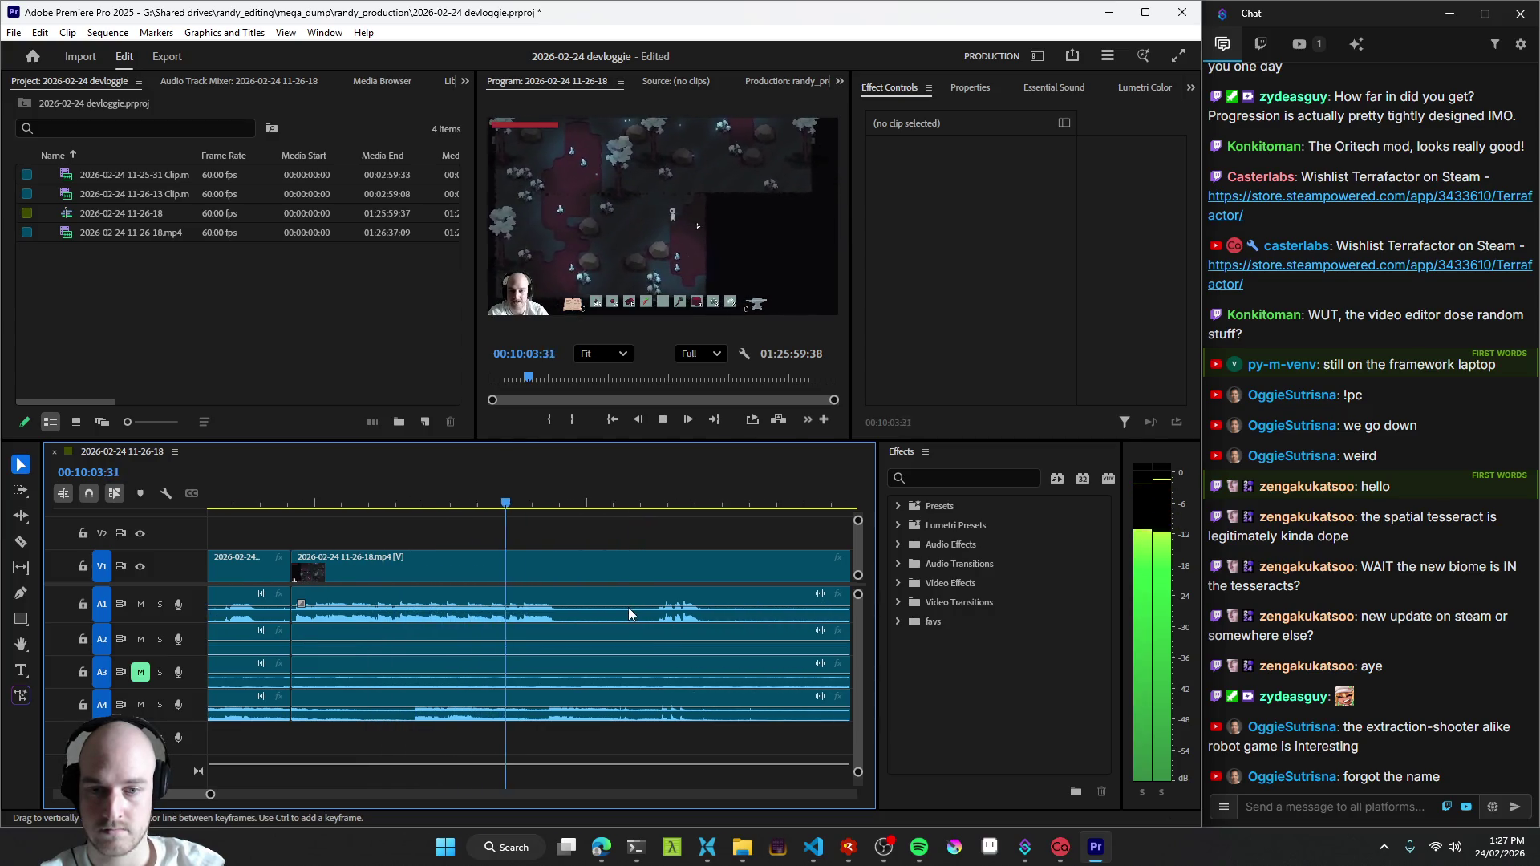
key(c)
click(561, 613)
key(v)
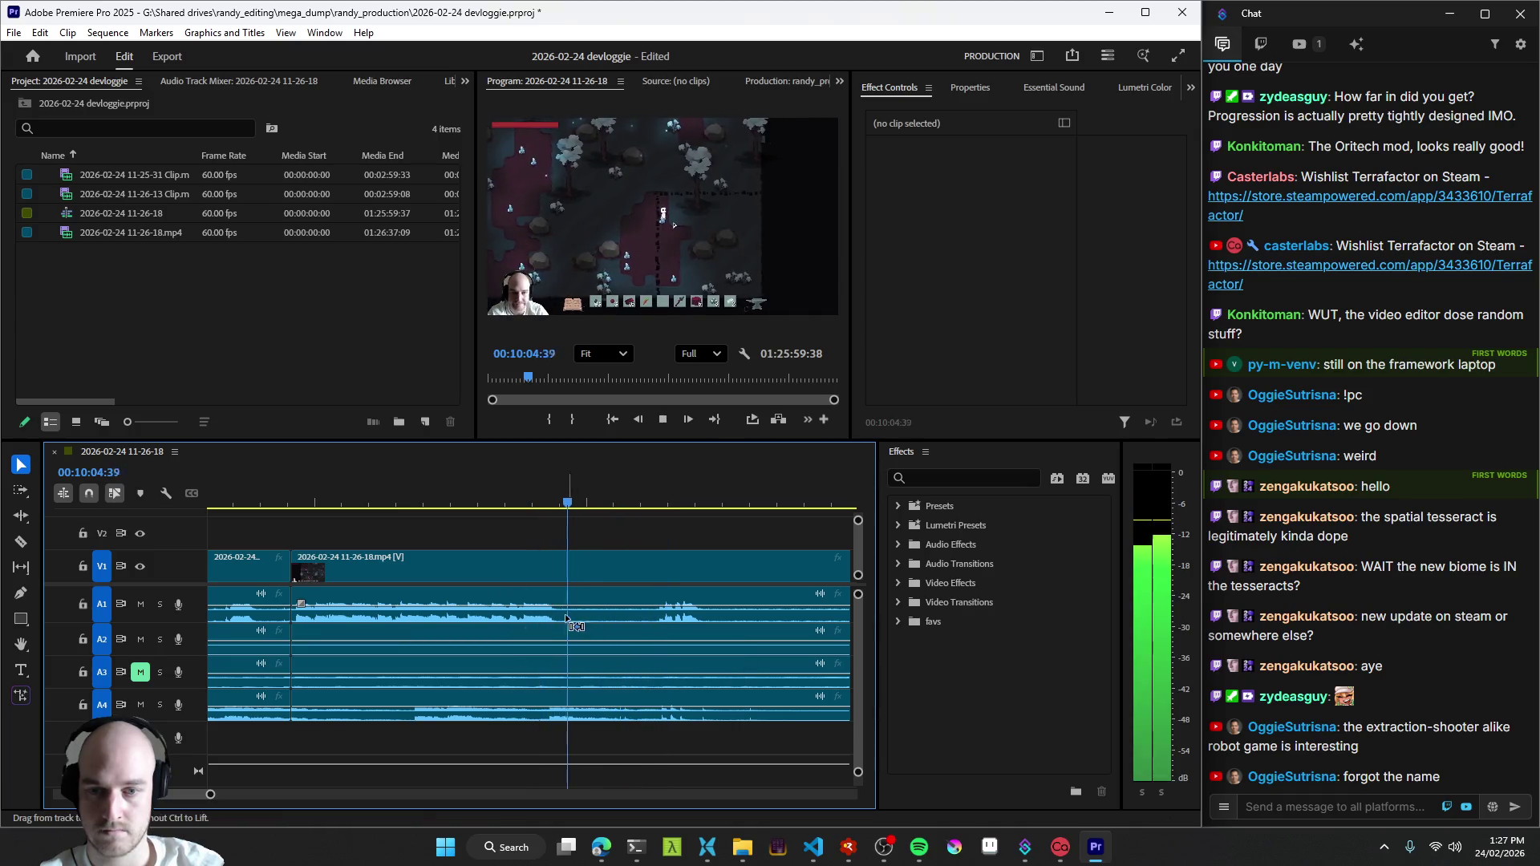
- Jump between the new edits, adding cuts just after the split while replaying the section
key(space)
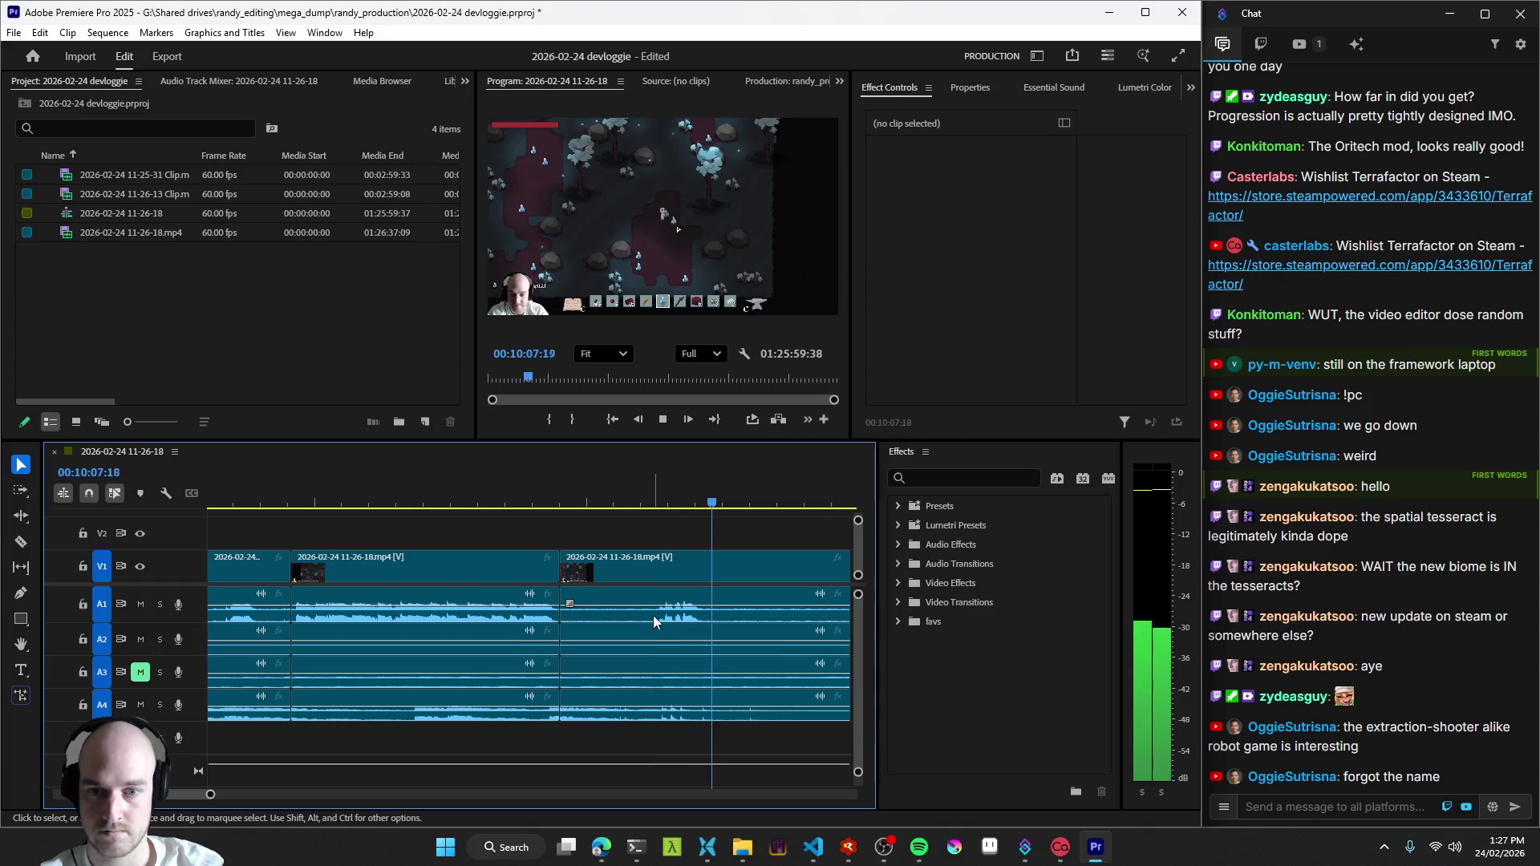
key(Up)
key(ctrl+k)
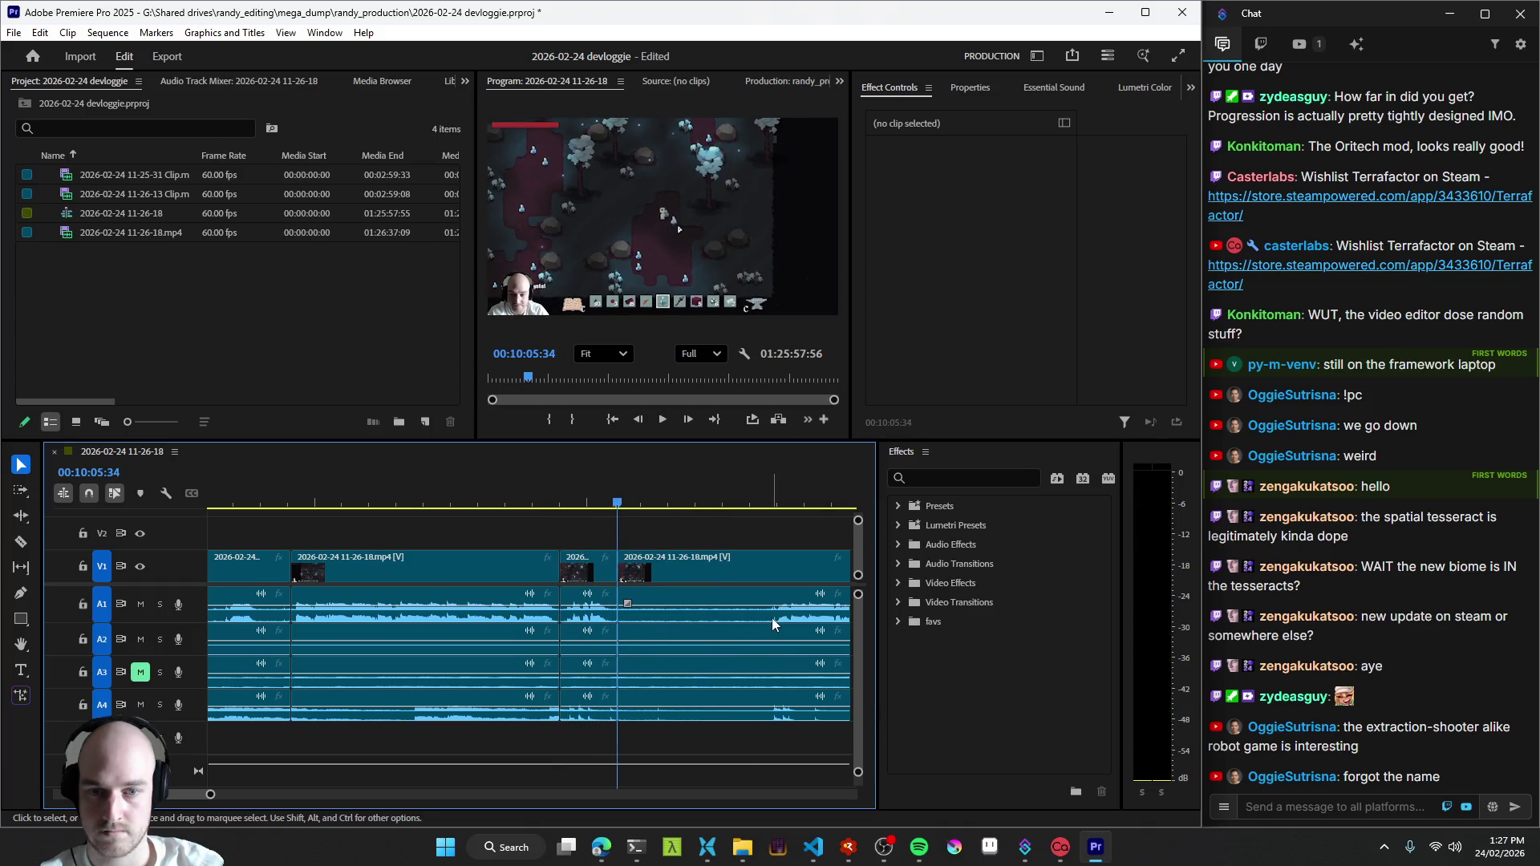
scroll(757, 625, down, 2)
key(minus)
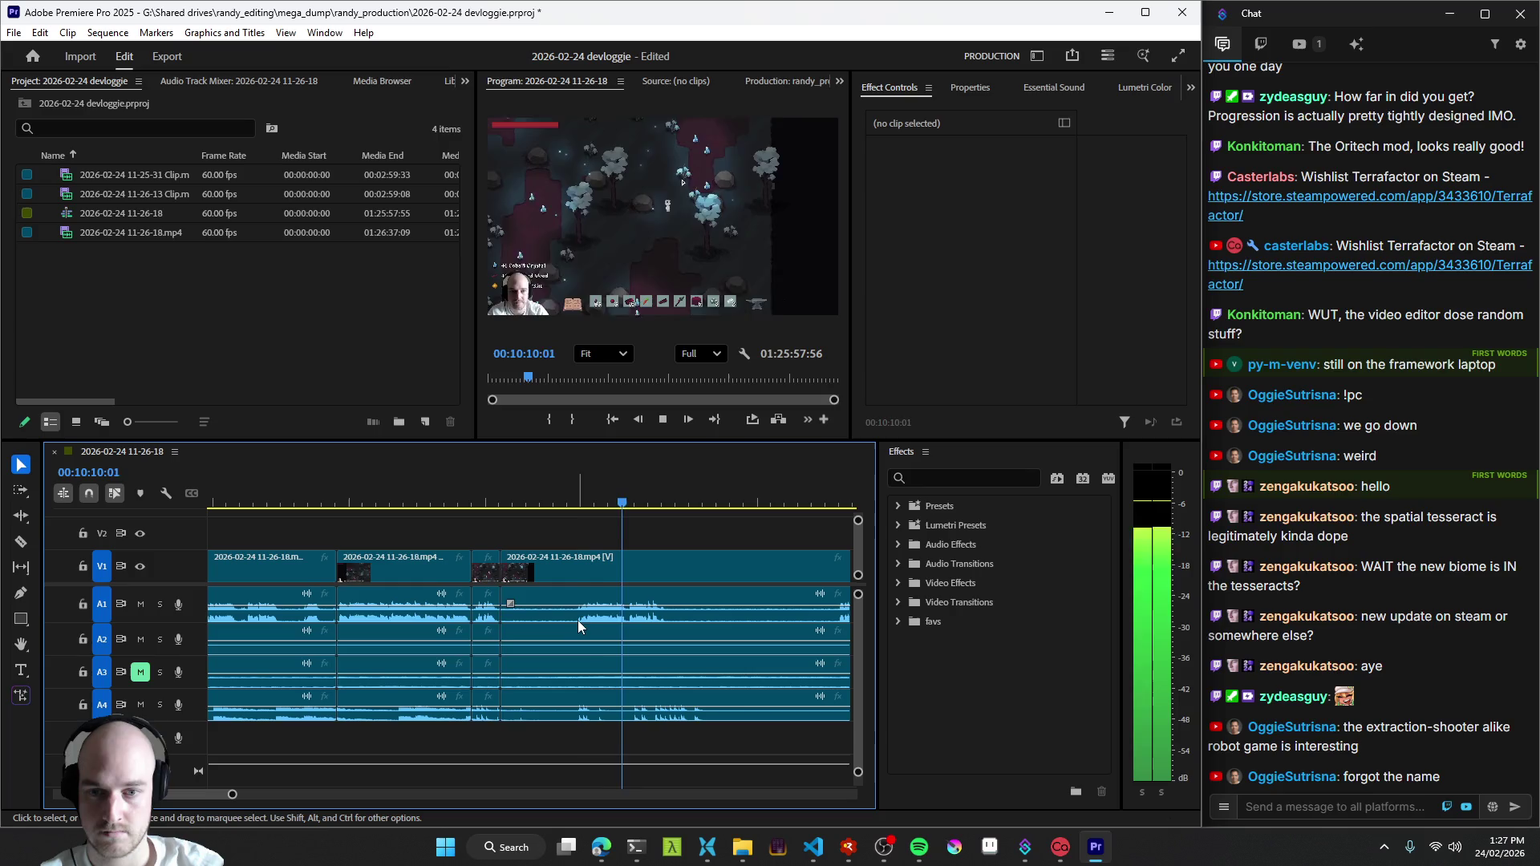
key(Up)
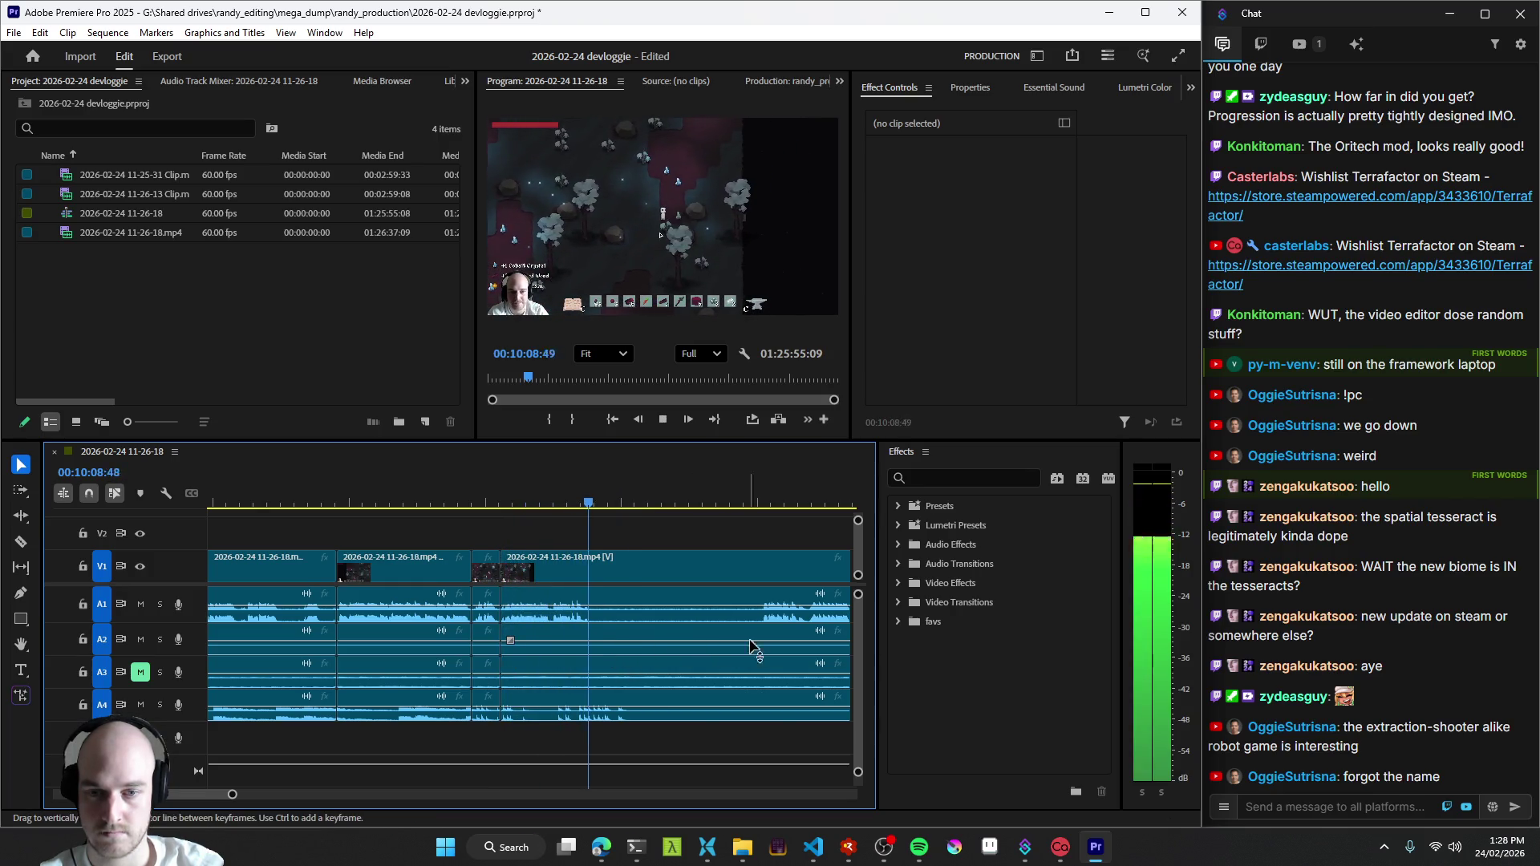
key(ctrl+k)
scroll(698, 644, down, 3)
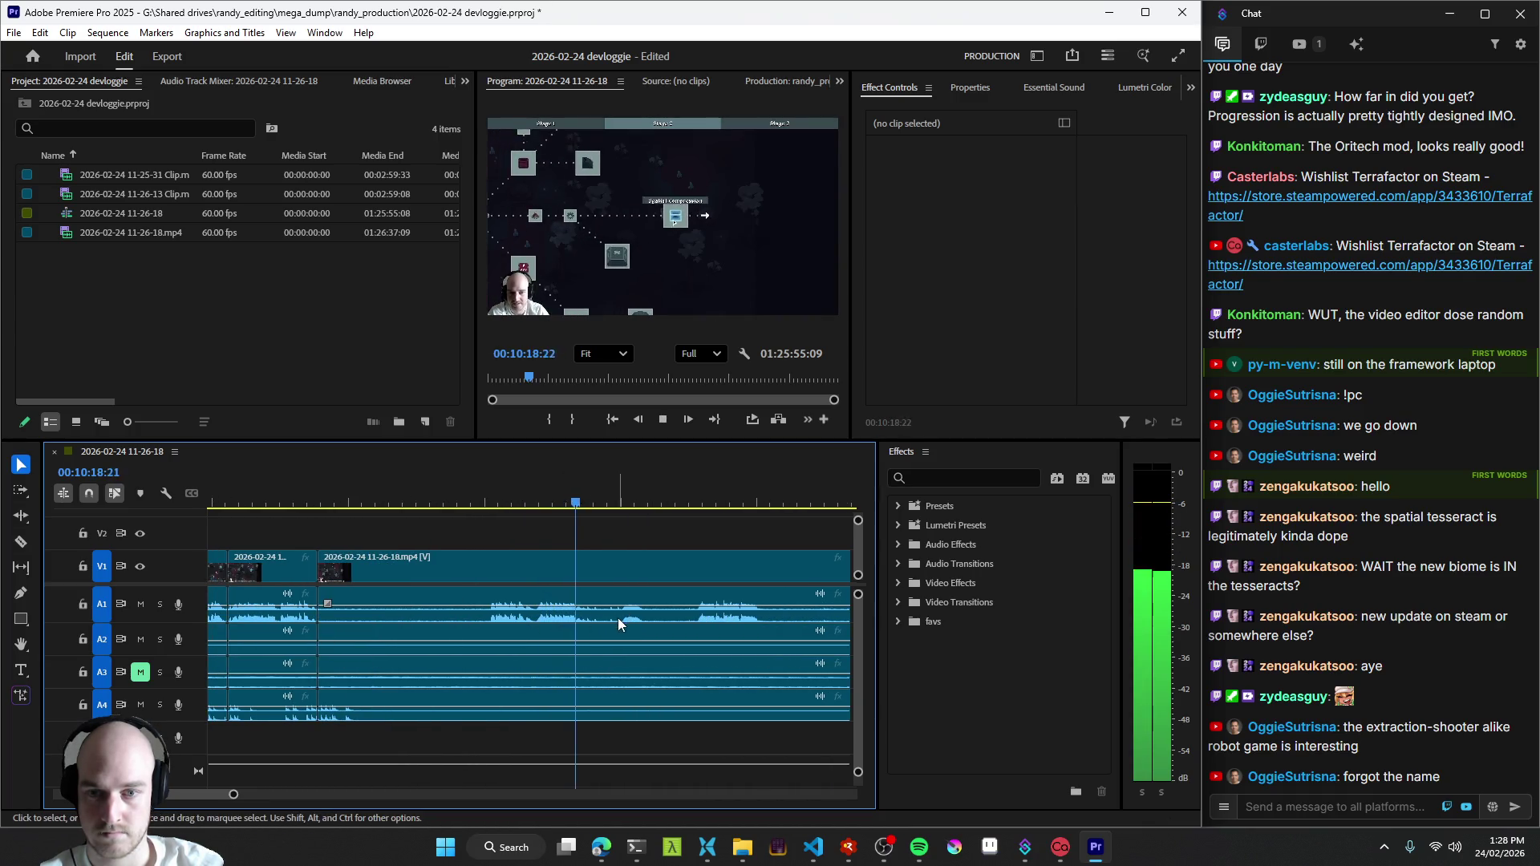
key(space)
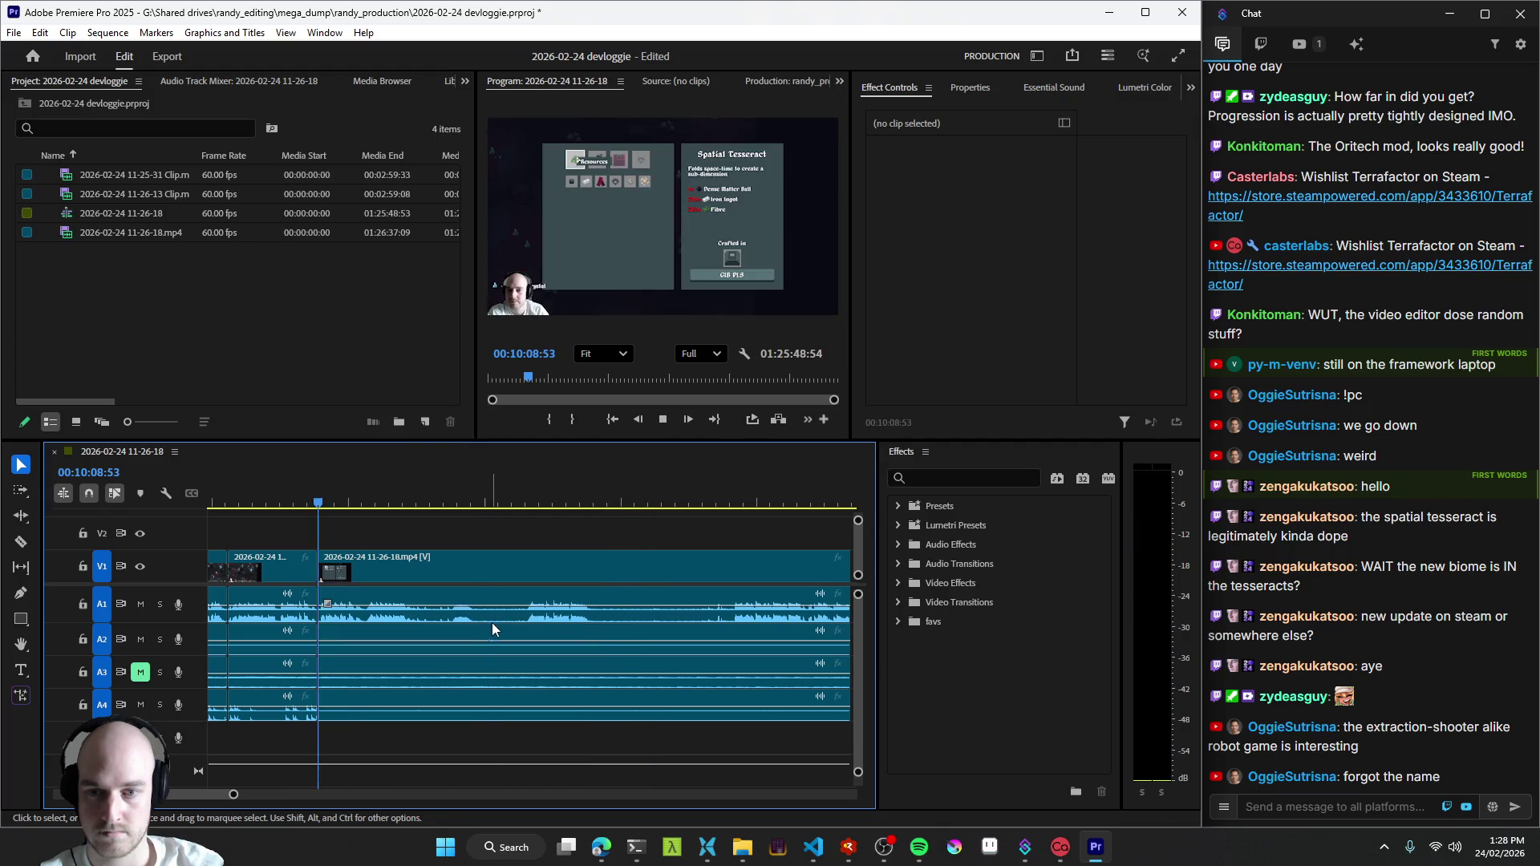
scroll(491, 622, up, 1)
scroll(603, 646, down, 1)
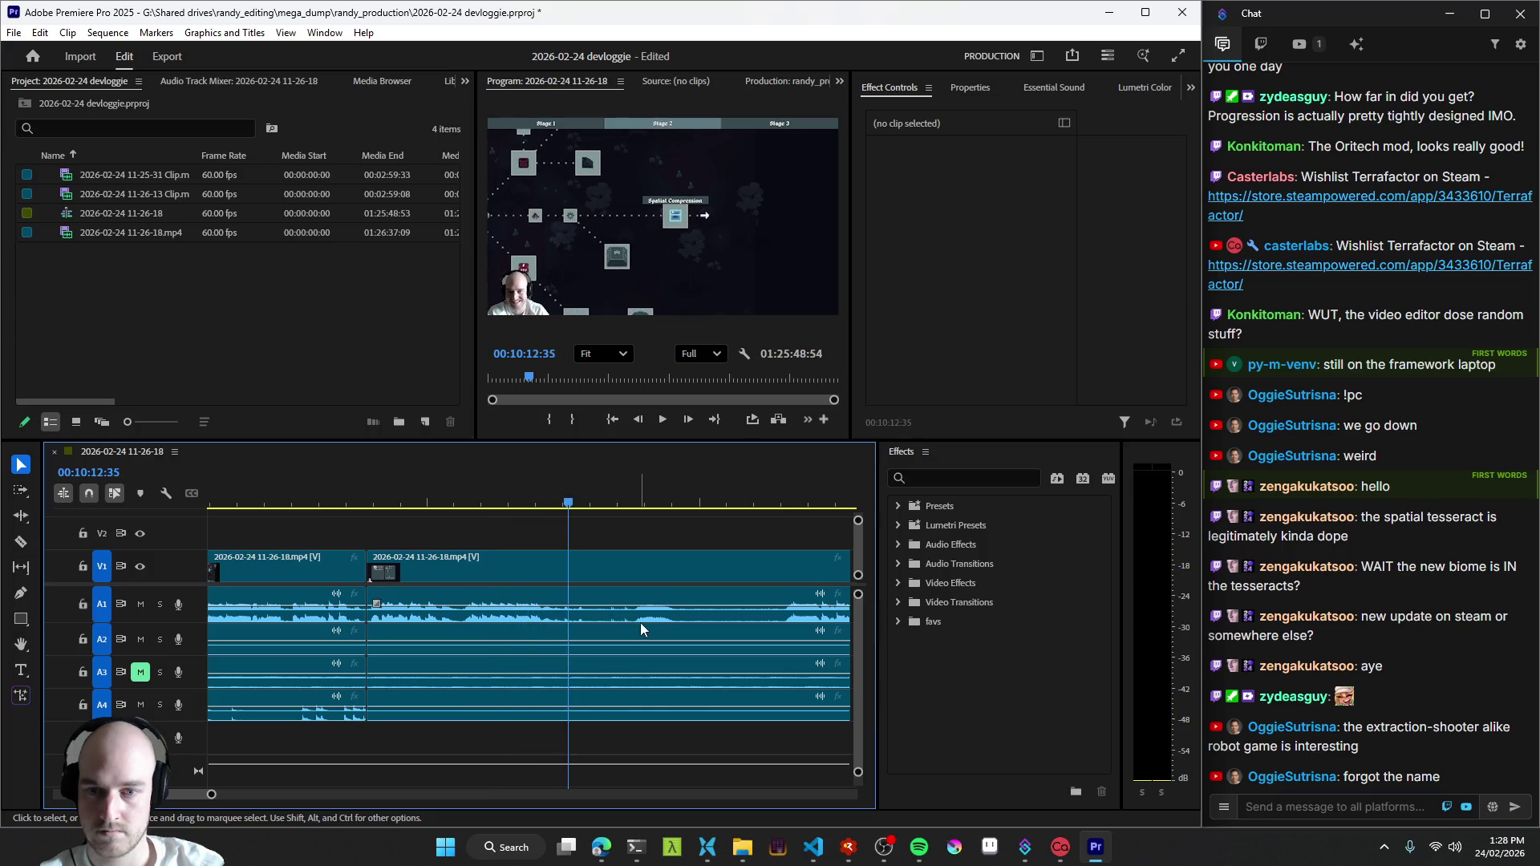
- Cut near 10:16, ripple-trim the dead sections before the playhead and play from the edit
key(ctrl+k)
key(space)
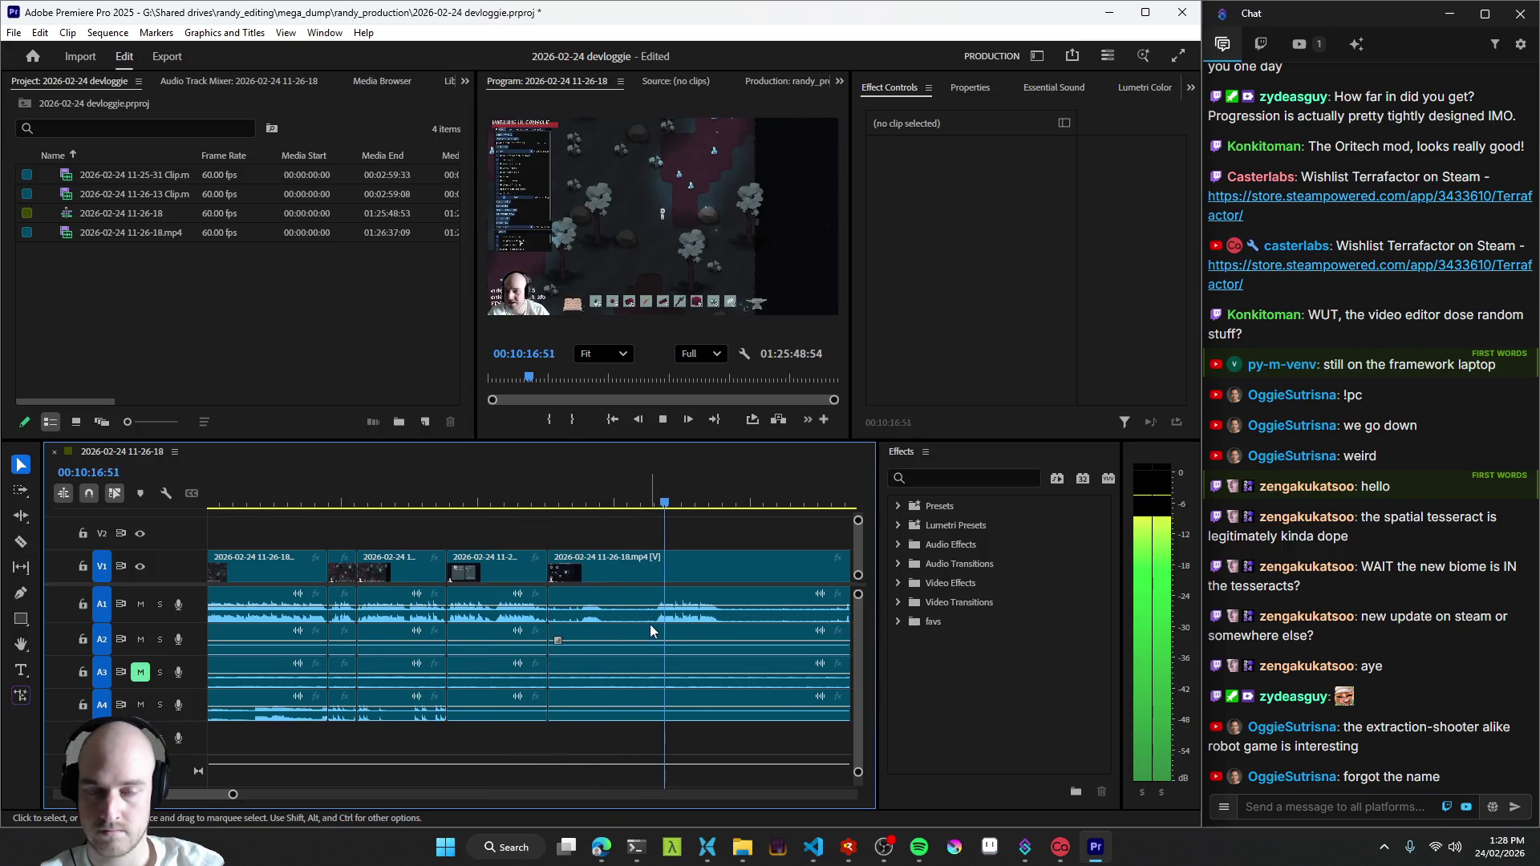
key(q)
key(Up)
key(space)
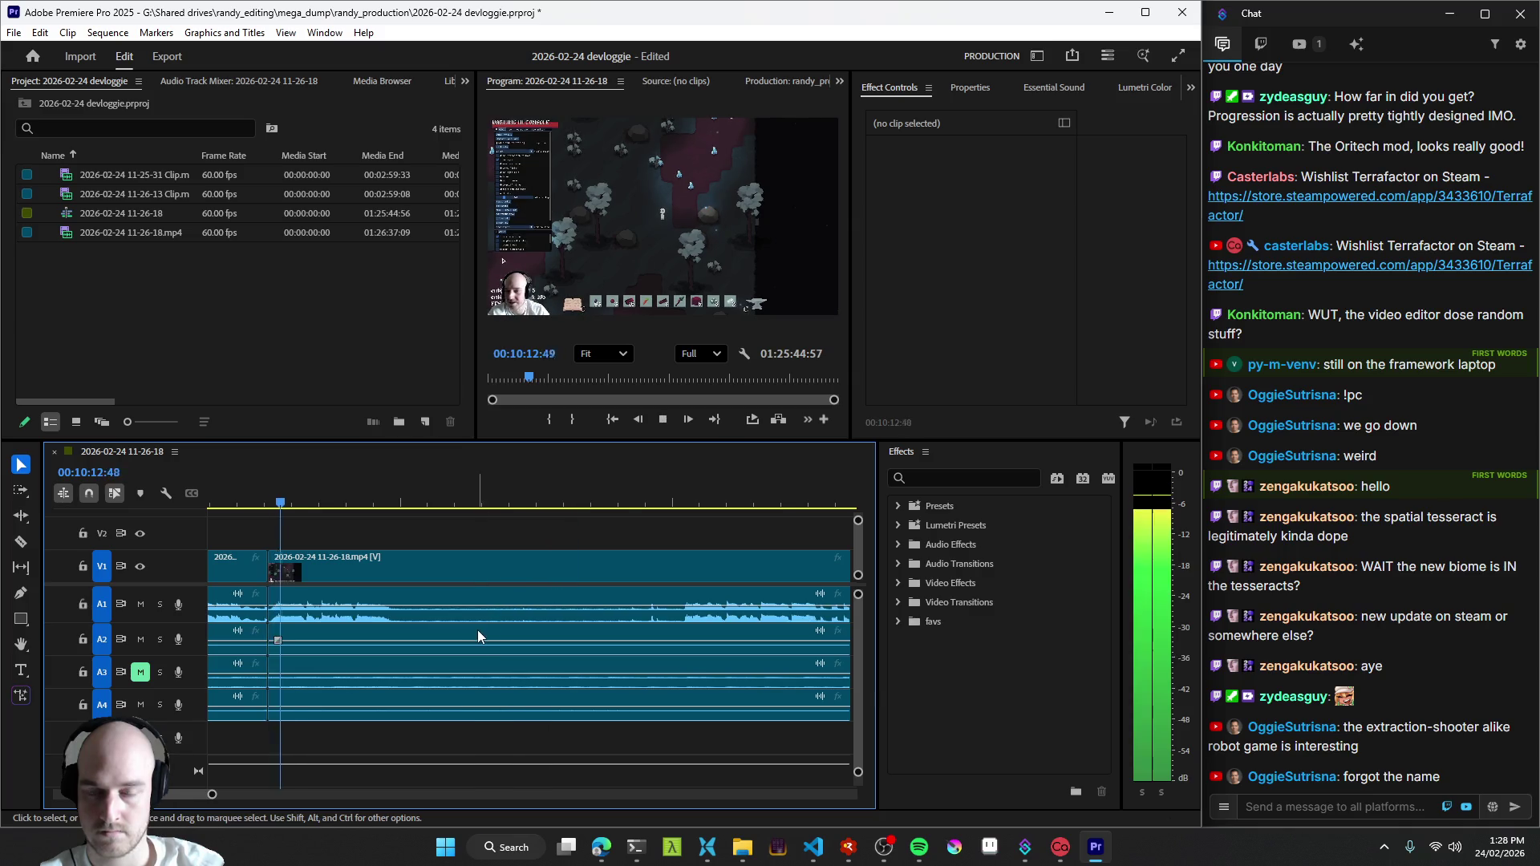
- Split near 10:20, park at the end of the dead part and ripple-trim it out with Q, closing the gap
key(ctrl+k)
click(678, 619)
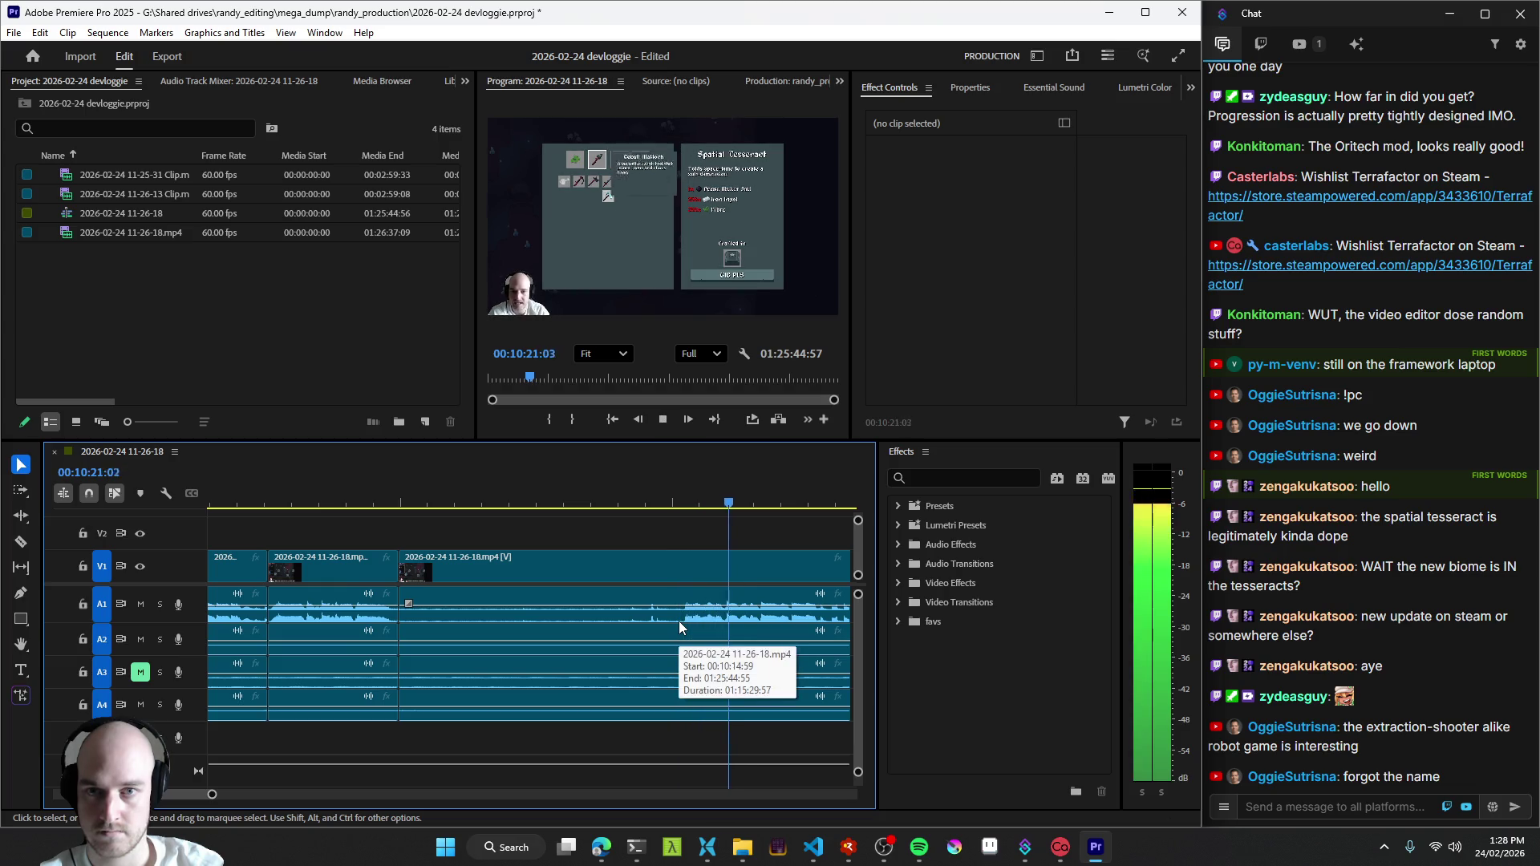
click(651, 618)
key(space)
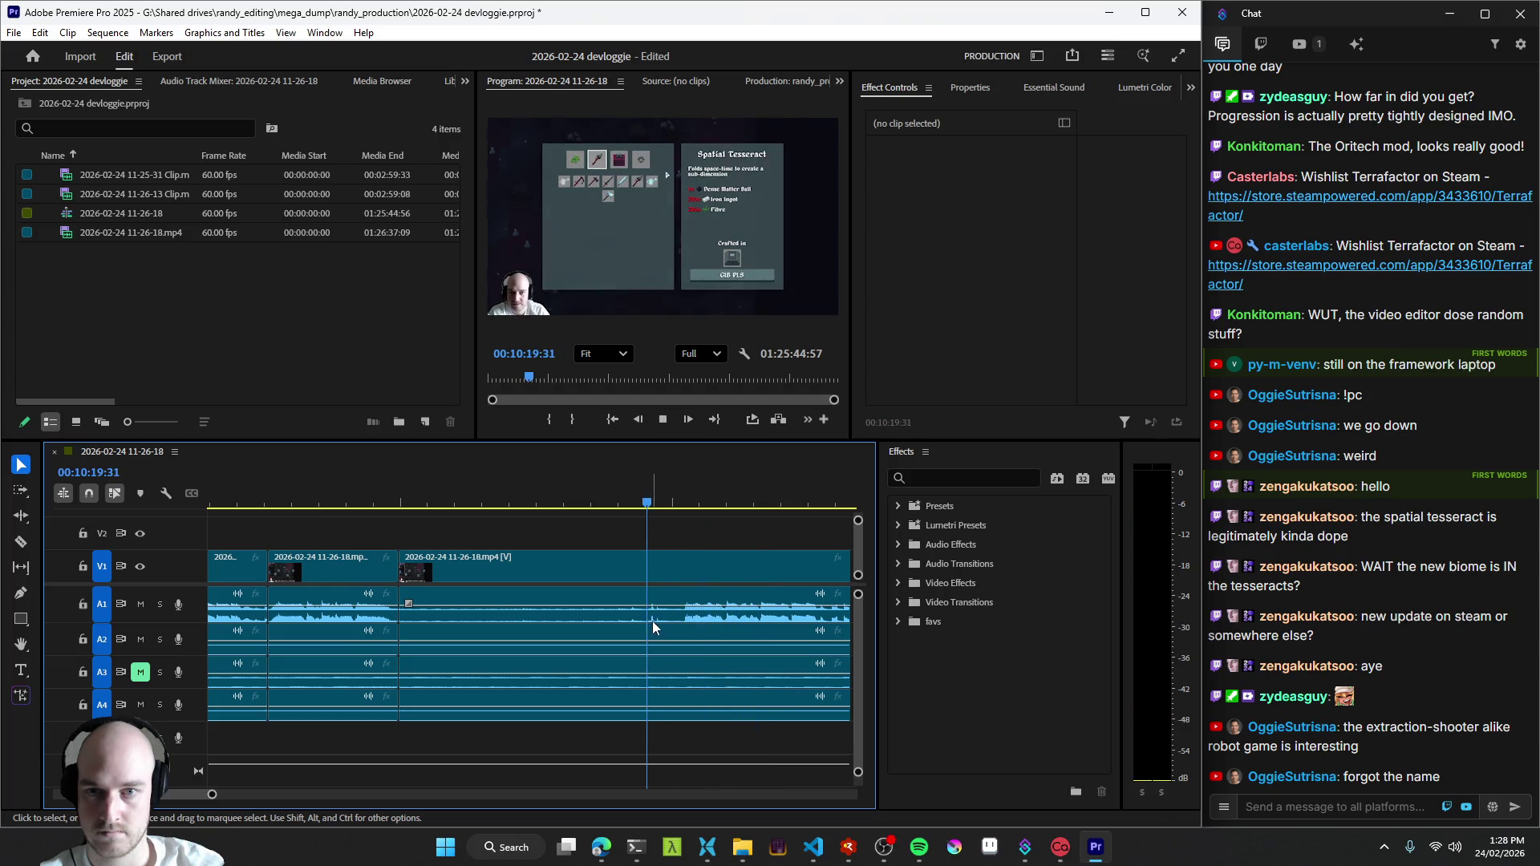
click(694, 618)
click(683, 614)
key(q)
key(space)
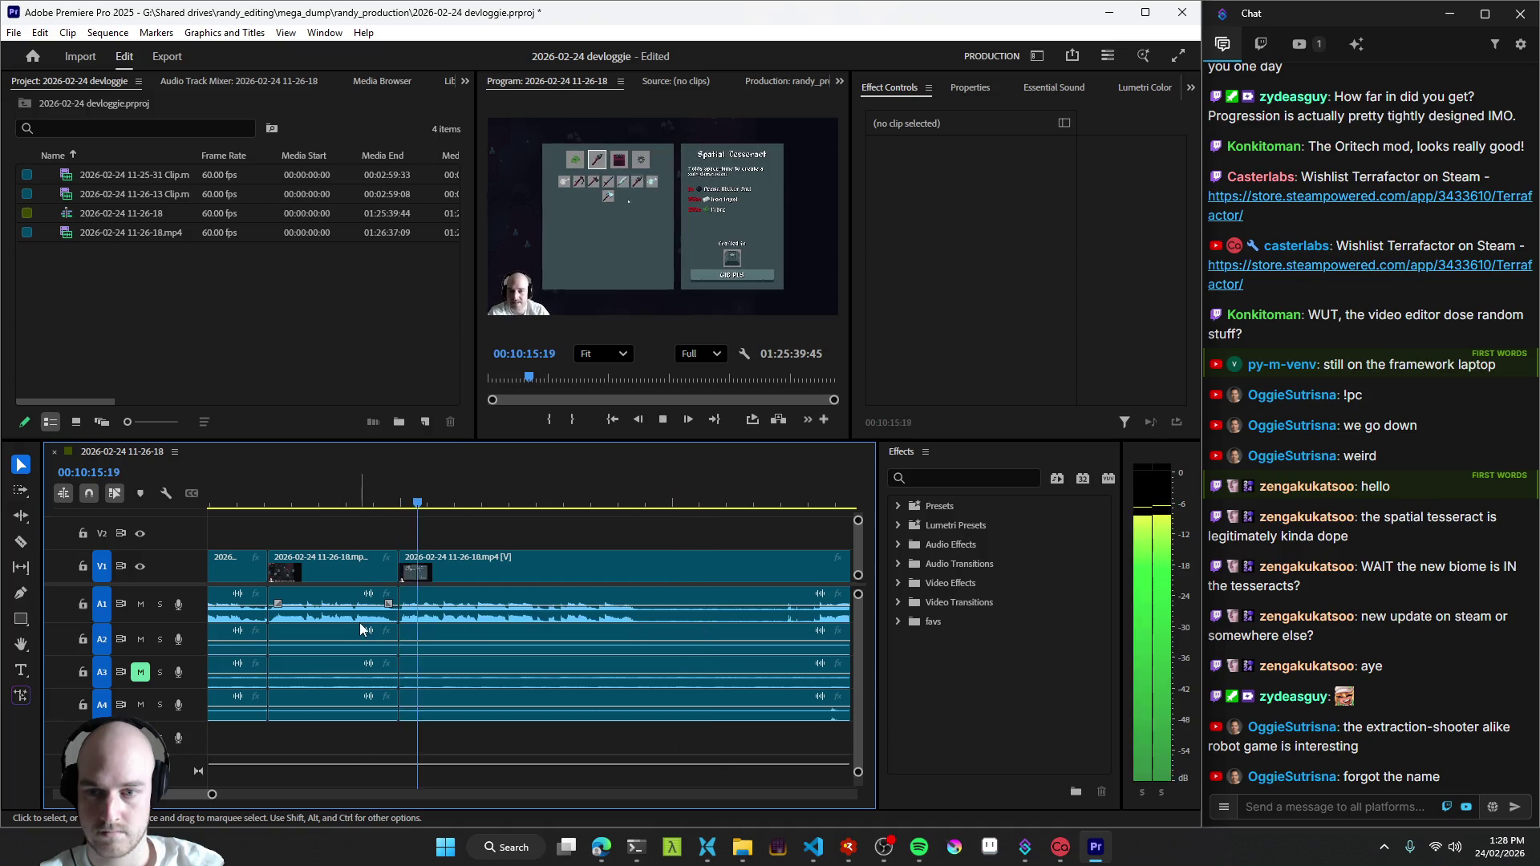
- Trim a little more after the edit and review playback around 10:27
click(361, 623)
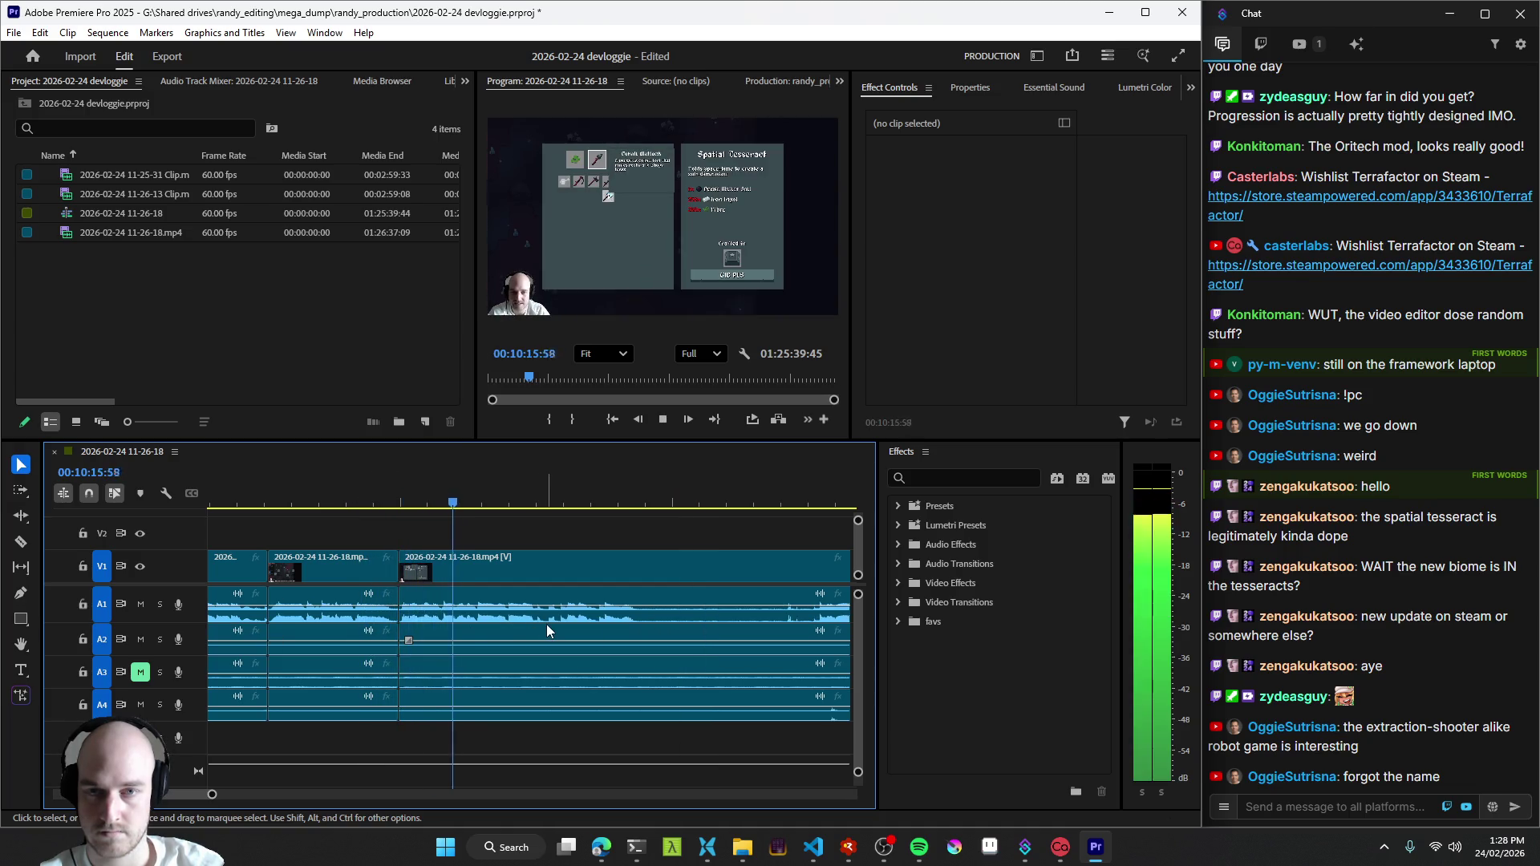
scroll(567, 620, down, 2)
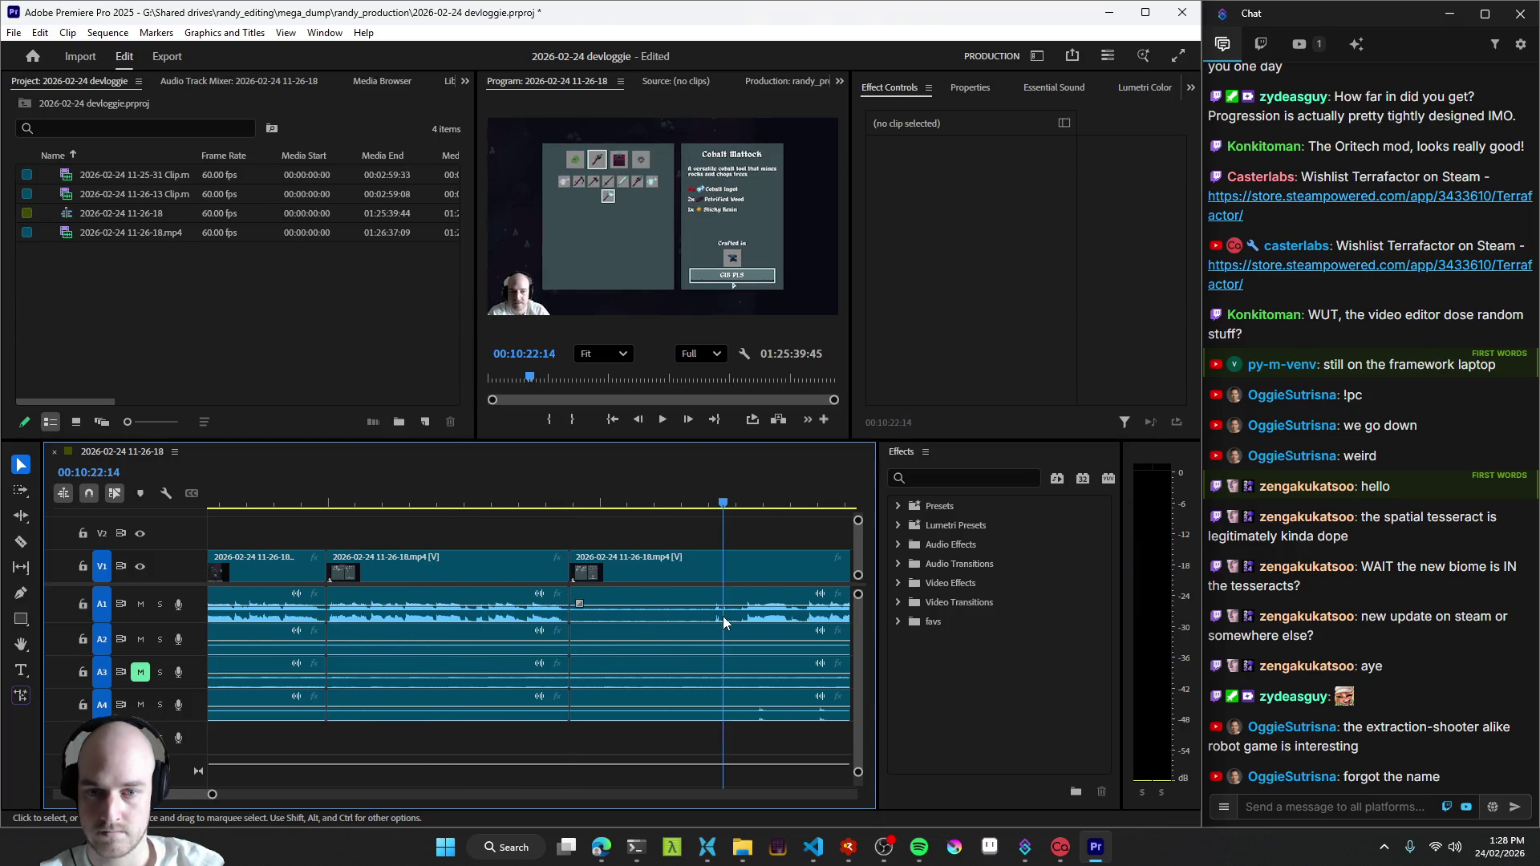
scroll(650, 660, down, 4)
key(q)
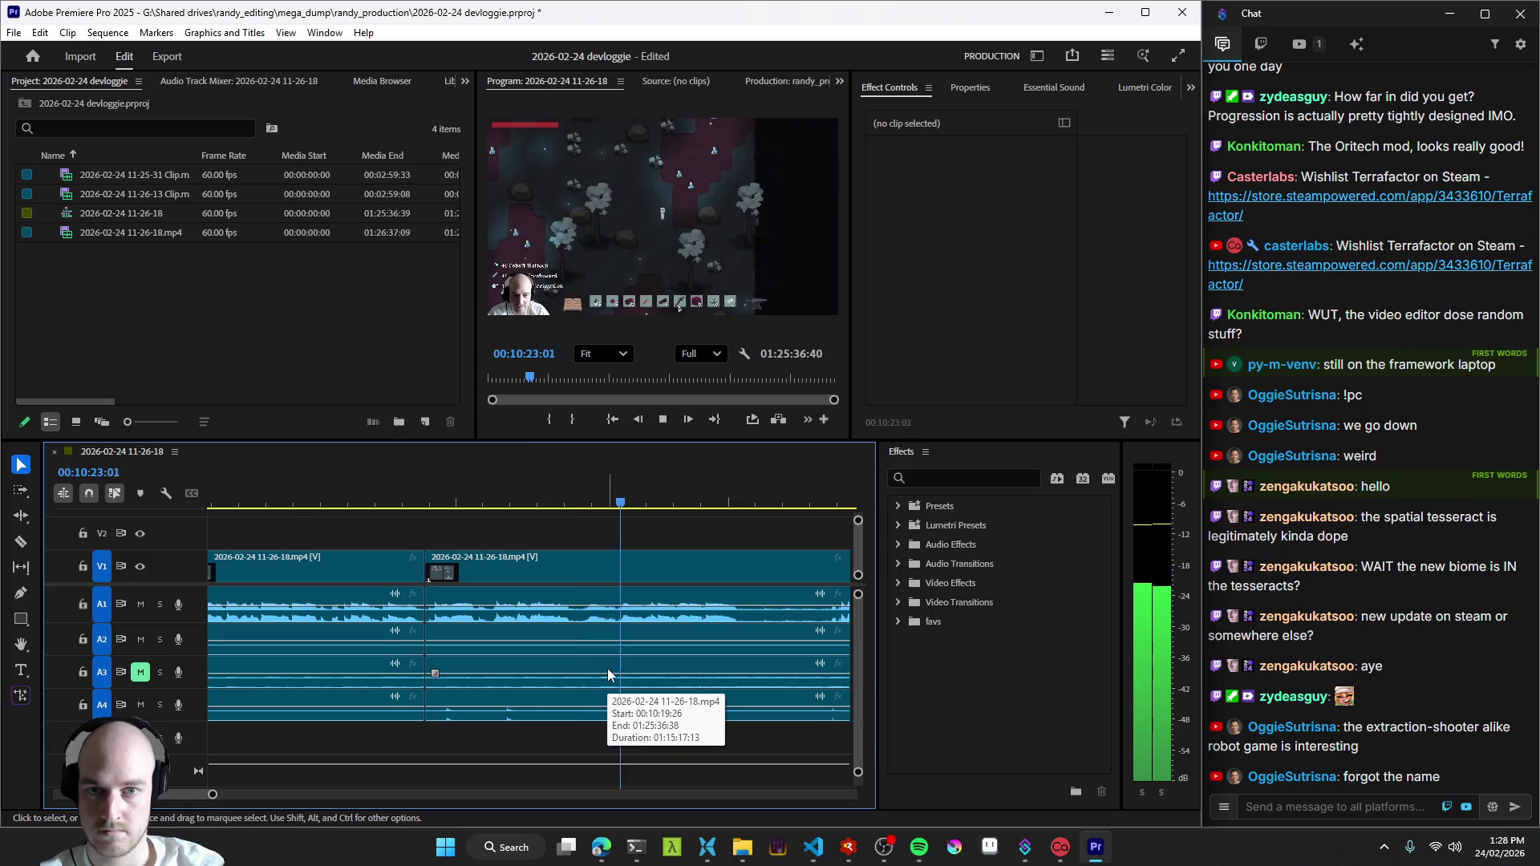
key(space)
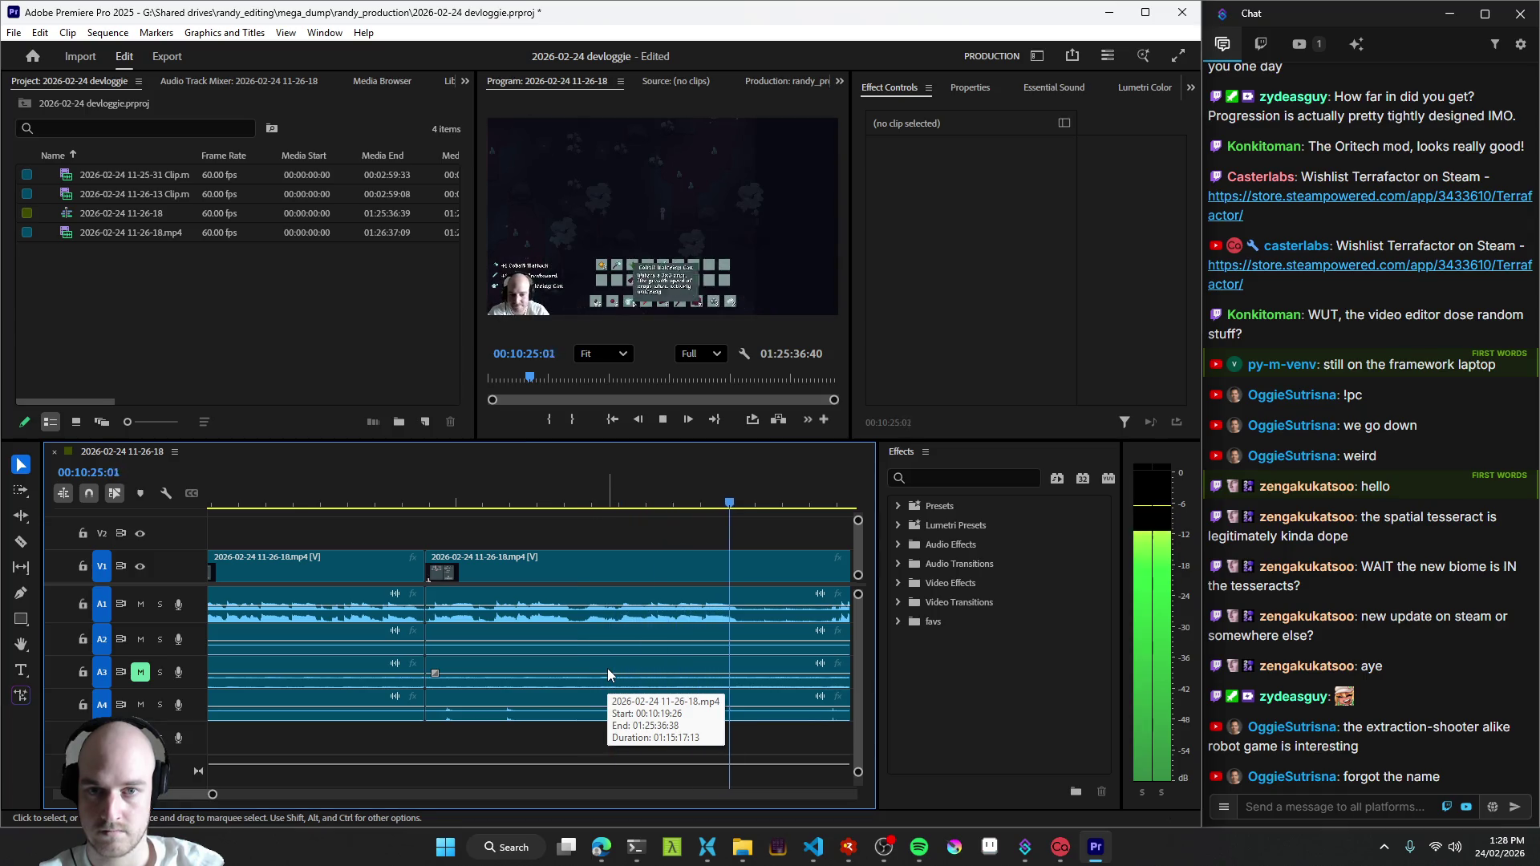
scroll(602, 627, down, 2)
key(space)
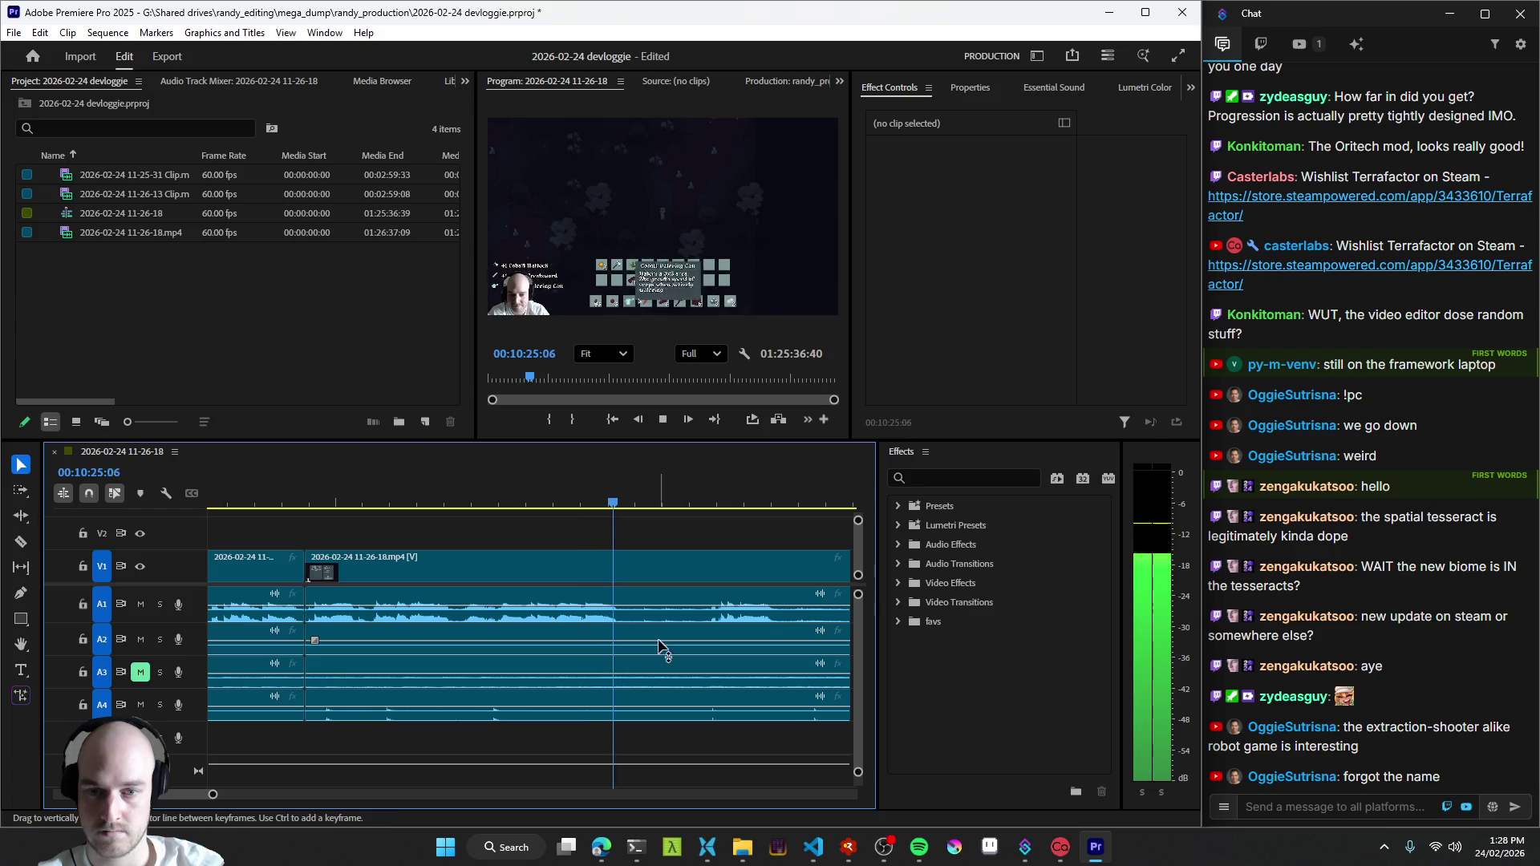
scroll(709, 617, down, 2)
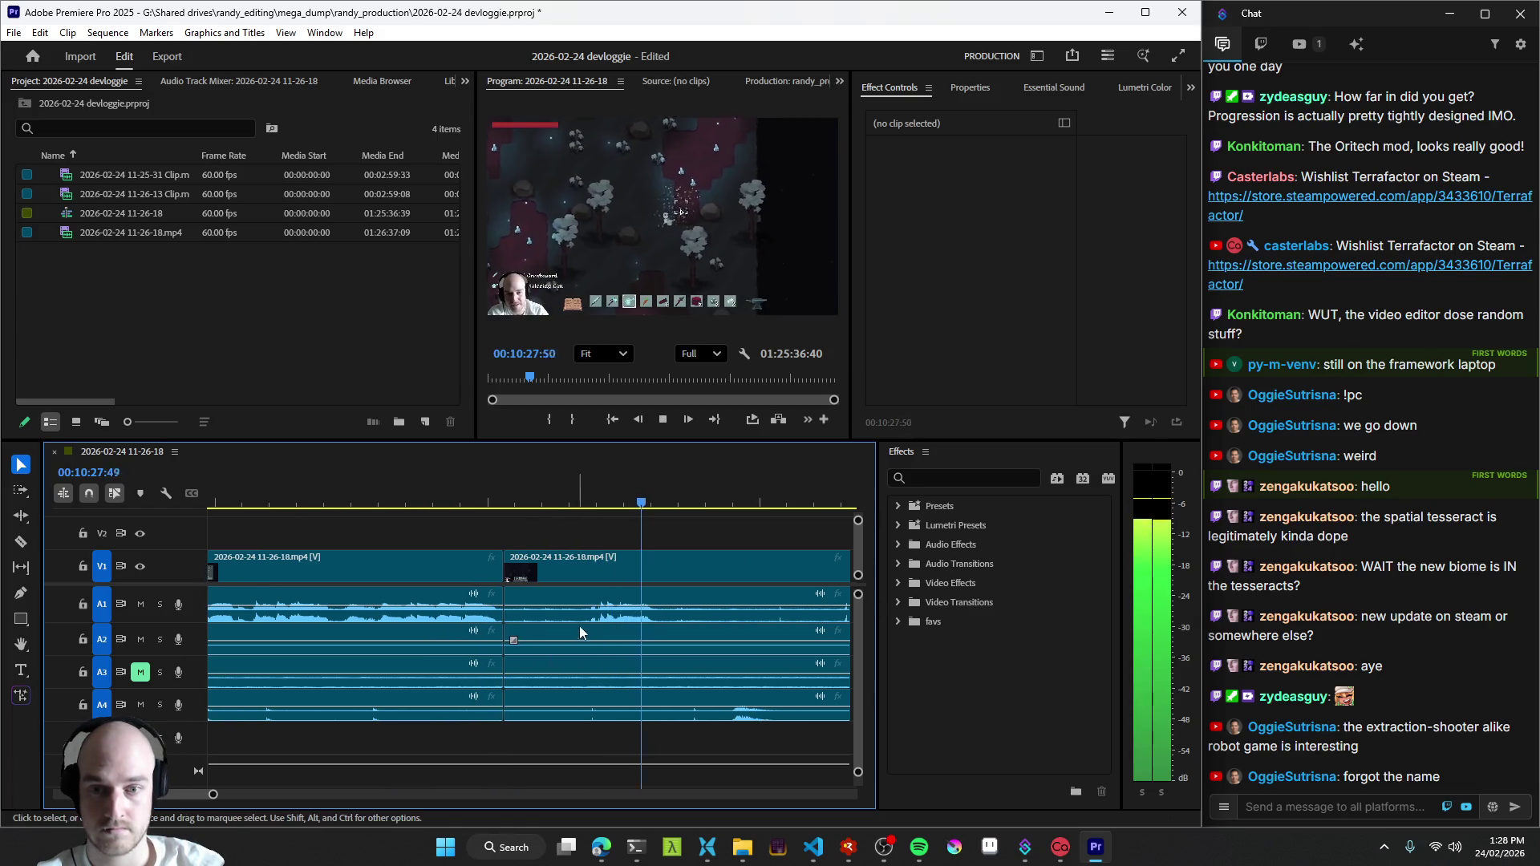
- Ripple-trim the dead opening off the next clip near 10:28 and add a cut just after it
click(592, 615)
key(q)
key(space)
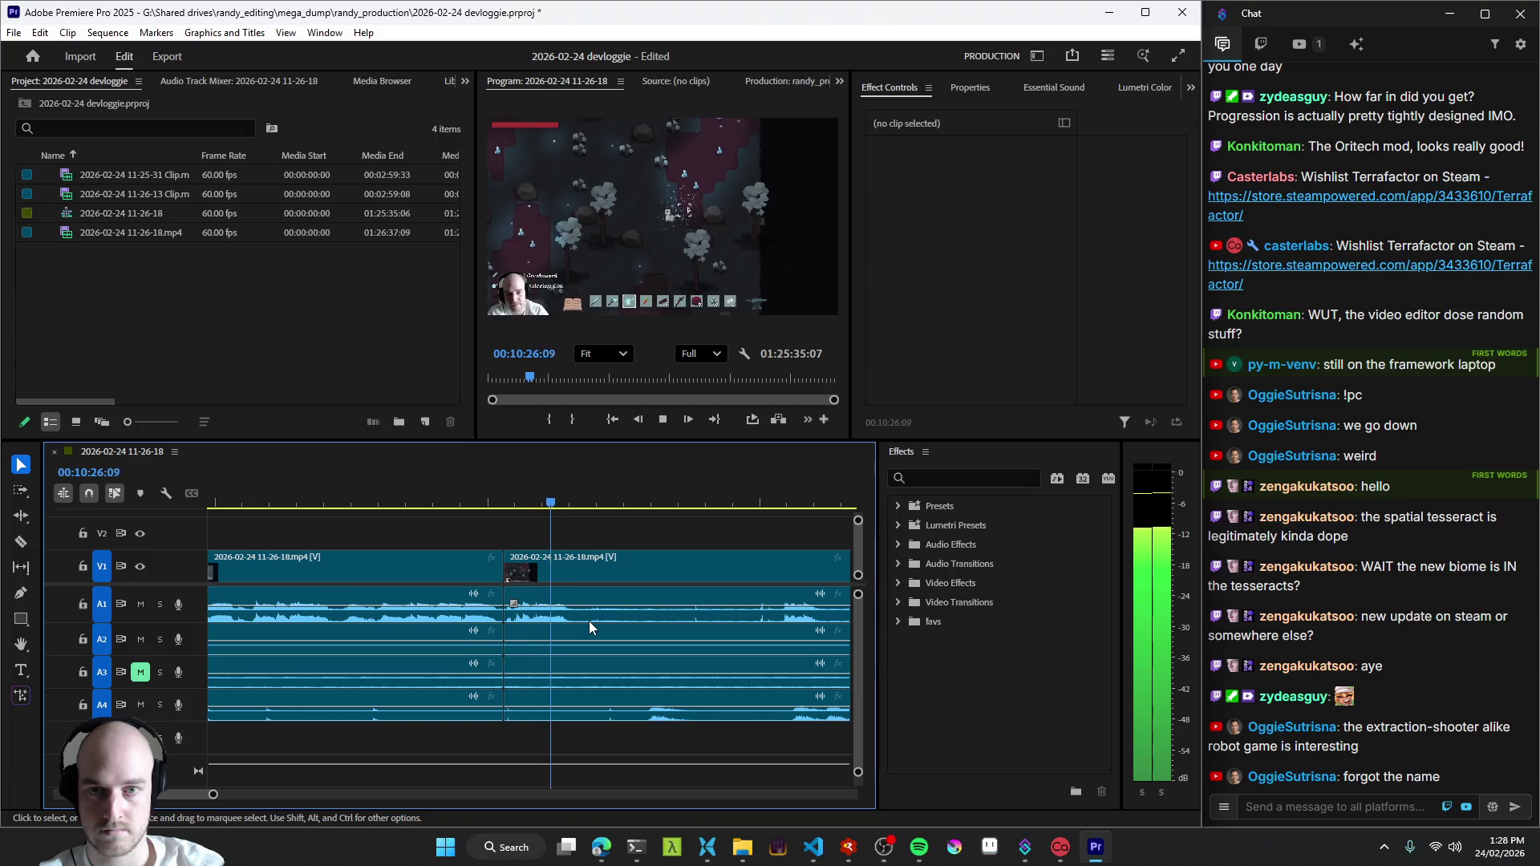
key(ctrl+k)
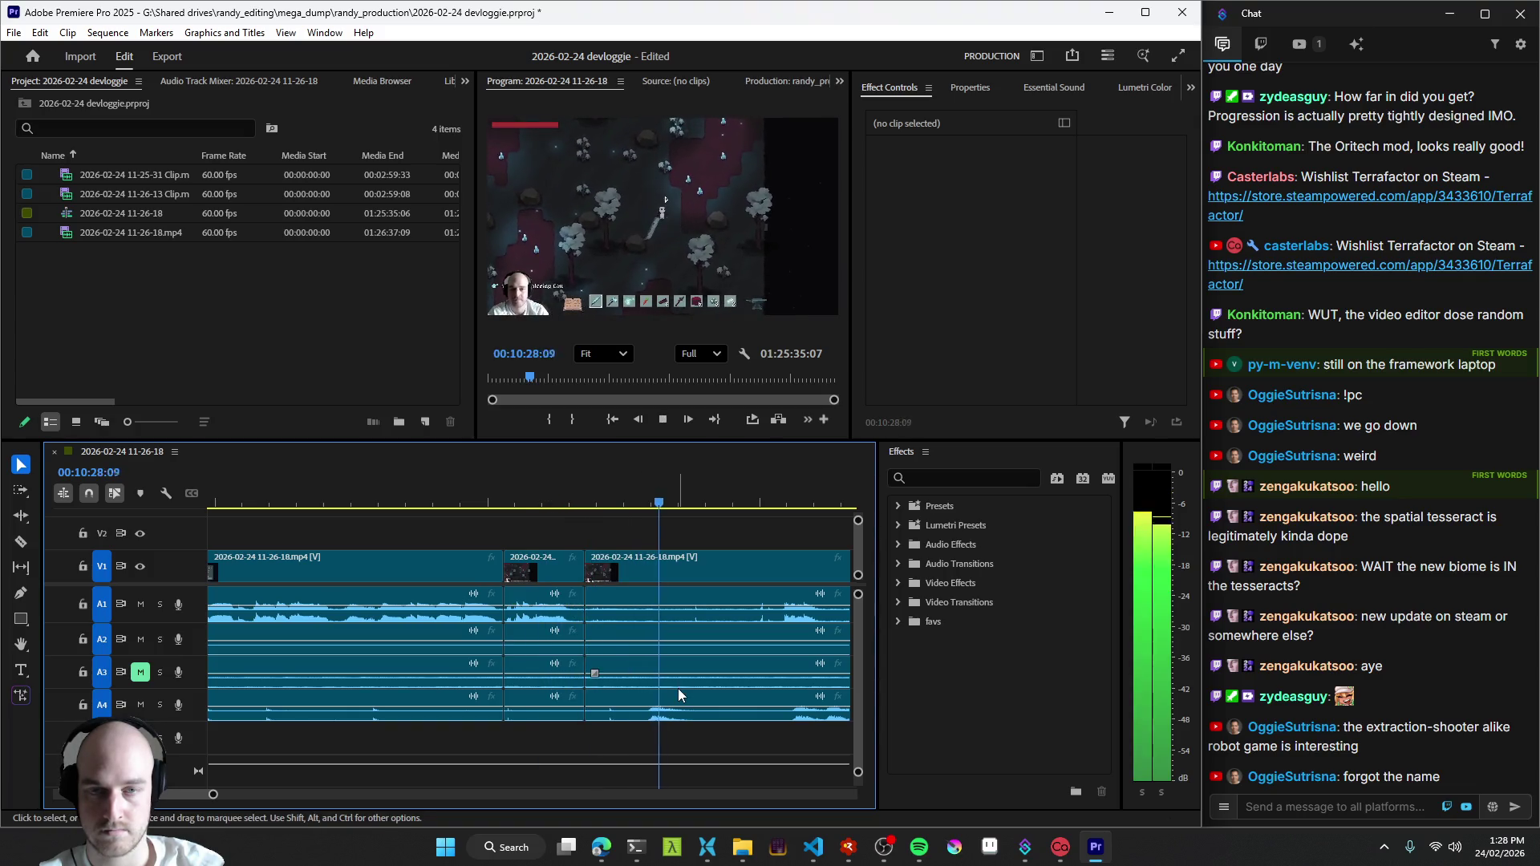
scroll(660, 660, down, 3)
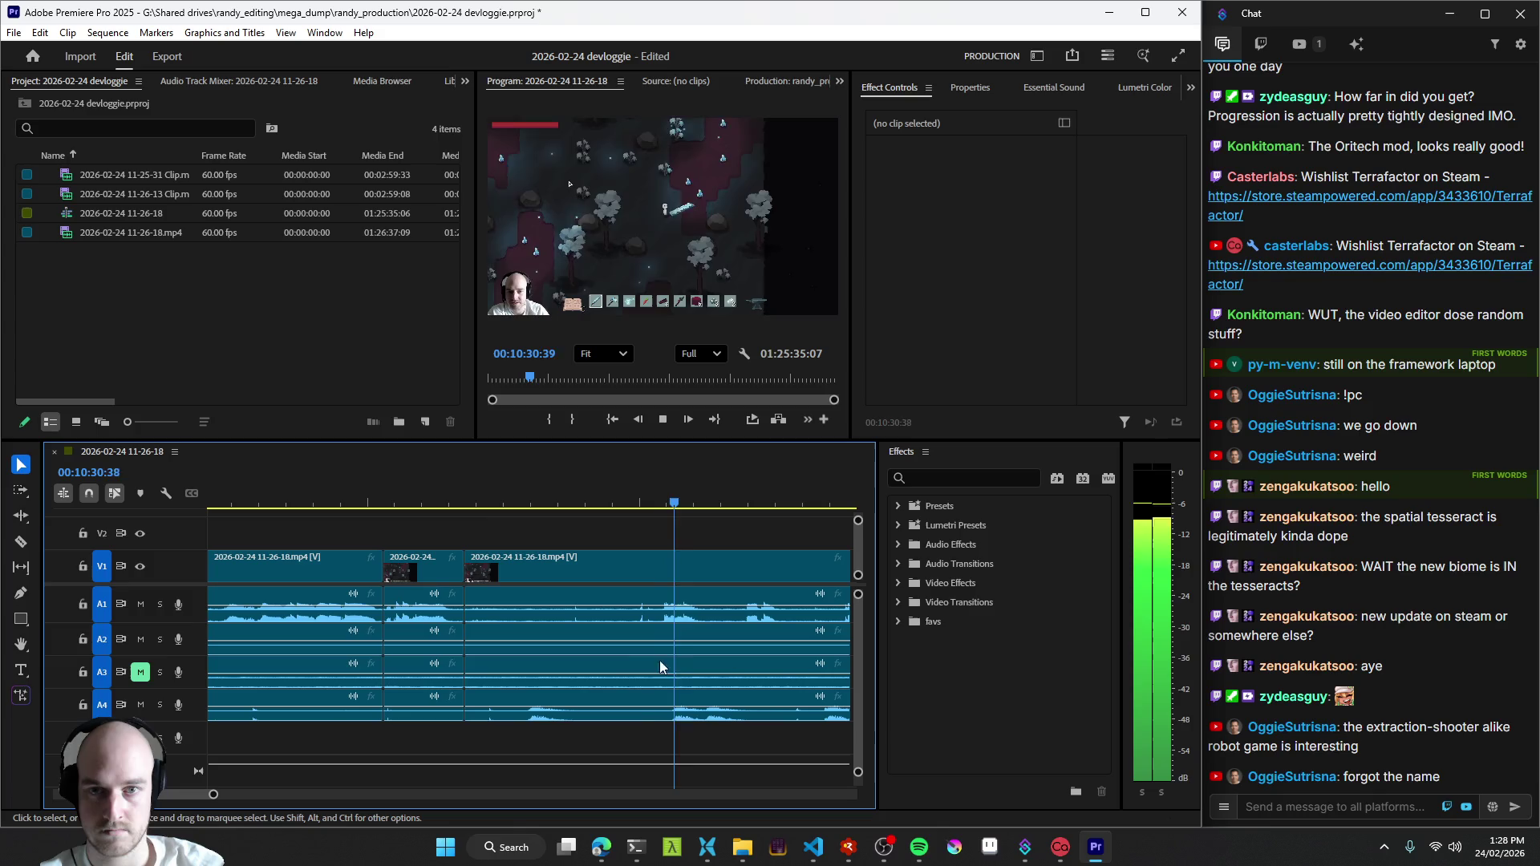
key(Up)
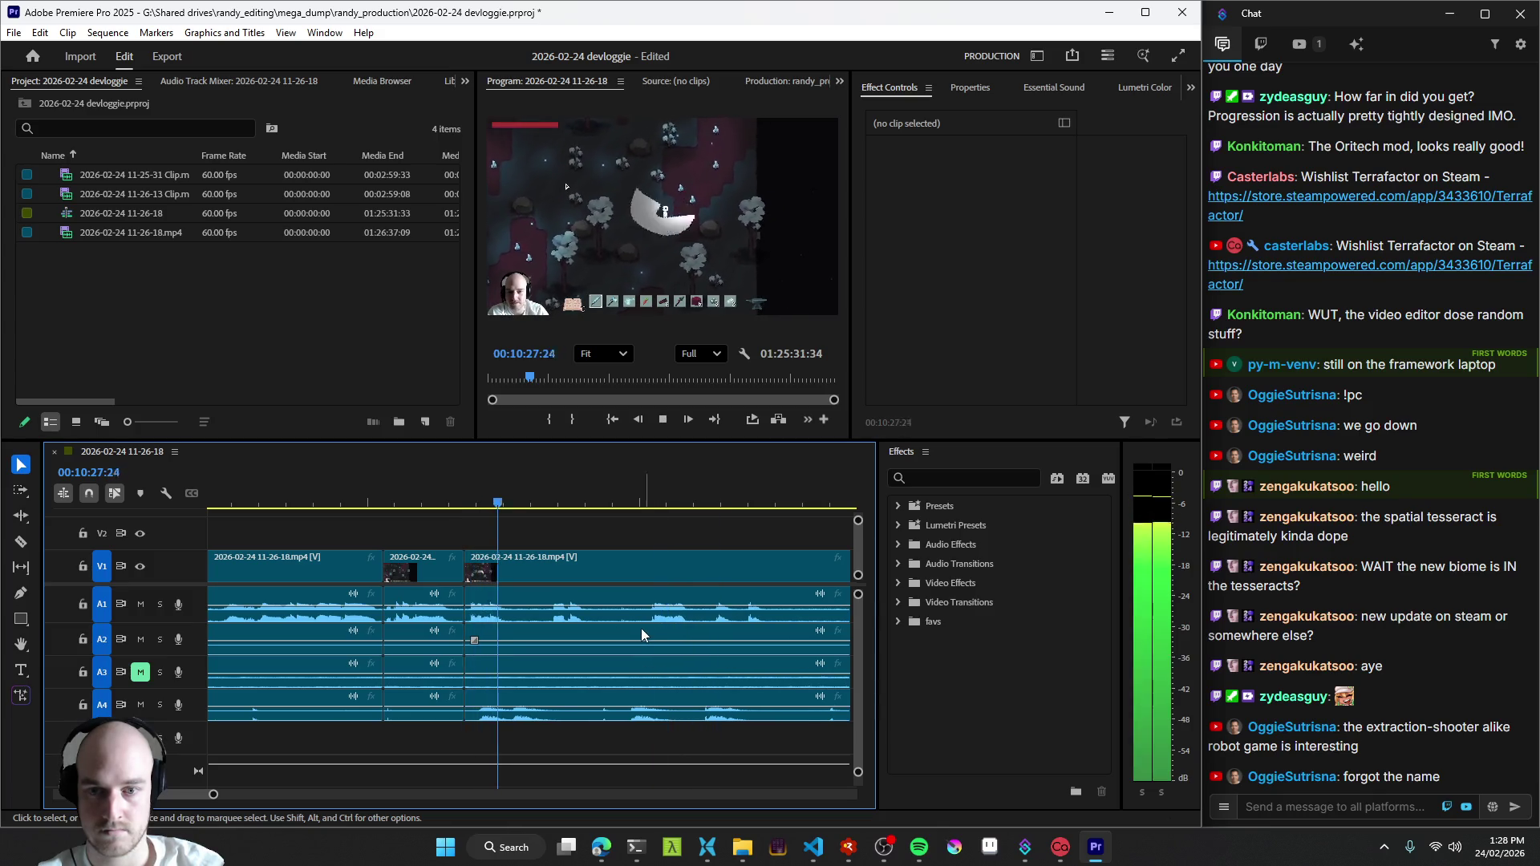
key(space)
- Replay from the edit to find the next dead moment around 10:30 and split the clips there
click(633, 637)
key(space)
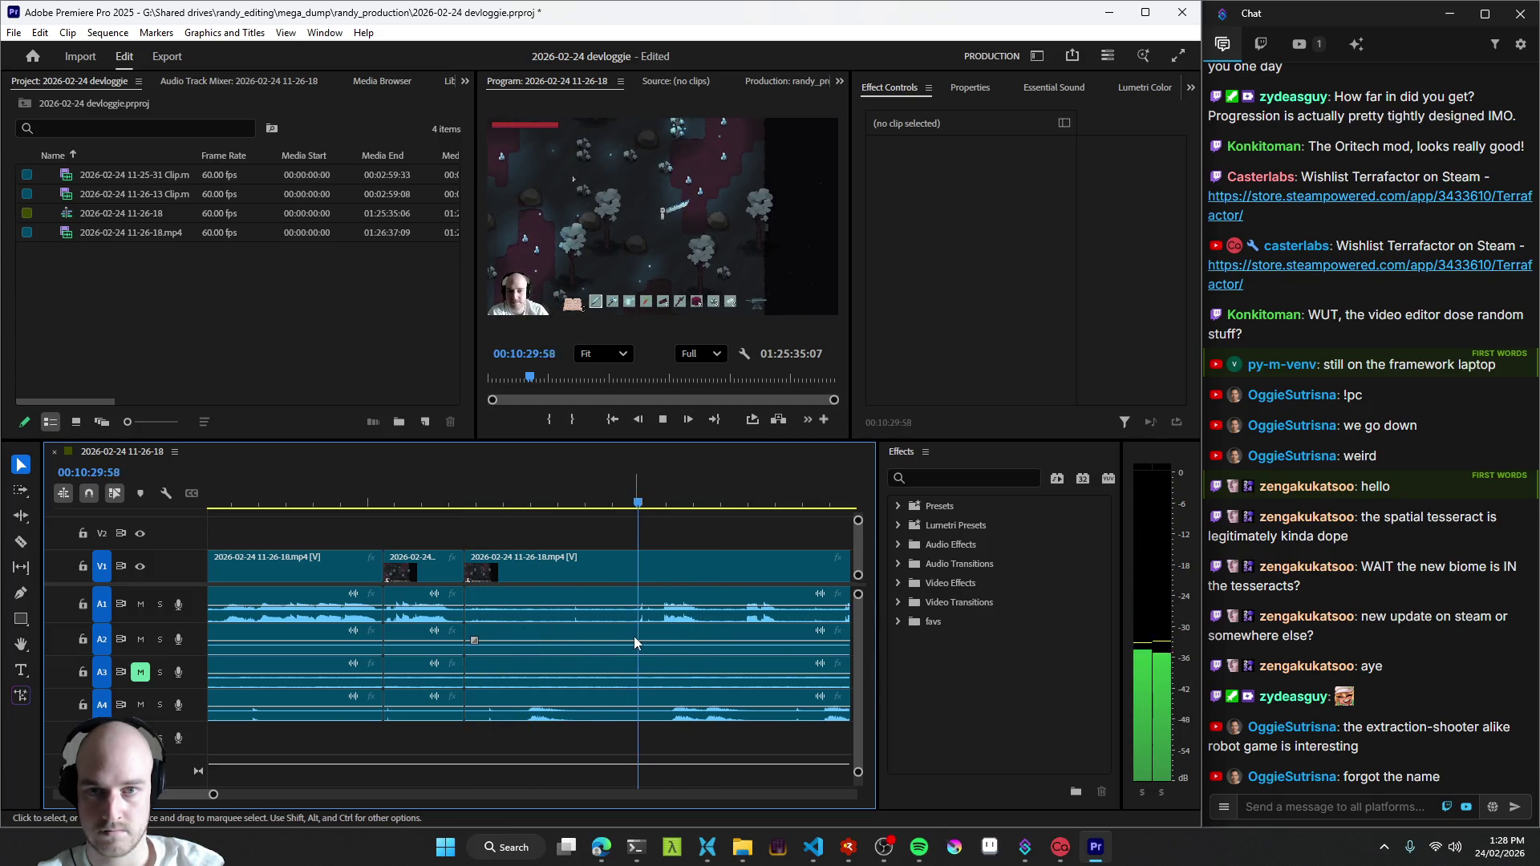
key(space)
key(Up)
key(space)
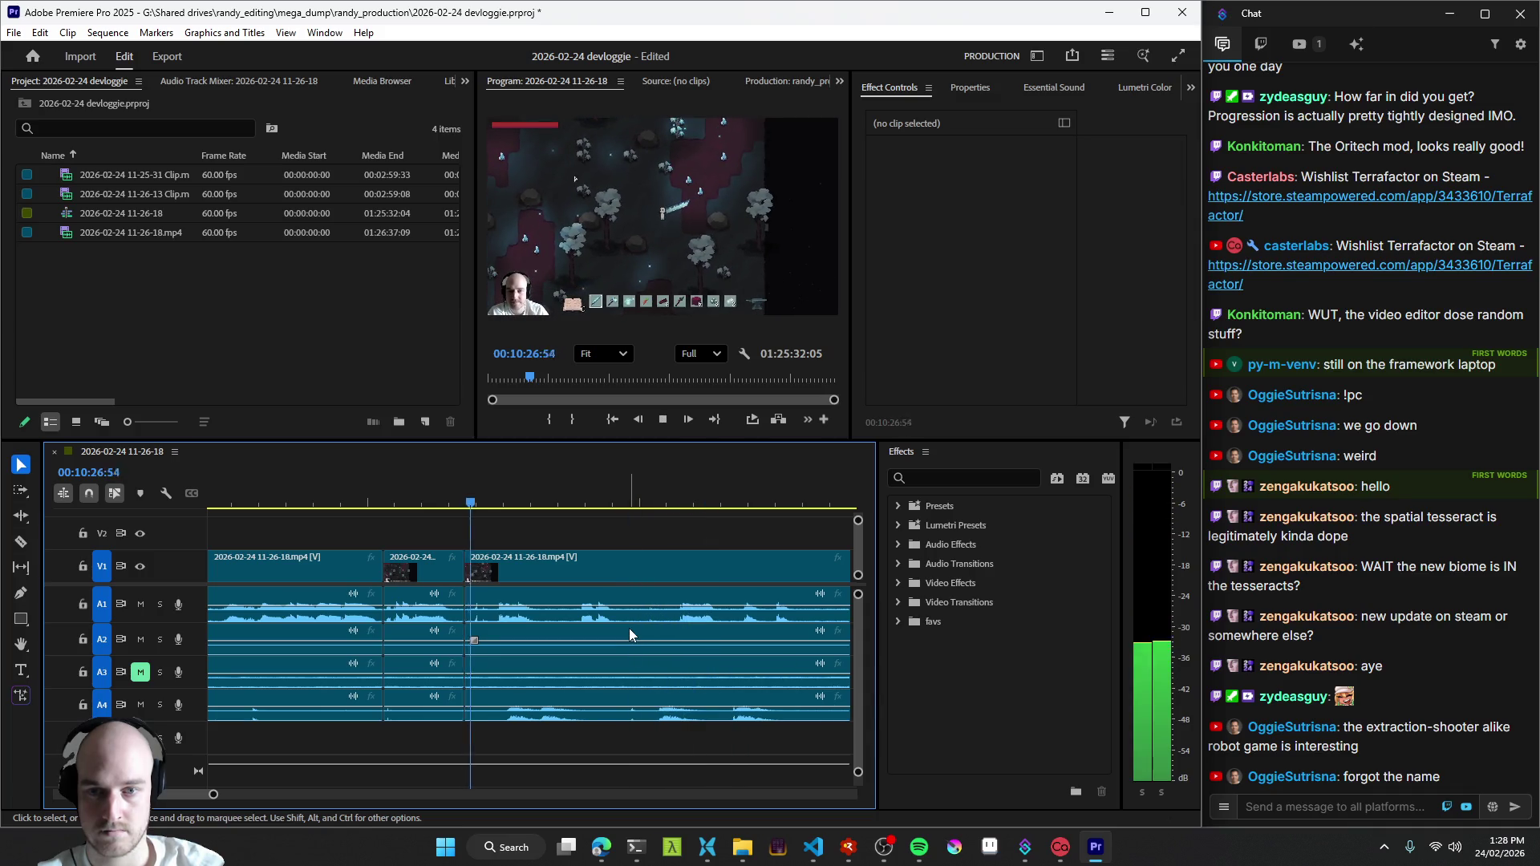
scroll(629, 629, down, 3)
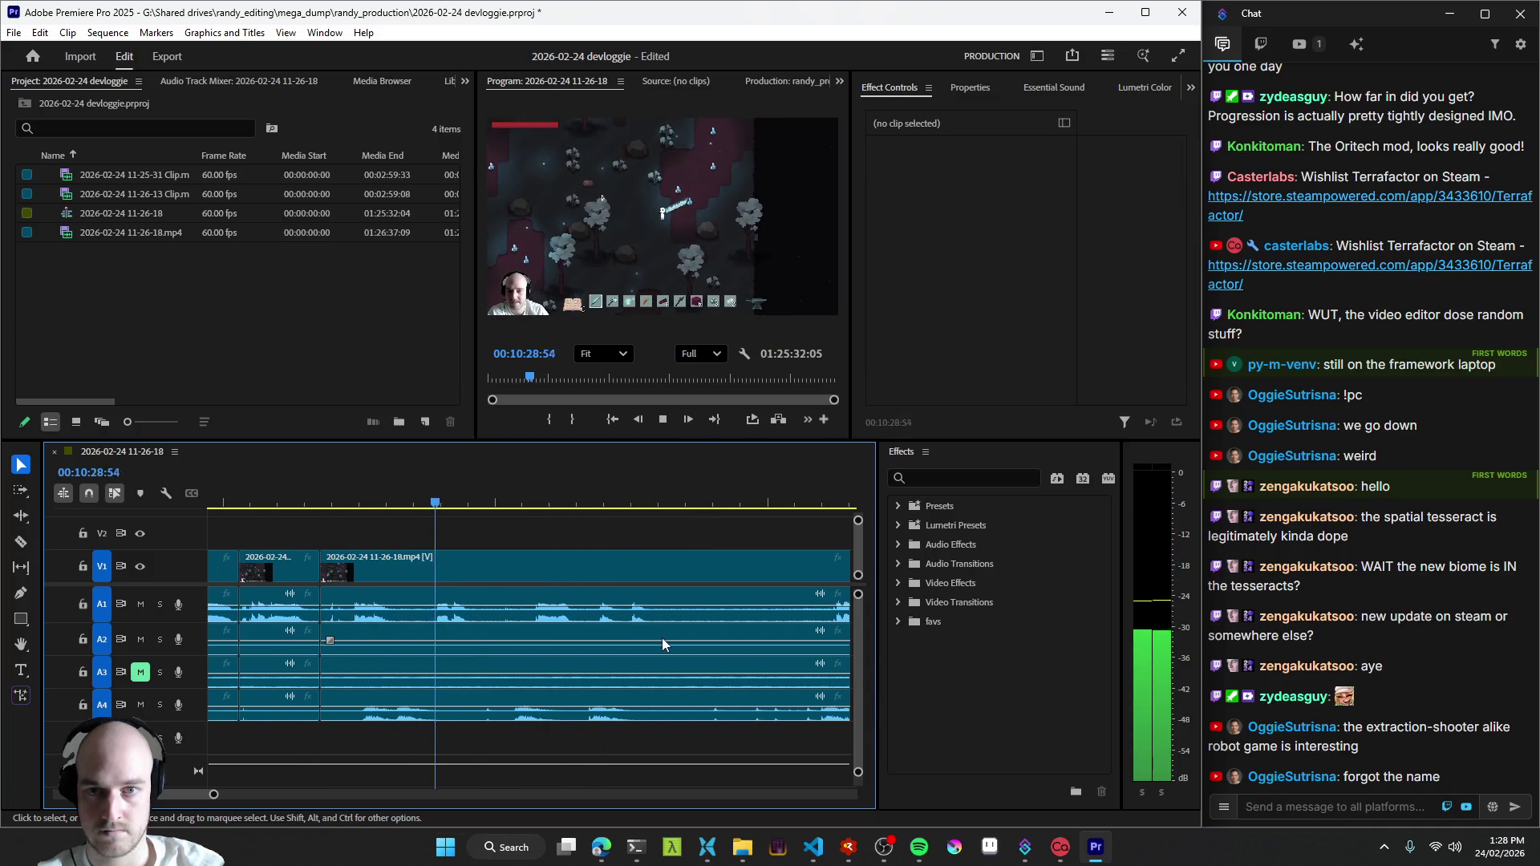
click(386, 635)
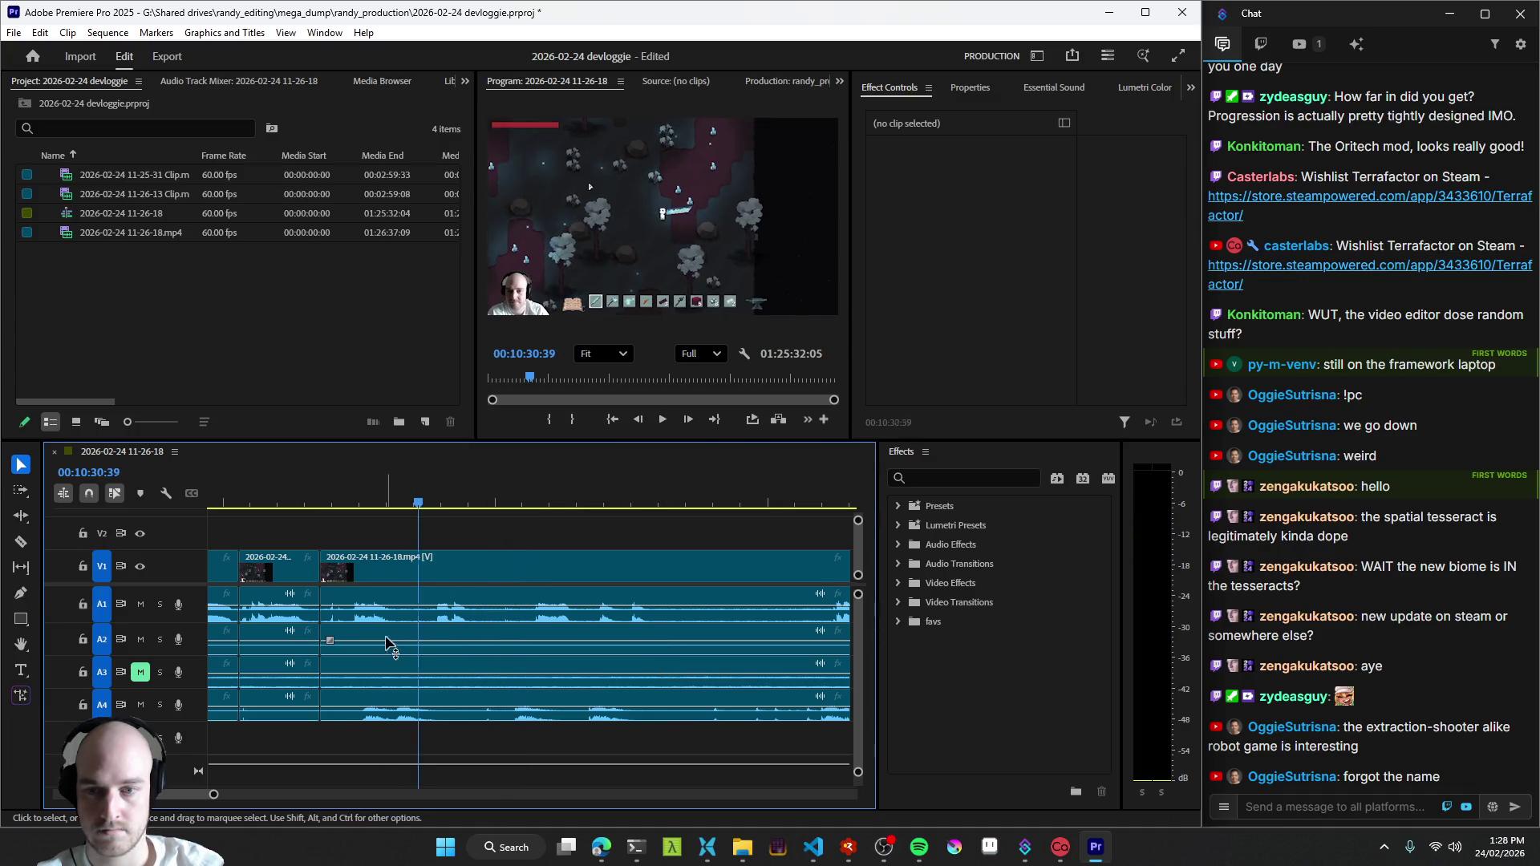
key(space)
key(space)
key(ctrl+k)
key(space)
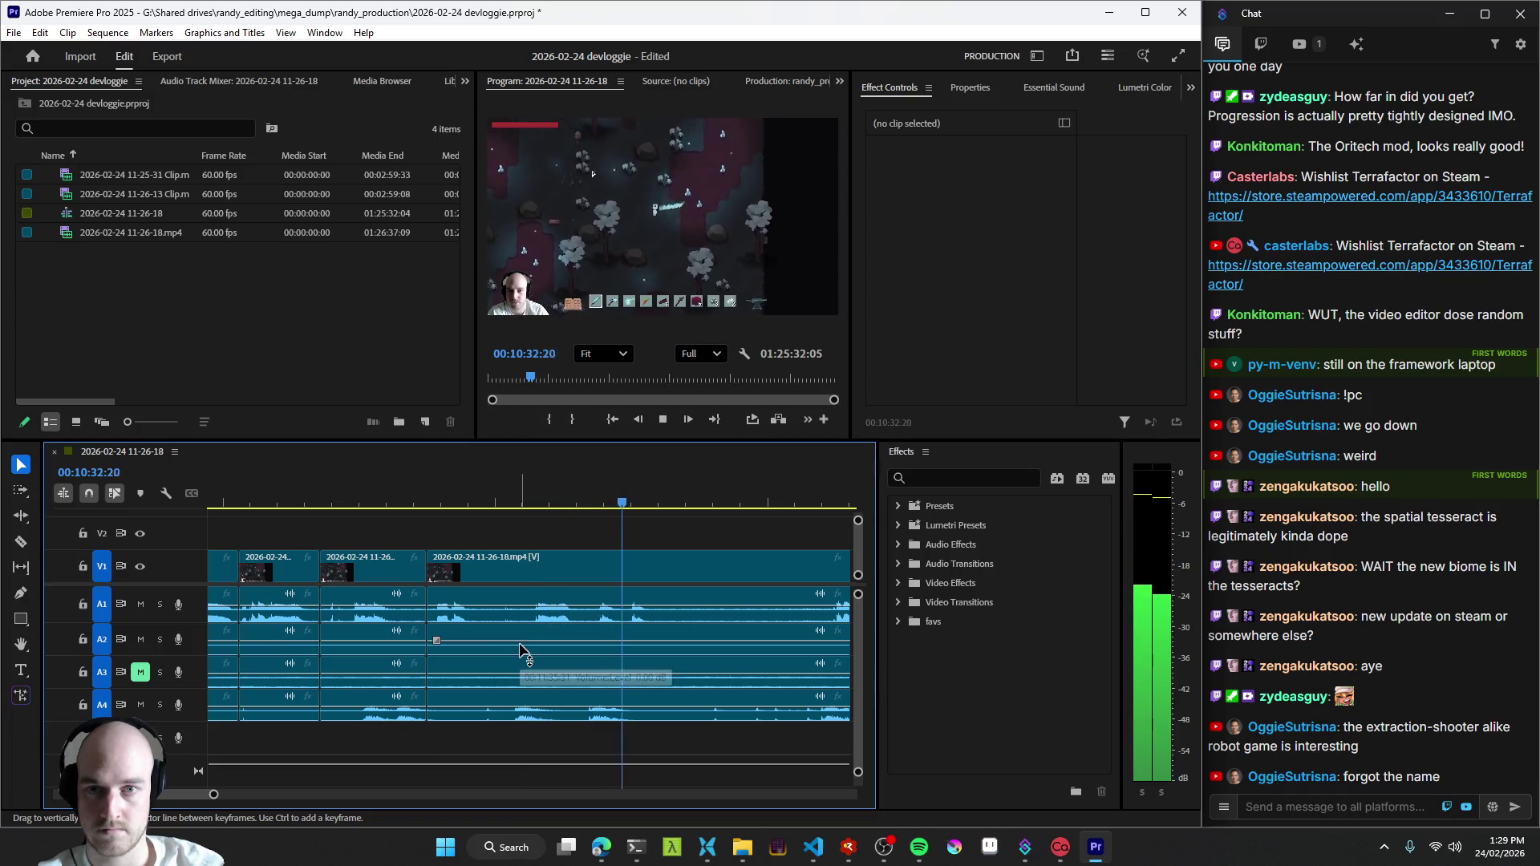
- Scrub around the new cut with the timeline zoomed in to check the exact frame
click(491, 648)
key(space)
click(507, 652)
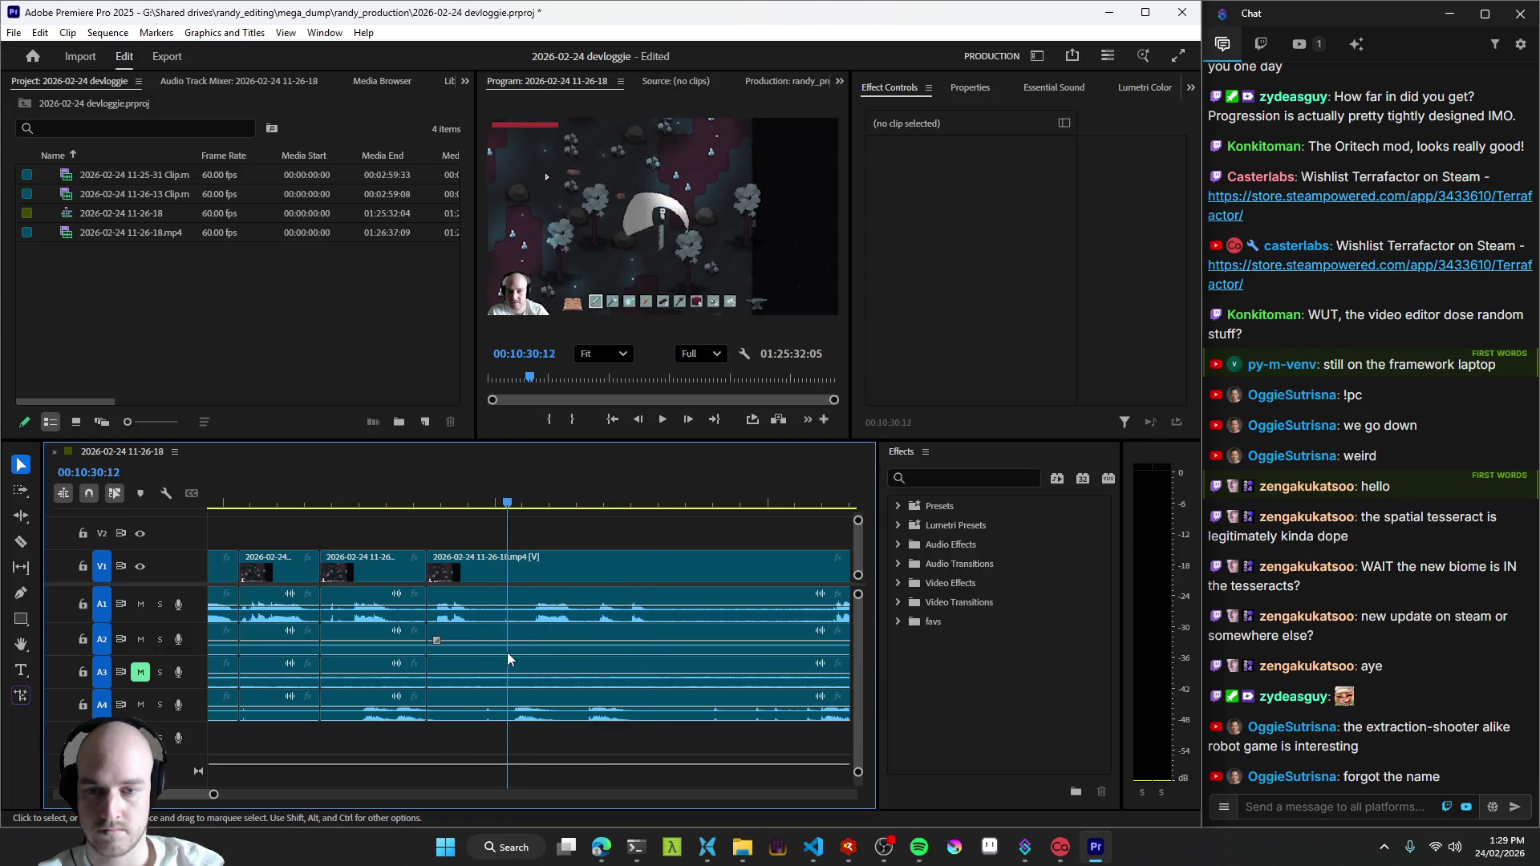
key(space)
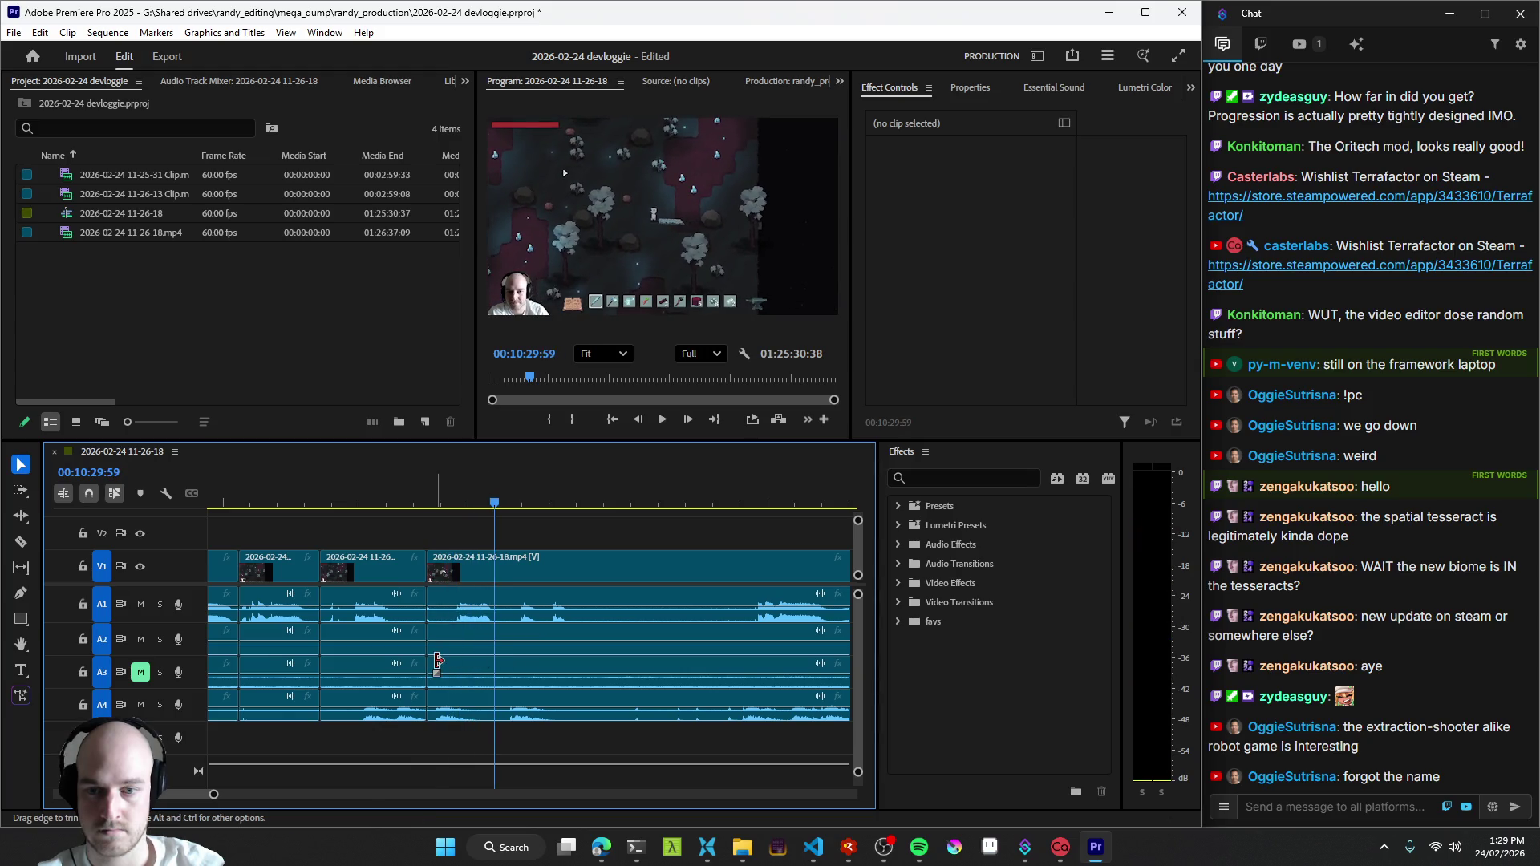
key(=)
click(540, 623)
key(space)
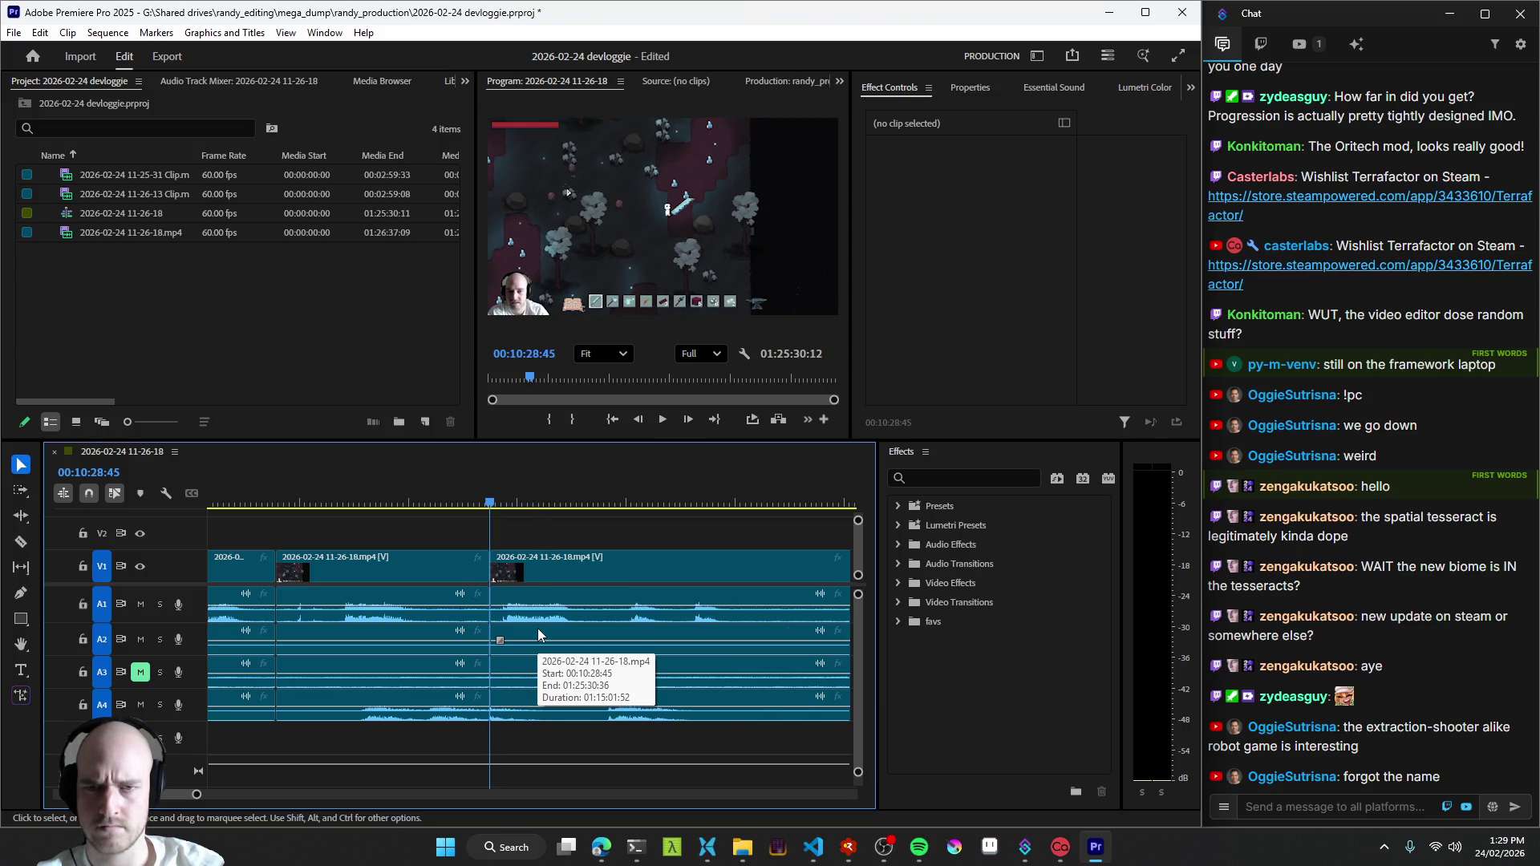
- Split near 10:31 and ripple-trim about two seconds of dead footage out with Q
key(space)
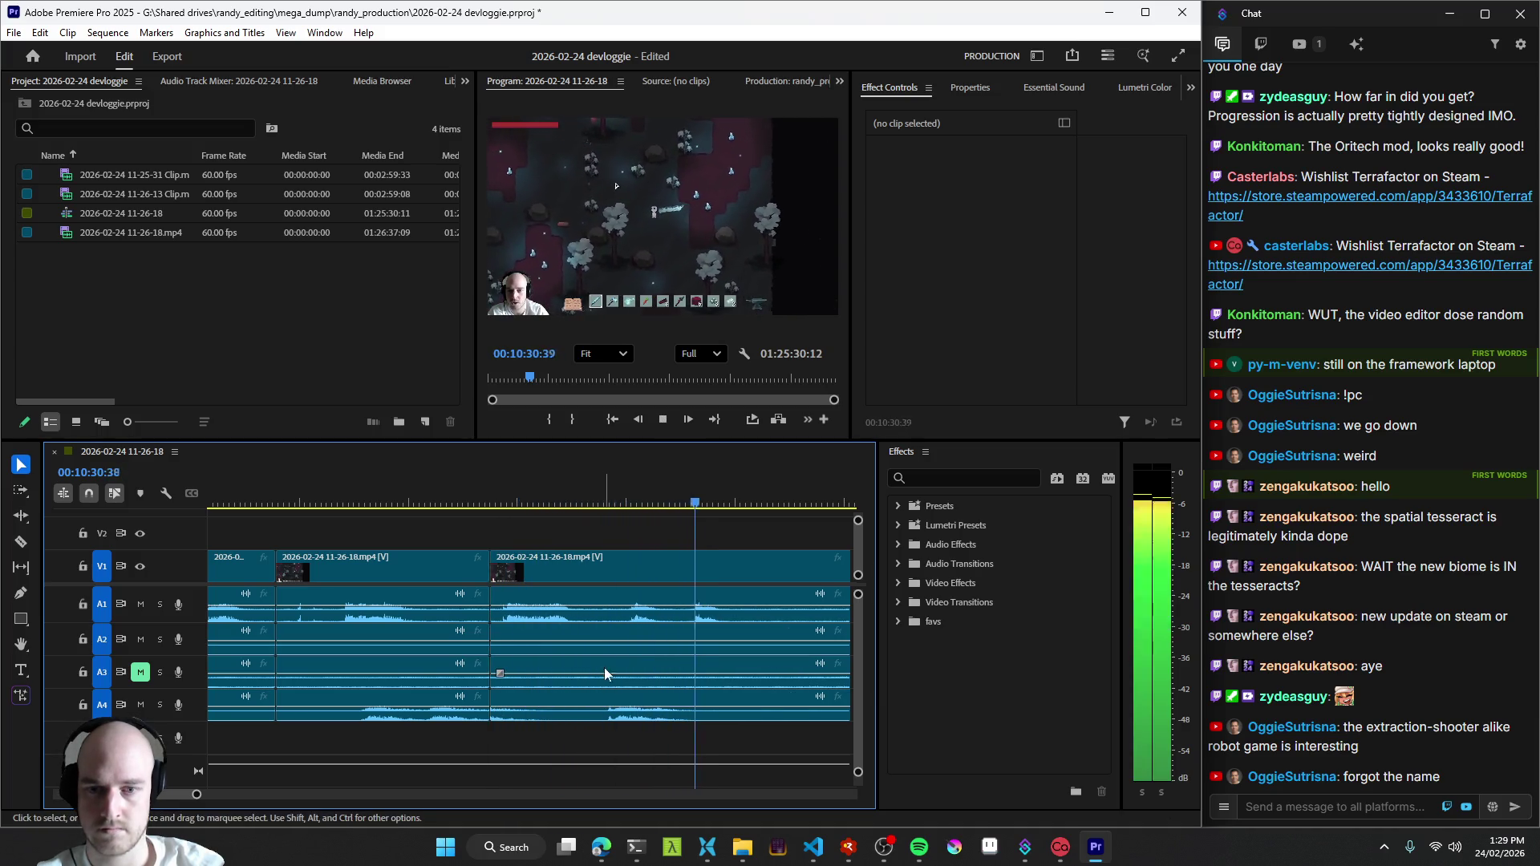
key(space)
key(ctrl+k)
key(minus)
key(equal)
key(space)
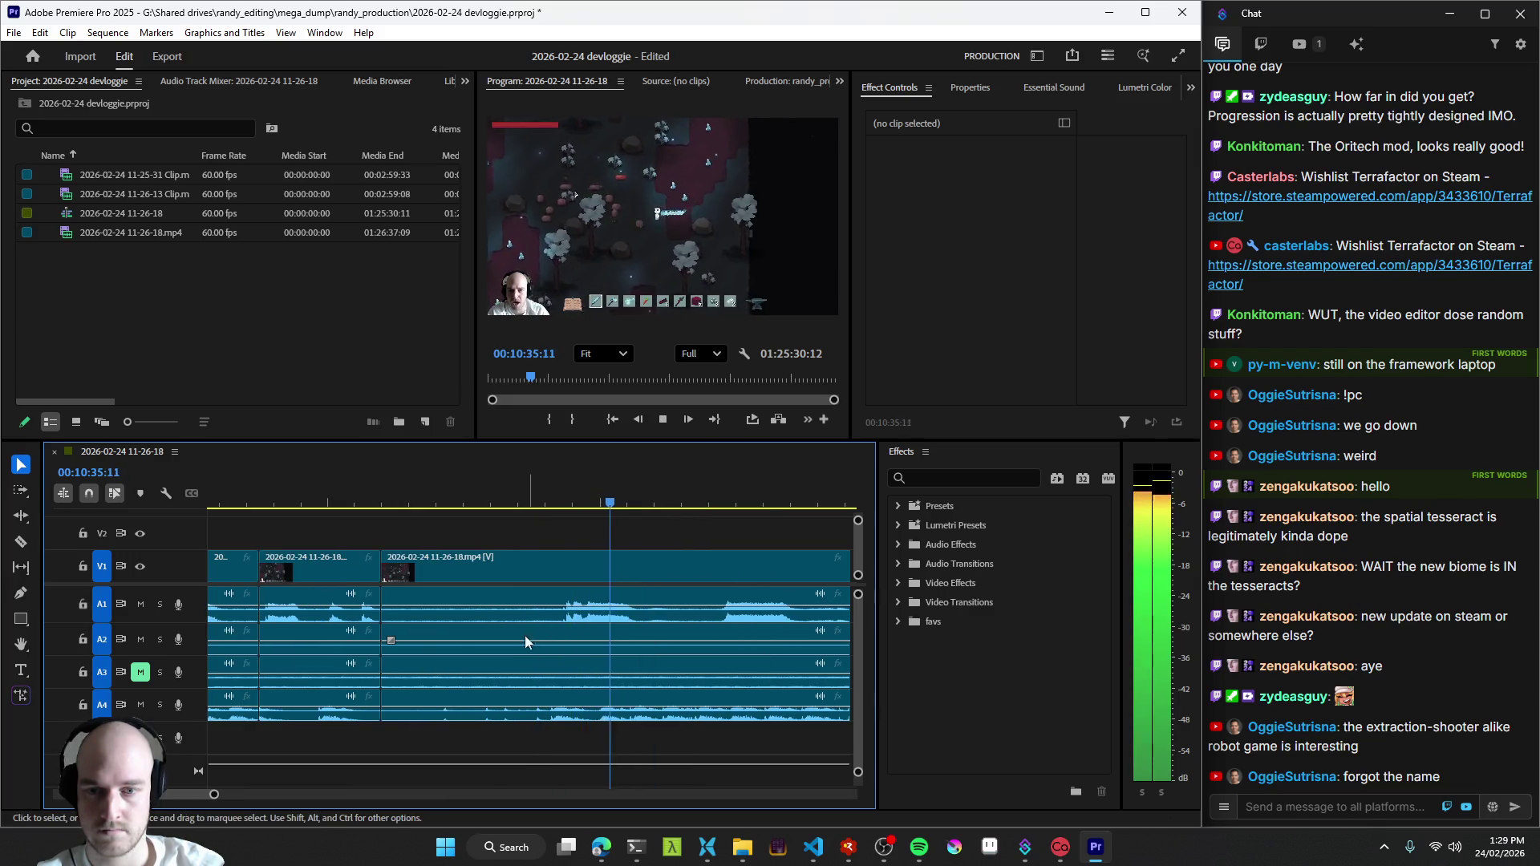
key(equal)
key(q)
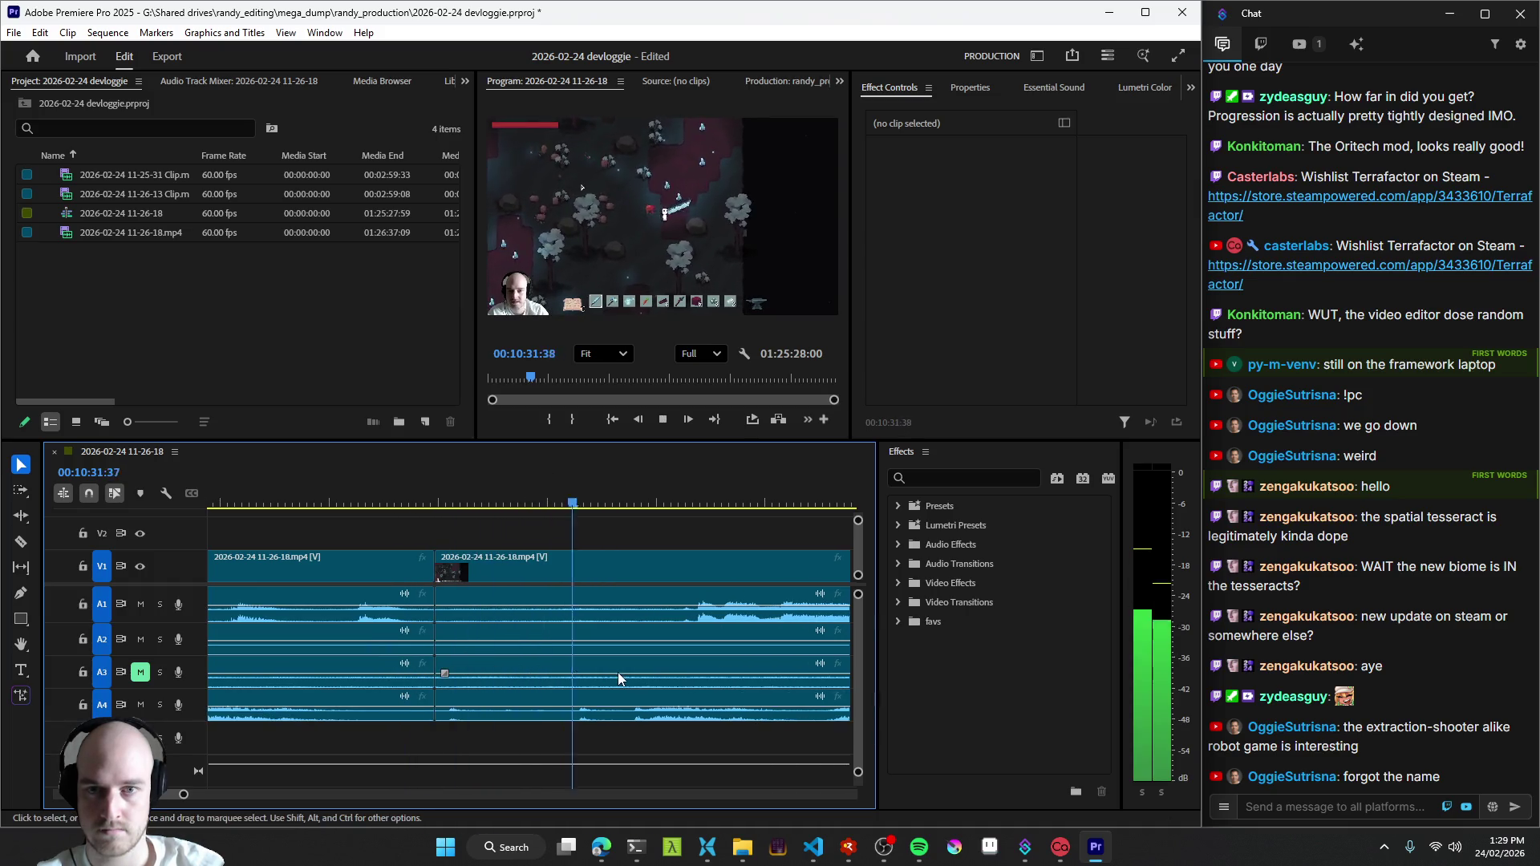
key(space)
key(space)
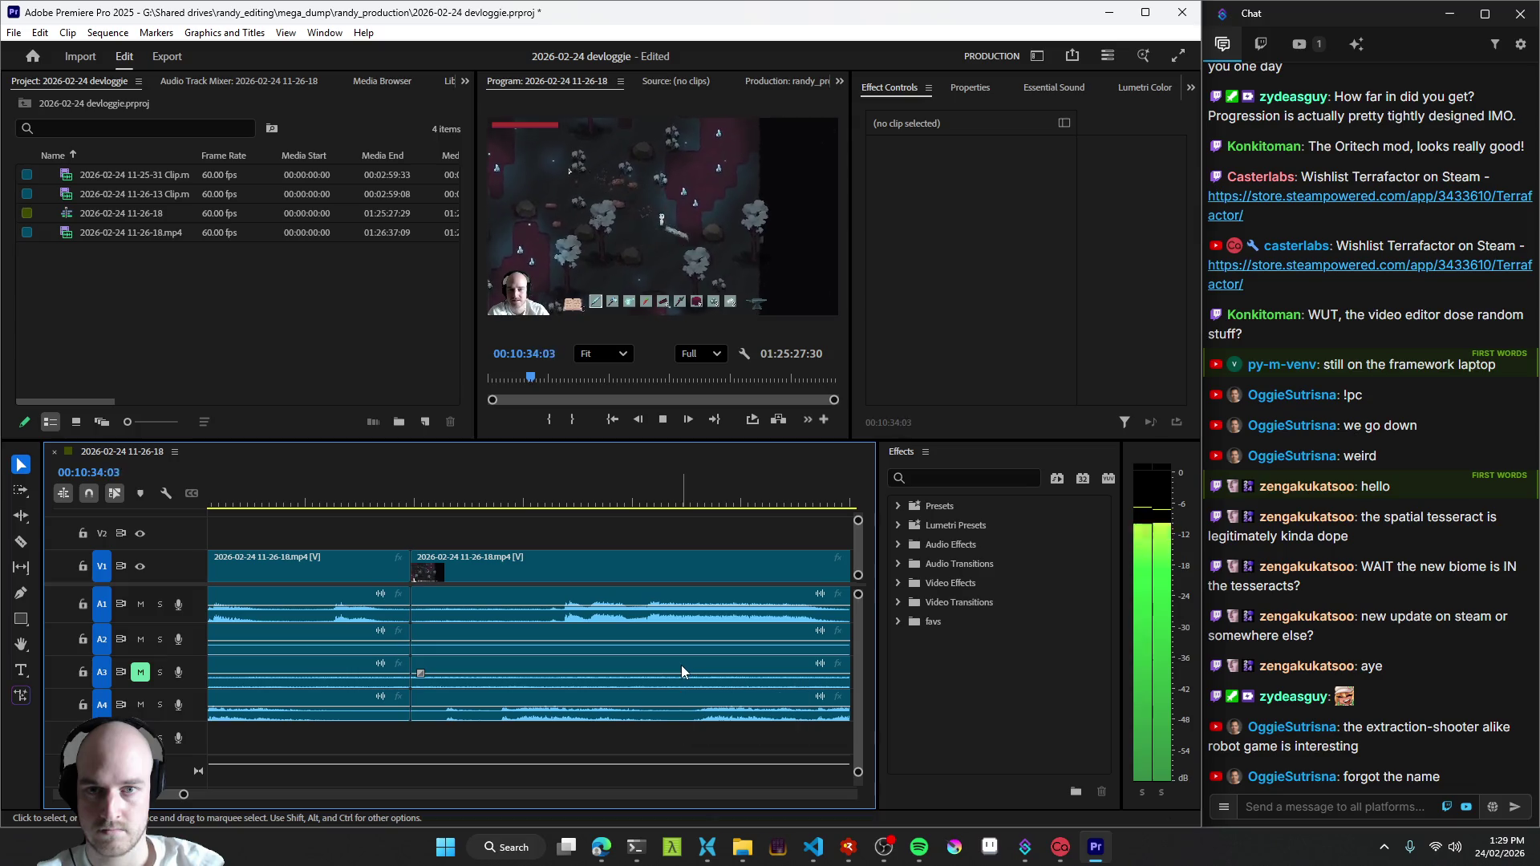
- Drag the following clip's in-point later near 10:38, leaving a gap before it
key(minus)
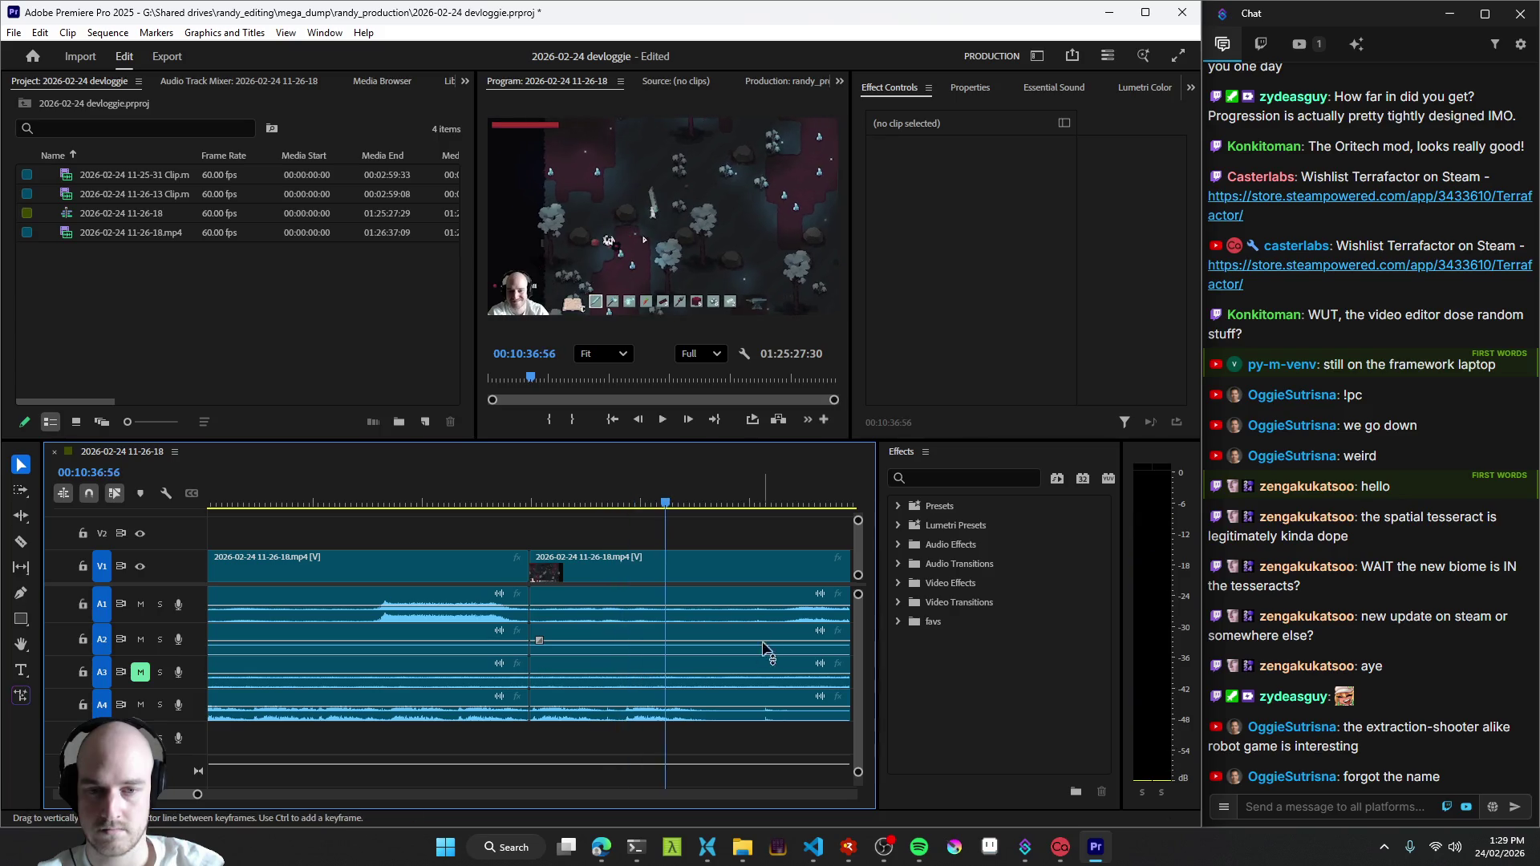
mouse_move(530, 566)
mouse_down()
mouse_move(710, 580)
mouse_move(616, 580)
mouse_up()
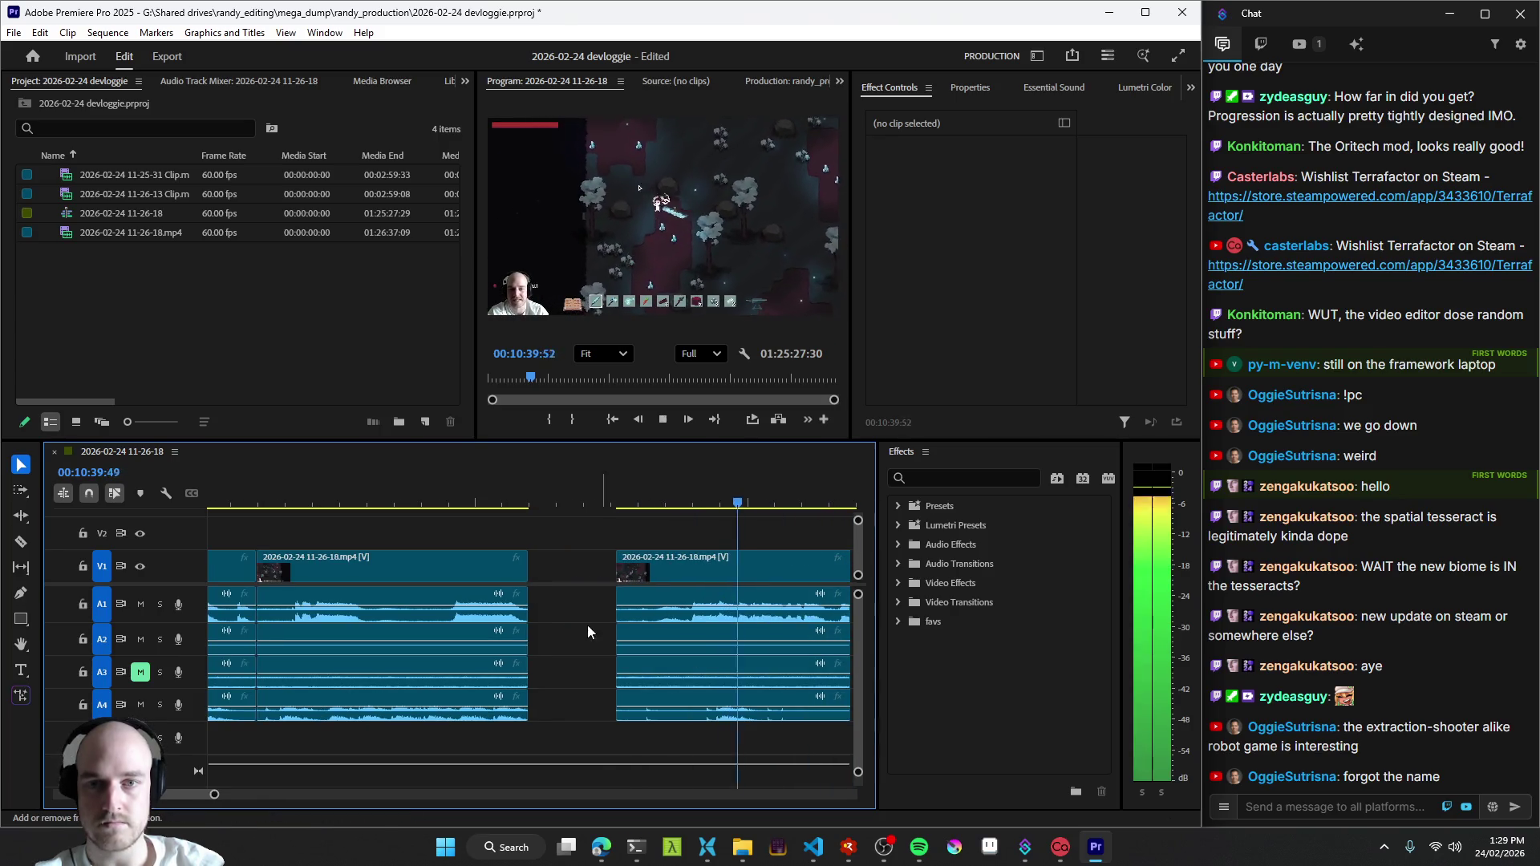
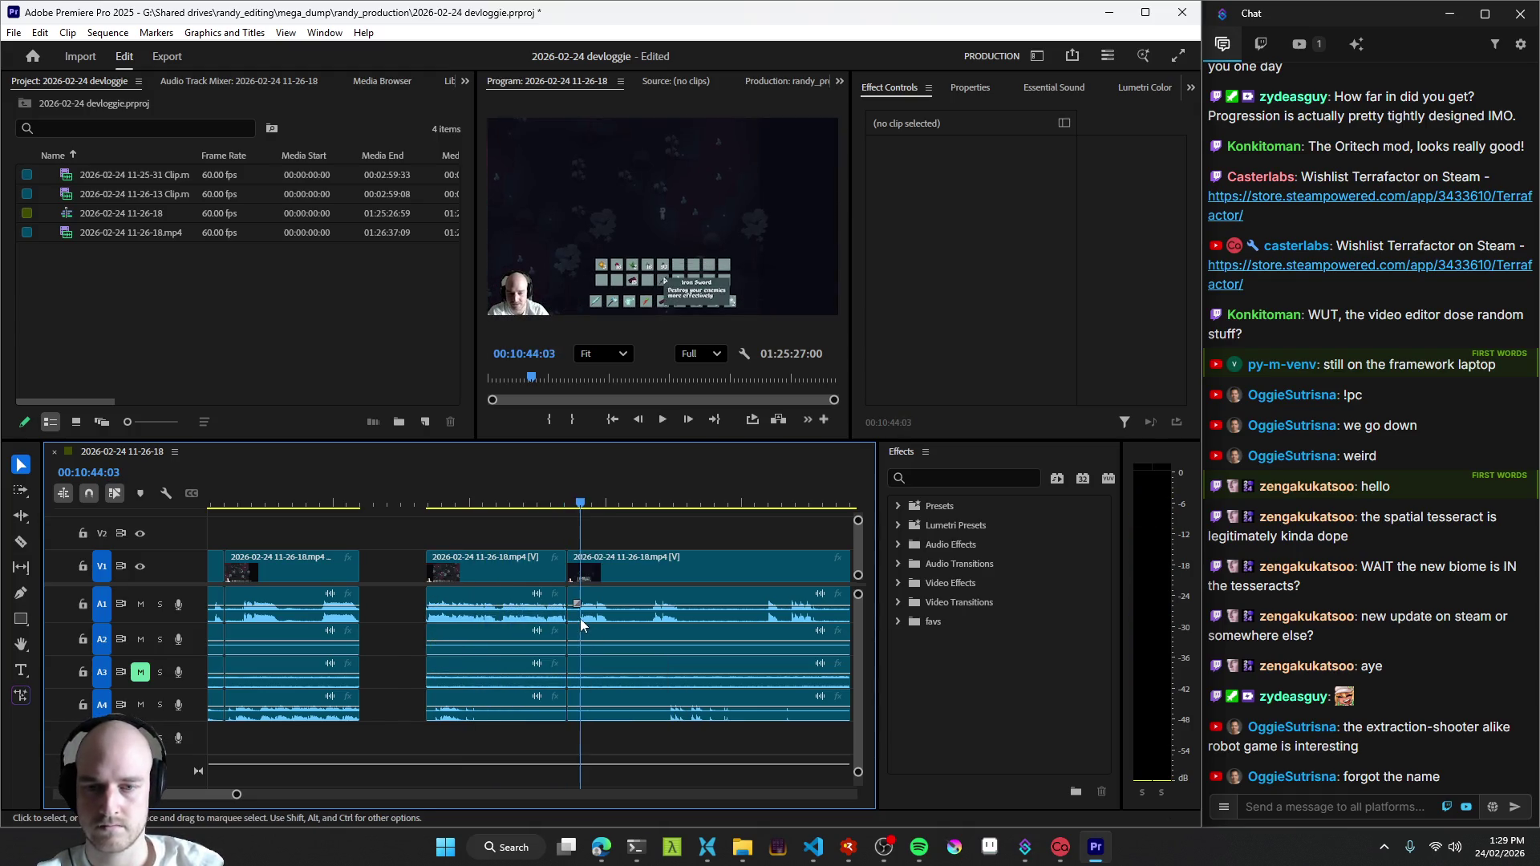
- Ripple out the dead stretches, removing about 90 frames, and replay the joins to check them
key(q)
key(ctrl+k)
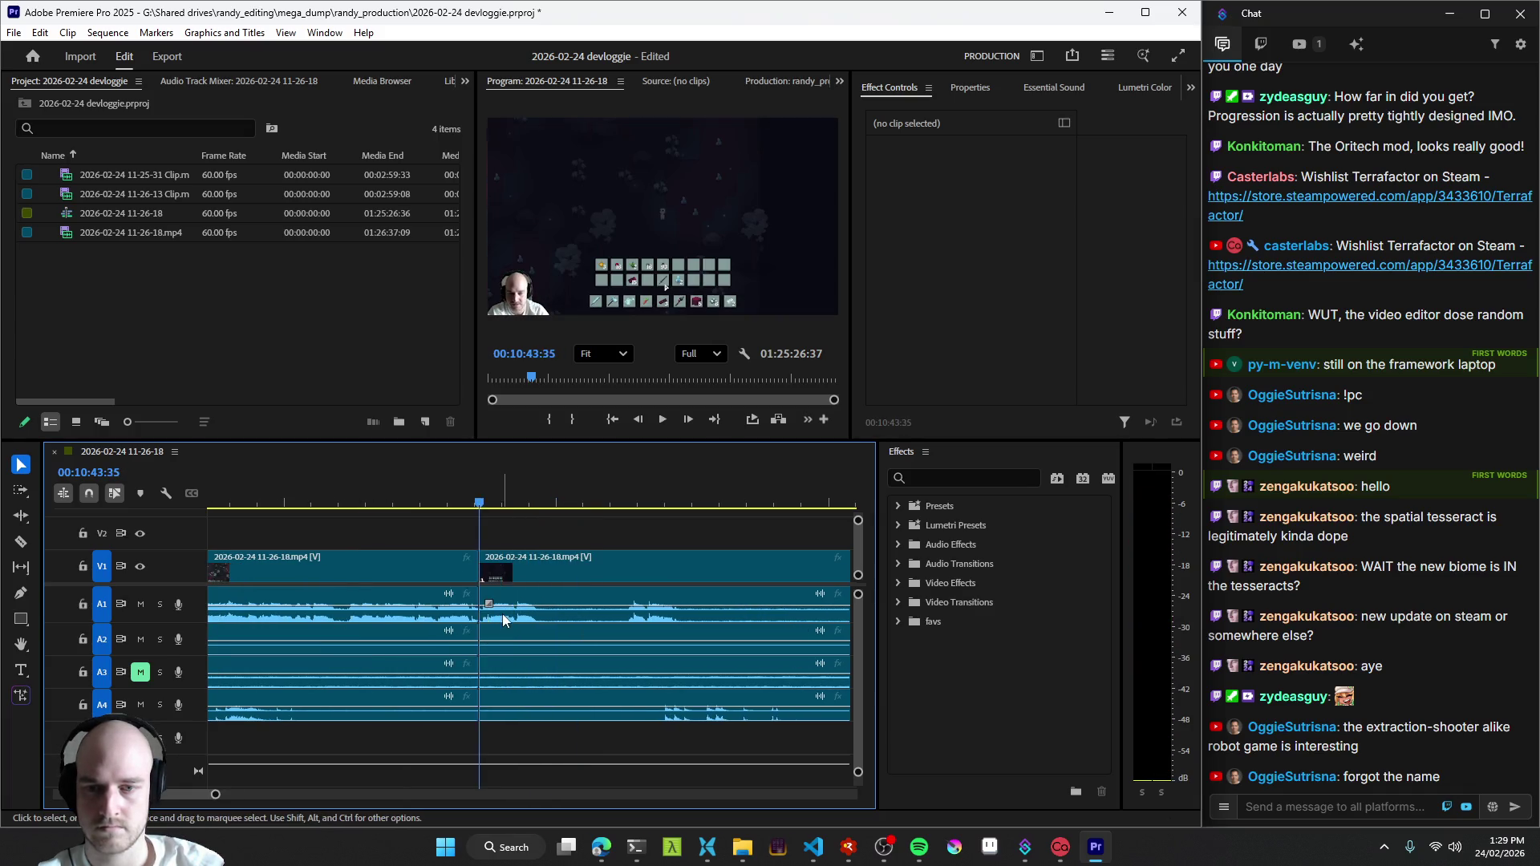
key(q)
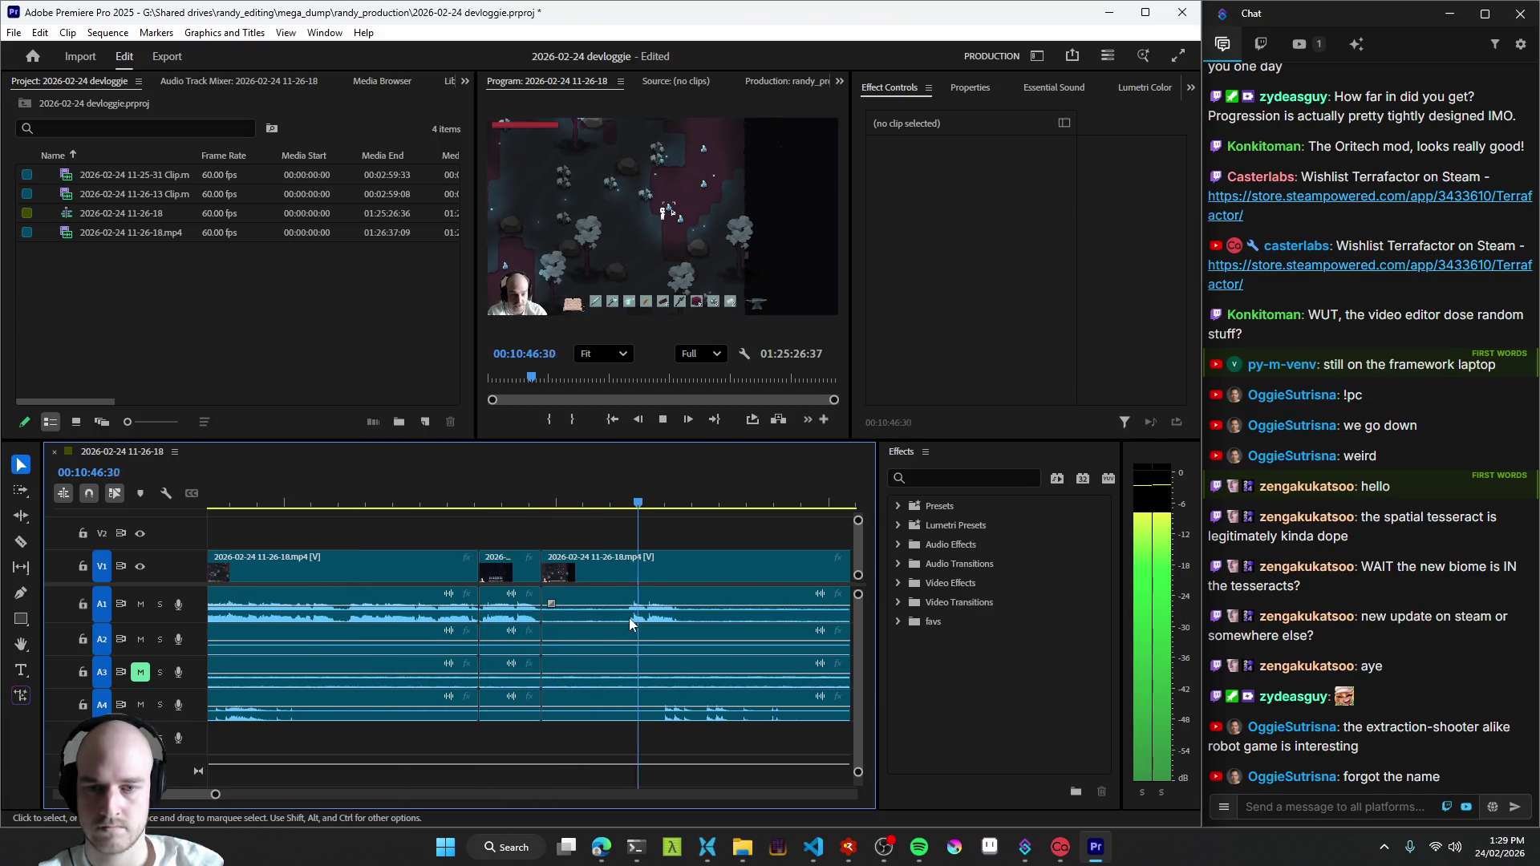
scroll(630, 618, down, 2)
key(space)
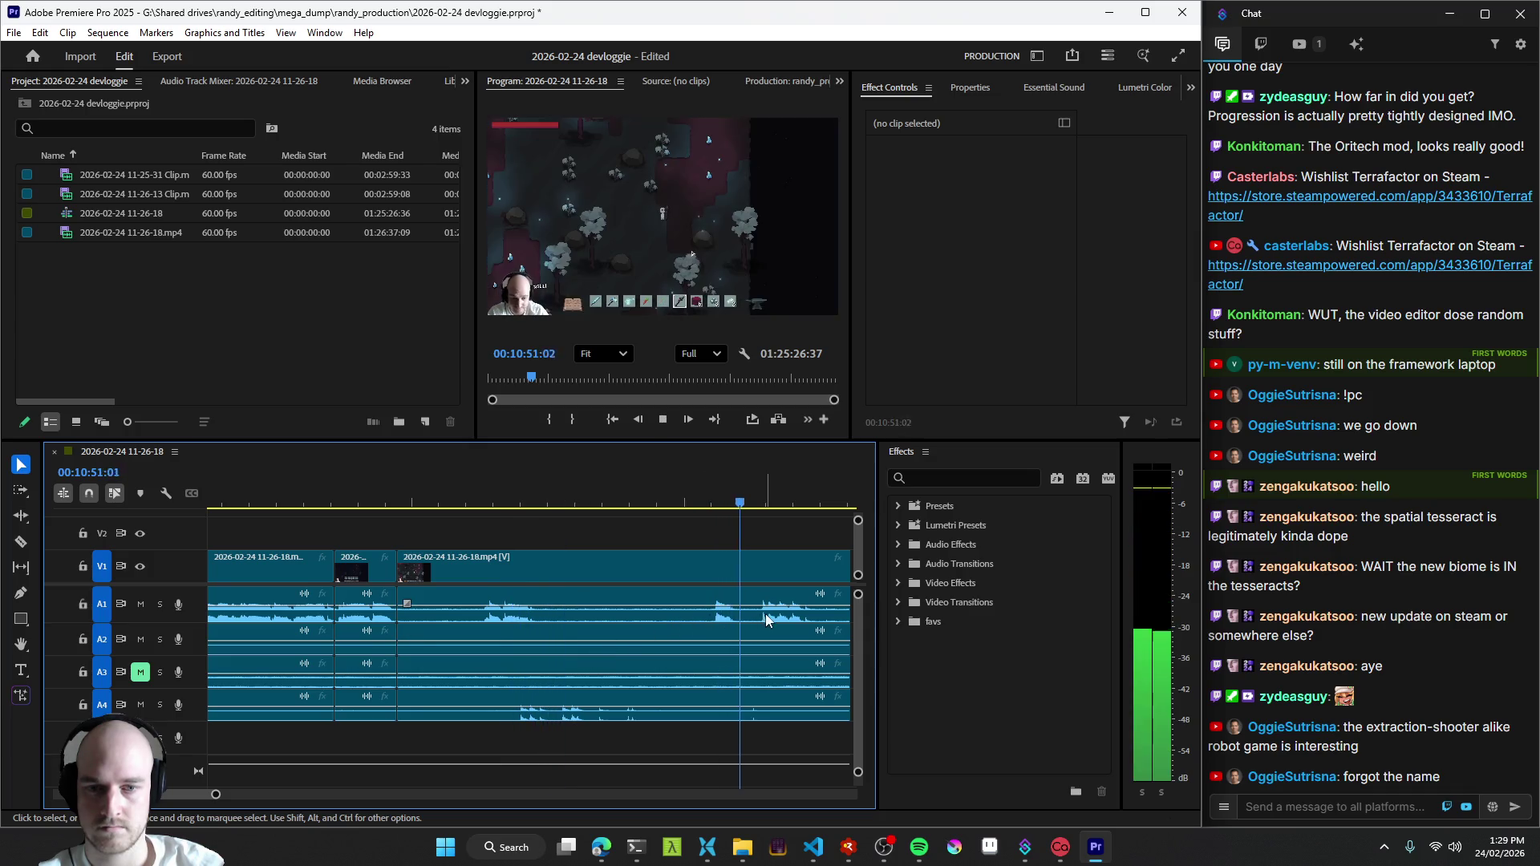
click(489, 621)
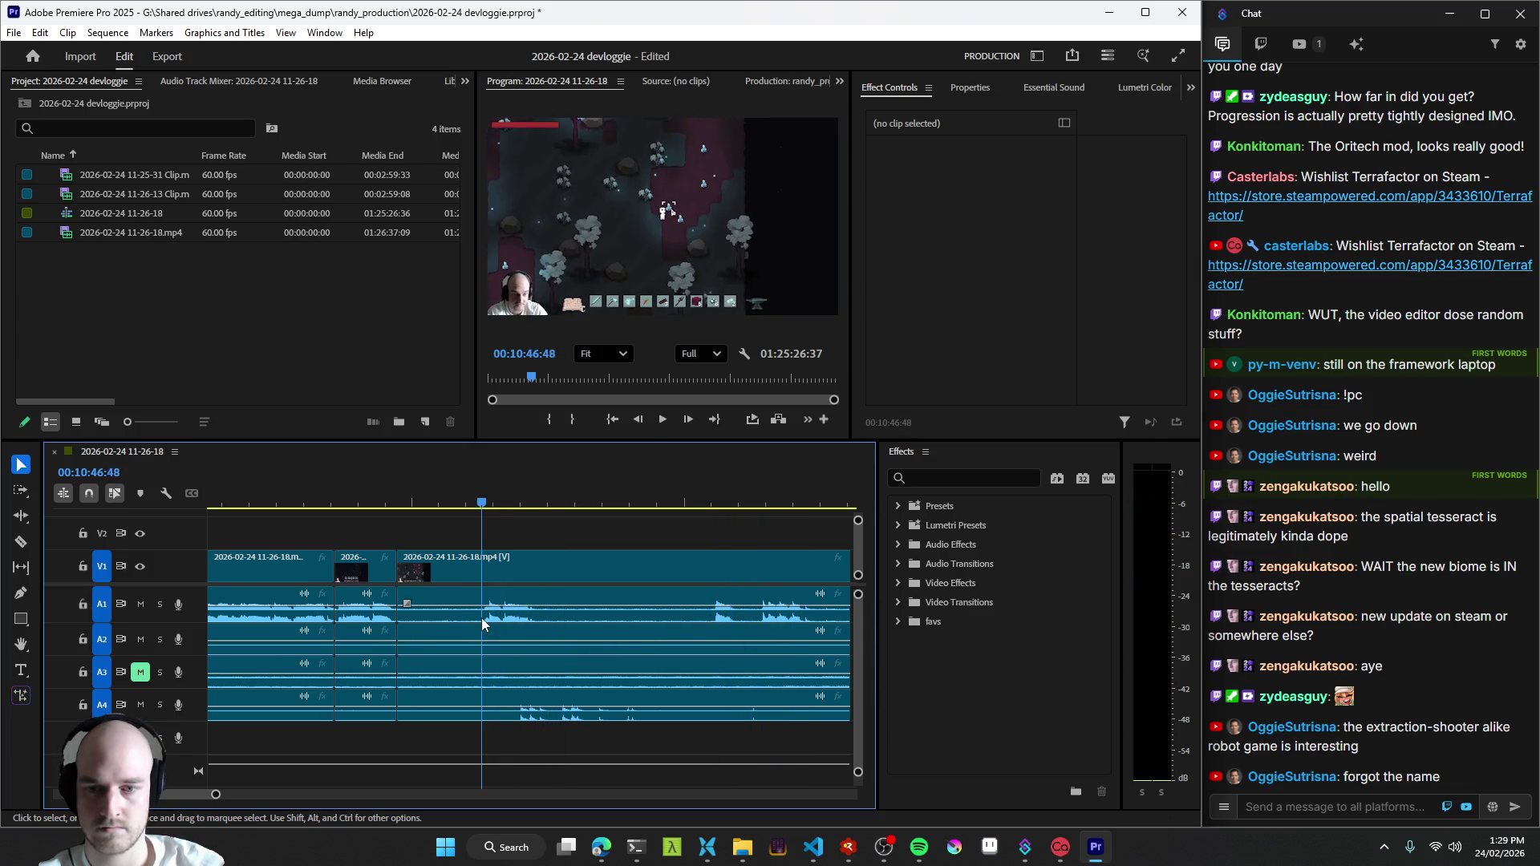
key(q)
key(space)
- Split the clip at the playhead, trim its head later and move the short clip right, leaving gaps on both sides
key(ctrl+k)
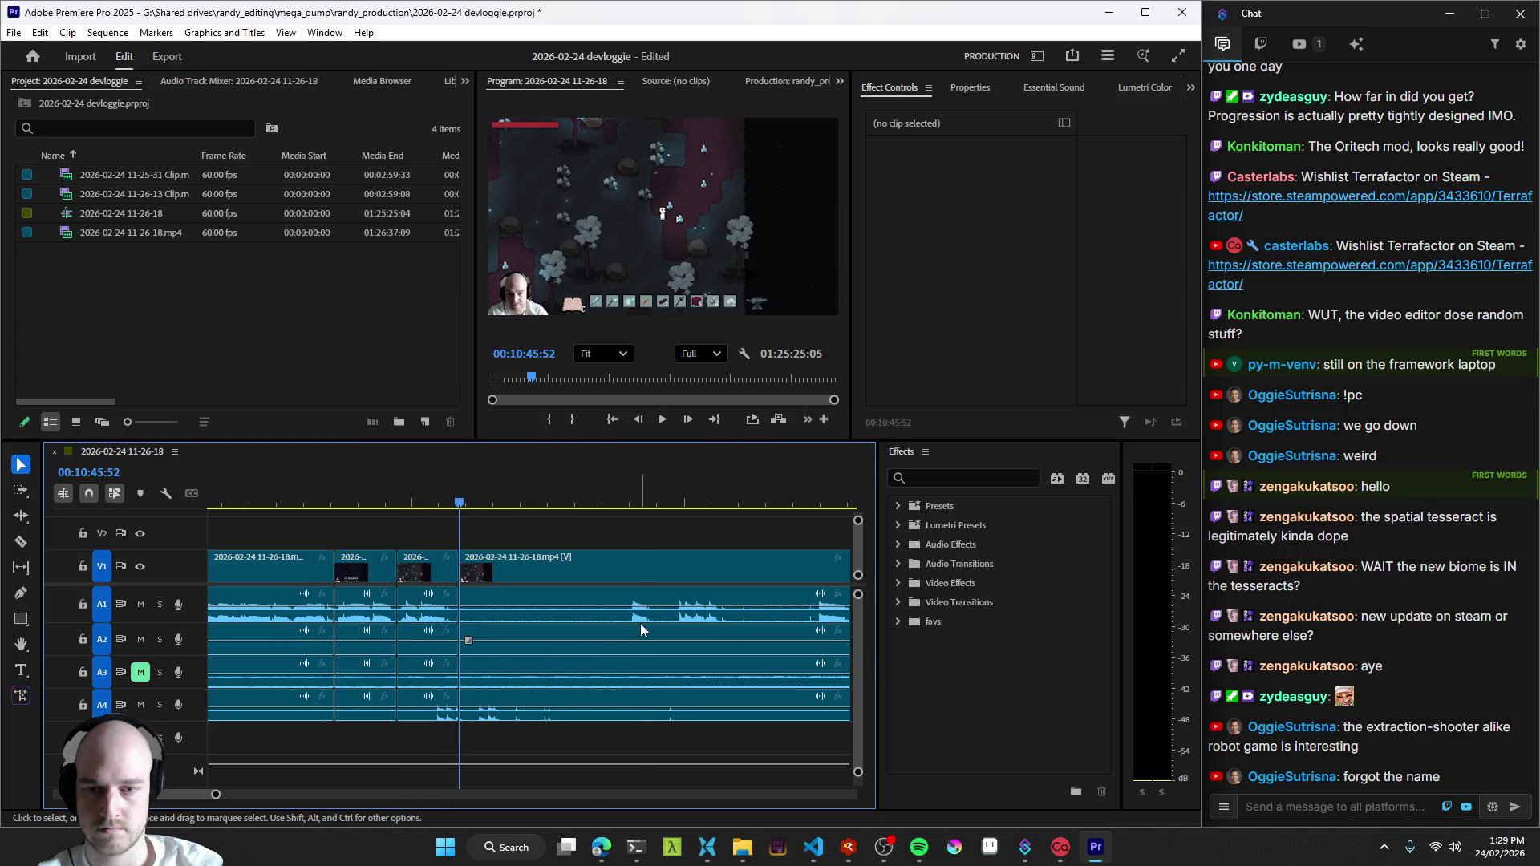
click(639, 624)
drag(481, 576, 548, 576)
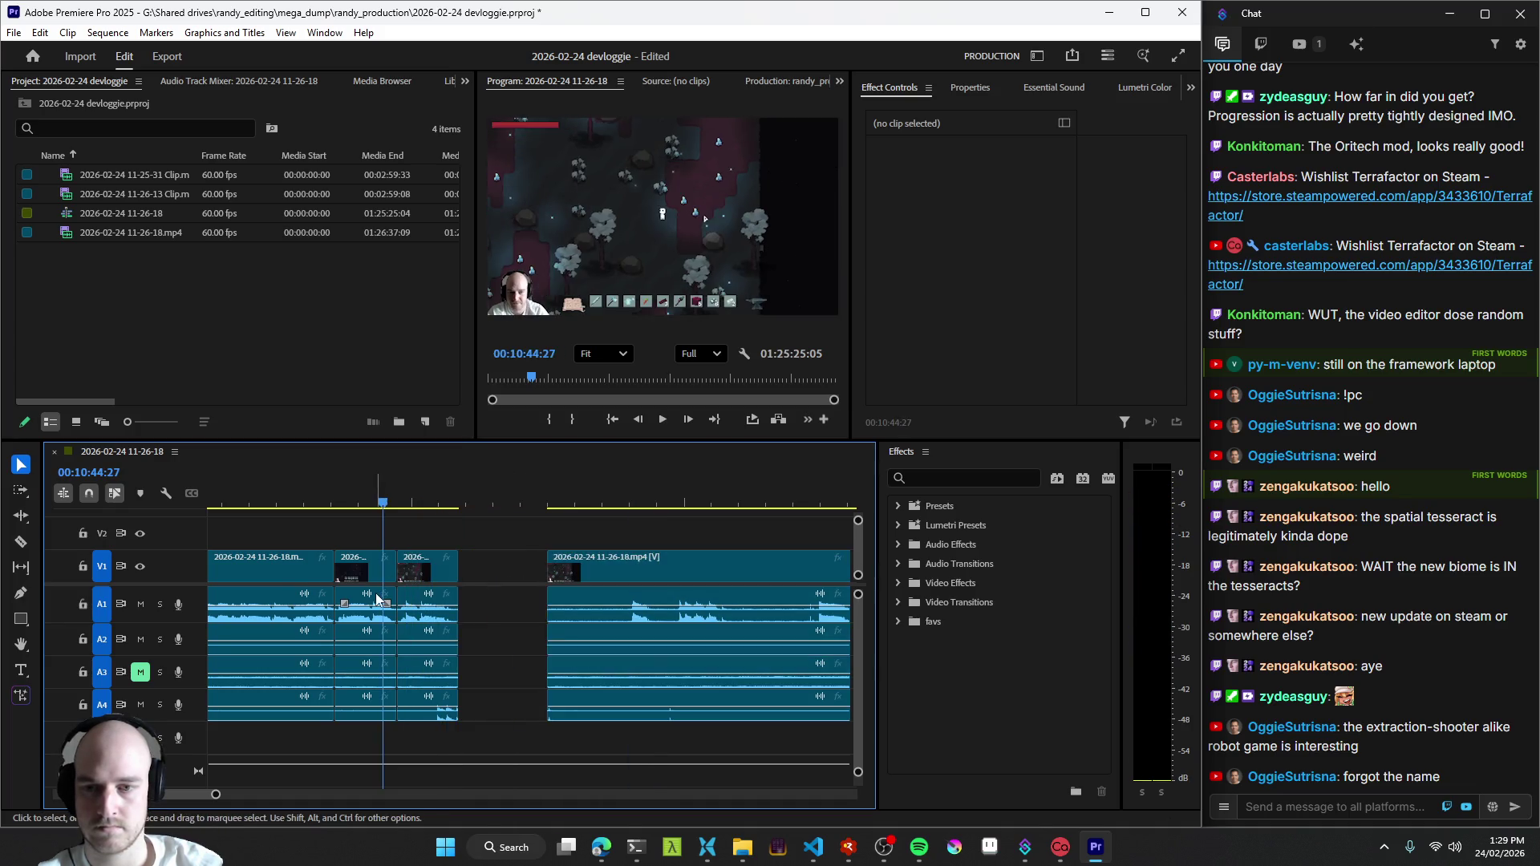
drag(434, 575, 464, 576)
click(411, 505)
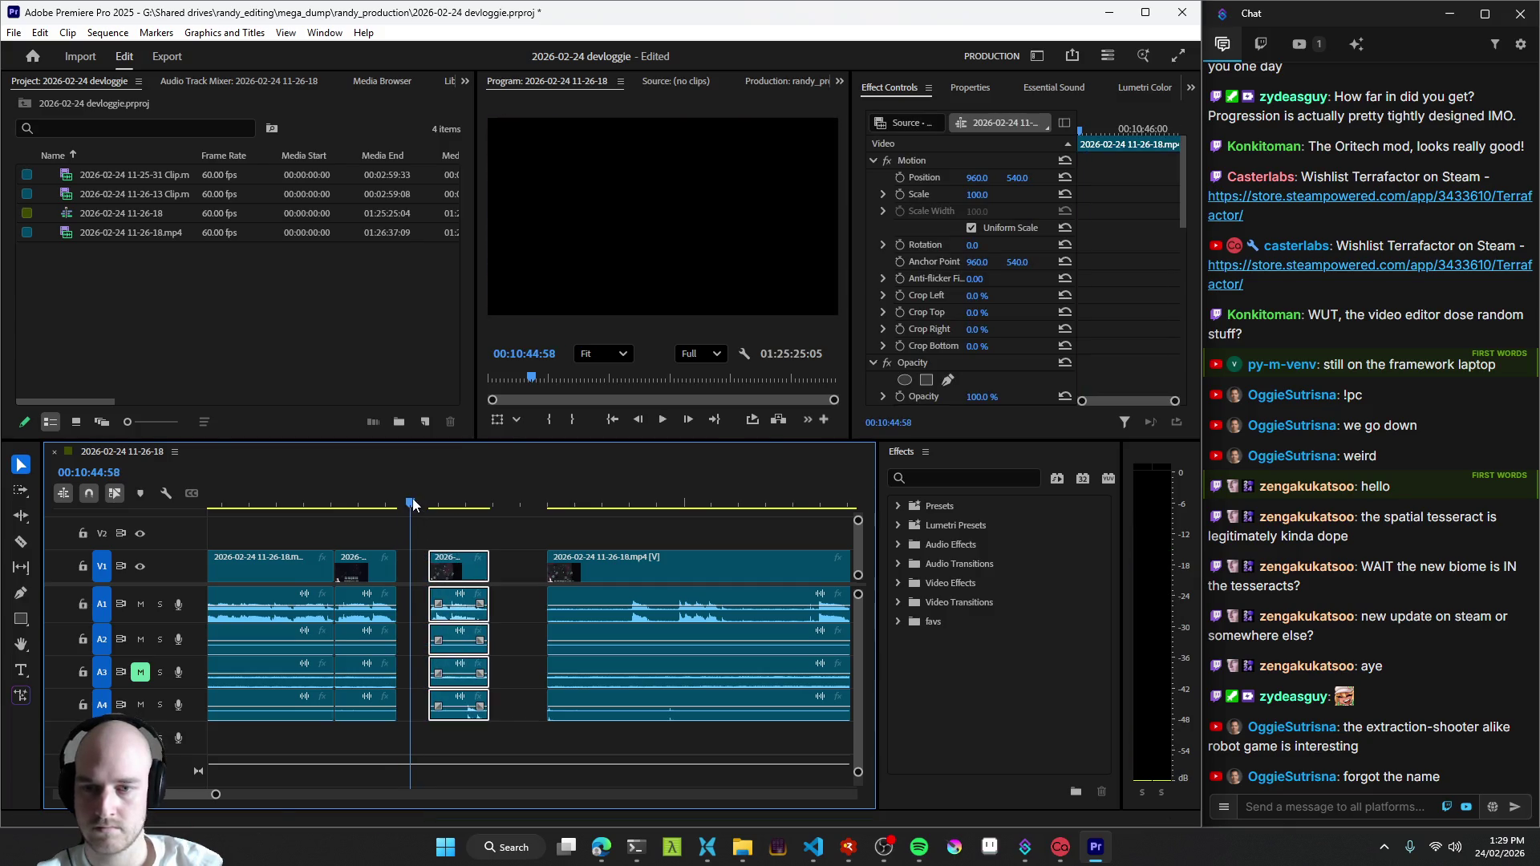
- Add a marker at 10:44:57 named "goblin invasion" and resume reviewing the footage
click(418, 569)
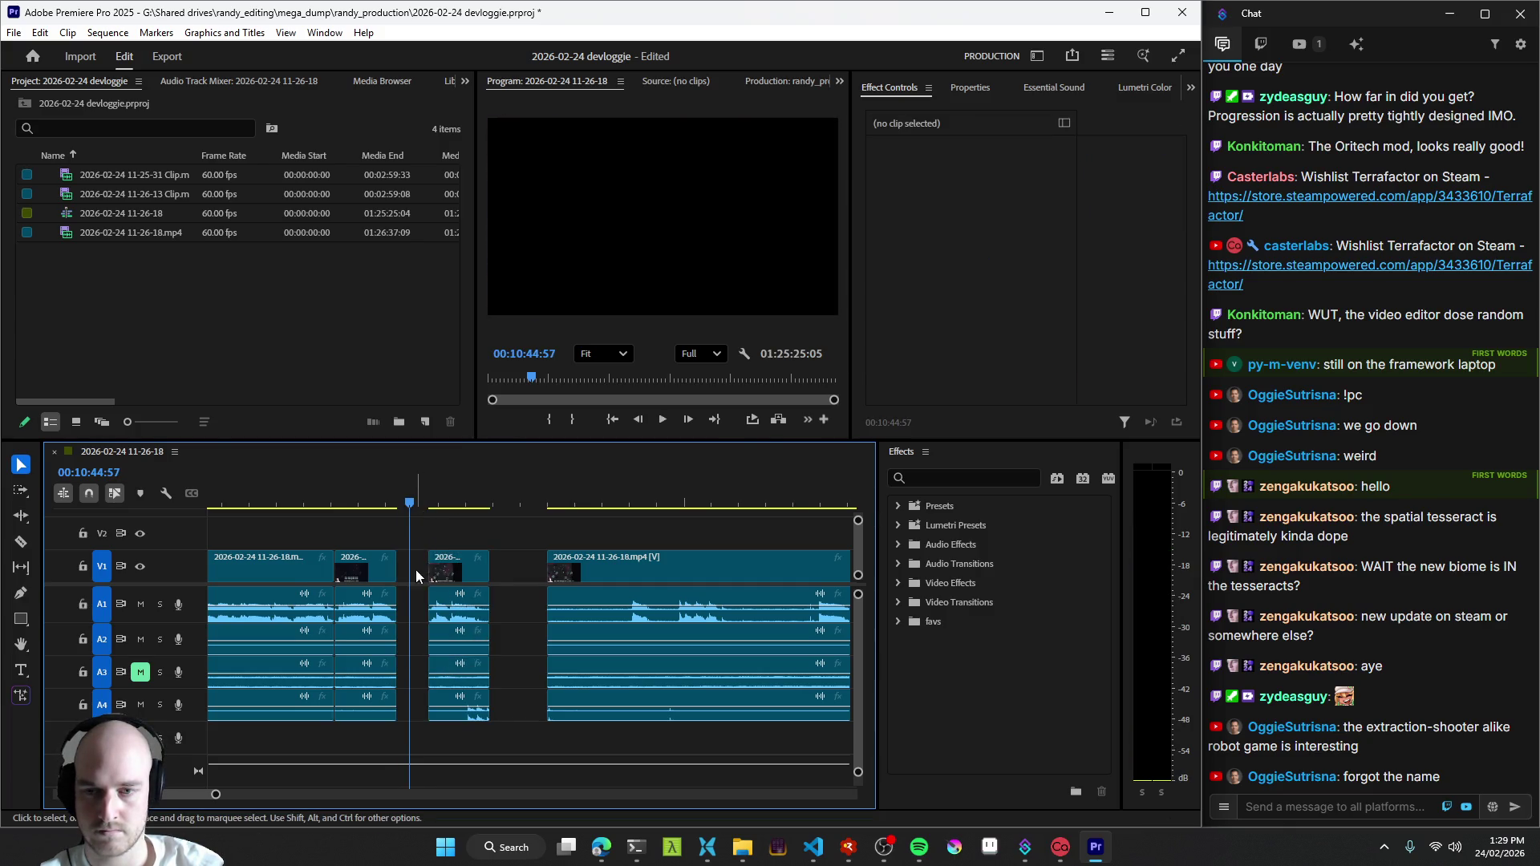
key(m)
double_click(411, 479)
text(goblin invasaion cl)
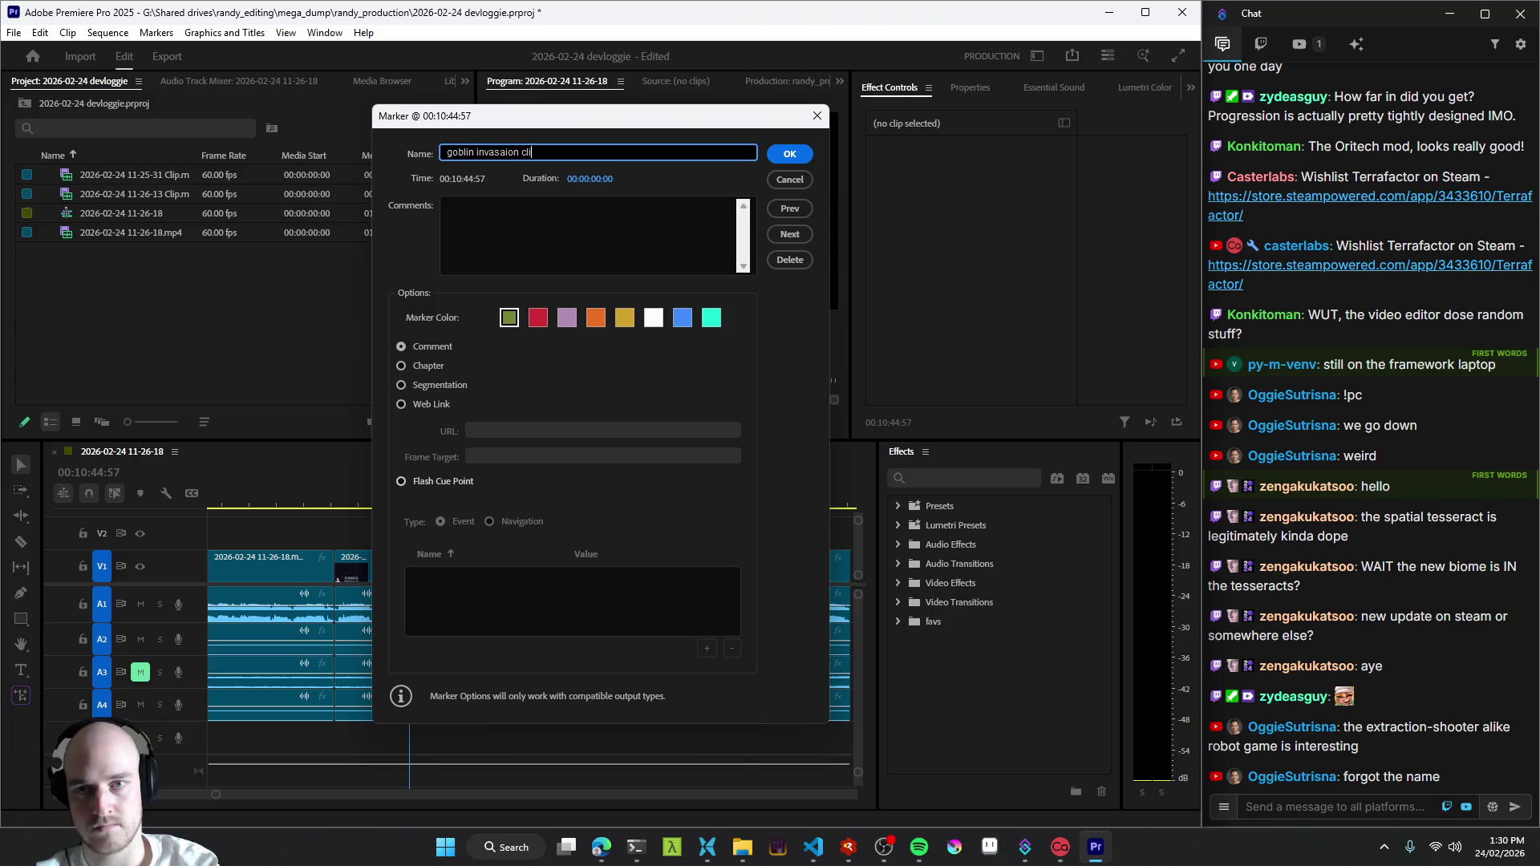
text(p)
key(Return)
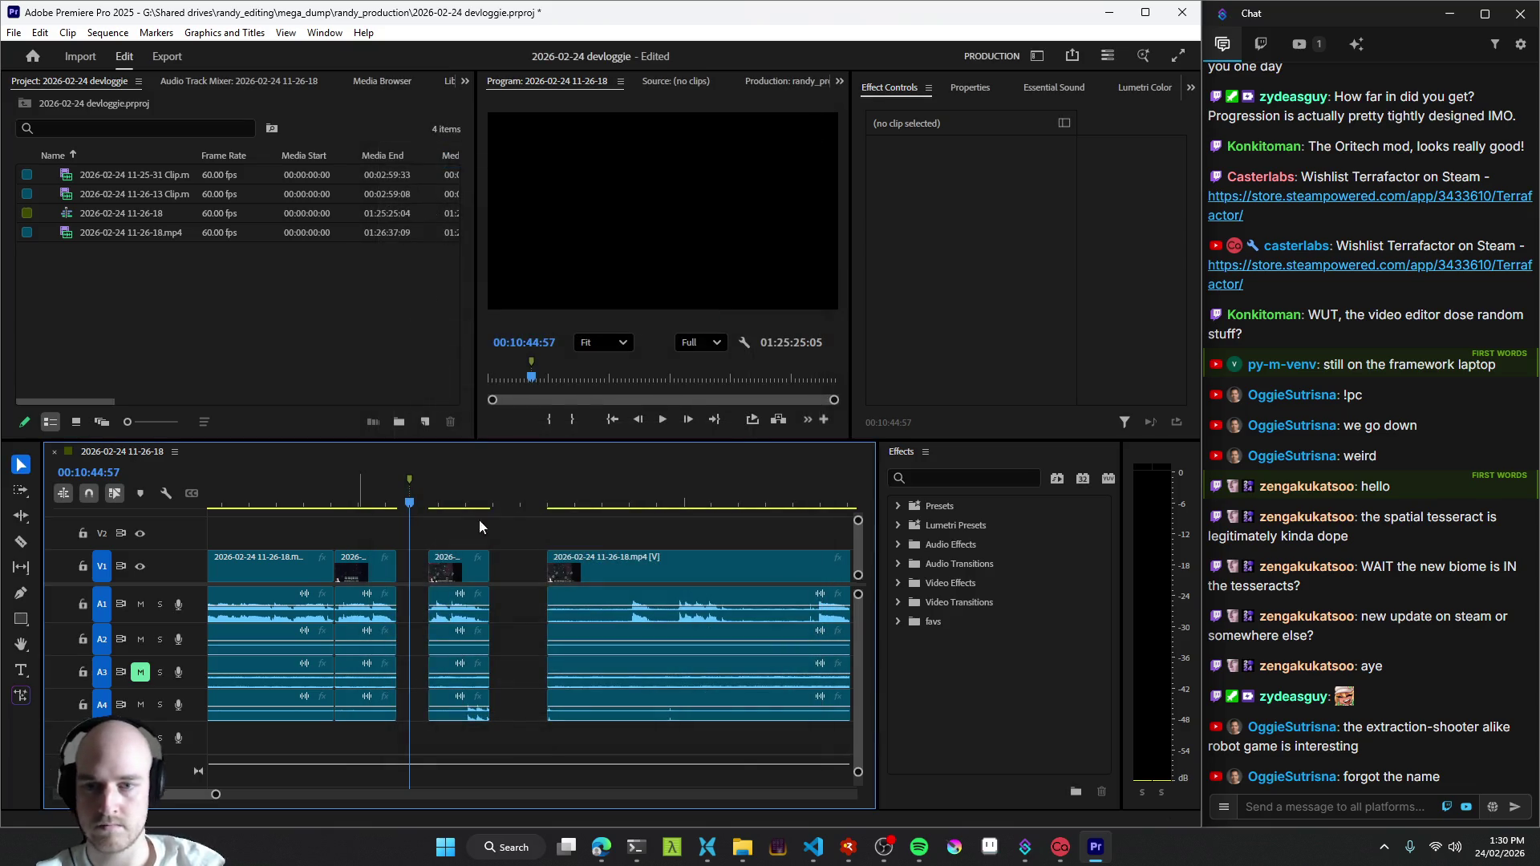
key(l)
key(l)
key(l)
- Nudge the playhead back after the marker, ripple out a stretch of dead time and replay over the cut
key(j)
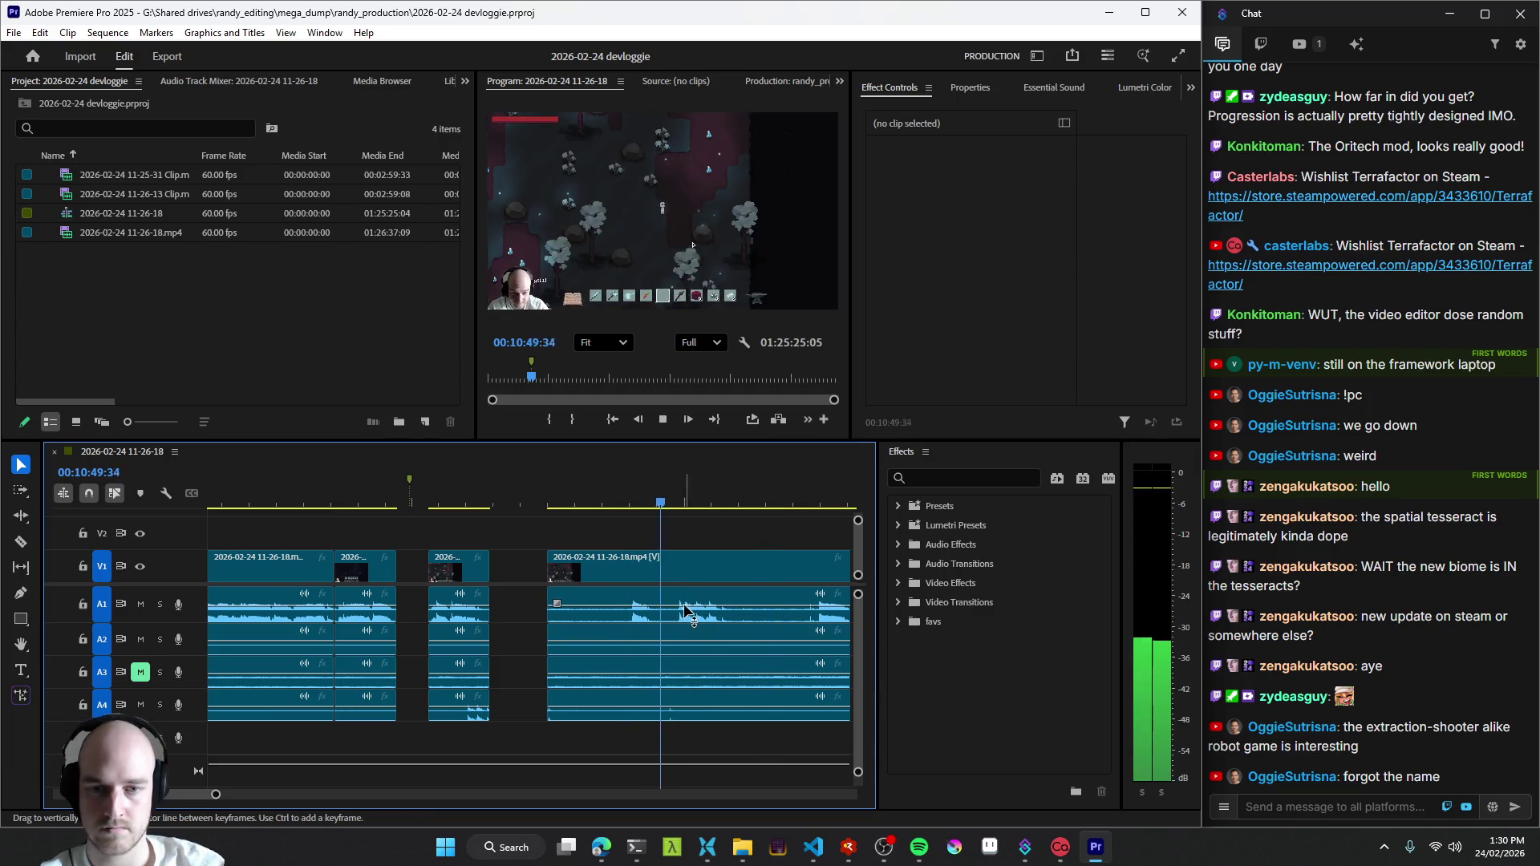
key(k)
key(j)
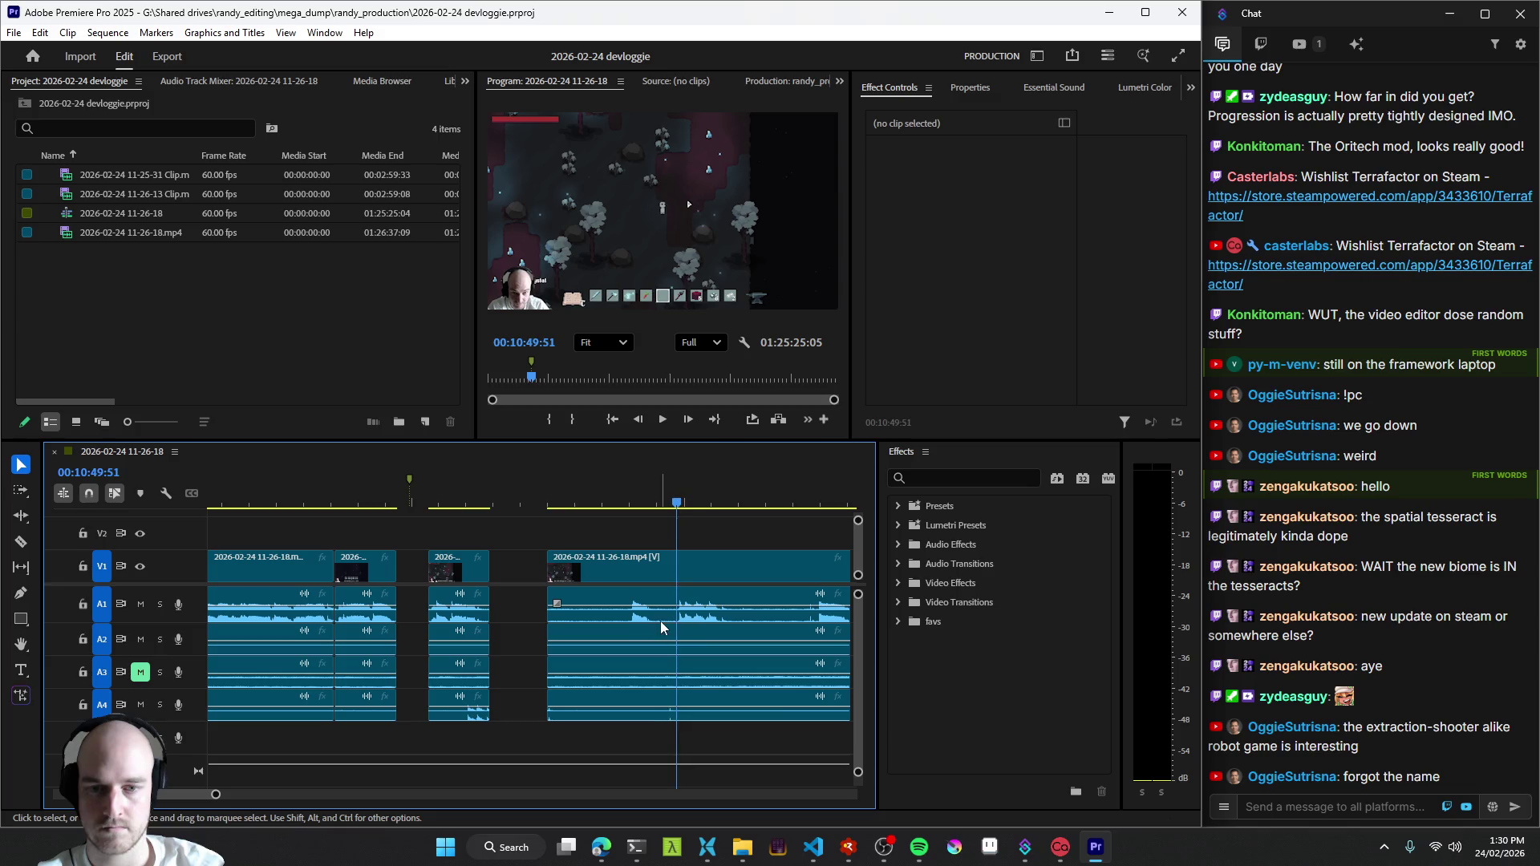
key(k)
key(q)
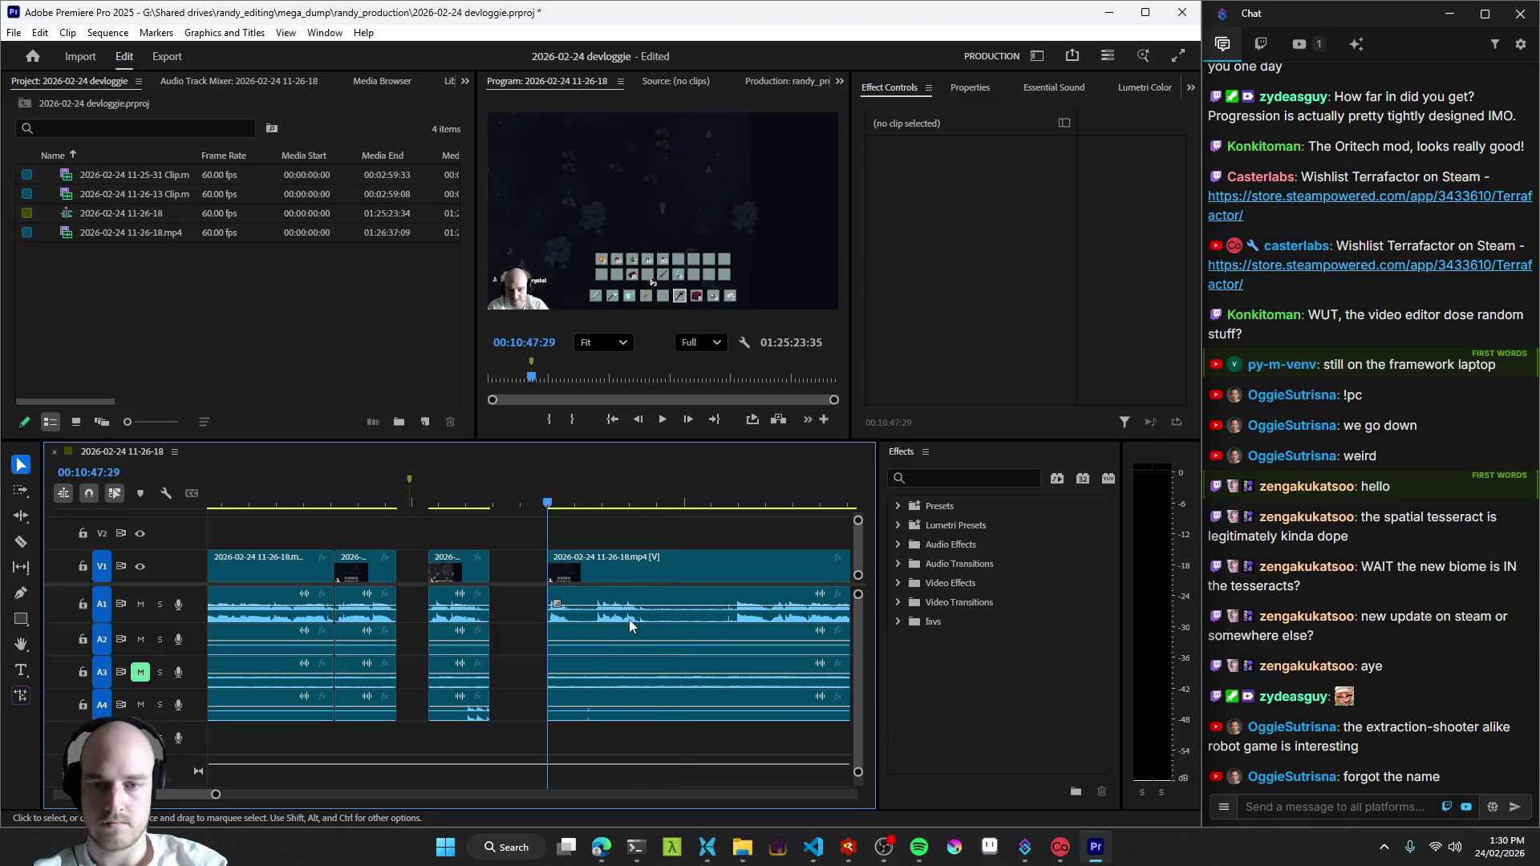
key(j)
key(l)
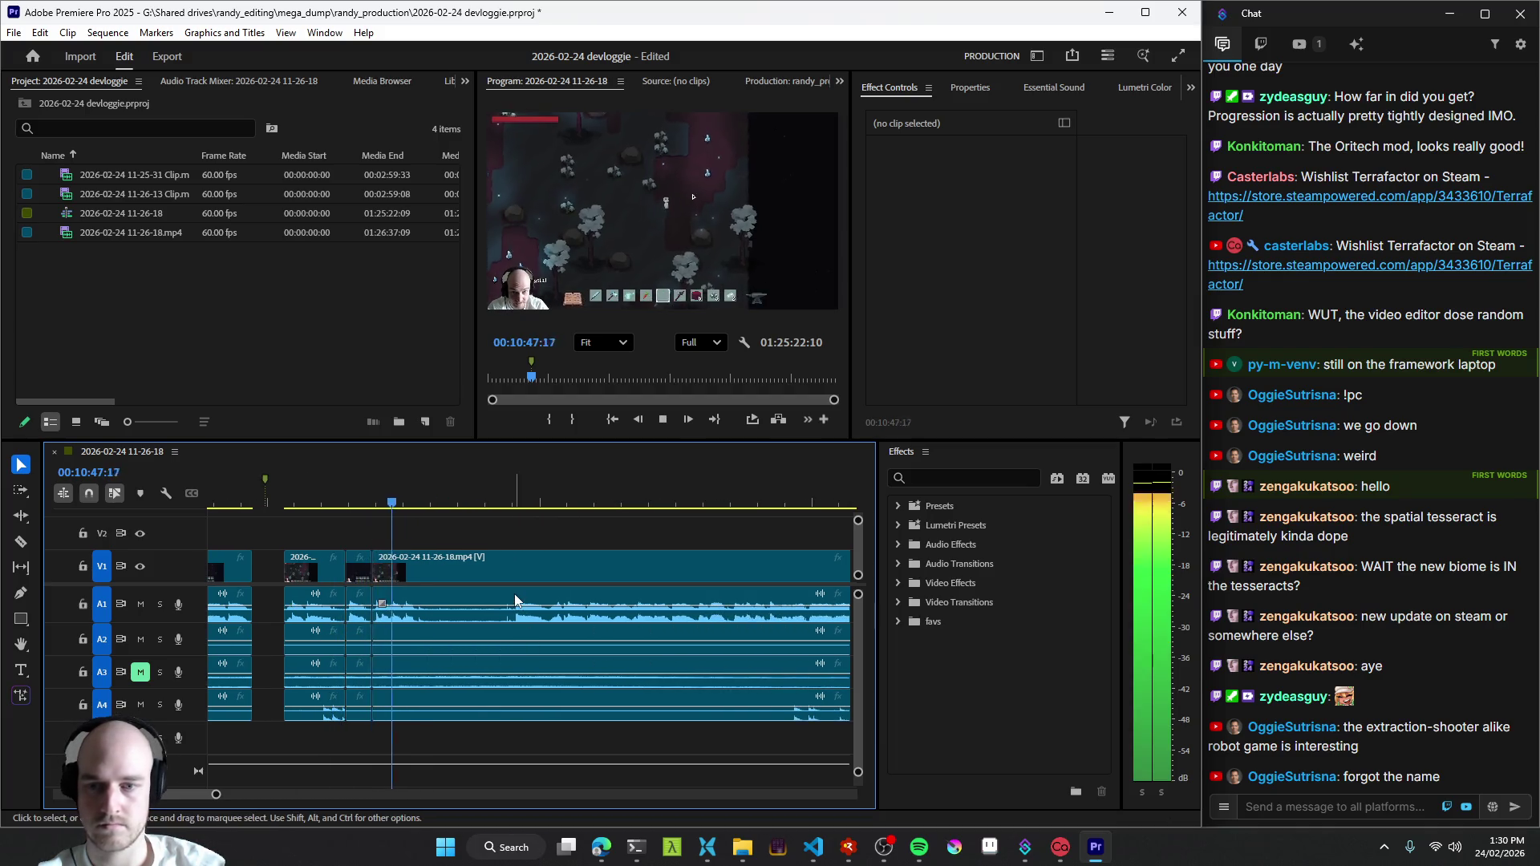
- Split the clip during playback, scrub back to the cut and remove the idle stretch between the edits
key(w)
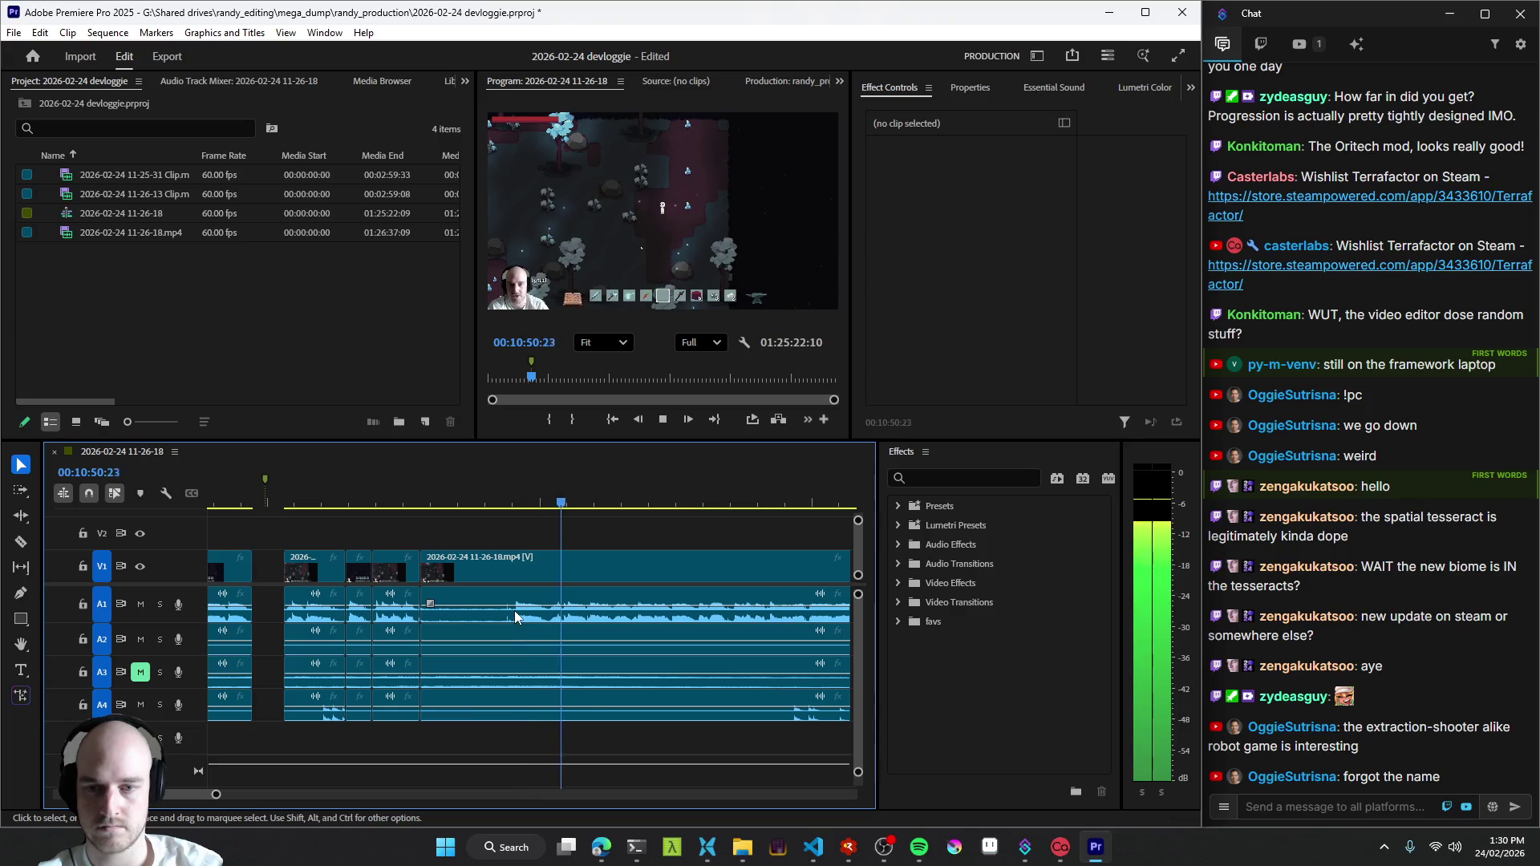
key(k)
drag(511, 621, 547, 615)
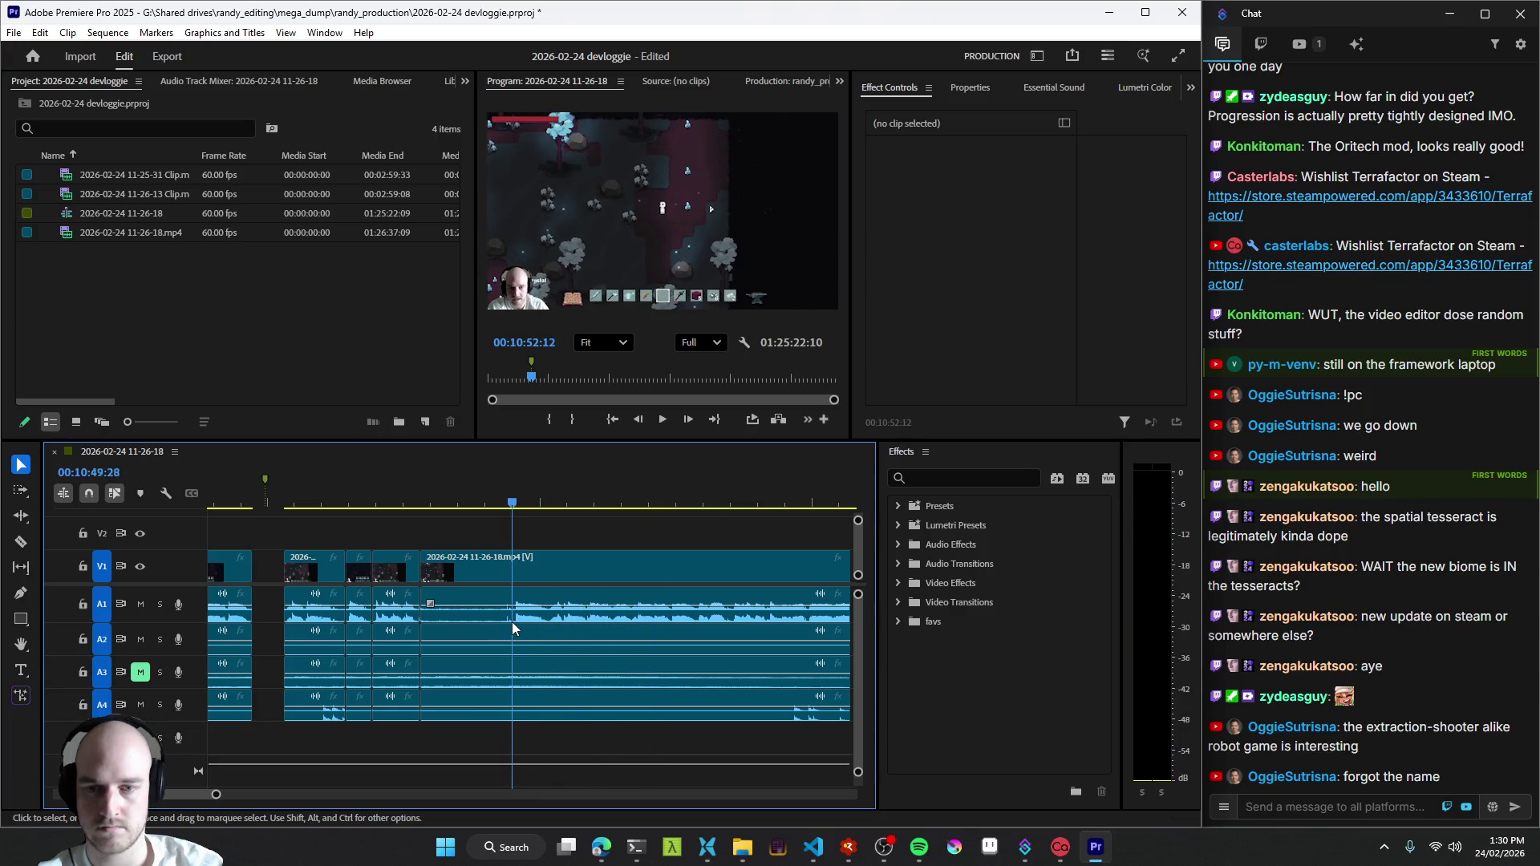
key(l)
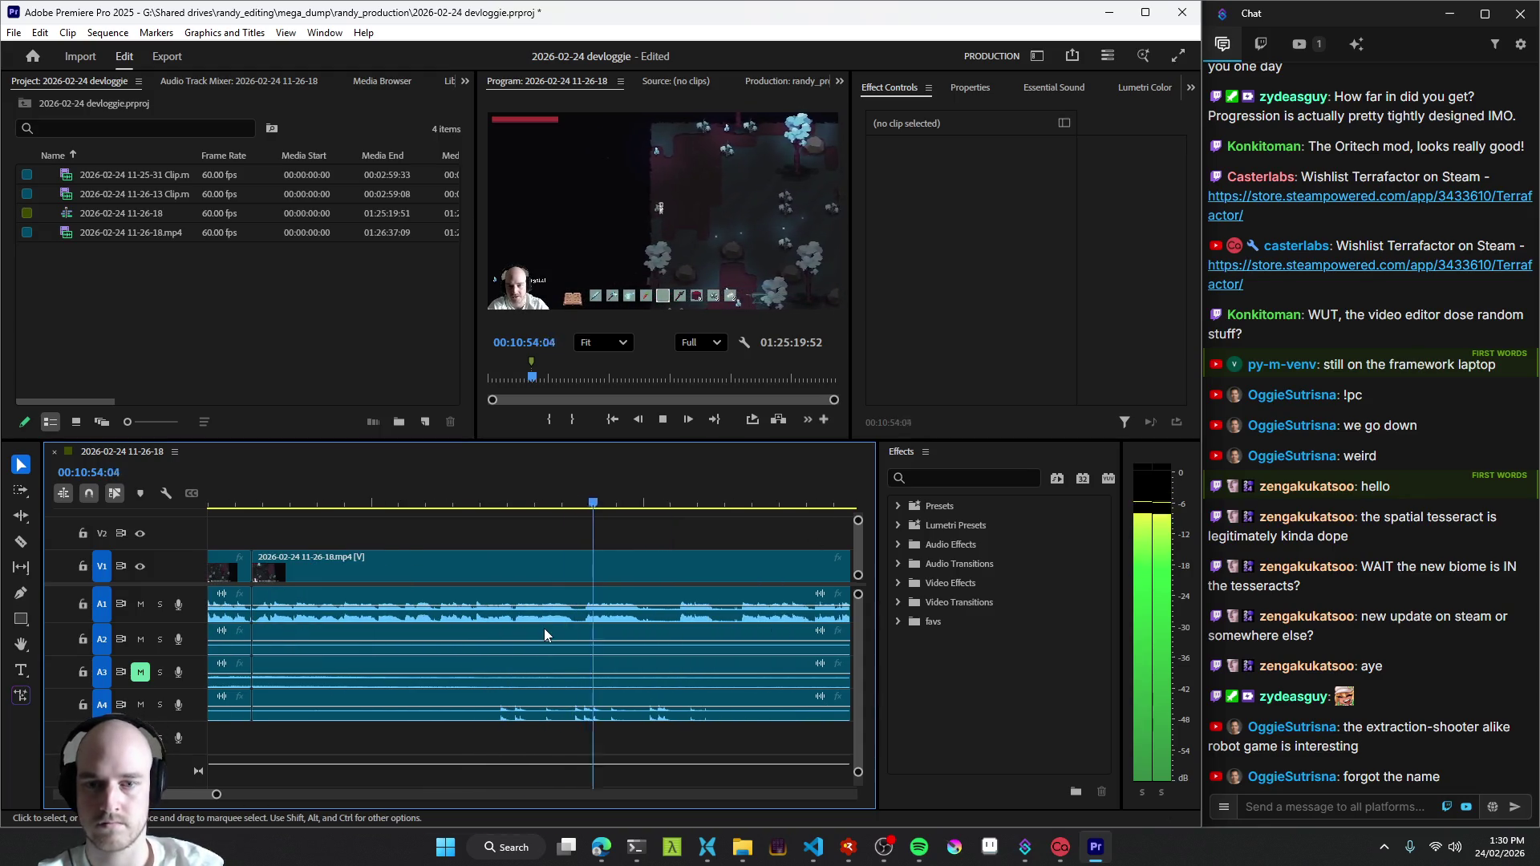
key(ctrl+k)
key(space)
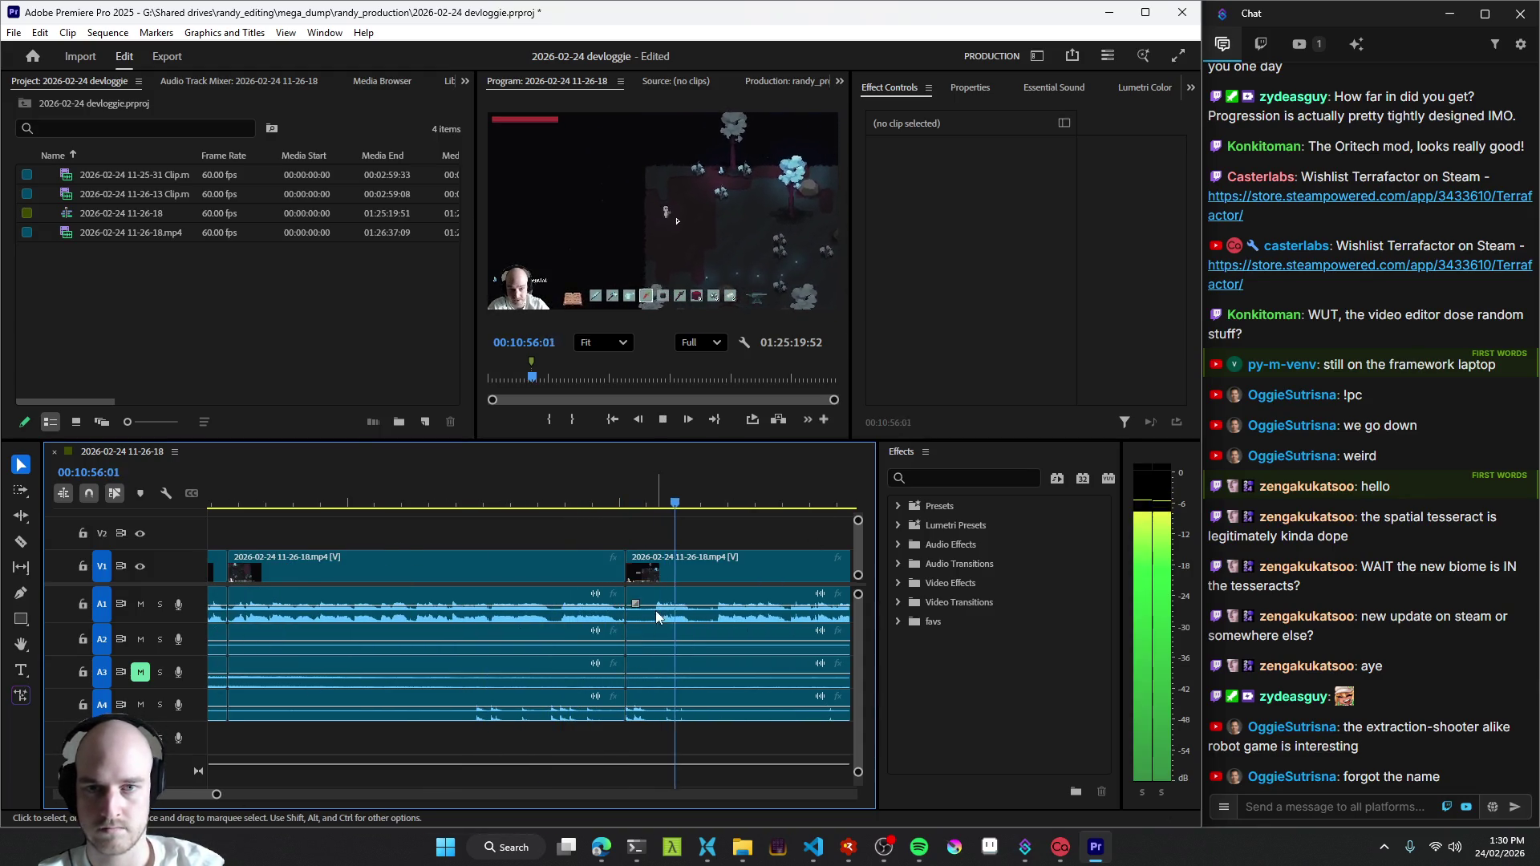
scroll(638, 626, down, 3)
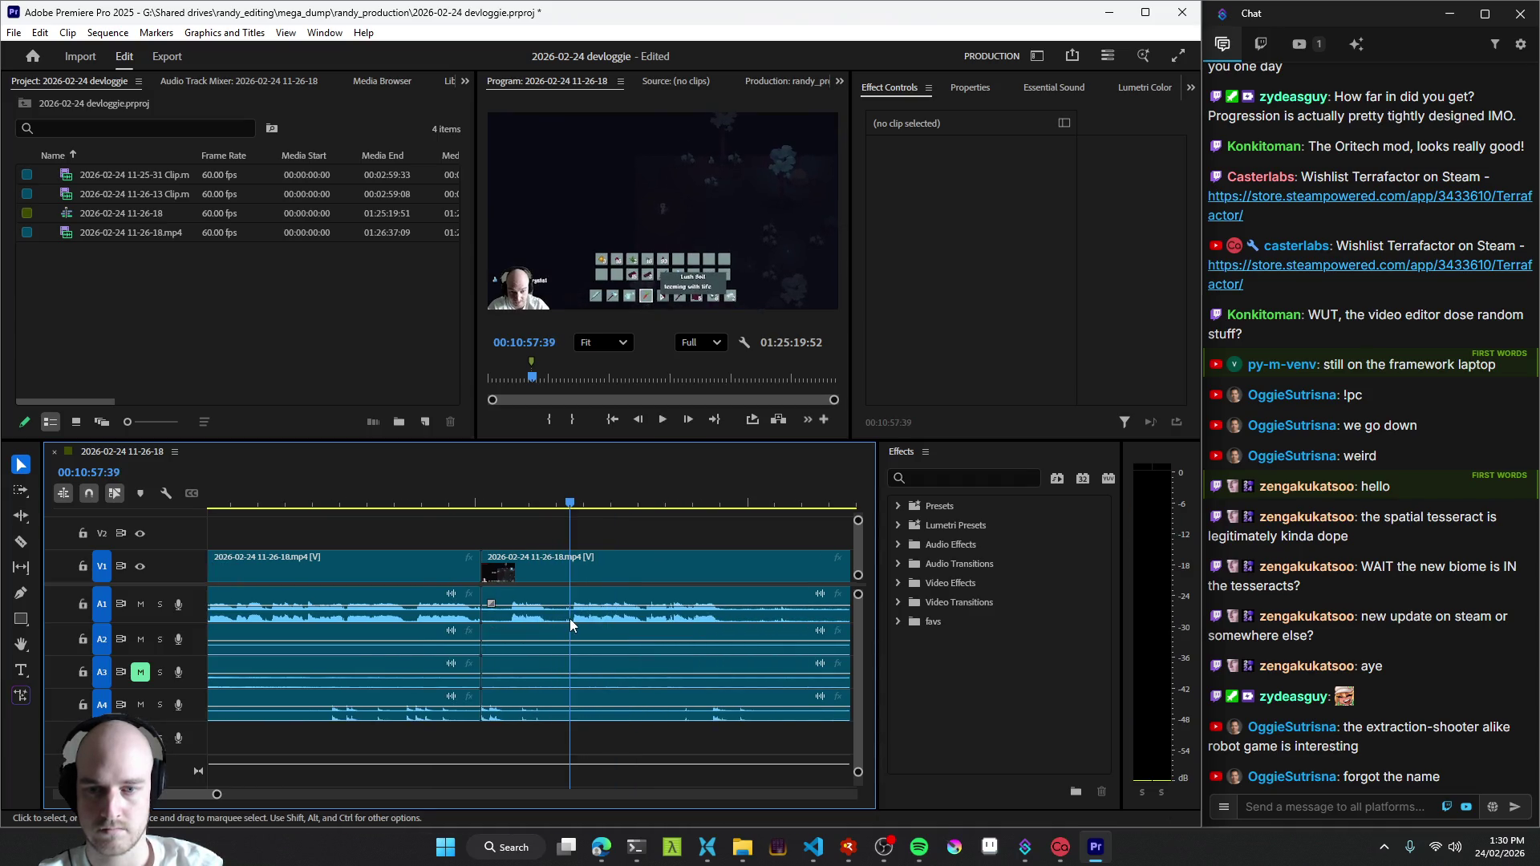
- Rewatch the section, add a split at the playhead and undo the stray extra cut
click(427, 625)
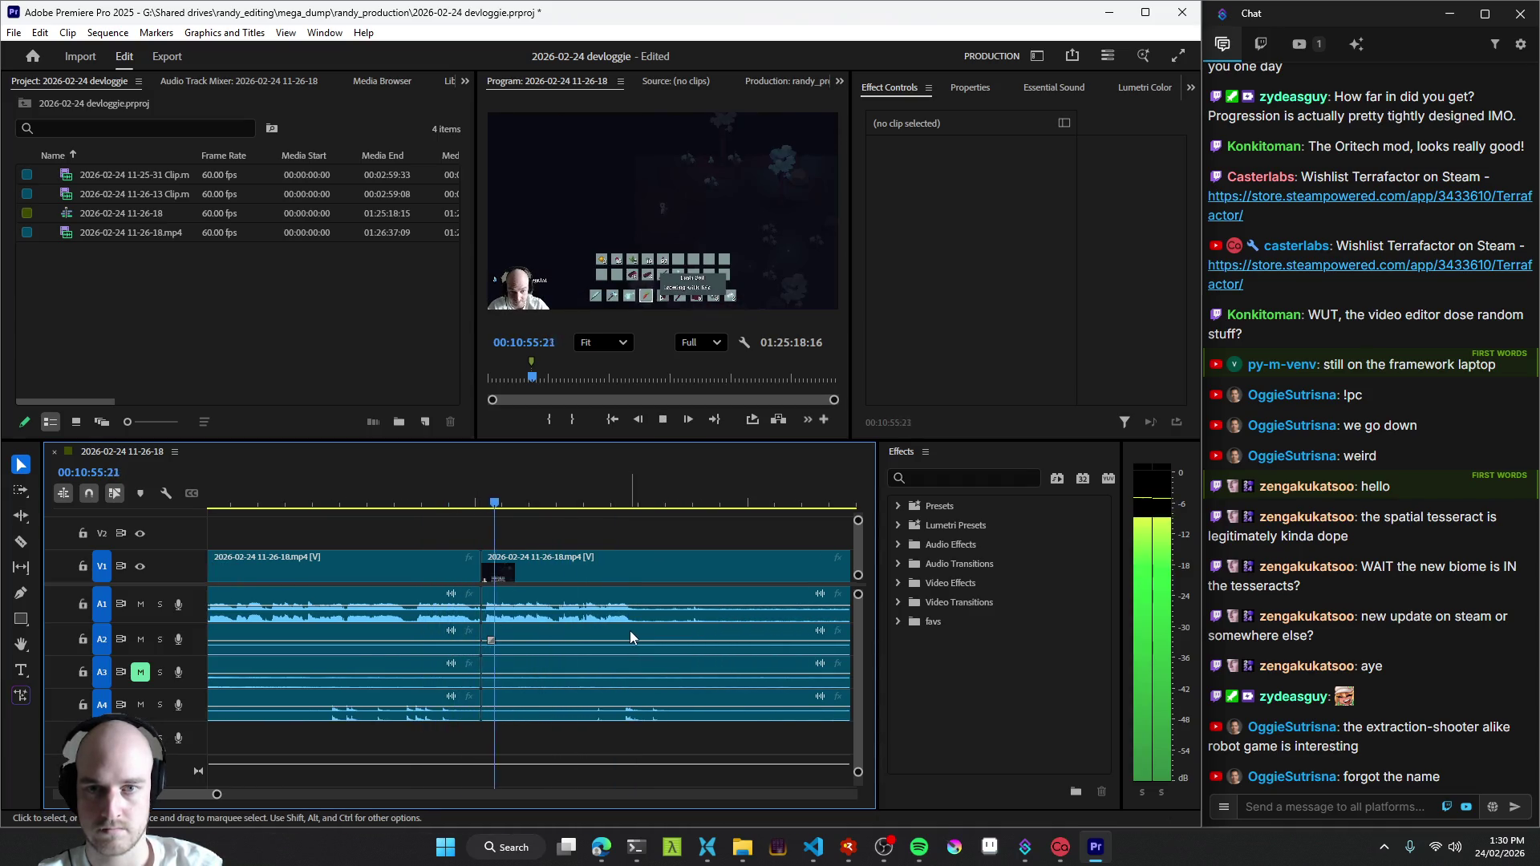
key(ctrl+k)
key(ctrl+z)
scroll(498, 627, down, 1)
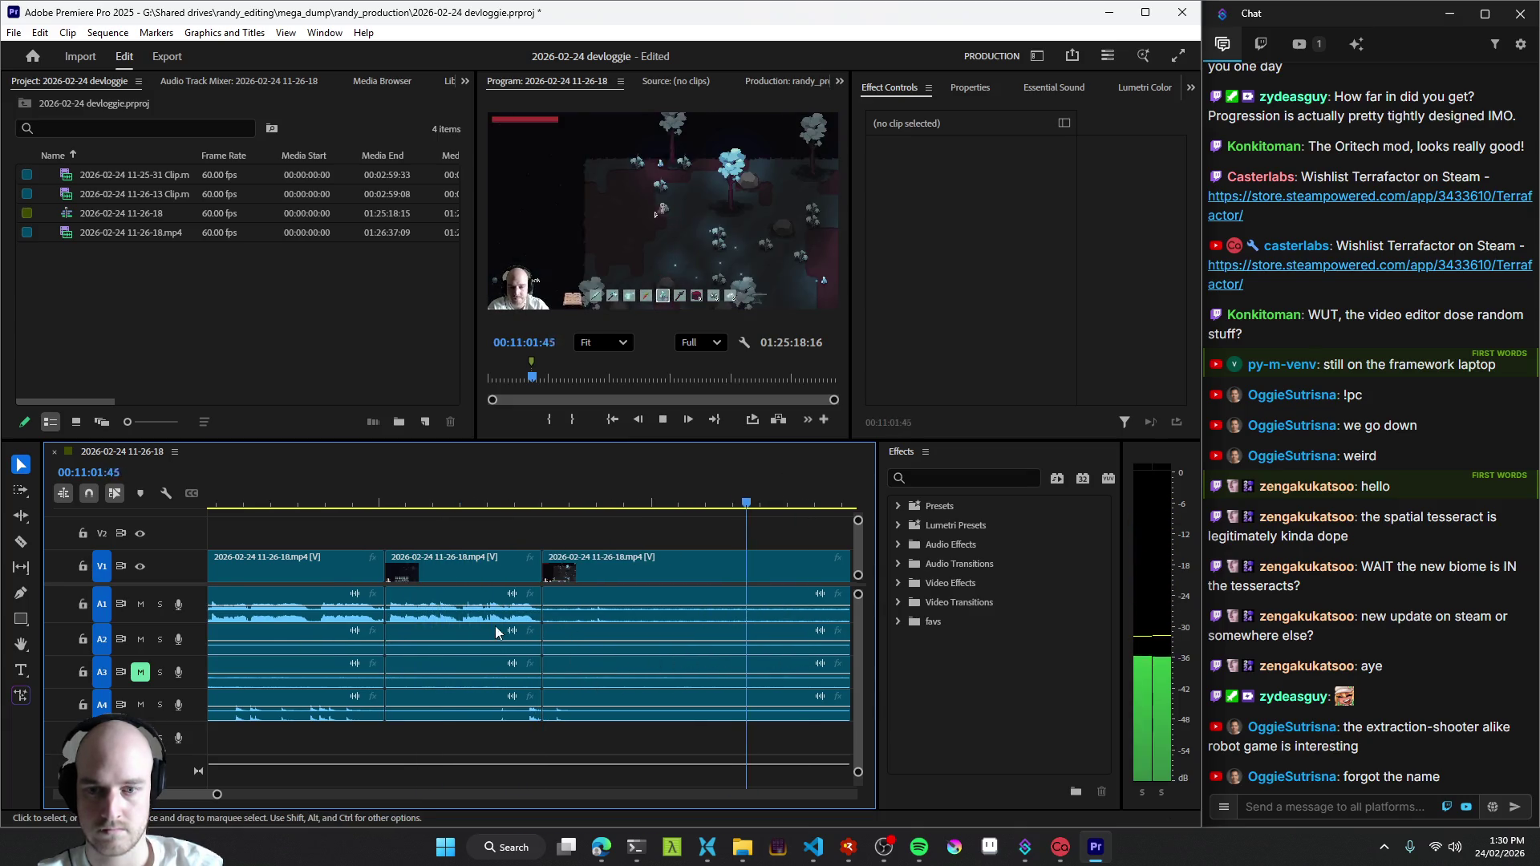
- Review the footage near 11:00 from several playhead positions to locate the idle stretch
click(518, 627)
key(space)
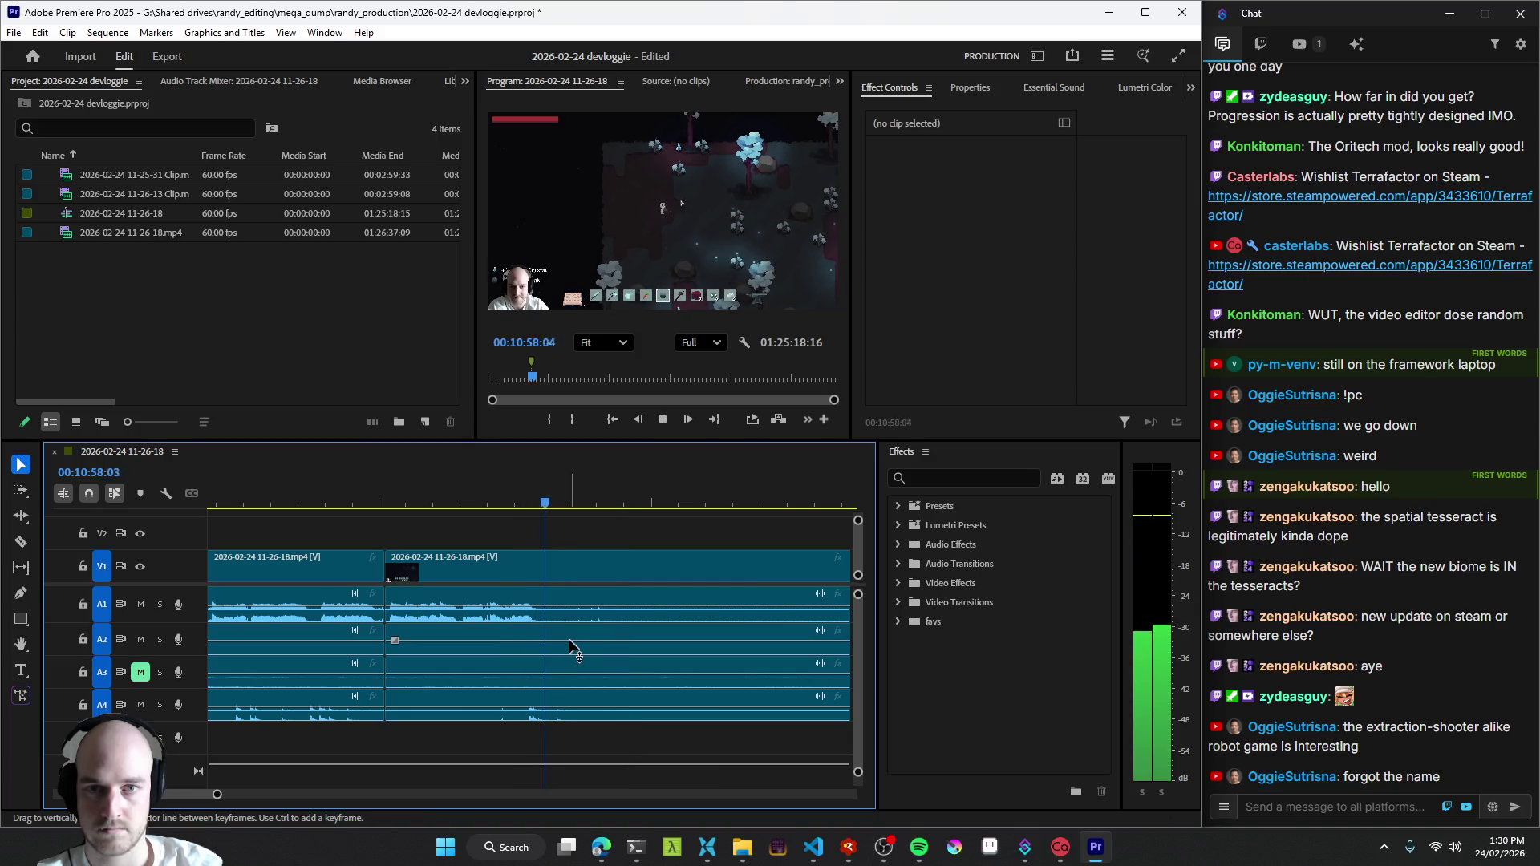
click(526, 627)
key(space)
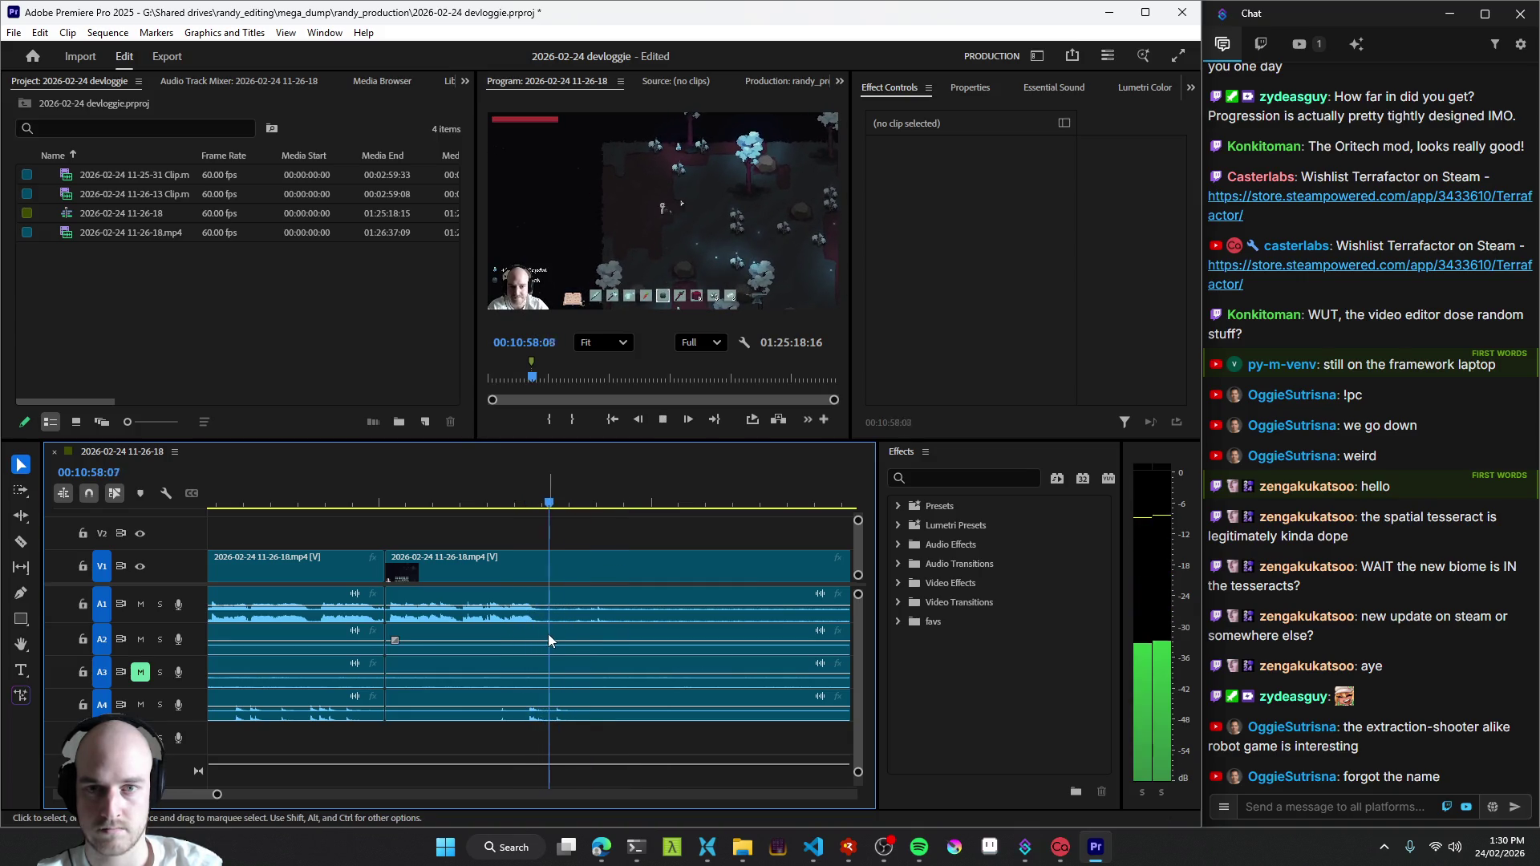
scroll(742, 656, up, 2)
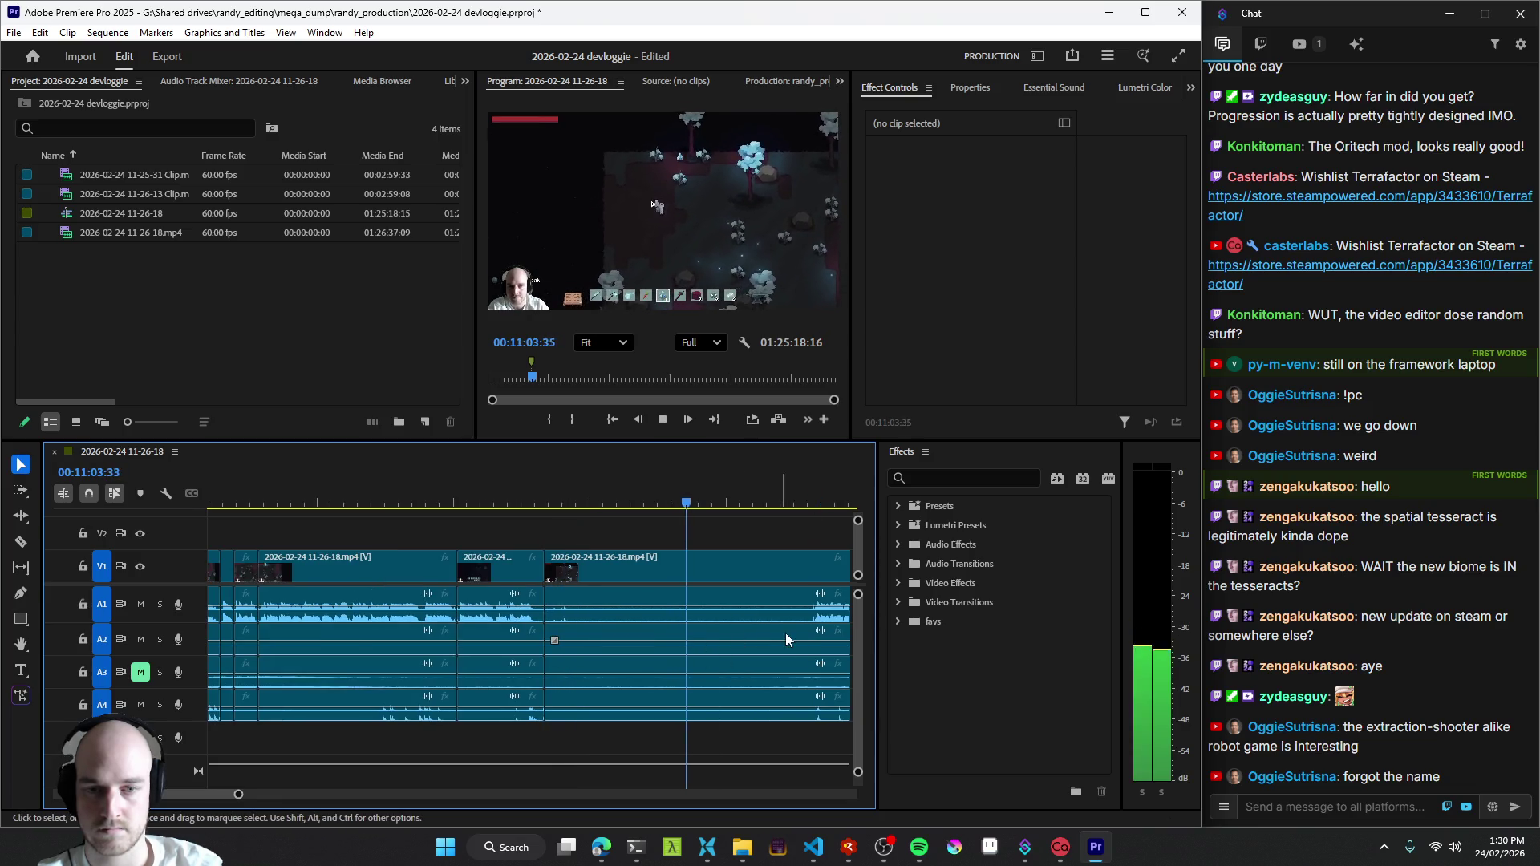
scroll(697, 657, down, 1)
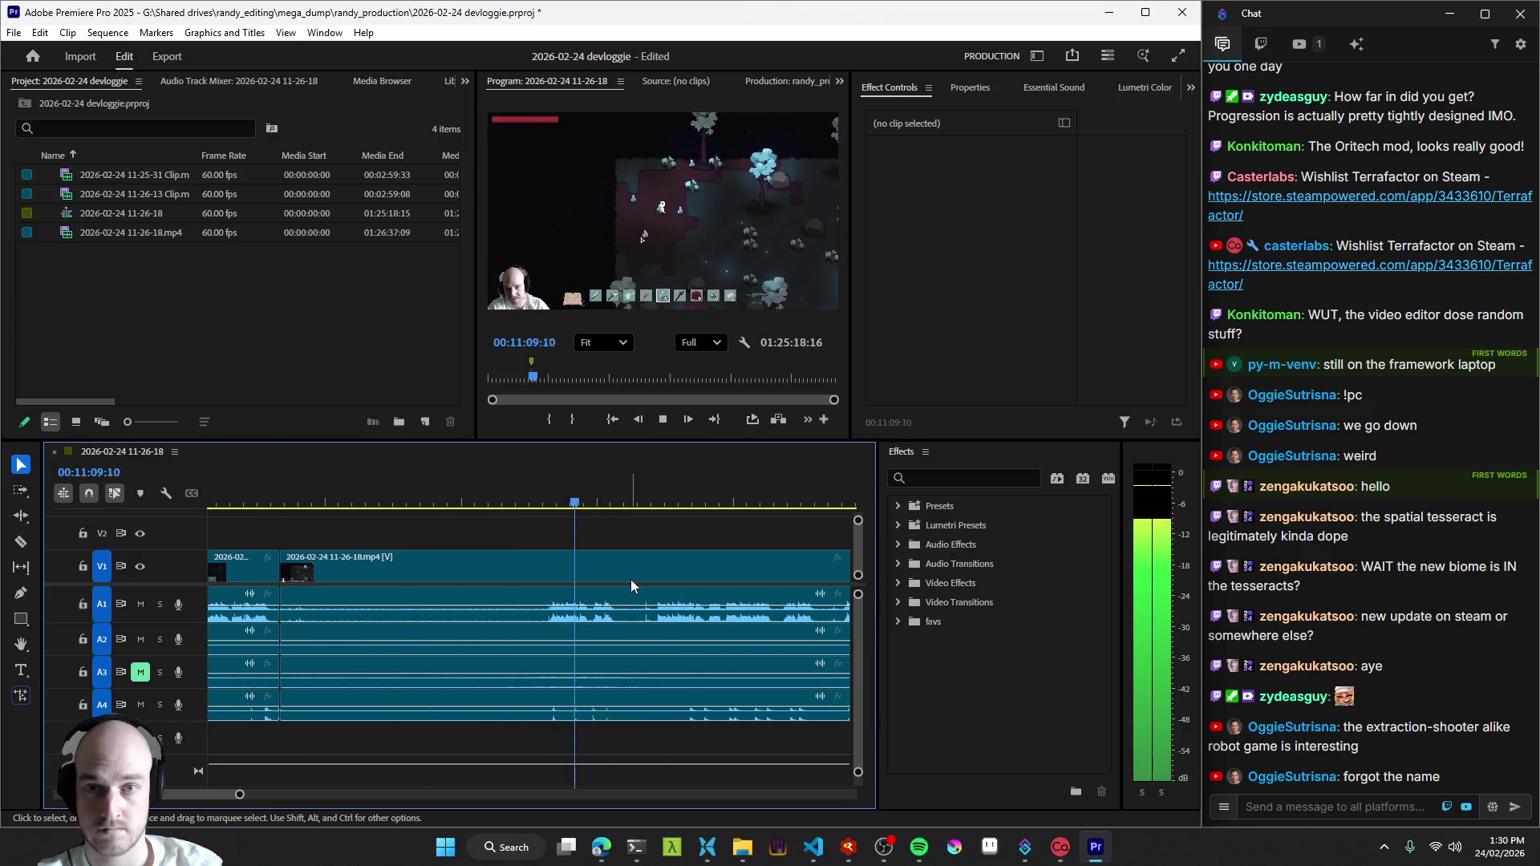
click(544, 628)
key(Up)
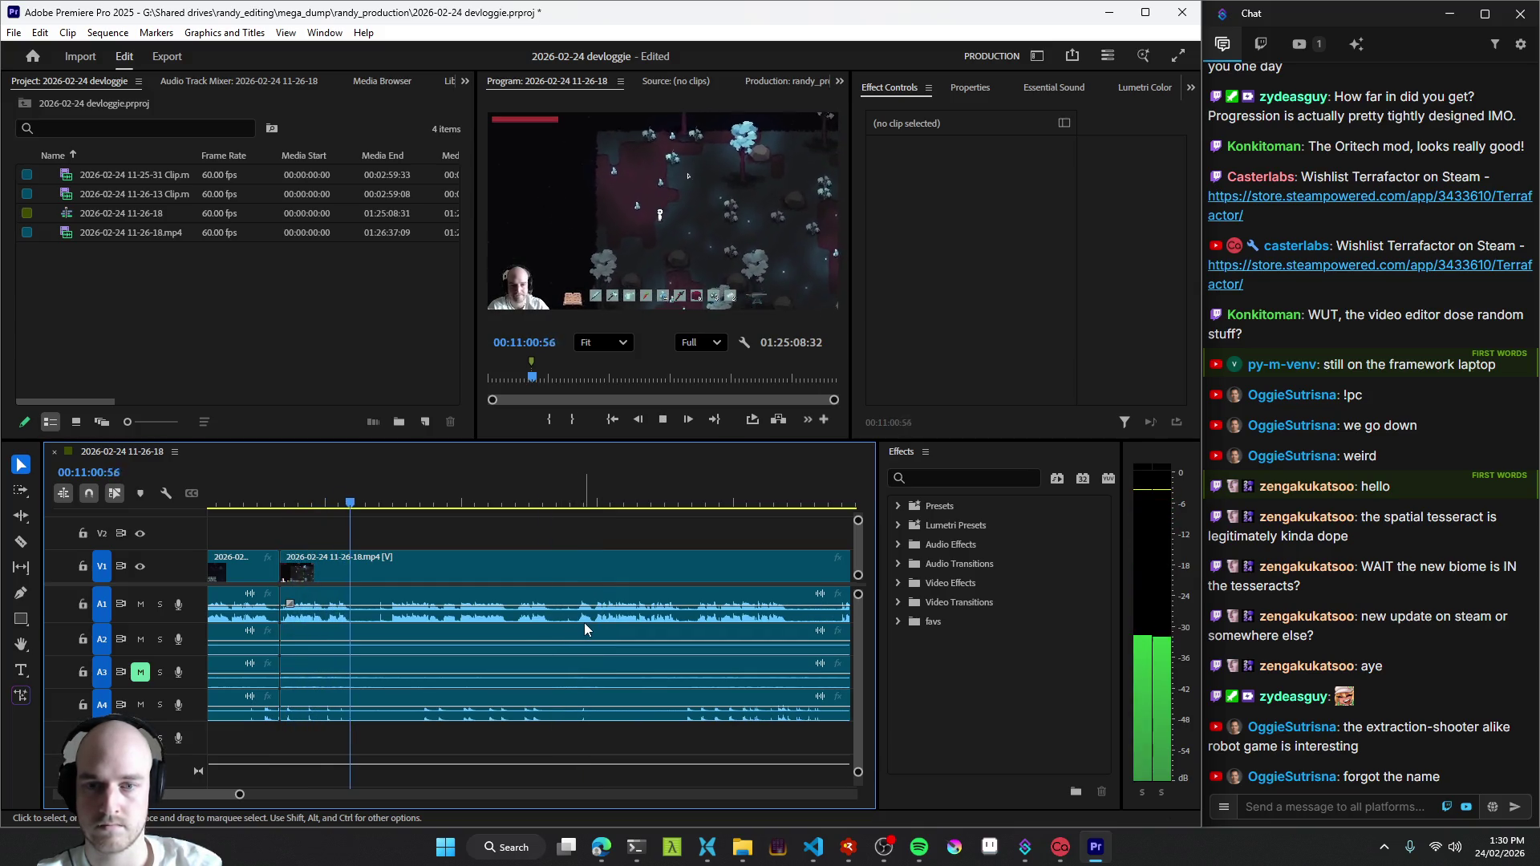
click(328, 620)
- Split the clip at the idle moment and ripple out about a second and a half of footage near 11:00
key(equal)
key(space)
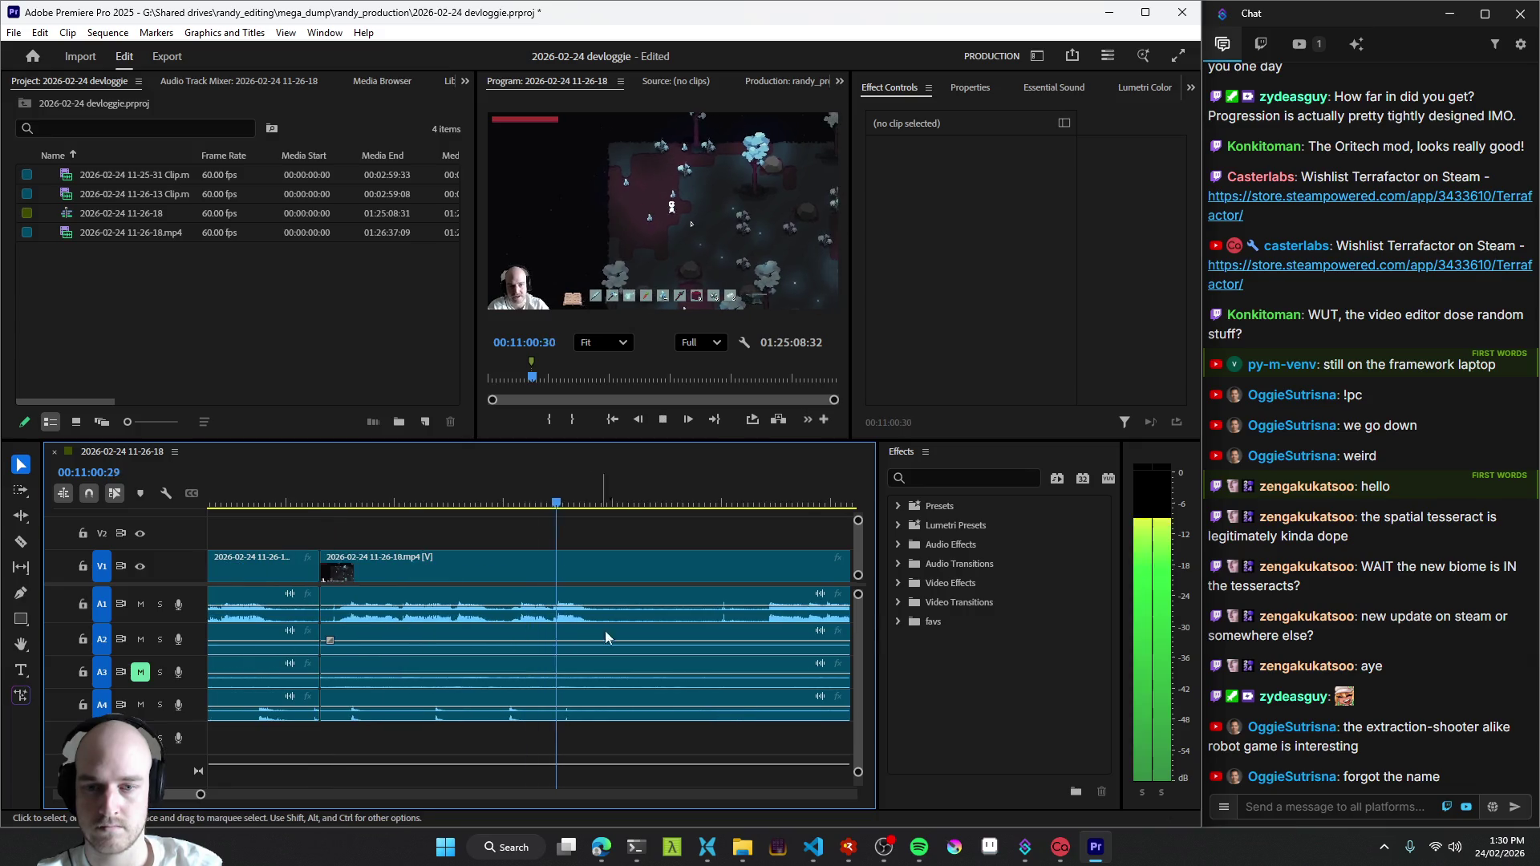
key(ctrl+k)
key(minus)
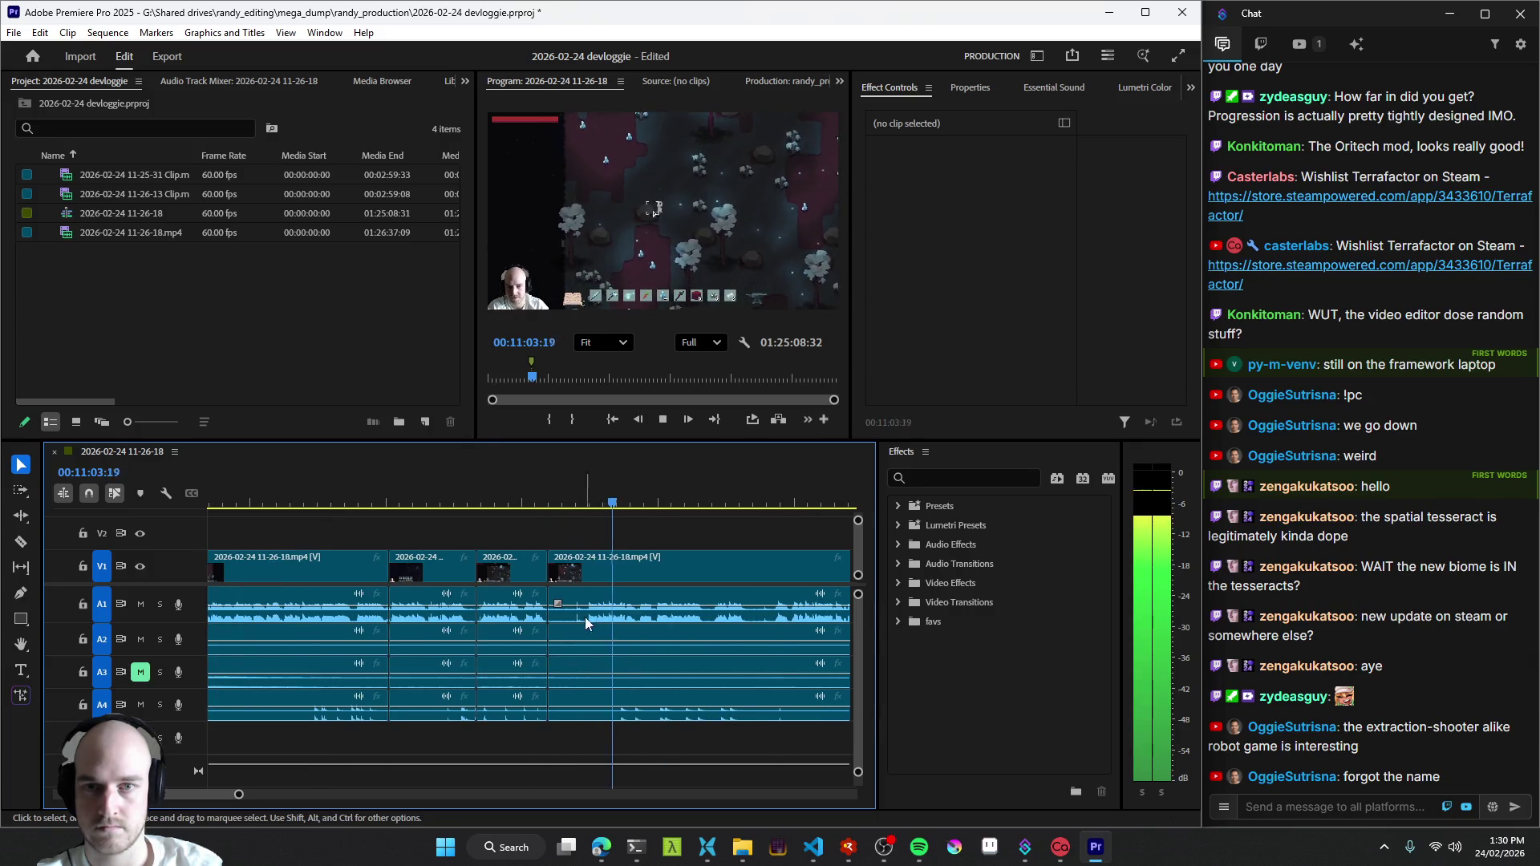
drag(582, 620, 540, 614)
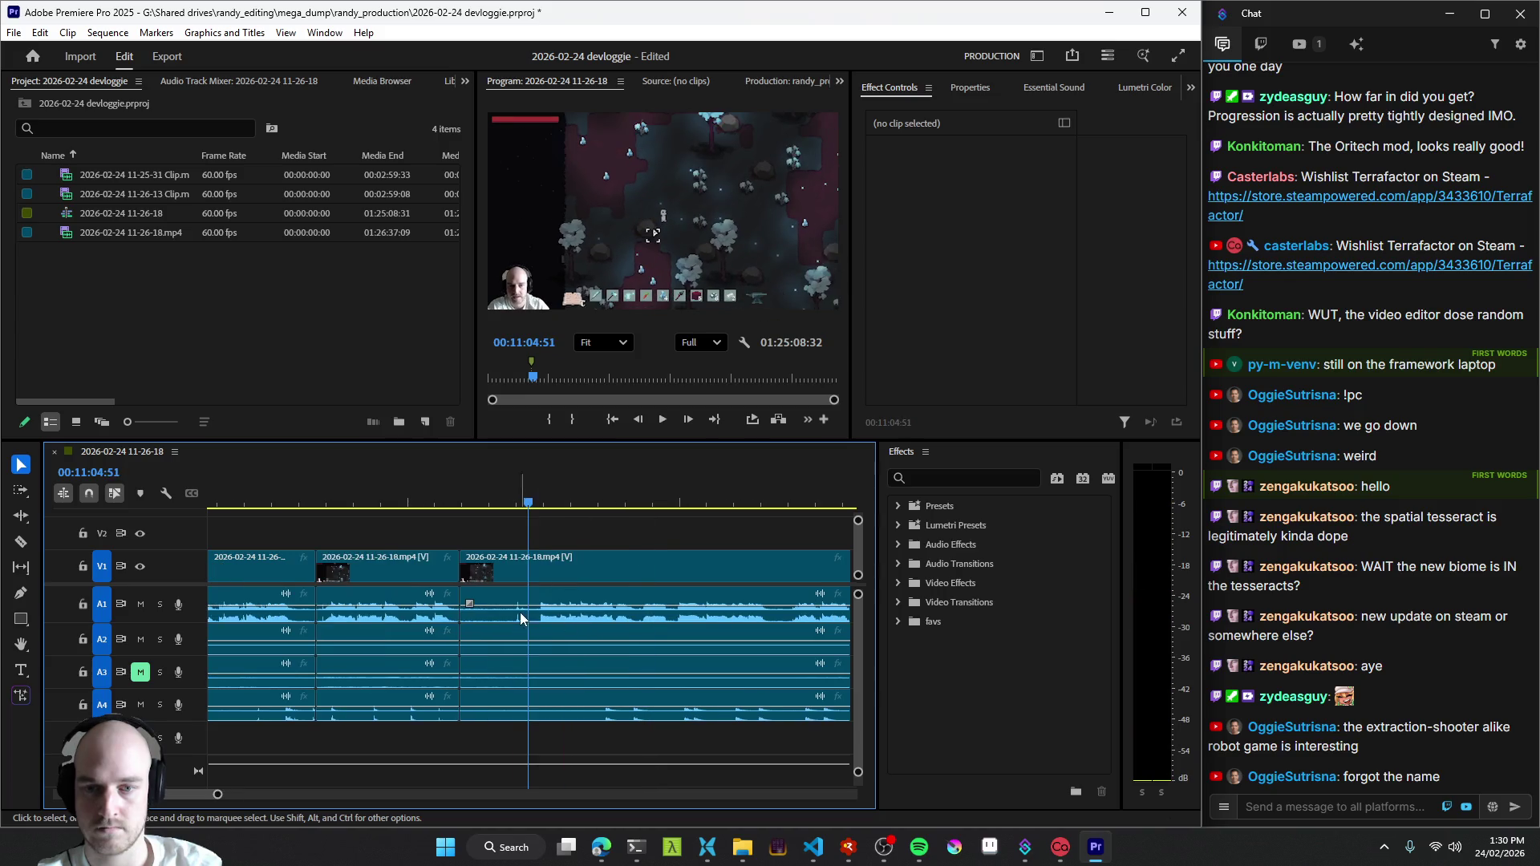
key(q)
key(space)
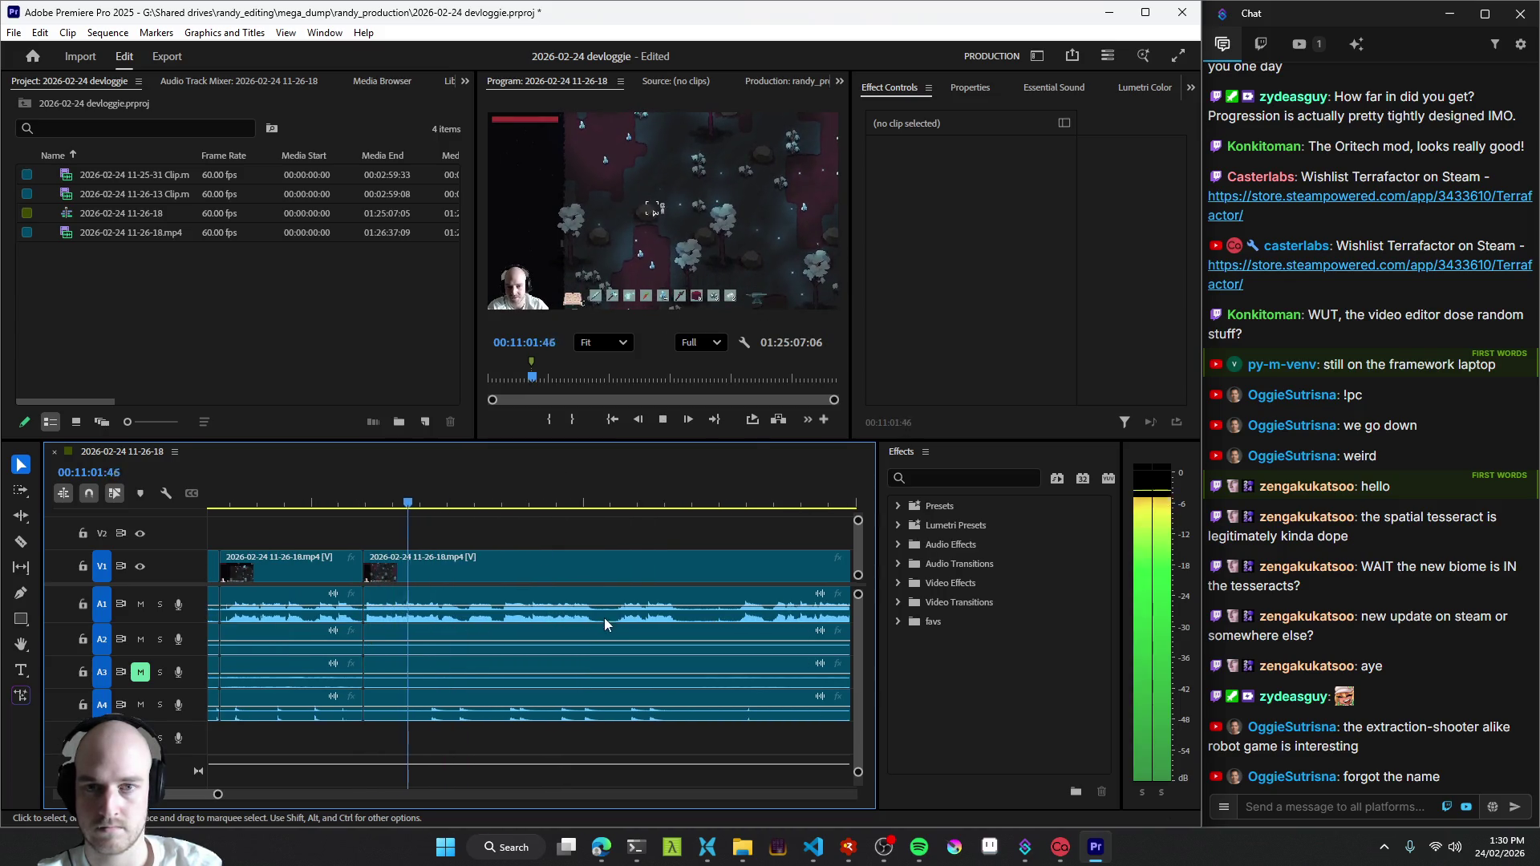
key(equal)
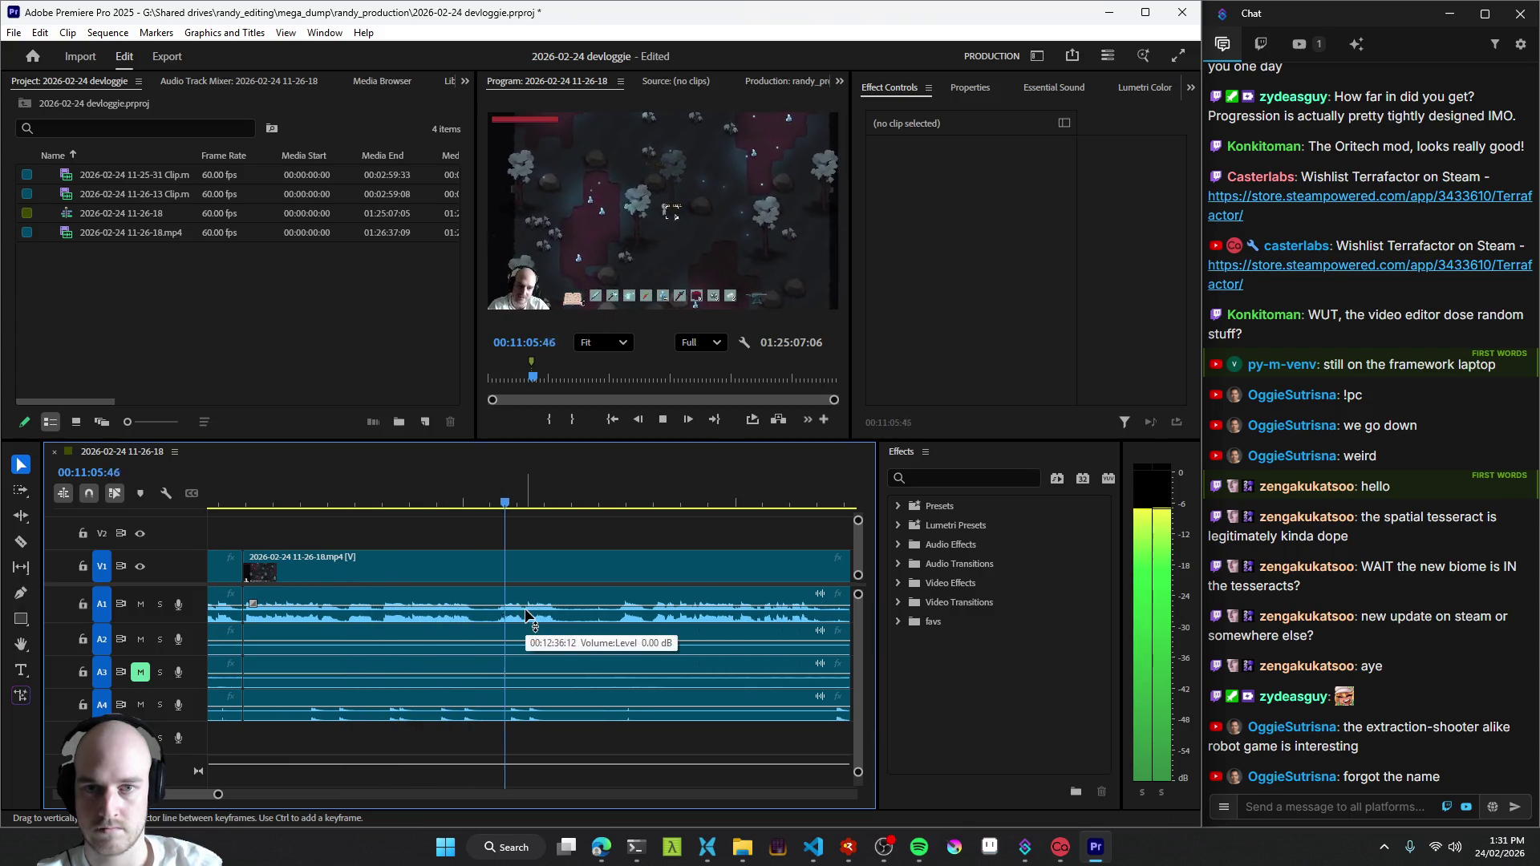
- Add cuts at two dead-time boundaries after 11:06 and ripple-trim the piece between them, replaying the edit
key(ctrl+k)
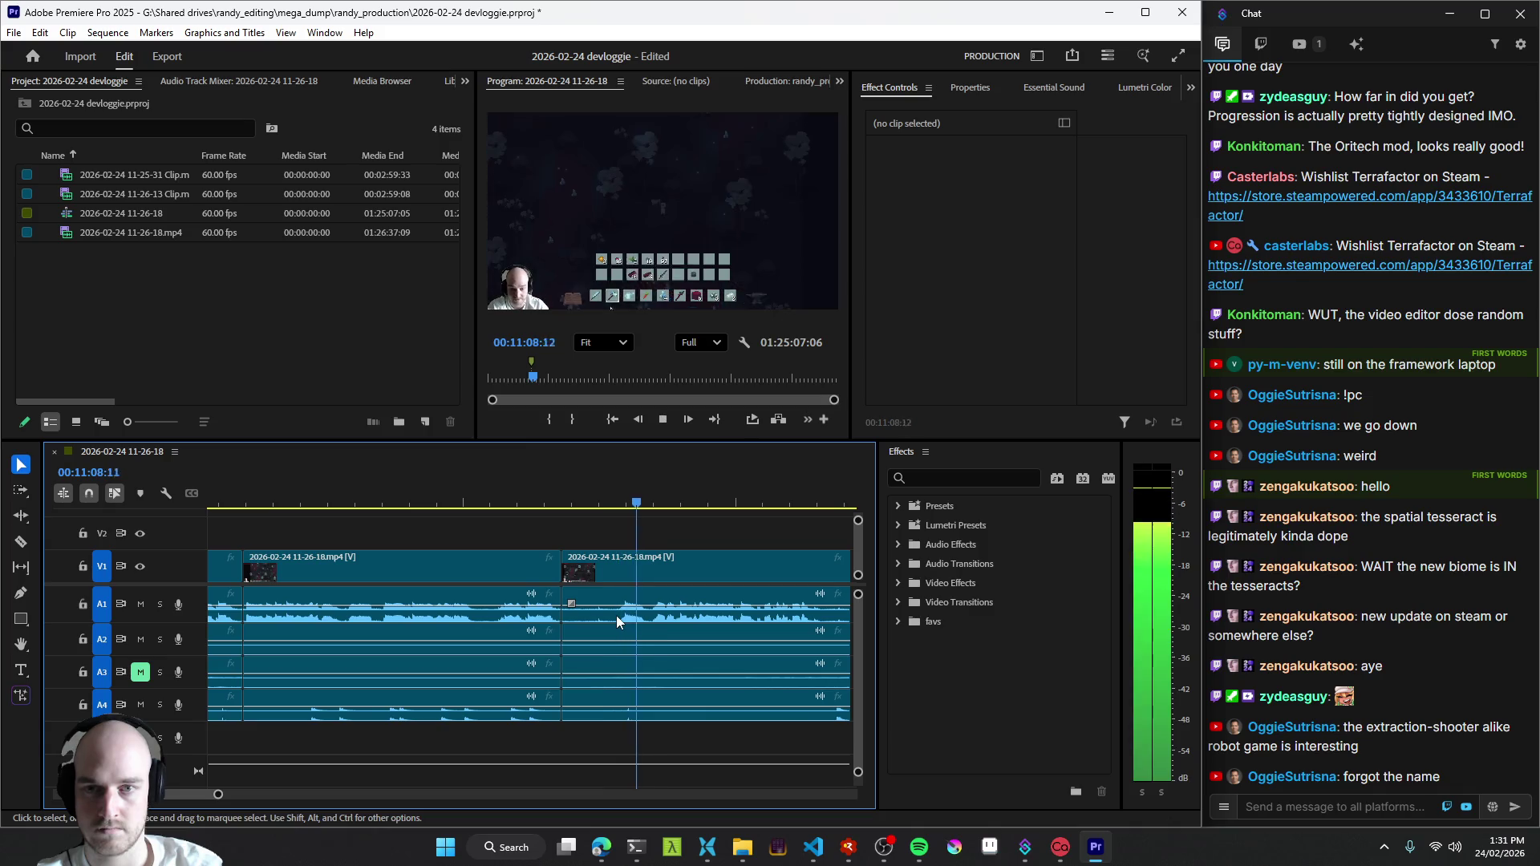
key(Up)
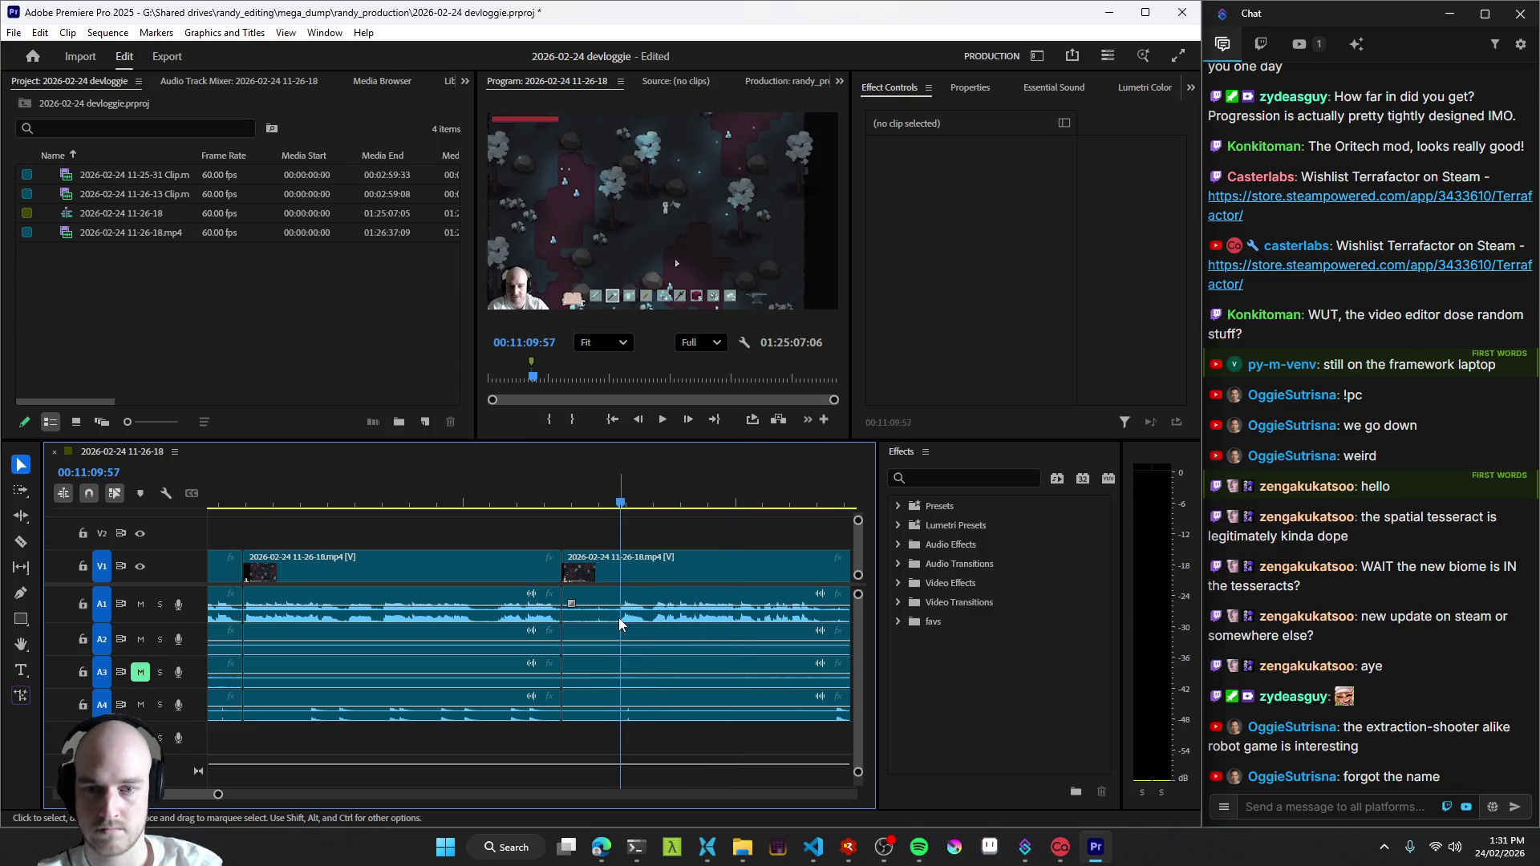
key(space)
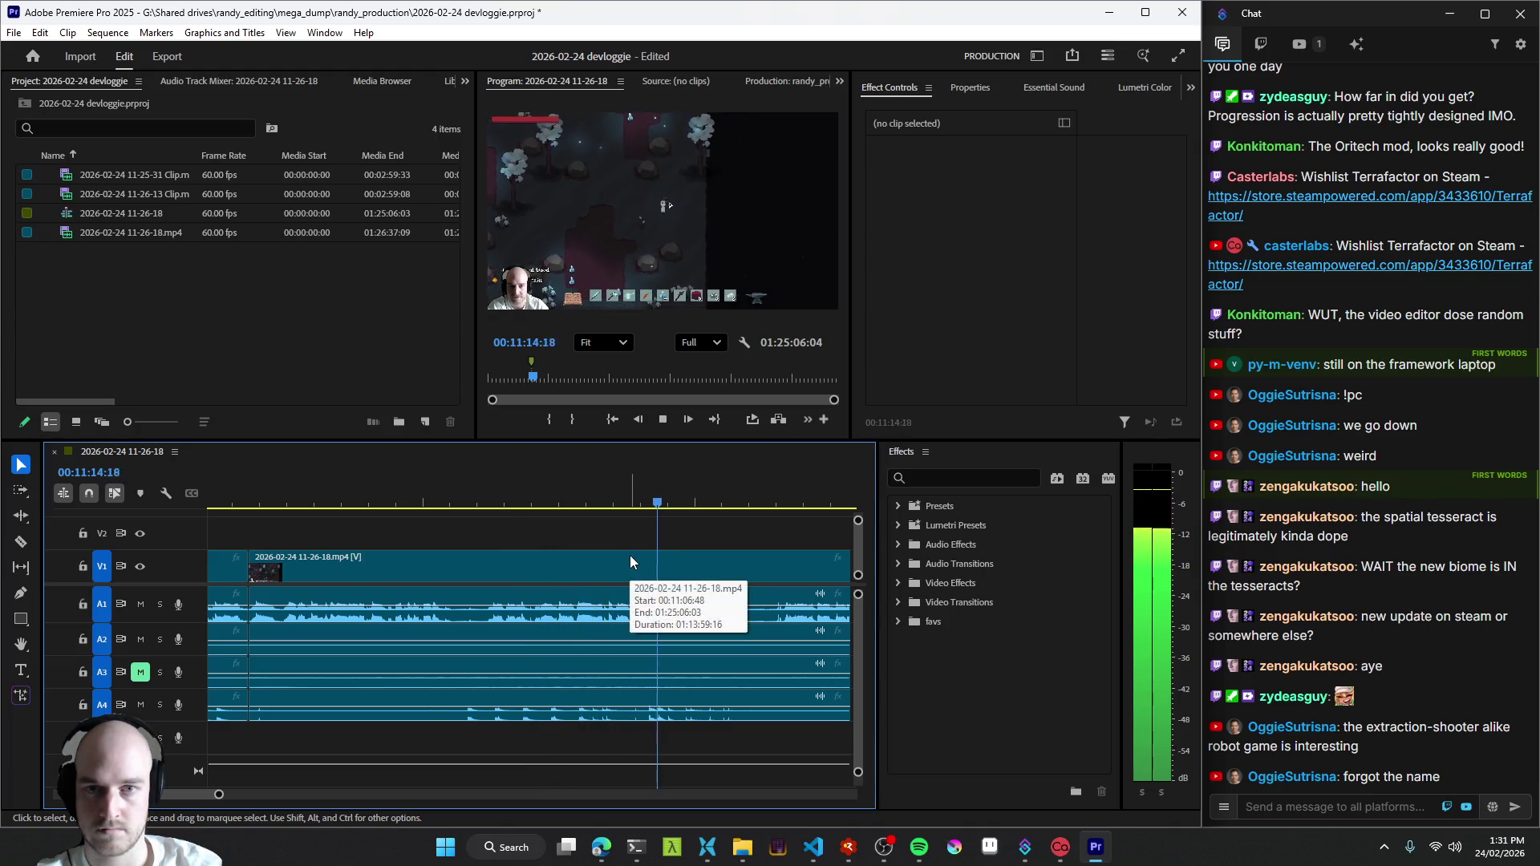
key(ctrl+k)
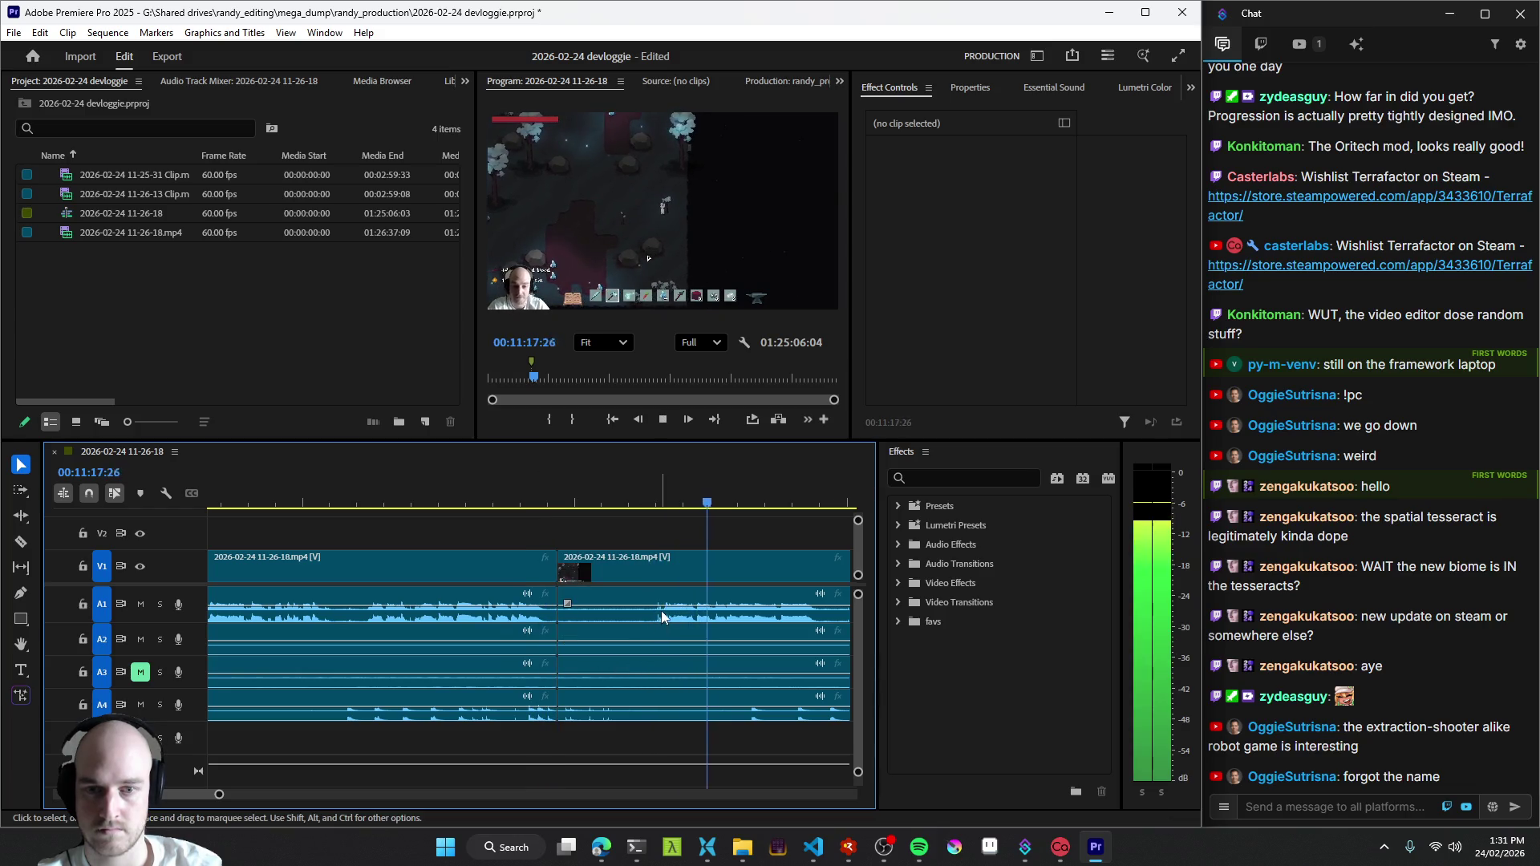
key(space)
key(q)
key(space)
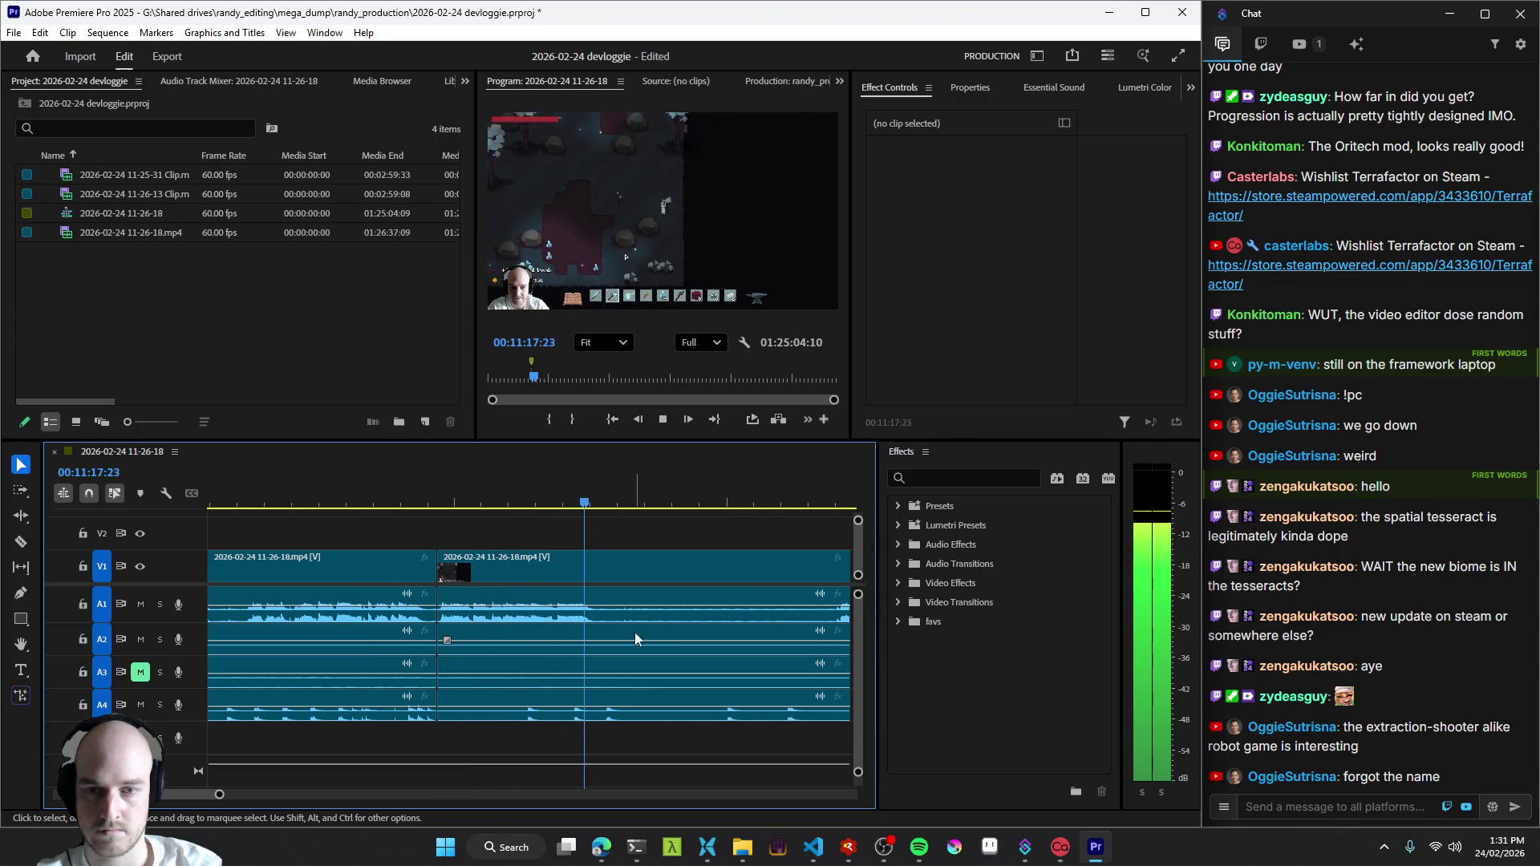
- Add another cut and review the last stretch from just before it at different zoom levels
key(ctrl+k)
key(minus)
key(equal)
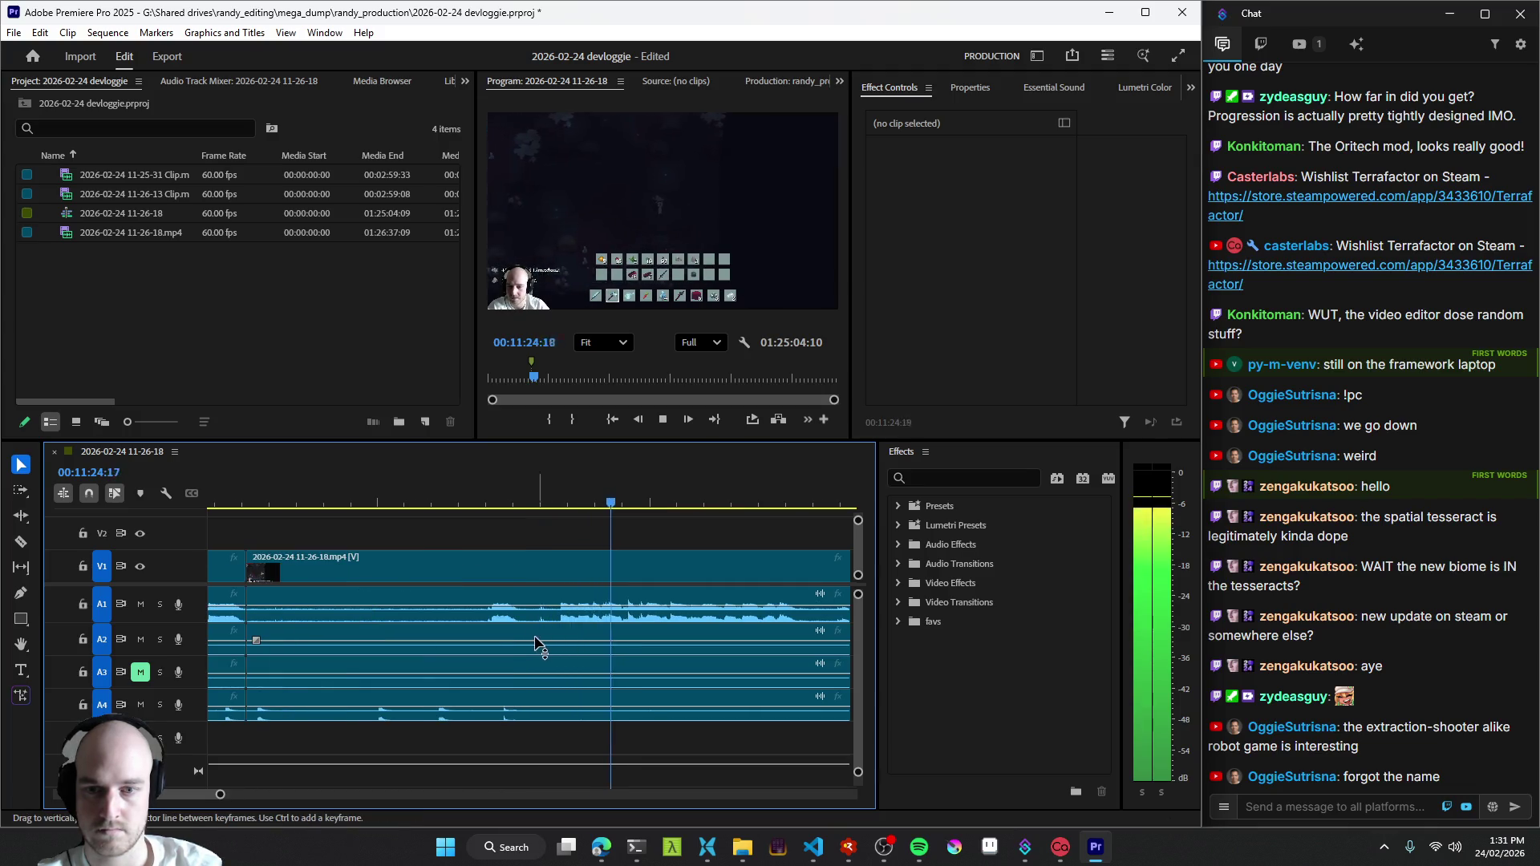
key(Left)
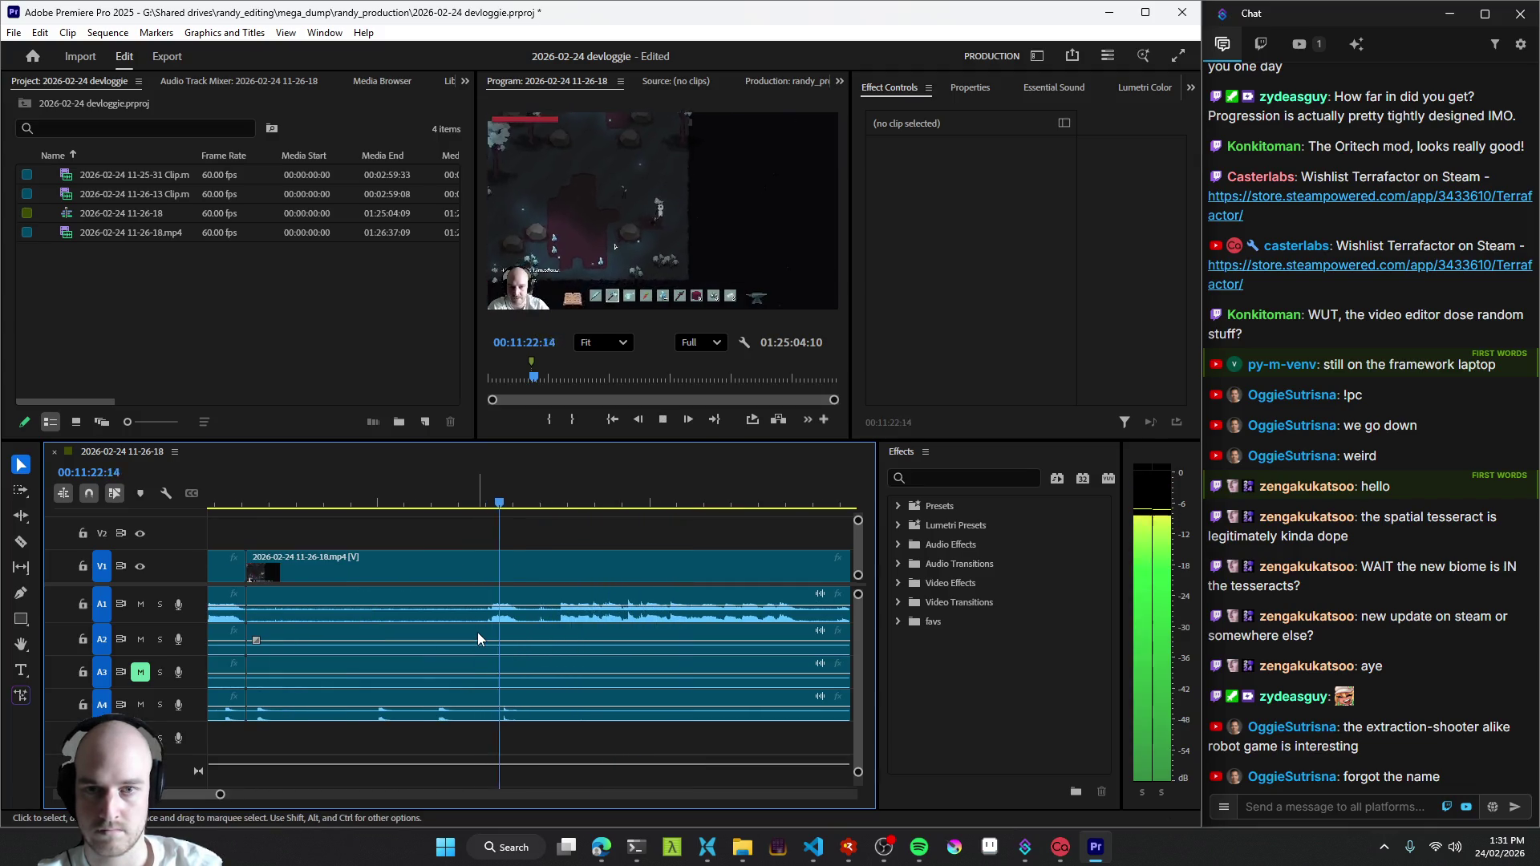
key(space)
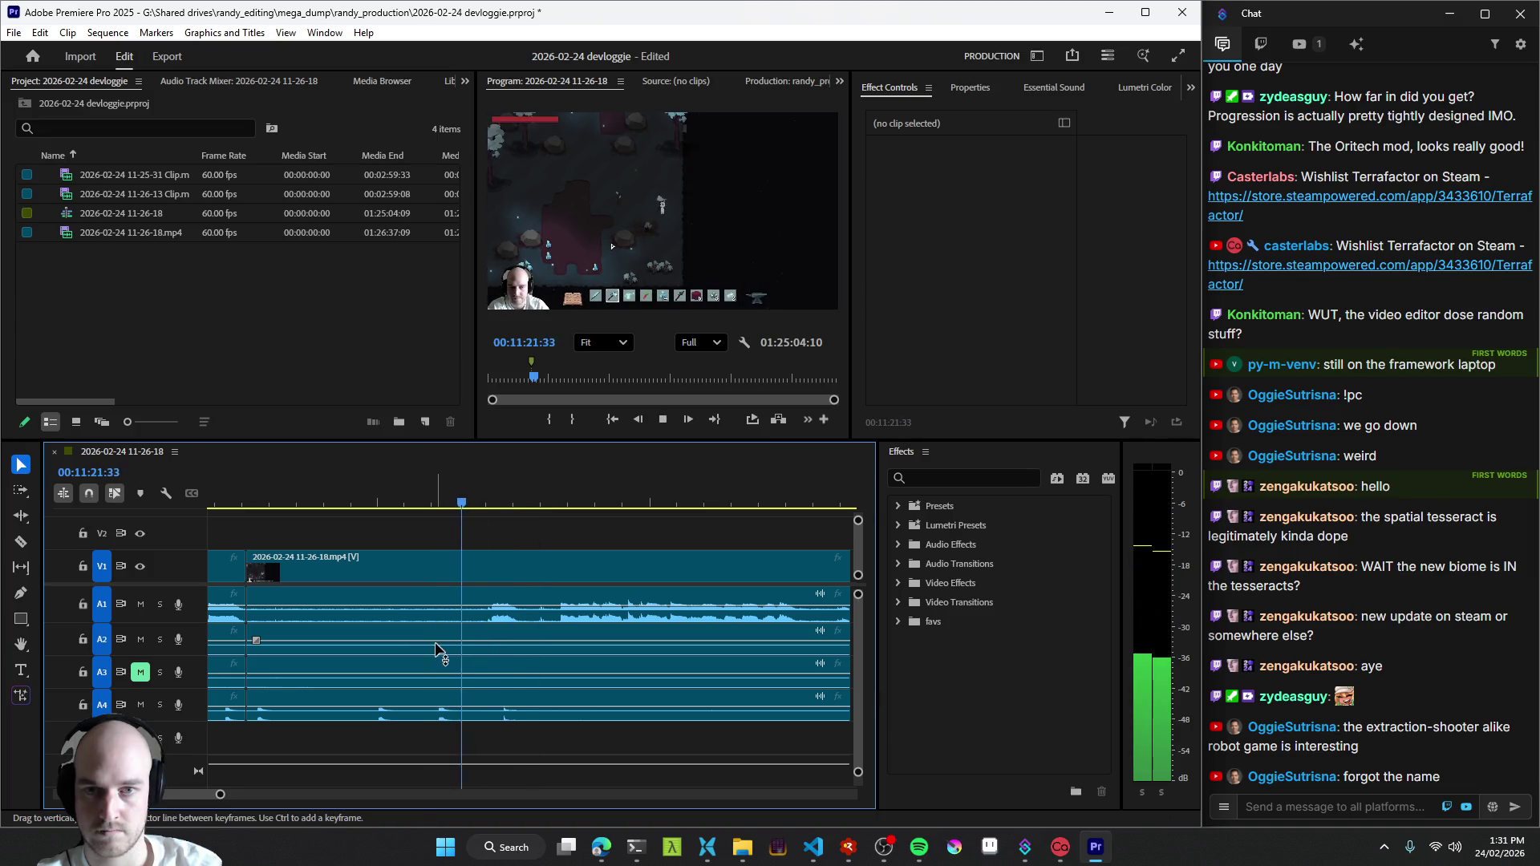
click(373, 652)
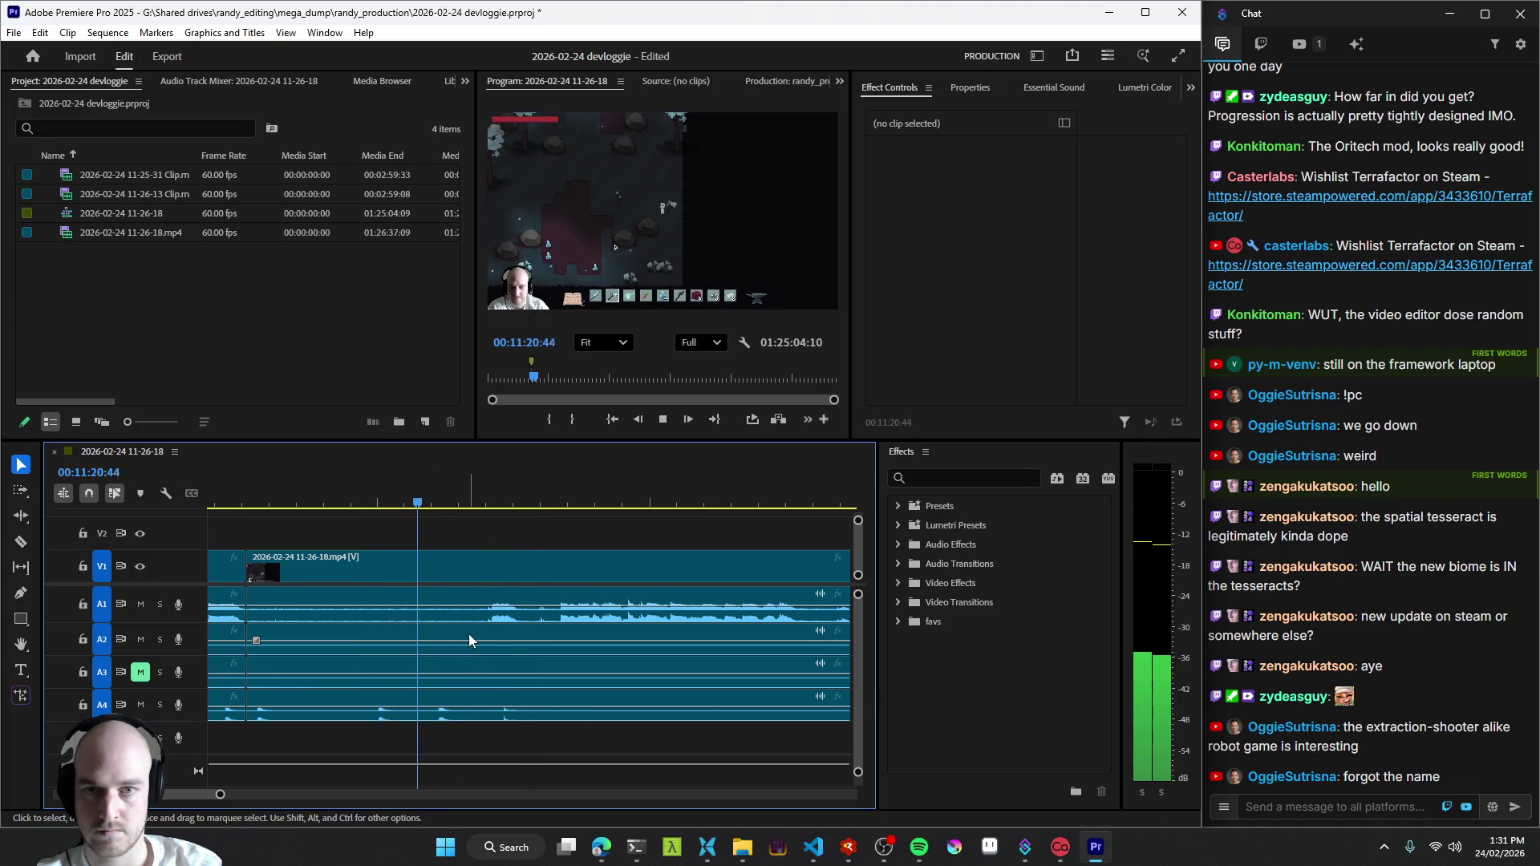
key(space)
key(j)
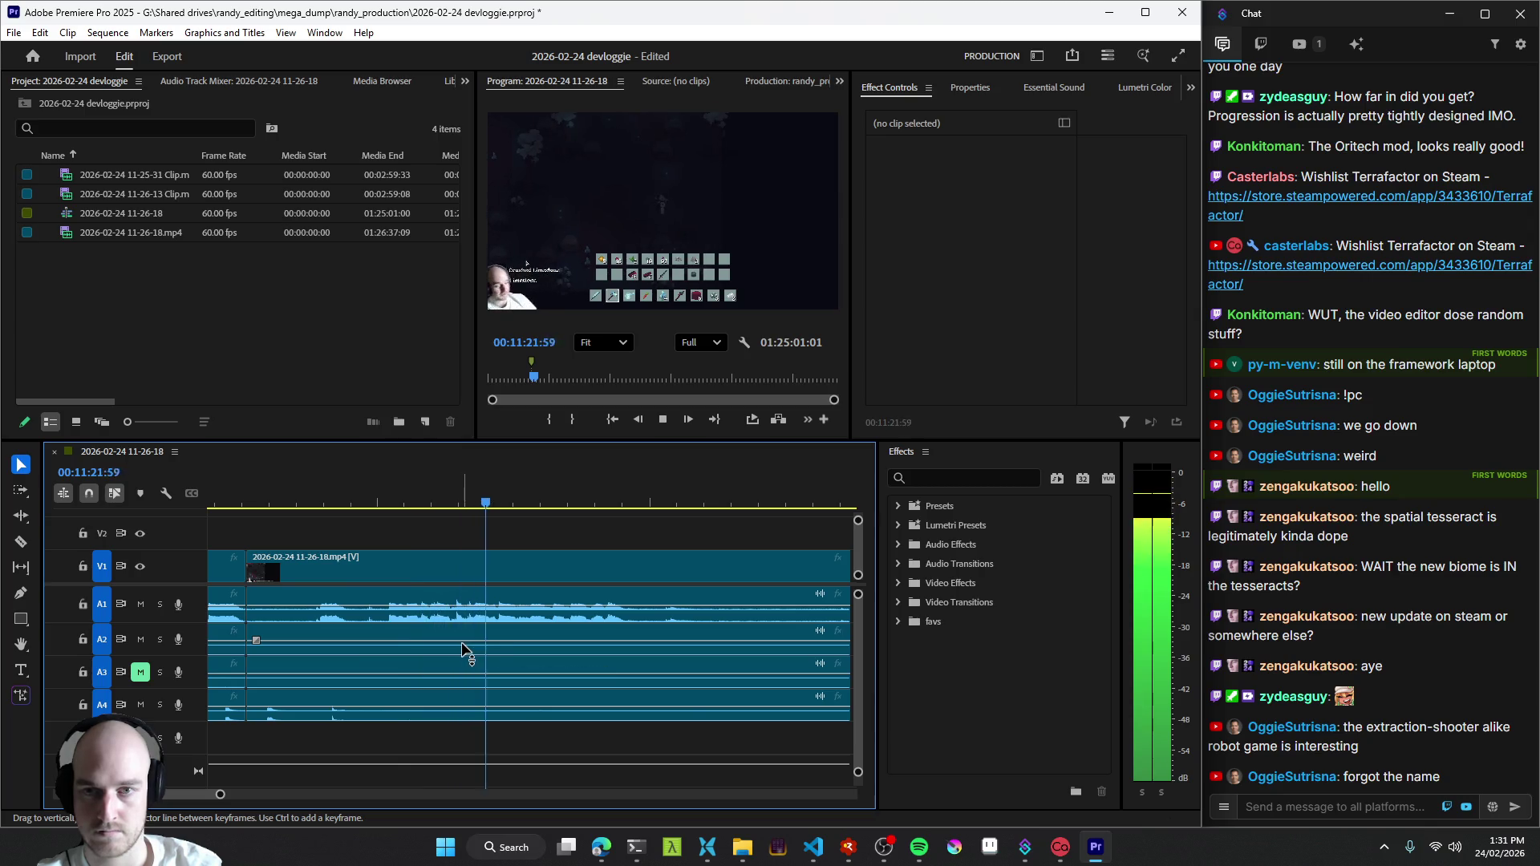
scroll(494, 652, down, 2)
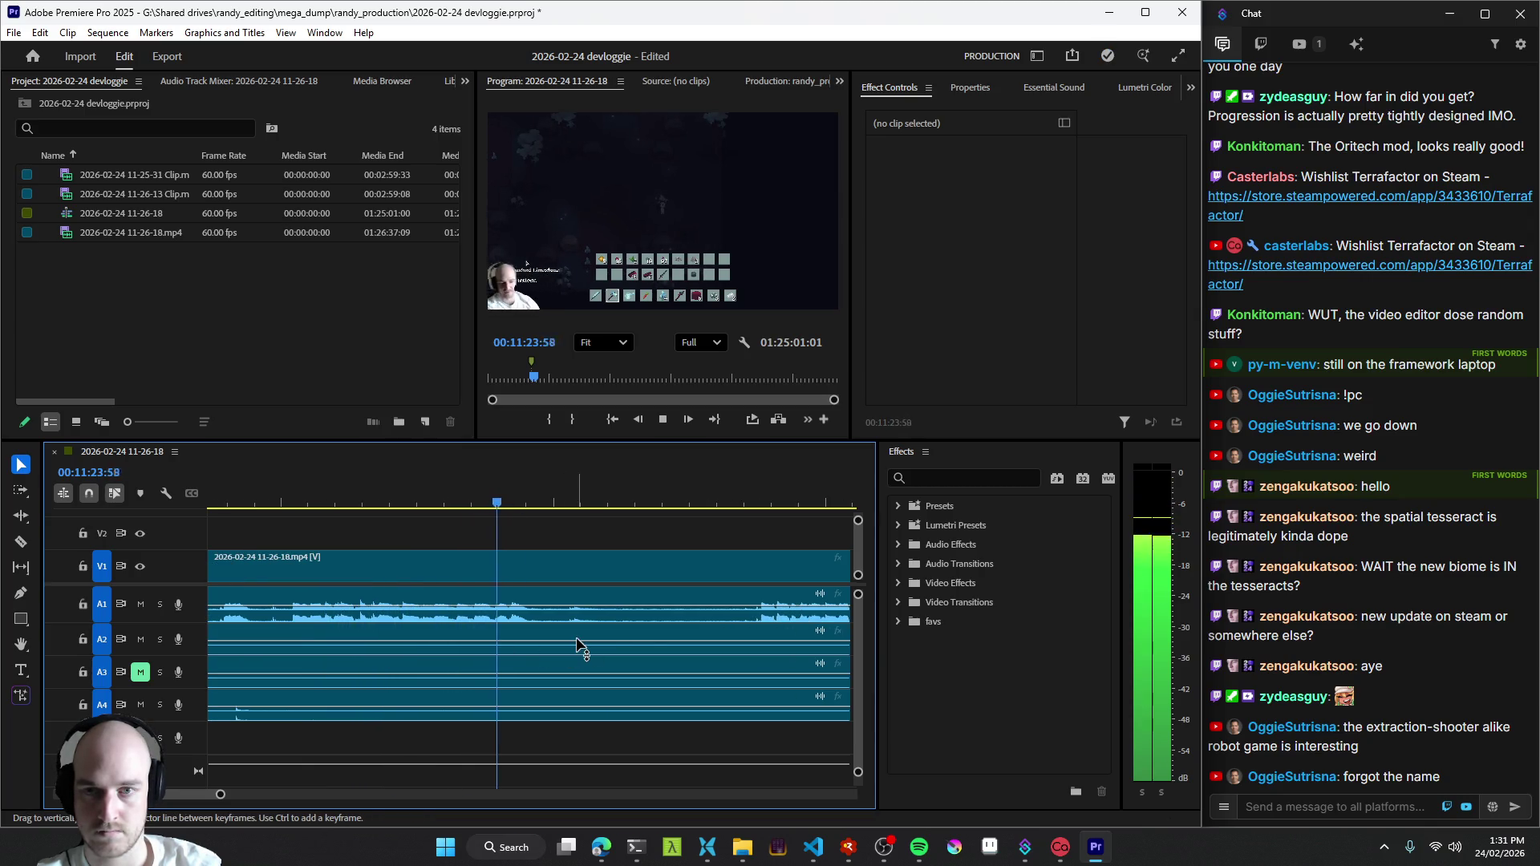
- Split the clip, then trim away the footage before a later point so the gap closes, and replay
key(ctrl+k)
scroll(584, 661, down, 3)
click(612, 622)
key(q)
key(space)
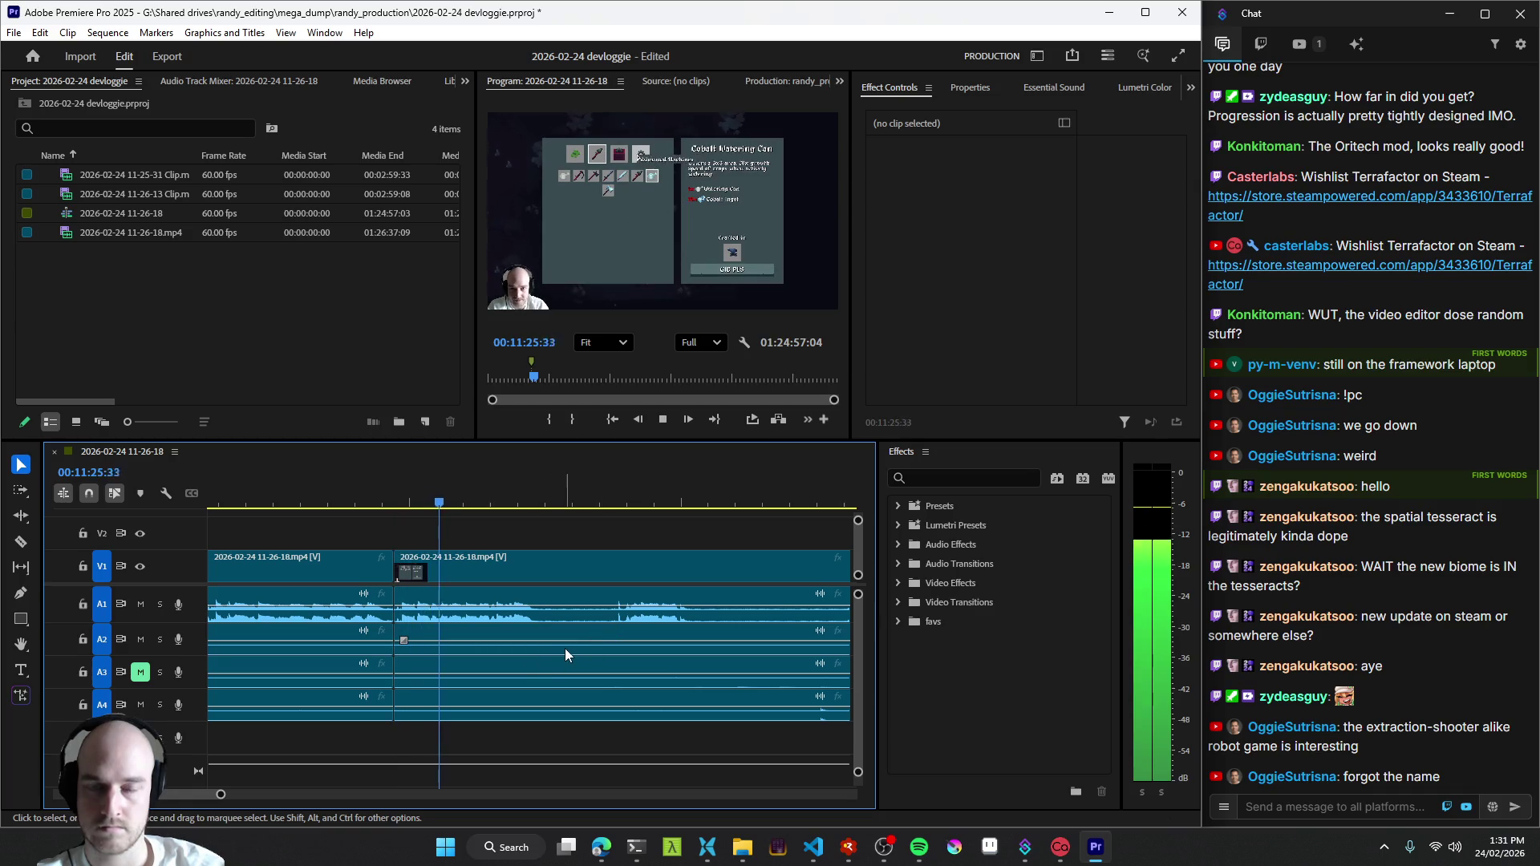
key(space)
- Add two more cuts around 11:25–11:30 while playing ahead, reviewing each edit
key(ctrl+k)
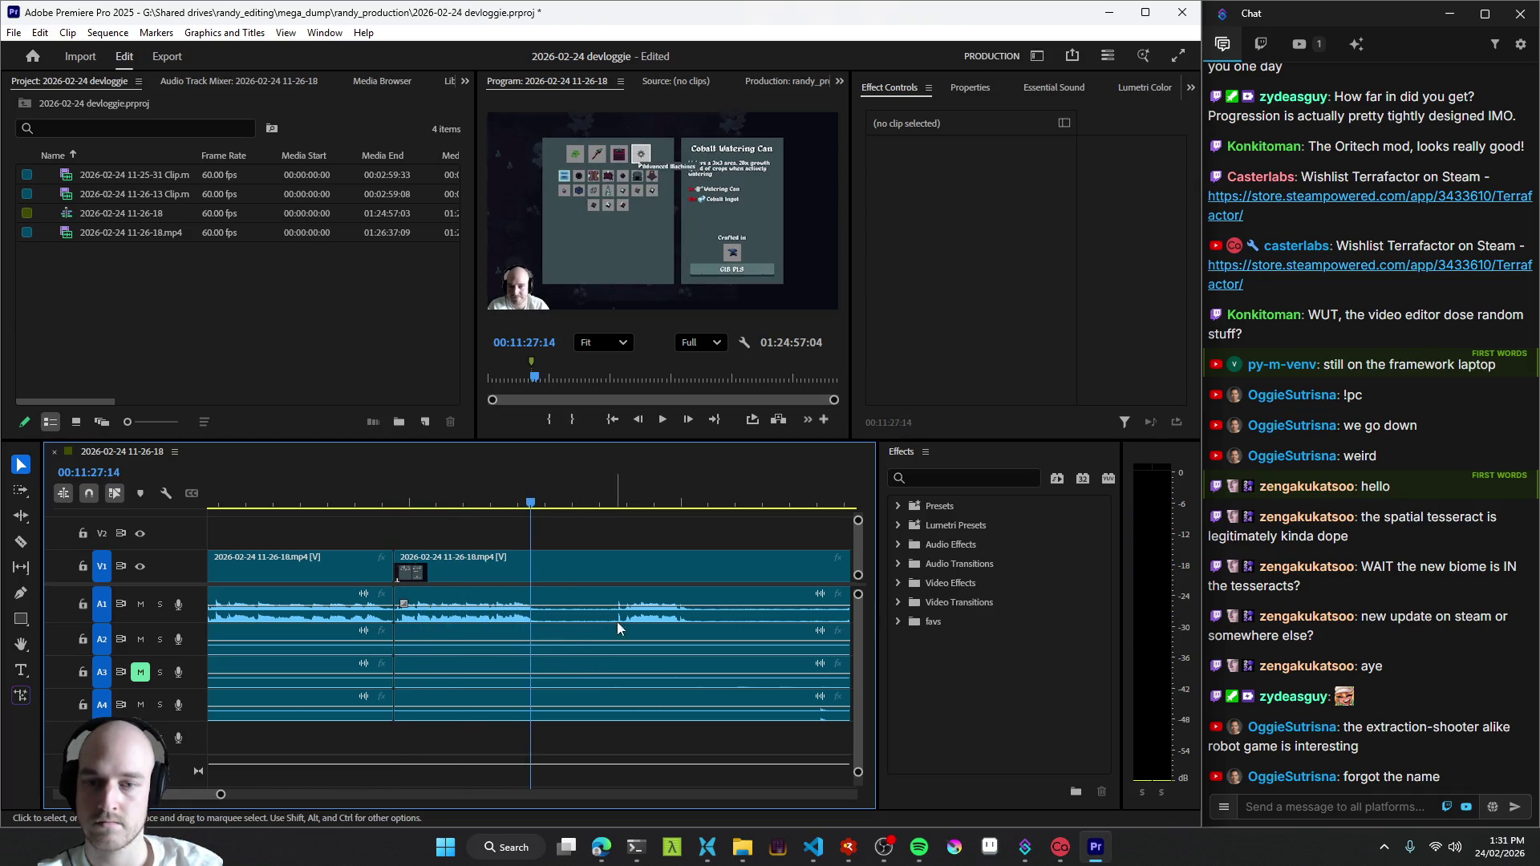
click(621, 620)
key(space)
scroll(621, 627, down, 3)
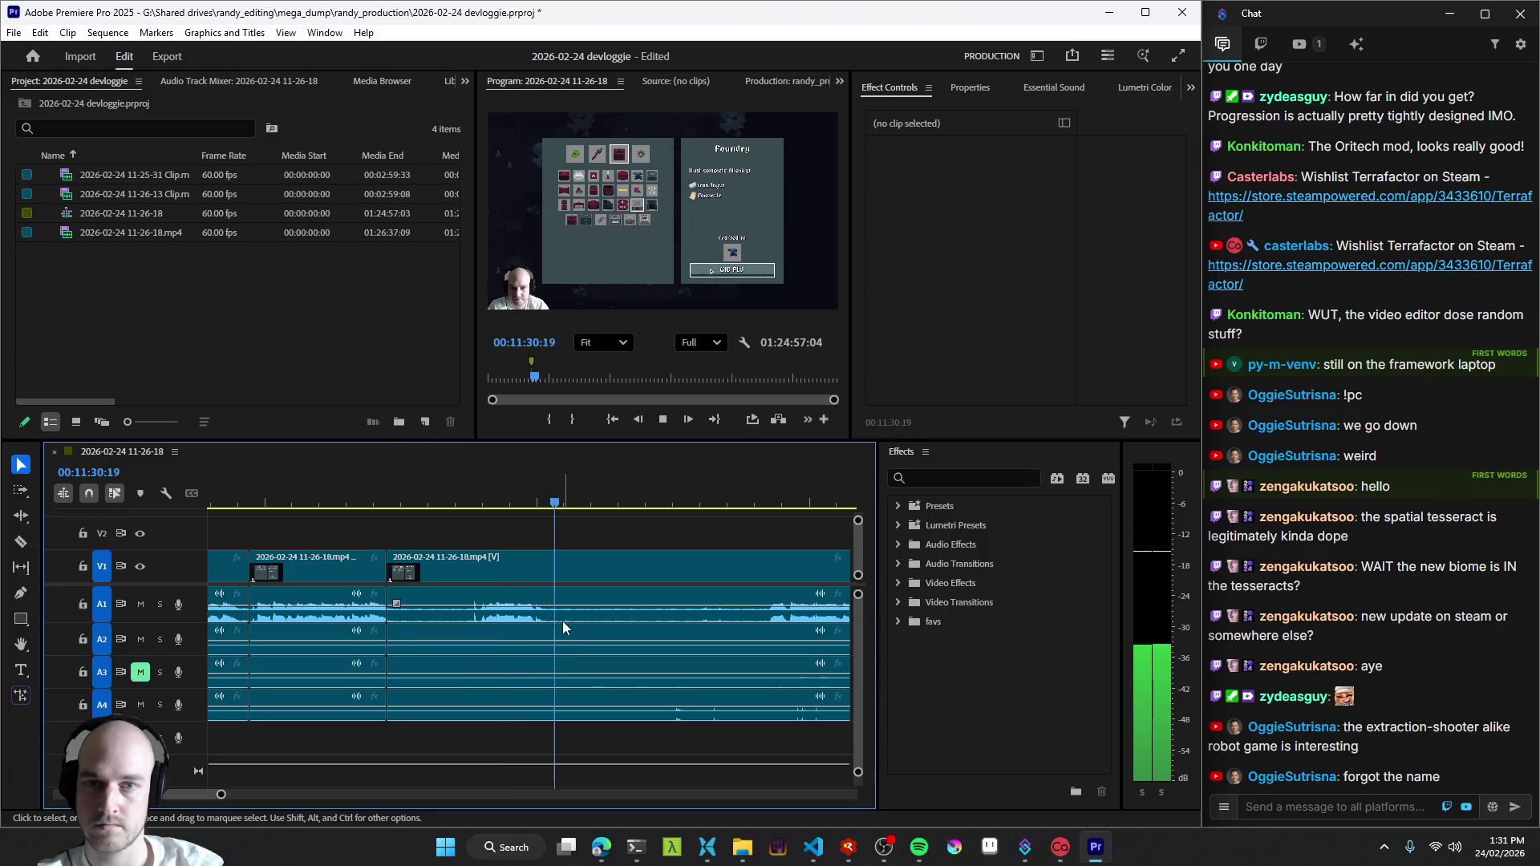
key(Up)
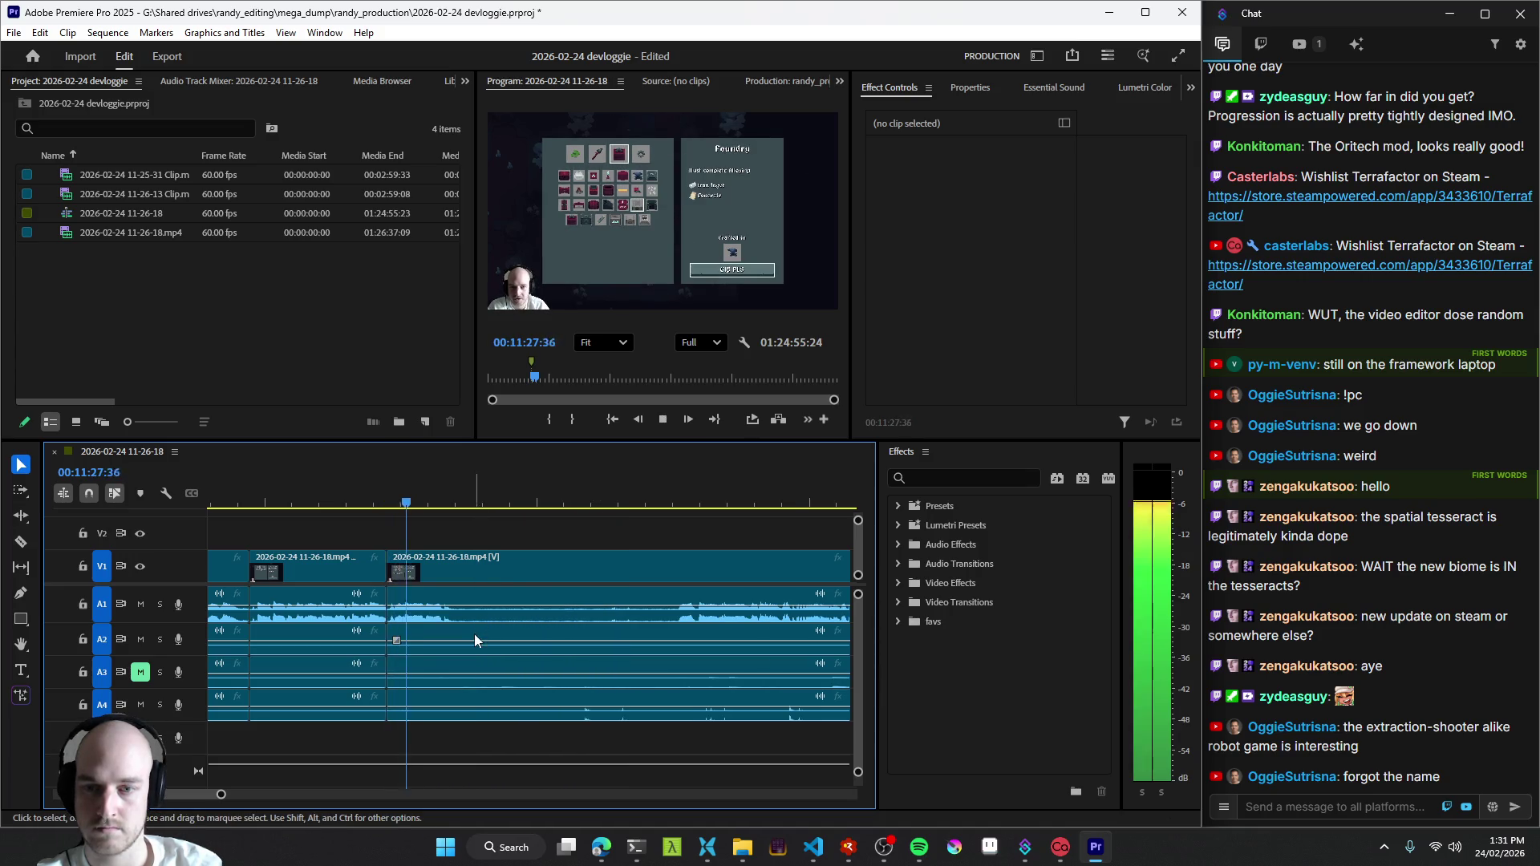
key(ctrl+k)
click(675, 610)
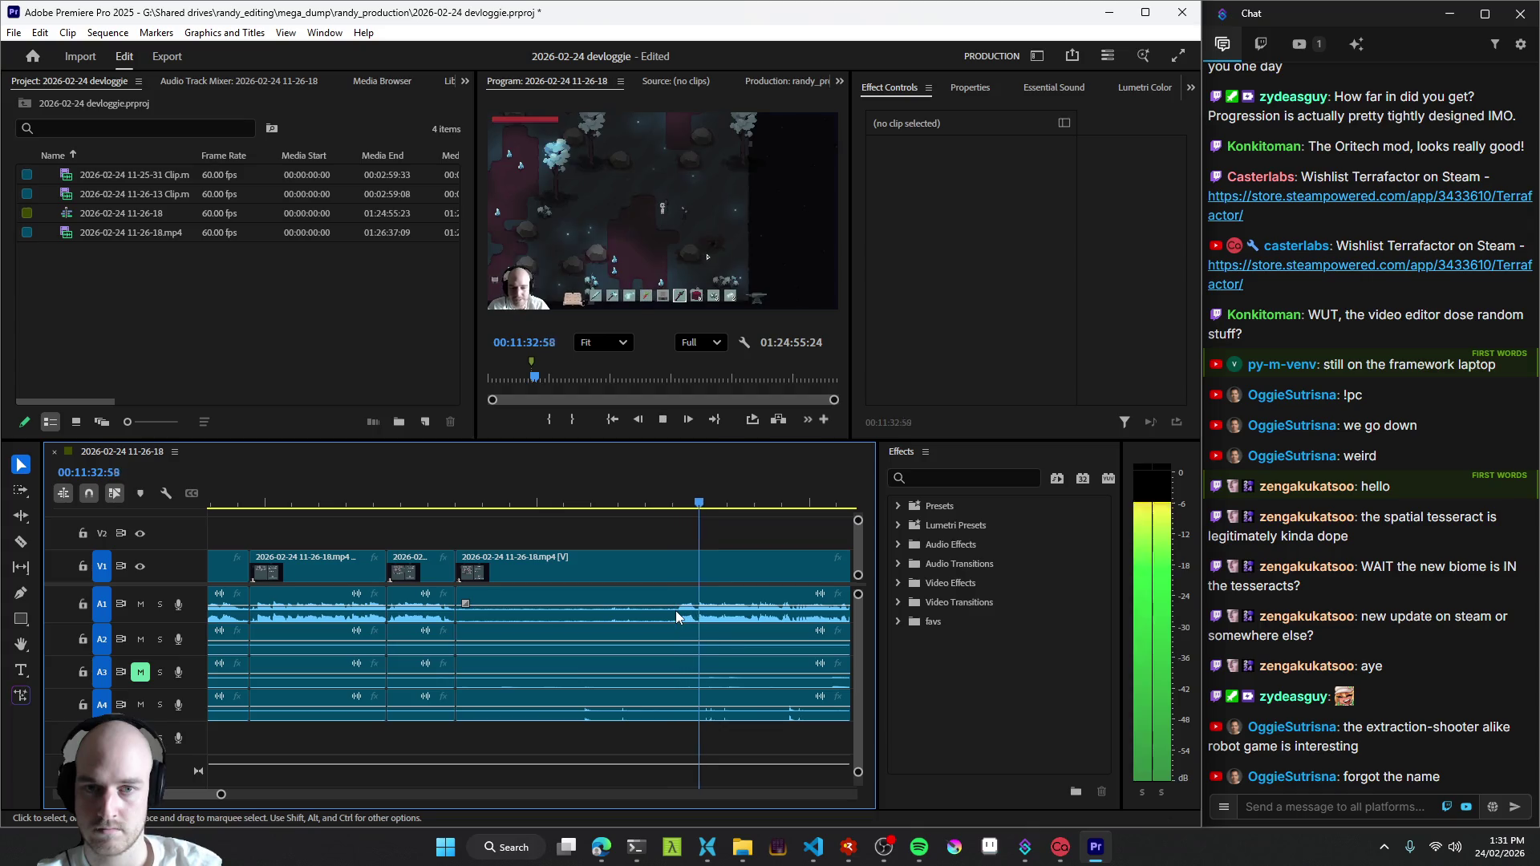
- Replay from the edit, add a cut near 11:30, undo it and re-add the cut at the right moment
key(Up)
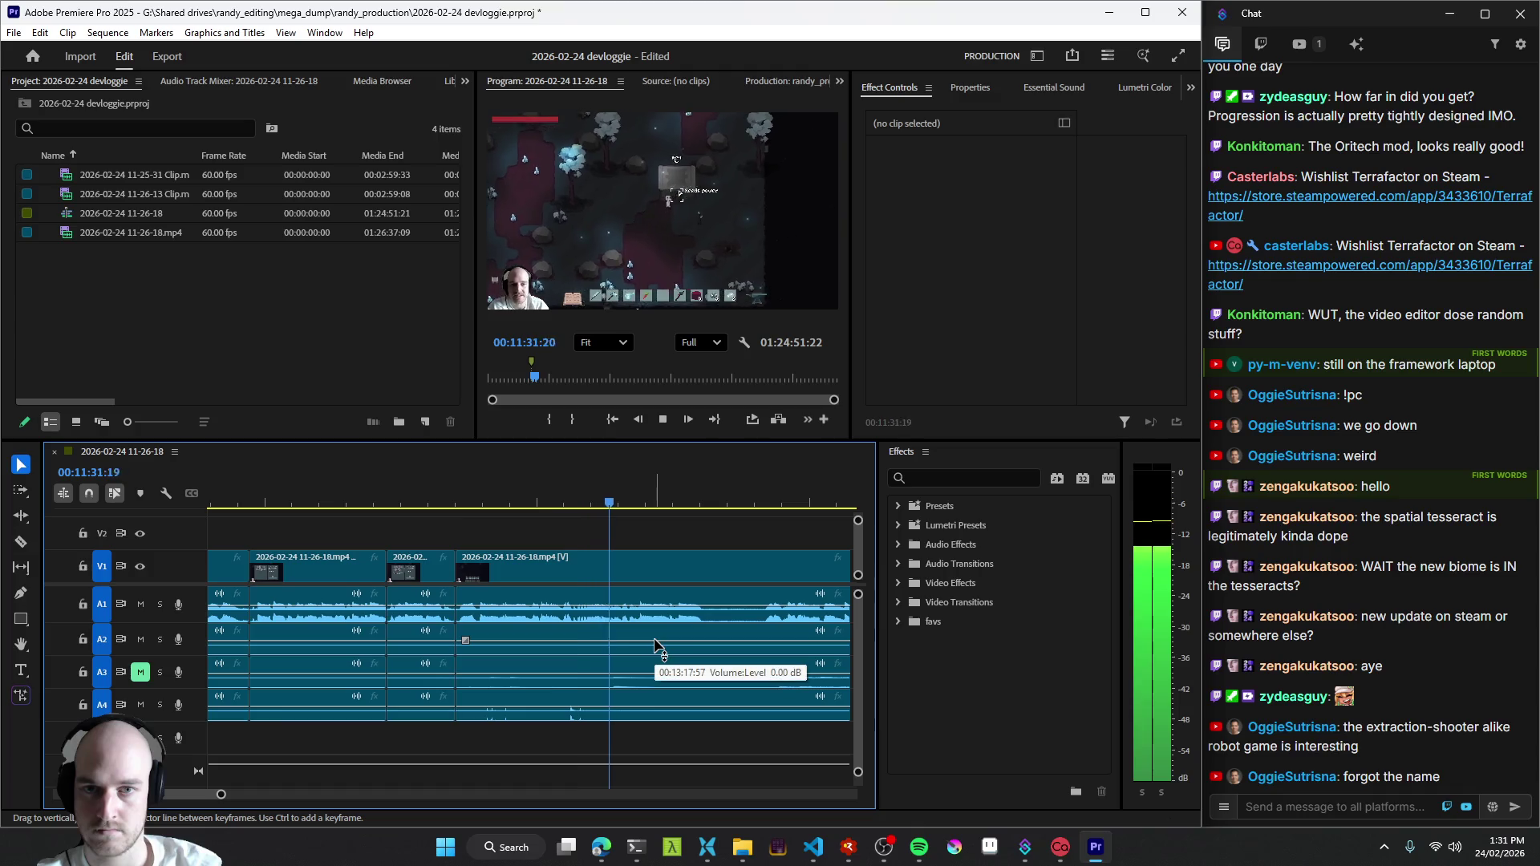
key(ctrl+k)
key(ctrl+z)
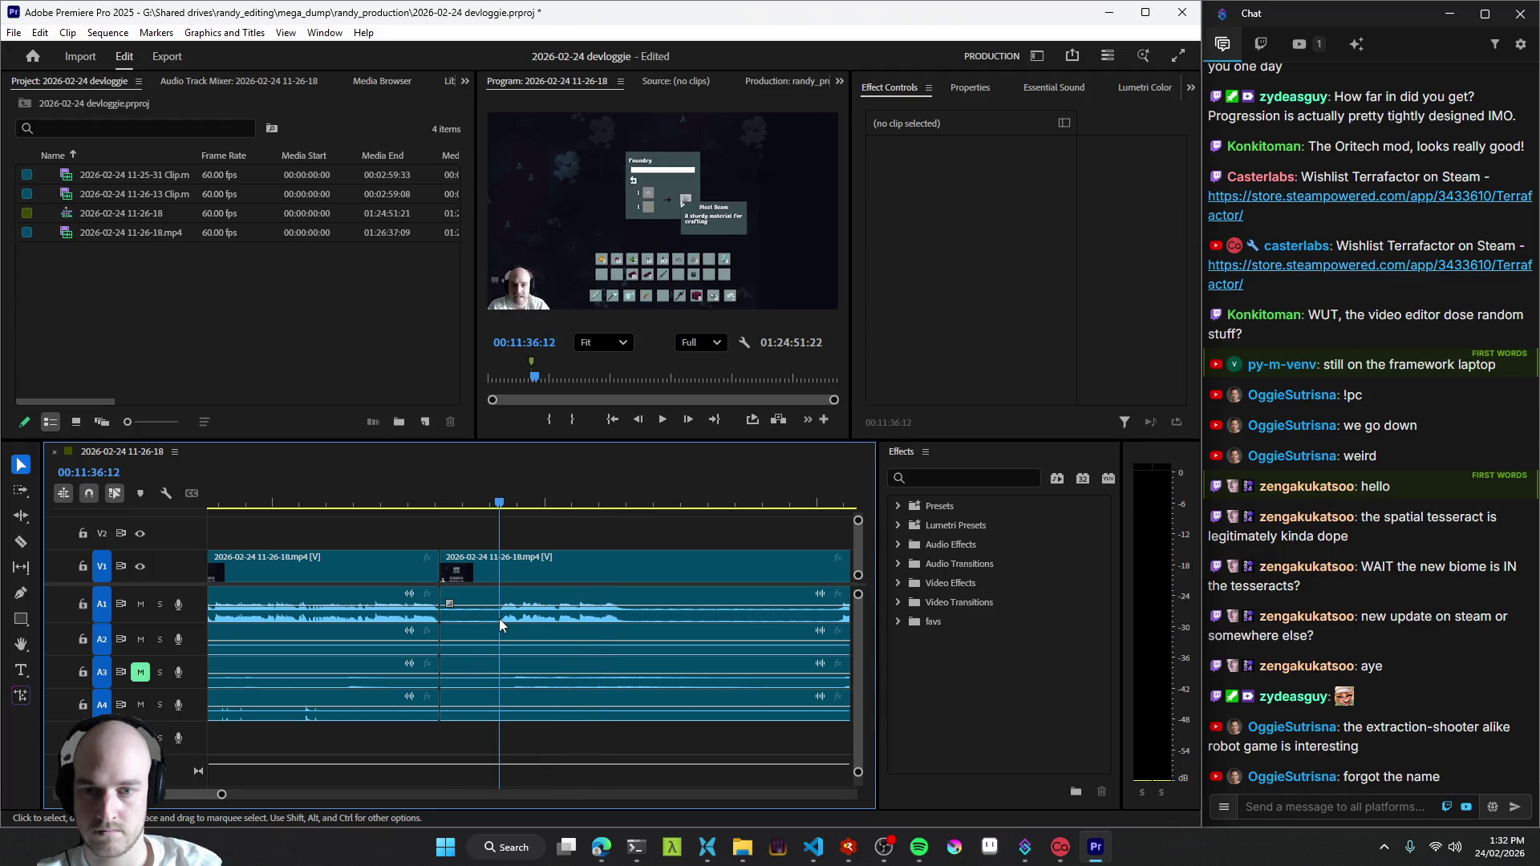
key(space)
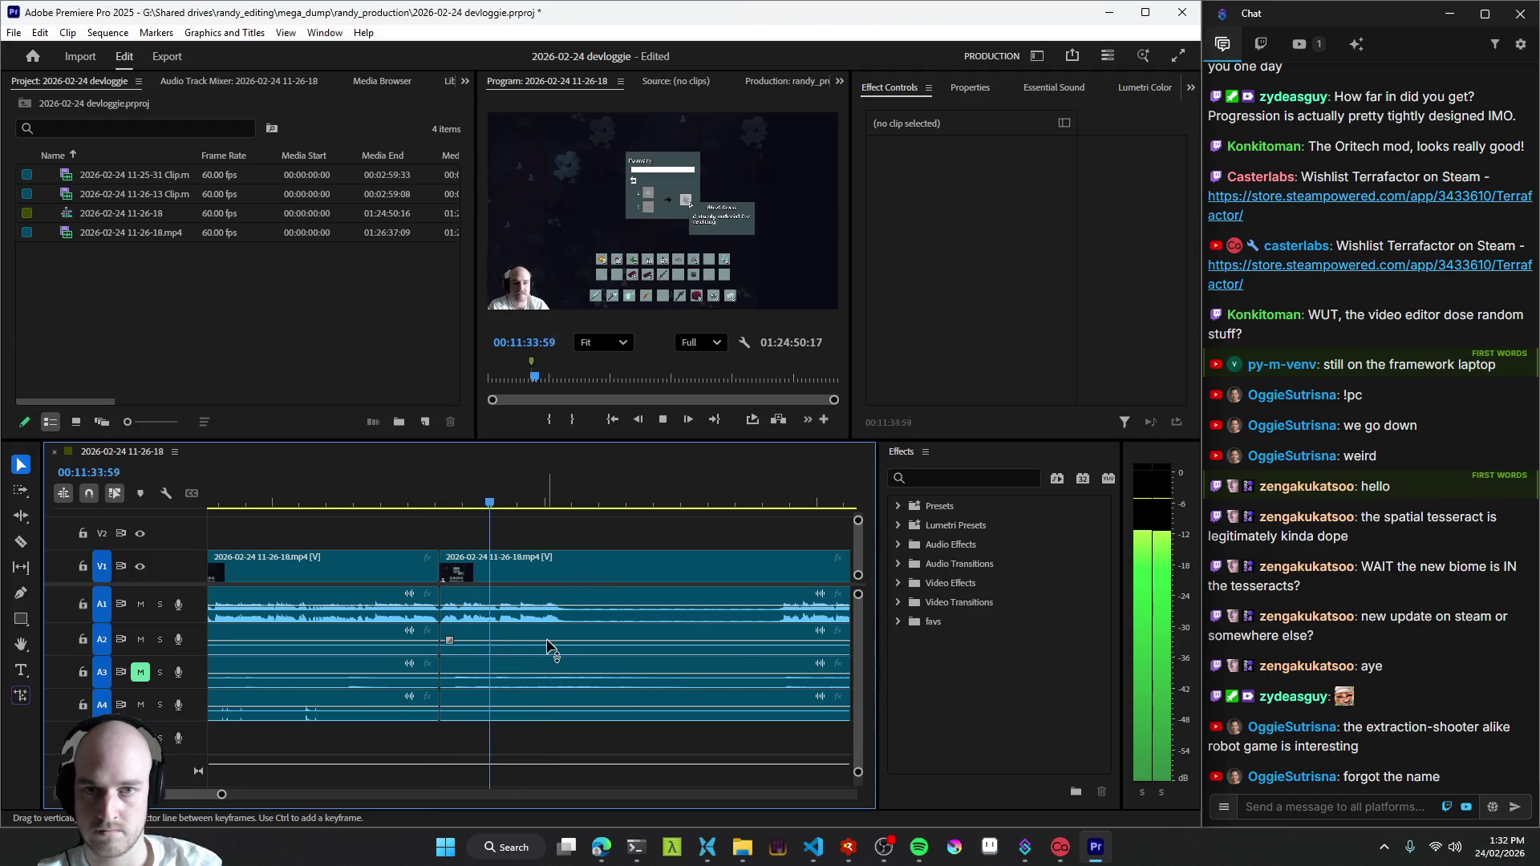
key(ctrl+k)
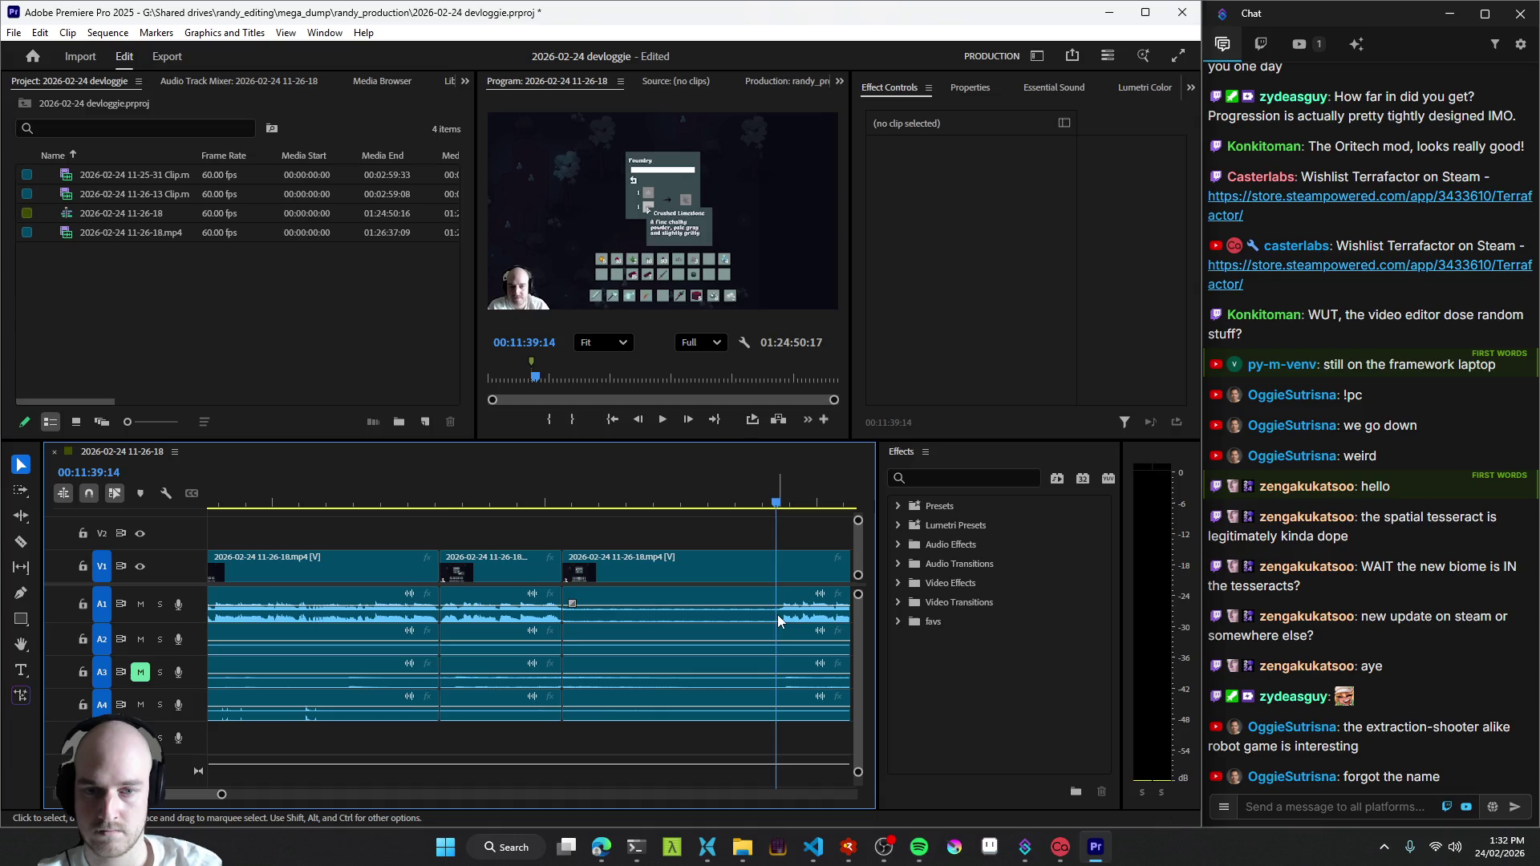
scroll(615, 650, down, 2)
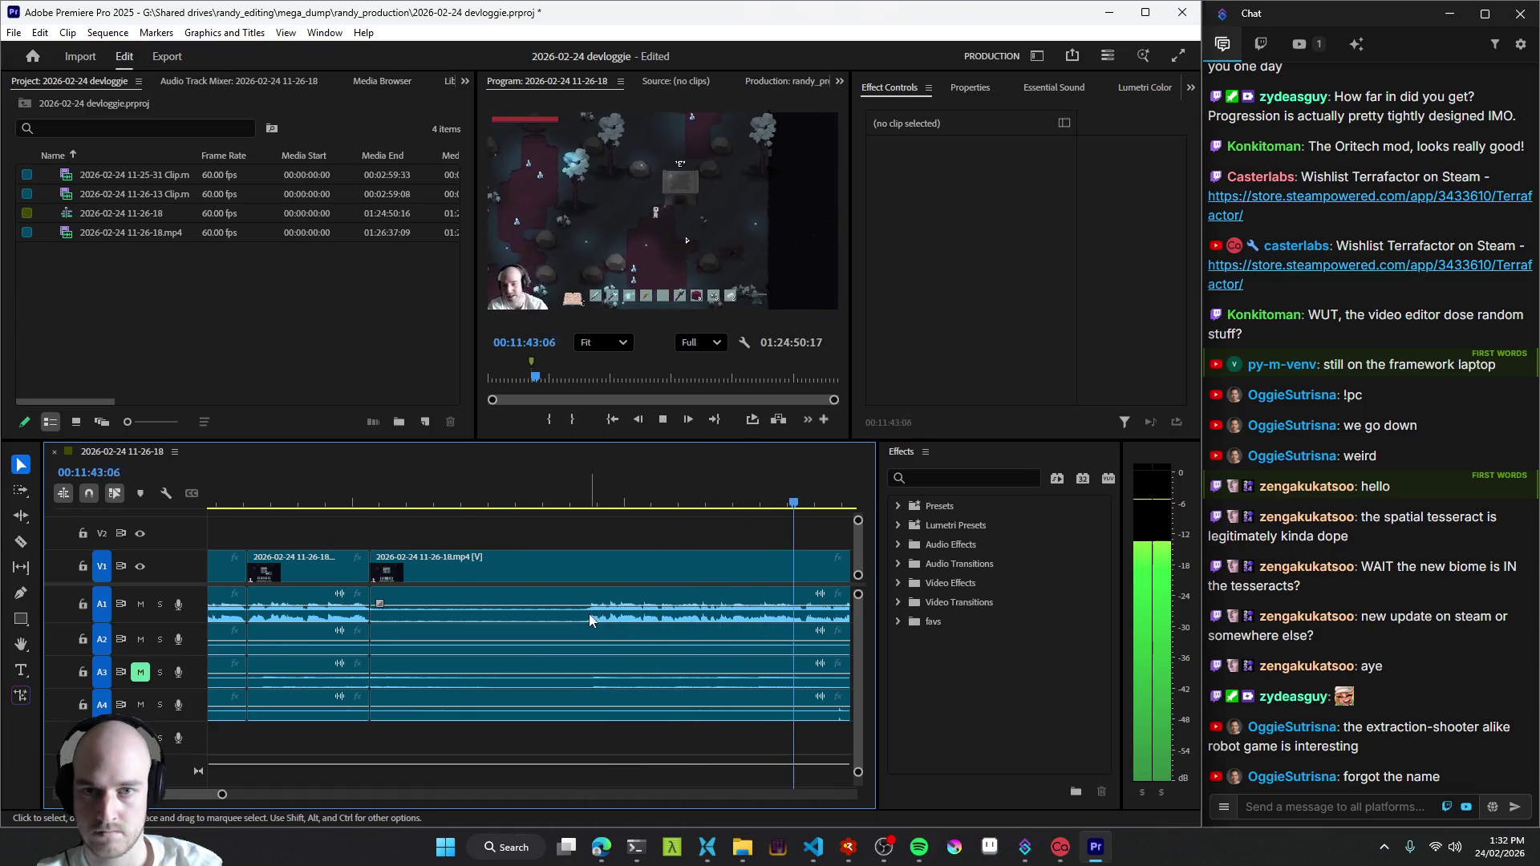
- Review the section, split all tracks at the boundary near 11:42 and replay past the new cut
key(j)
key(j)
key(j)
key(l)
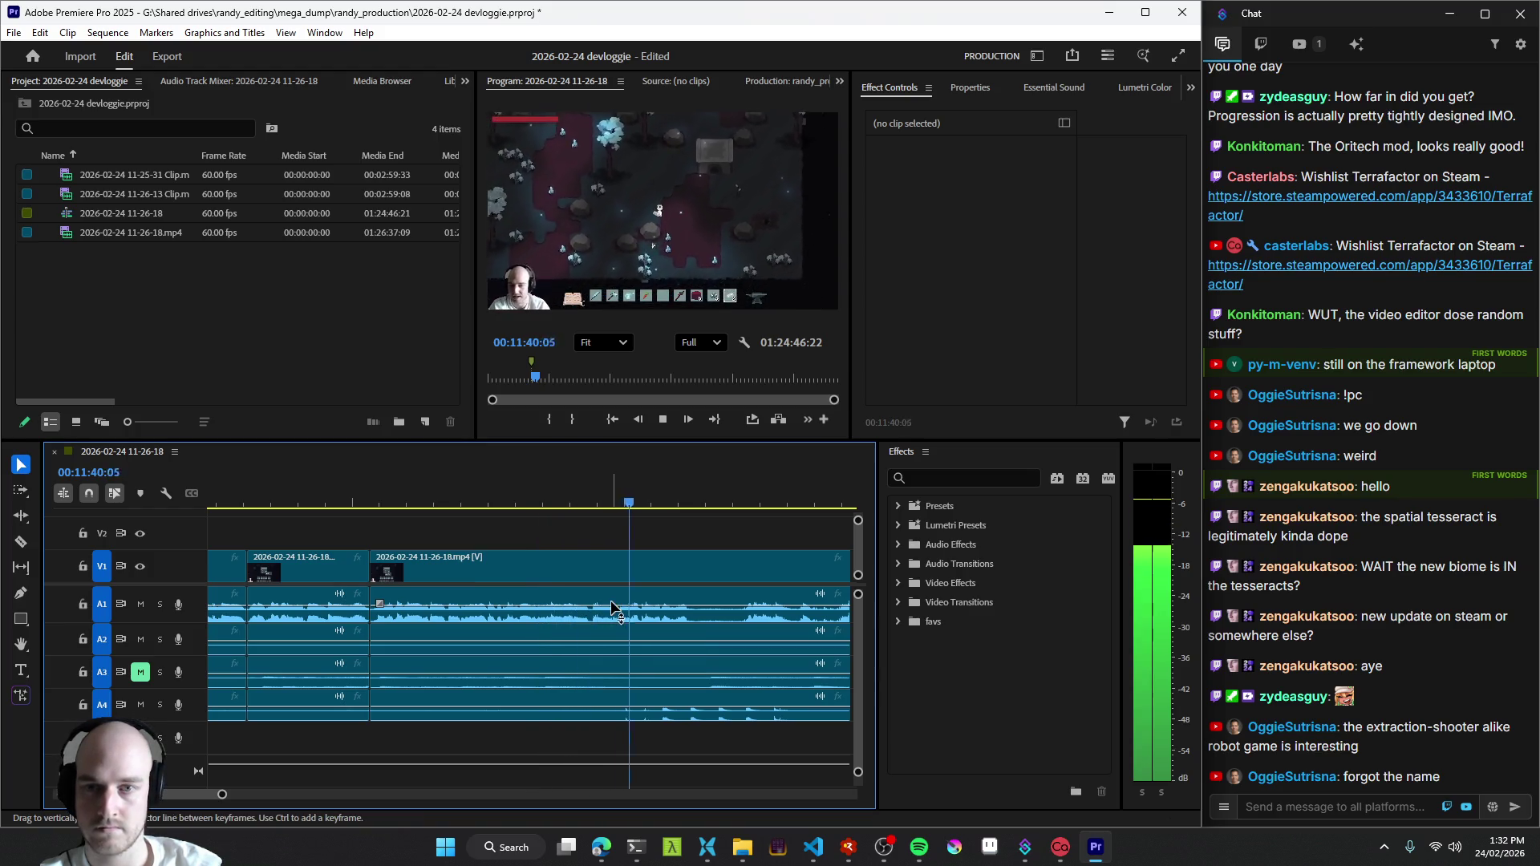
key(k)
key(ctrl+k)
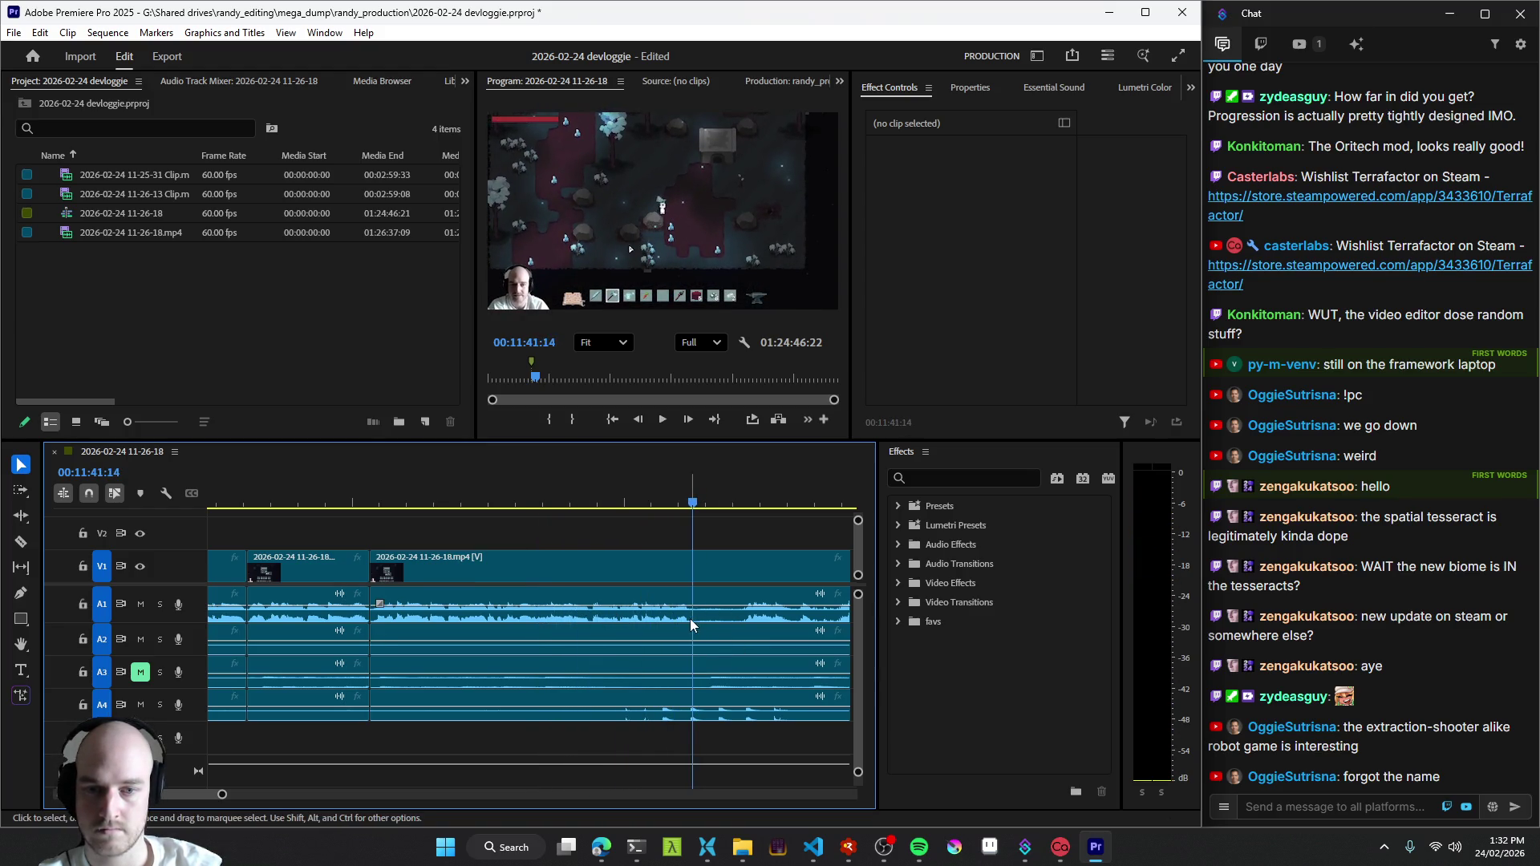
click(742, 619)
key(j)
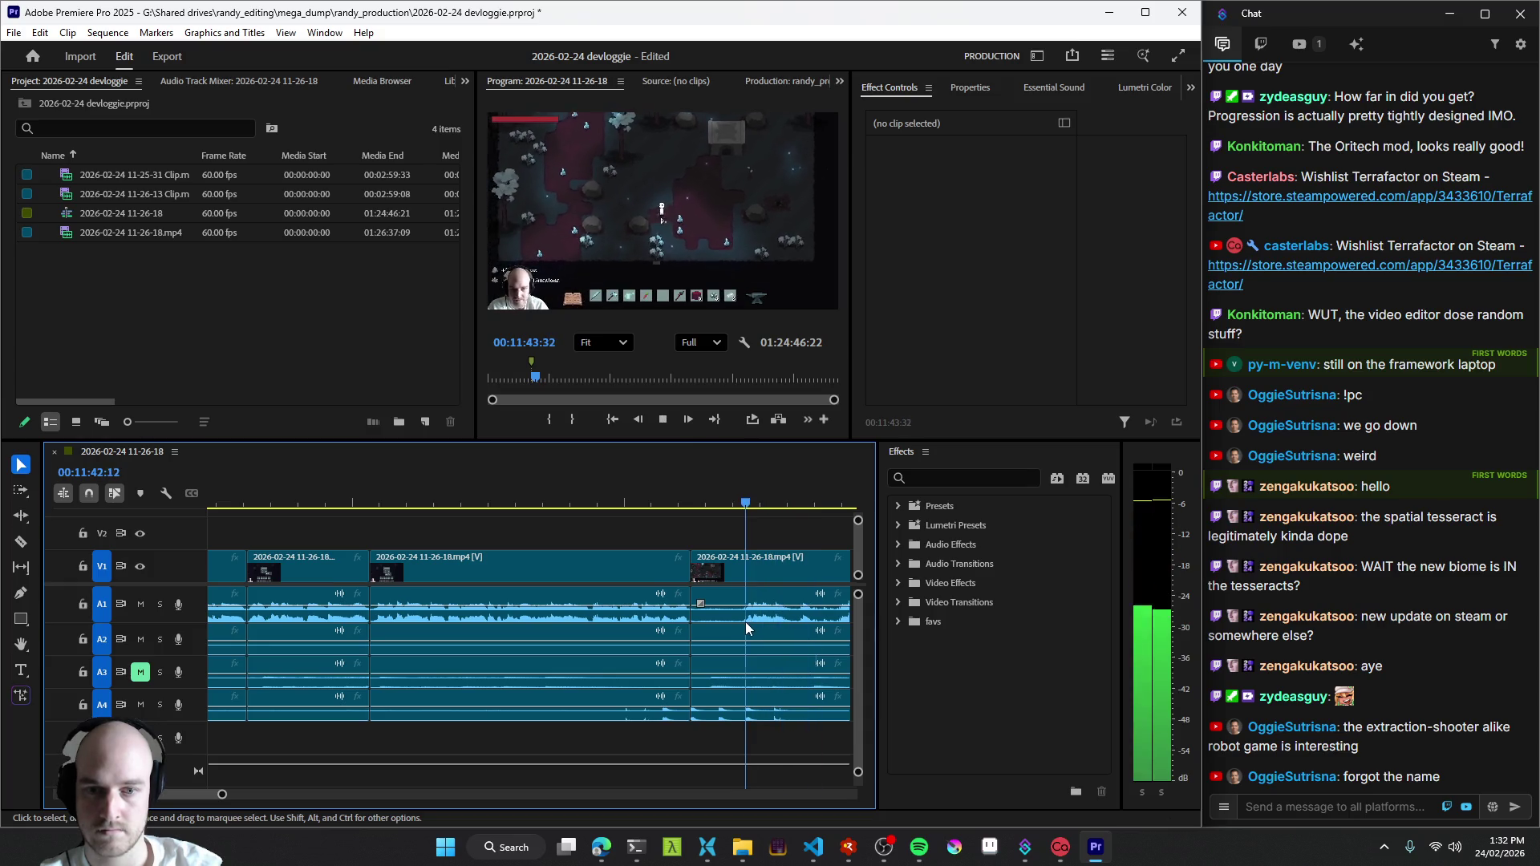
scroll(711, 639, down, 3)
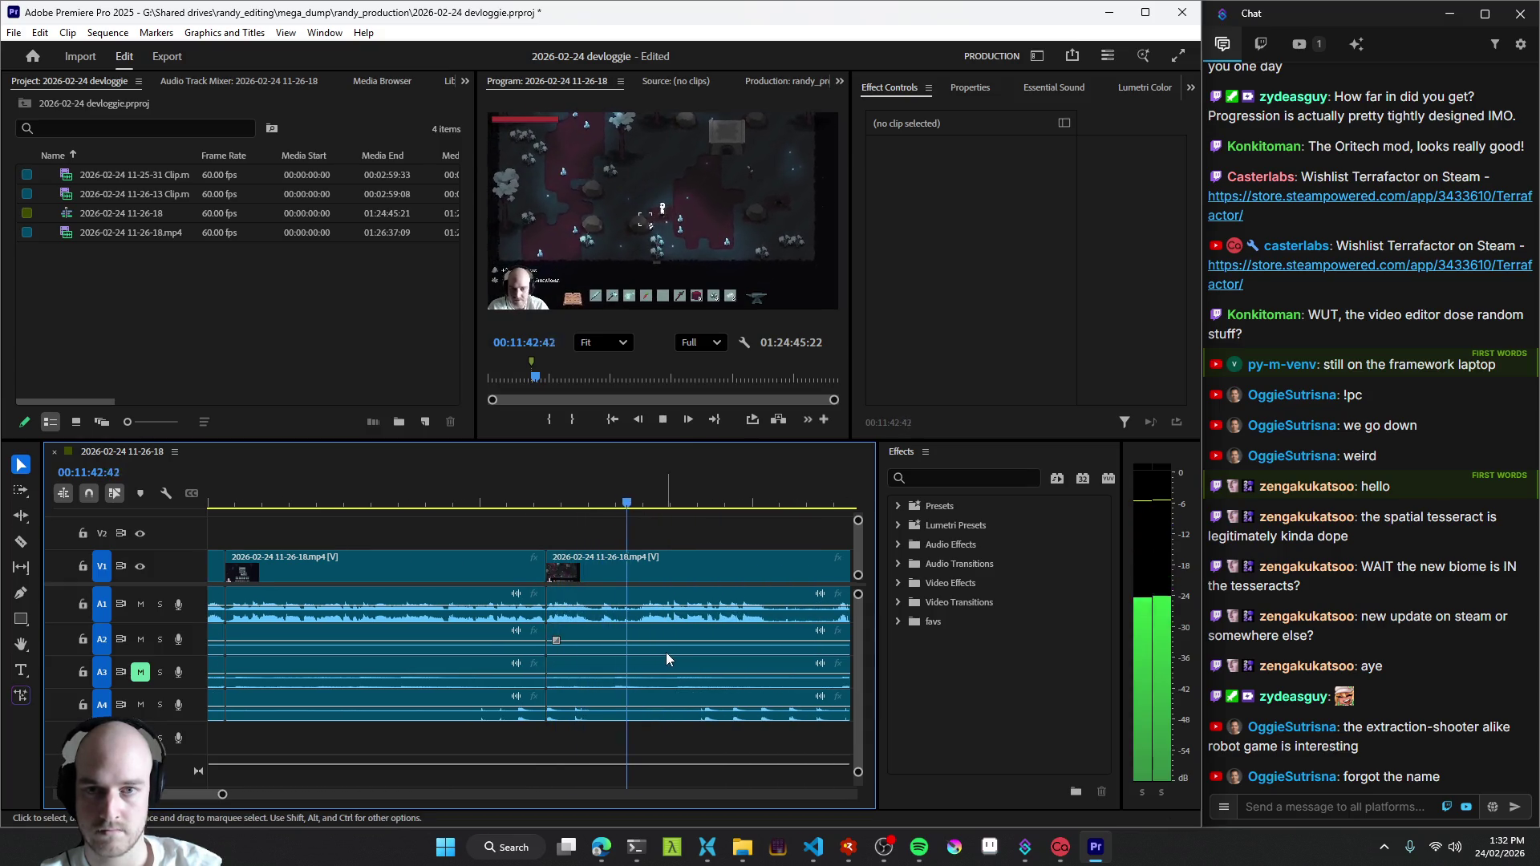
scroll(711, 613, down, 1)
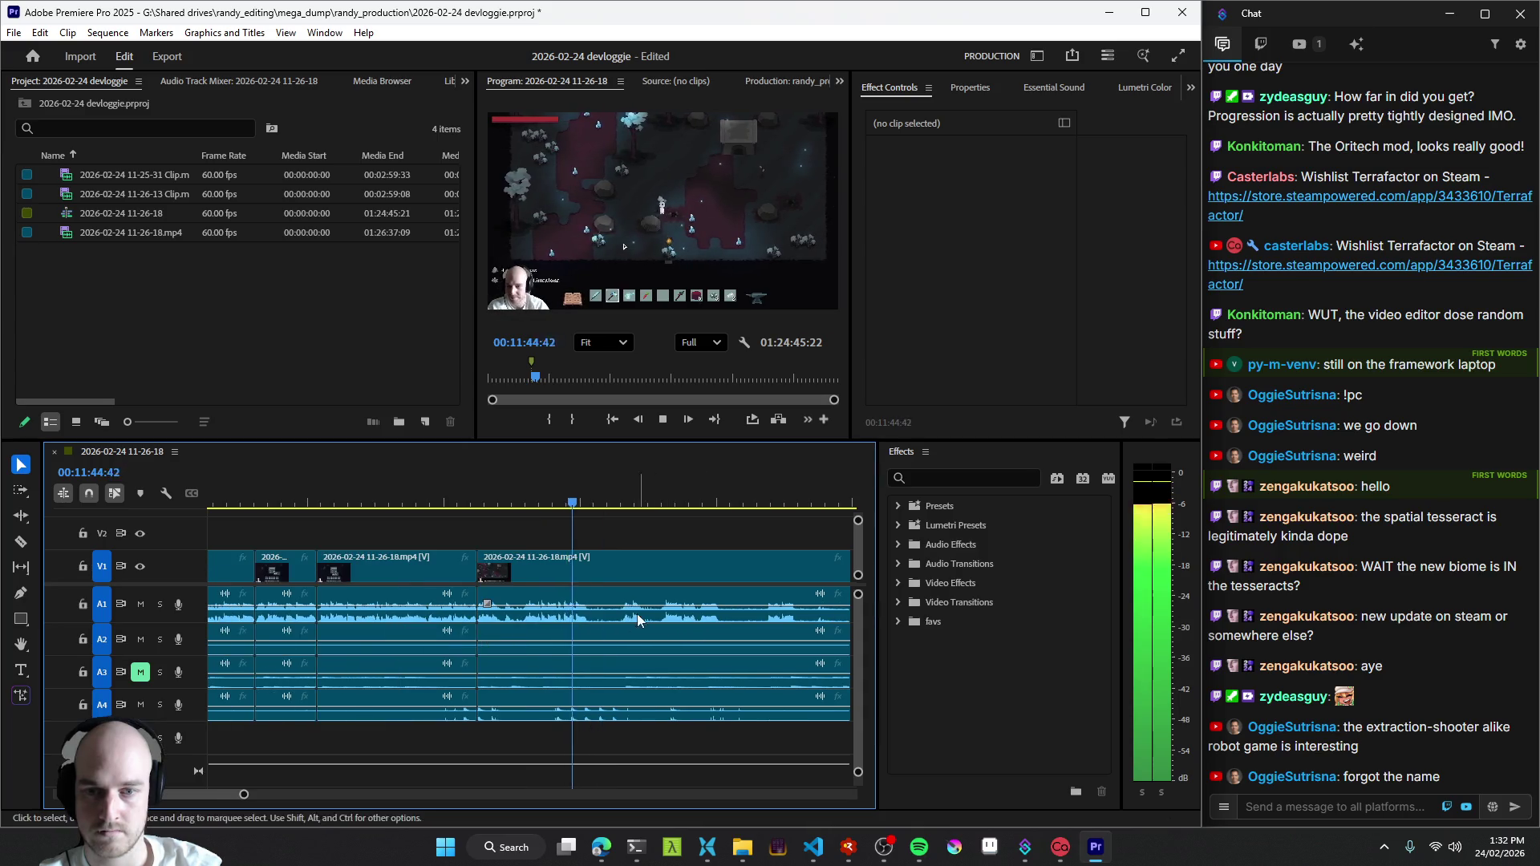
scroll(670, 634, down, 2)
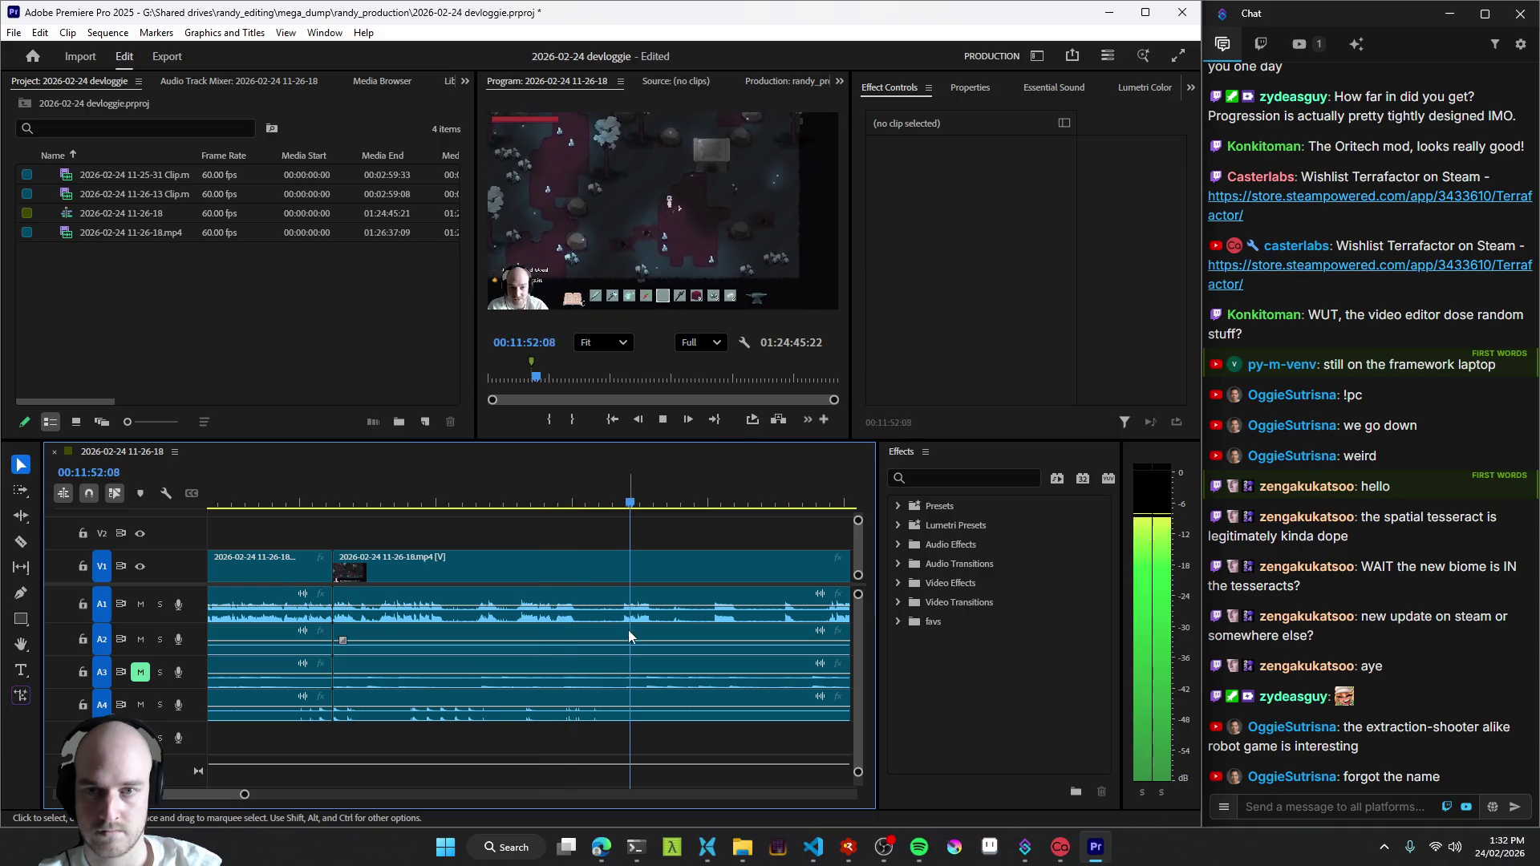
- Play from an earlier moment and add a cut at about 11:44
click(289, 624)
key(space)
scroll(598, 615, up, 3)
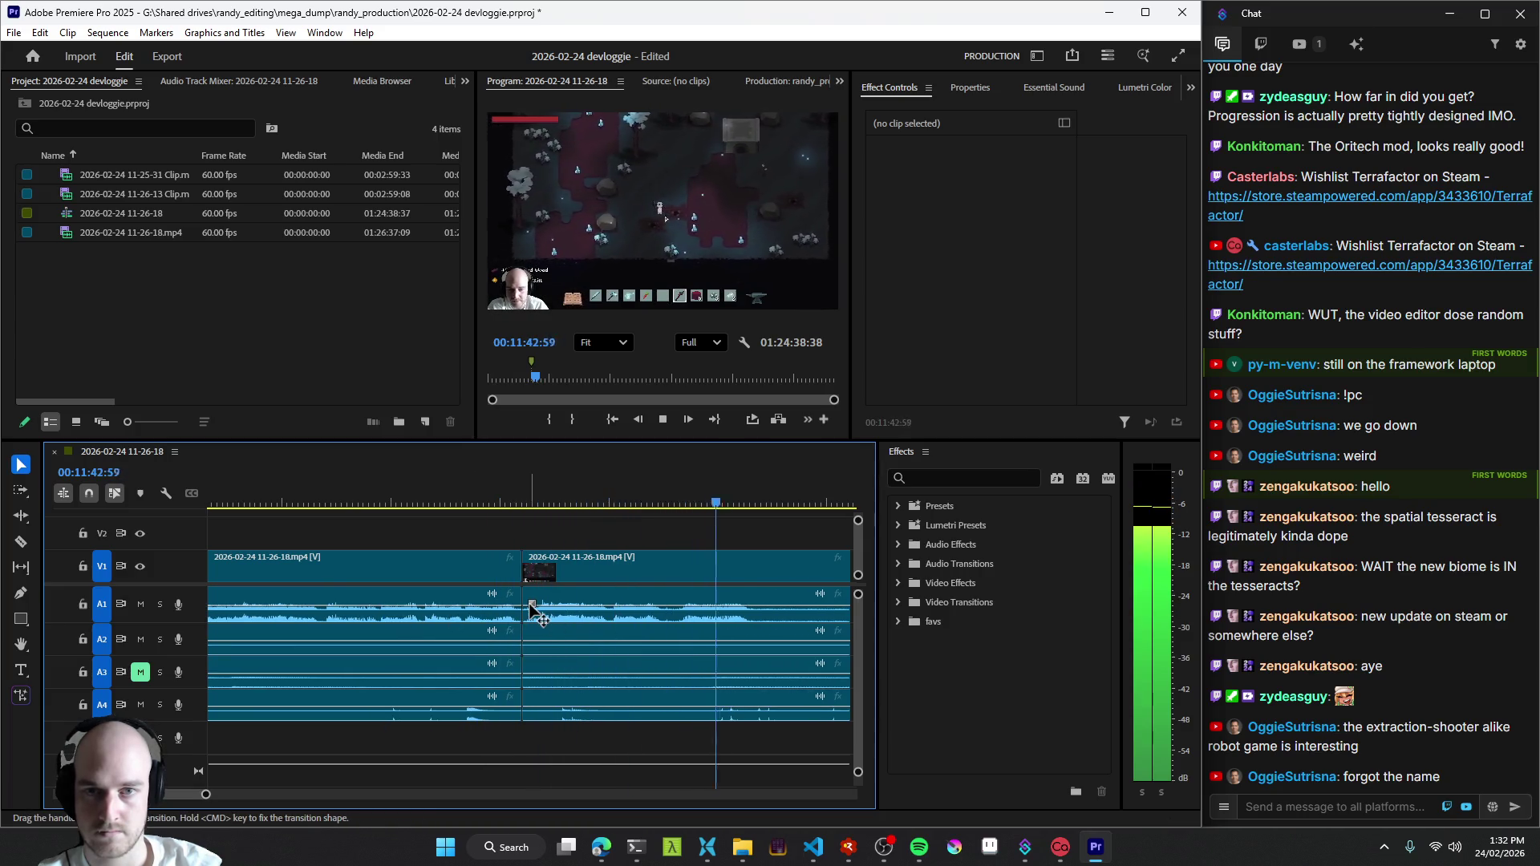
scroll(551, 625, down, 2)
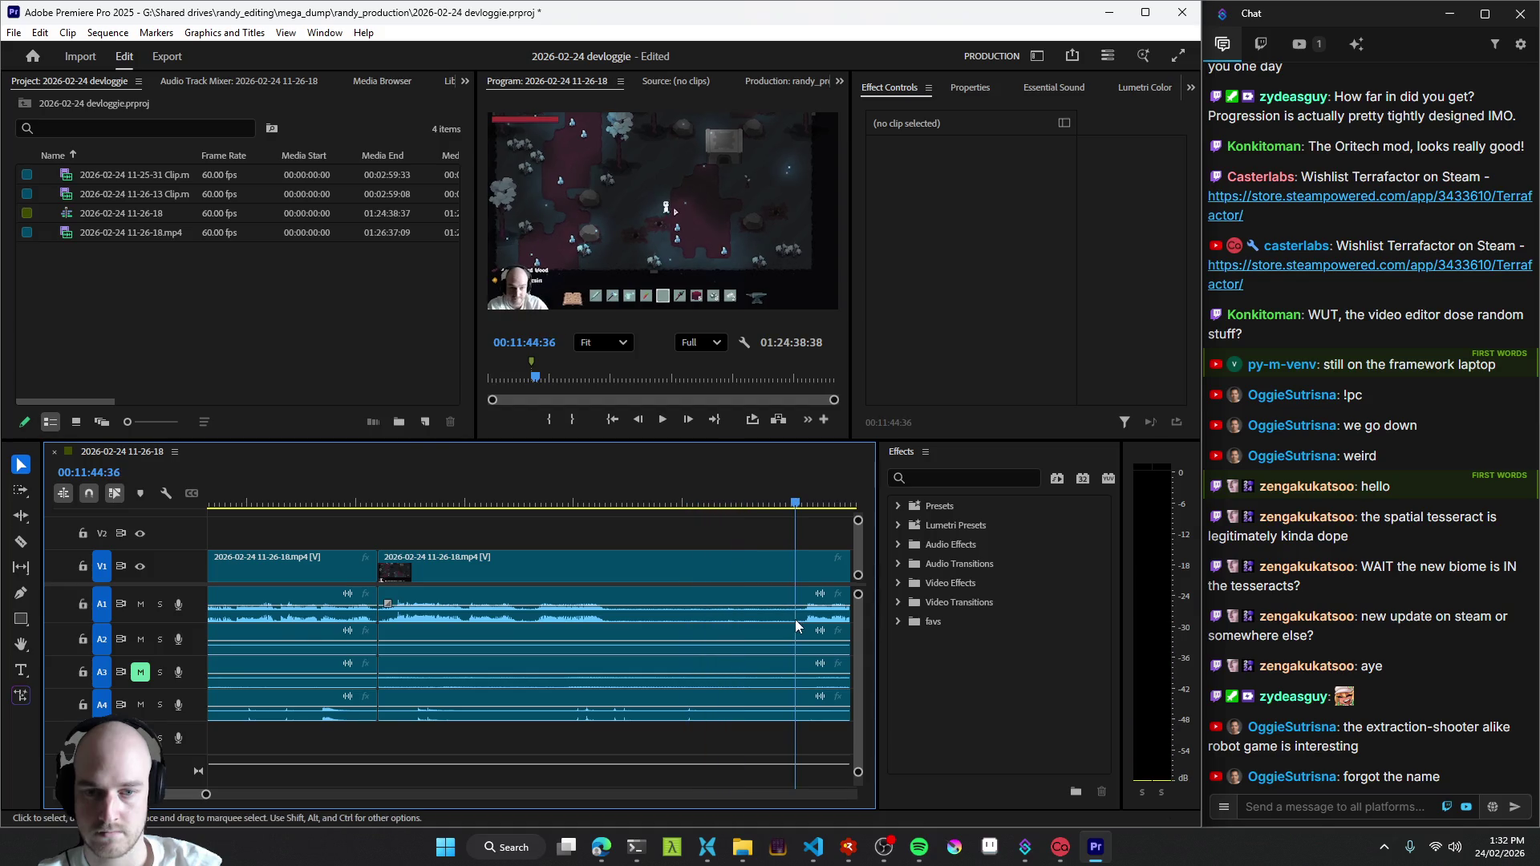
key(Up)
scroll(416, 618, up, 2)
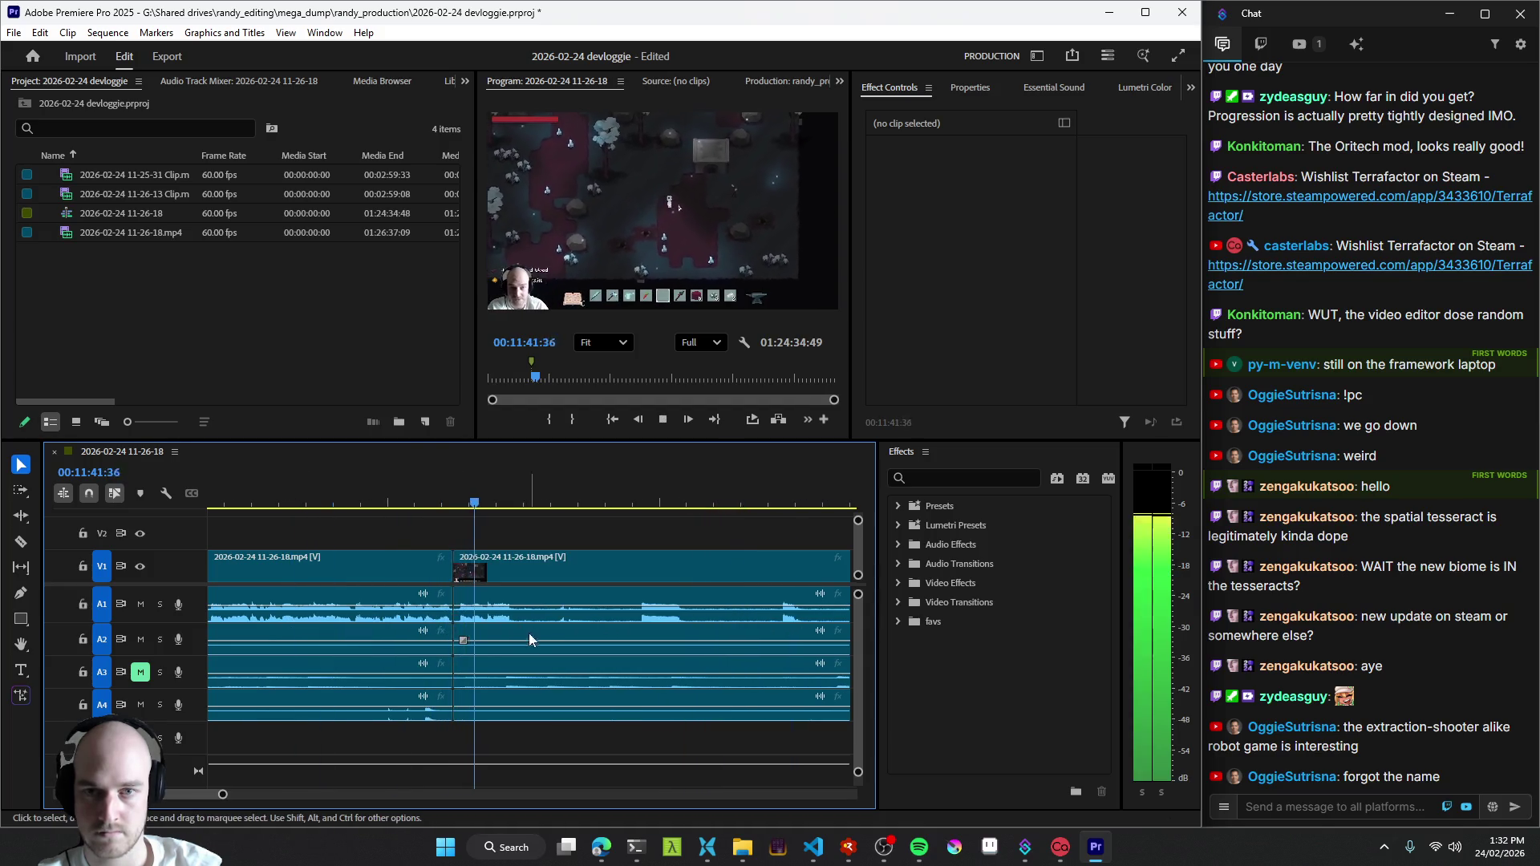
key(ctrl+k)
scroll(531, 653, down, 2)
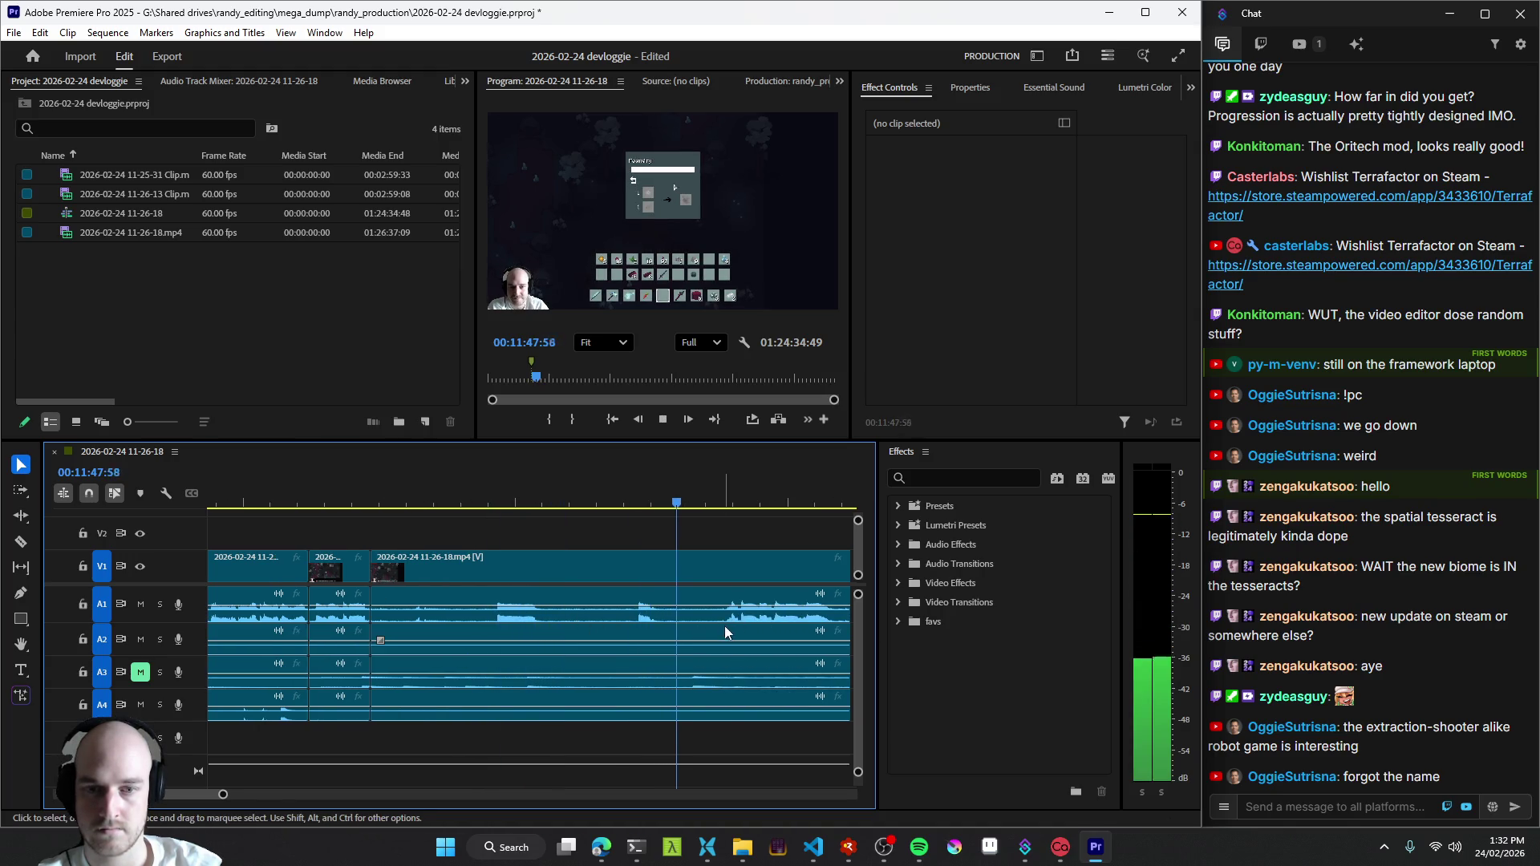
scroll(638, 663, down, 2)
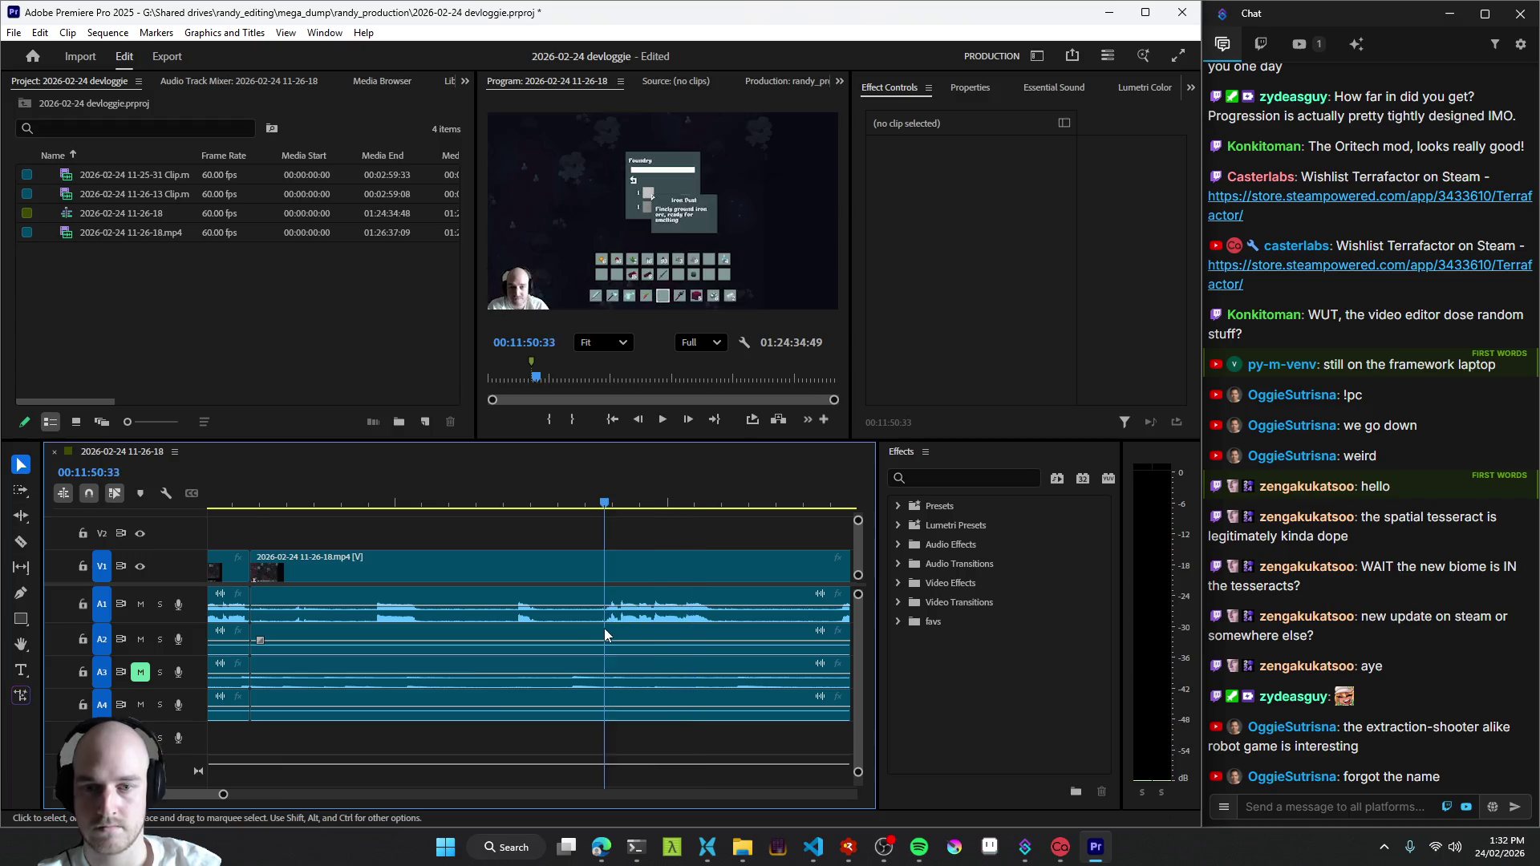
- Add a second cut marking off the stretch for trimming and replay the footage from the edit
key(Up)
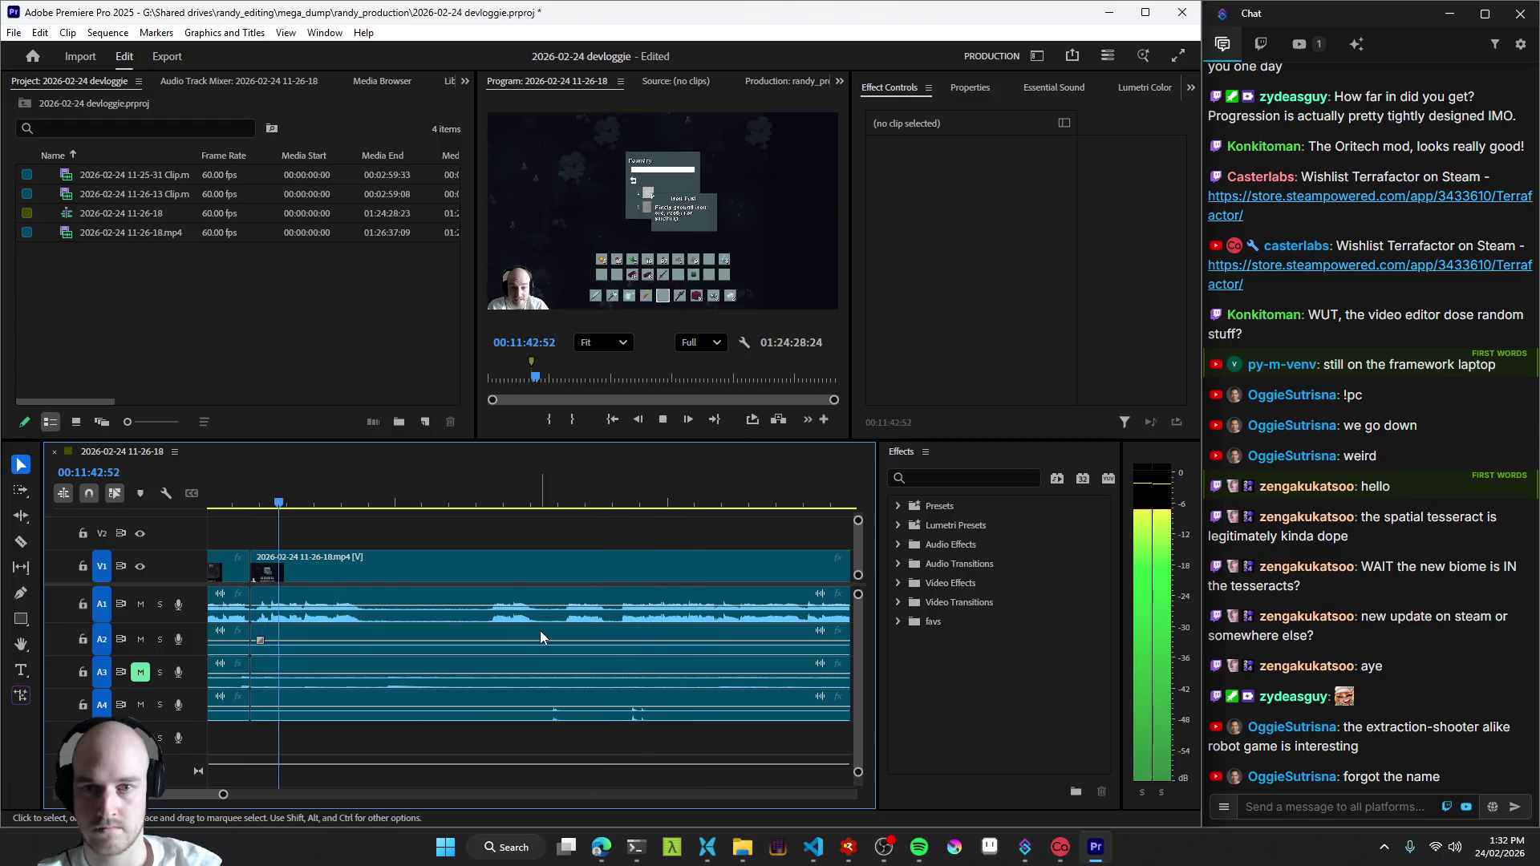
key(ctrl+k)
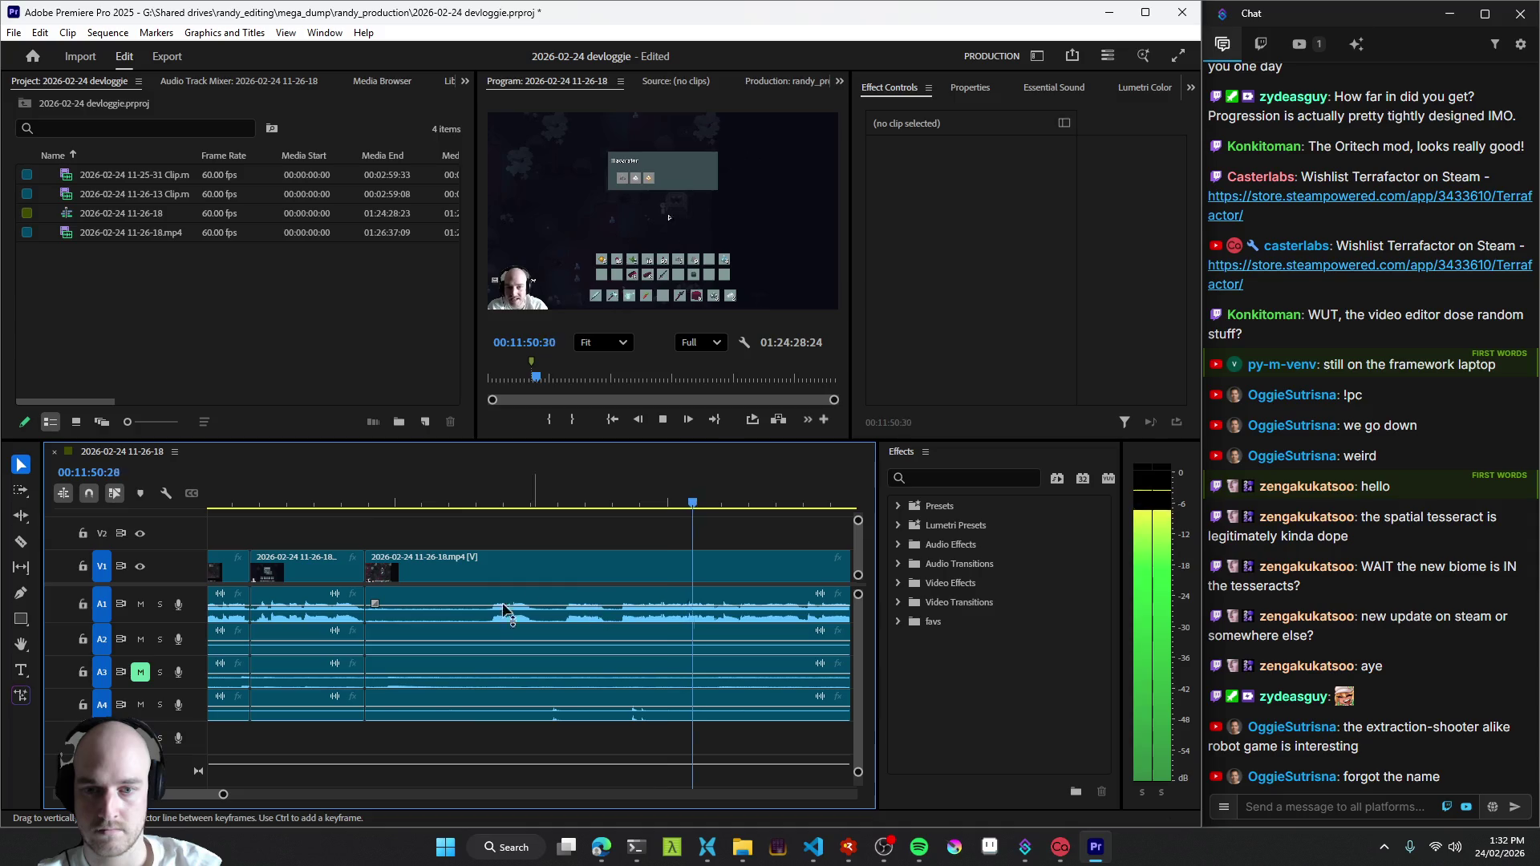
key(Up)
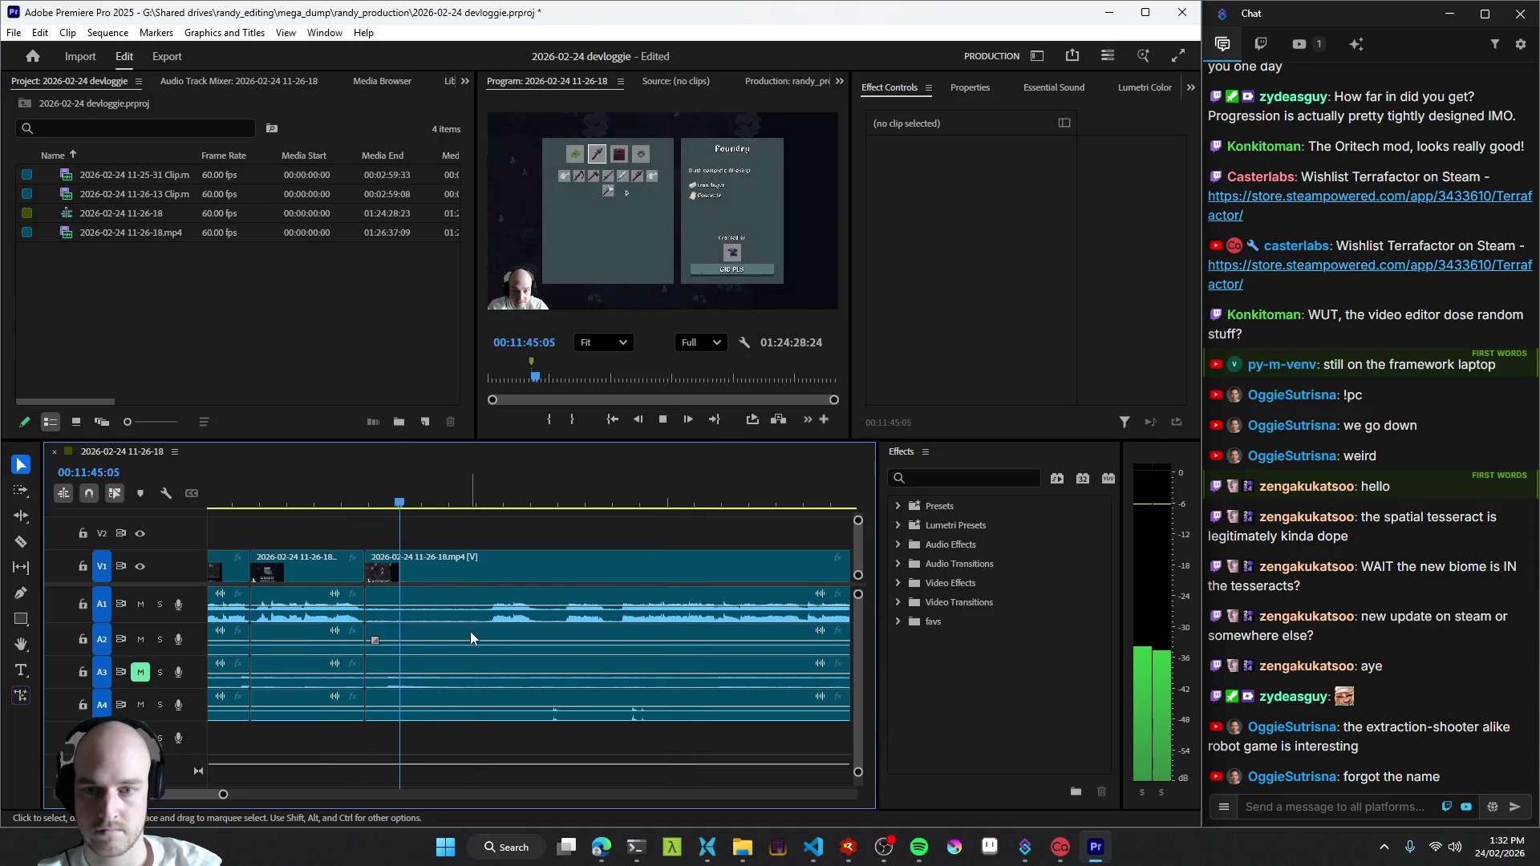
key(space)
key(l)
key(l)
key(l)
key(Up)
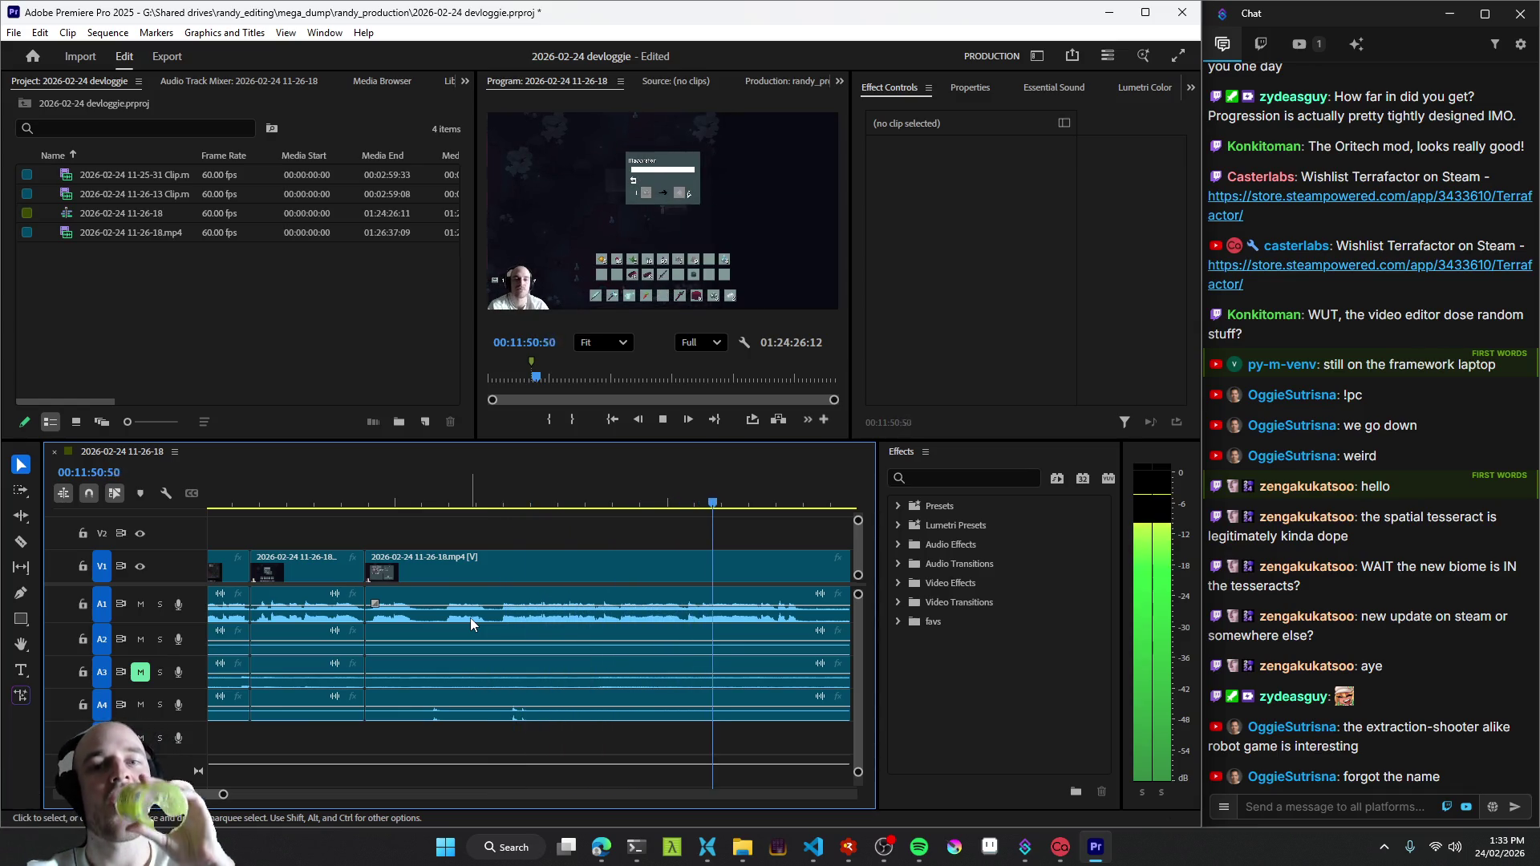
- Stop at the dead time and fast-forward past it toward 12:03
key(space)
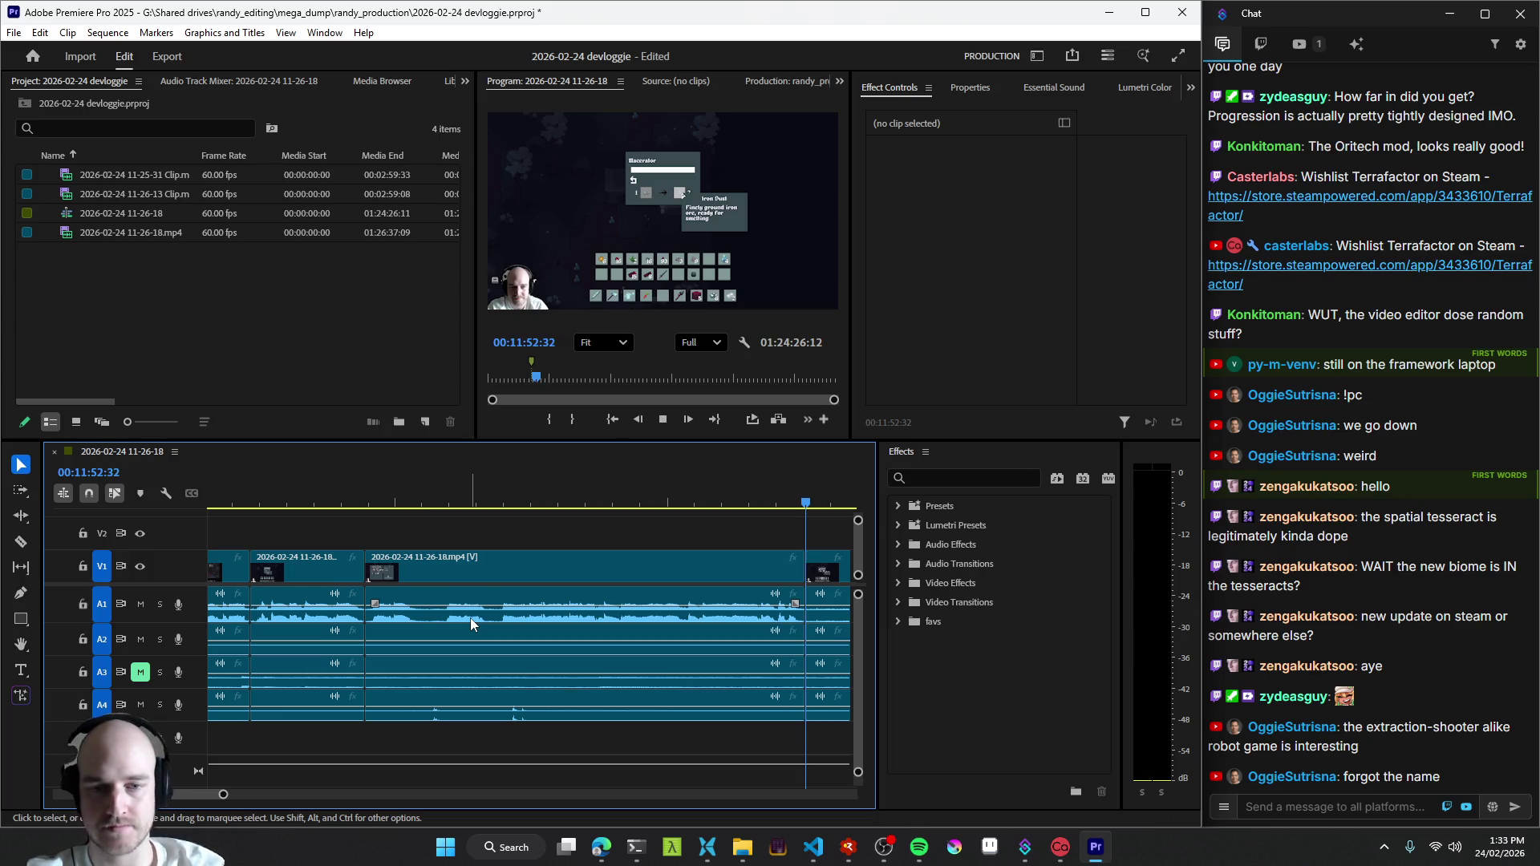
key(l)
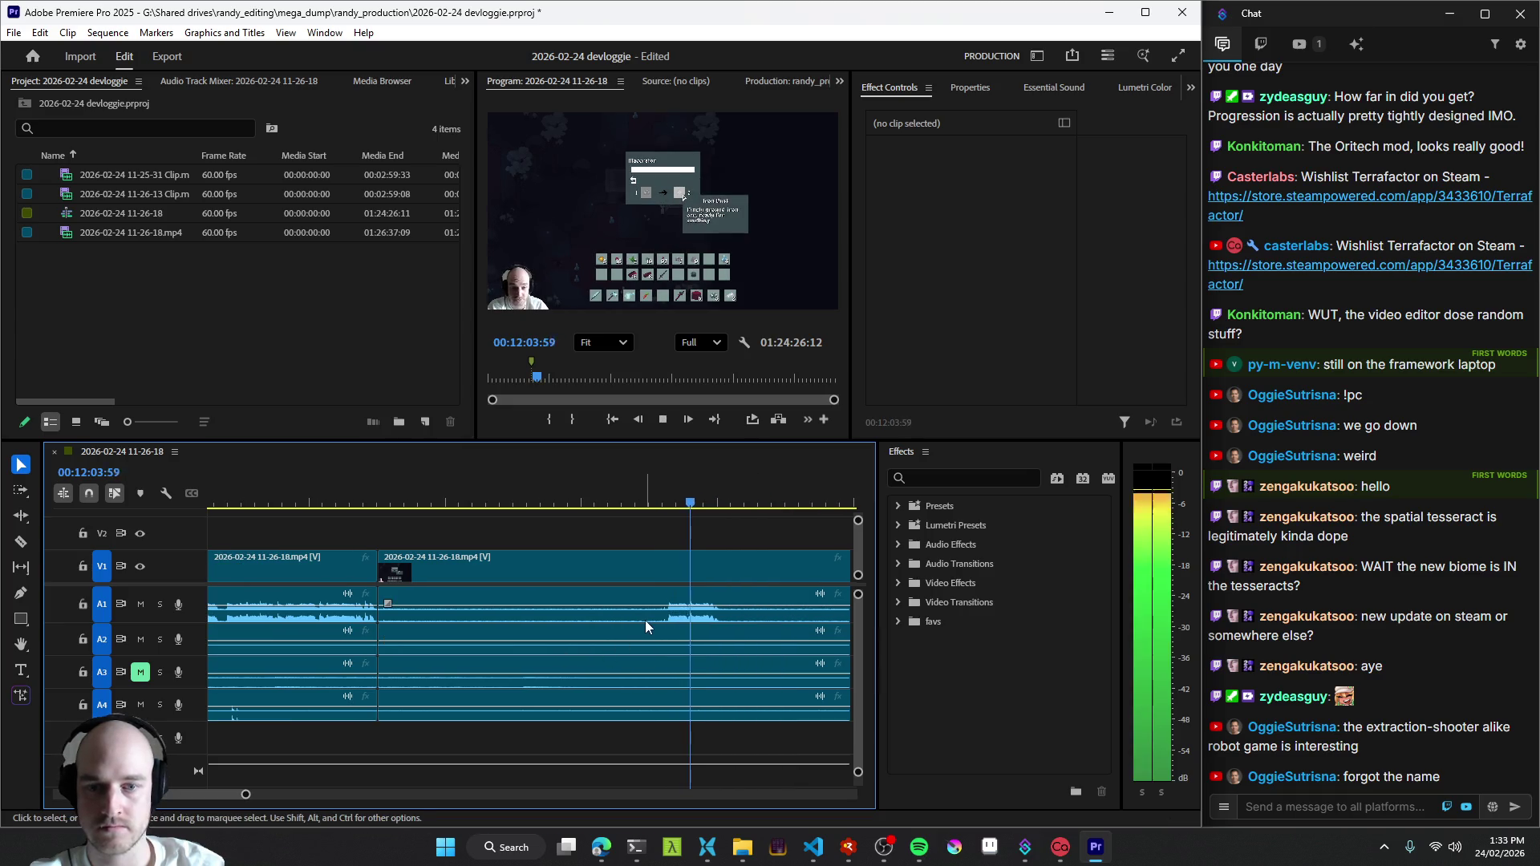
- Cut the clip at dull moments after 11:52, lowering the A1 audio volume along the way
key(Up)
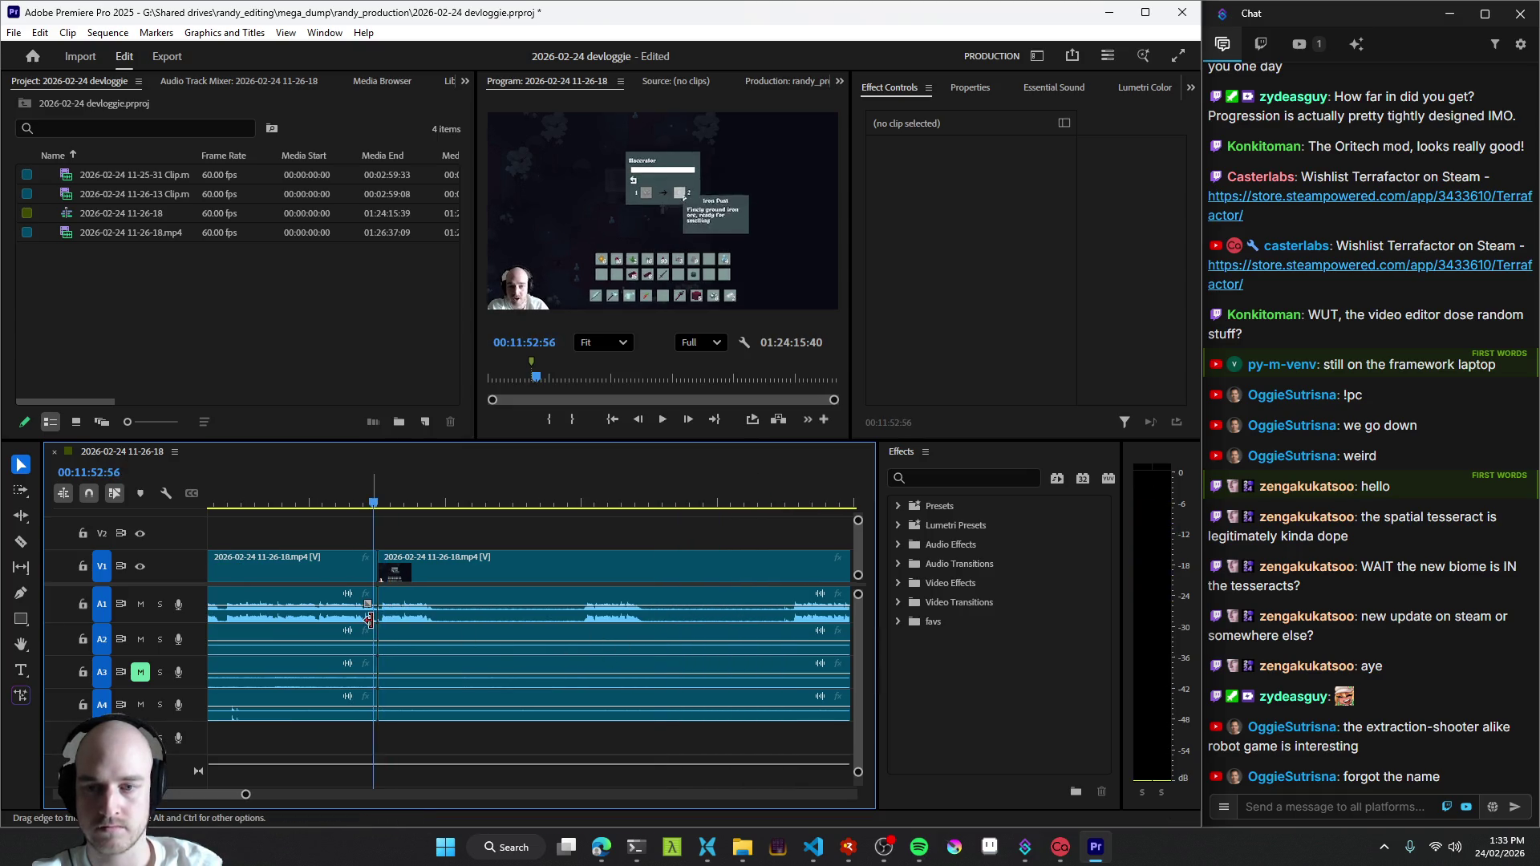
key(space)
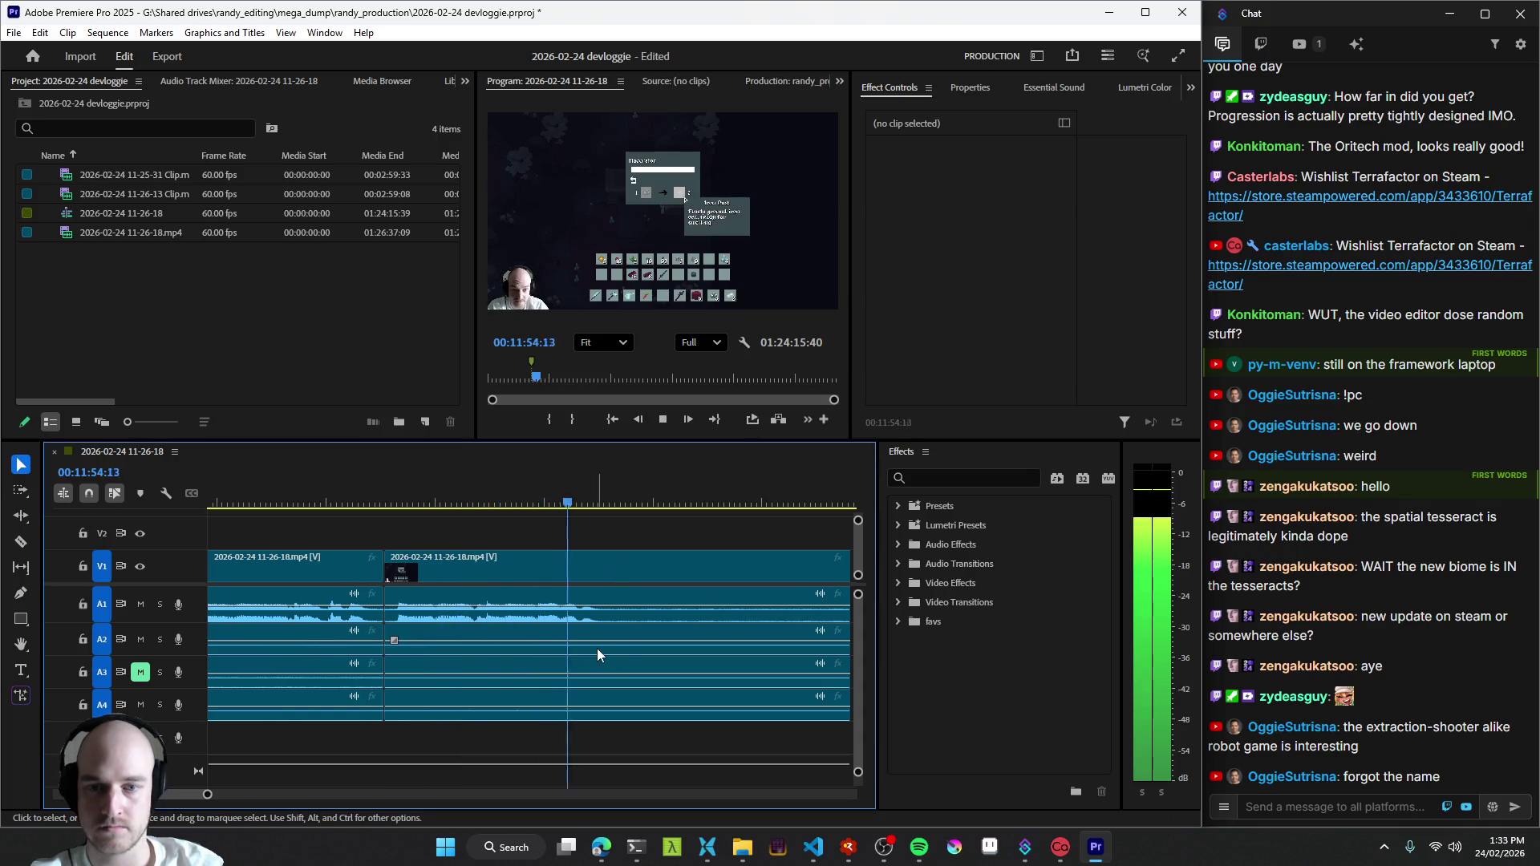
key(ctrl+k)
key(ctrl+k)
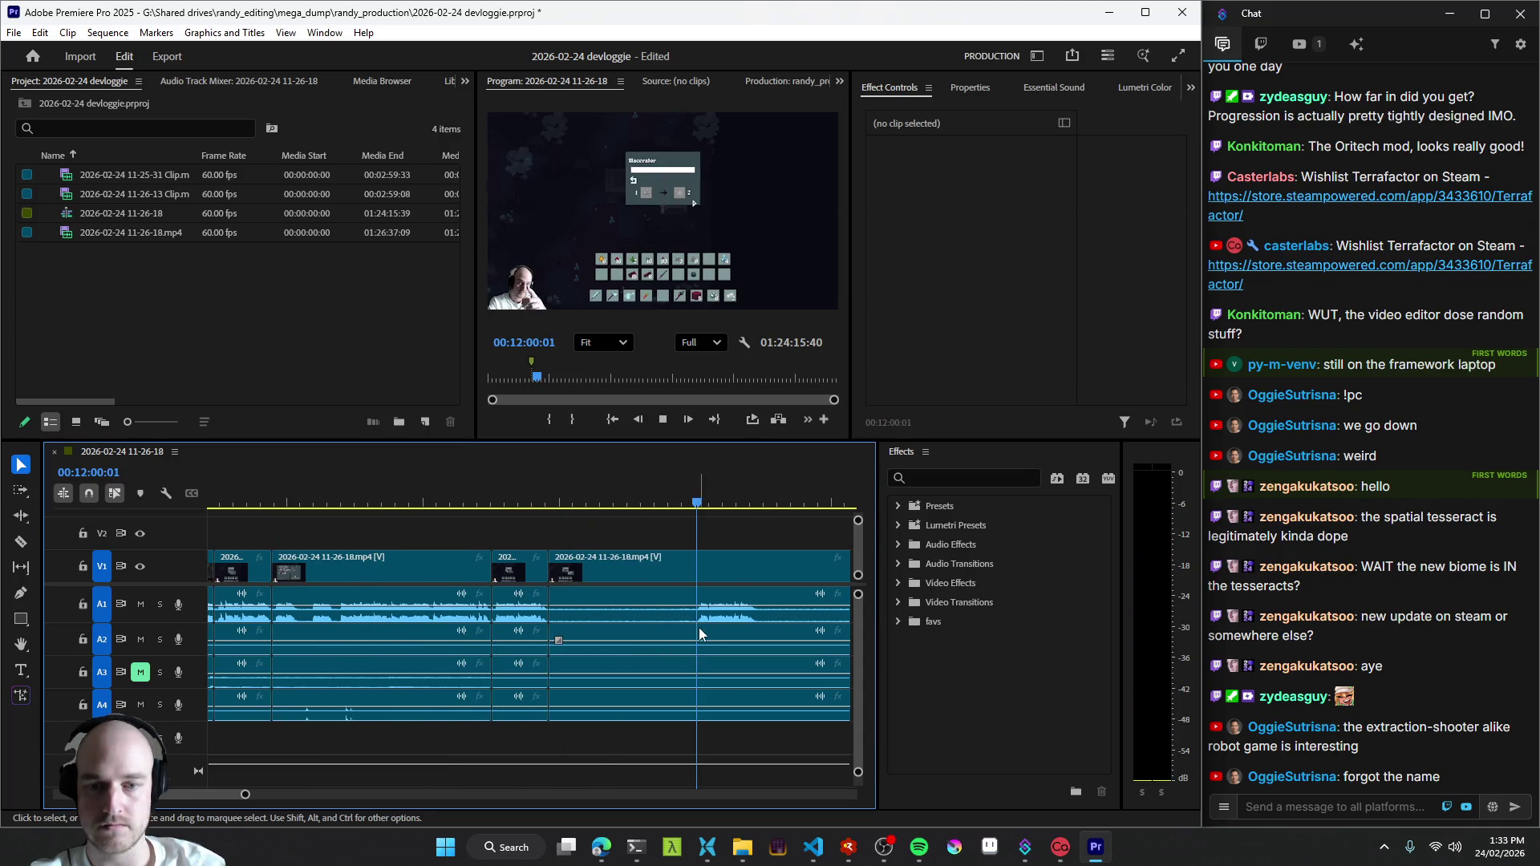
key(space)
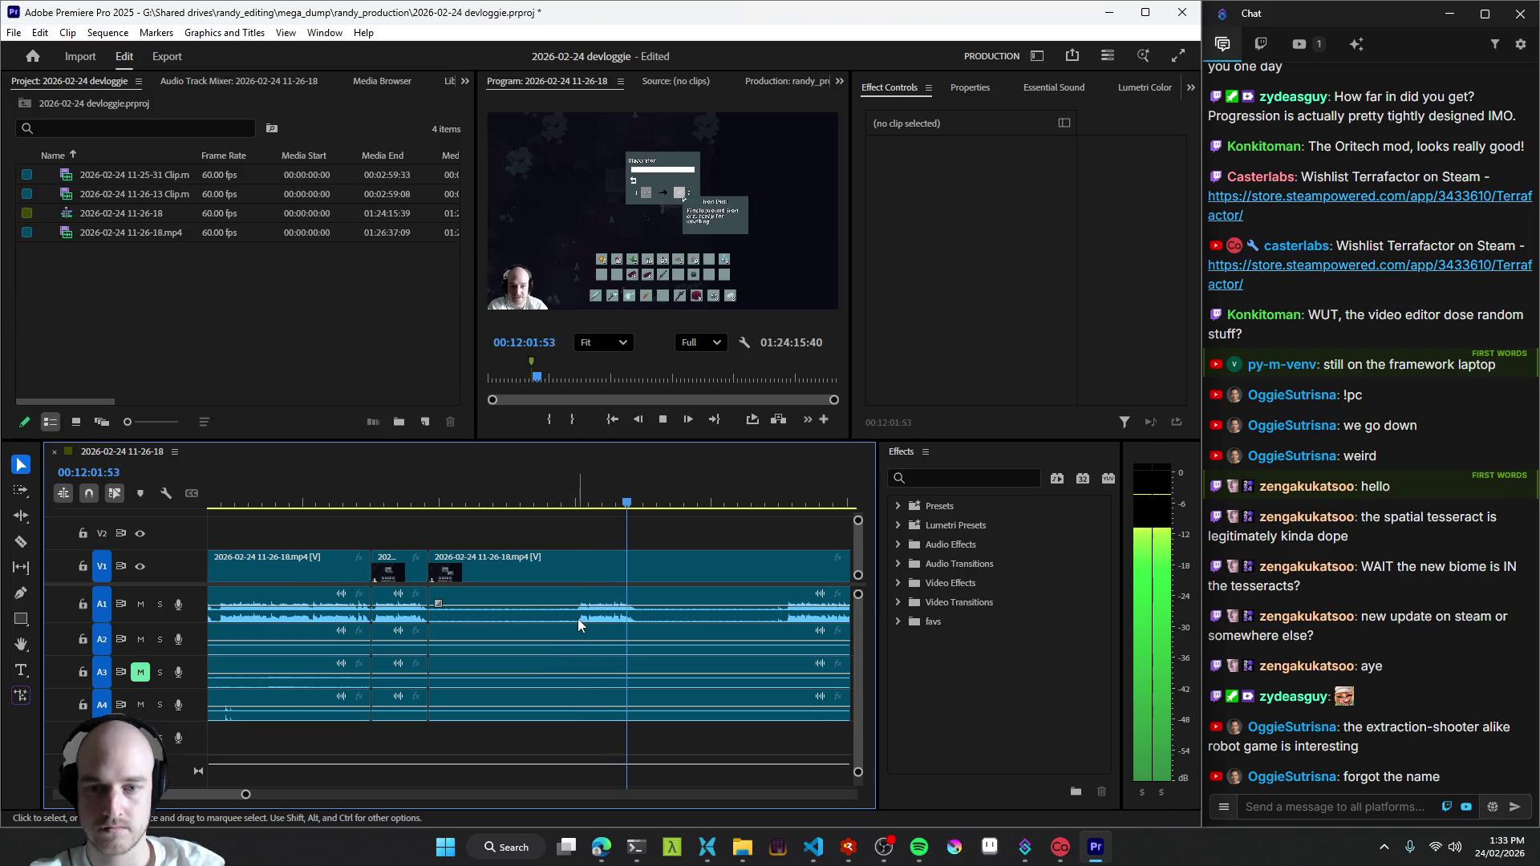
drag(580, 612, 562, 646)
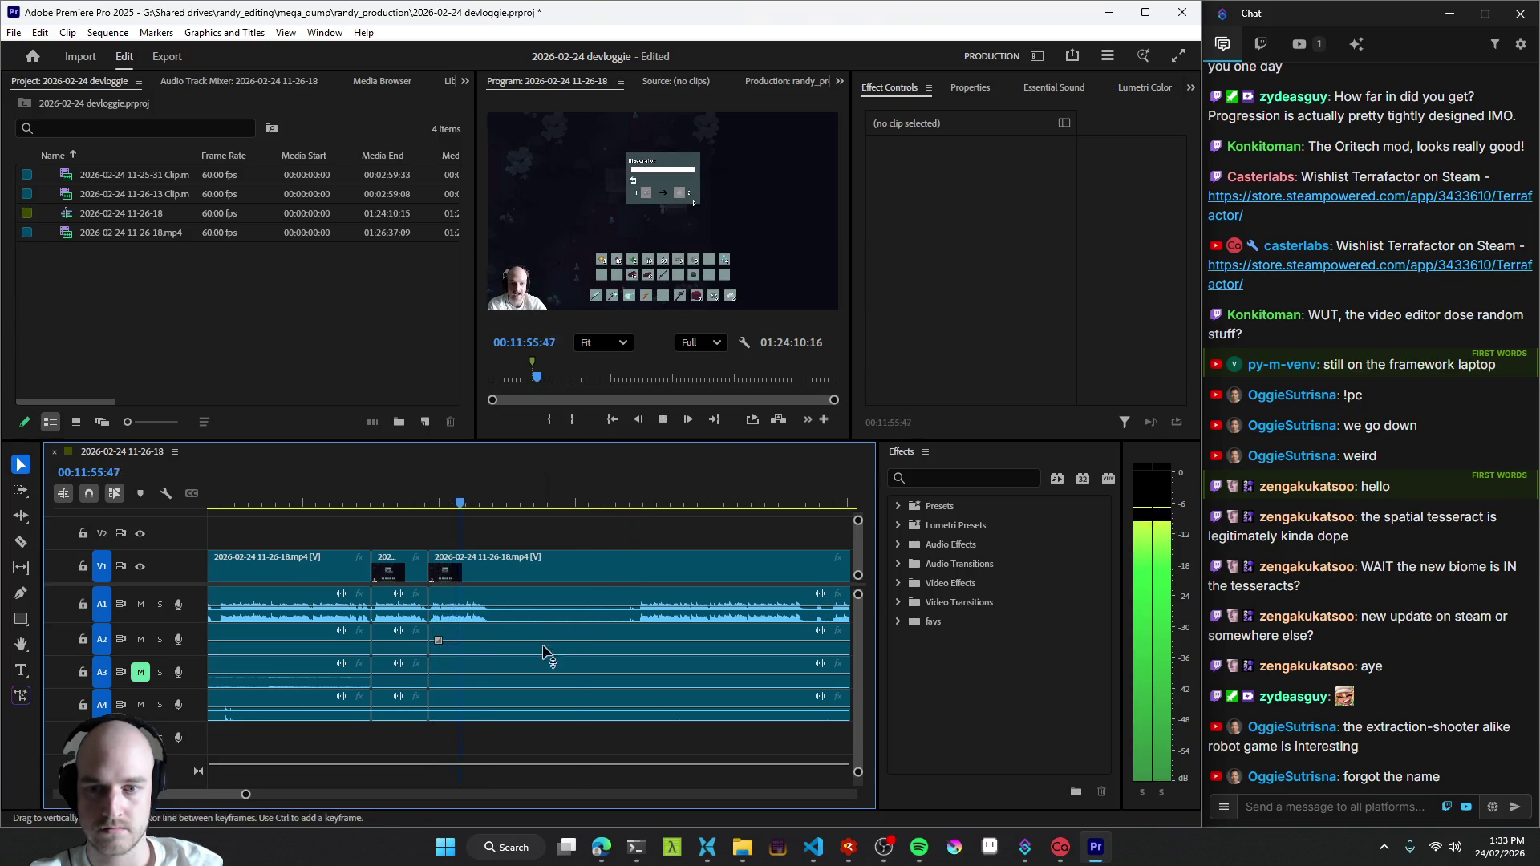
key(ctrl+k)
click(637, 621)
key(space)
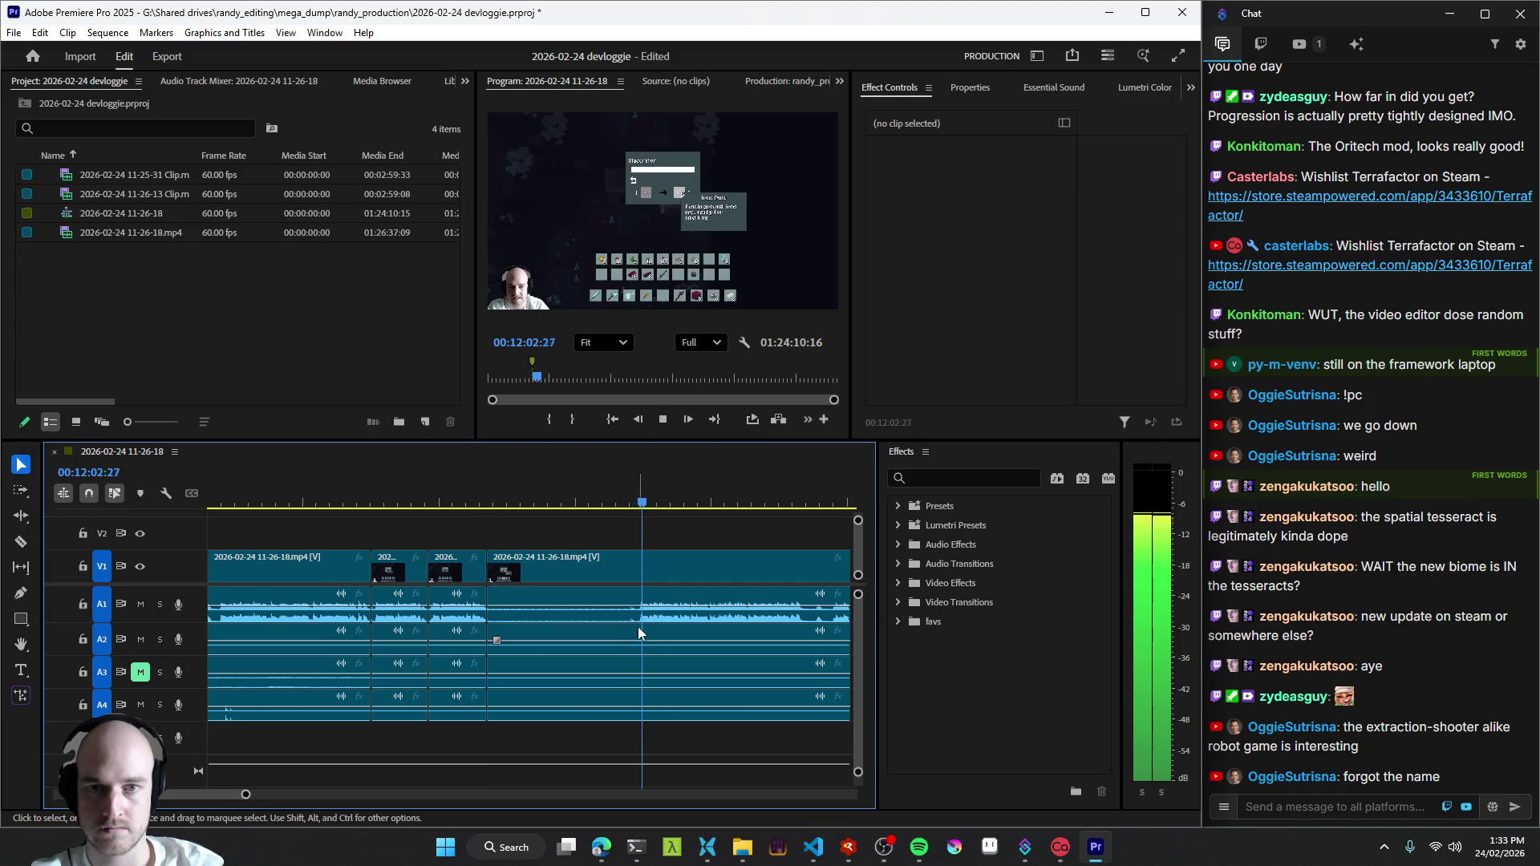
scroll(602, 638, down, 3)
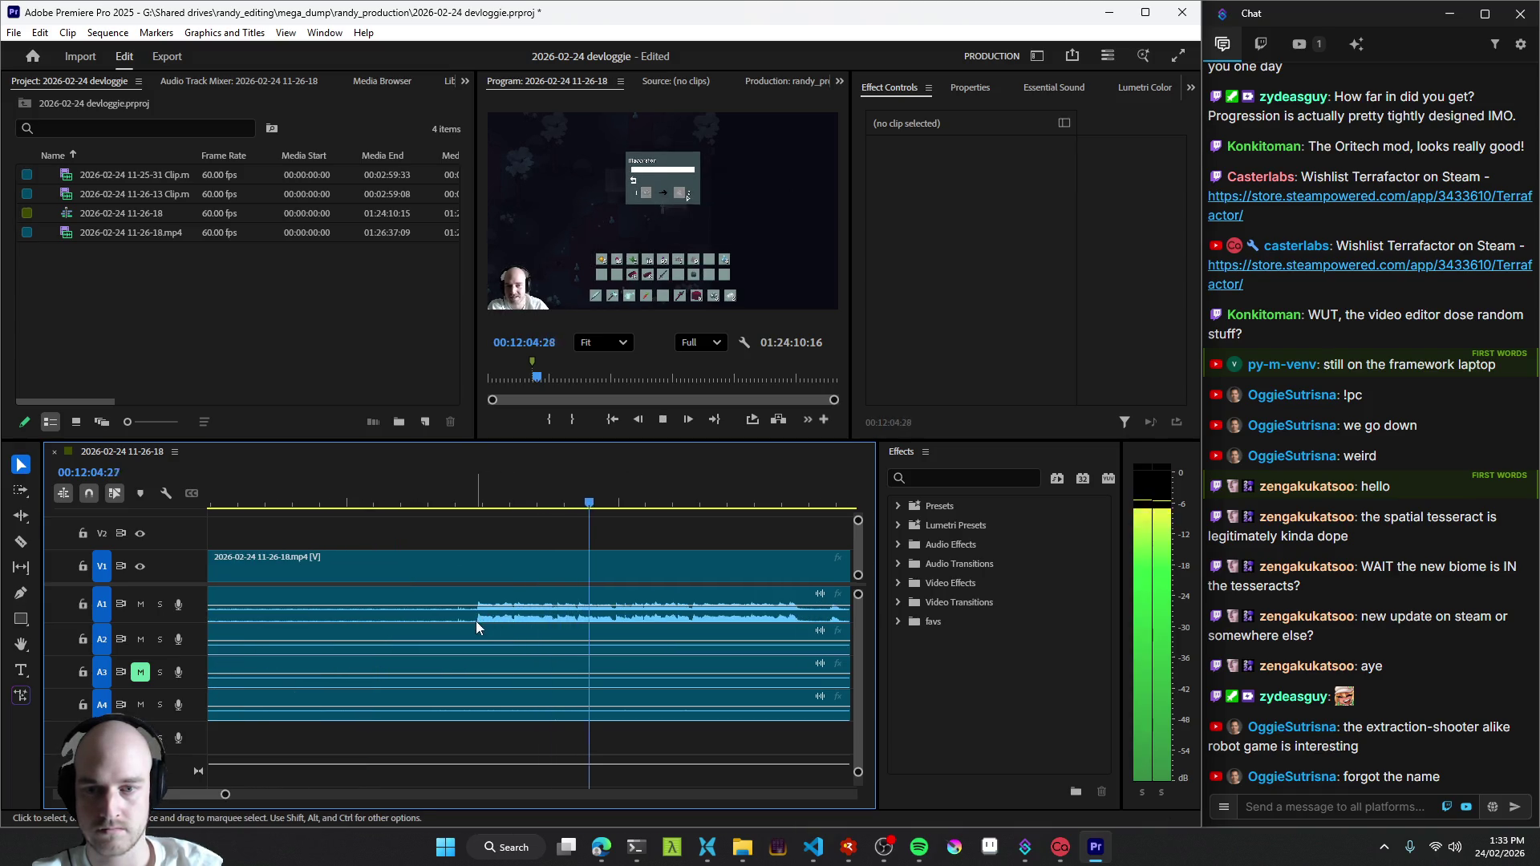
- Remove the piece between two cuts, split around a short unwanted piece and ripple it out
key(Up)
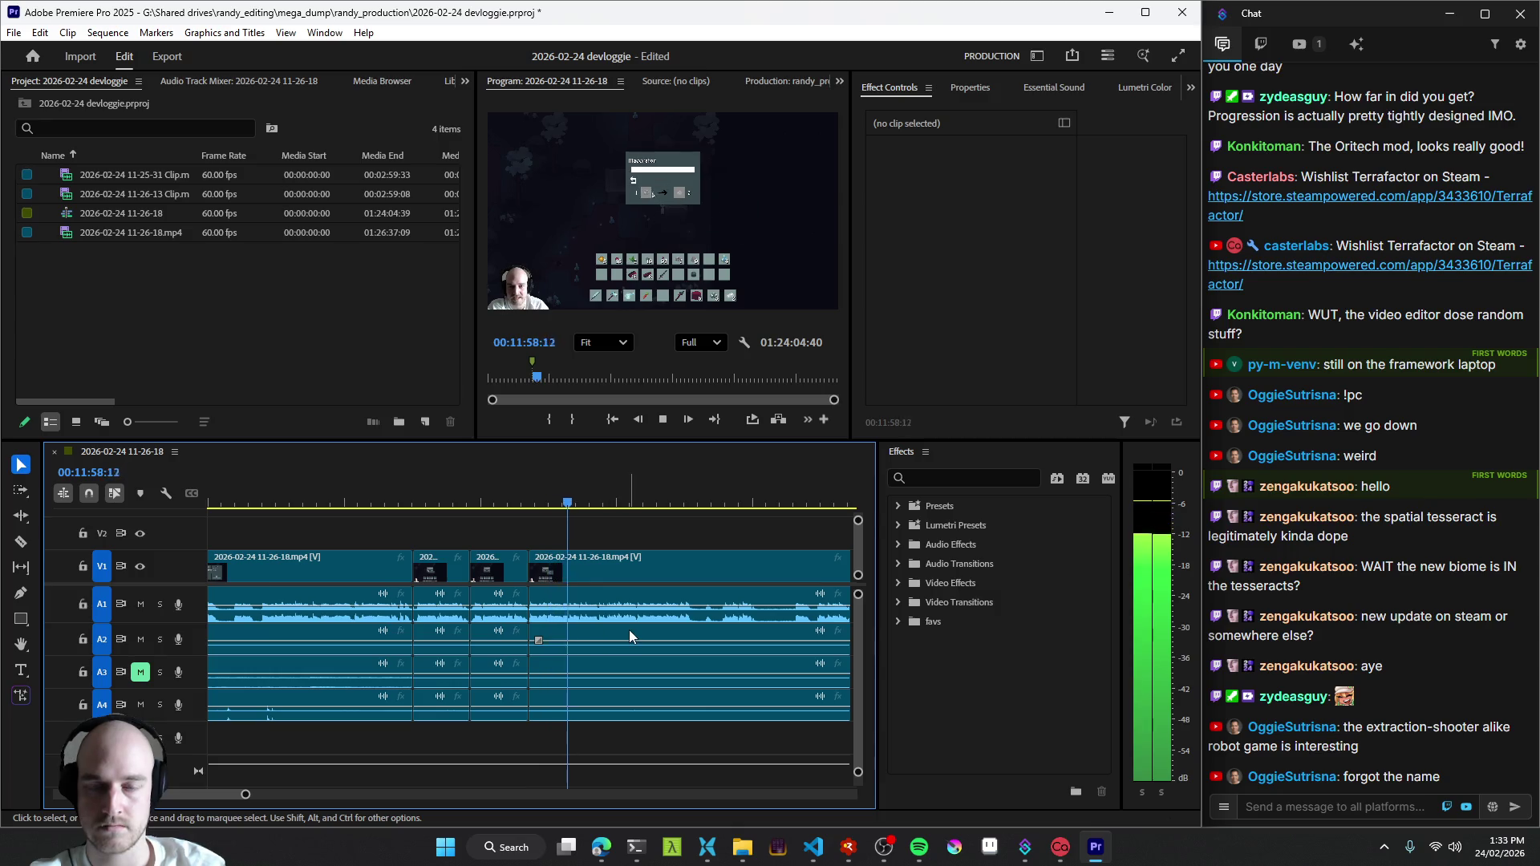
key(ctrl+z)
key(ctrl+z)
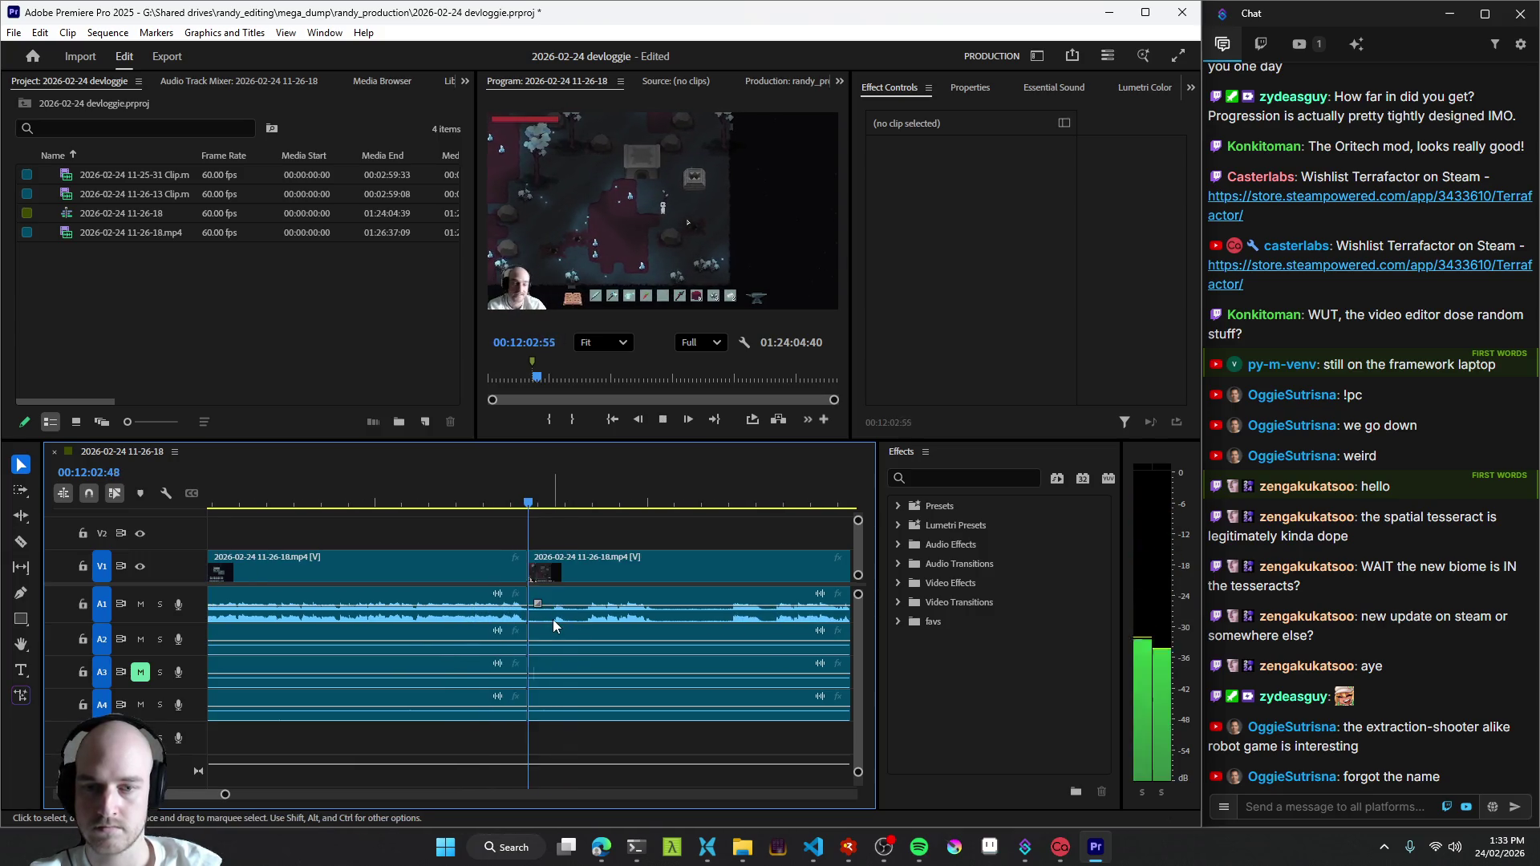
key(ctrl+k)
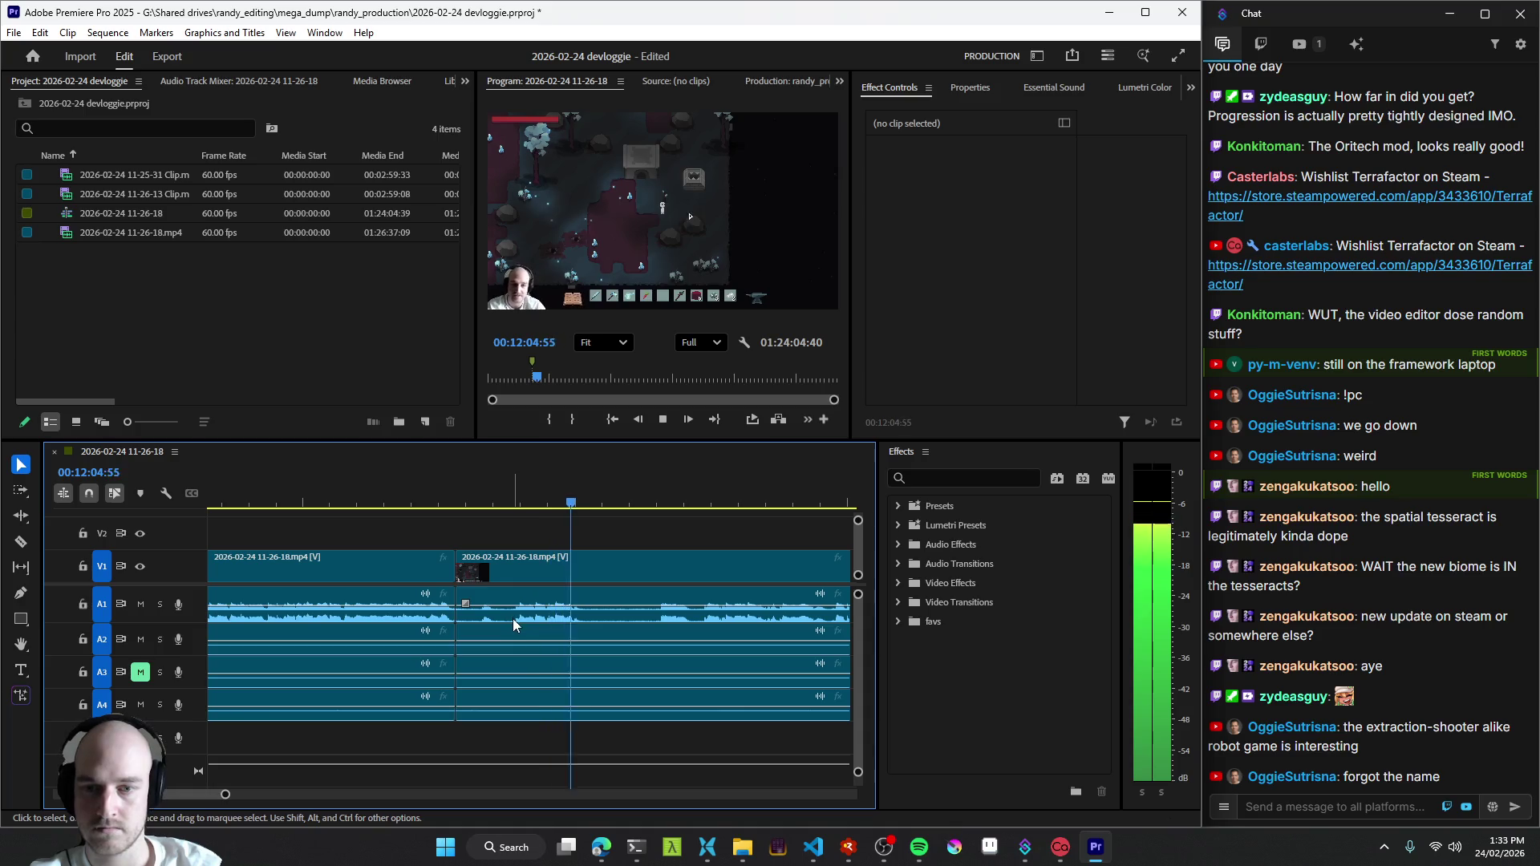
key(equal)
key(Up)
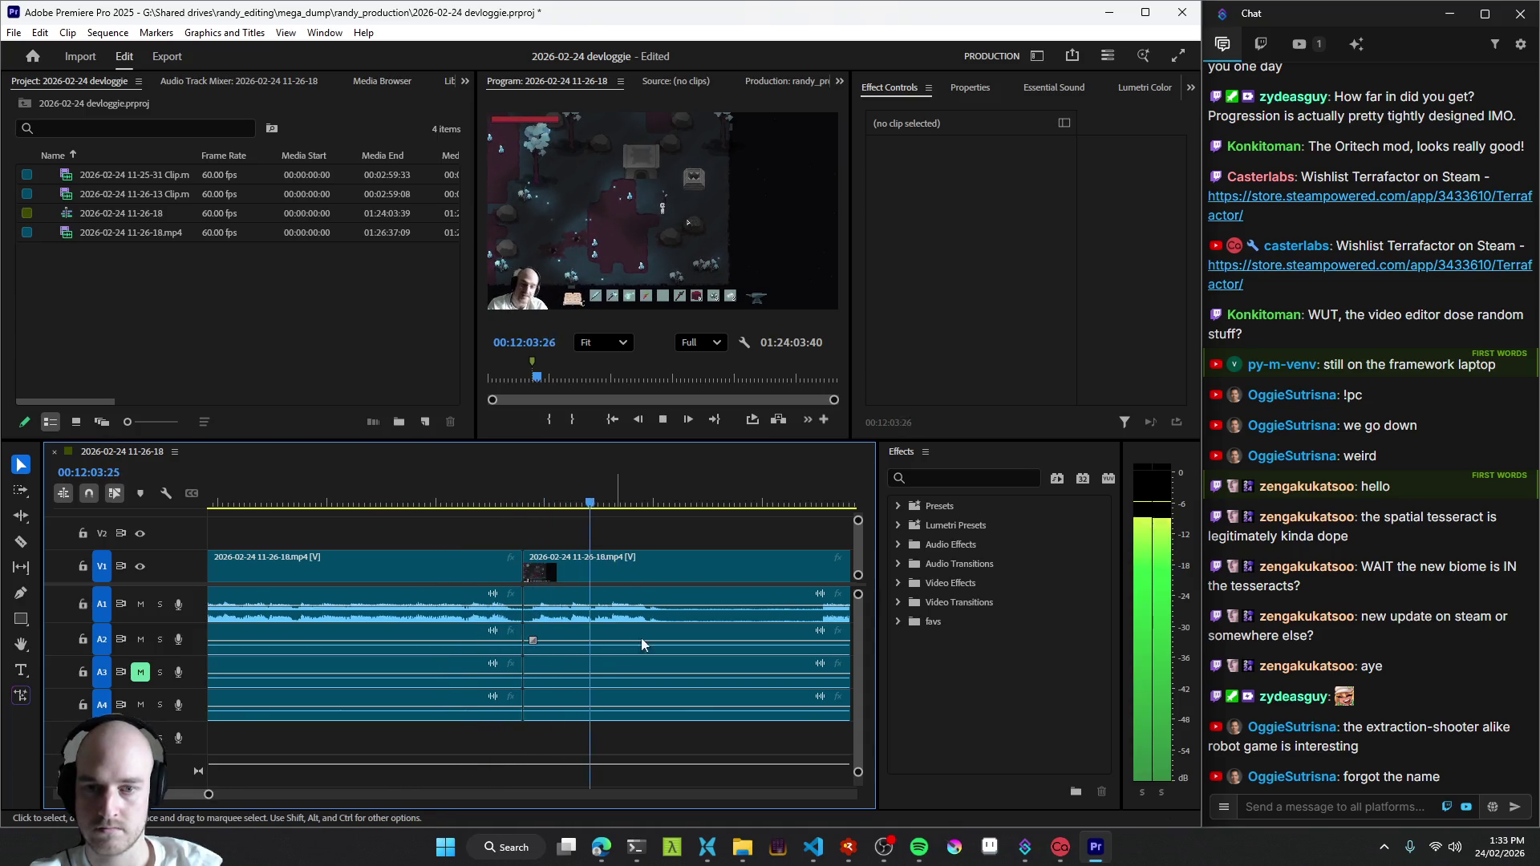
key(ctrl+k)
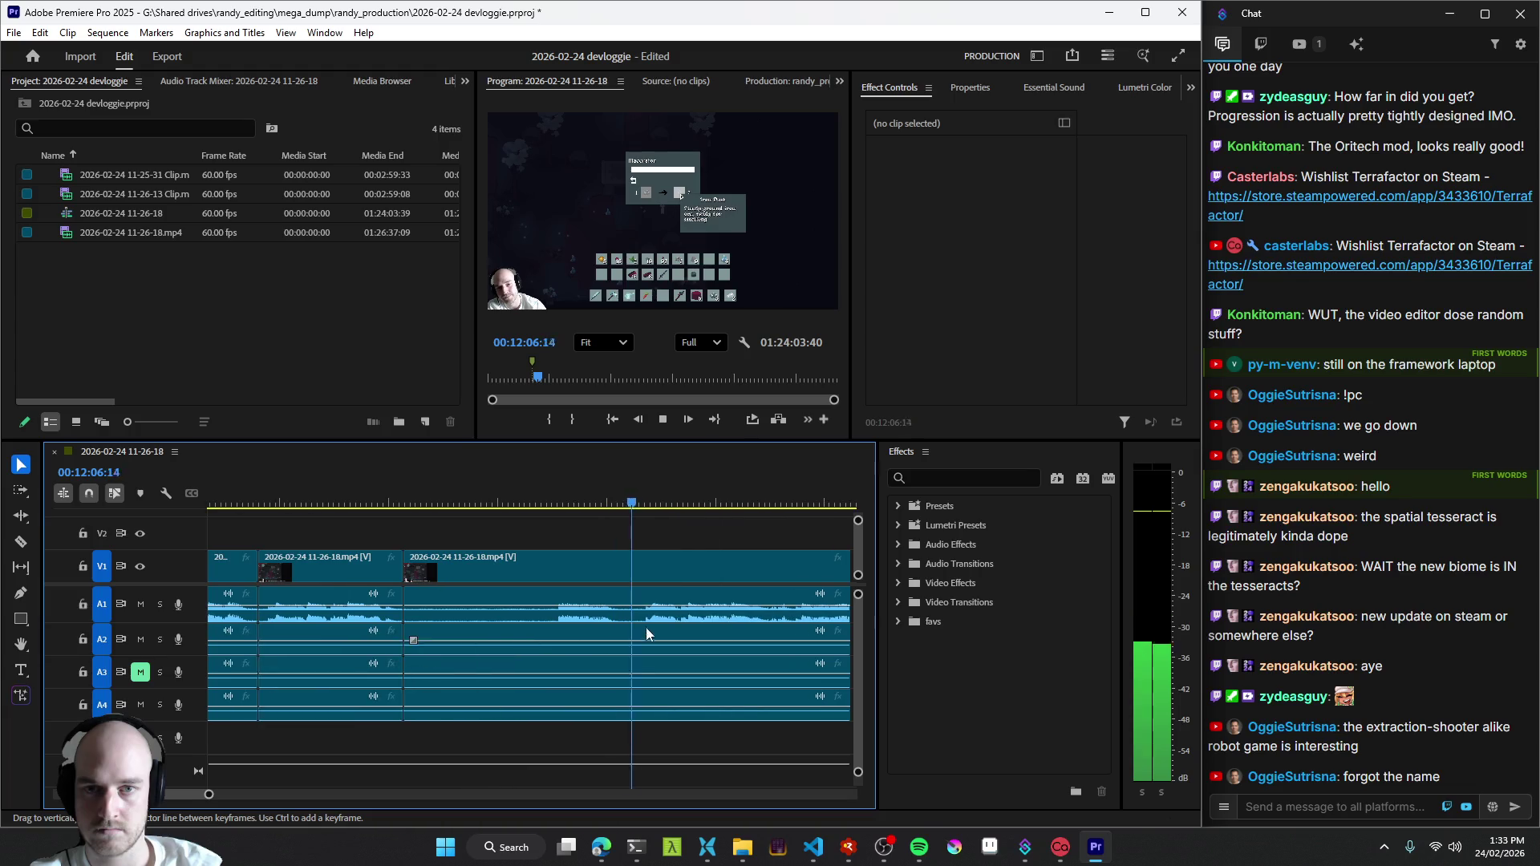
key(Up)
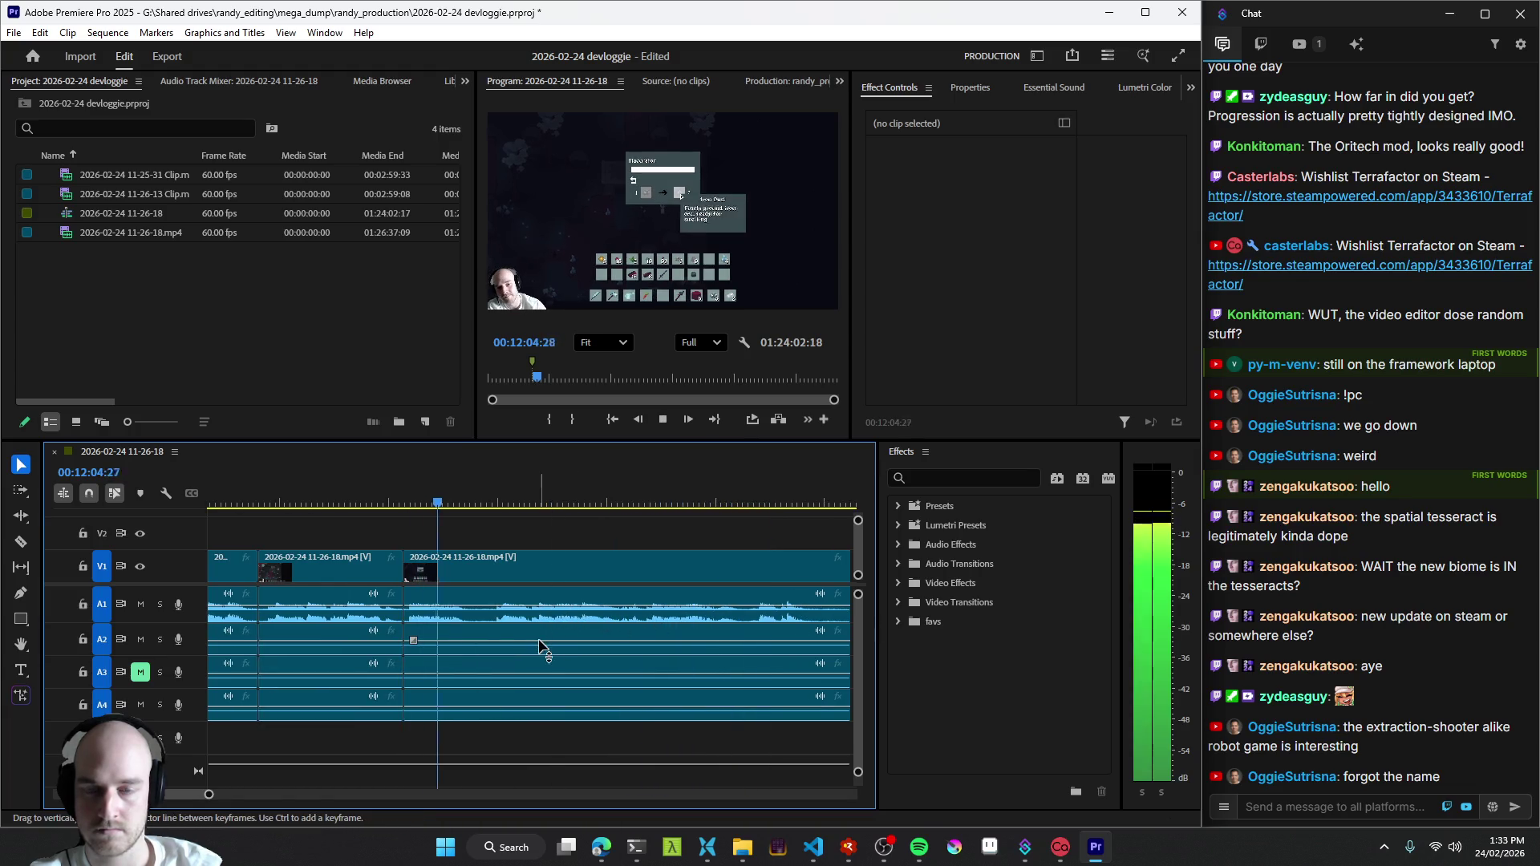
key(Up)
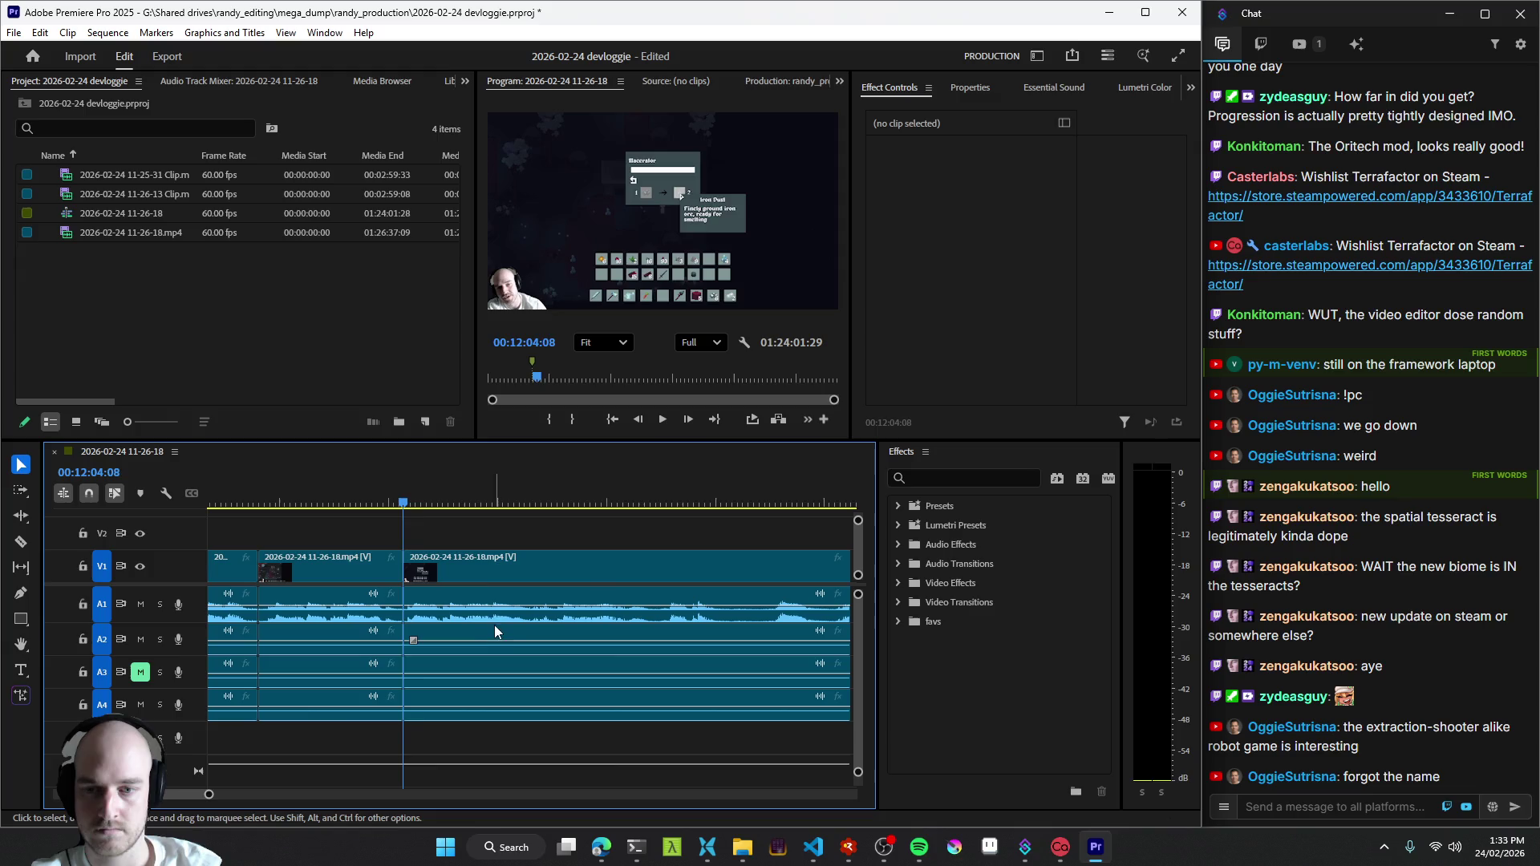
key(q)
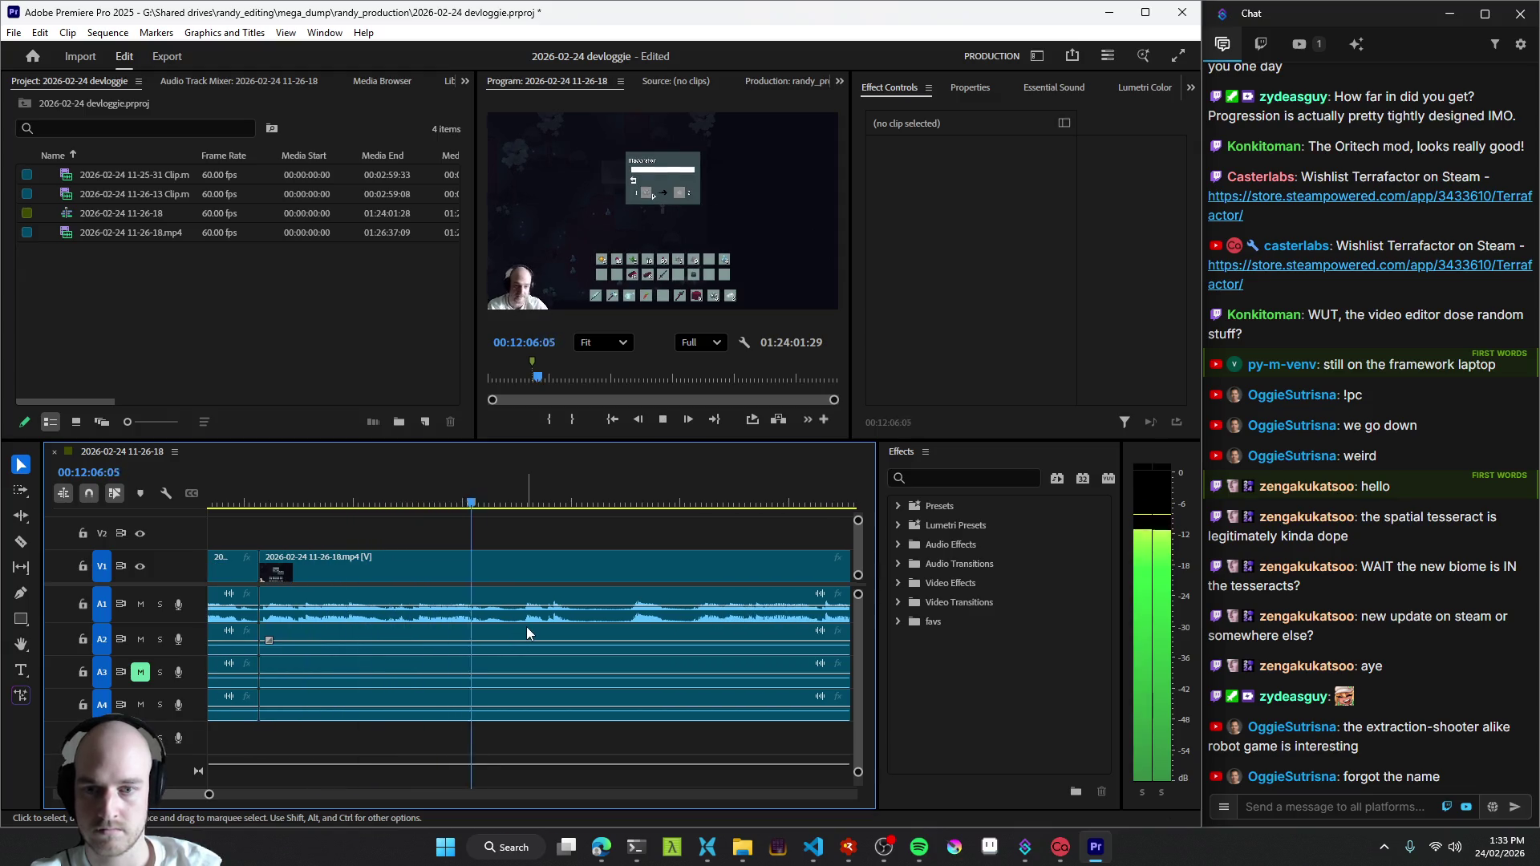
- Split at the playhead near 12:07–12:09, ripple out the section after the cut and rewatch it
key(ctrl+k)
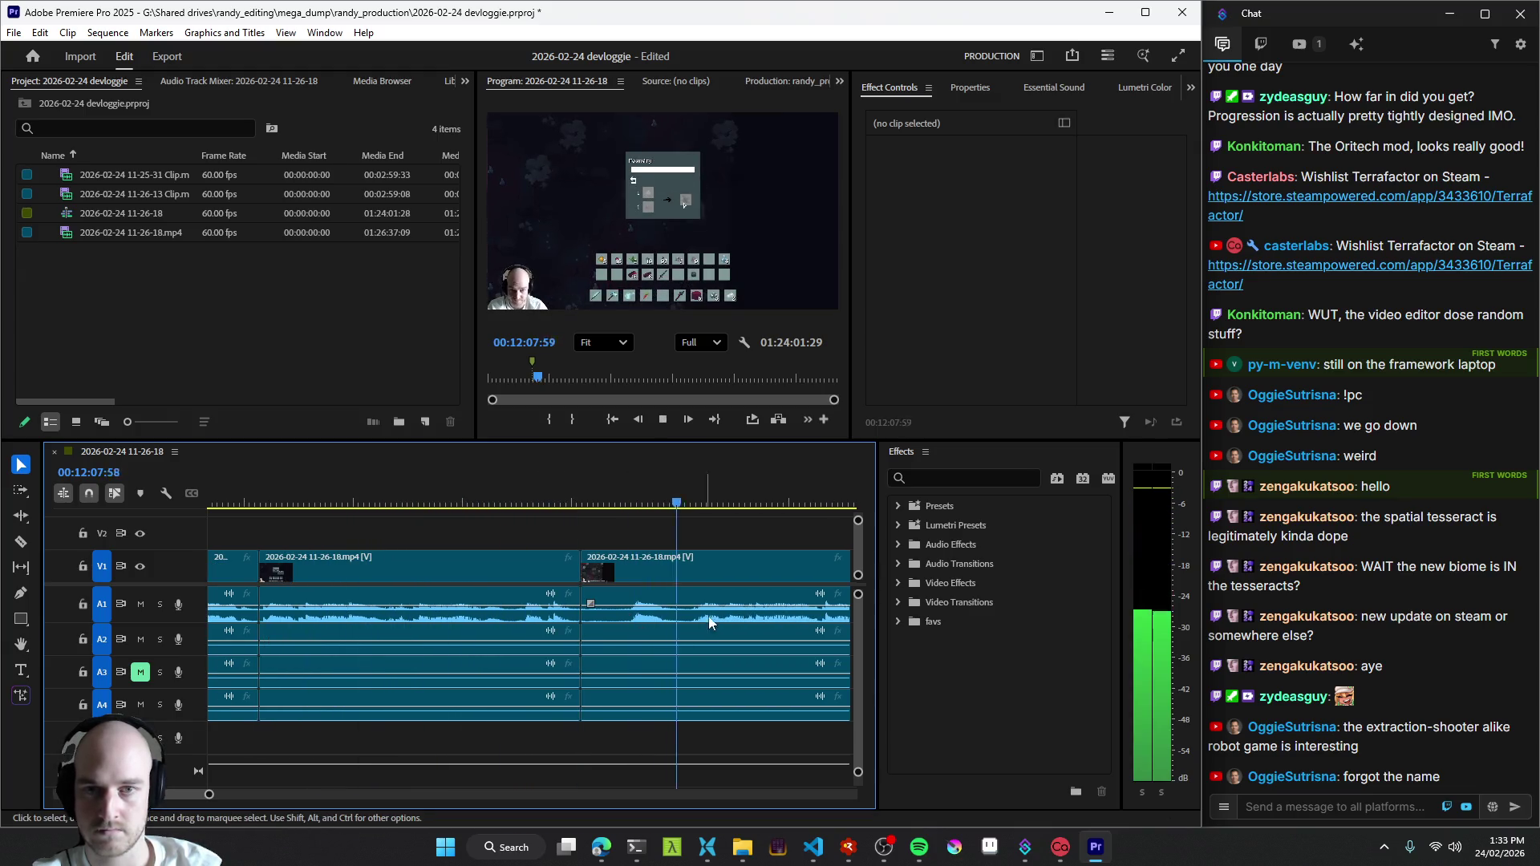
key(q)
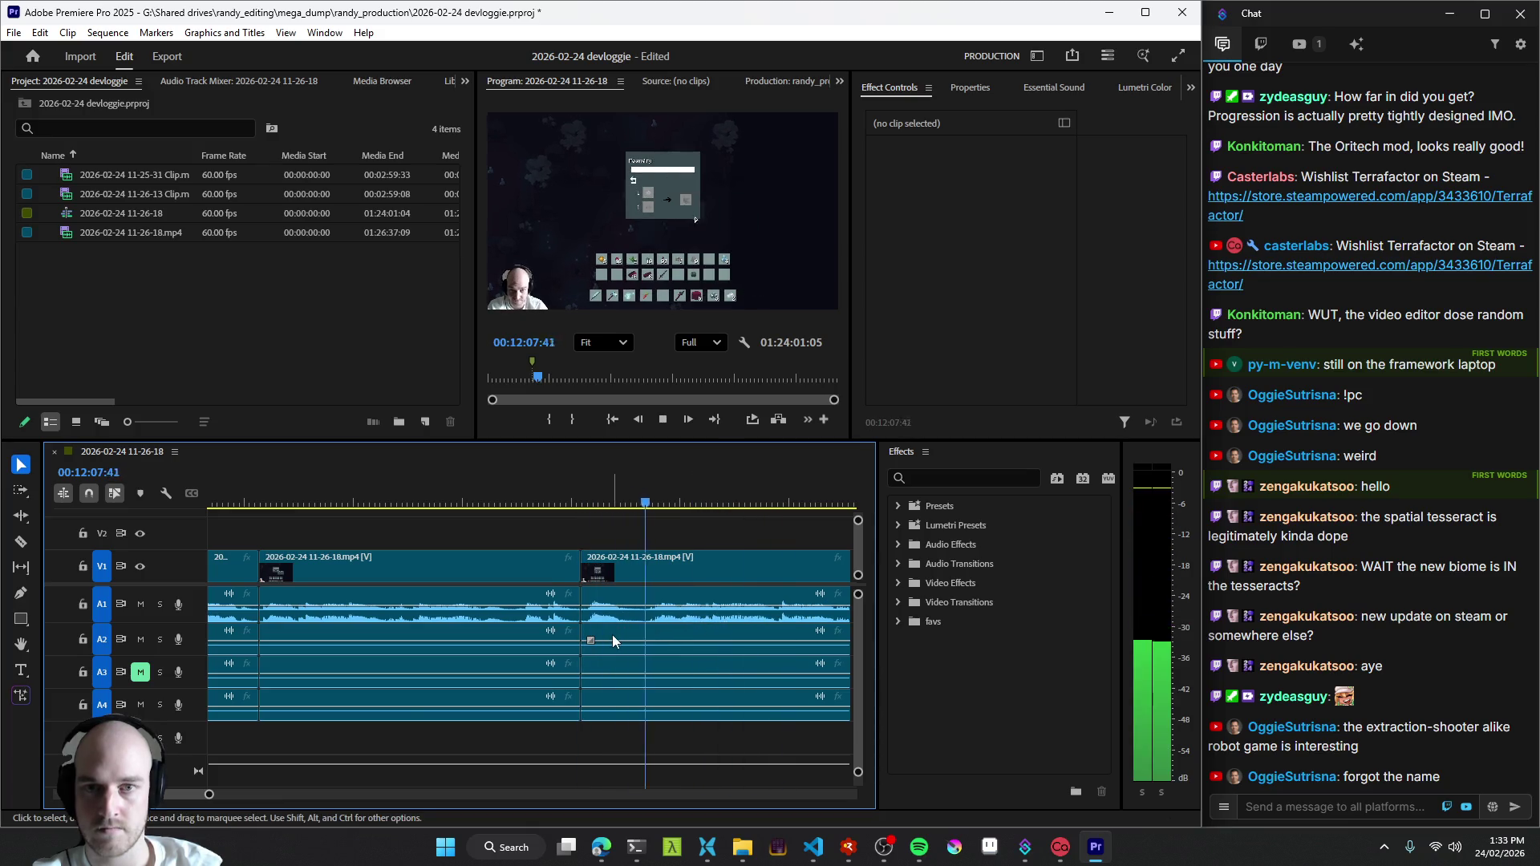
key(q)
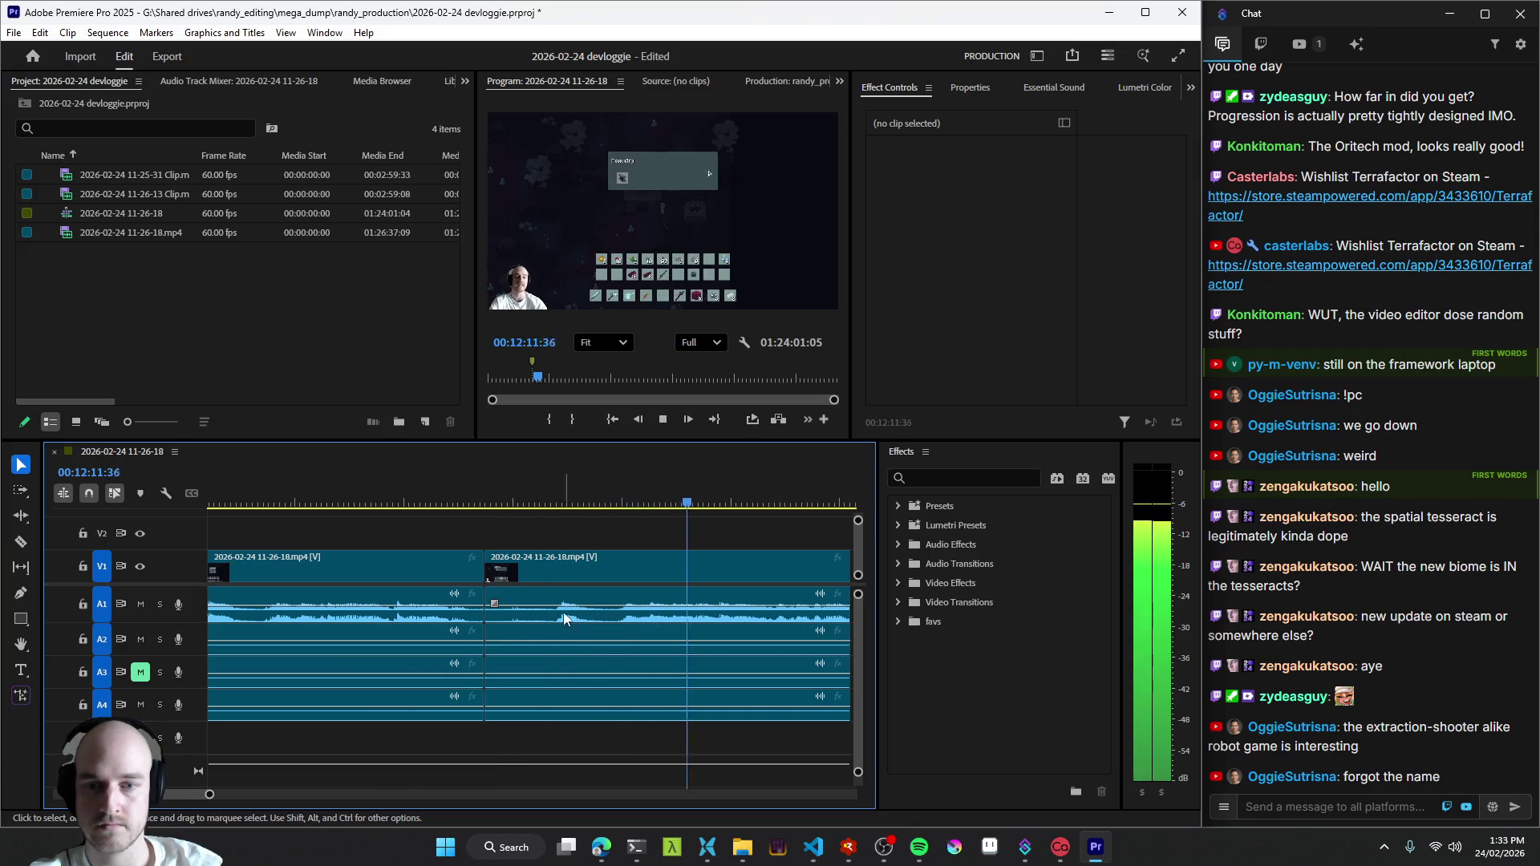
key(q)
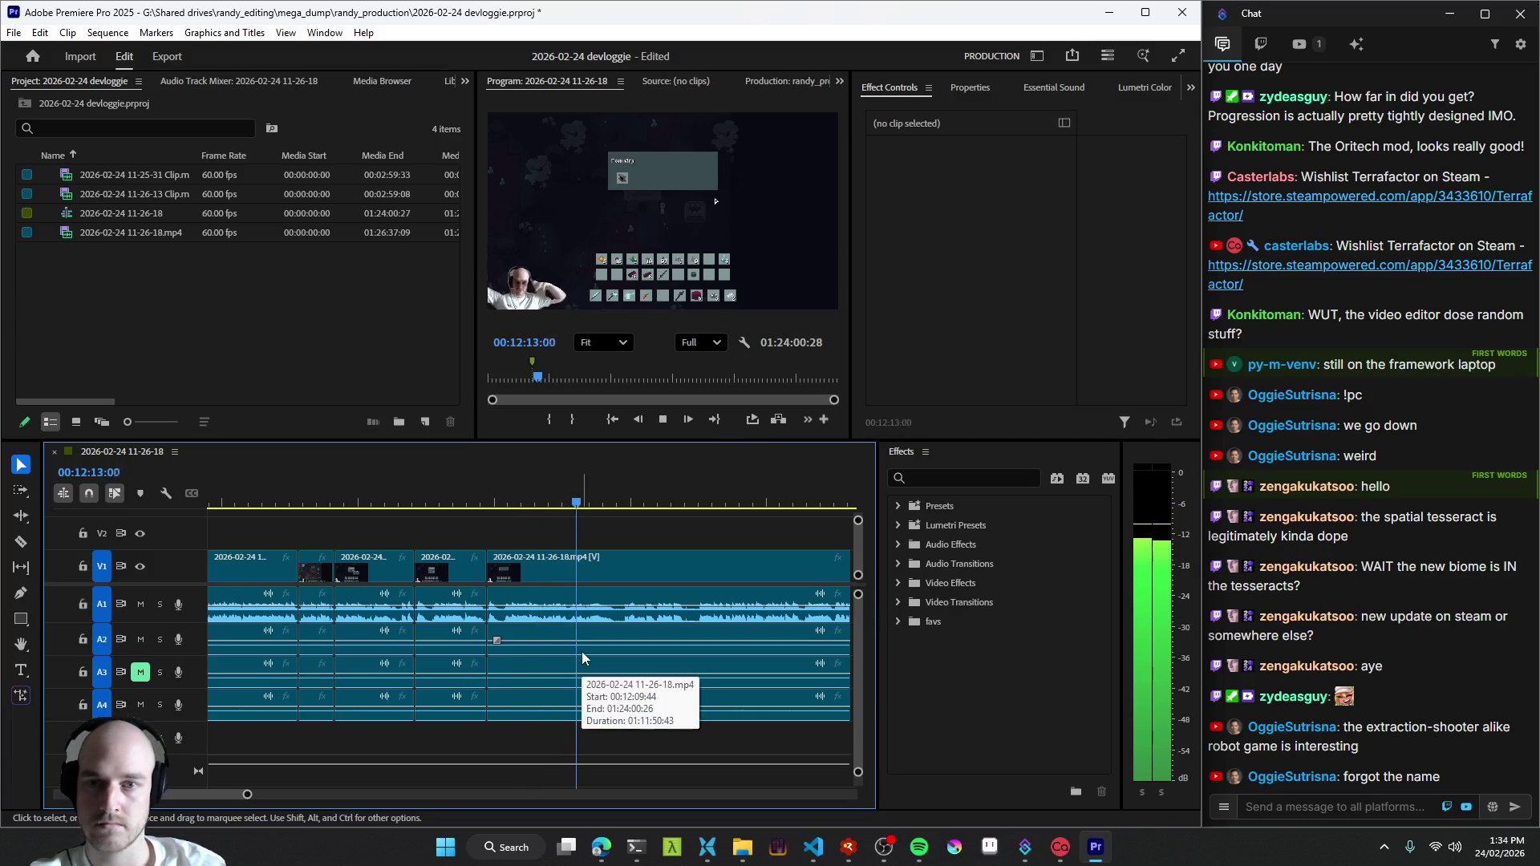
scroll(553, 636, down, 2)
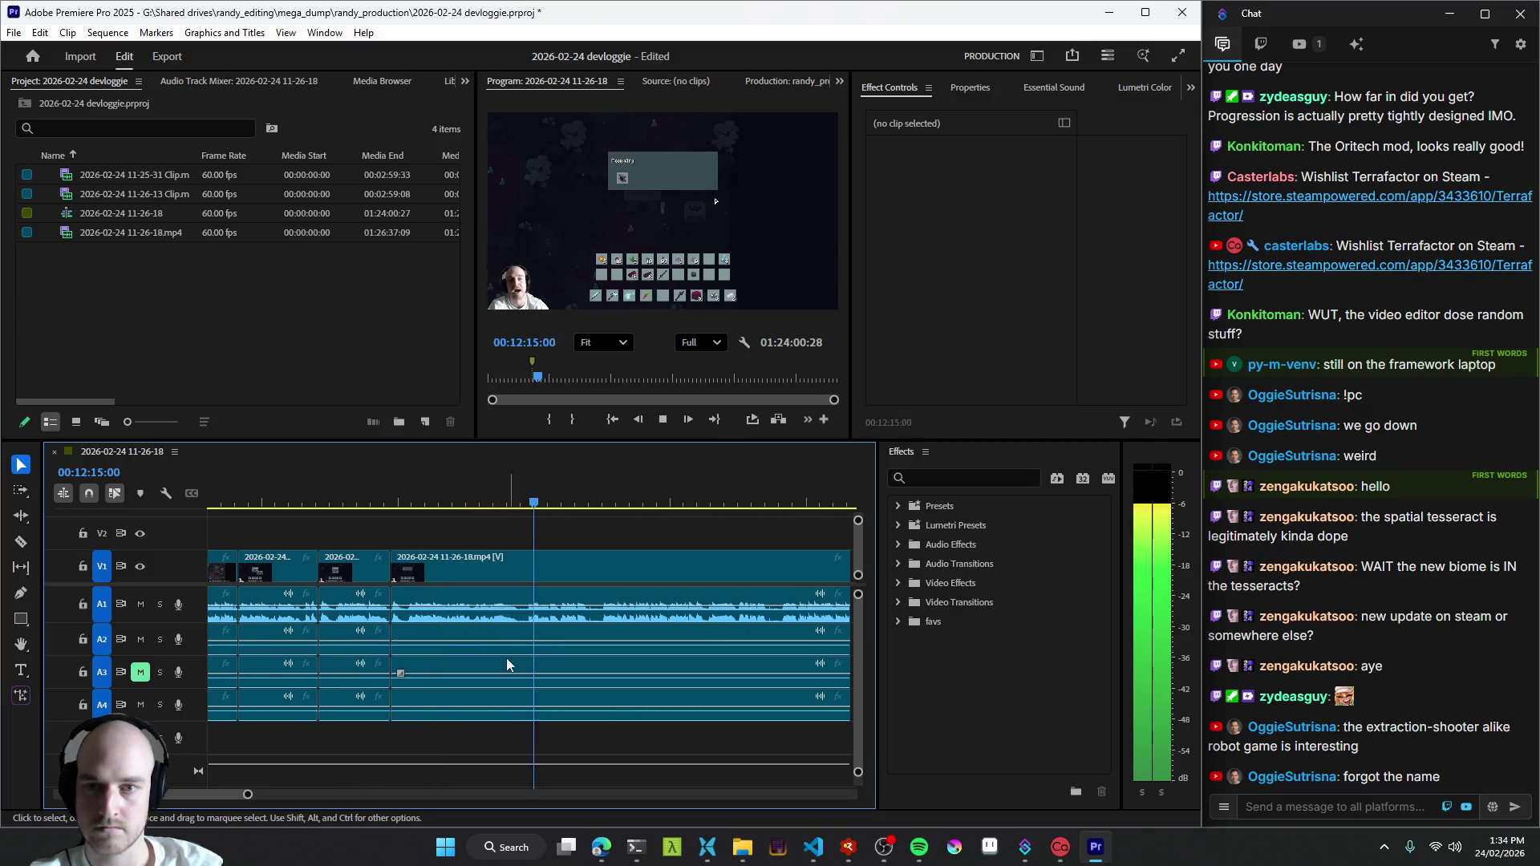
scroll(505, 658, down, 2)
scroll(498, 645, up, 2)
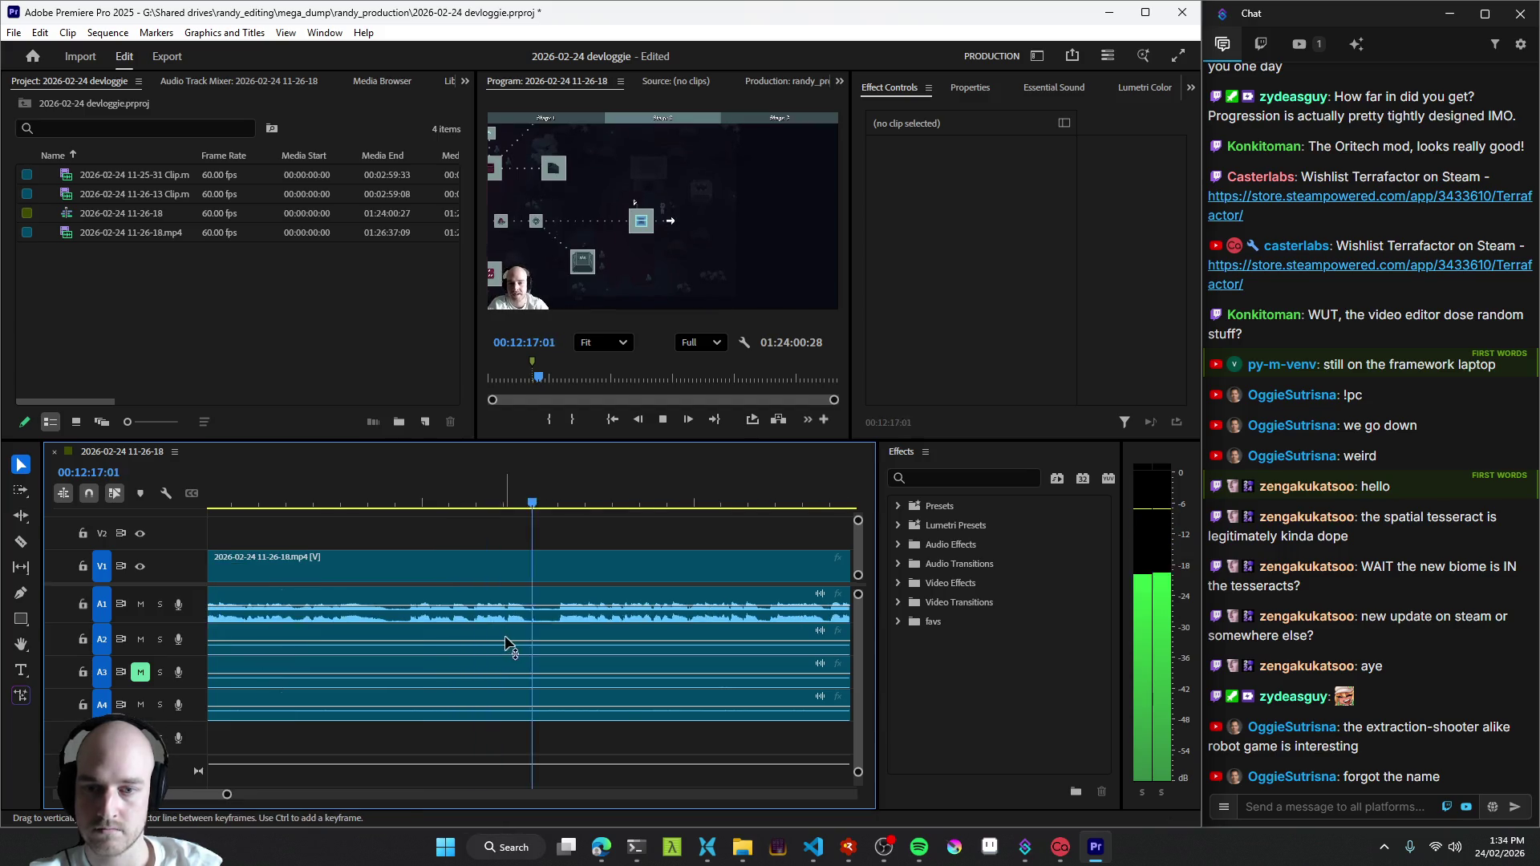
- Split the clip at about 12:17 and again at the next dead-time boundary, resuming playback
key(c)
click(510, 618)
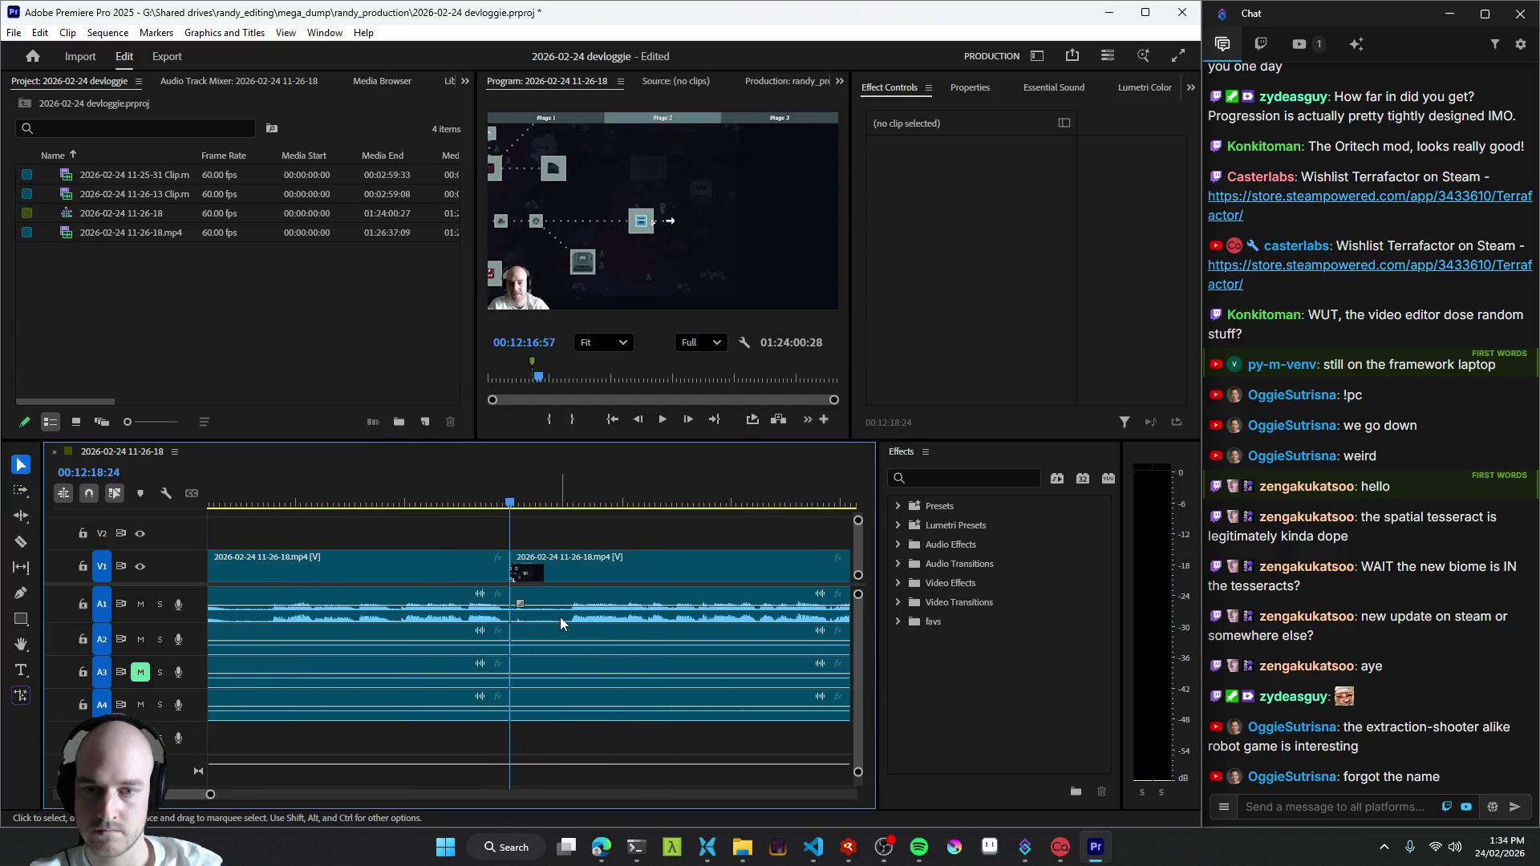
key(space)
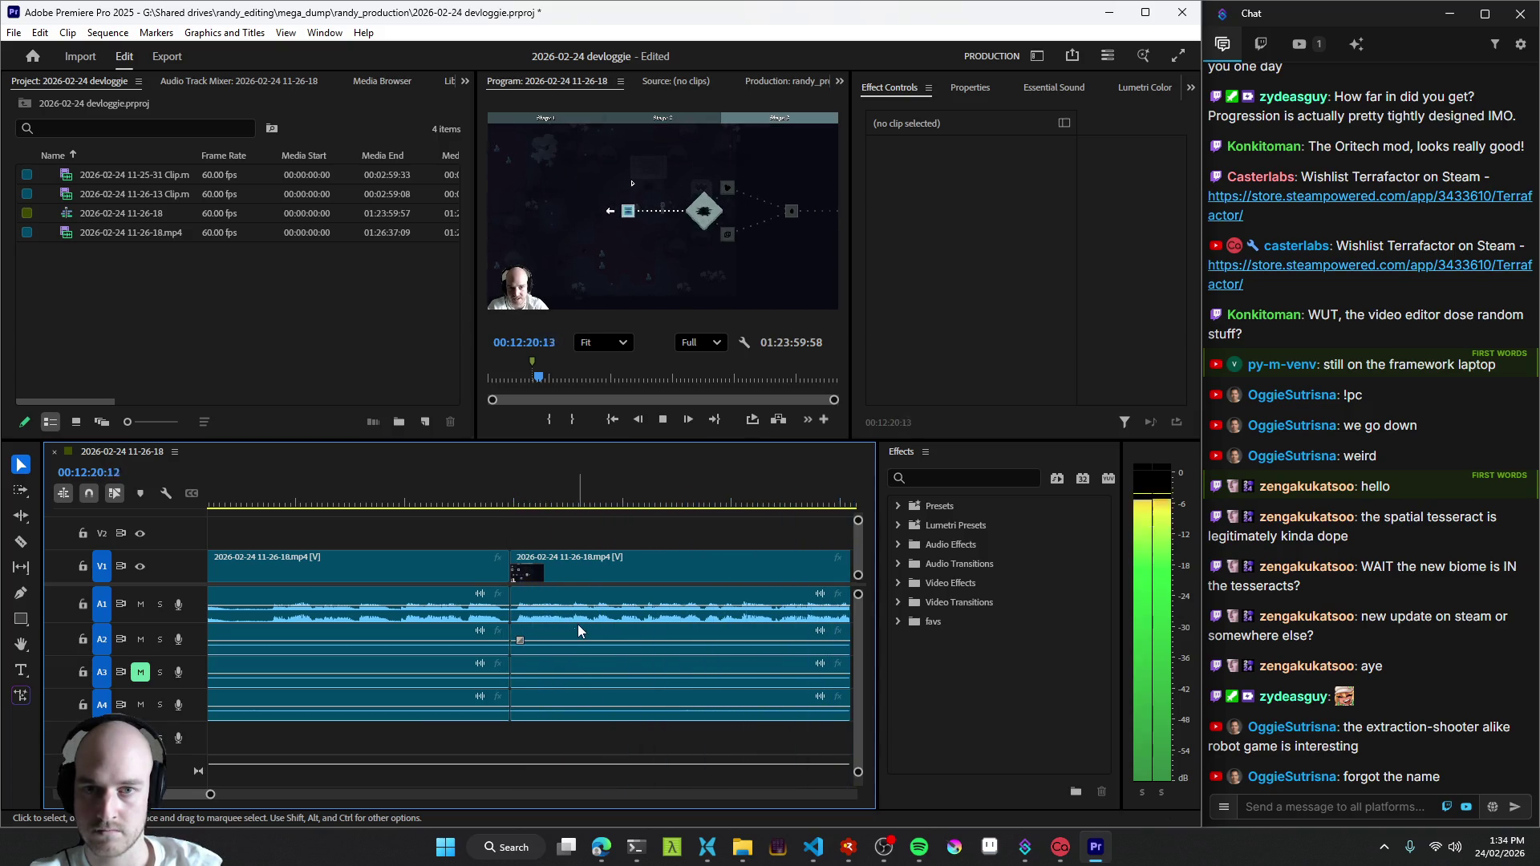
scroll(577, 625, down, 2)
scroll(575, 624, down, 1)
scroll(574, 623, down, 1)
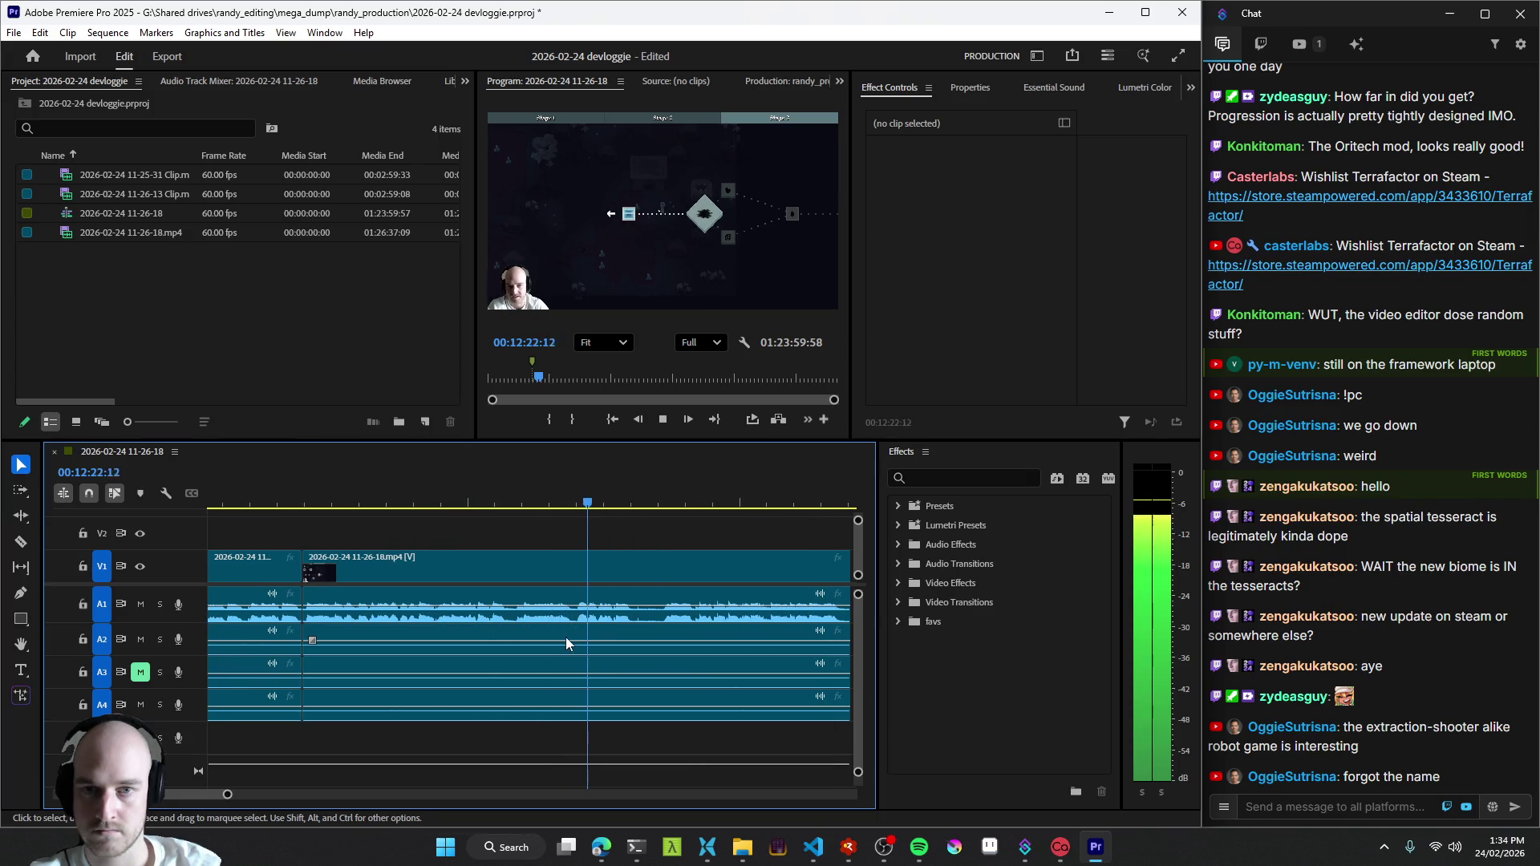
key(space)
scroll(613, 625, down, 1)
key(ctrl+k)
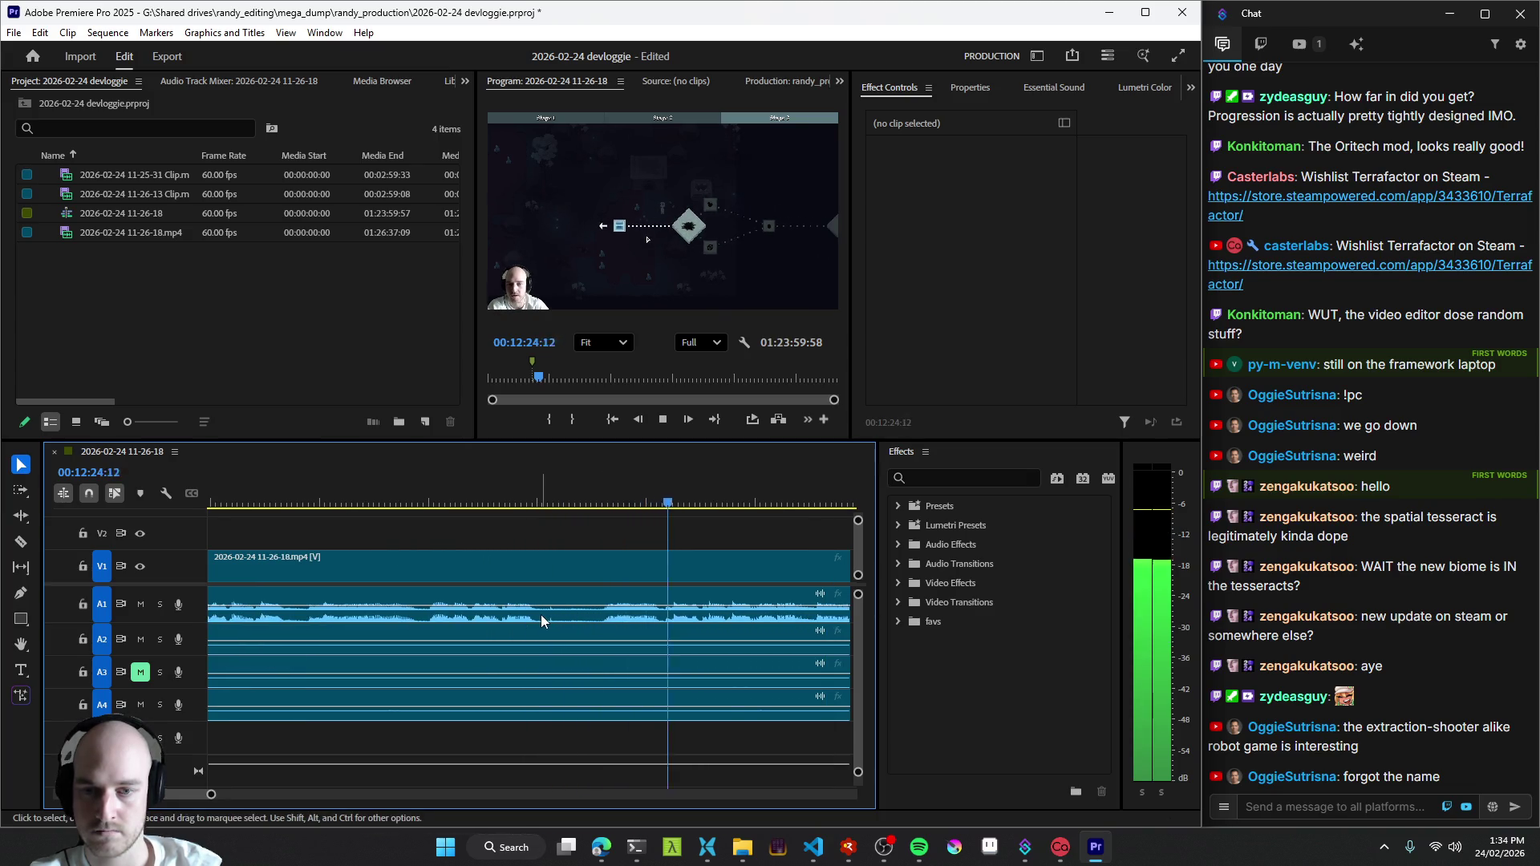
key(space)
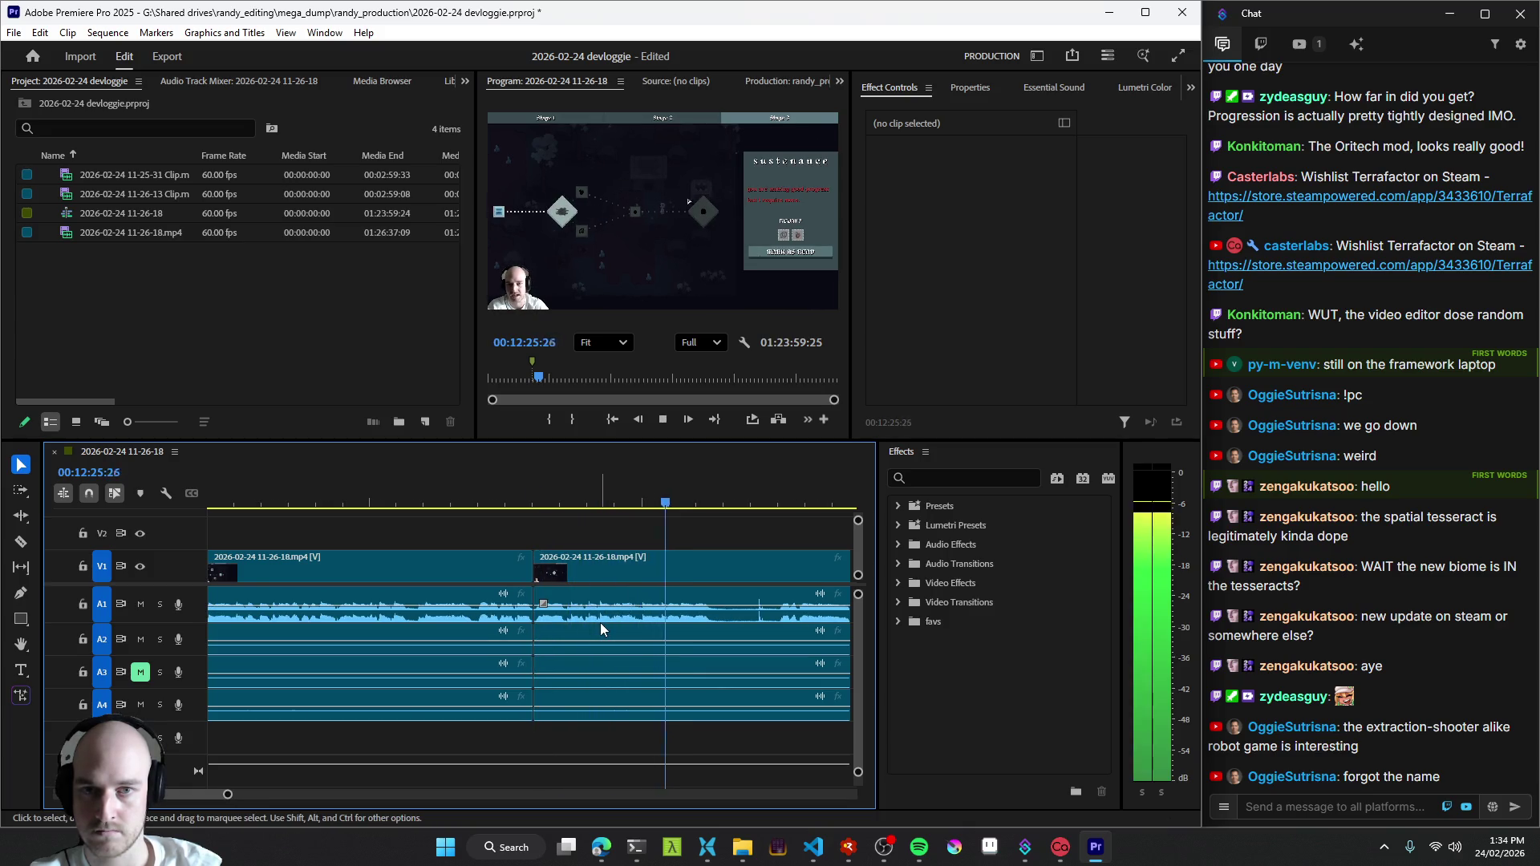
scroll(590, 626, down, 1)
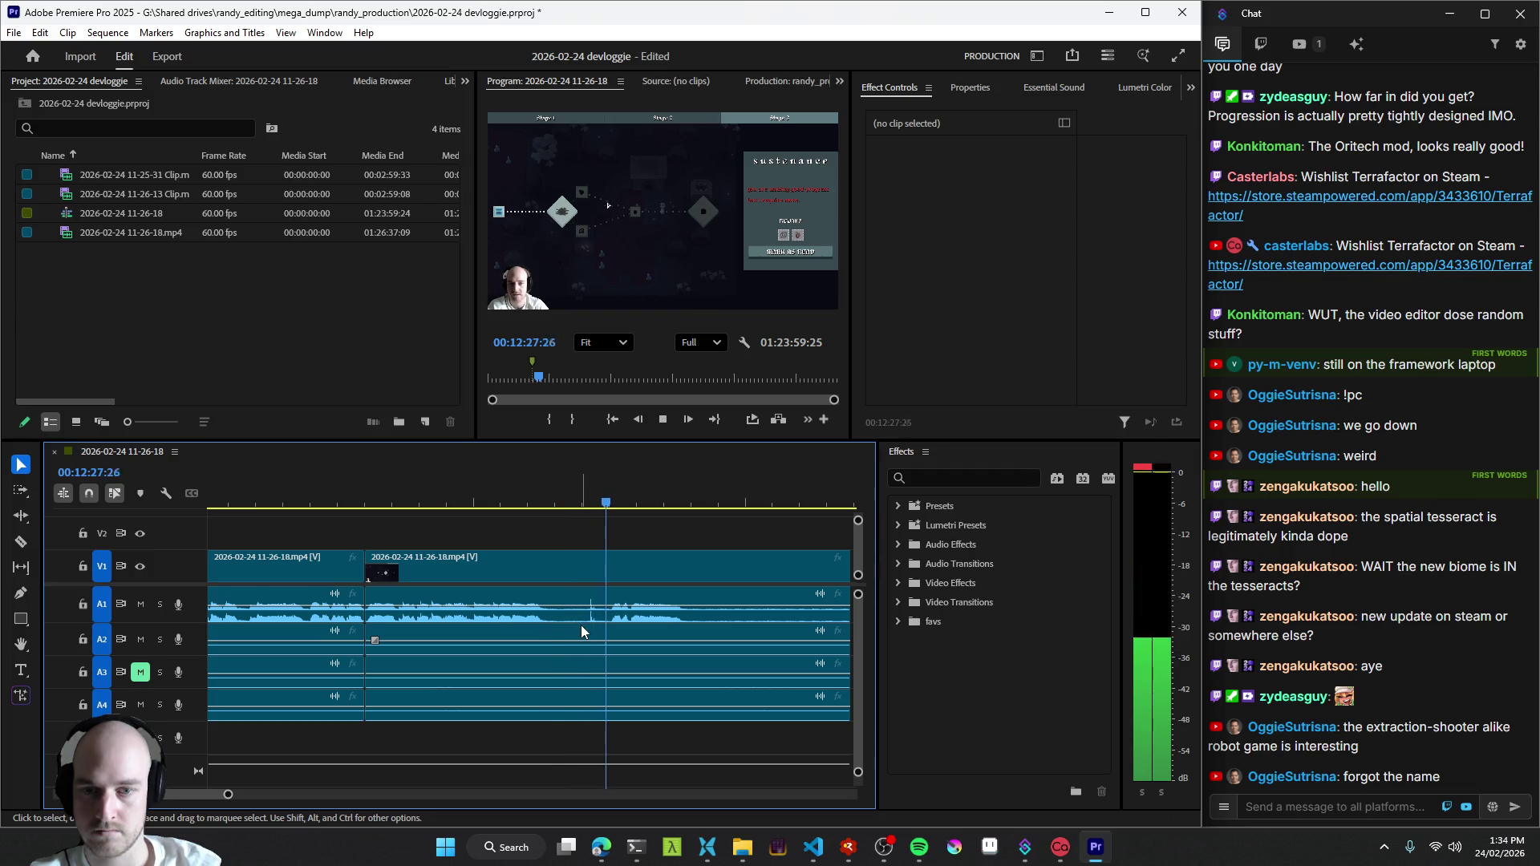
- Cut all tracks at the start and end of the dead section around 12:27
key(space)
key(ctrl+k)
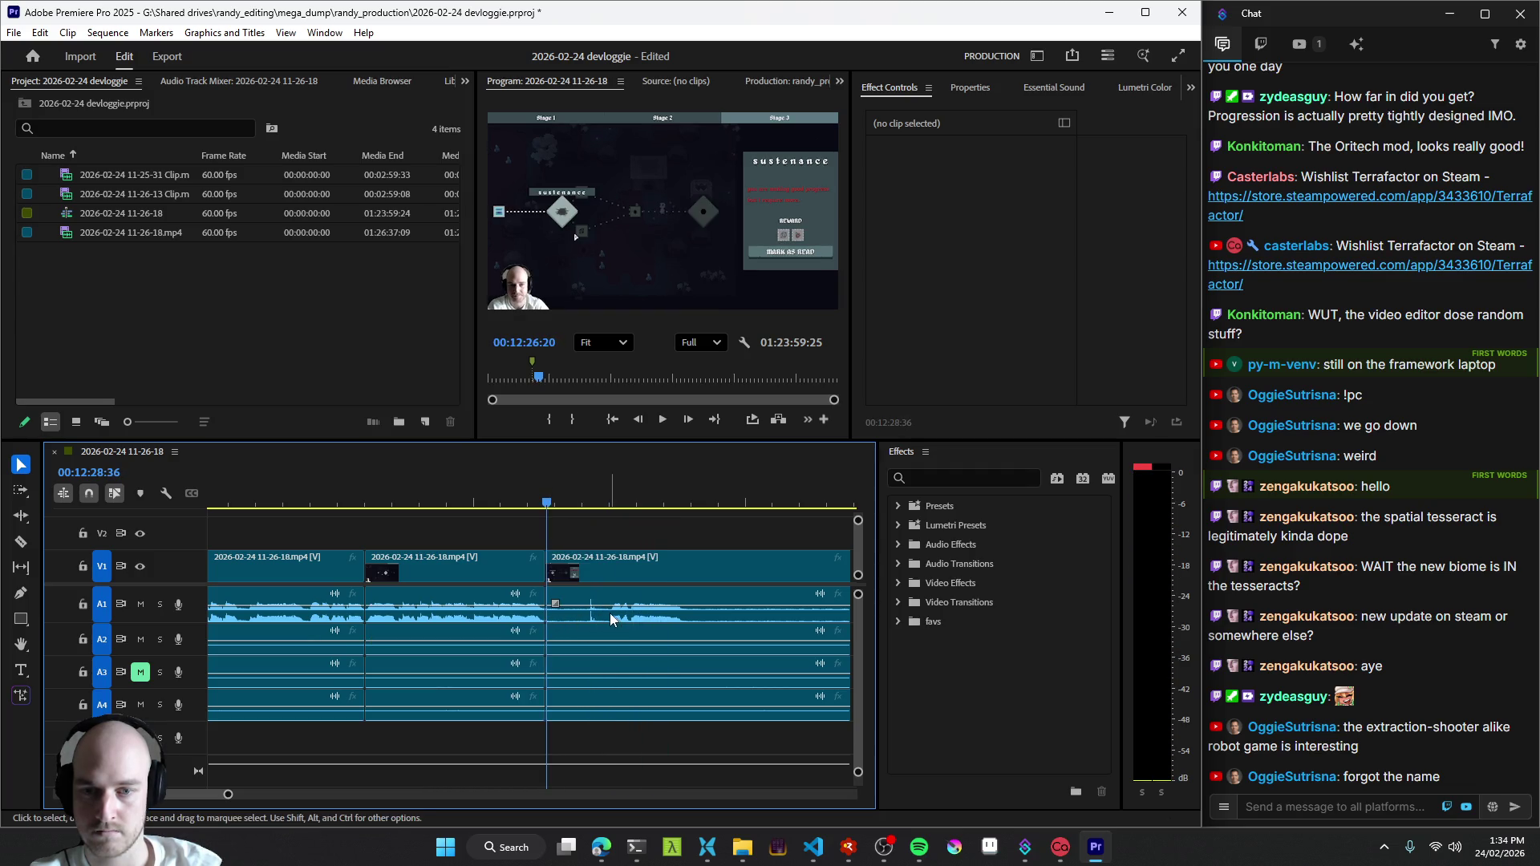
key(space)
key(space)
key(ctrl+k)
scroll(819, 620, down, 2)
key(space)
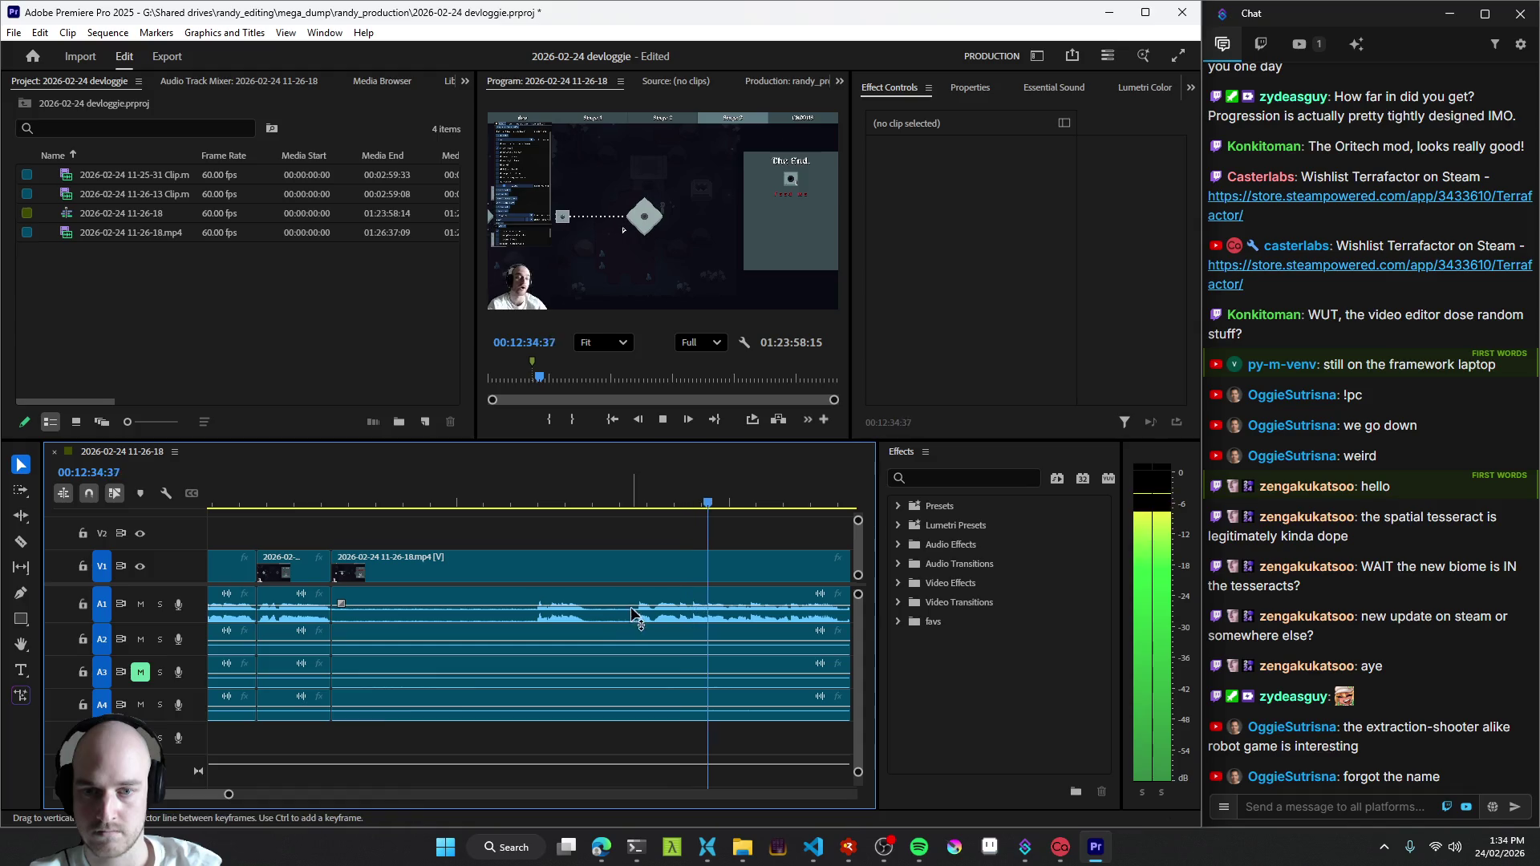
- Ripple-trim the silent stretch after the 12:26 cut back to the playhead and replay the edit
key(space)
key(q)
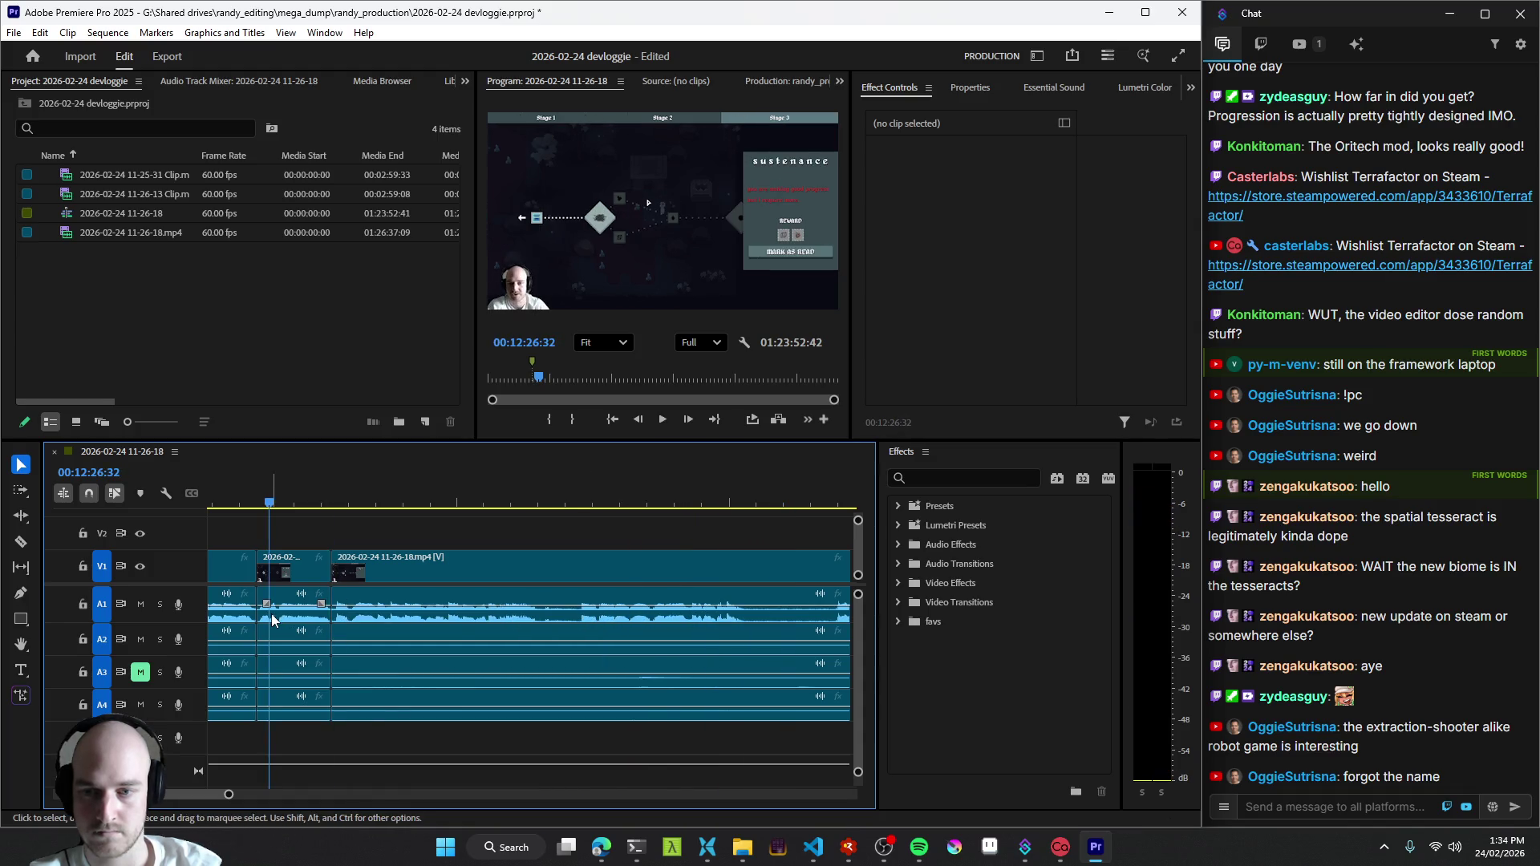
key(space)
key(=)
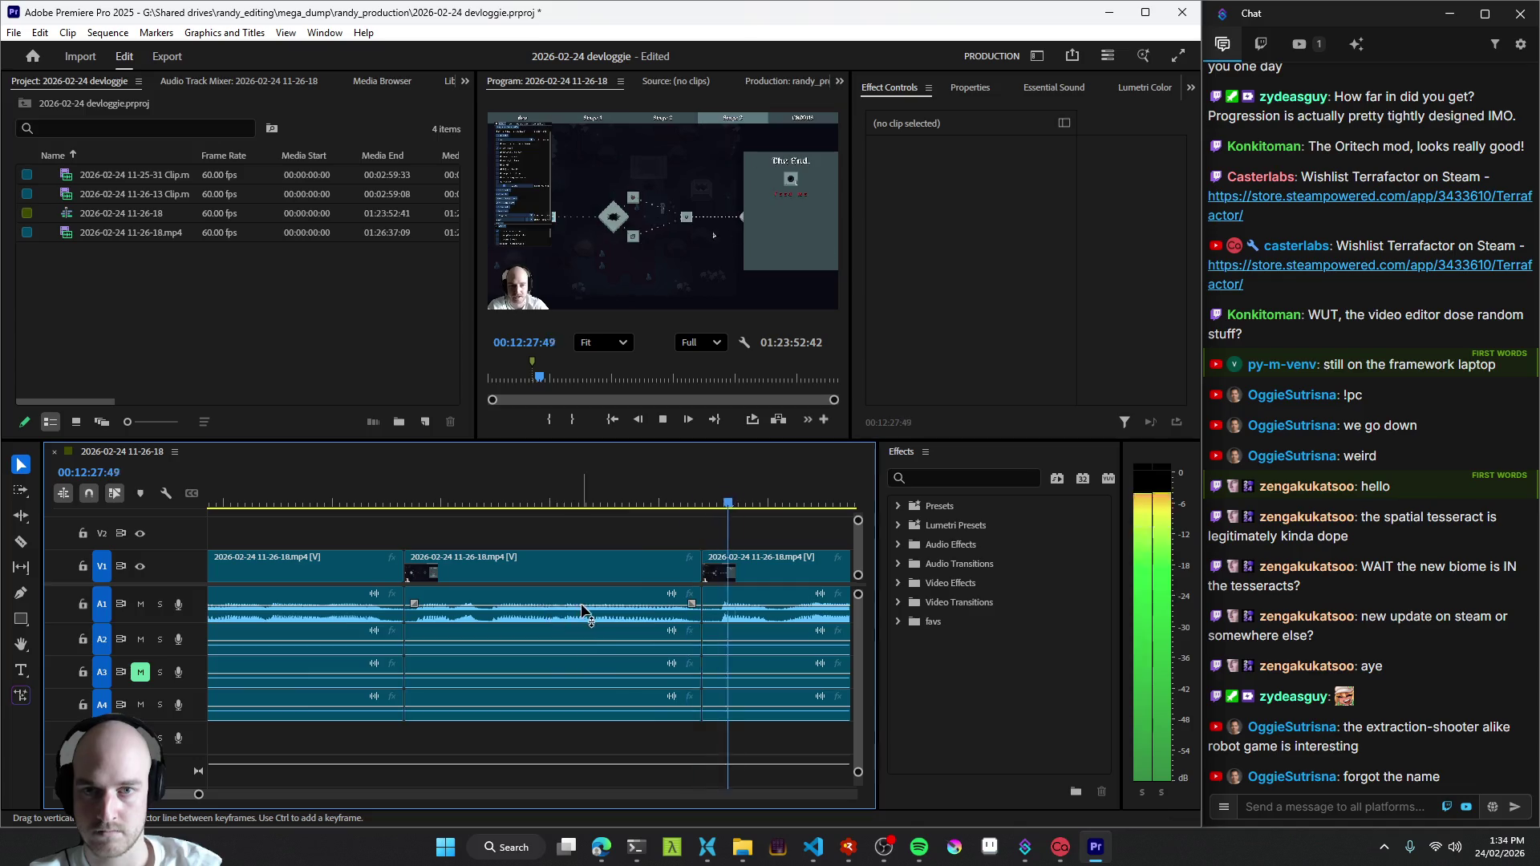
key(q)
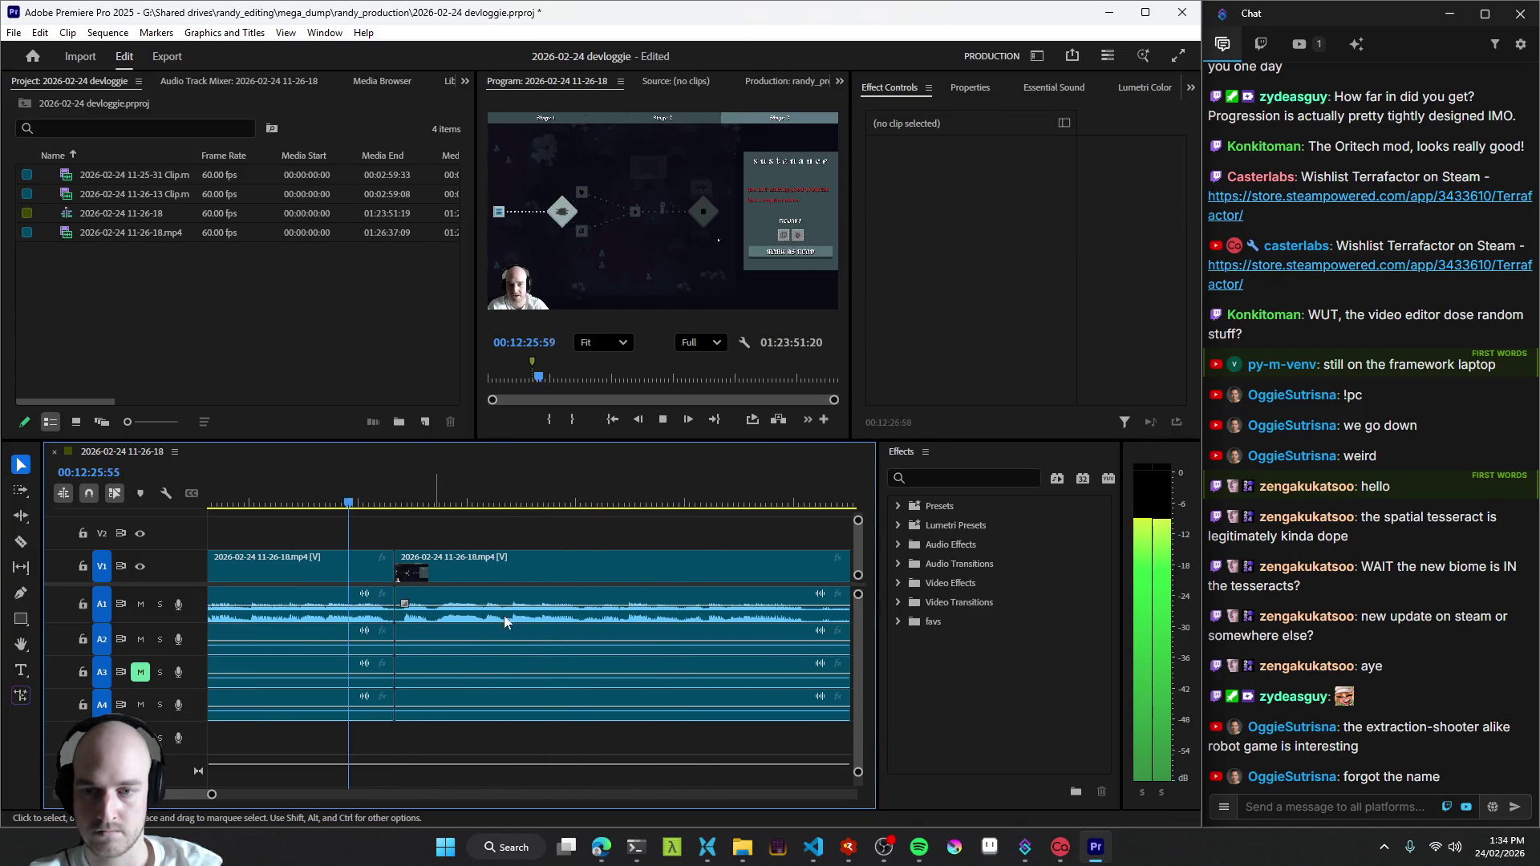
key(q)
key(space)
- Cut the clip again near 12:34 during playback and trim the dead time off its edge
key(ctrl+k)
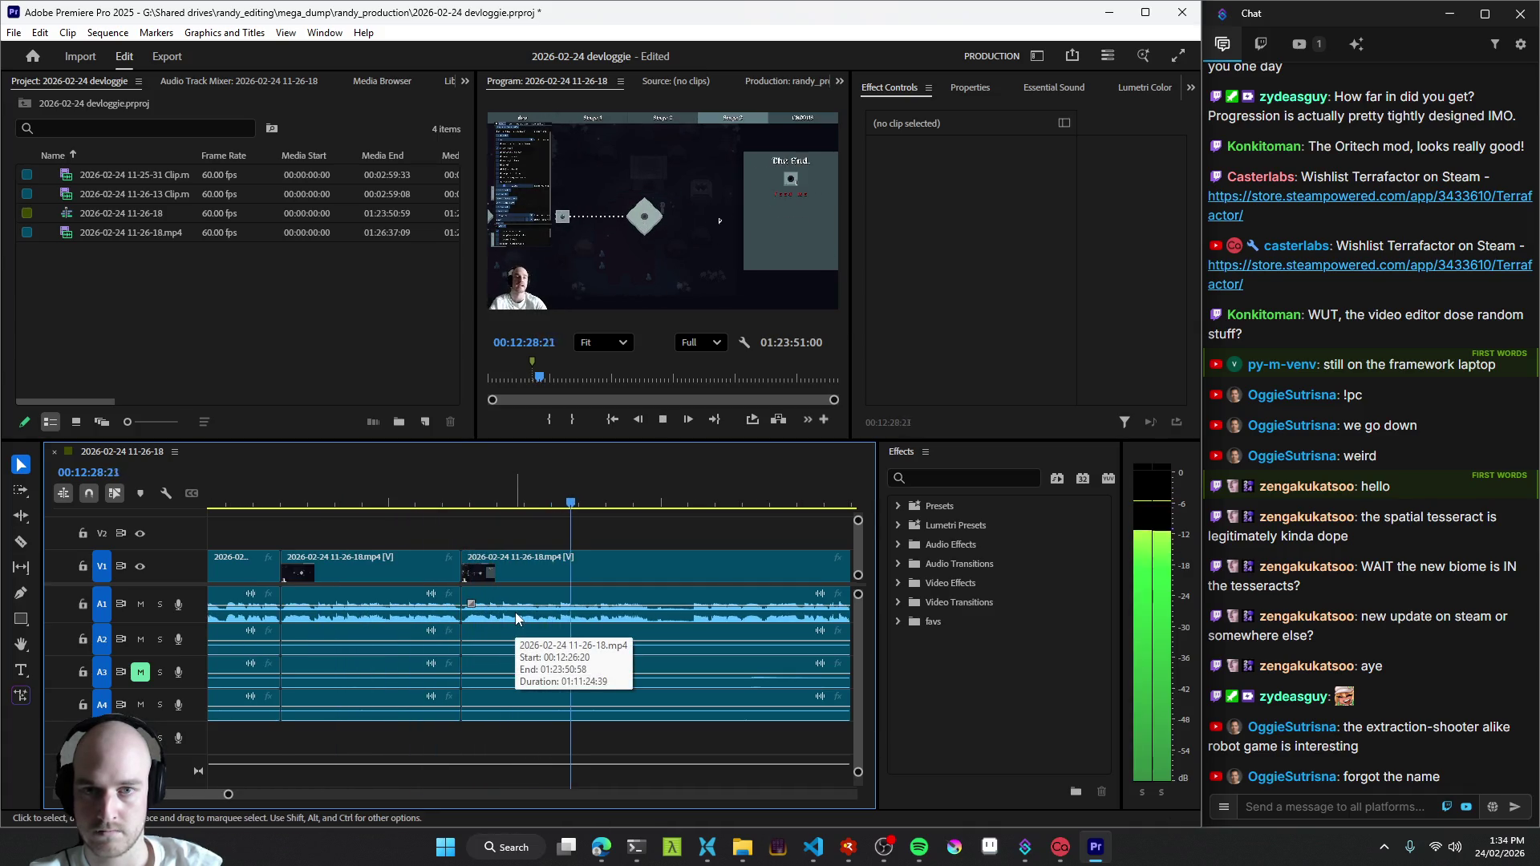
scroll(515, 612, down, 1)
scroll(517, 616, down, 2)
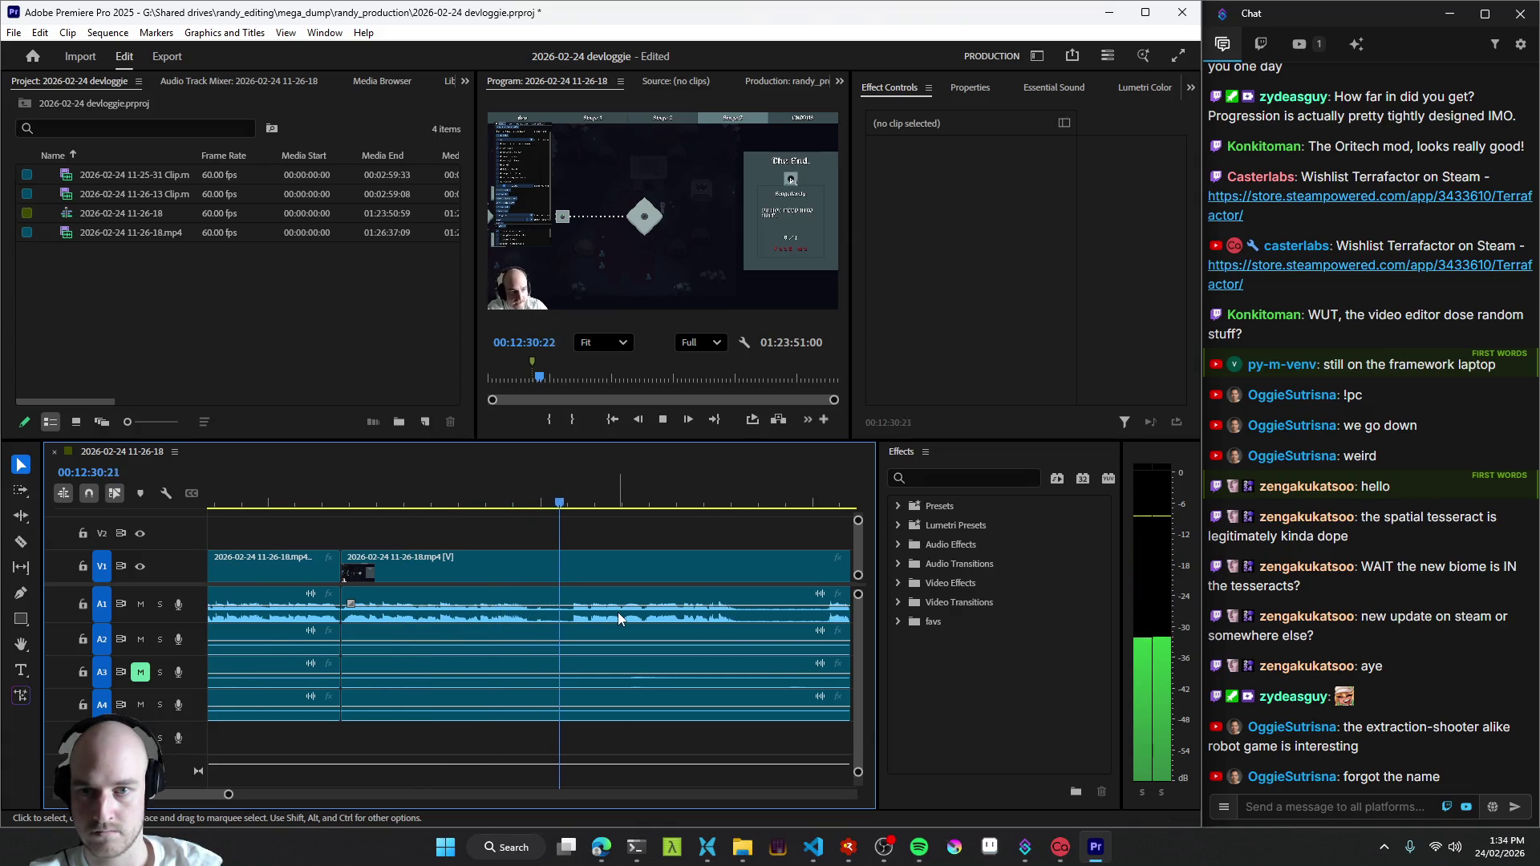
scroll(617, 612, down, 2)
scroll(618, 616, down, 2)
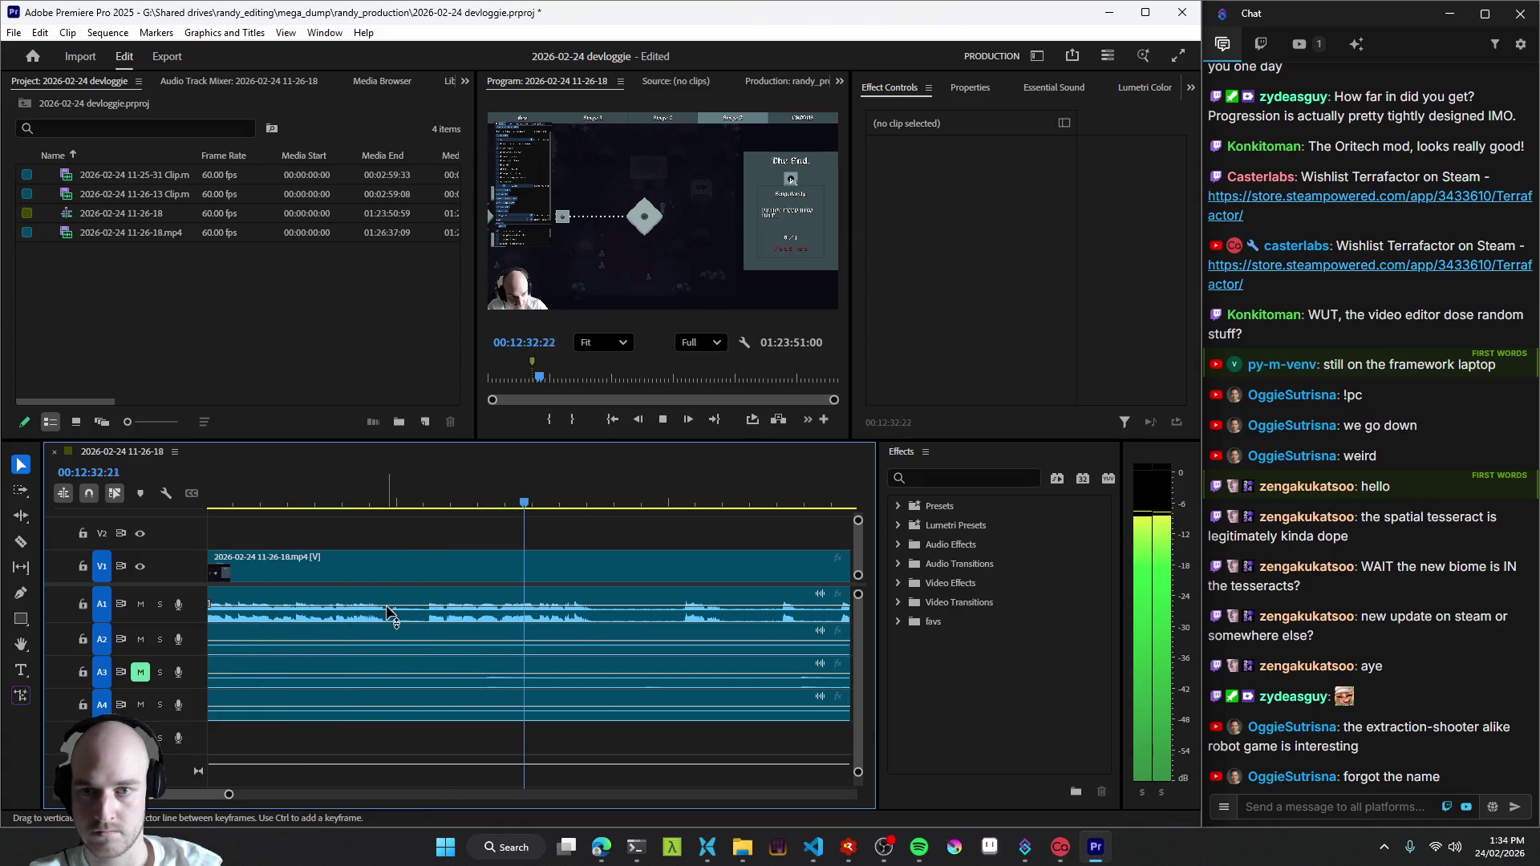
key(ctrl+k)
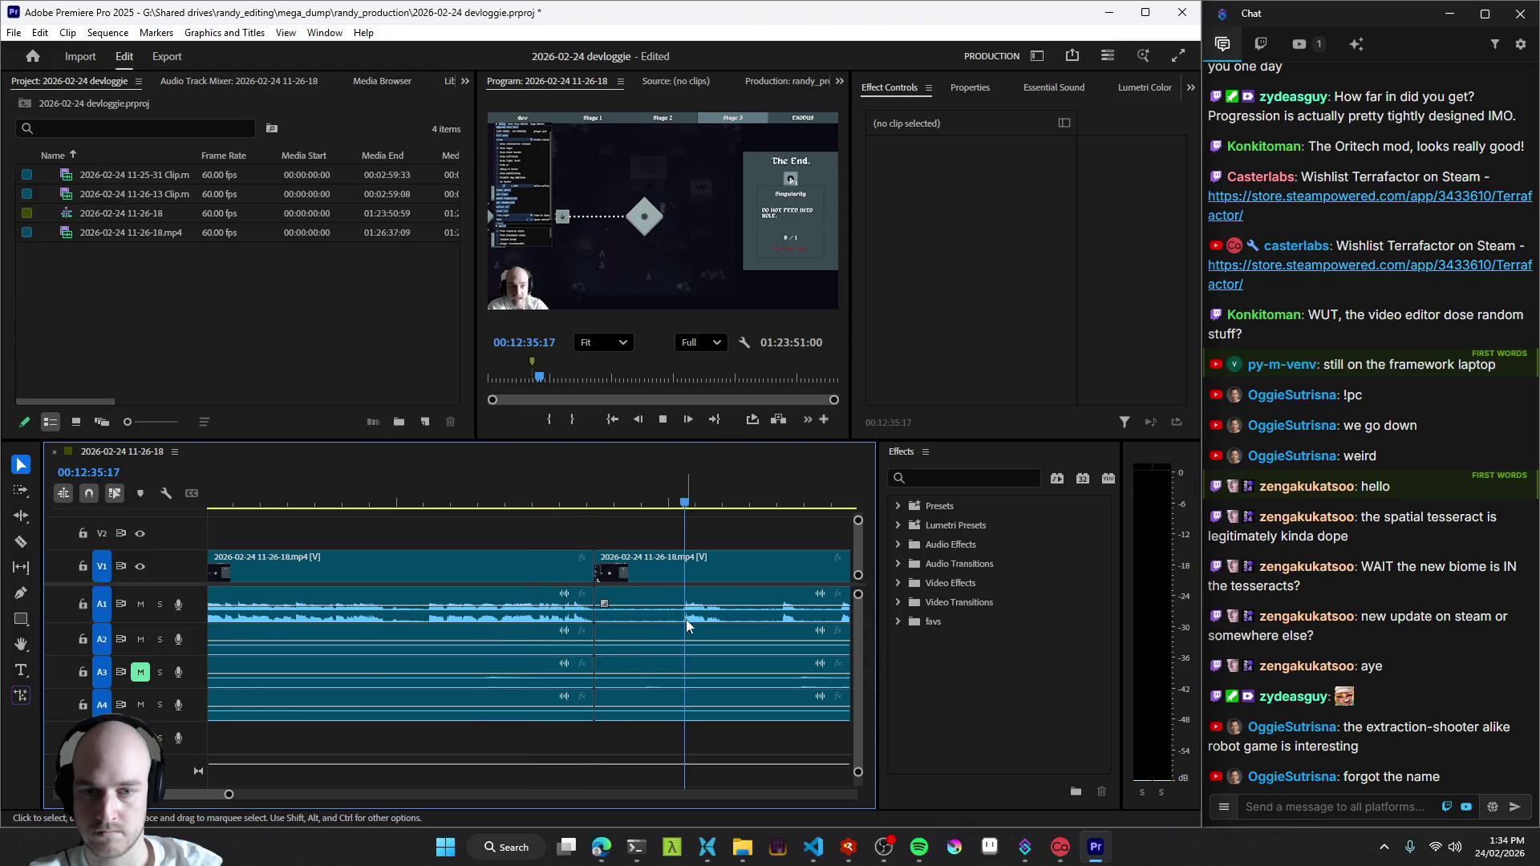
scroll(593, 654, down, 3)
key(Up)
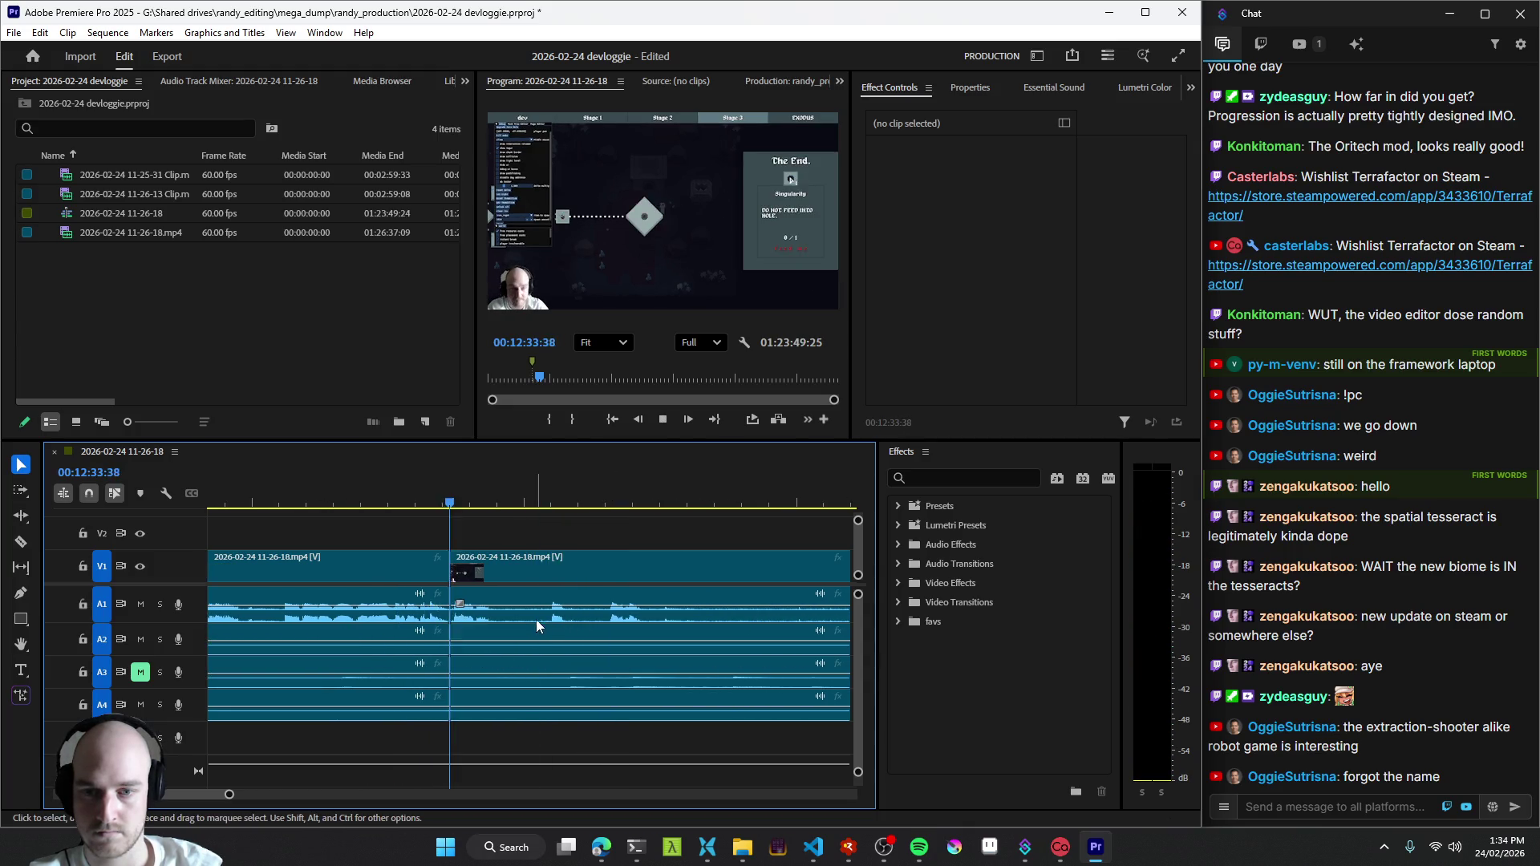
key(space)
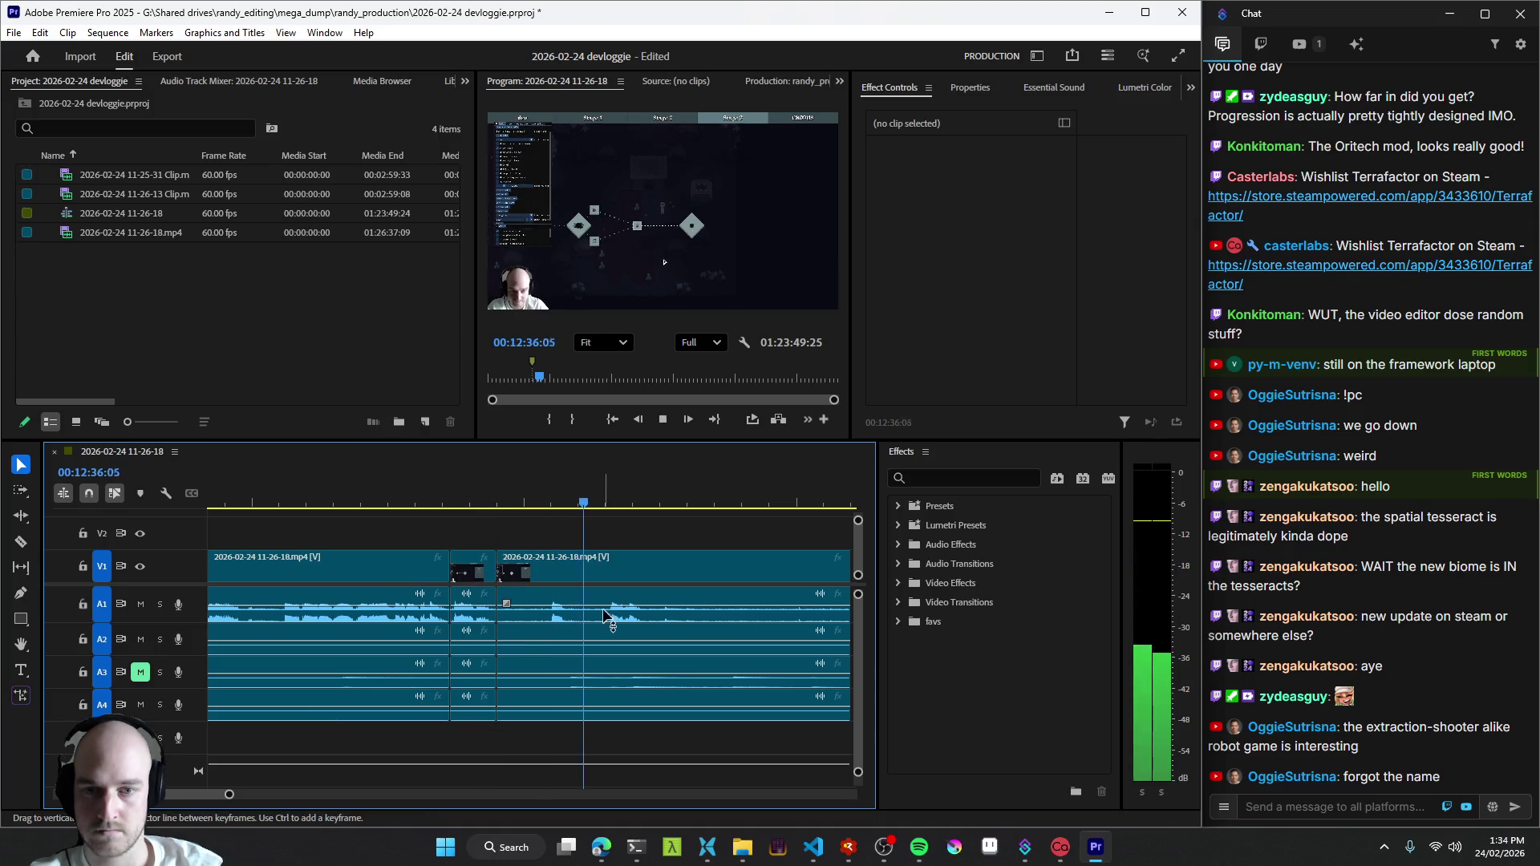
scroll(655, 610, down, 3)
scroll(655, 609, down, 3)
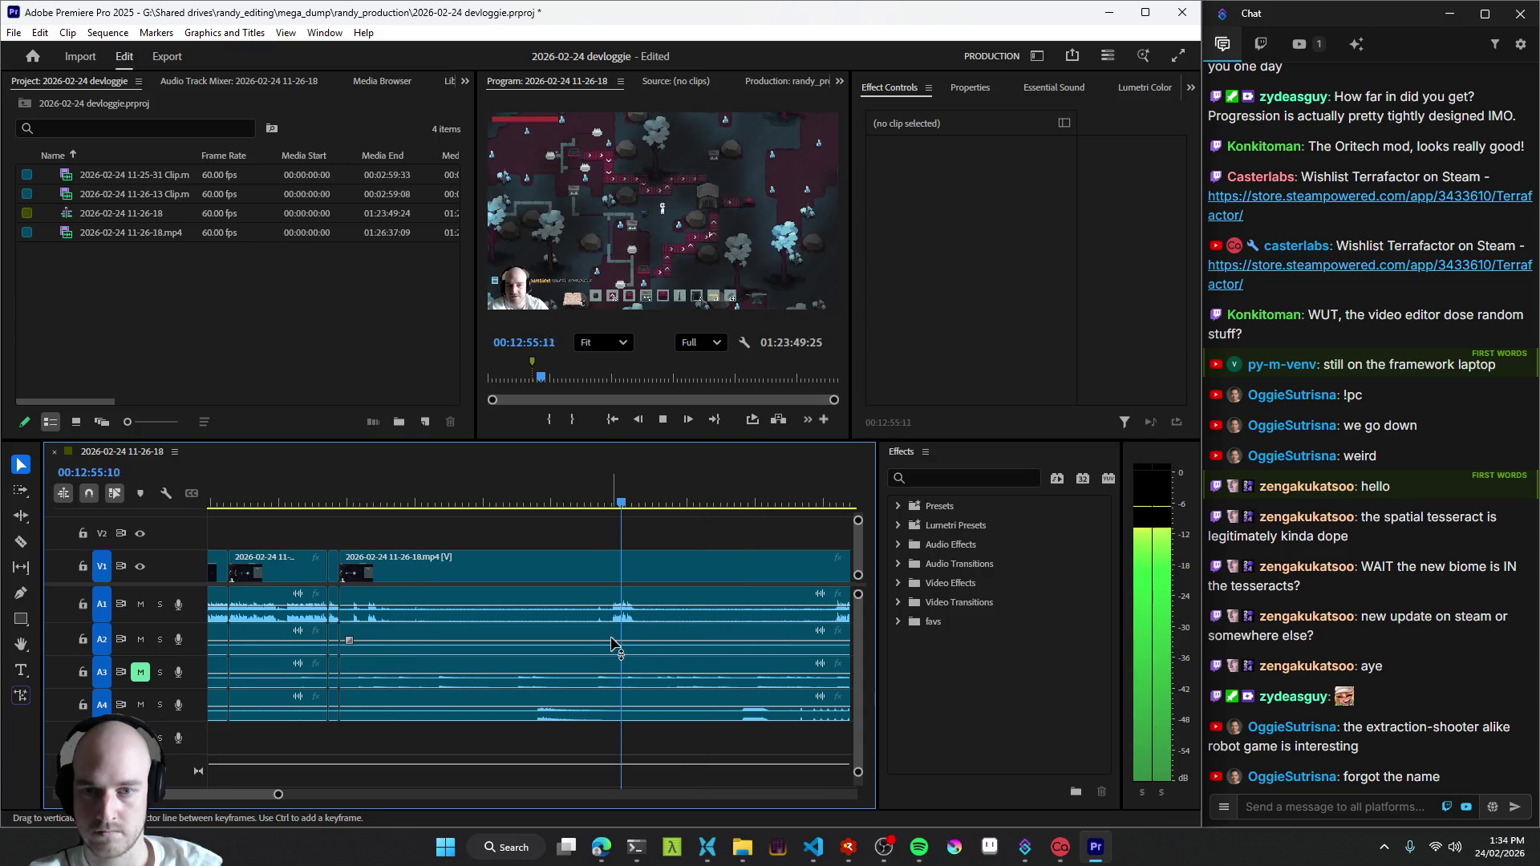
key(space)
key(space)
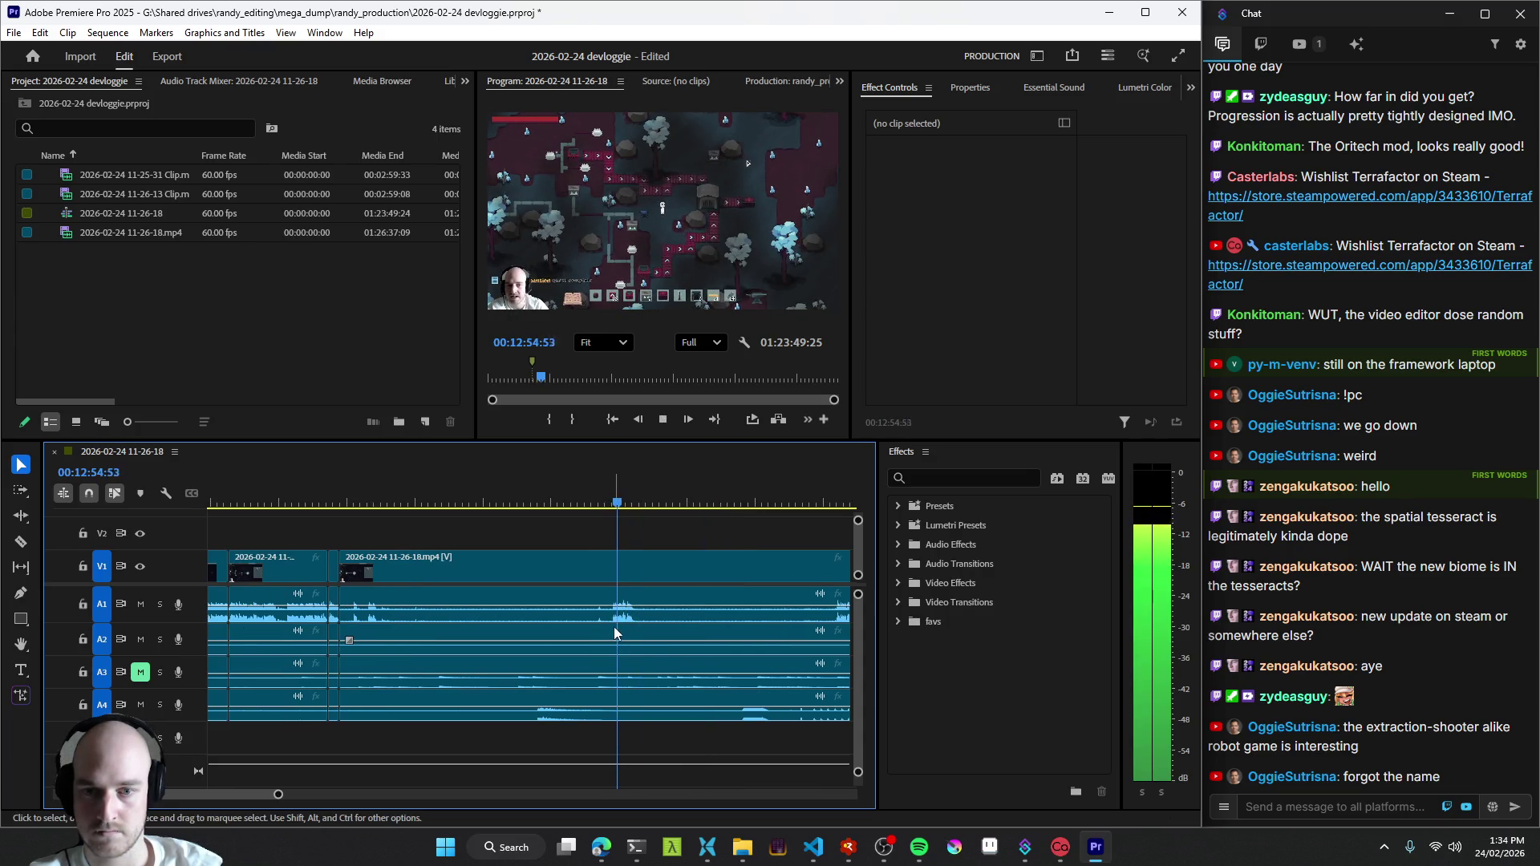
scroll(621, 624, down, 2)
drag(442, 571, 506, 570)
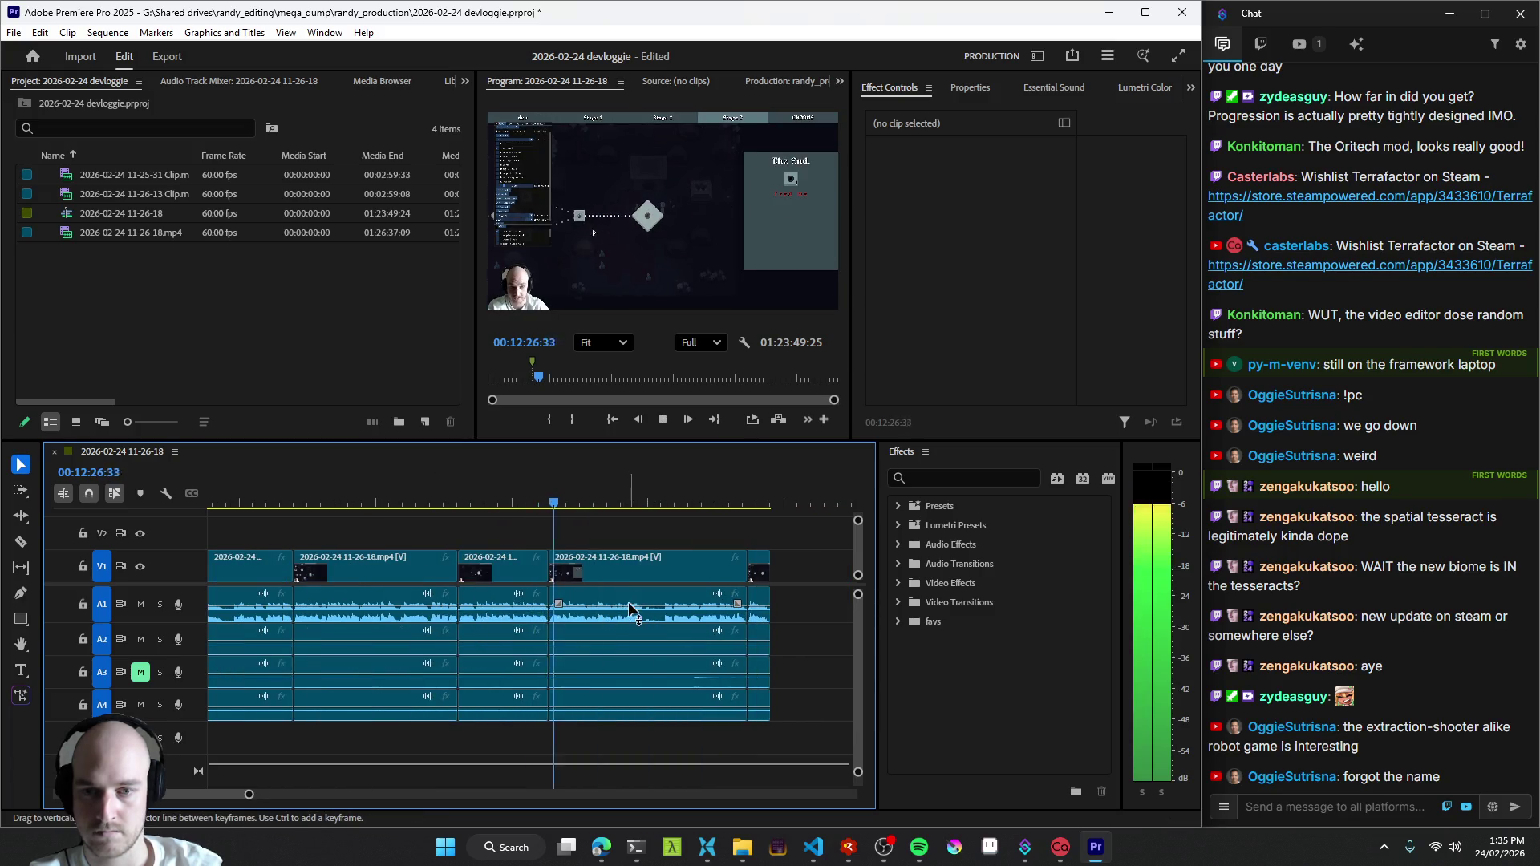
- Delete the short unwanted clip between the last two cuts, undoing a stray selection
click(748, 607)
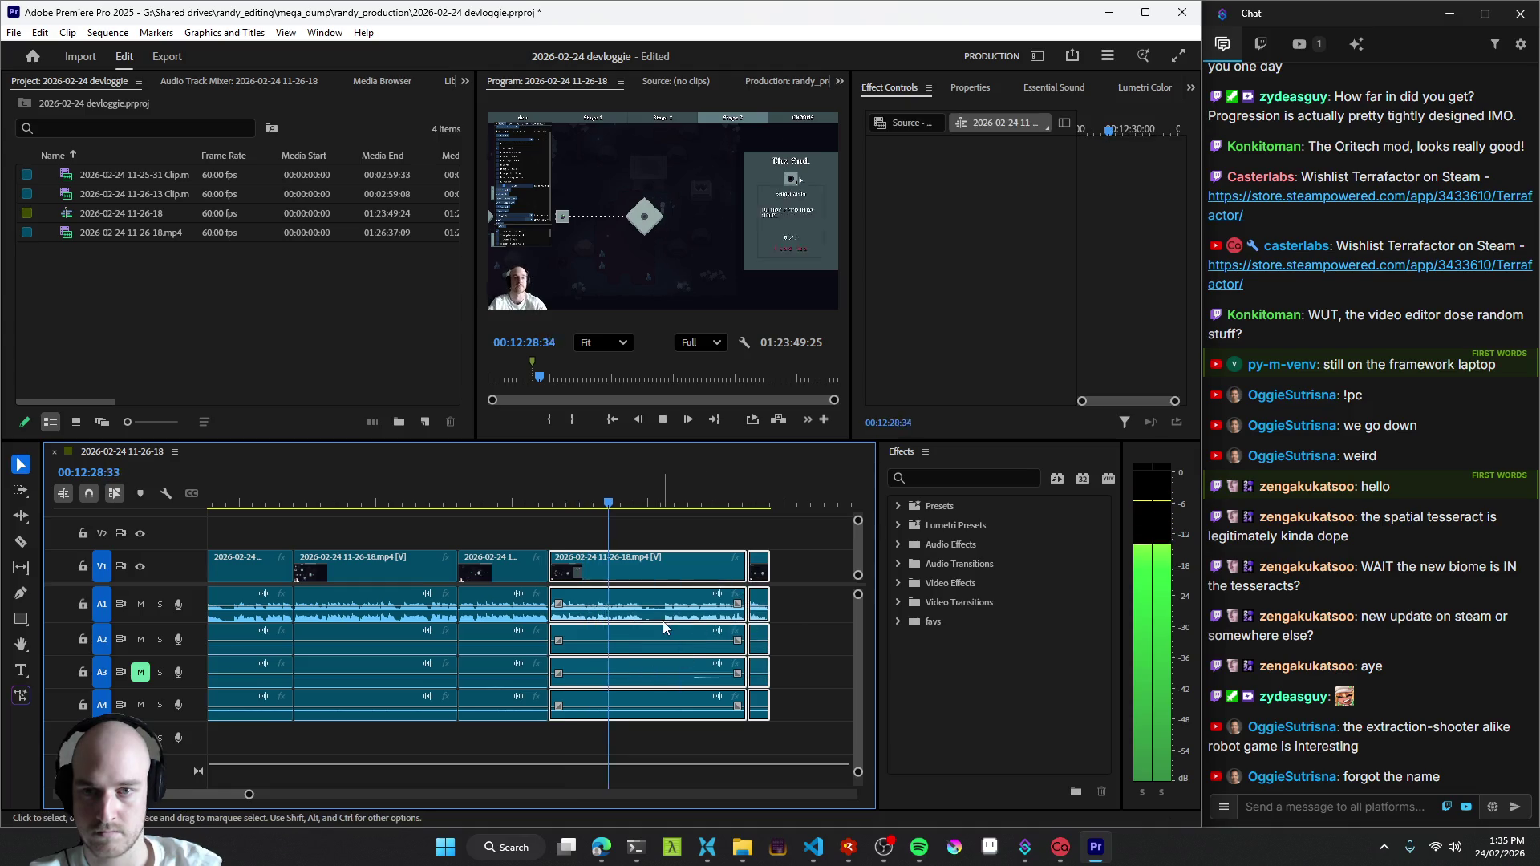
scroll(621, 589, down, 2)
key(space)
key(Delete)
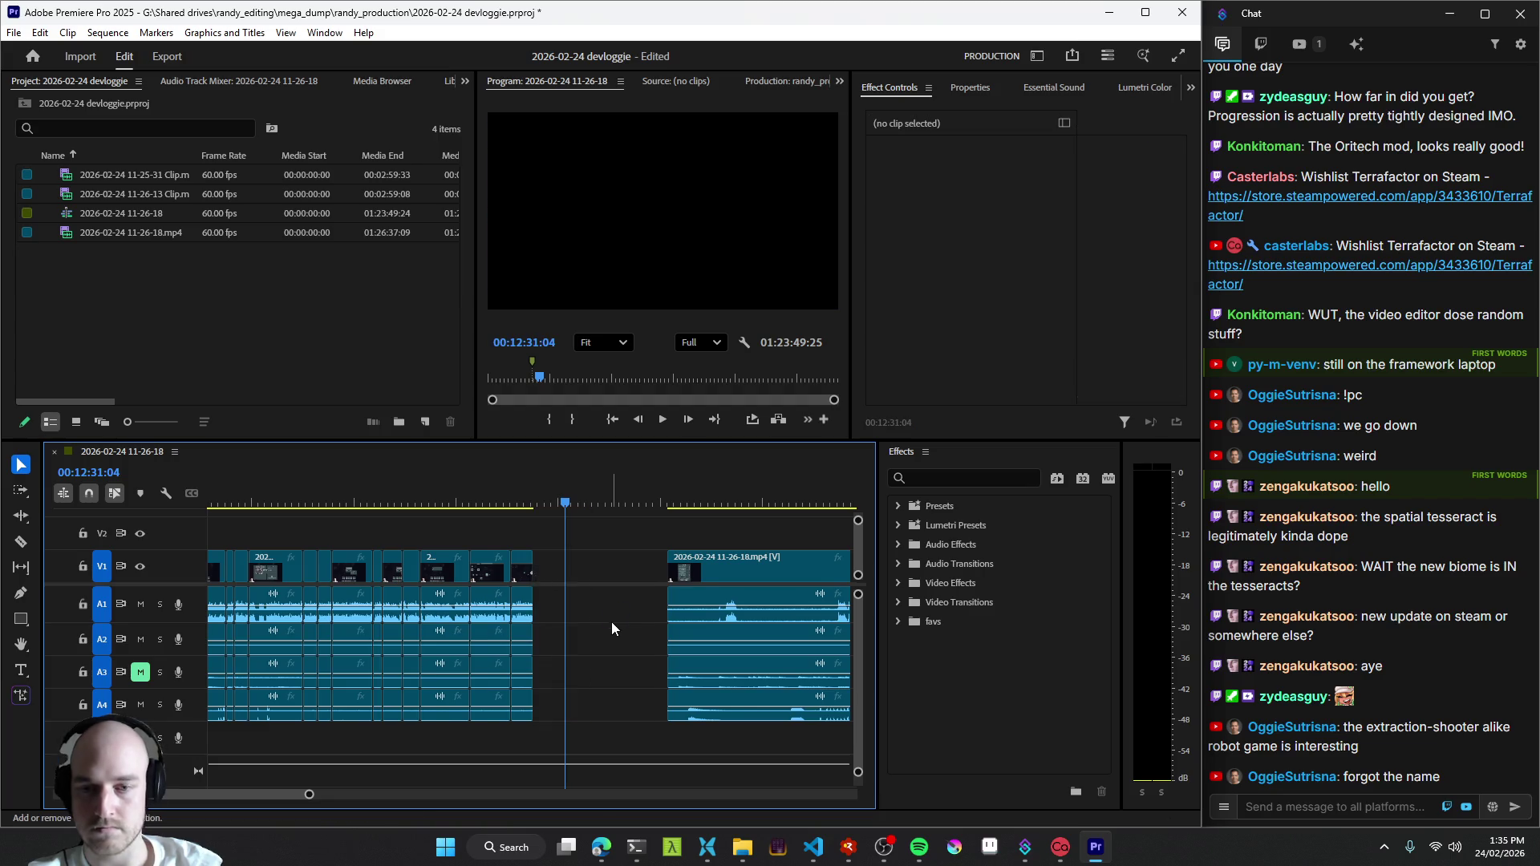
click(611, 622)
key(Delete)
scroll(538, 586, down, 2)
drag(288, 504, 270, 531)
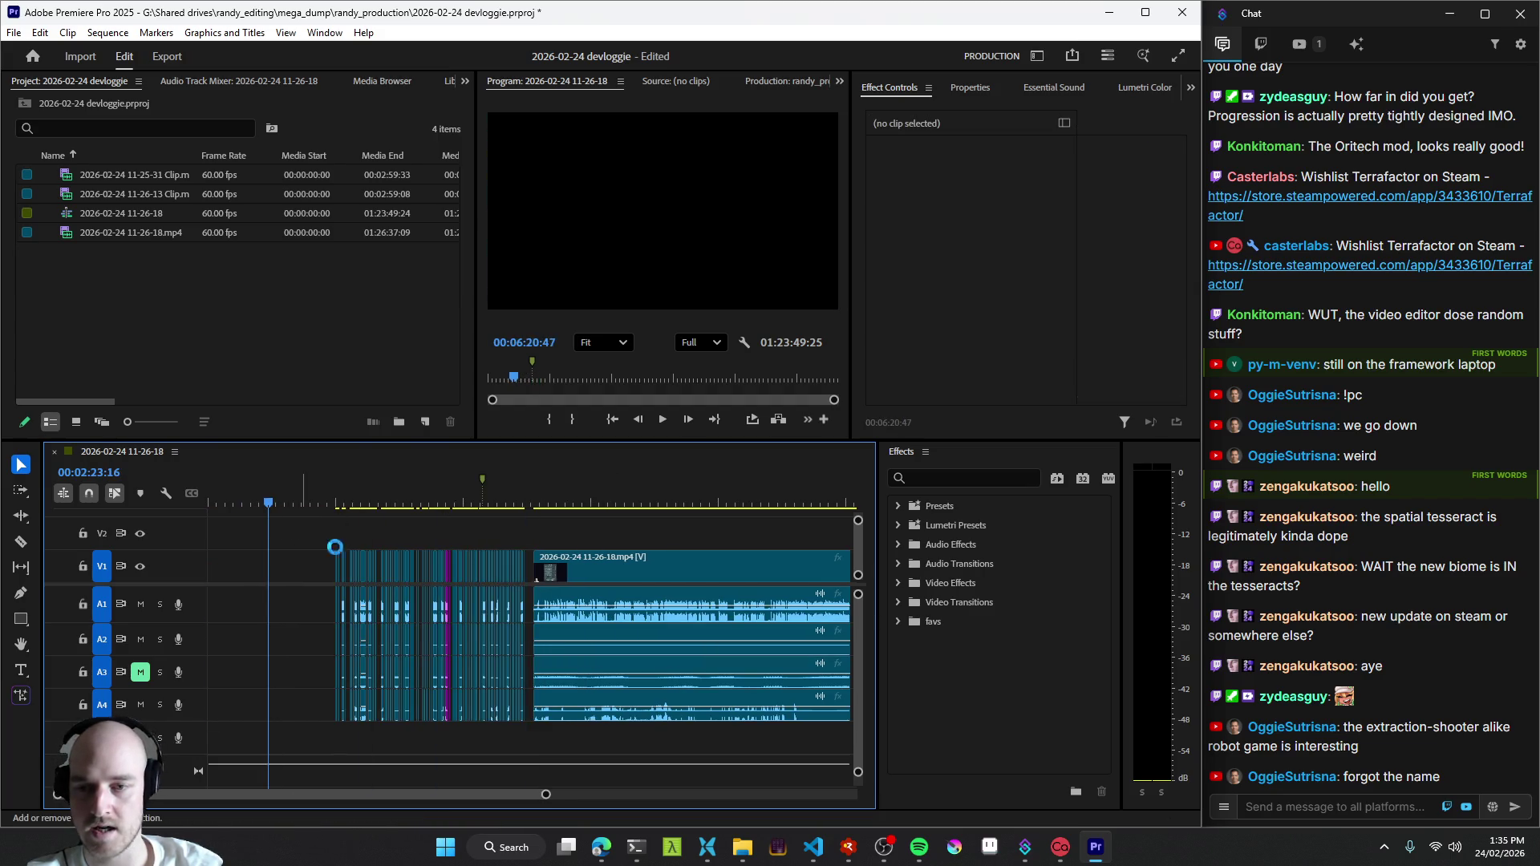
scroll(366, 585, up, 2)
click(542, 618)
key(ctrl+z)
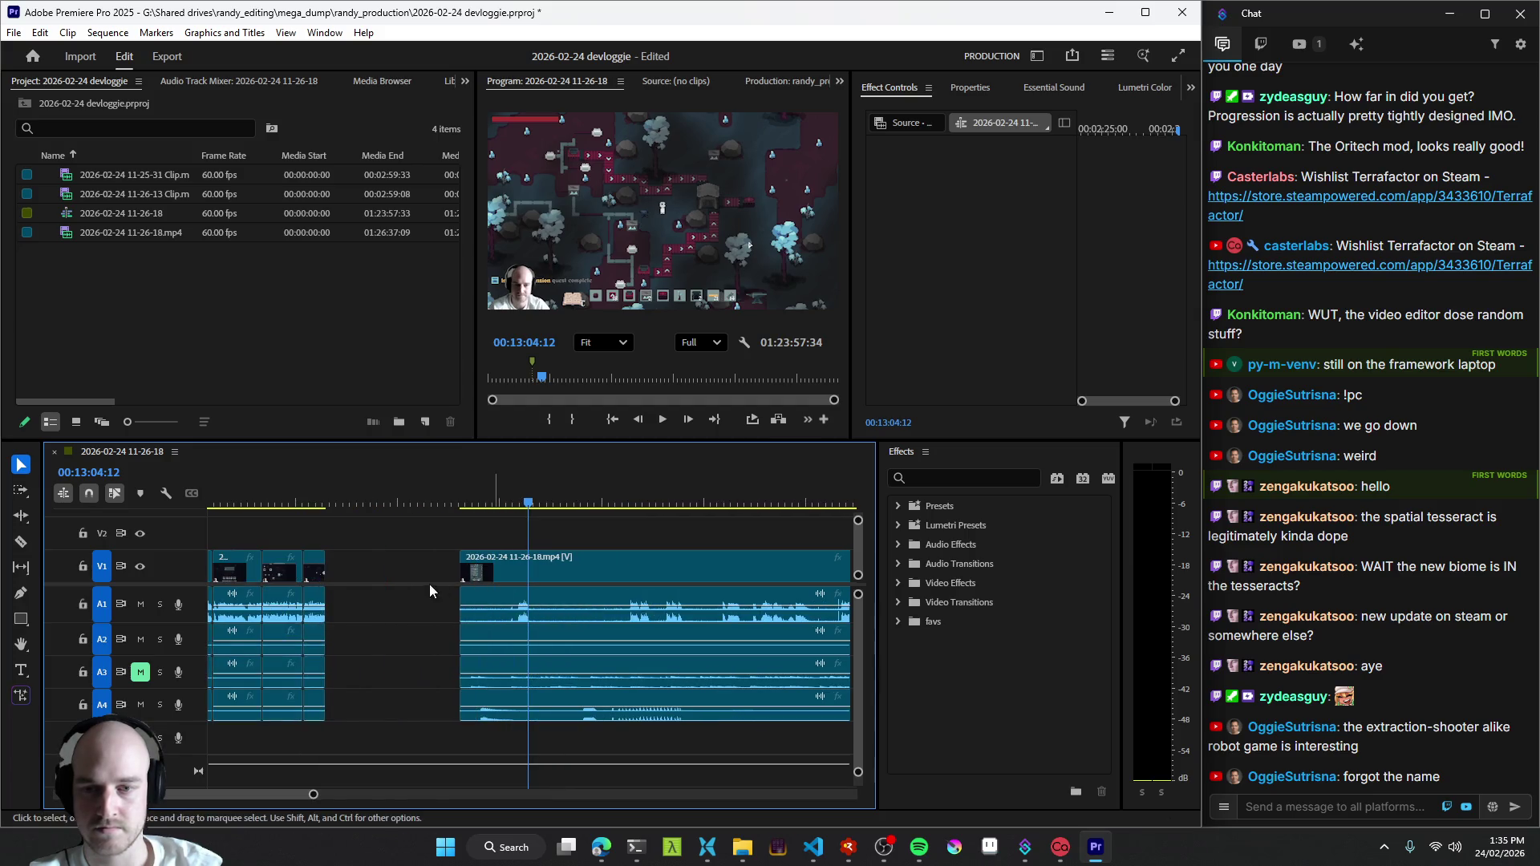
- Remove the leftover gap so the following clip closes up against the earlier footage
click(399, 557)
key(space)
scroll(542, 590, up, 2)
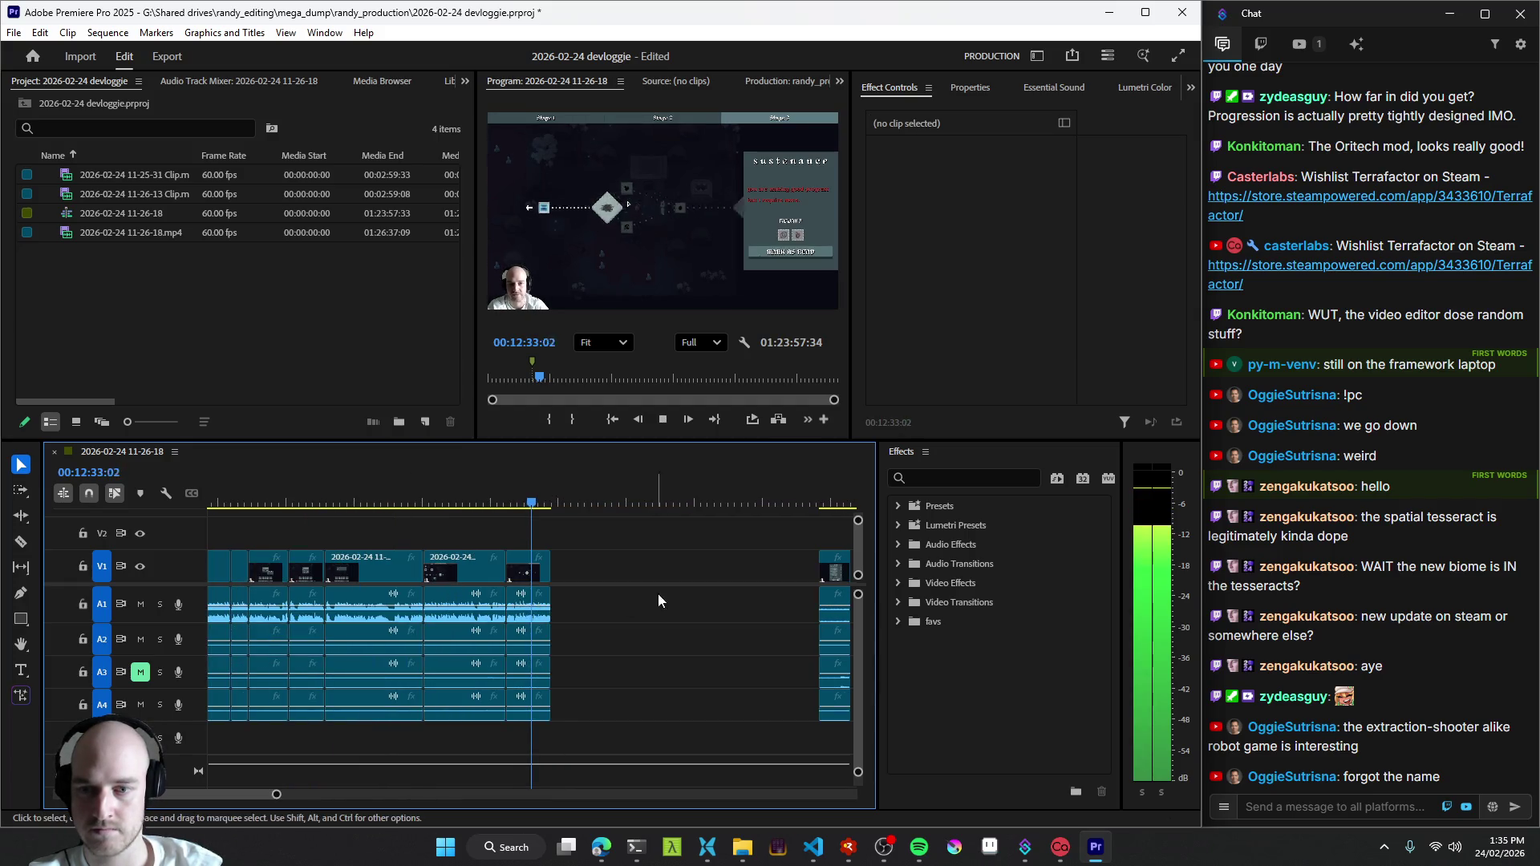
click(683, 590)
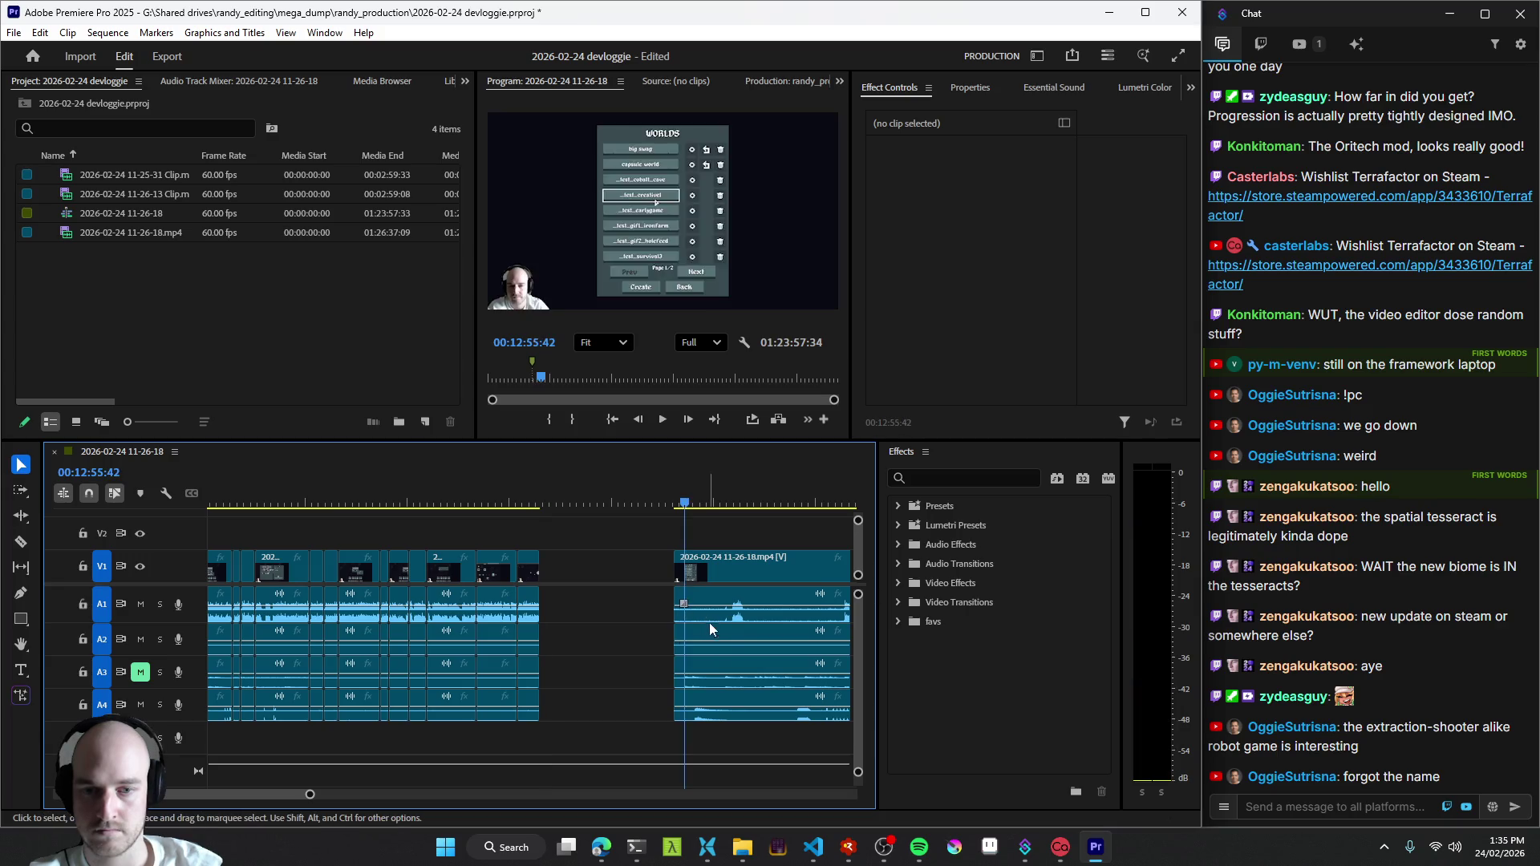
click(628, 596)
key(Delete)
click(600, 627)
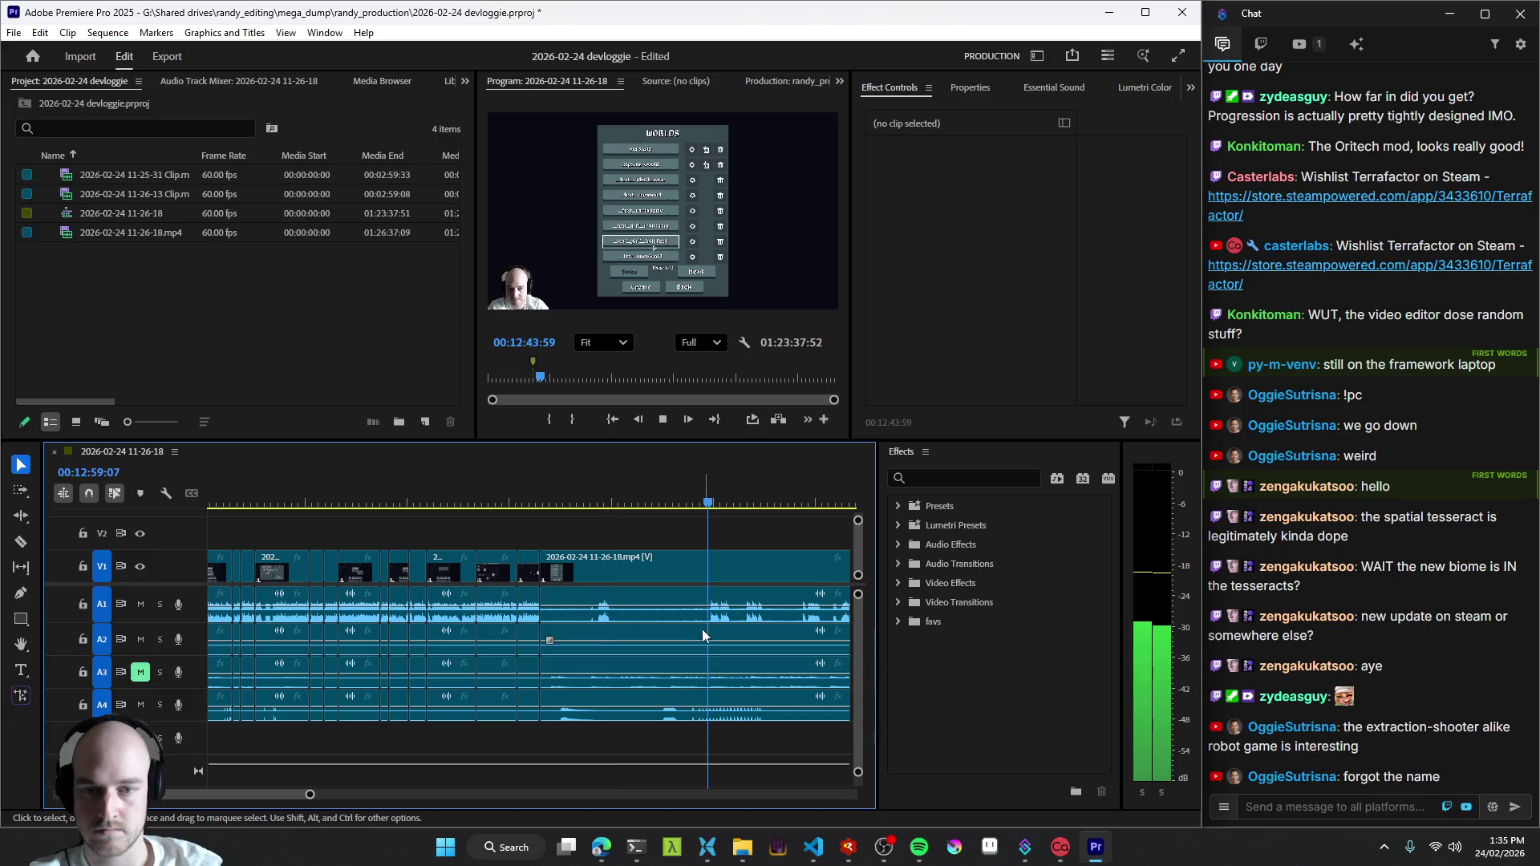
click(592, 632)
key(=)
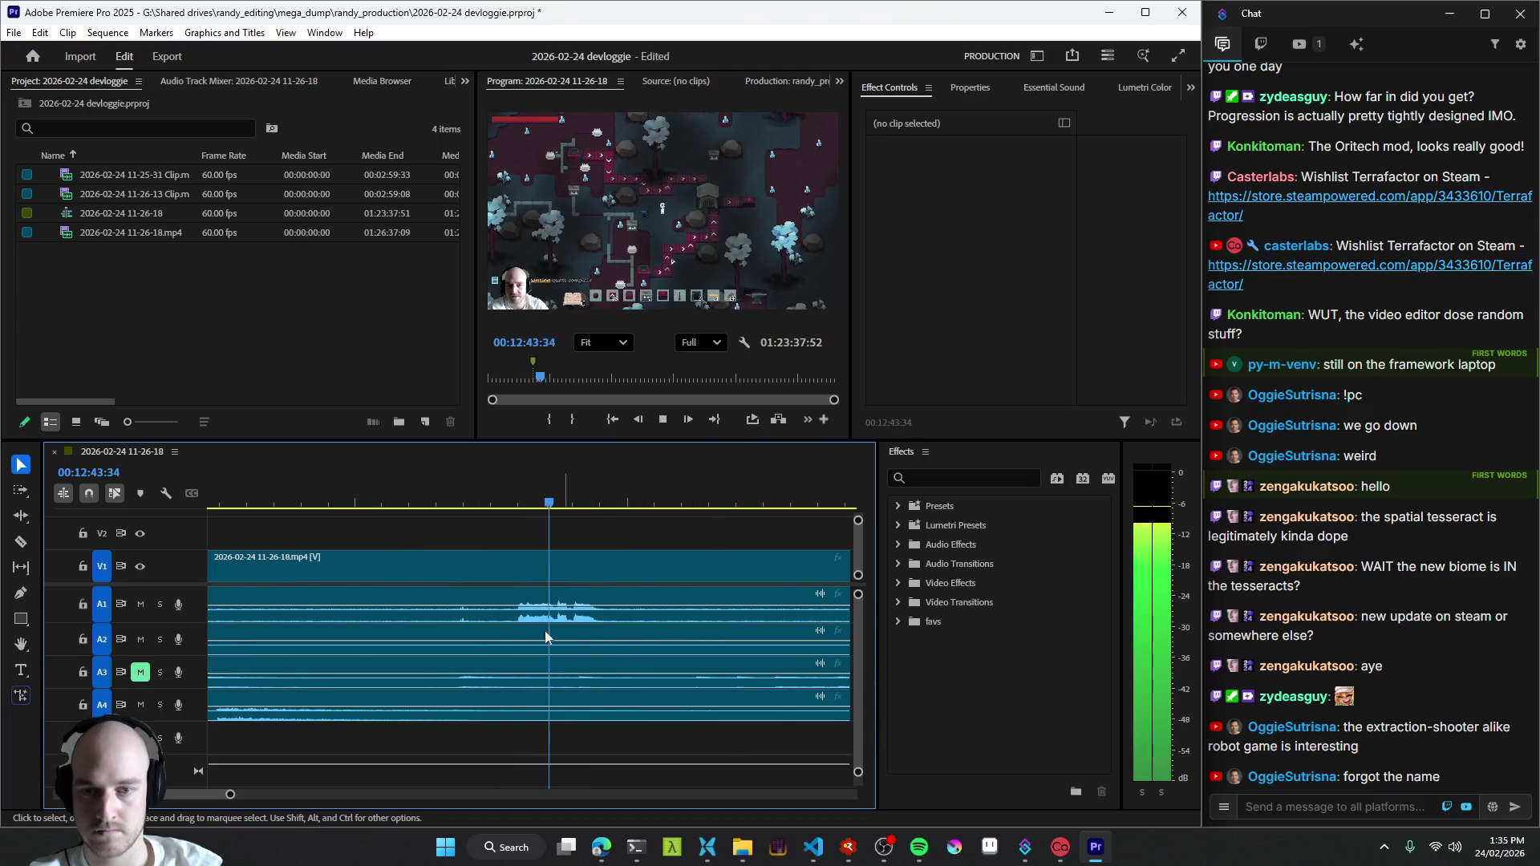
- Cut the clips around the 13:00 mark and trim the forest clip's start to drop dead time
click(370, 687)
key(ctrl+k)
click(662, 638)
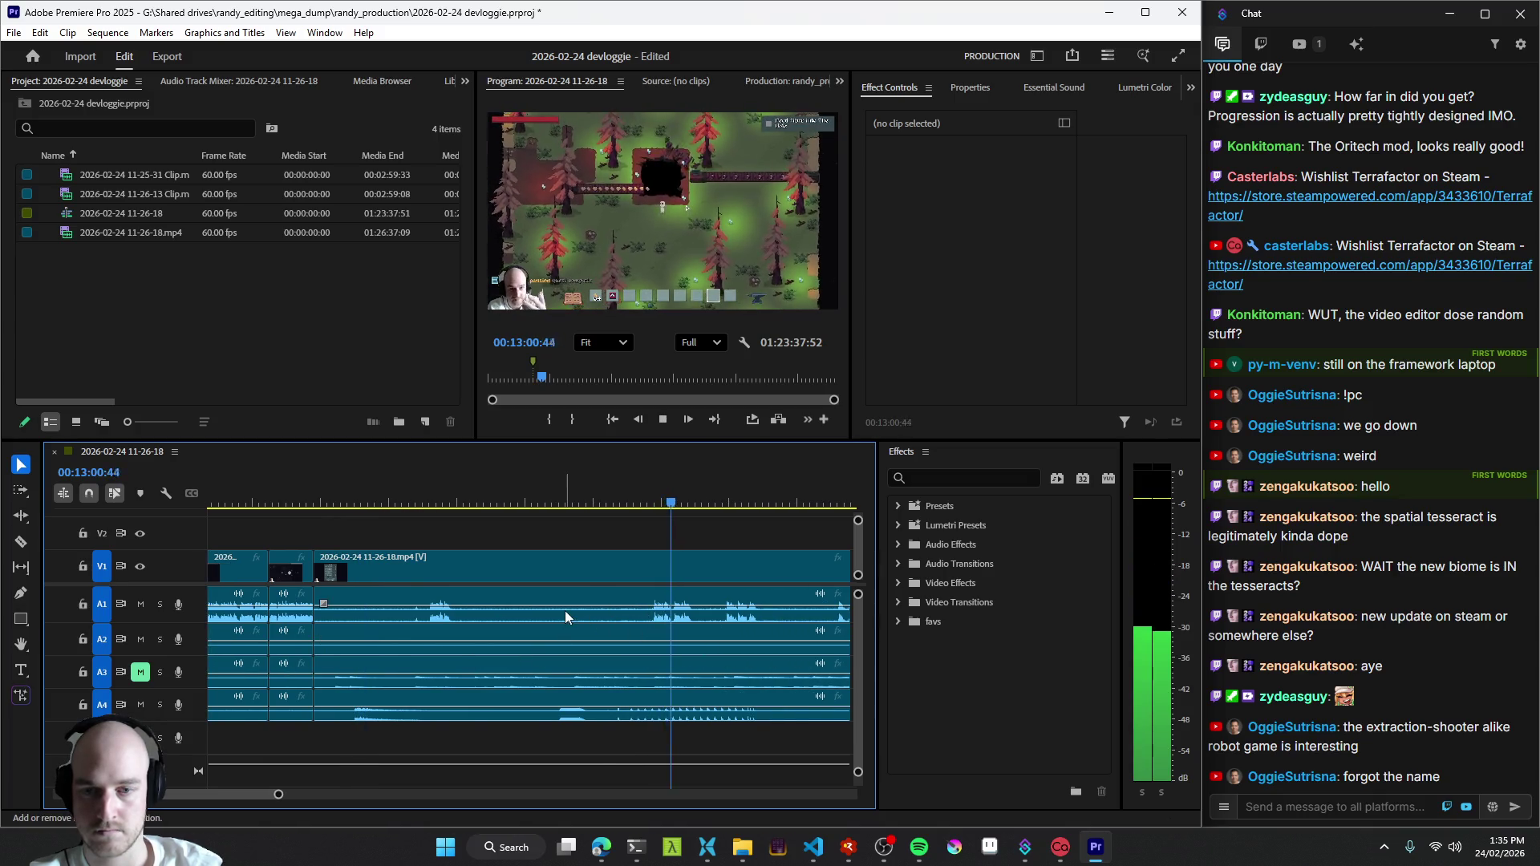
scroll(565, 610, down, 2)
click(629, 629)
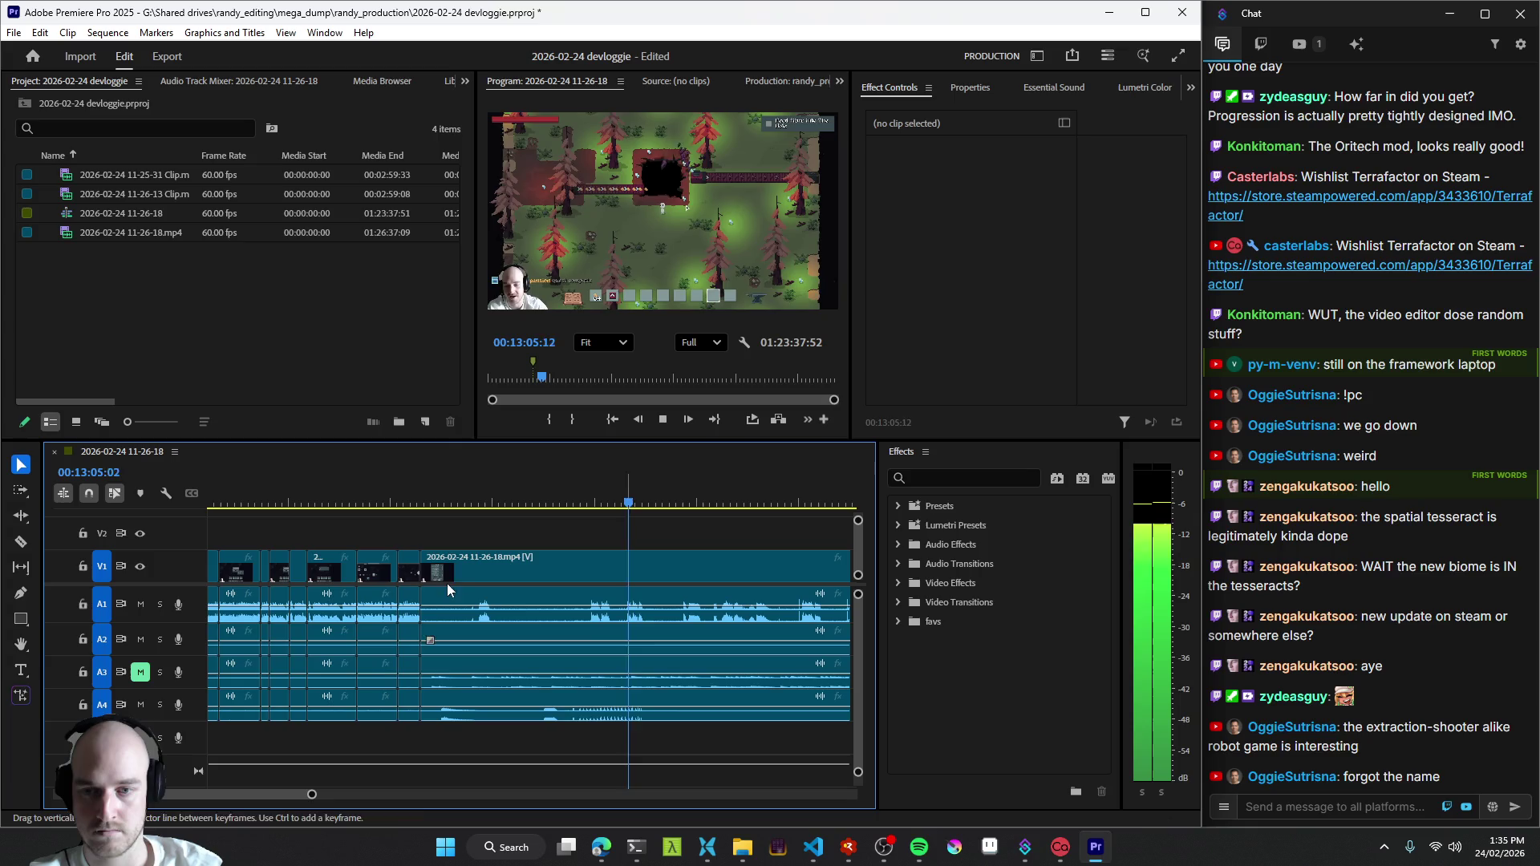
drag(430, 569, 458, 569)
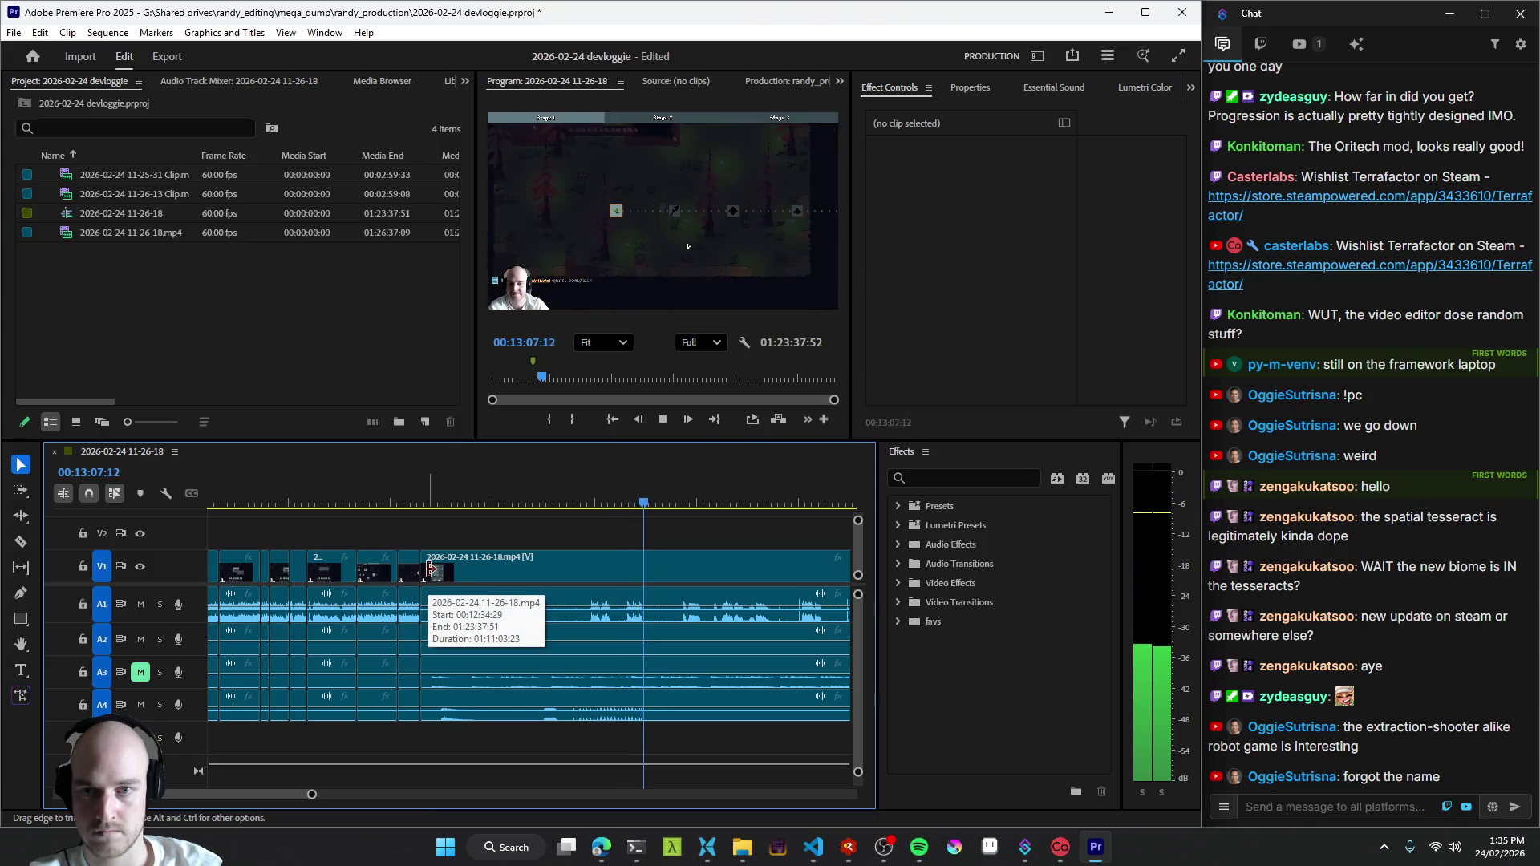
- Skip ahead through the next scenes and play them back to check the edit
click(687, 620)
click(723, 630)
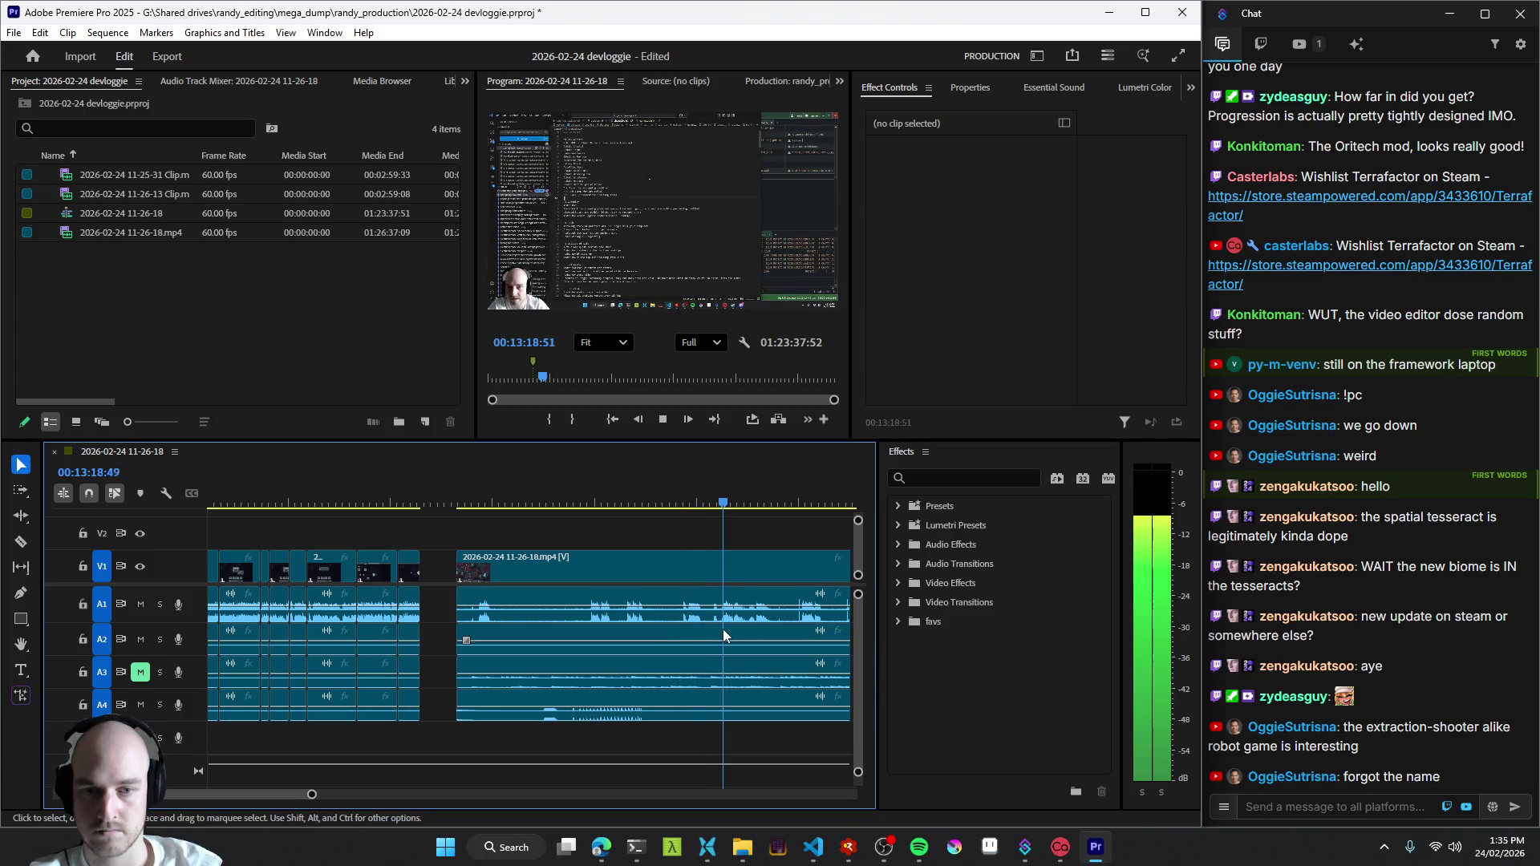
scroll(522, 615, down, 3)
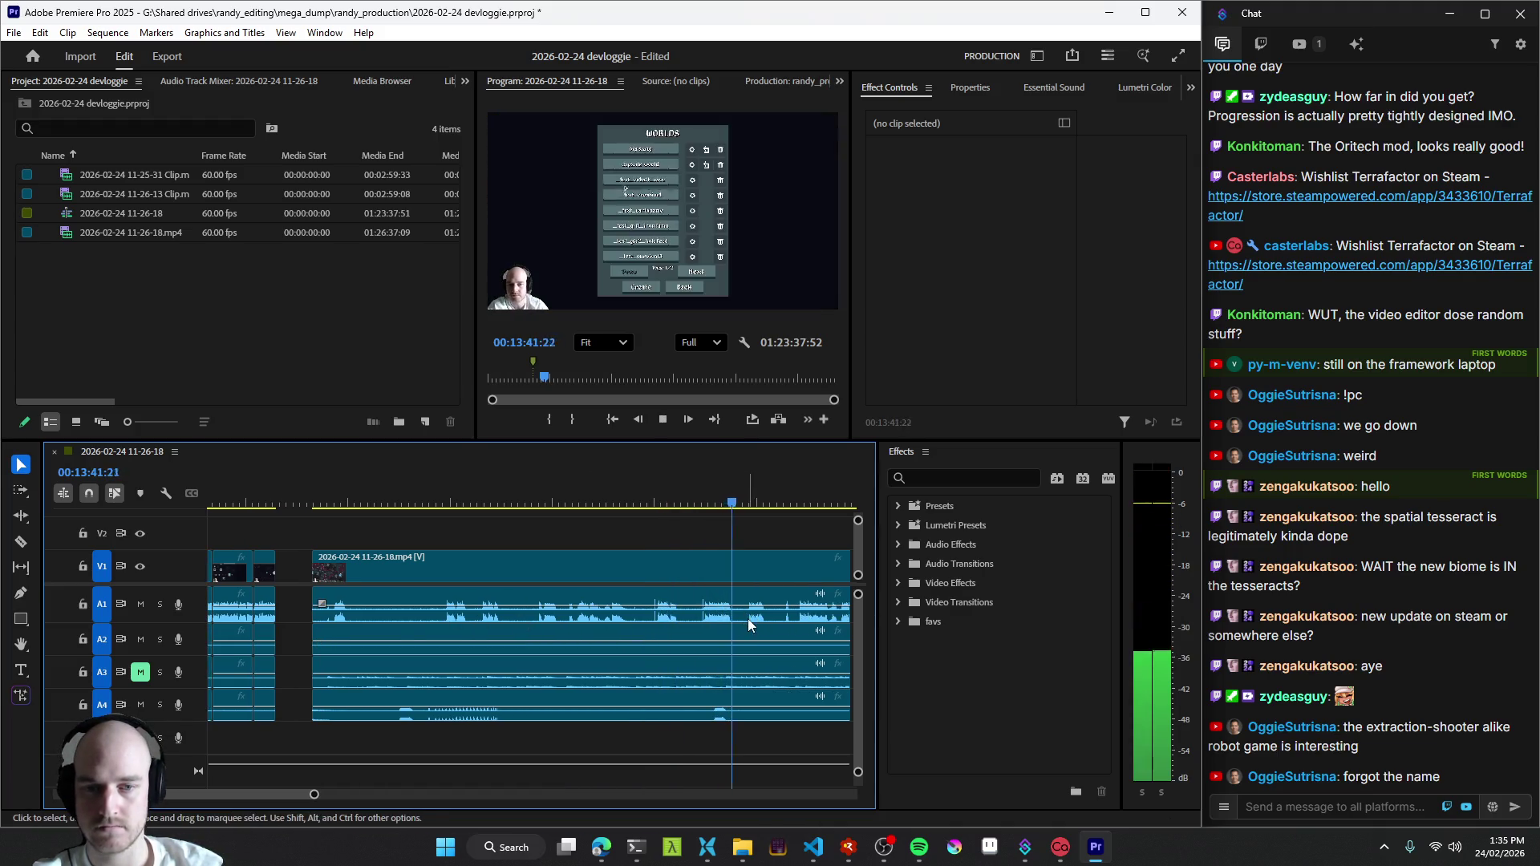
alt+scroll(710, 620, down, 2)
key(space)
key(space)
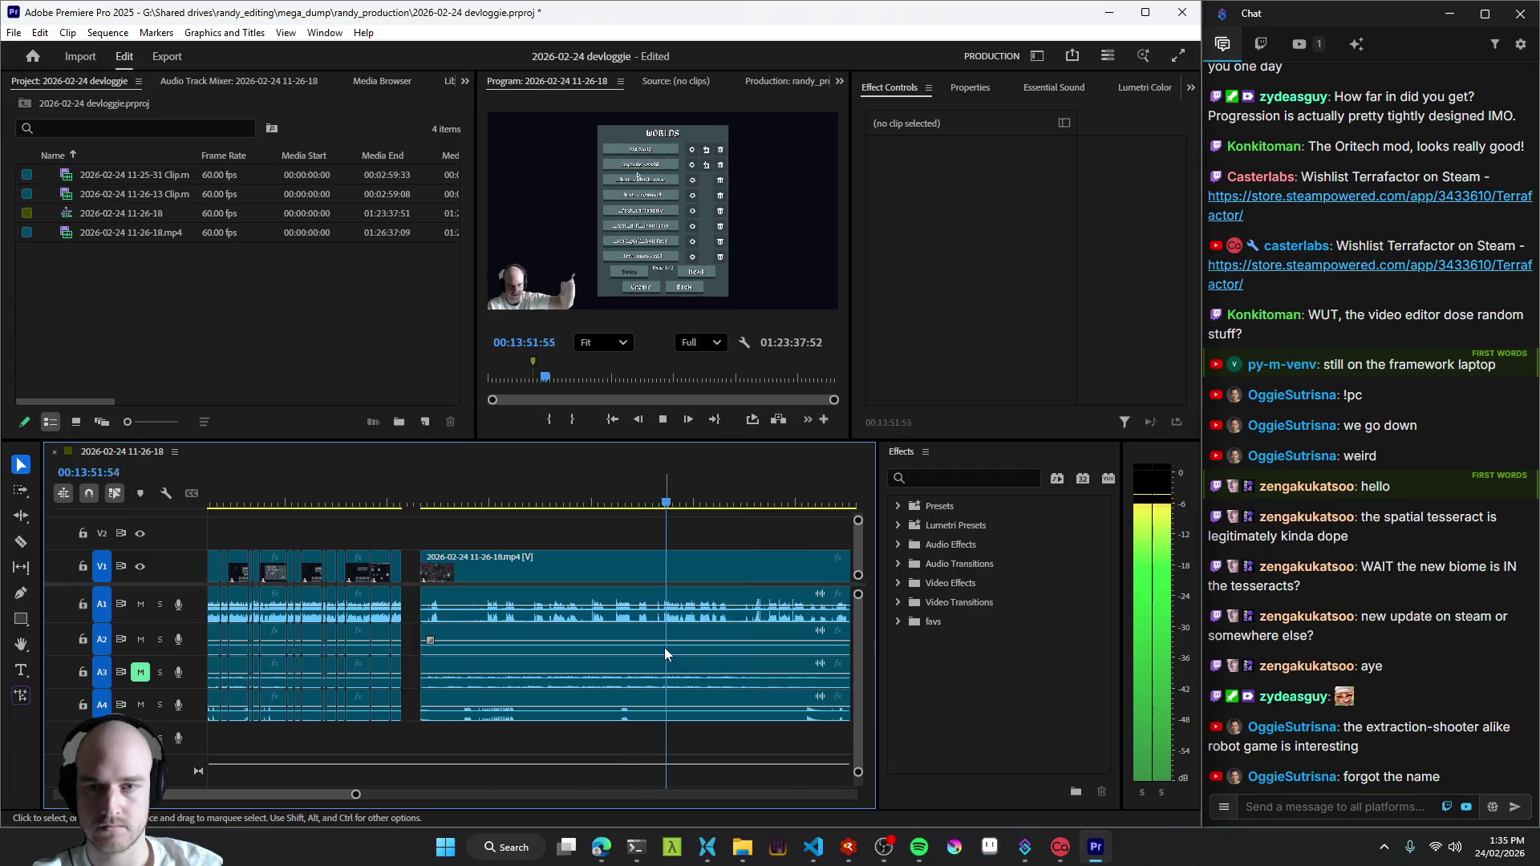
alt+scroll(519, 607, up, 2)
key(space)
alt+scroll(576, 608, down, 2)
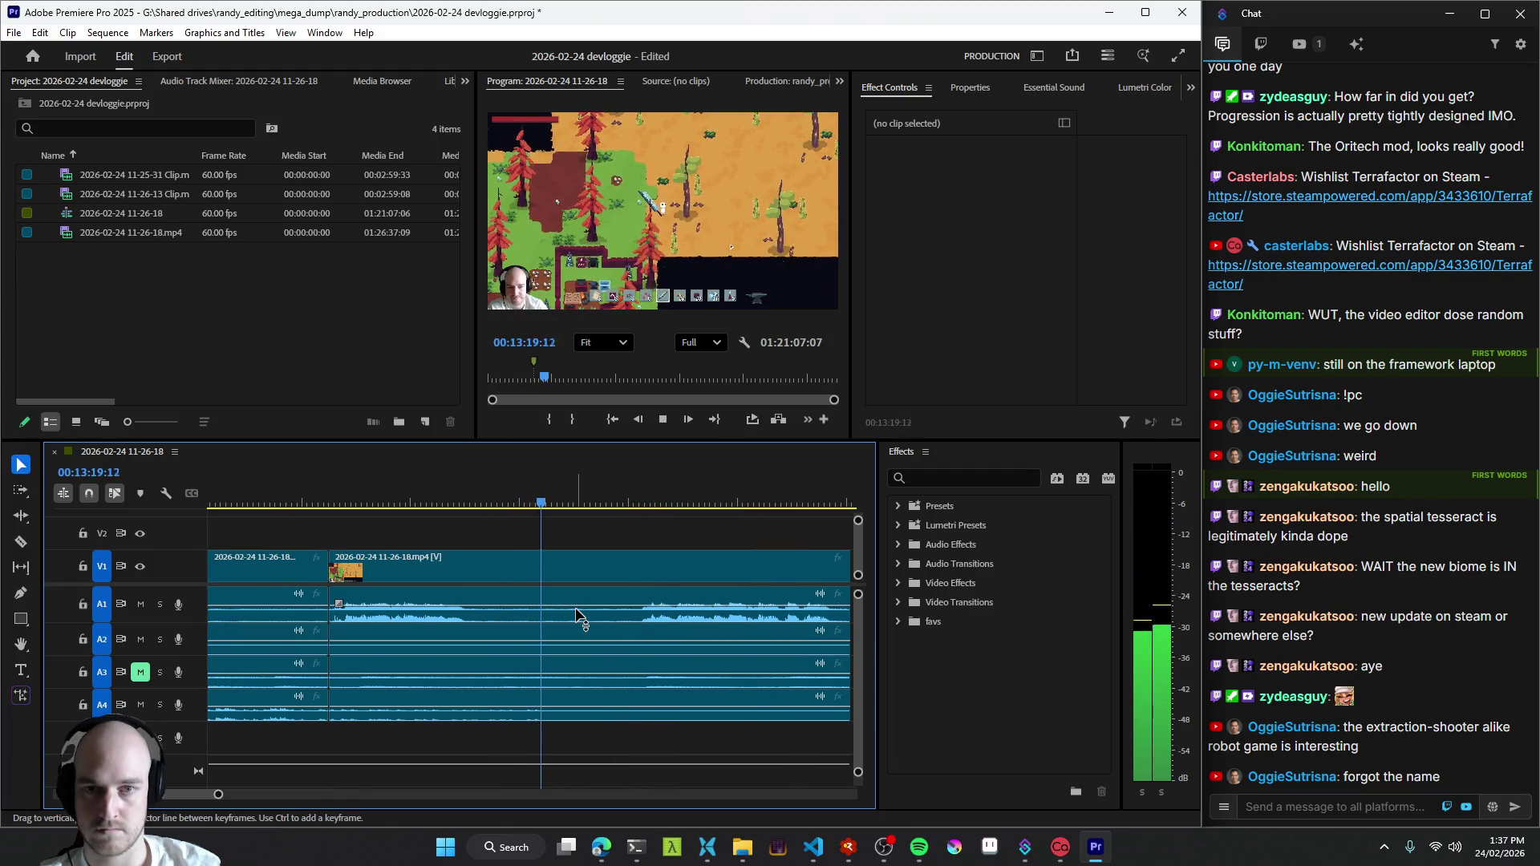
- Redo a mistimed cut at the right moment, then skim ahead and jump back to review it
key(ctrl+k)
key(space)
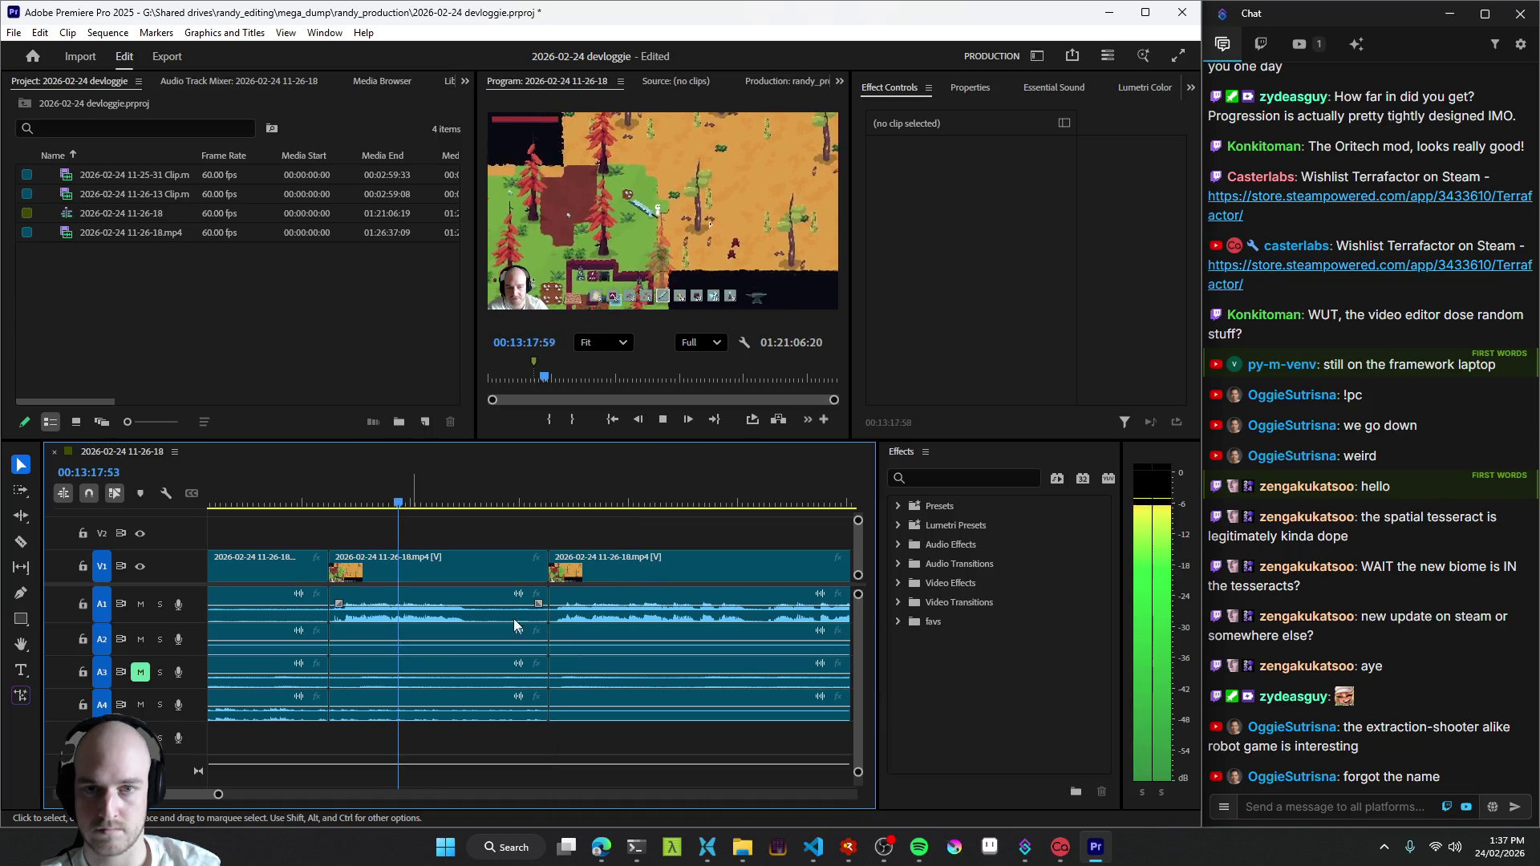
key(ctrl+z)
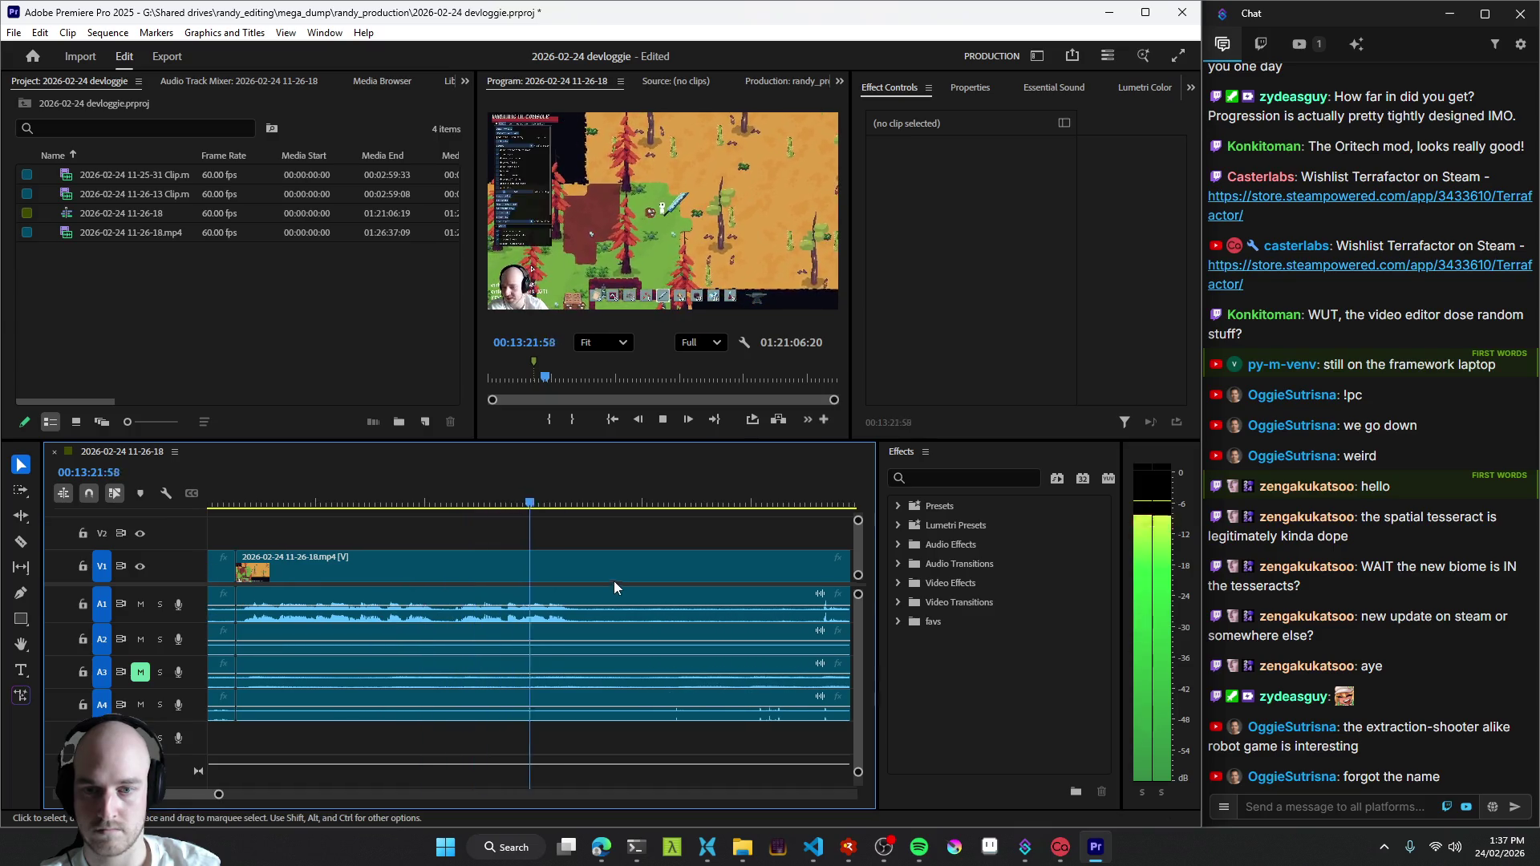
key(space)
alt+scroll(636, 618, down, 2)
key(ctrl+k)
key(l)
key(l)
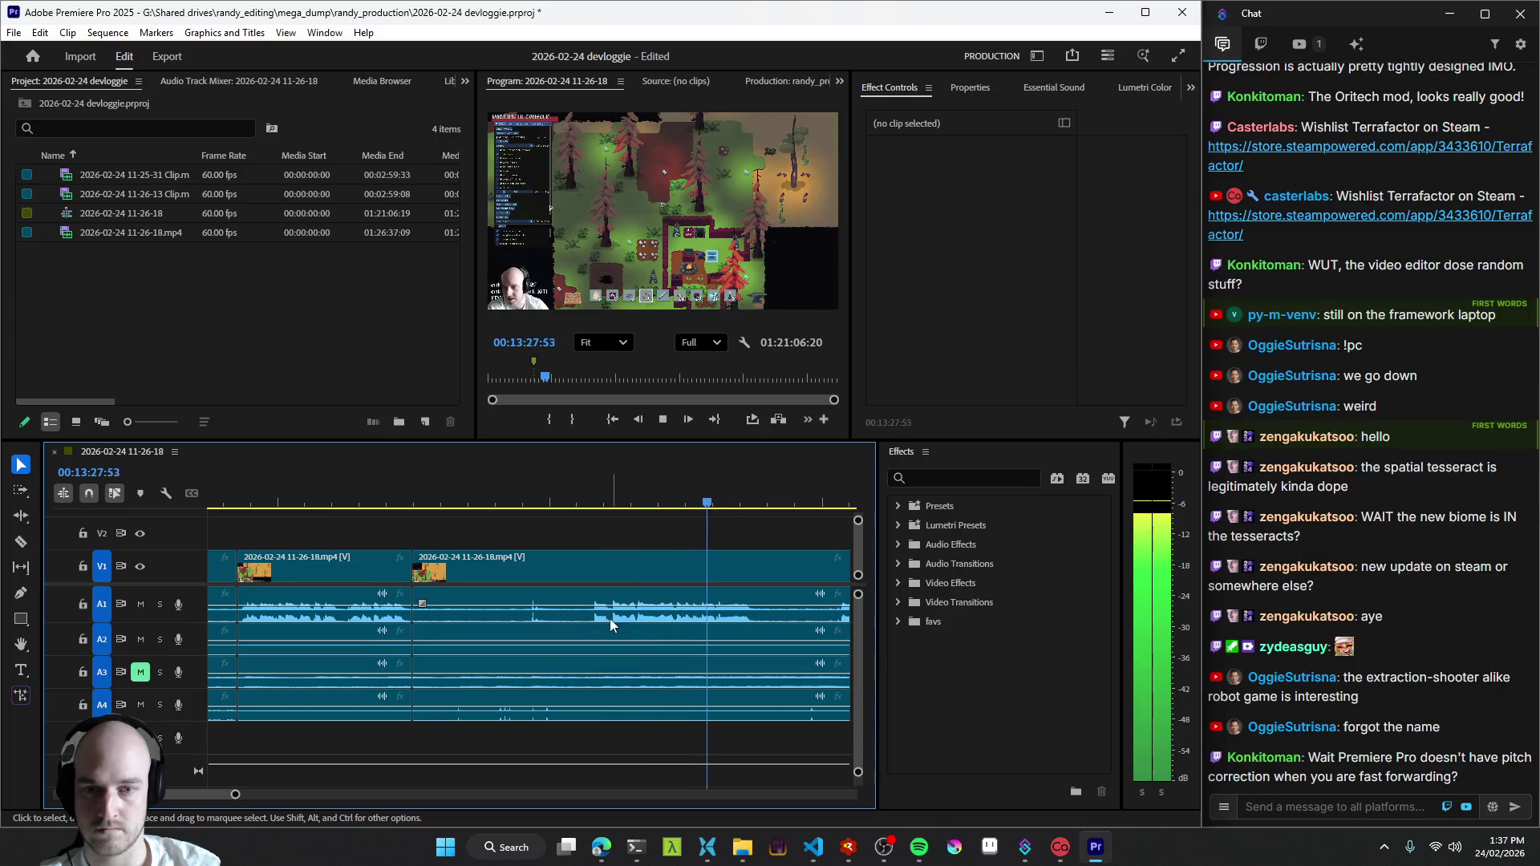
key(Up)
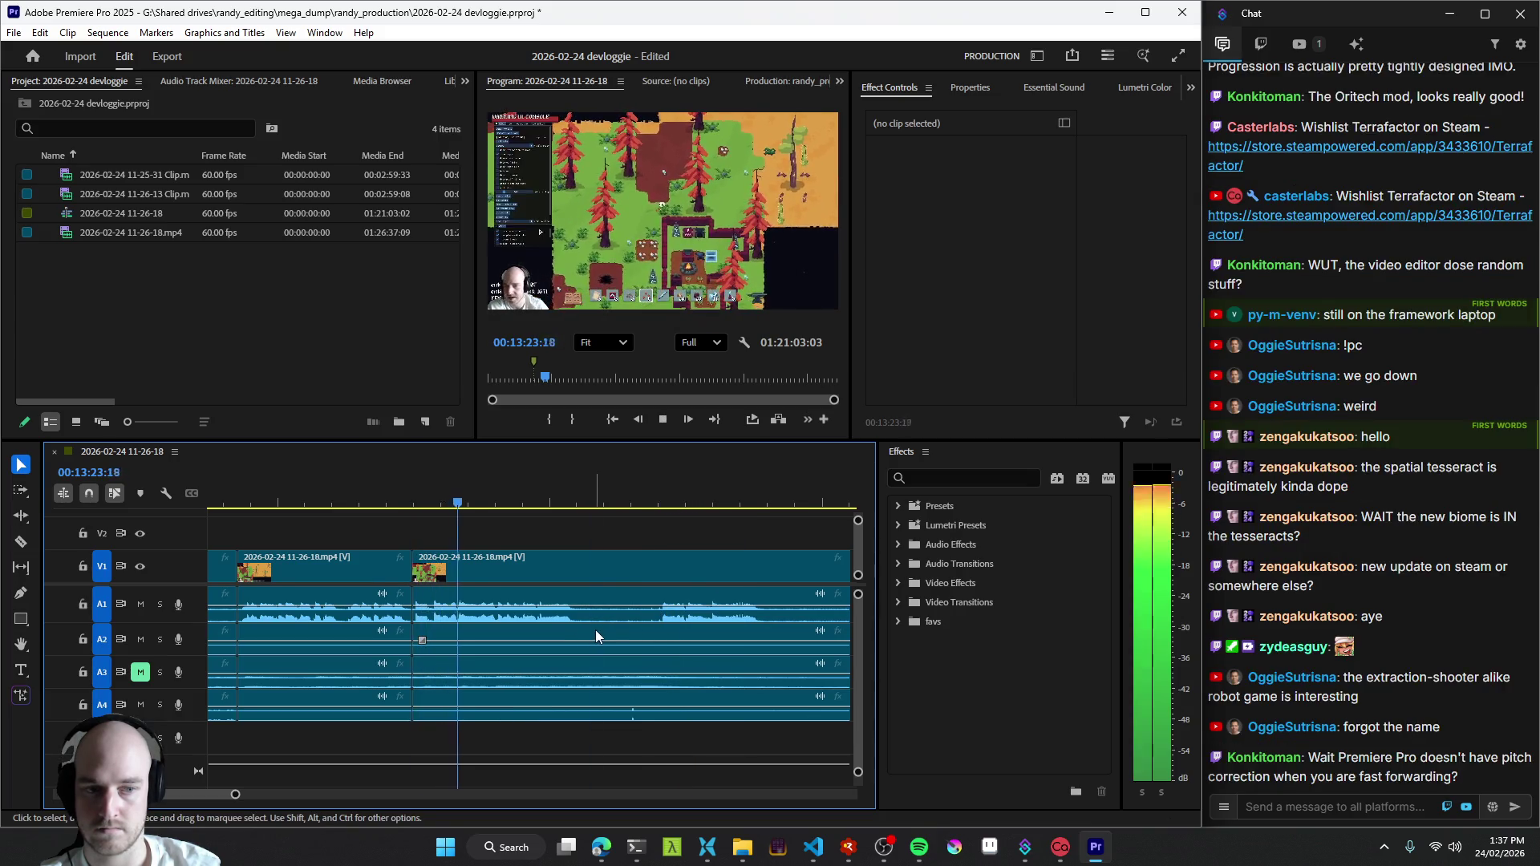
- Cut out two dead stretches around 13:33–13:40, ripple-trimming each back to the previous edit
key(ctrl+k)
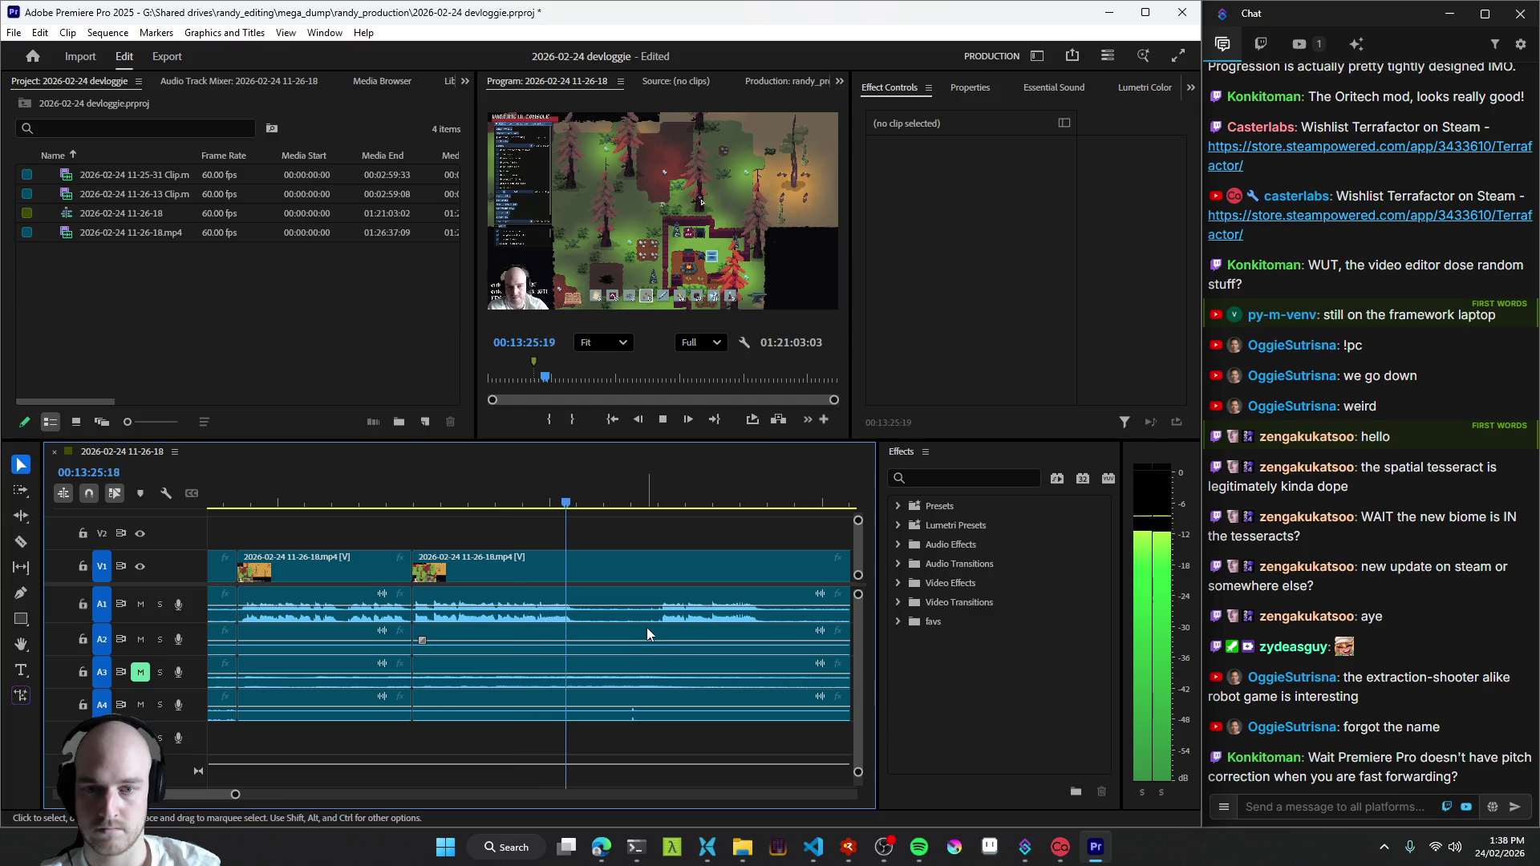
scroll(660, 625, down, 3)
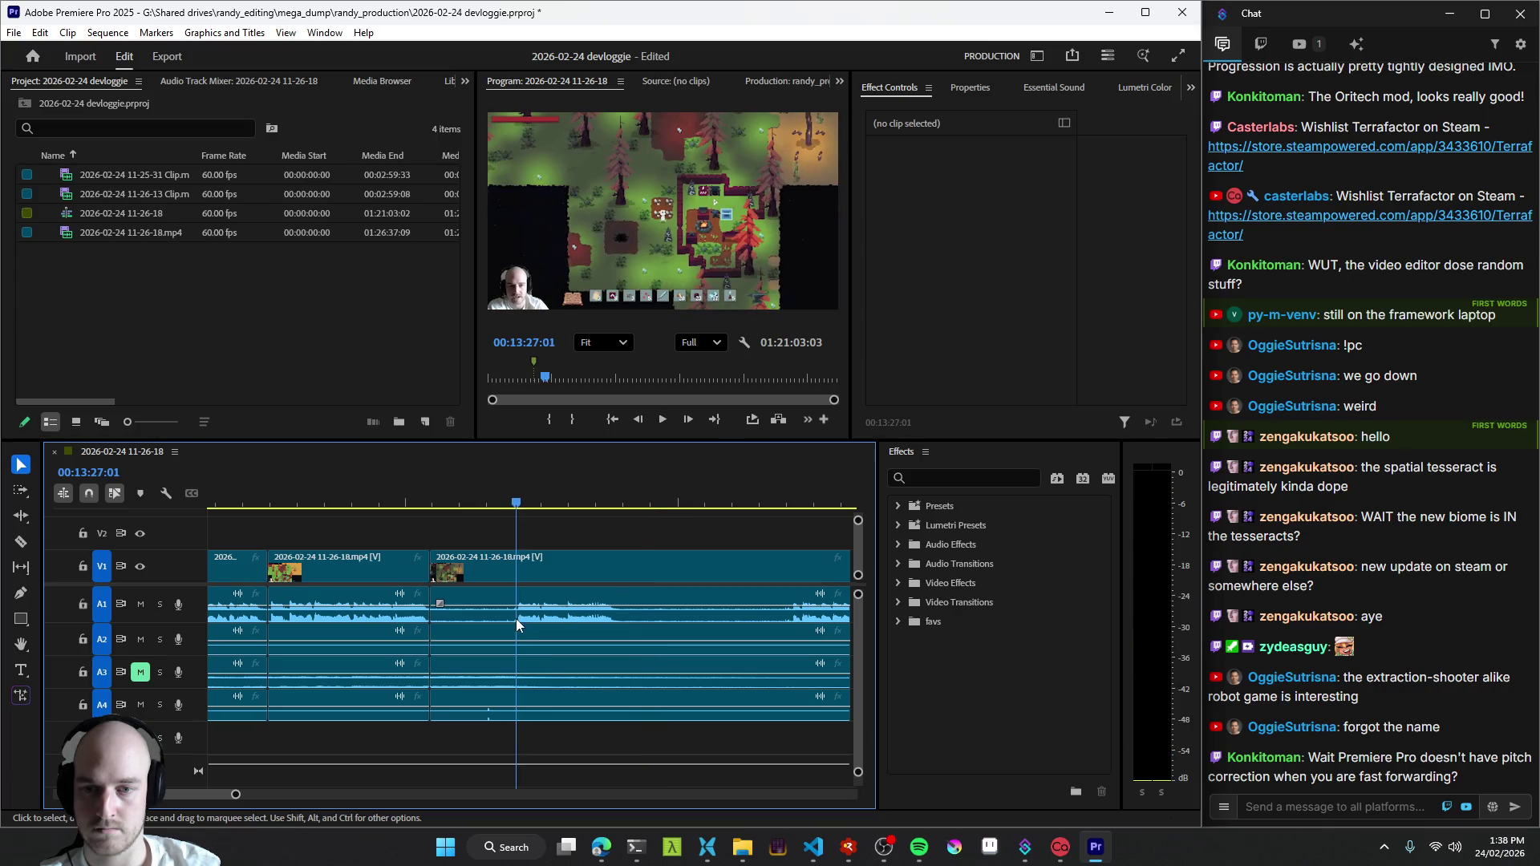
key(q)
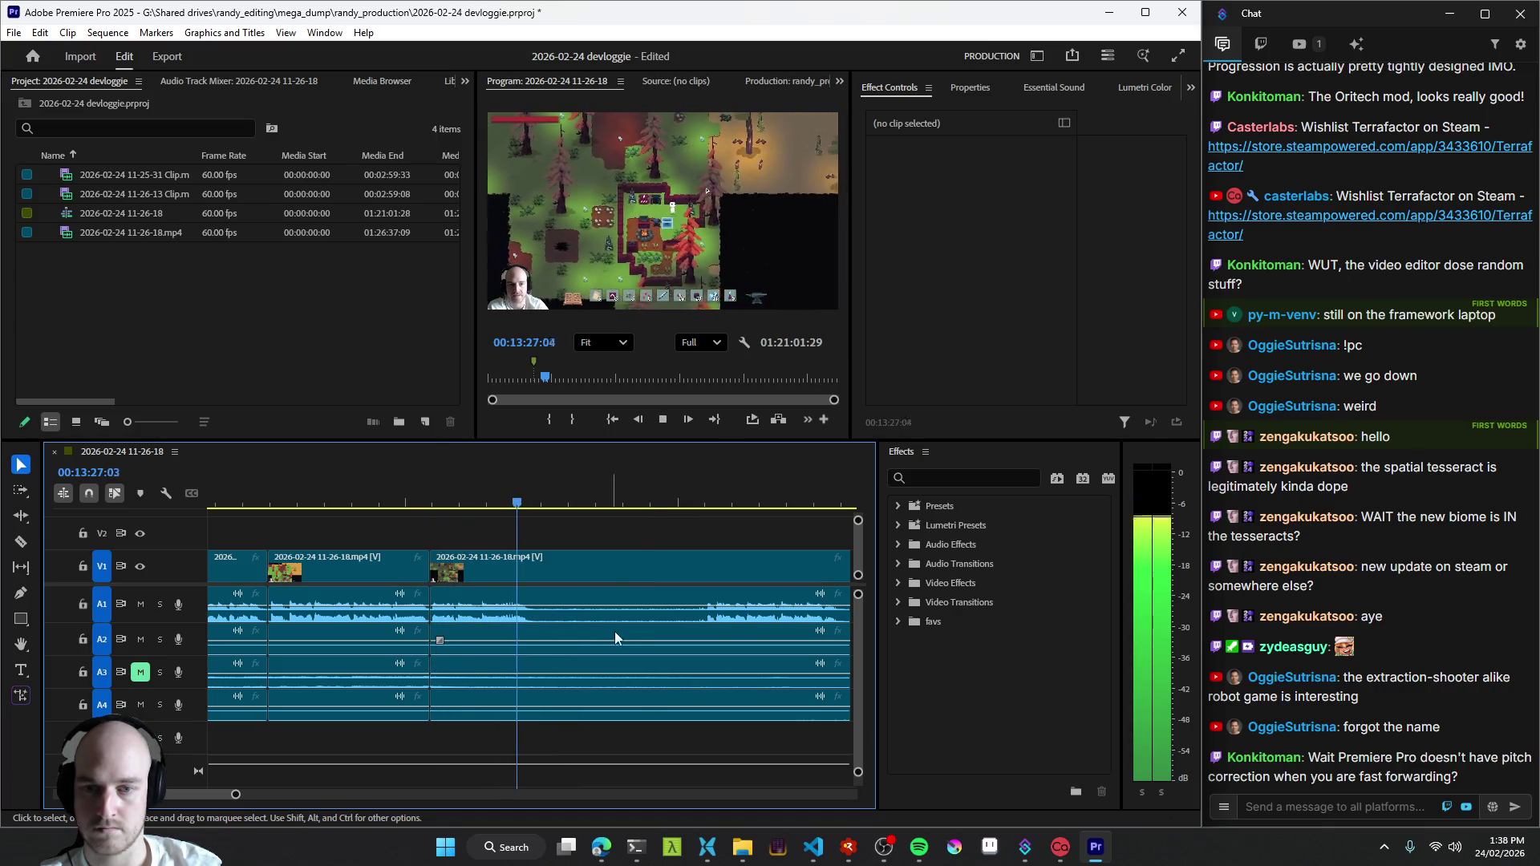
key(ctrl+k)
key(q)
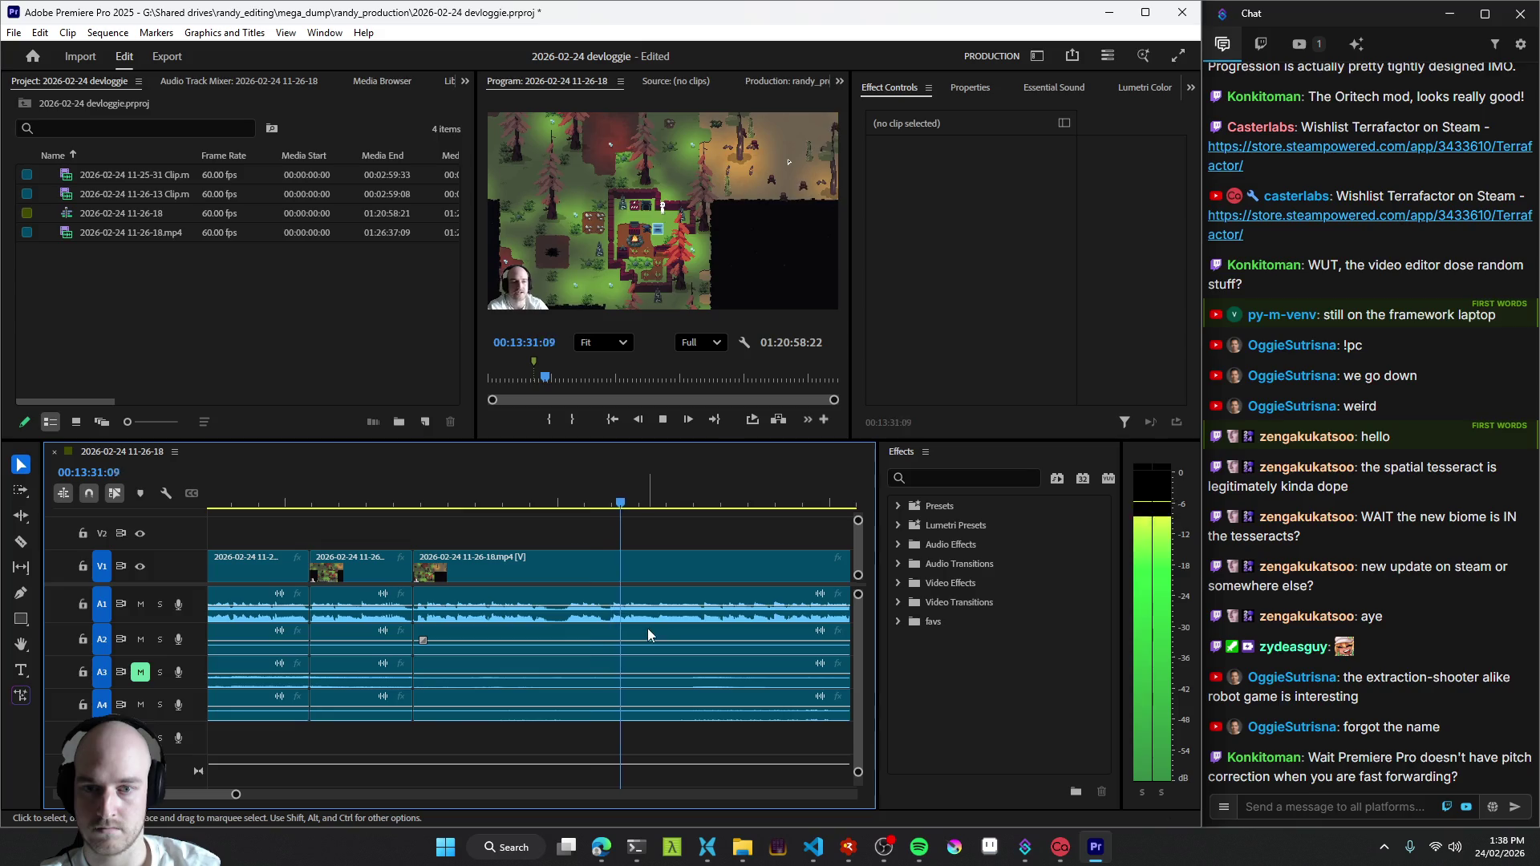
key(=)
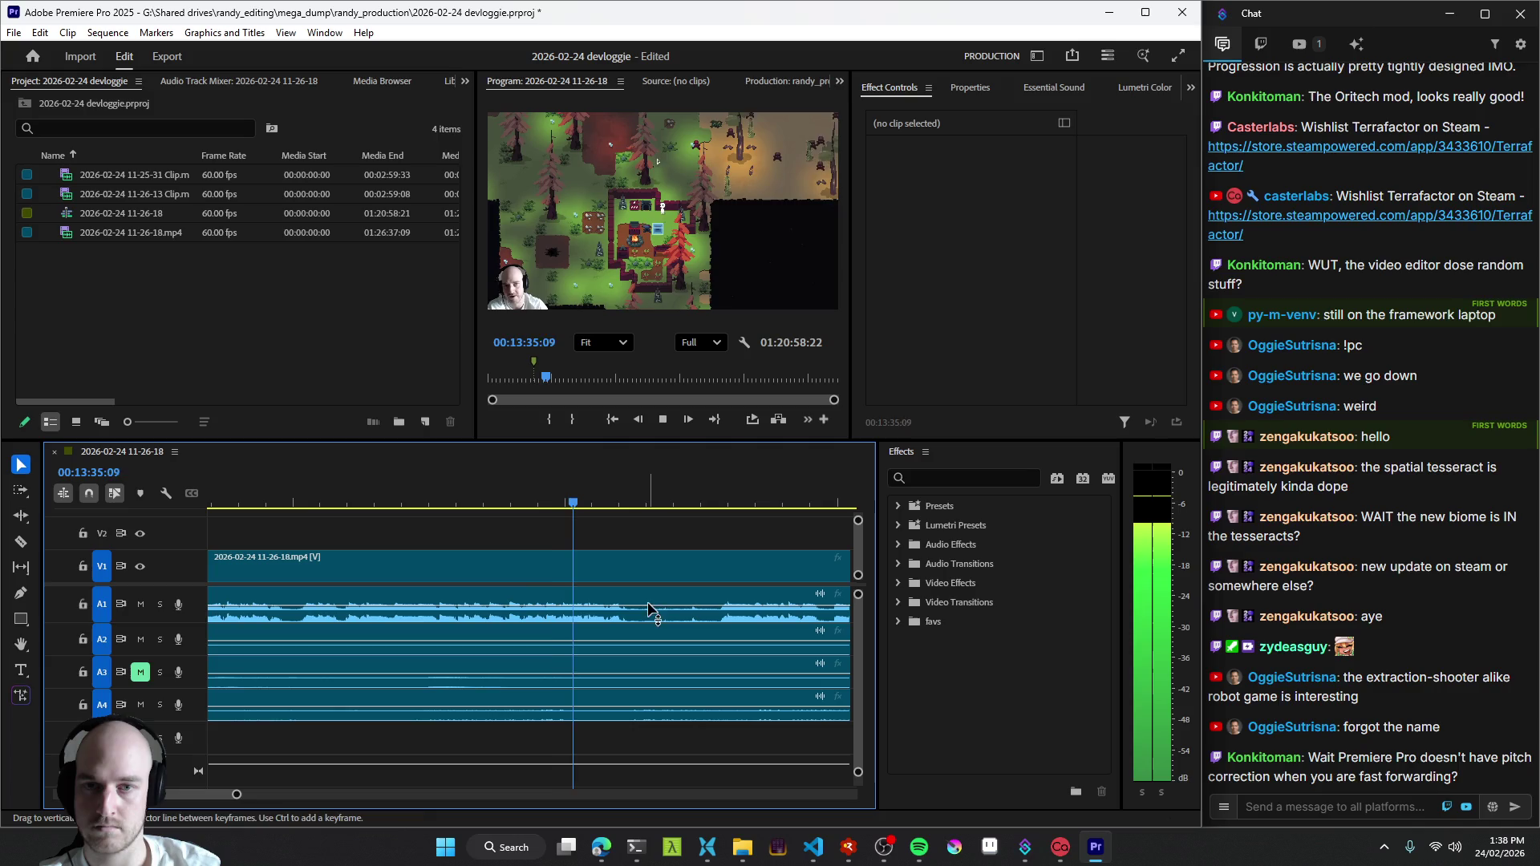
- Add two more cuts near 13:47 during playback and select the short audio clip on track A4
key(space)
key(ctrl+k)
key(space)
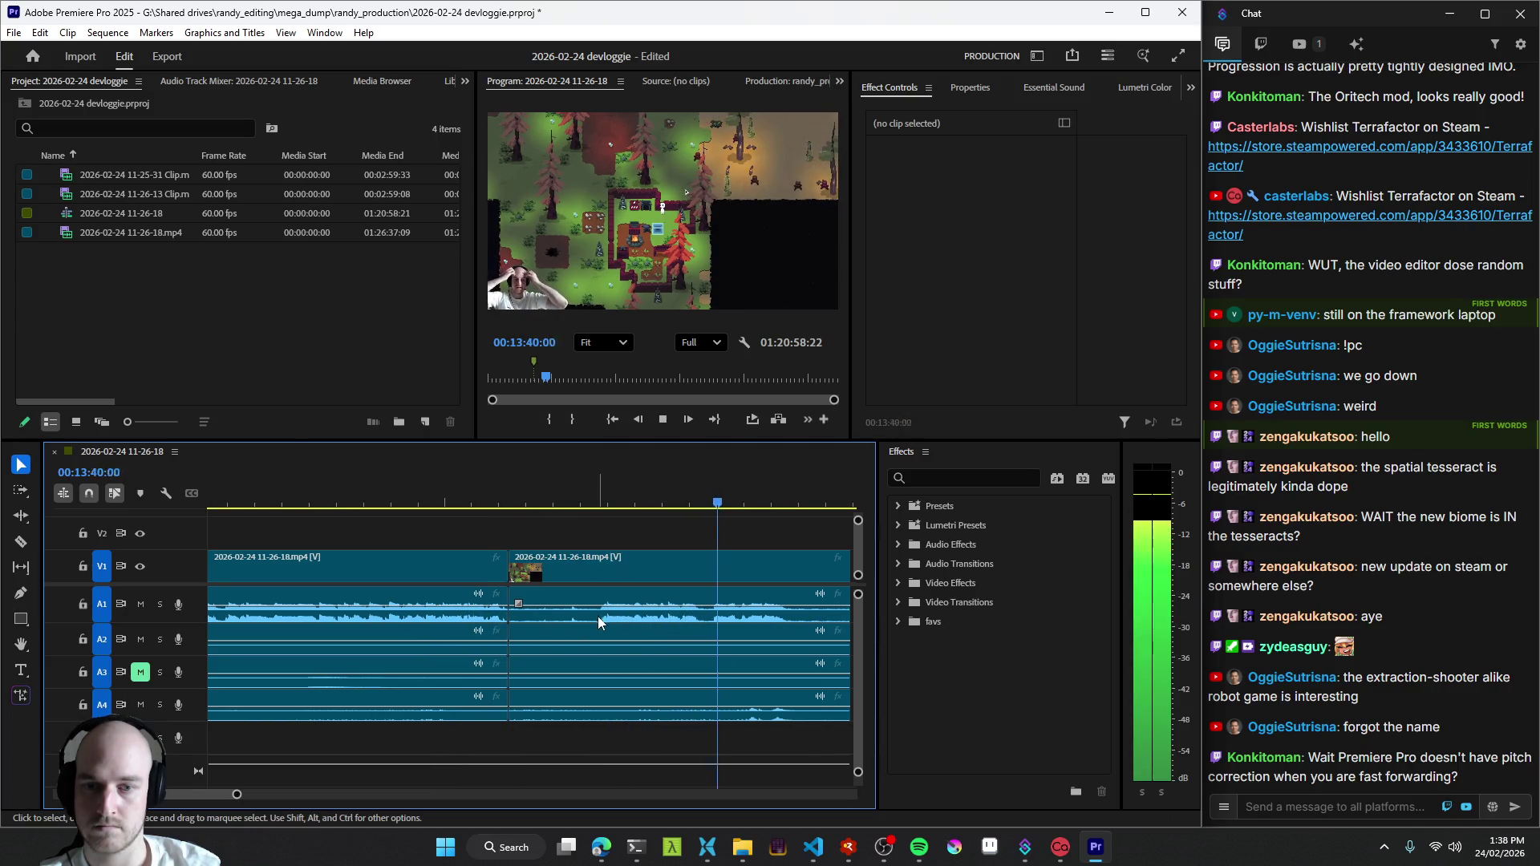
key(Up)
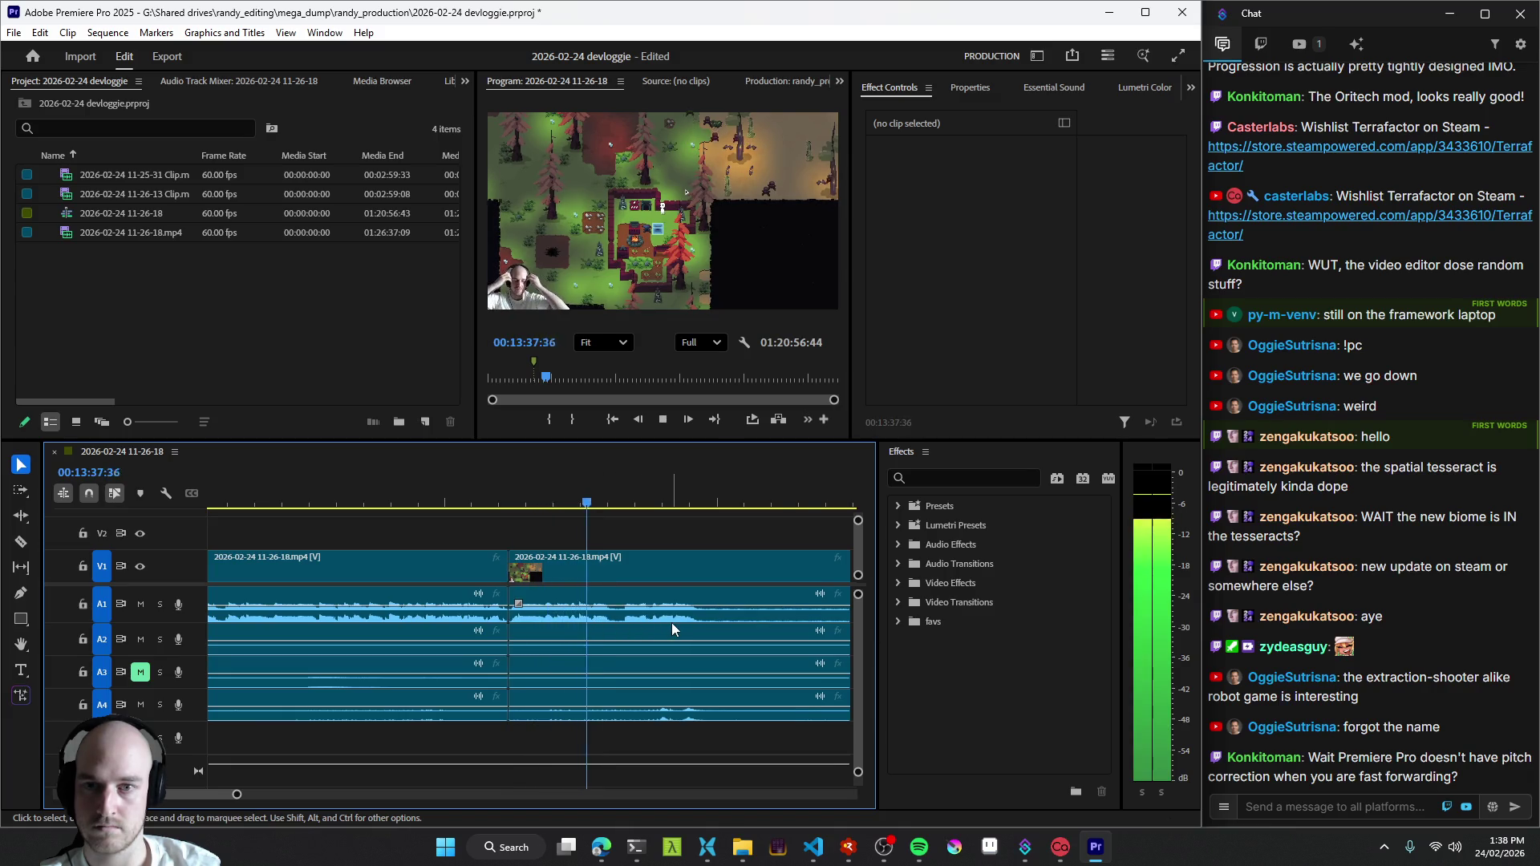
scroll(632, 623, down, 2)
key(ctrl+k)
key(minus)
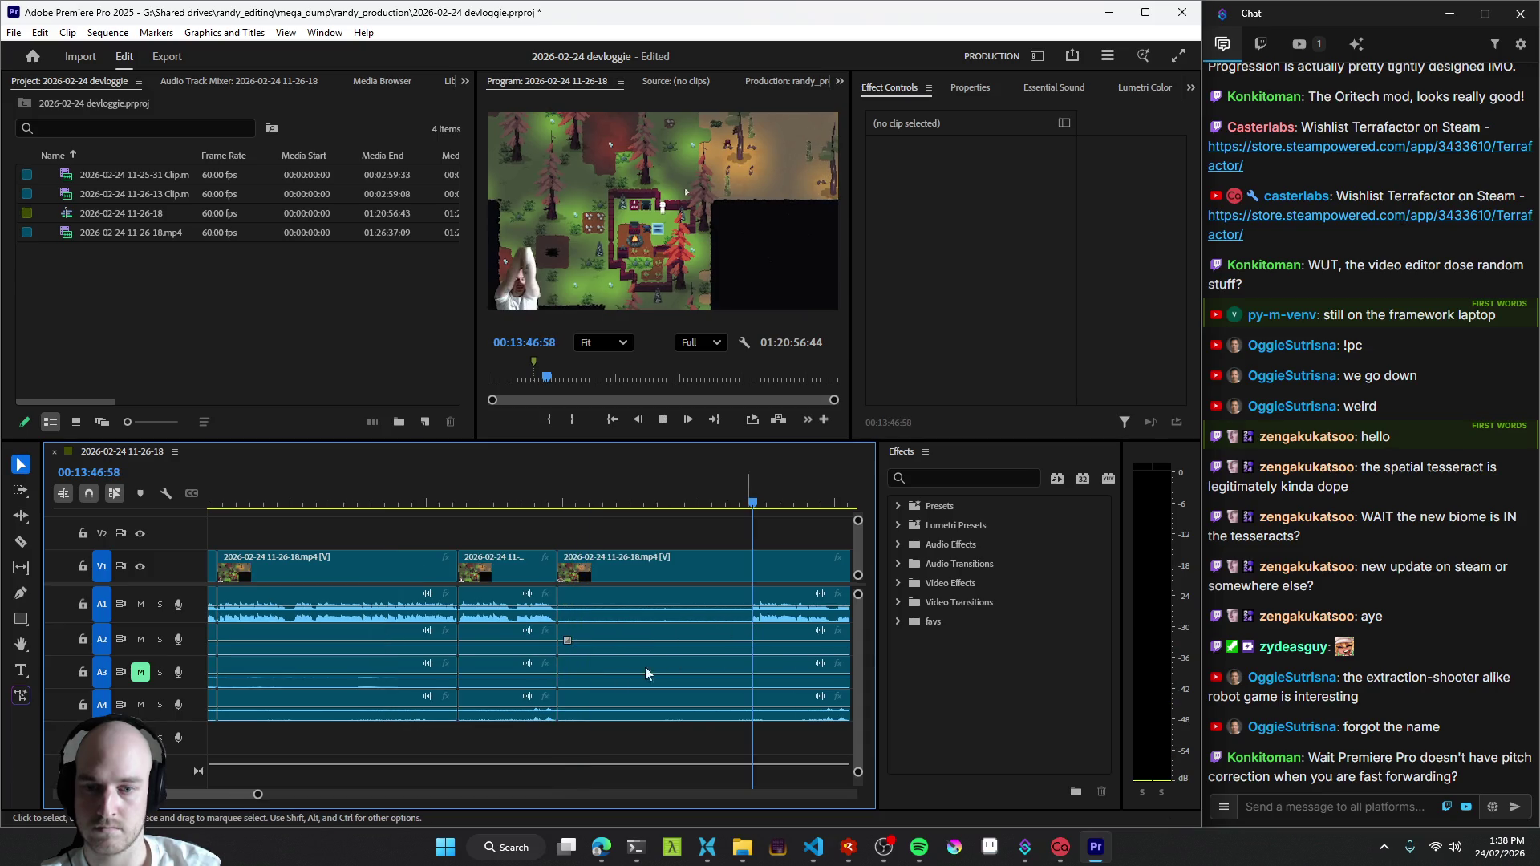
click(542, 707)
- Shorten the end of the A4 audio clip and ripple-trim the footage back to the earlier edit
drag(548, 709, 527, 707)
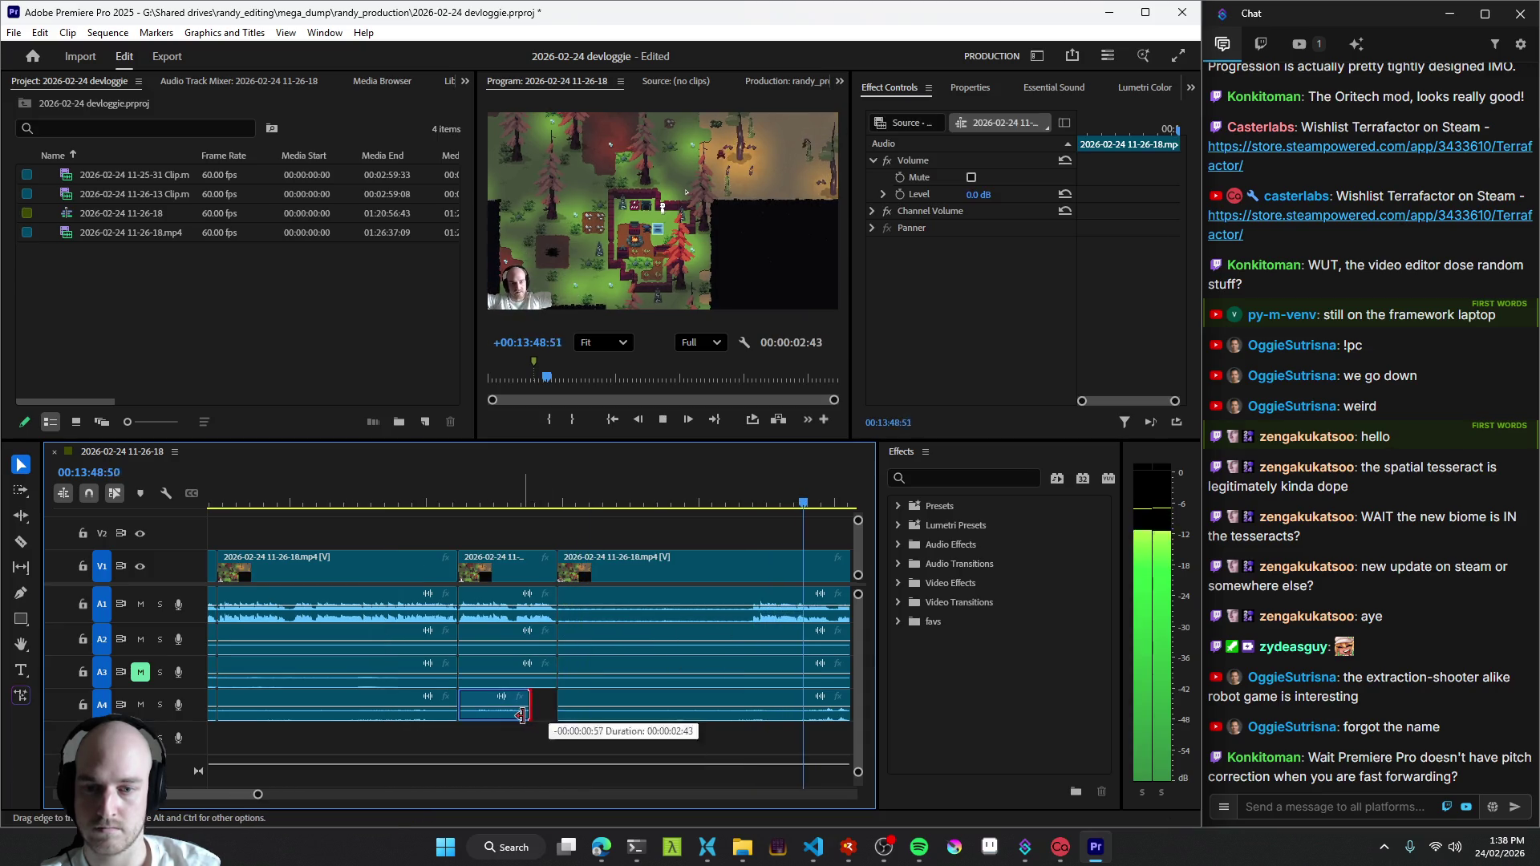
click(743, 630)
click(683, 535)
scroll(636, 584, down, 2)
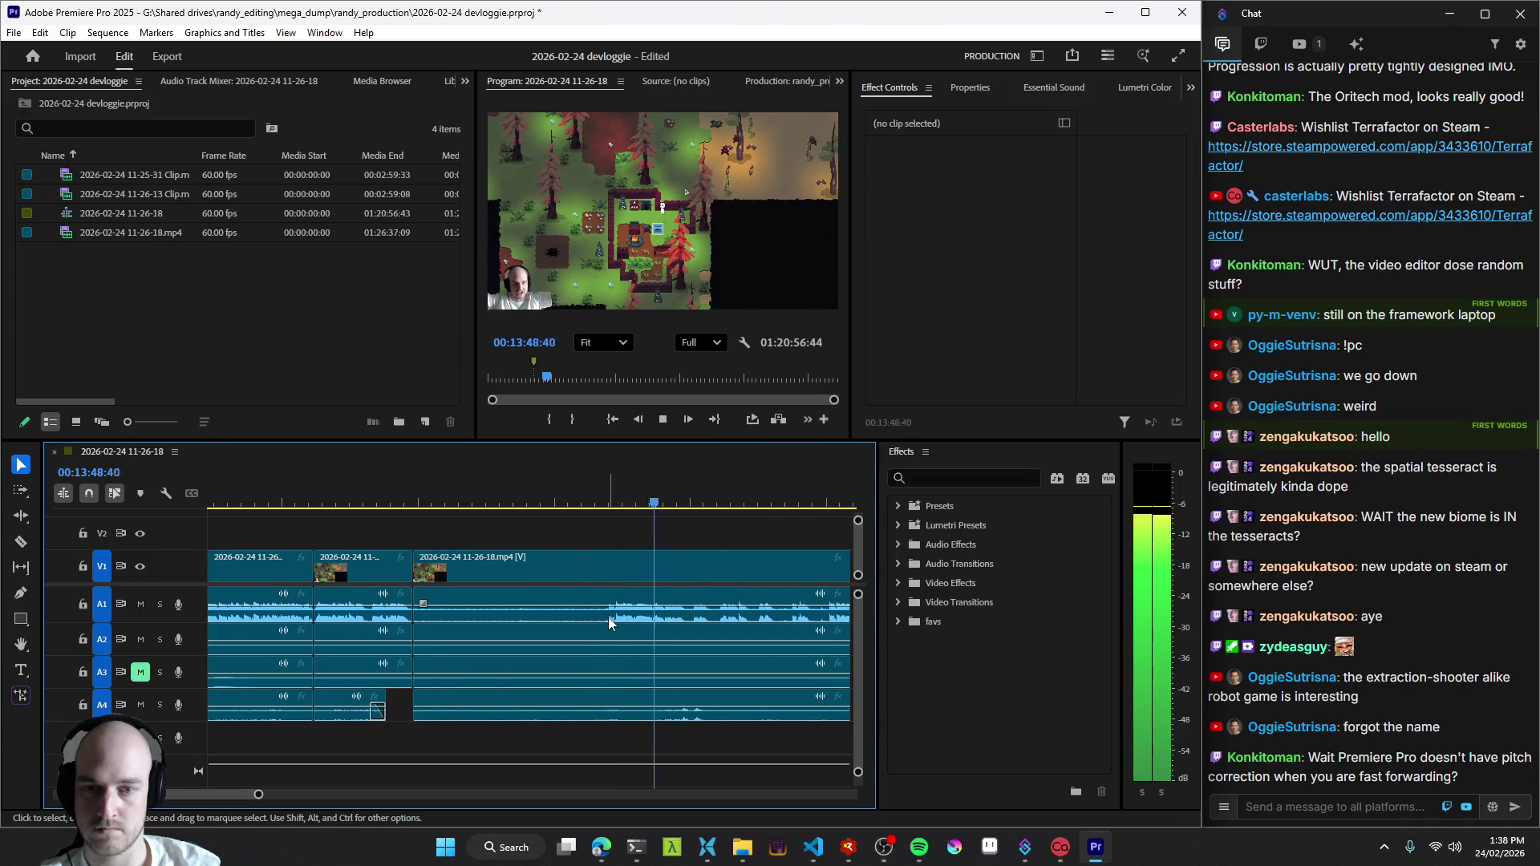
key(Up)
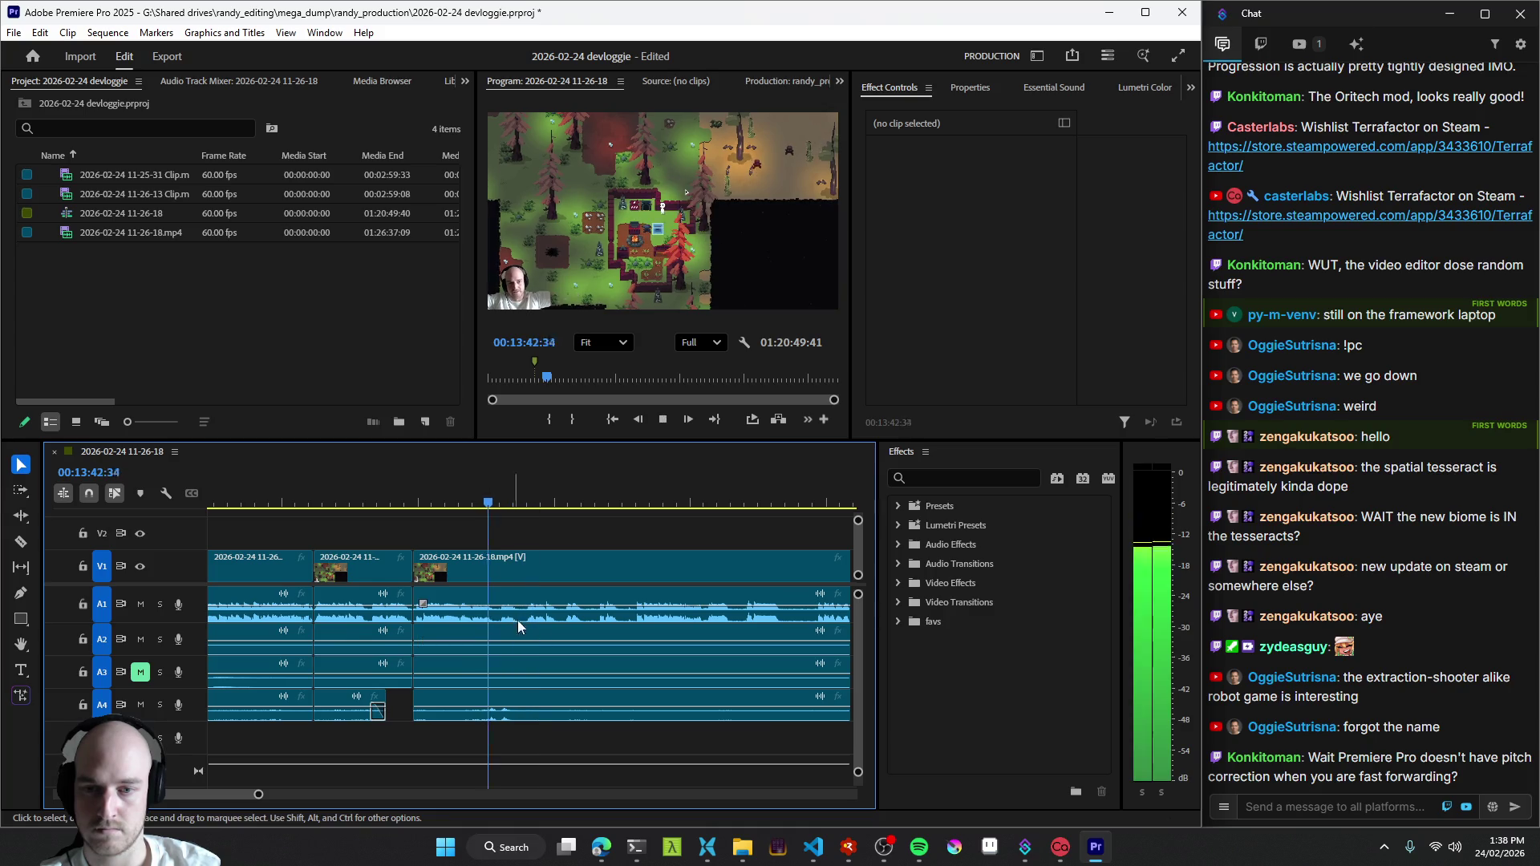
key(q)
key(space)
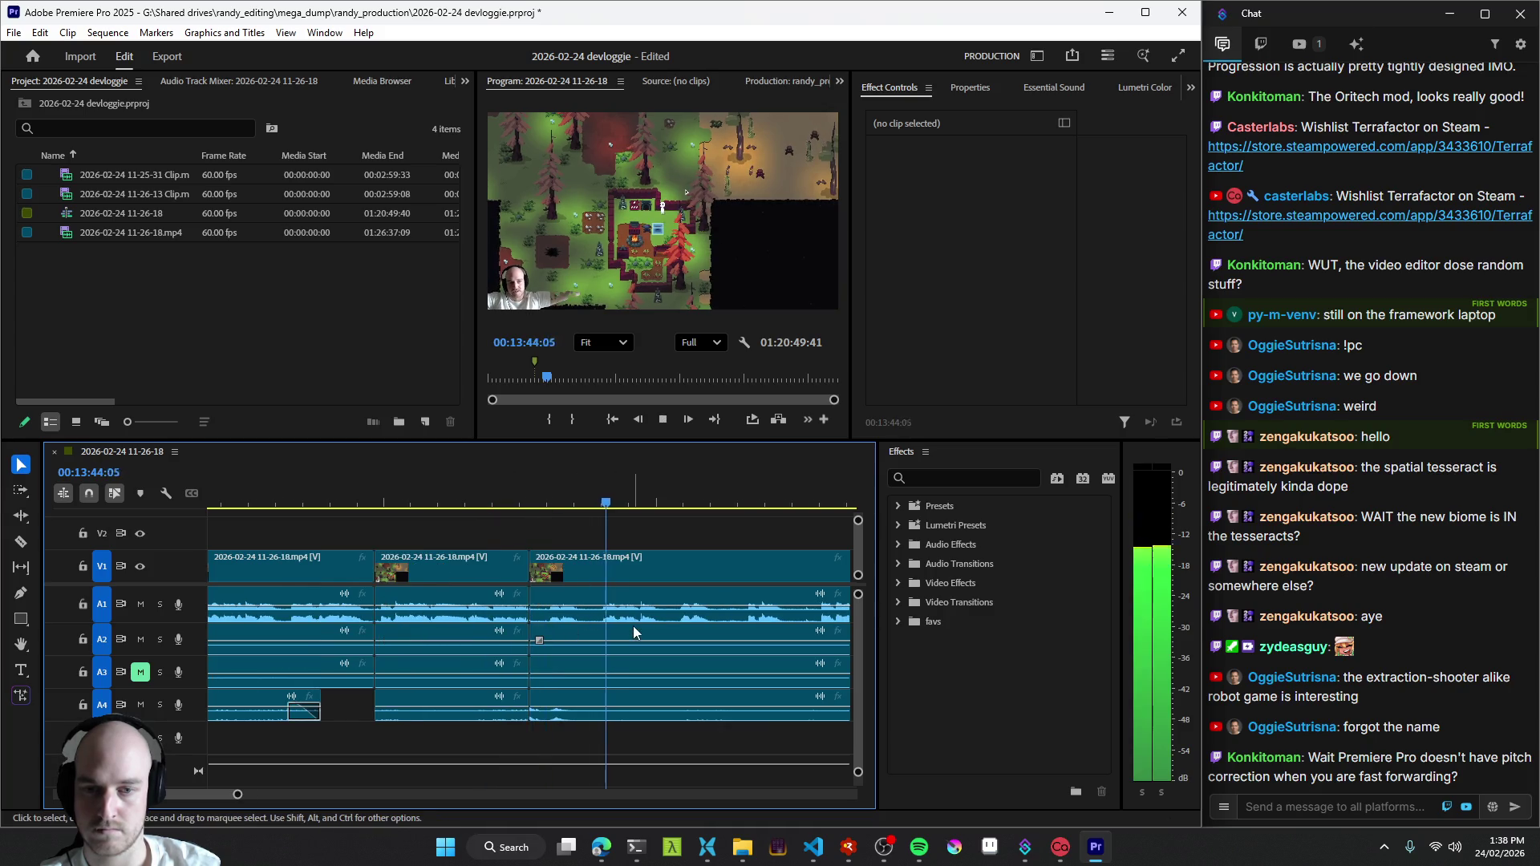
- Cut all tracks near 13:43 and delete the leftover stray audio segment on A4
key(space)
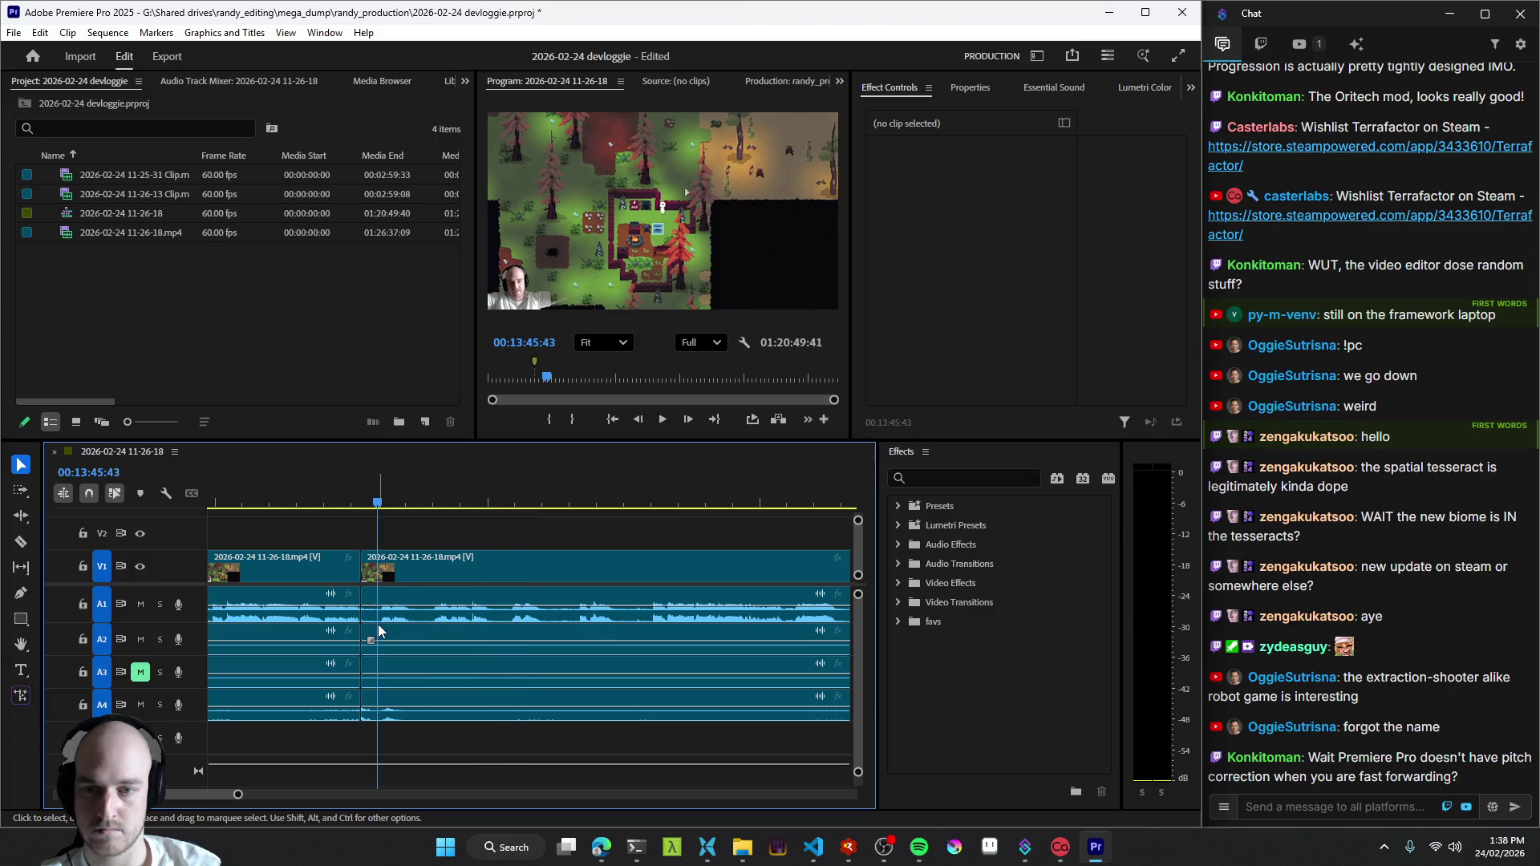
key(ctrl+k)
key(space)
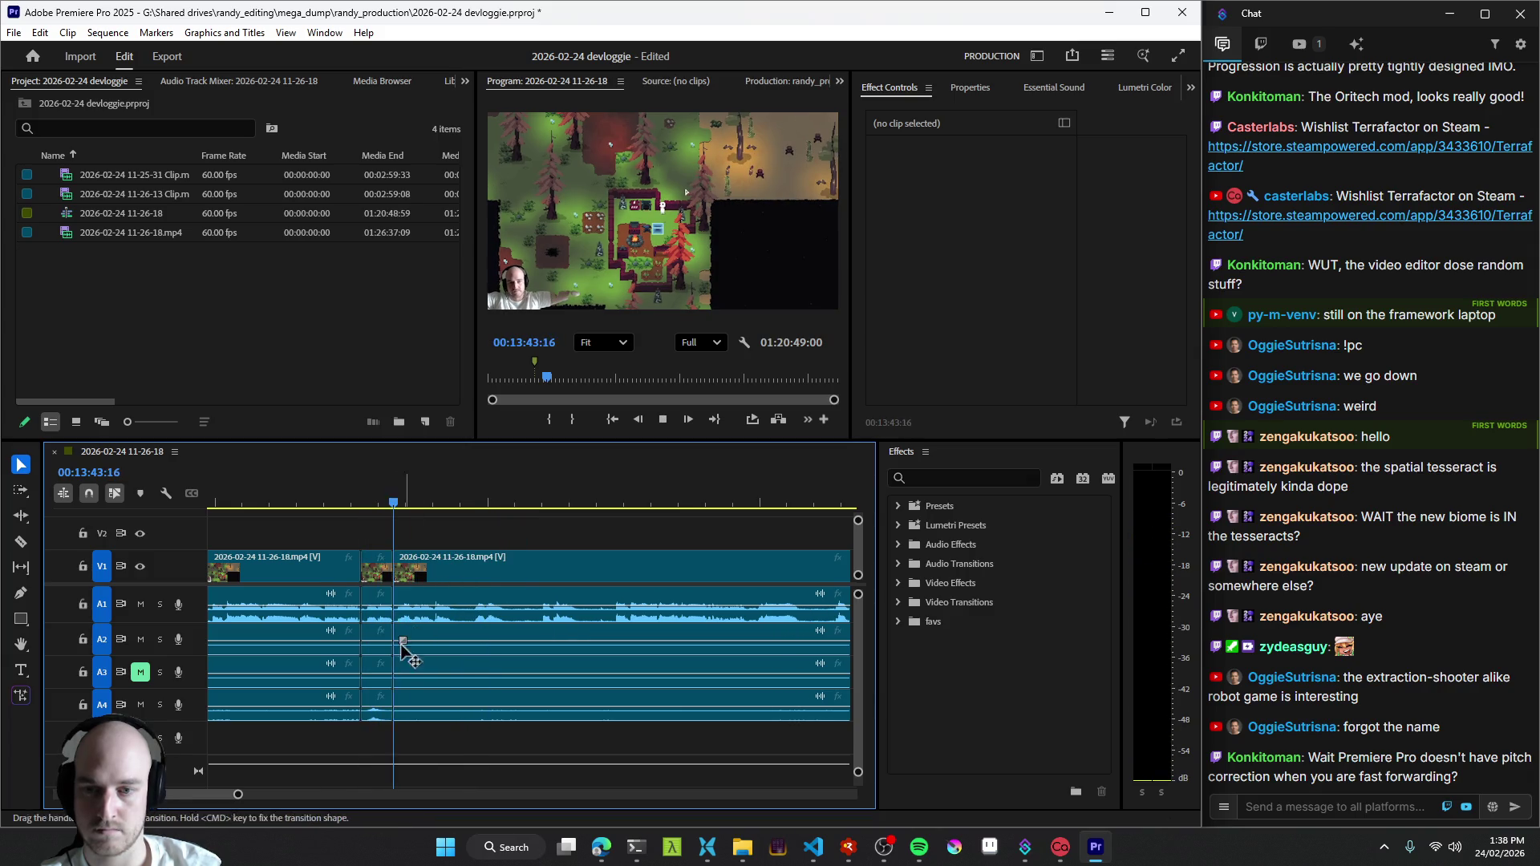
click(378, 705)
key(Delete)
- Add another cut near 13:46 while shuttling playback, then jump back to review the section
key(j)
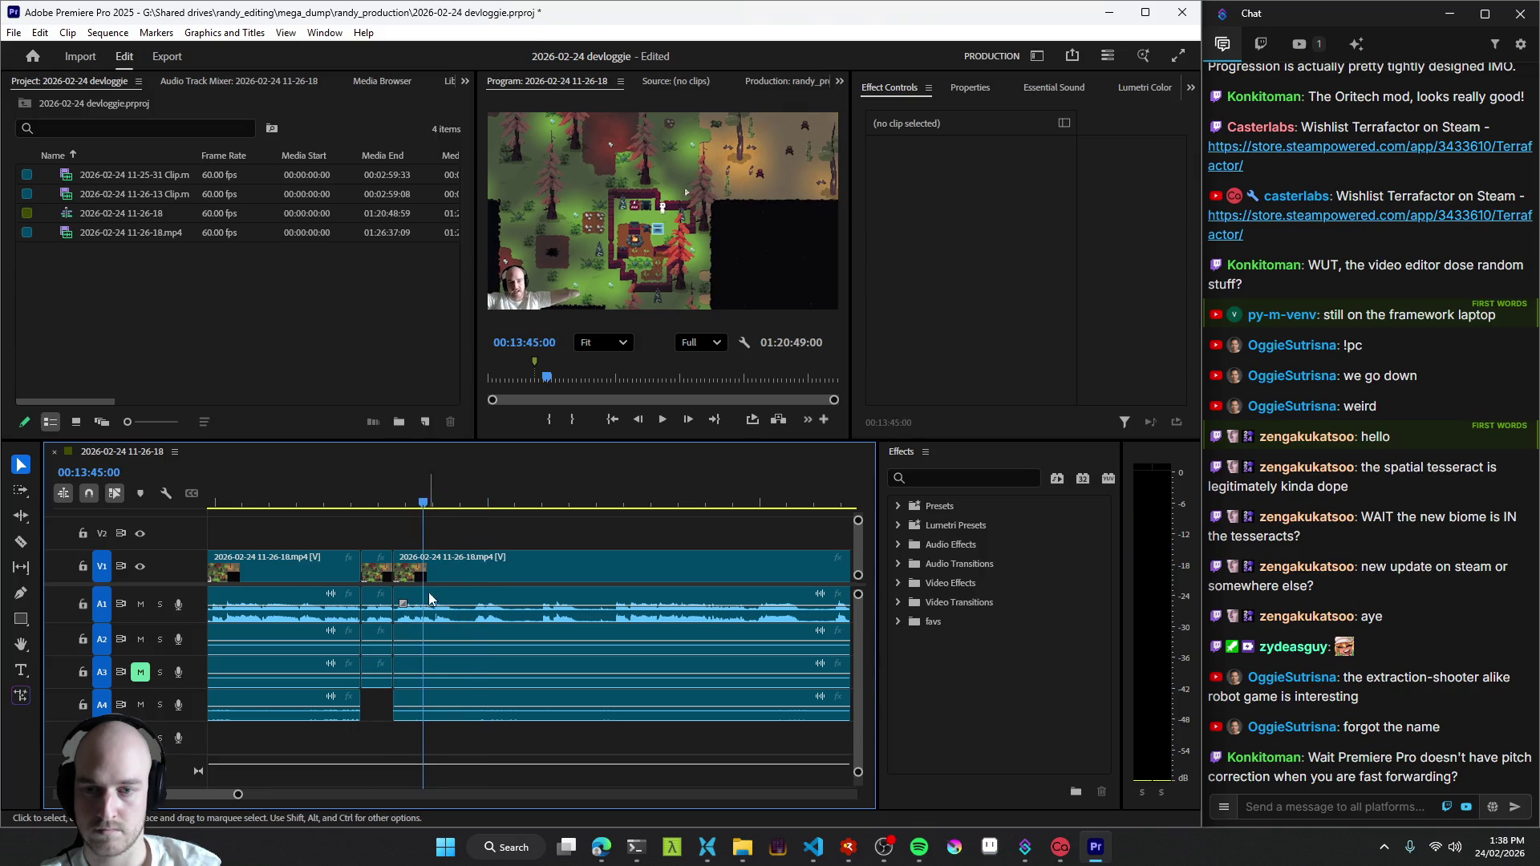
key(ctrl+k)
key(l)
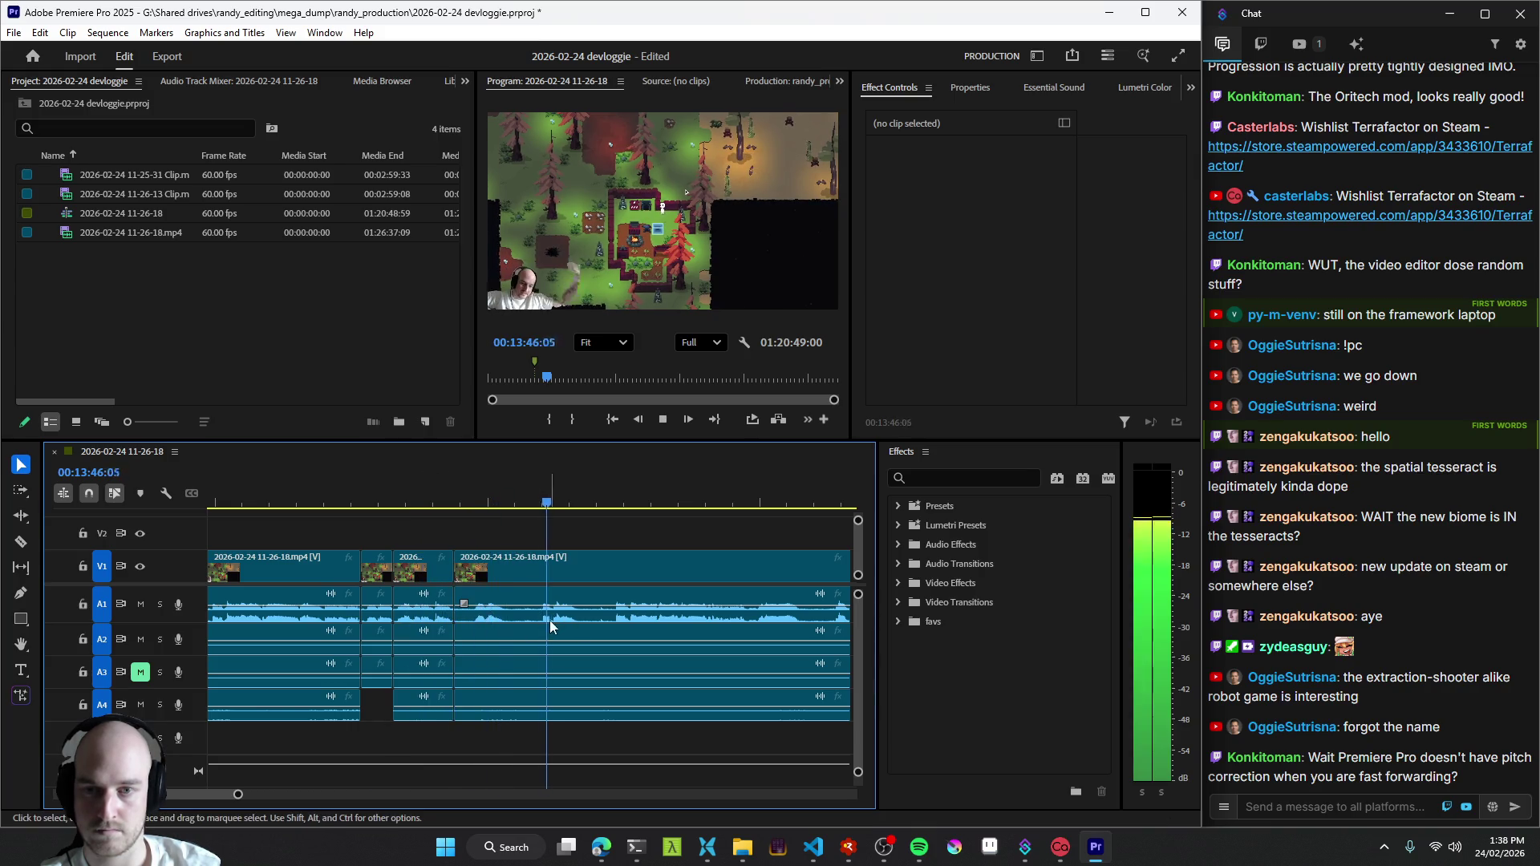
key(Up)
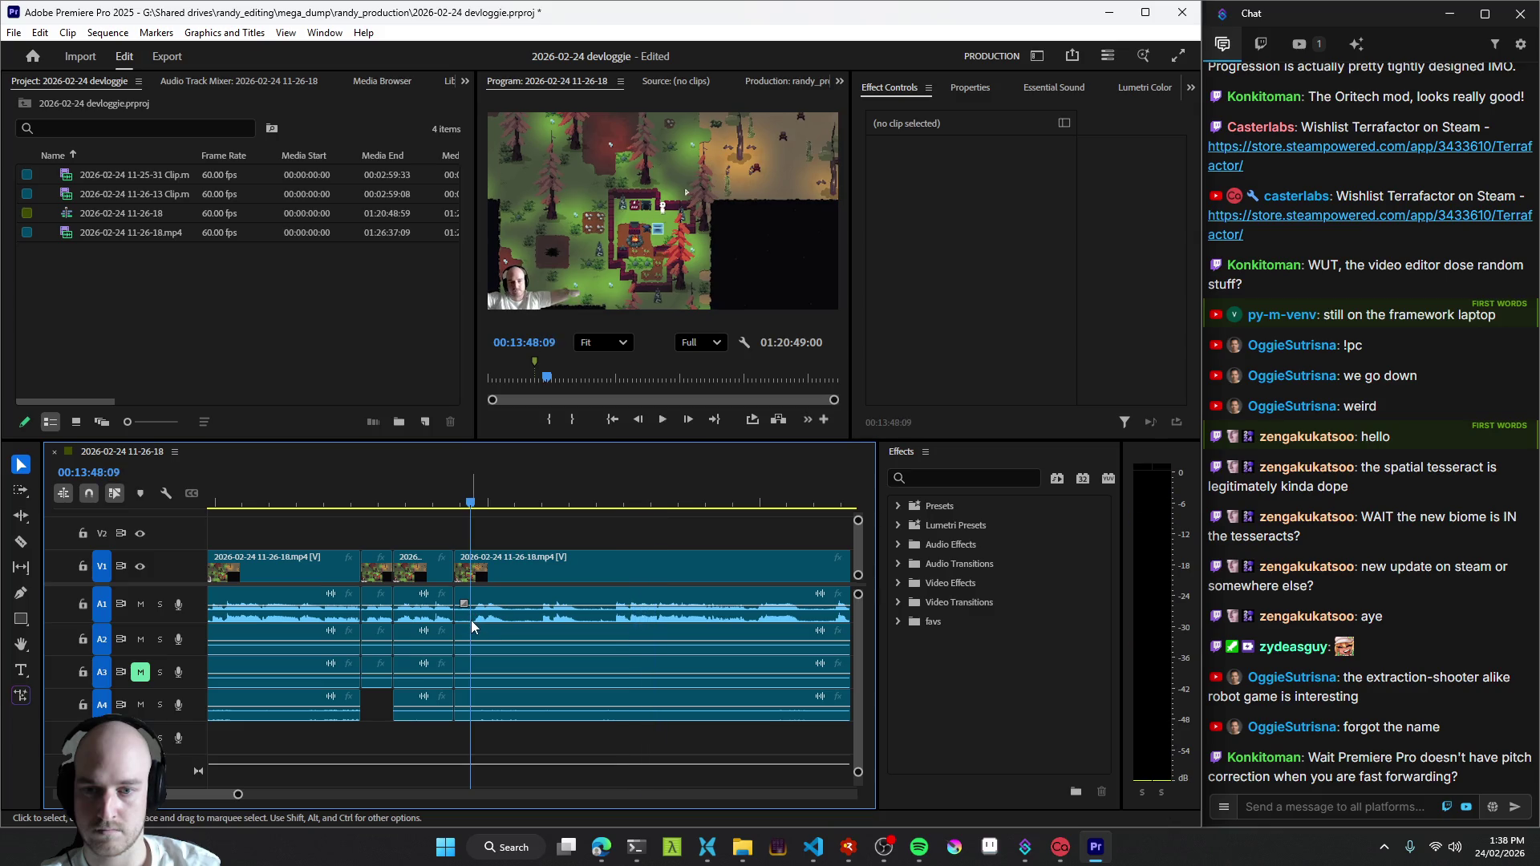
- Place three cuts through the gameplay around 13:50–13:53 while stopping and resuming playback
key(space)
key(ctrl+k)
key(space)
key(ctrl+k)
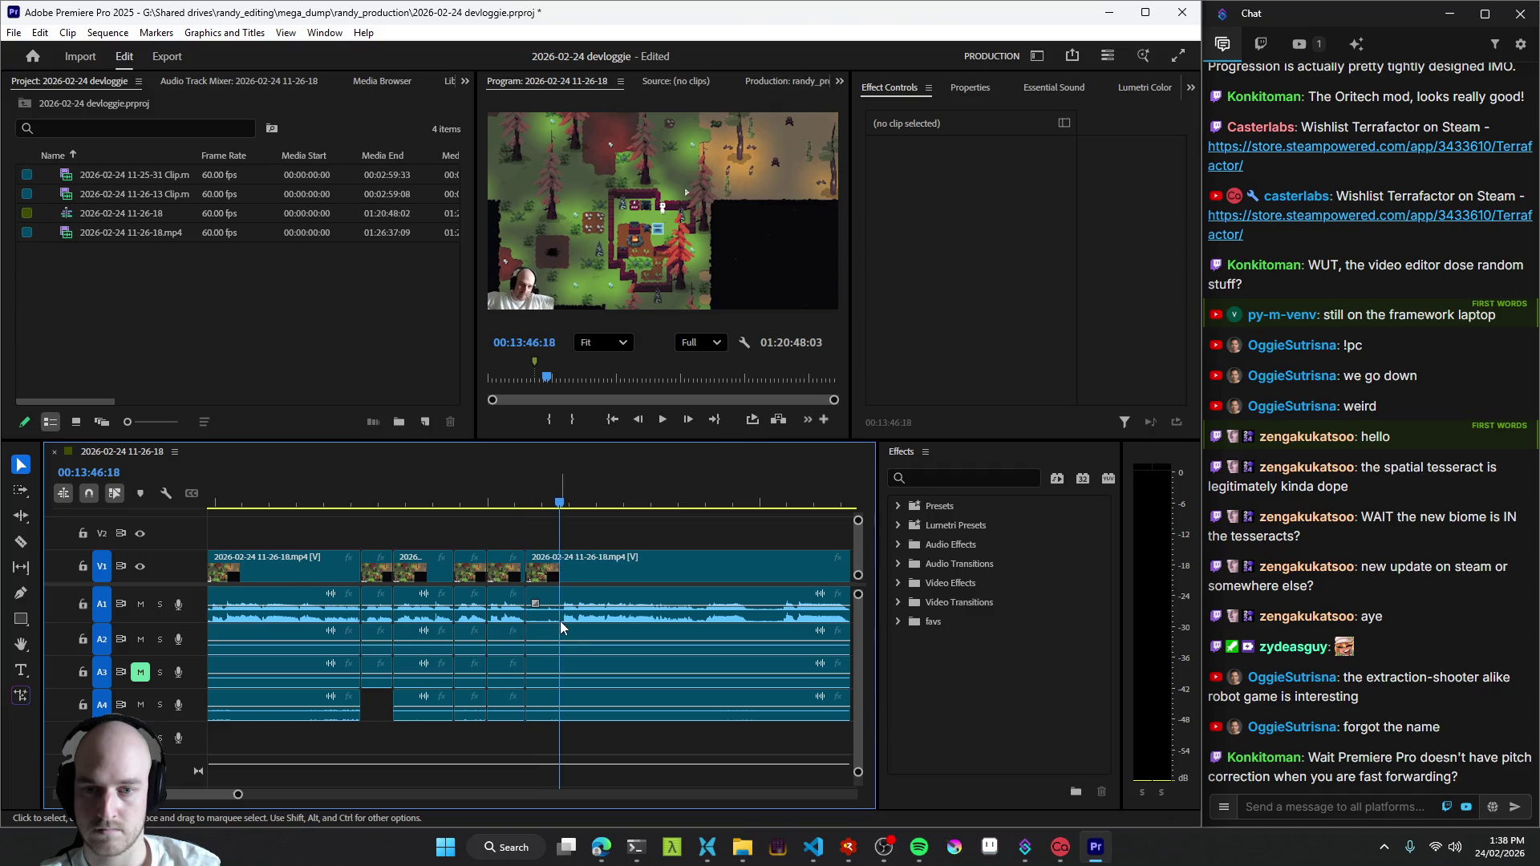
key(space)
scroll(564, 635, down, 2)
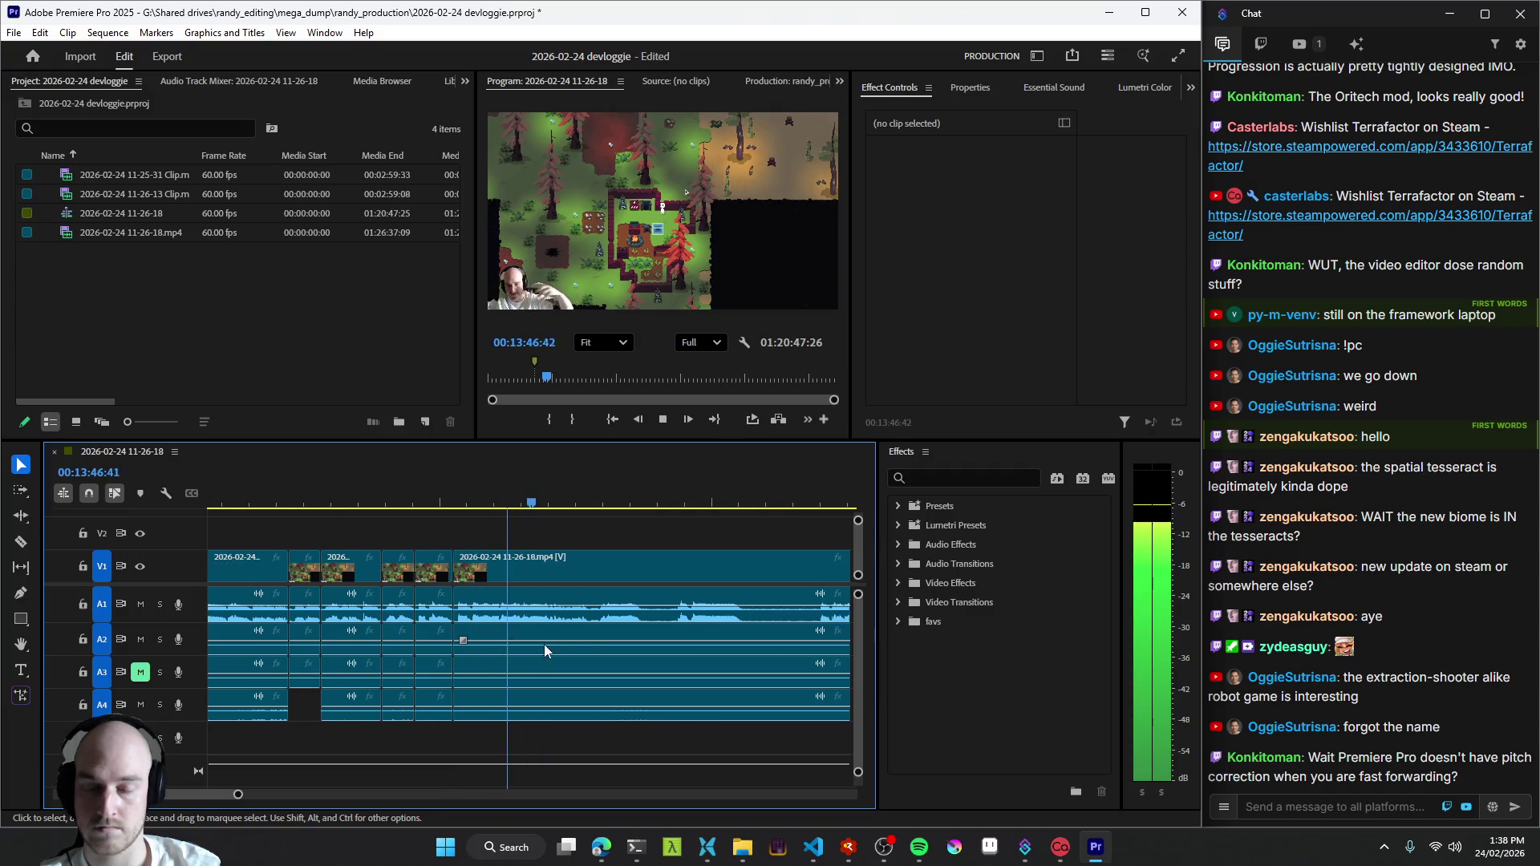
scroll(593, 610, down, 3)
scroll(593, 611, down, 2)
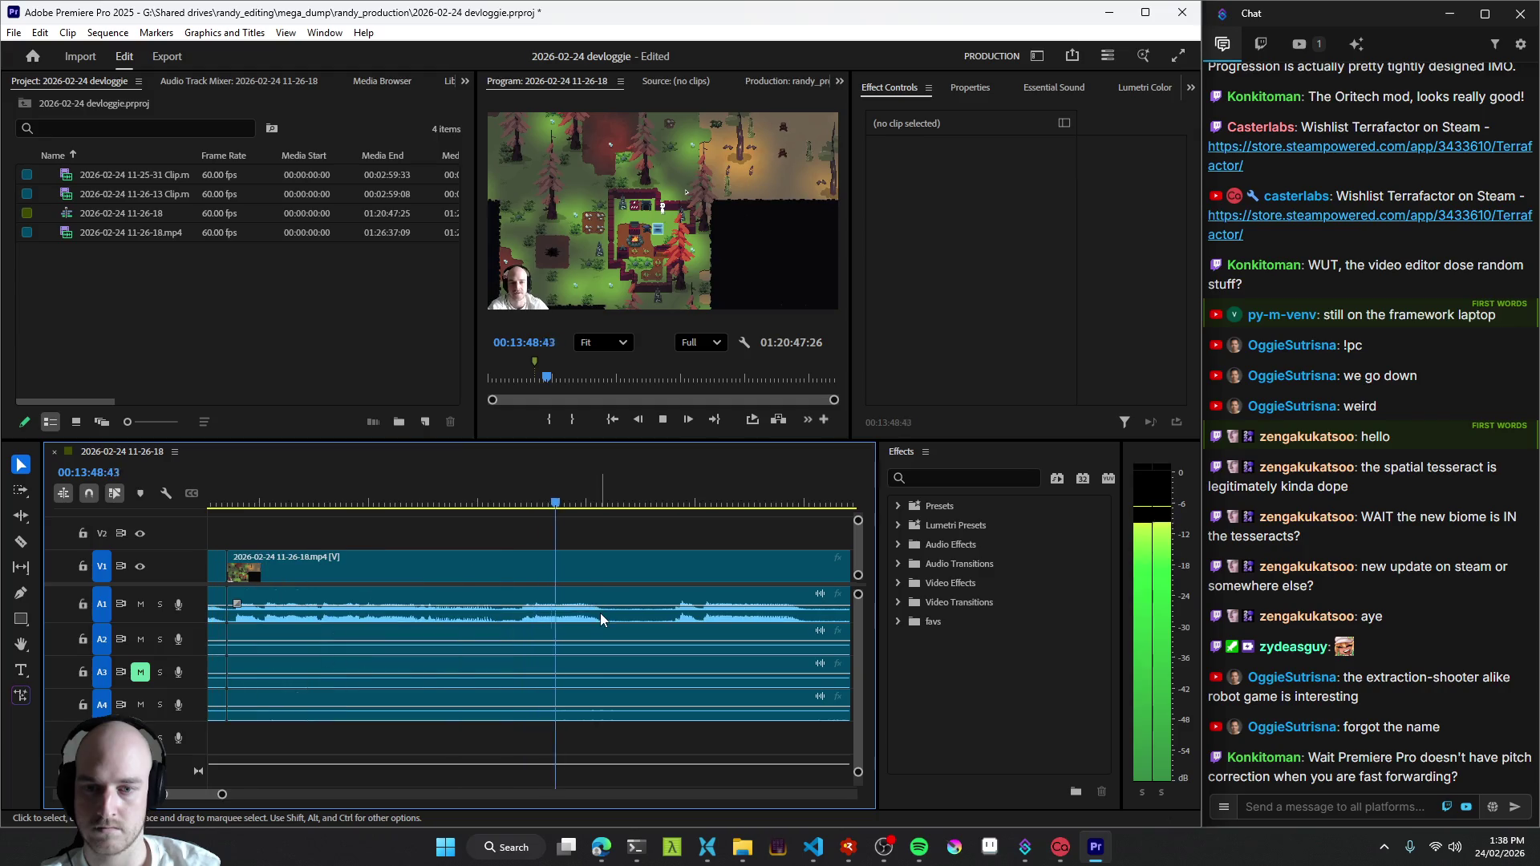
key(space)
key(ctrl+k)
key(space)
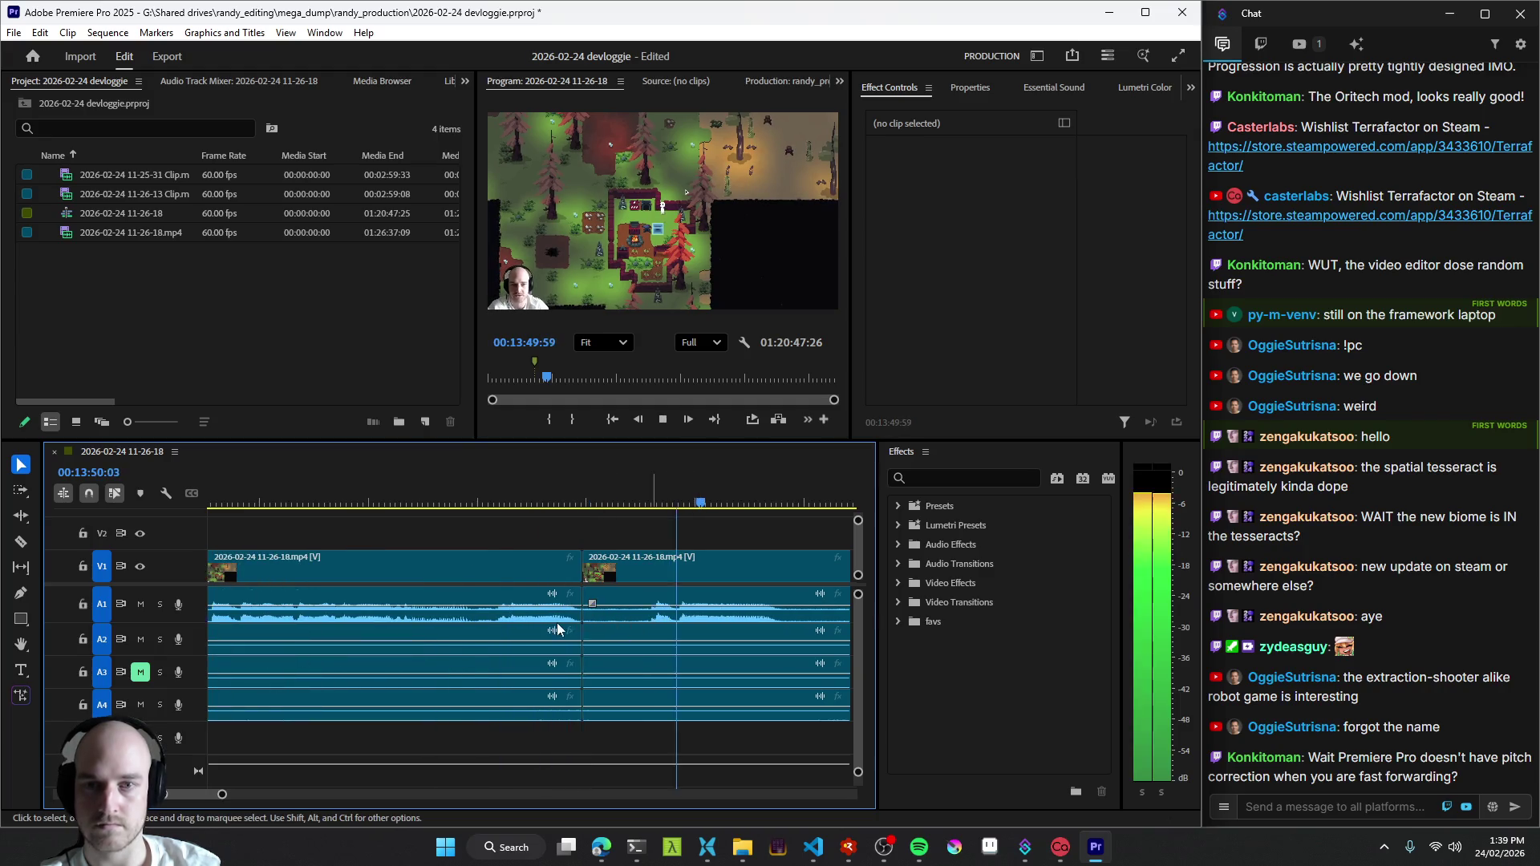
scroll(680, 620, down, 2)
- Ripple-delete the dead time beside the latest cut and add further cuts with the Razor tool
key(=)
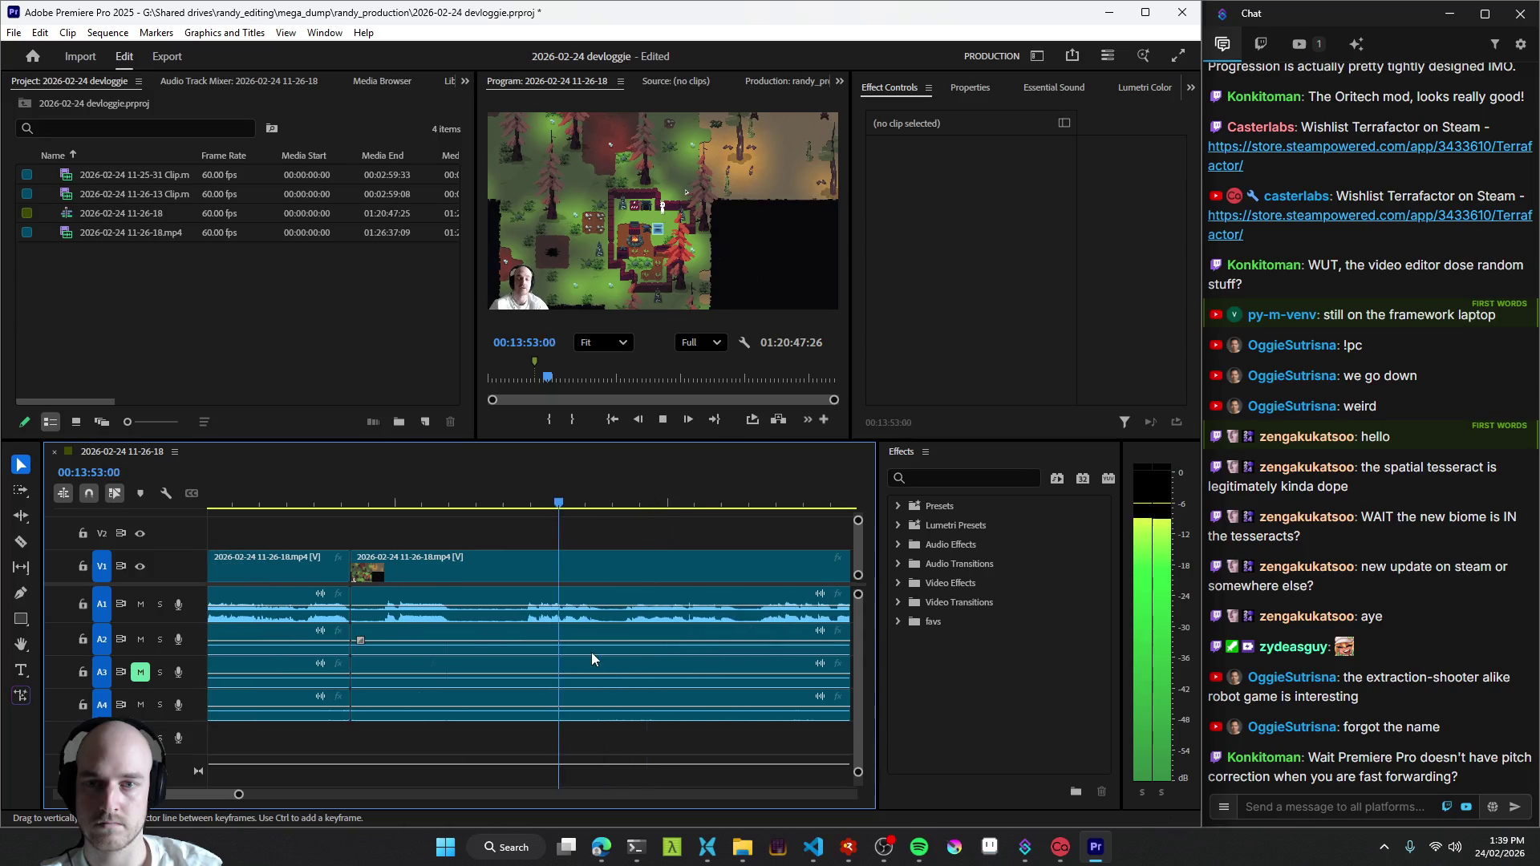
key(Up)
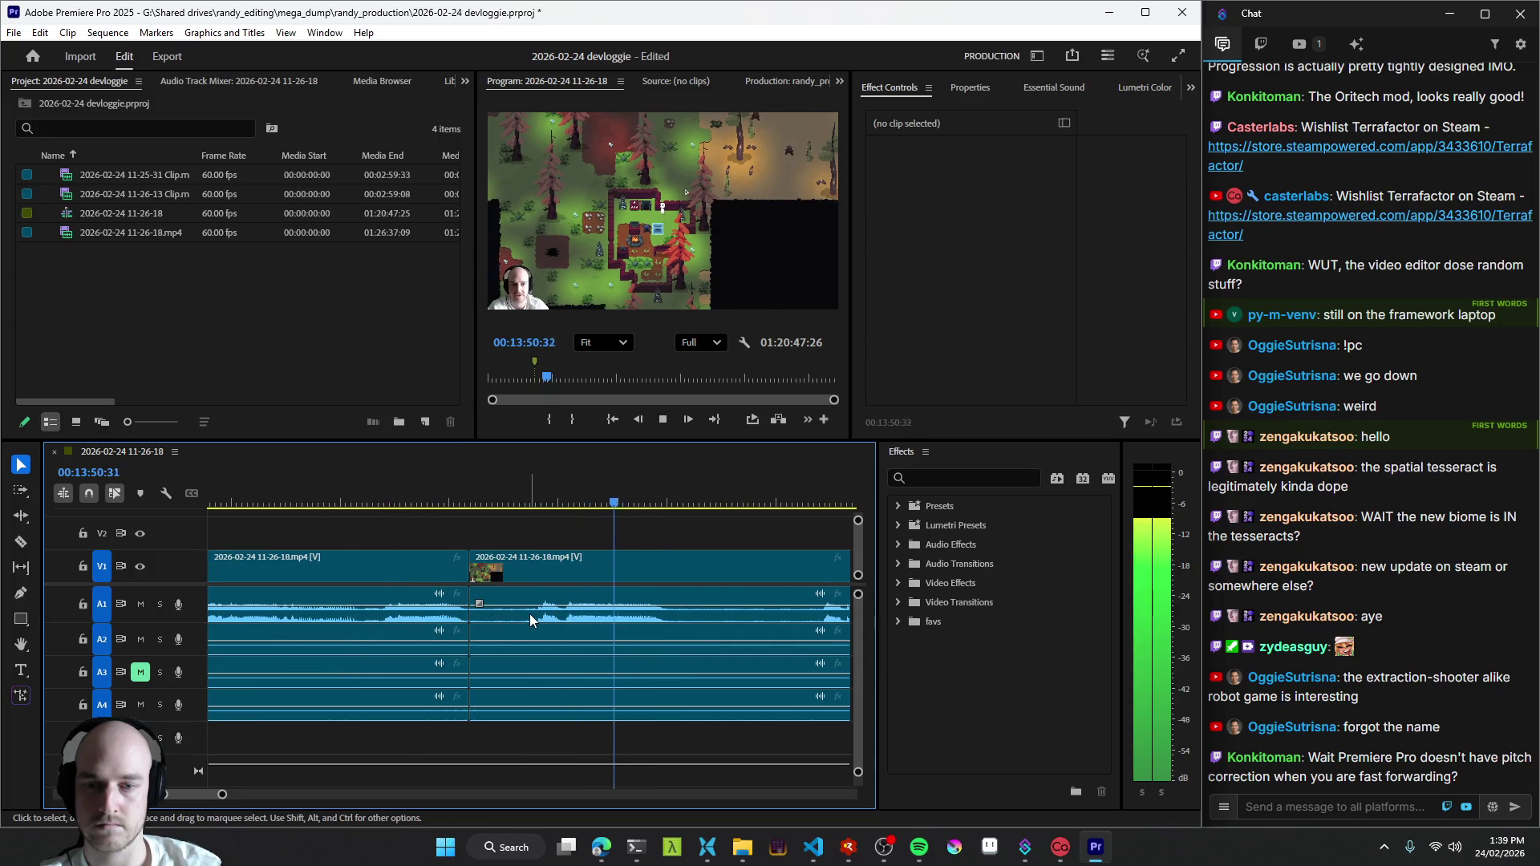
key(q)
key(ctrl+k)
scroll(709, 646, down, 3)
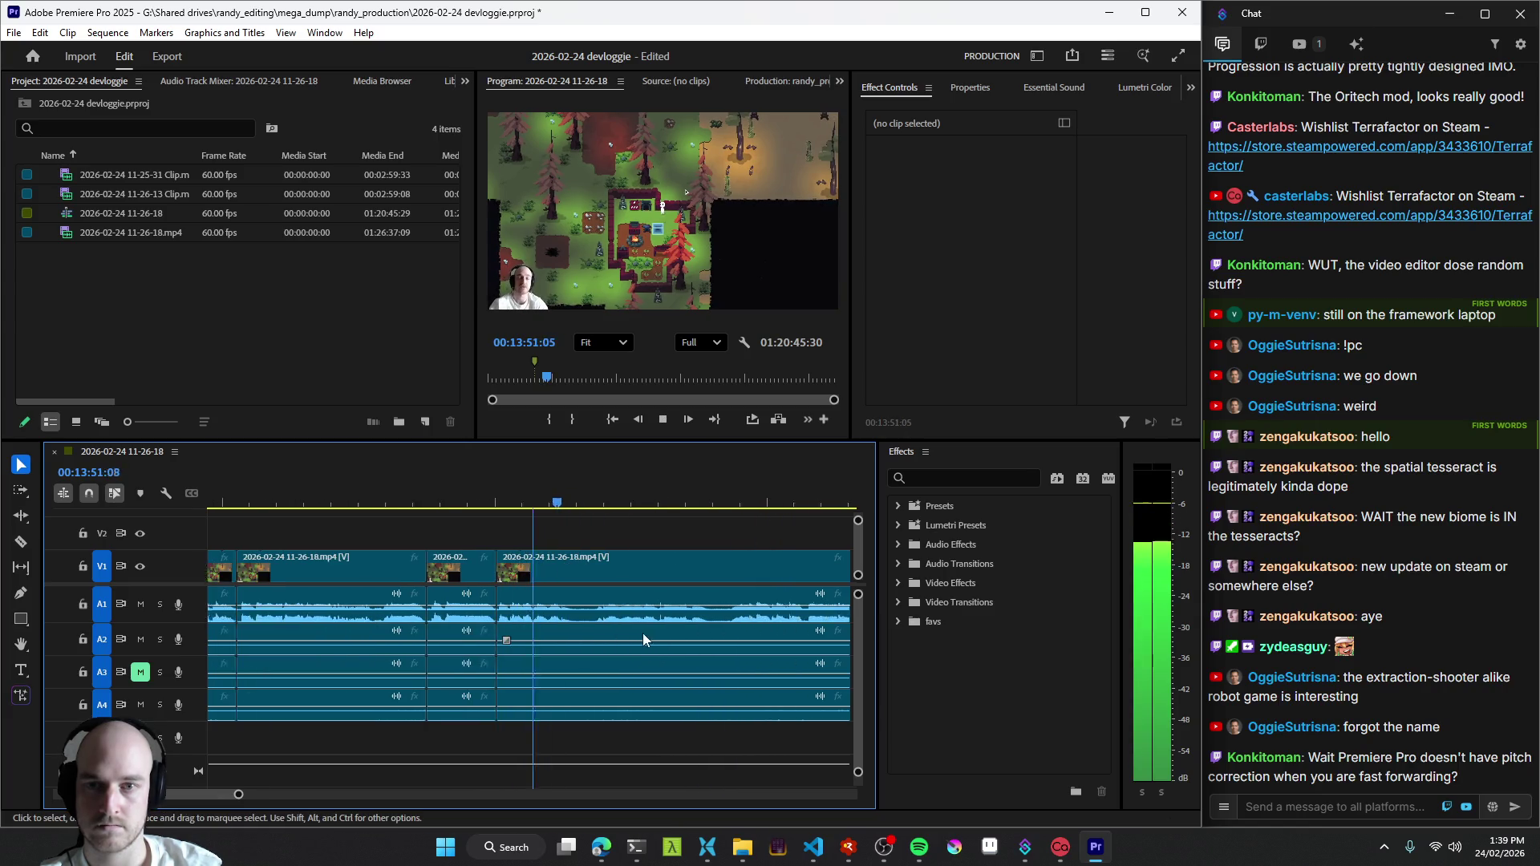
ctrl+click(477, 615)
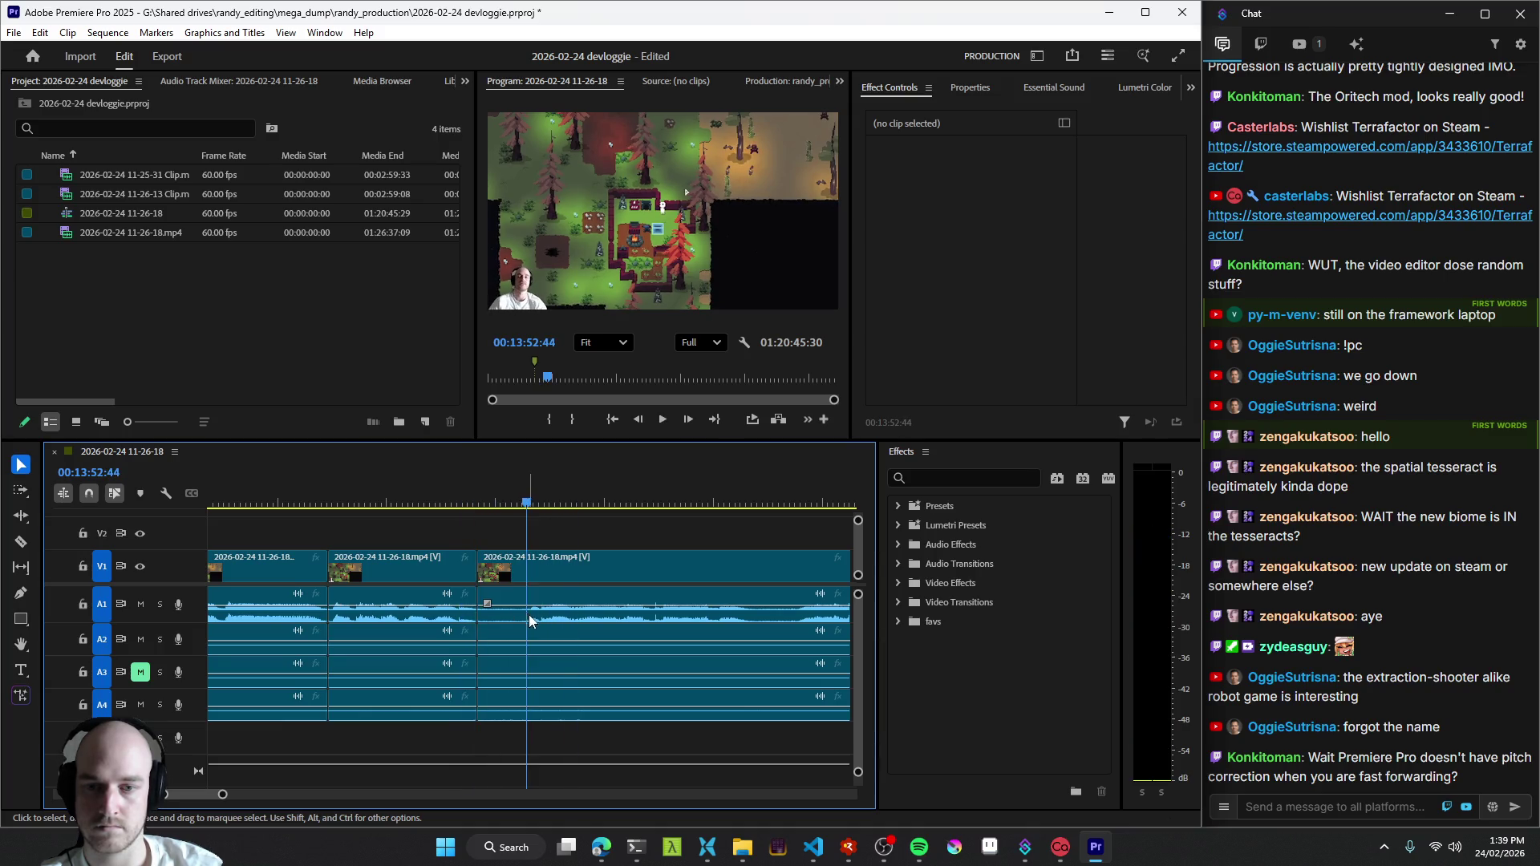
scroll(620, 632, down, 1)
ctrl+click(586, 632)
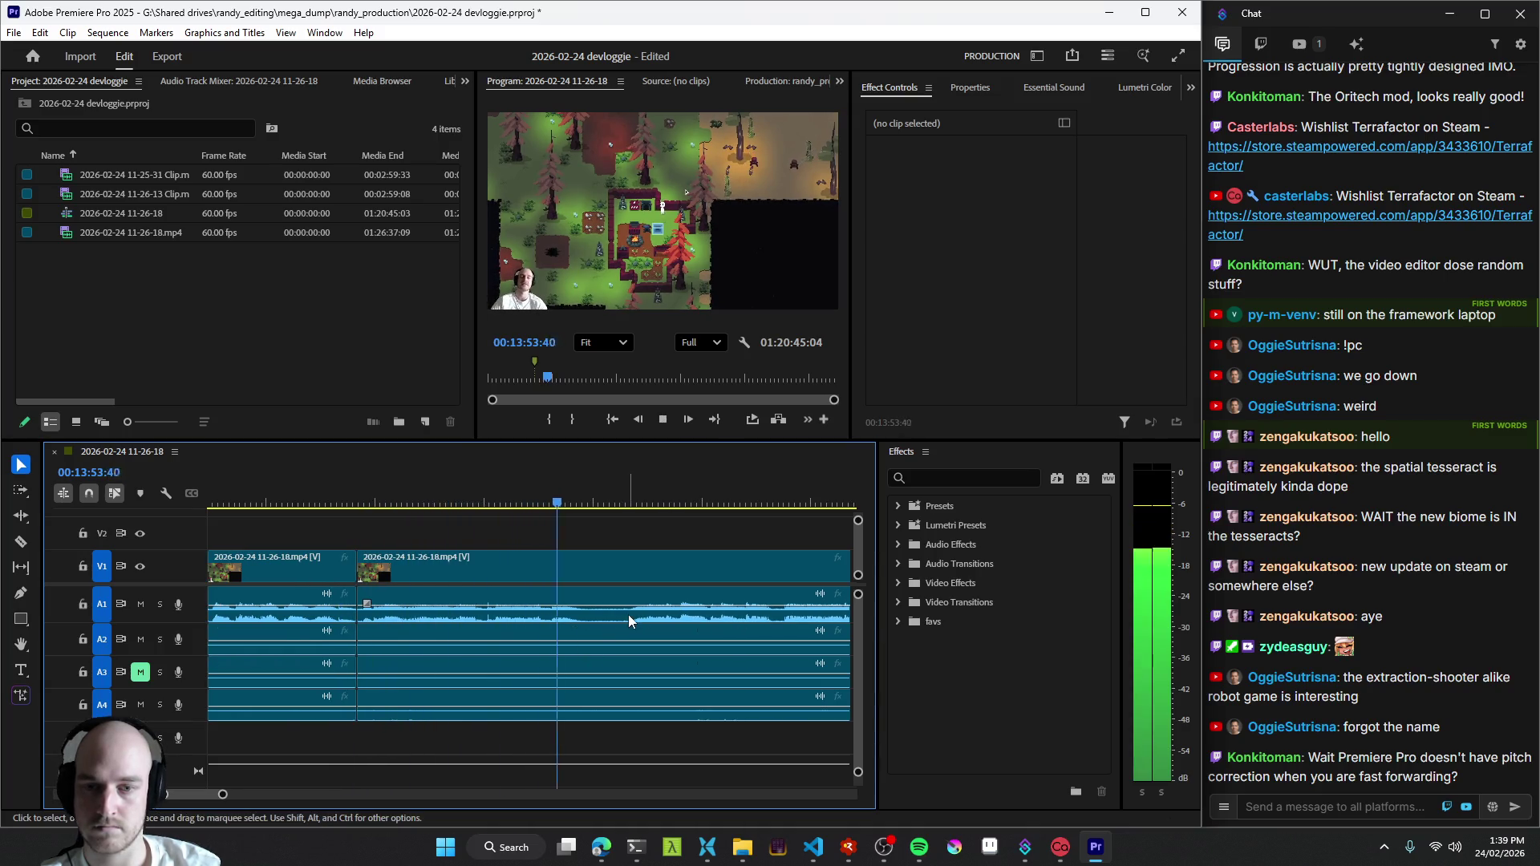
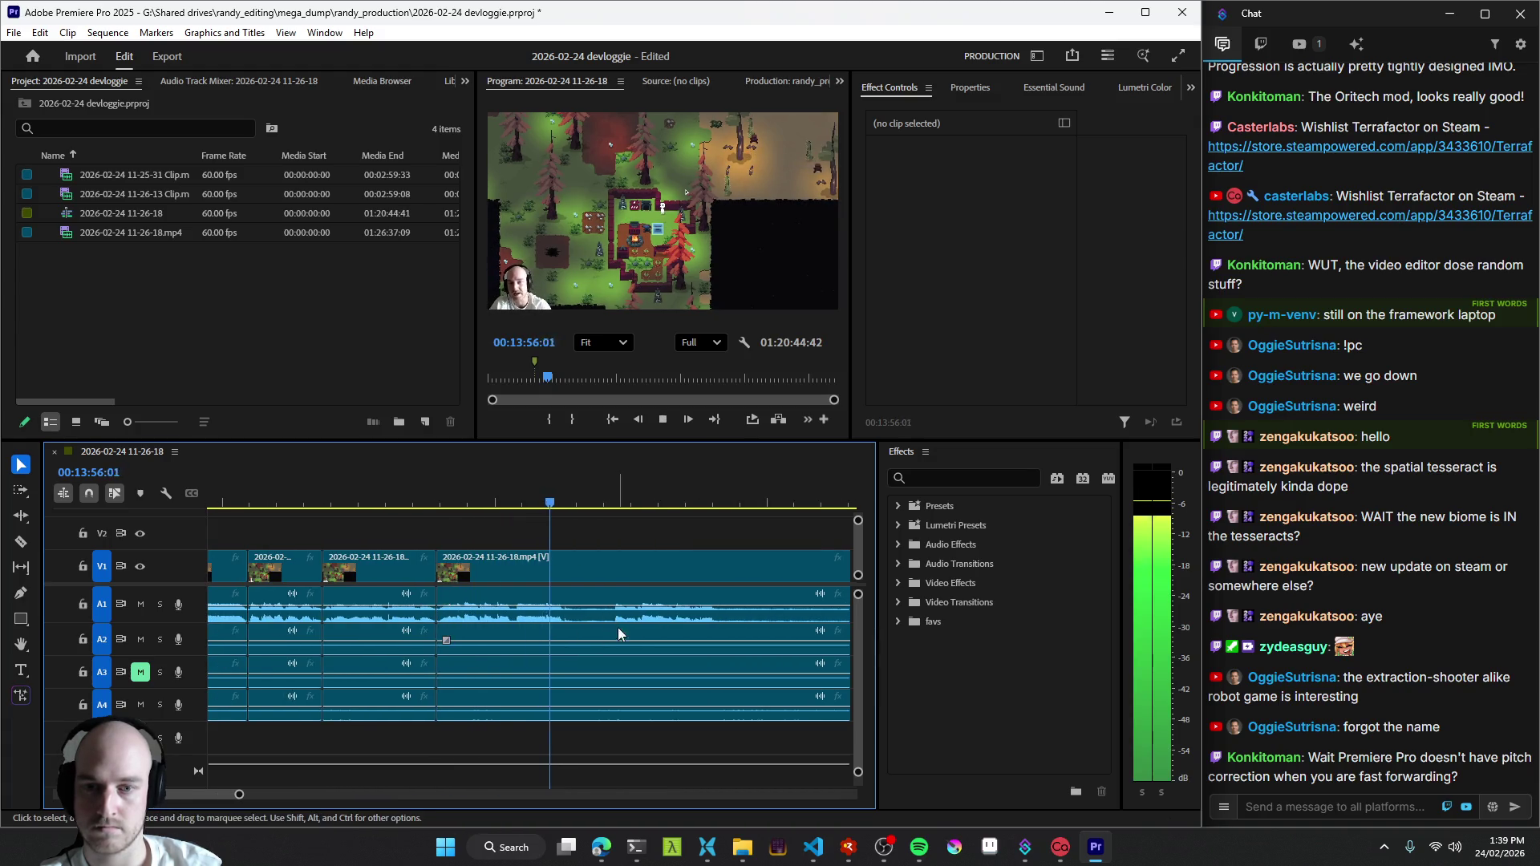
- Cut the clip at the playhead and replay around the audio burst to check the new edit
key(ctrl+k)
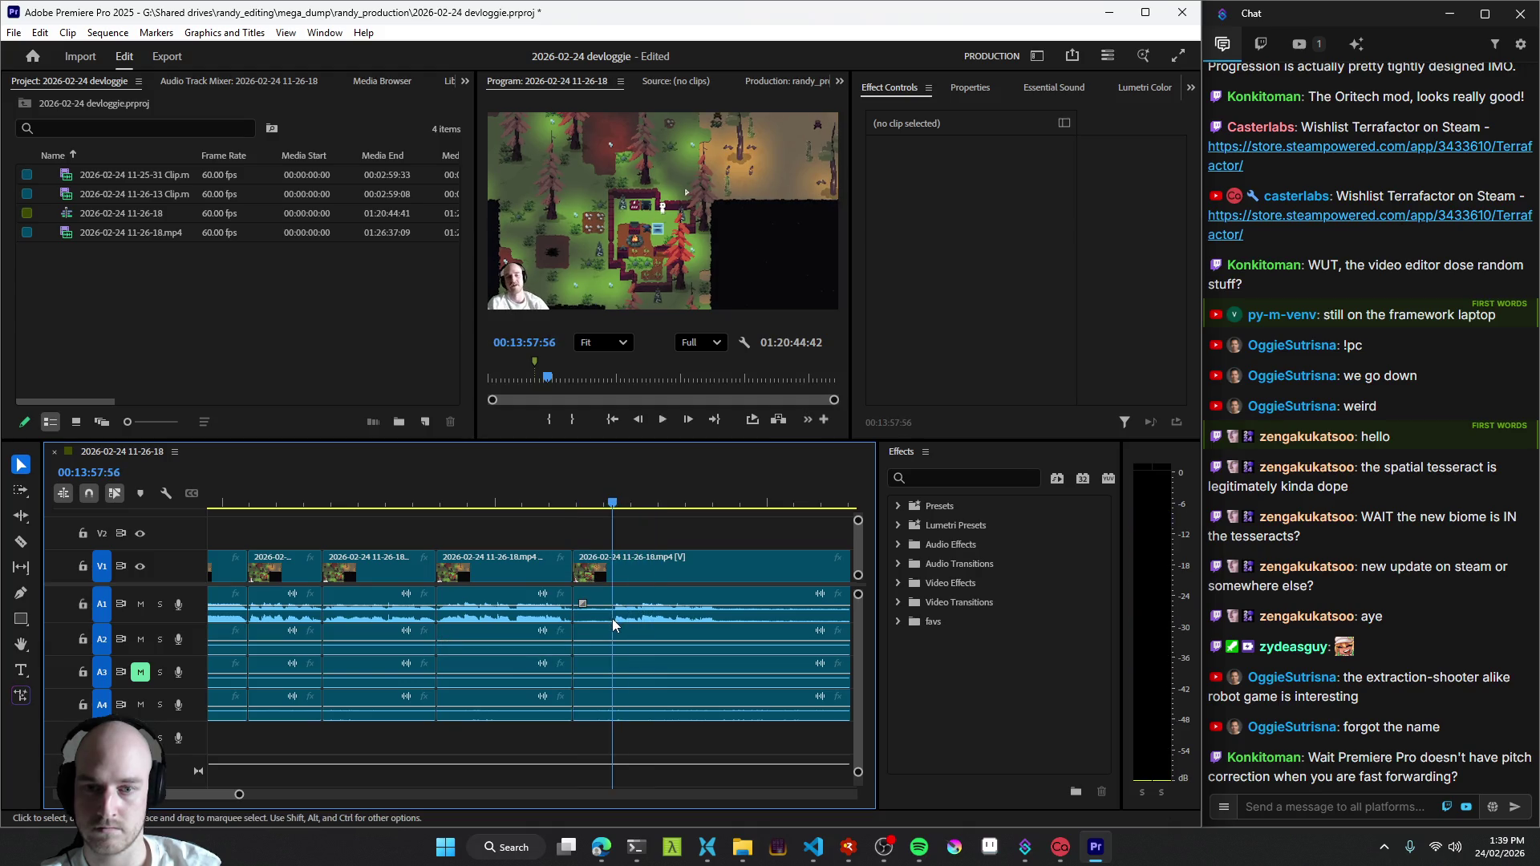
scroll(609, 625, down, 1)
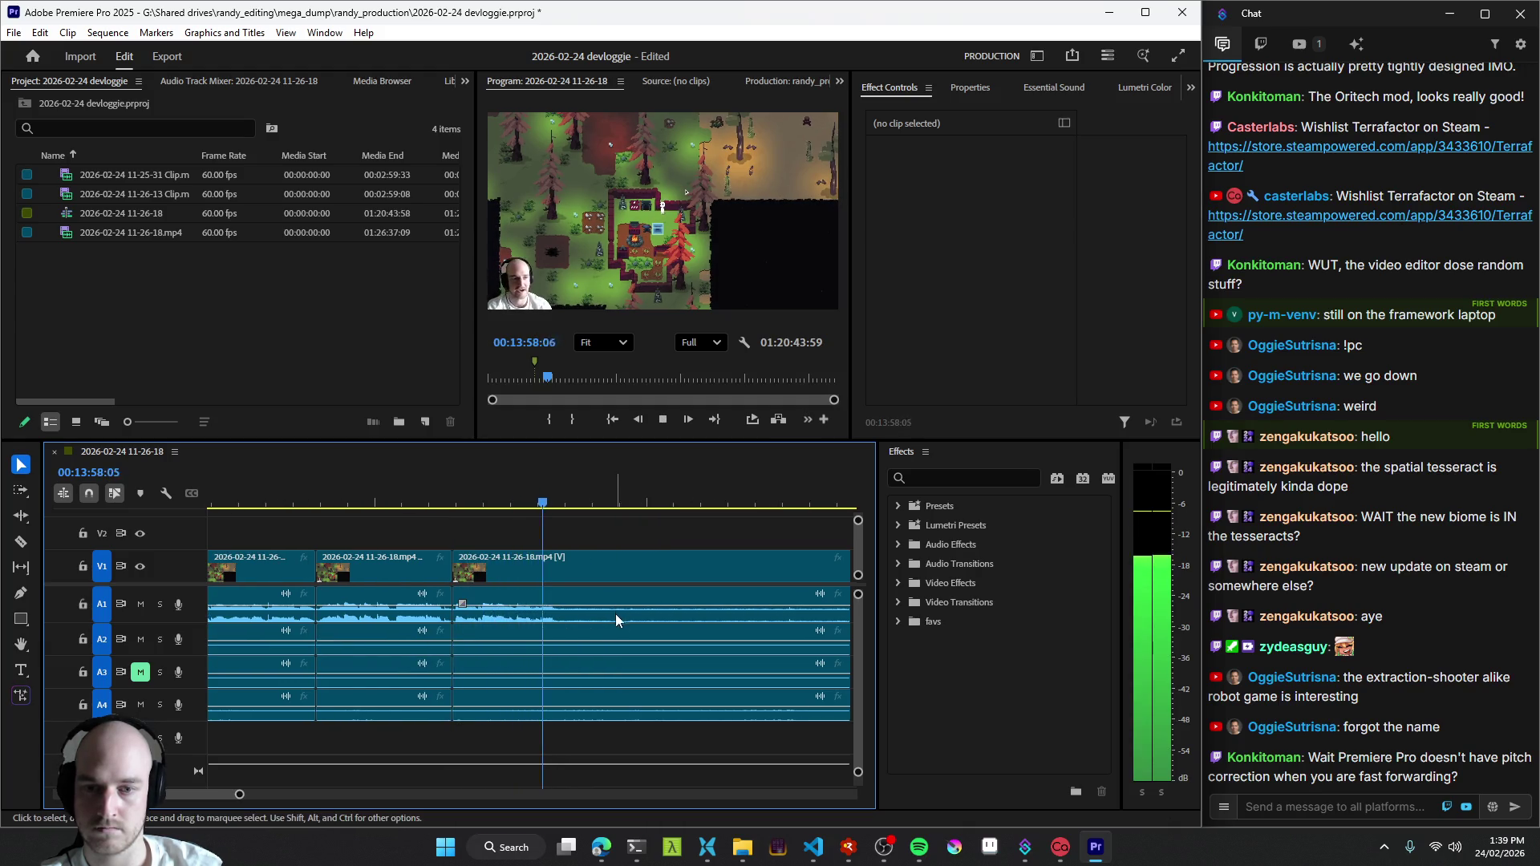
key(space)
alt+scroll(628, 625, down, 3)
click(622, 621)
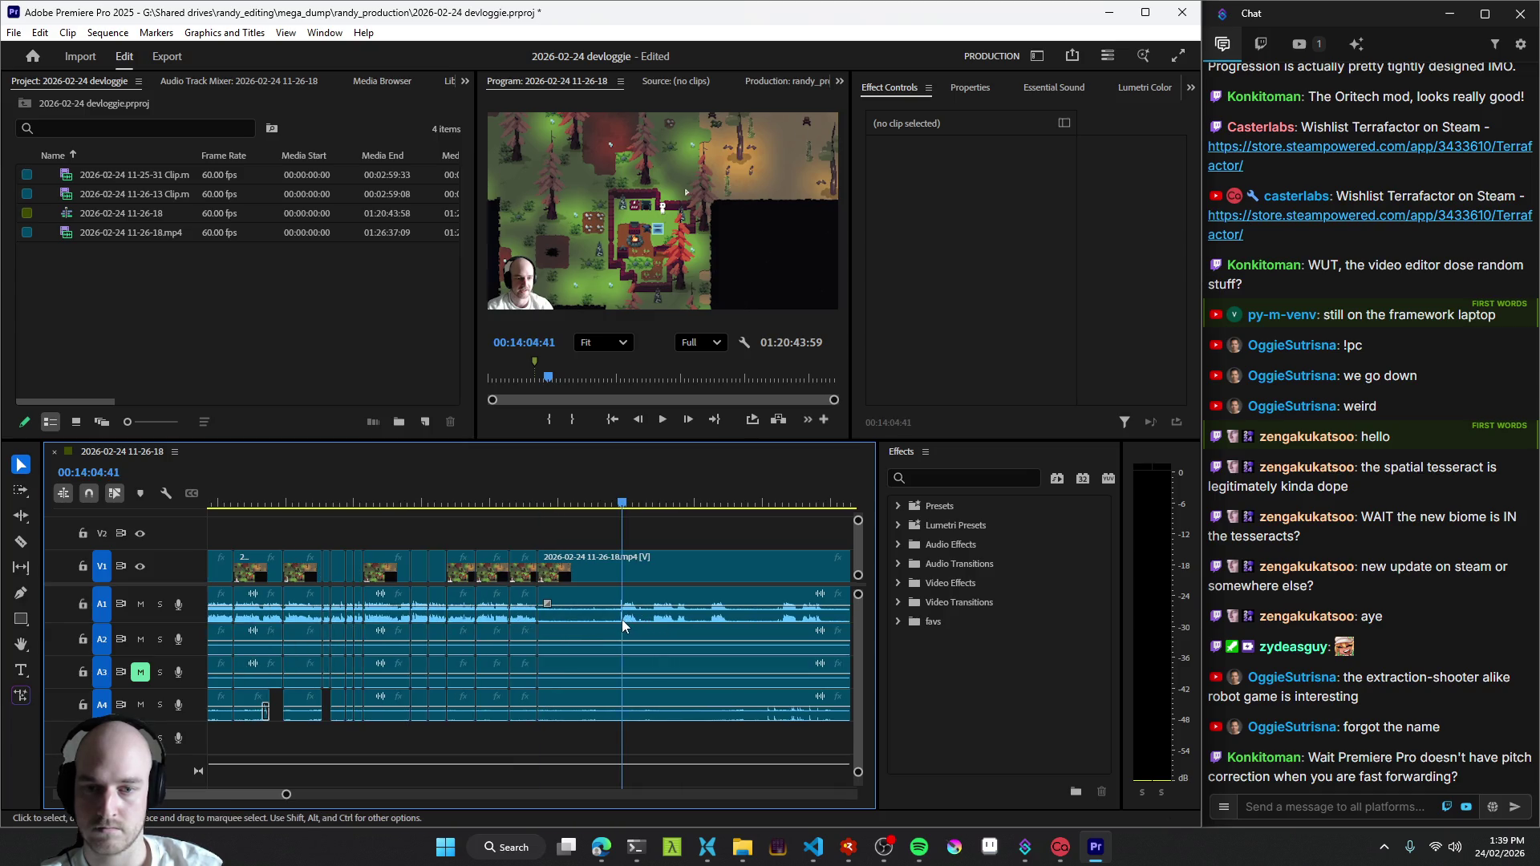
key(space)
alt+scroll(616, 624, up, 2)
alt+scroll(610, 611, up, 2)
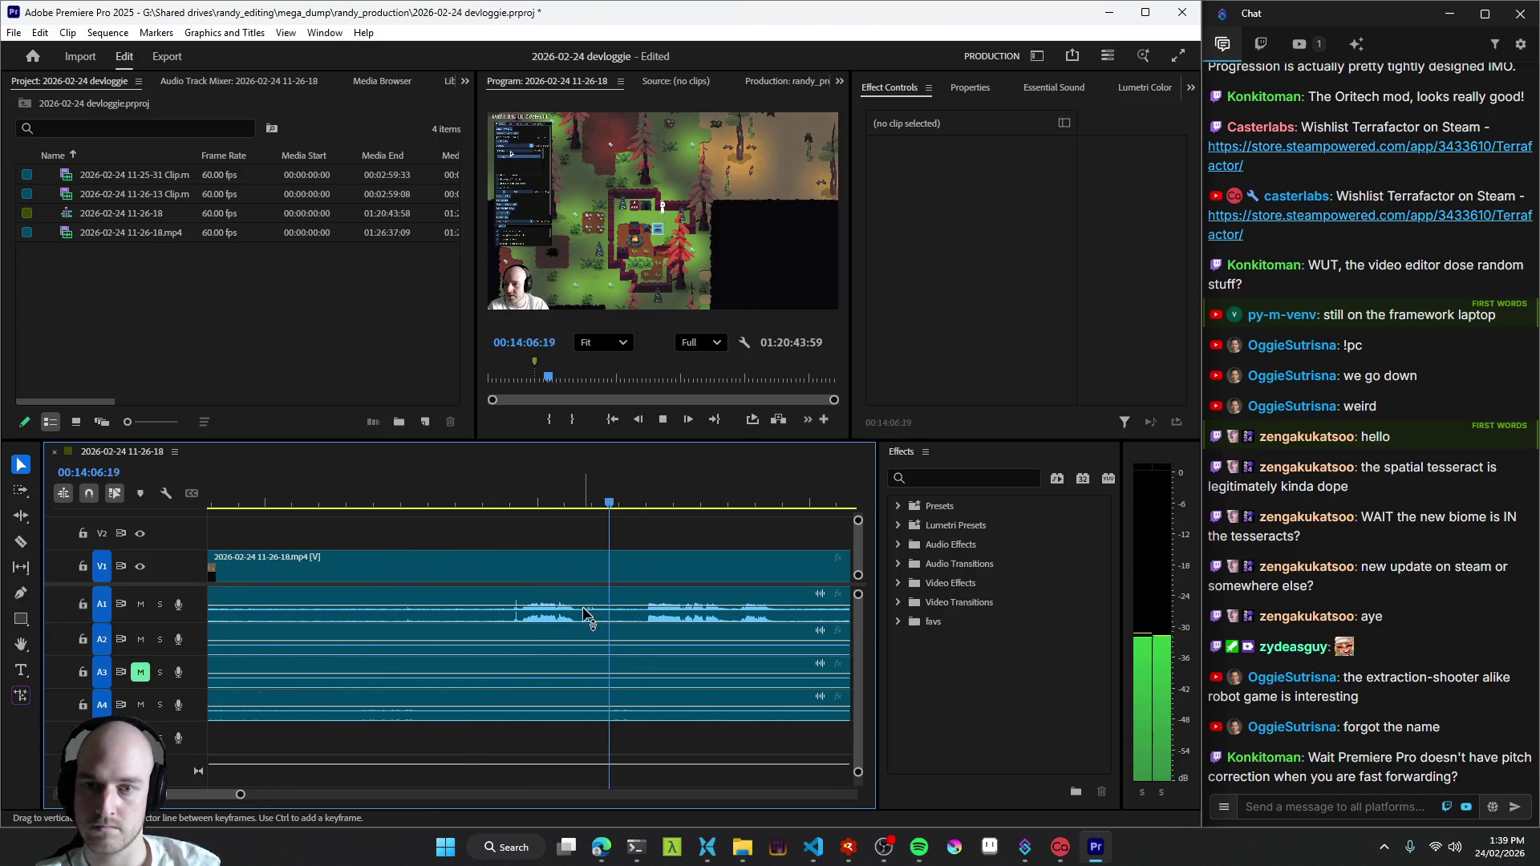
click(520, 615)
key(space)
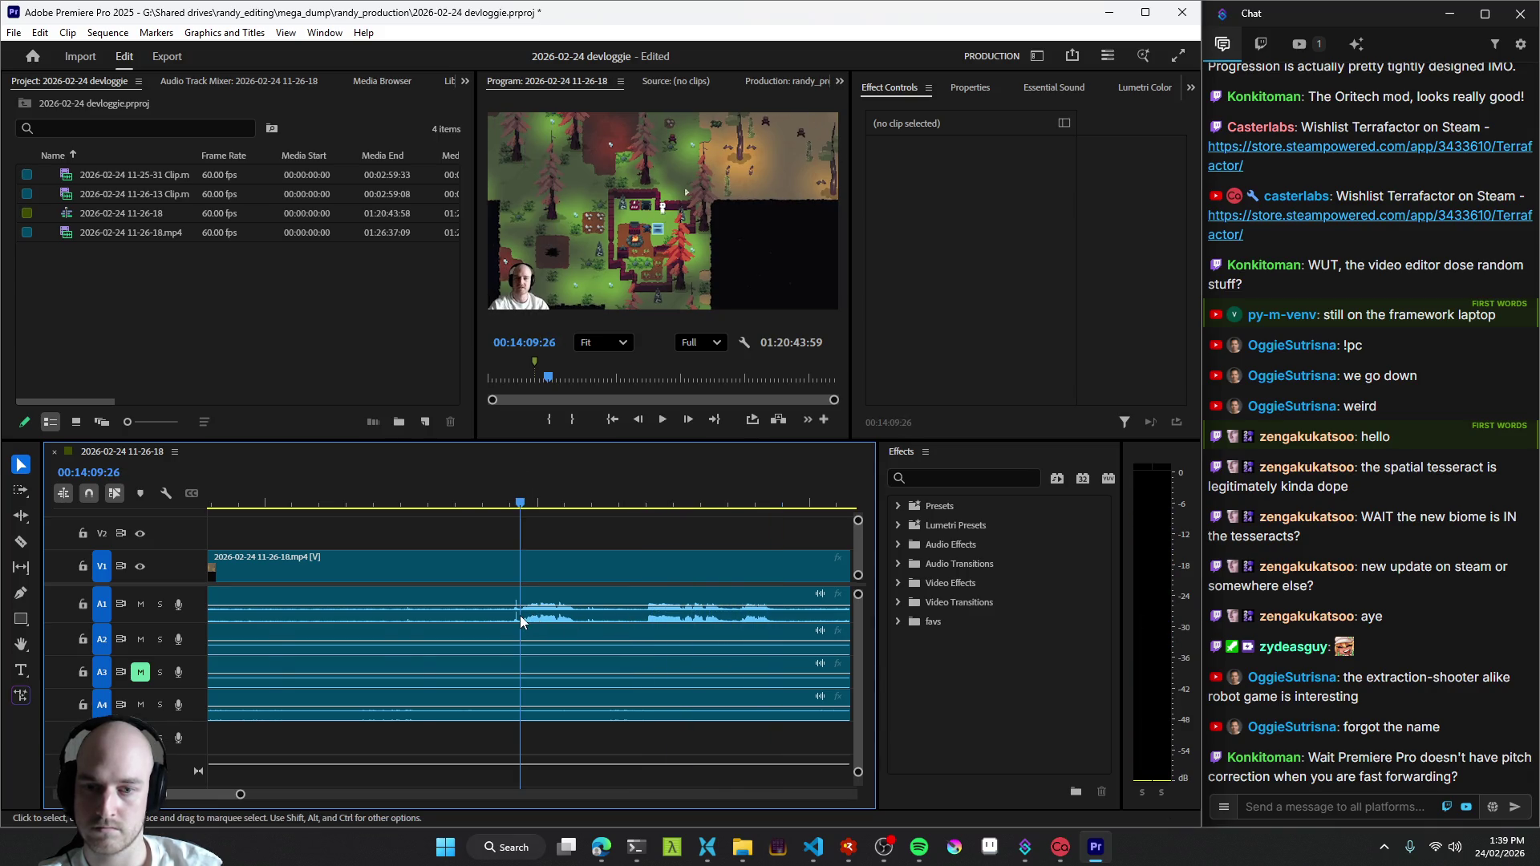
key(space)
alt+scroll(520, 615, down, 2)
- Review the footage between 13:46 and 13:56, shuttling back and forth to pick the next cut
click(508, 623)
click(353, 626)
alt+scroll(550, 678, up, 2)
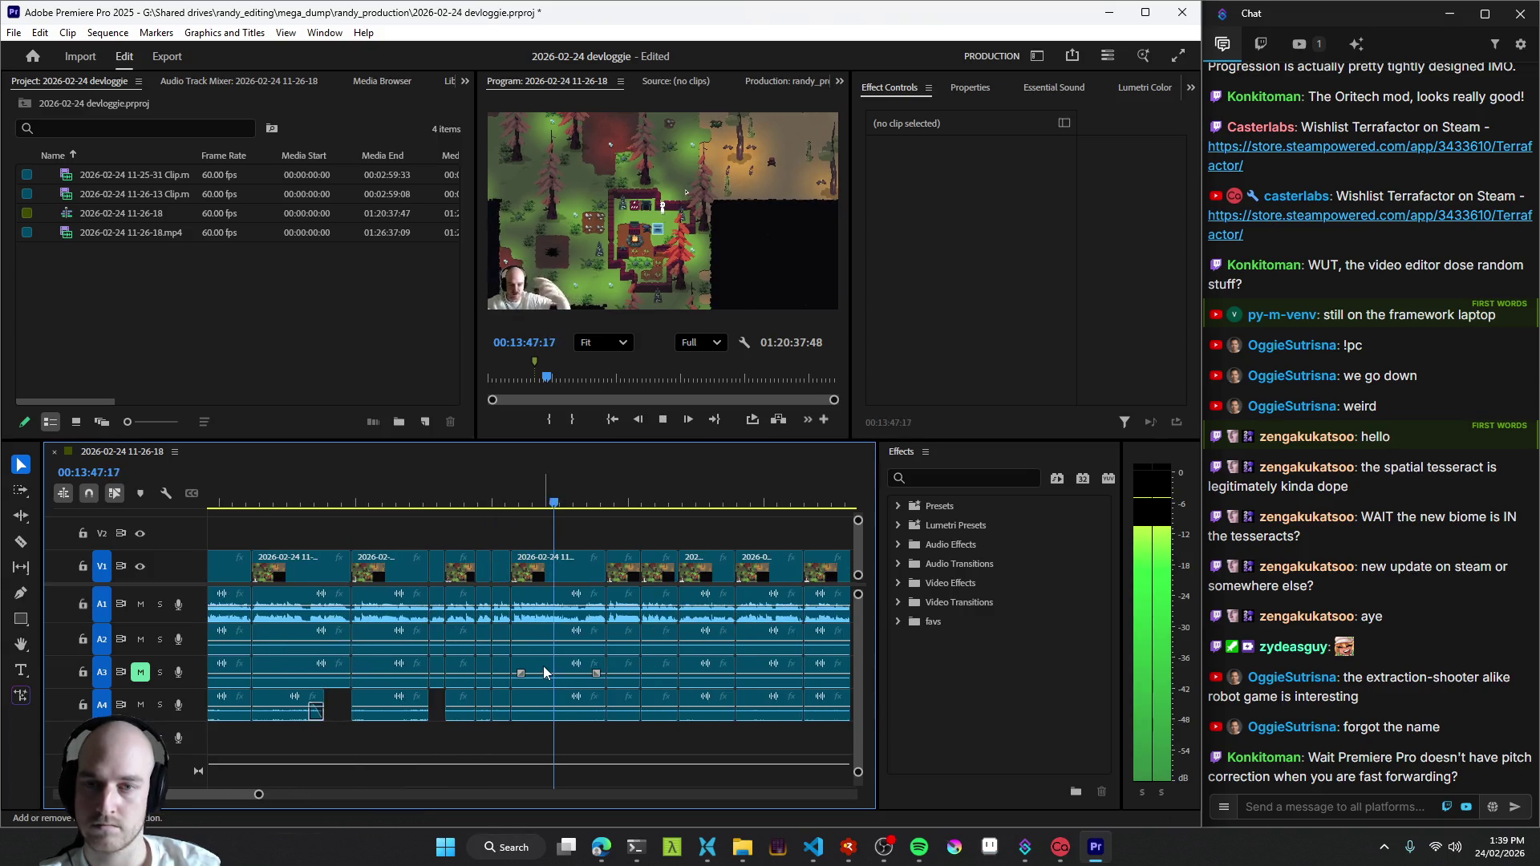
alt+scroll(518, 649, down, 3)
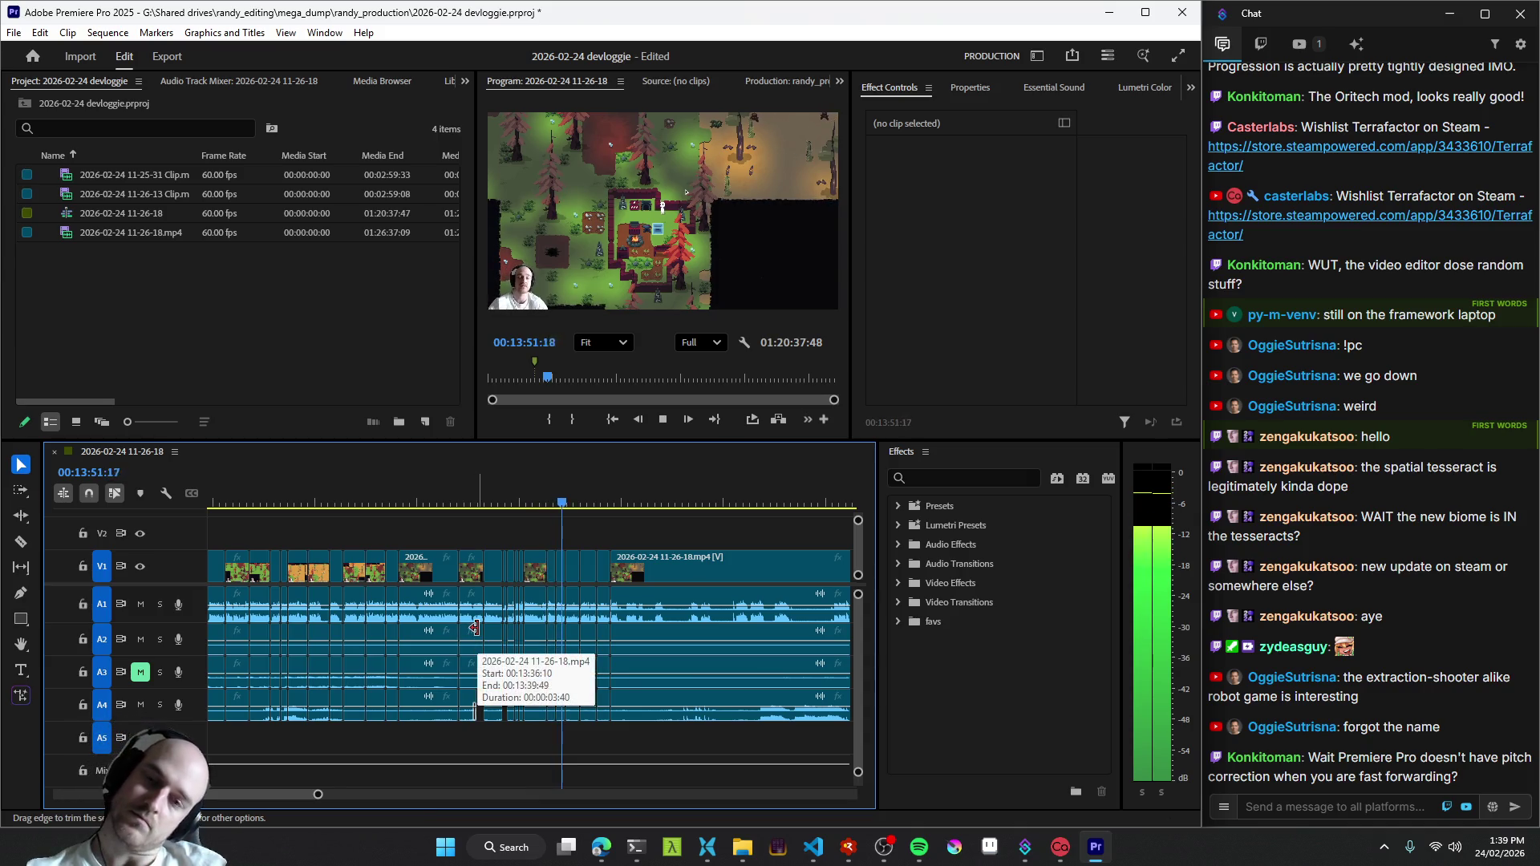
key(space)
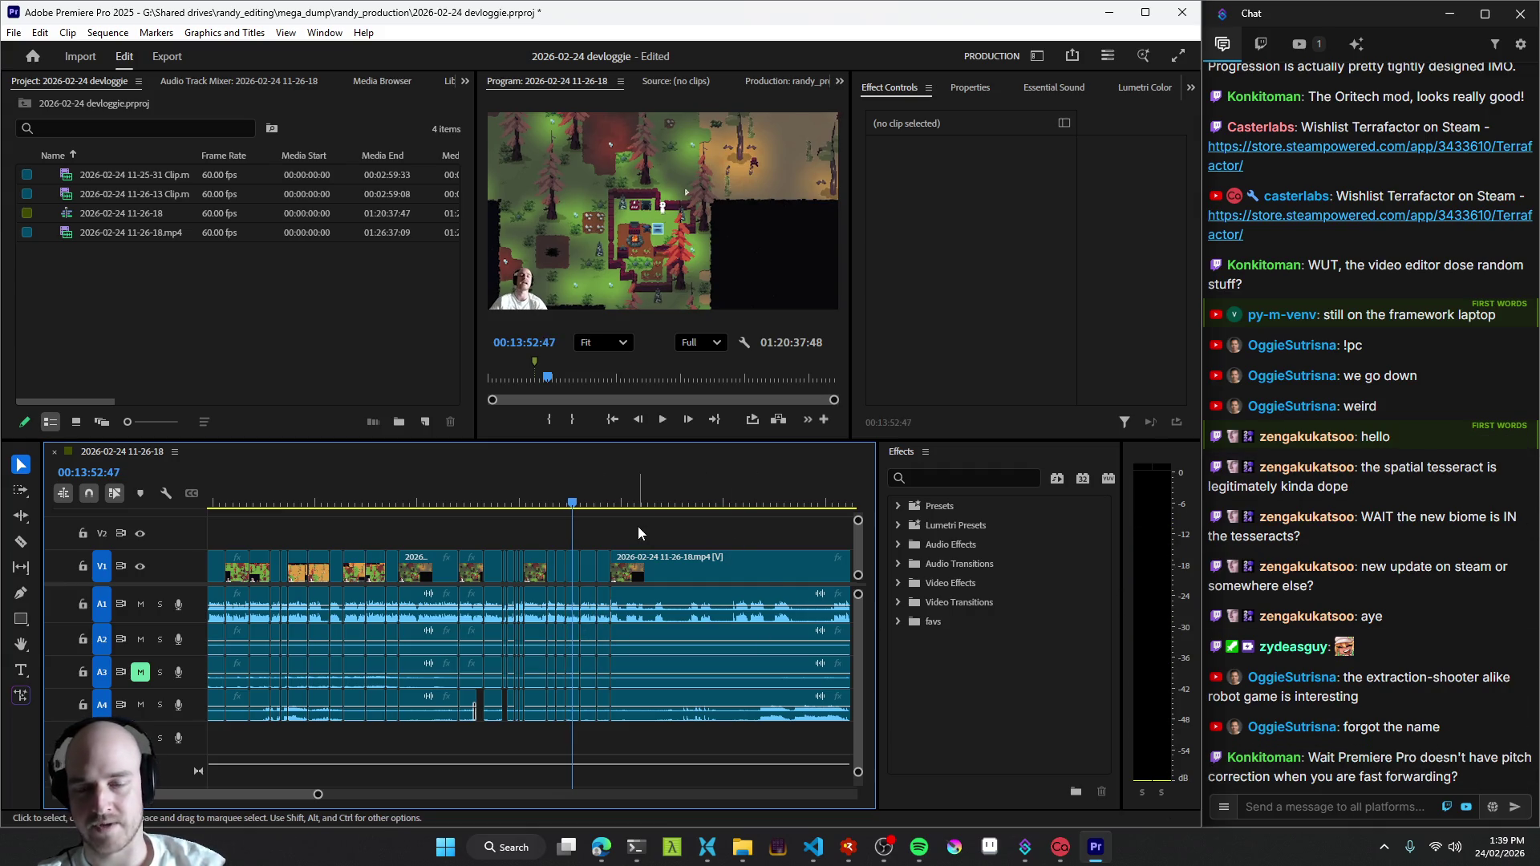
key(j)
key(l)
key(l)
key(l)
key(l)
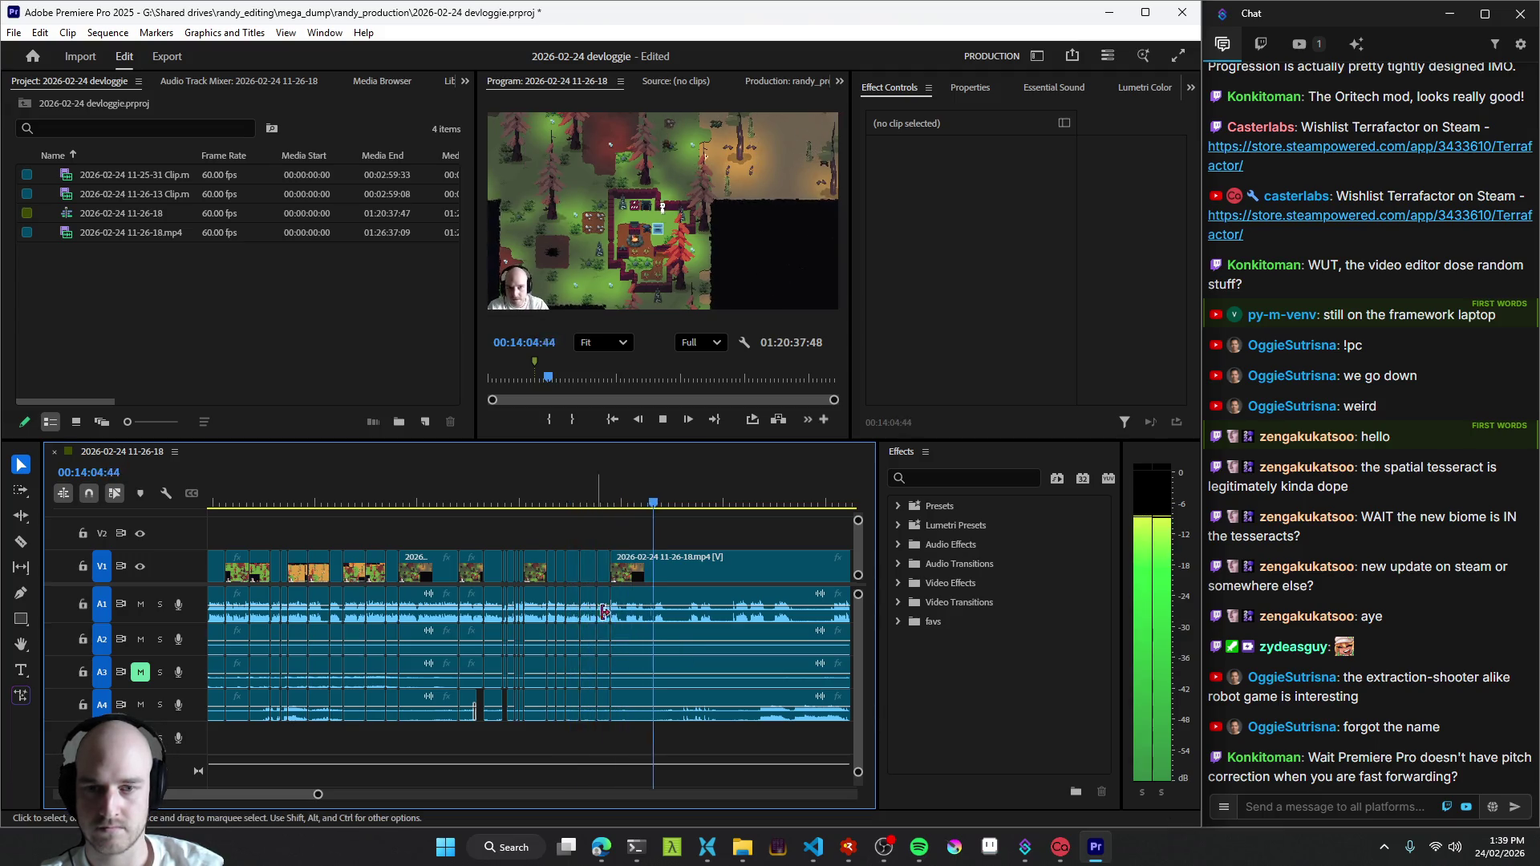
key(j)
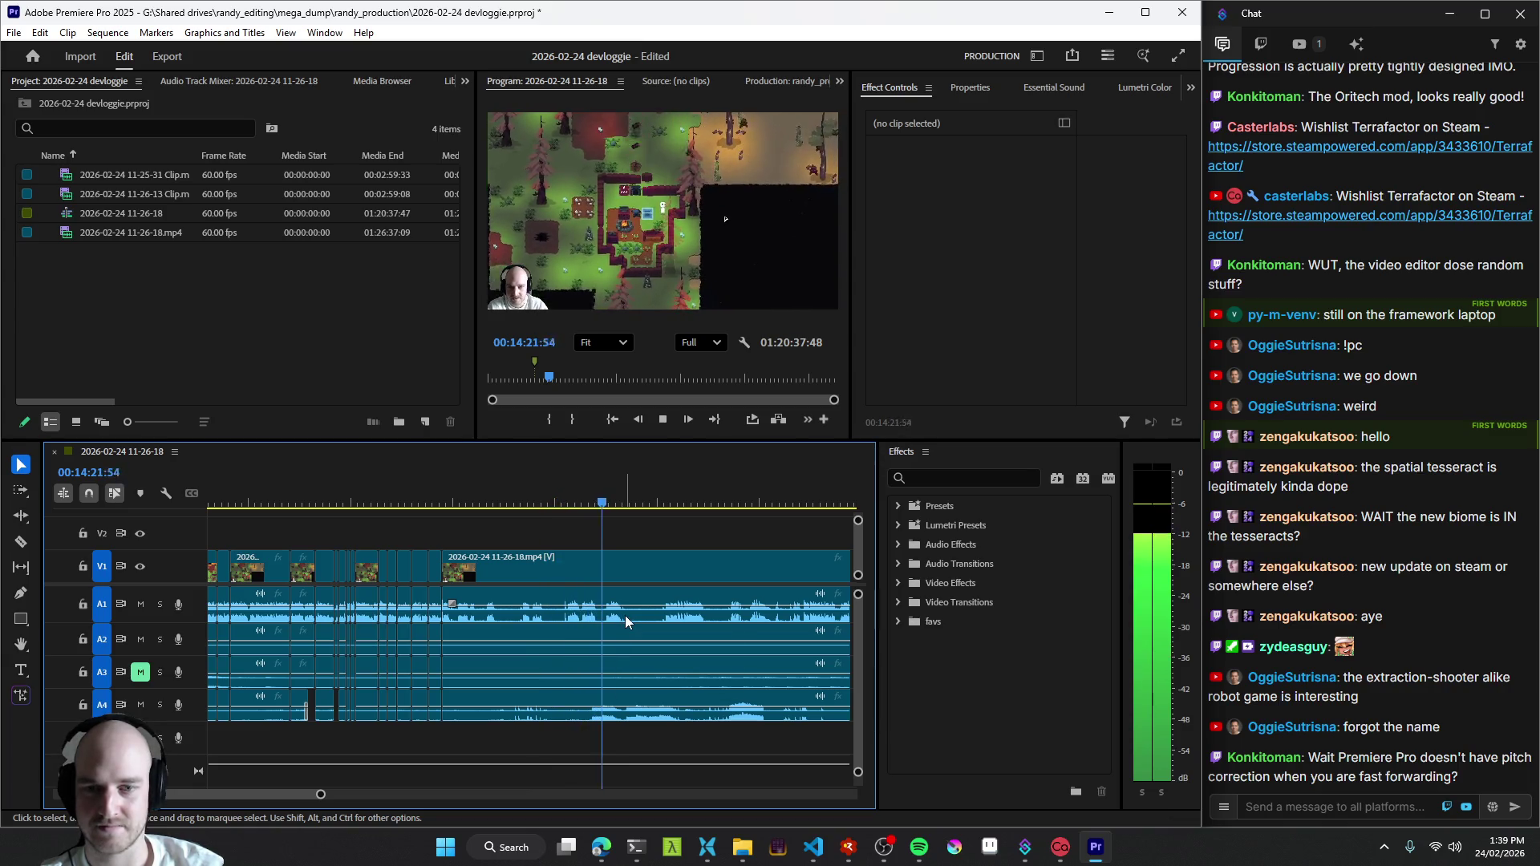
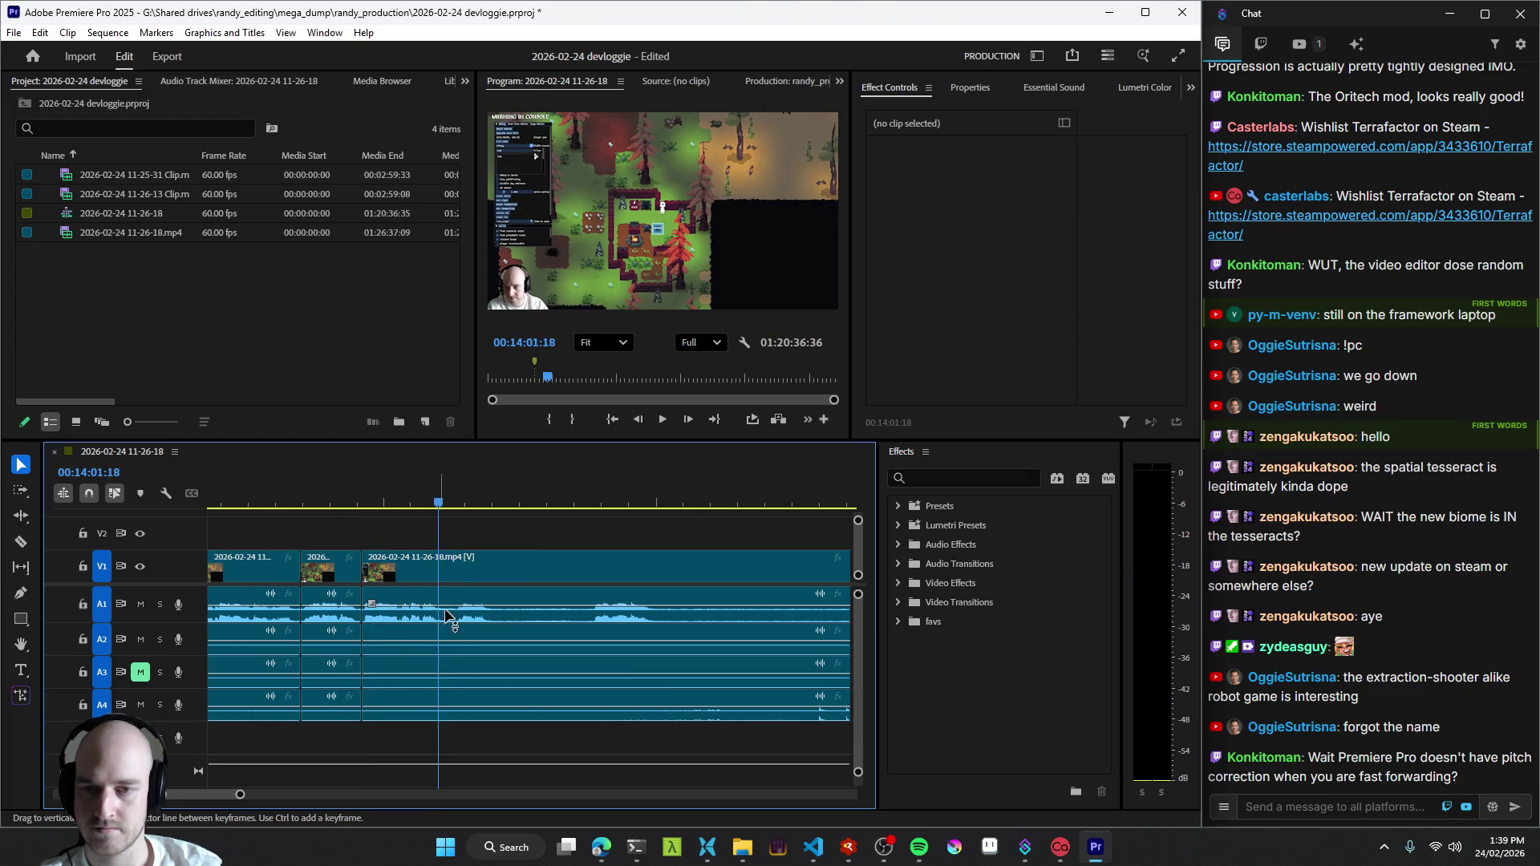
- Split the devlog recording into short clips at cut points found while fast-forwarding, then stop playback
key(ctrl+k)
key(l)
key(ctrl+k)
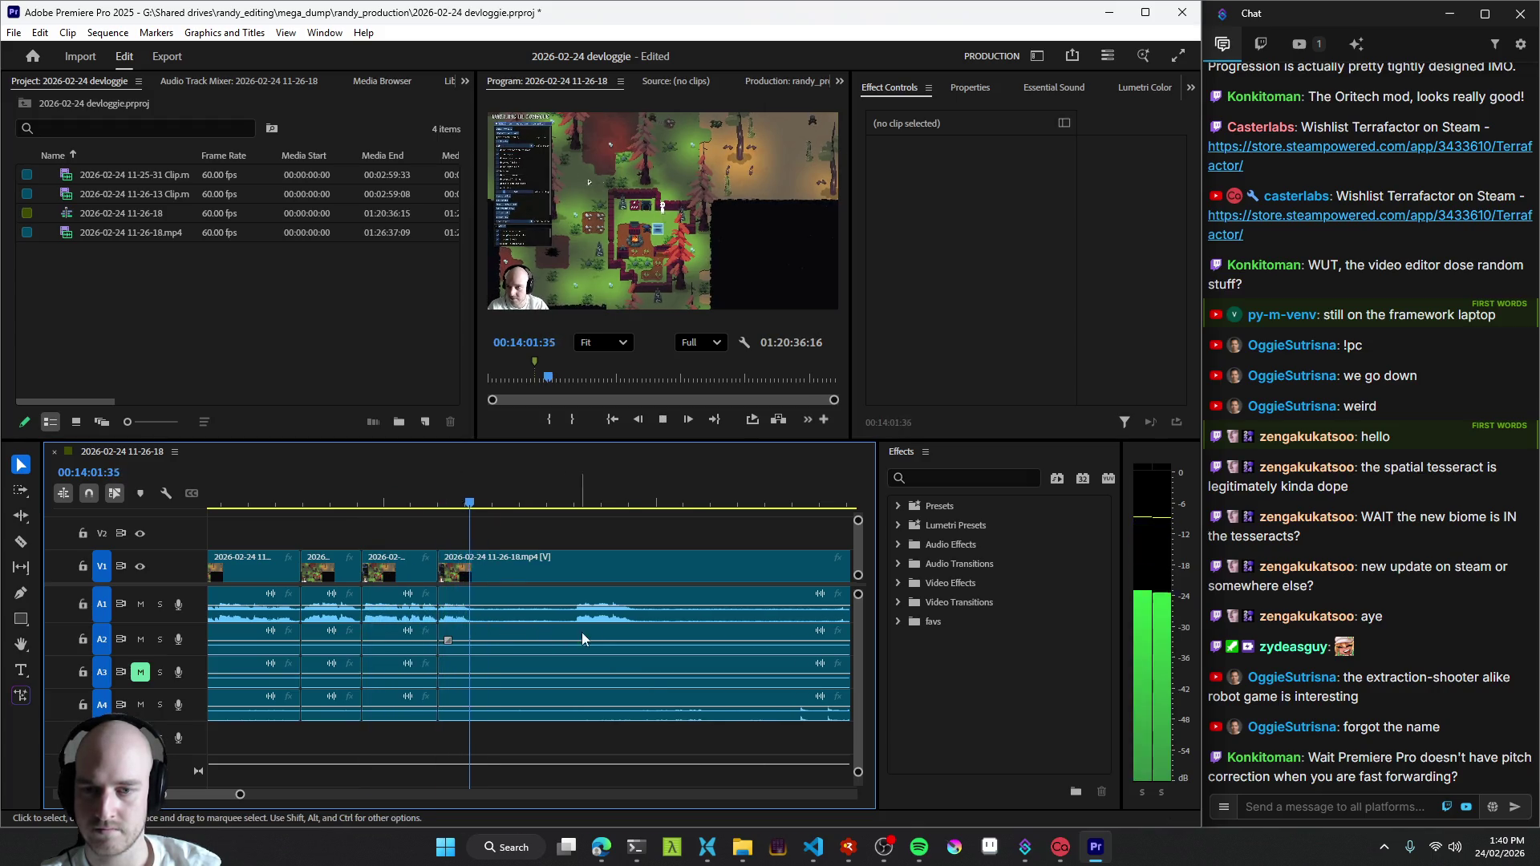
key(l)
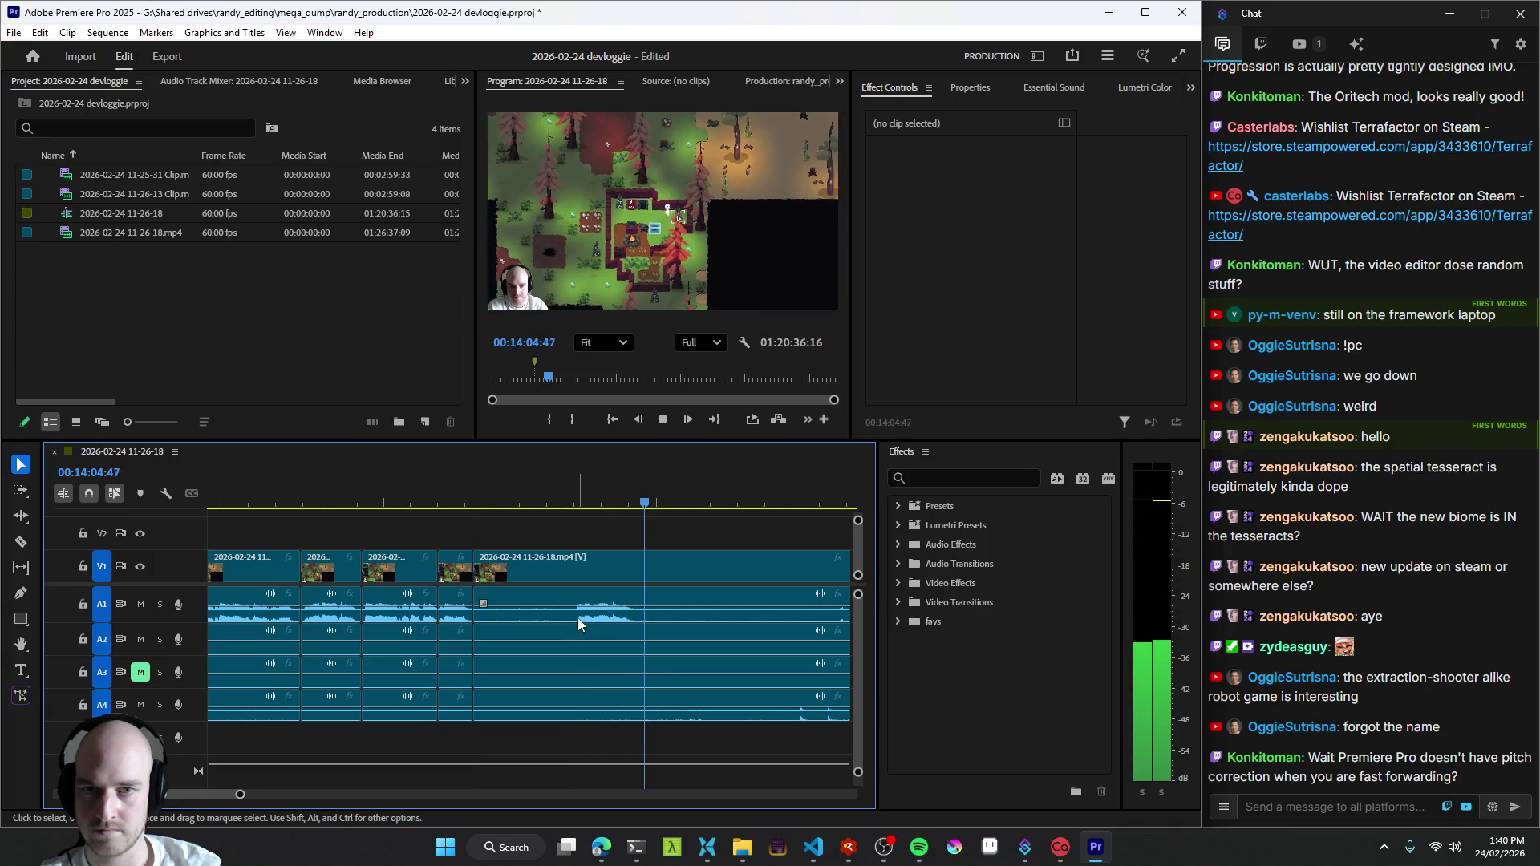
scroll(746, 624, down, 3)
key(l)
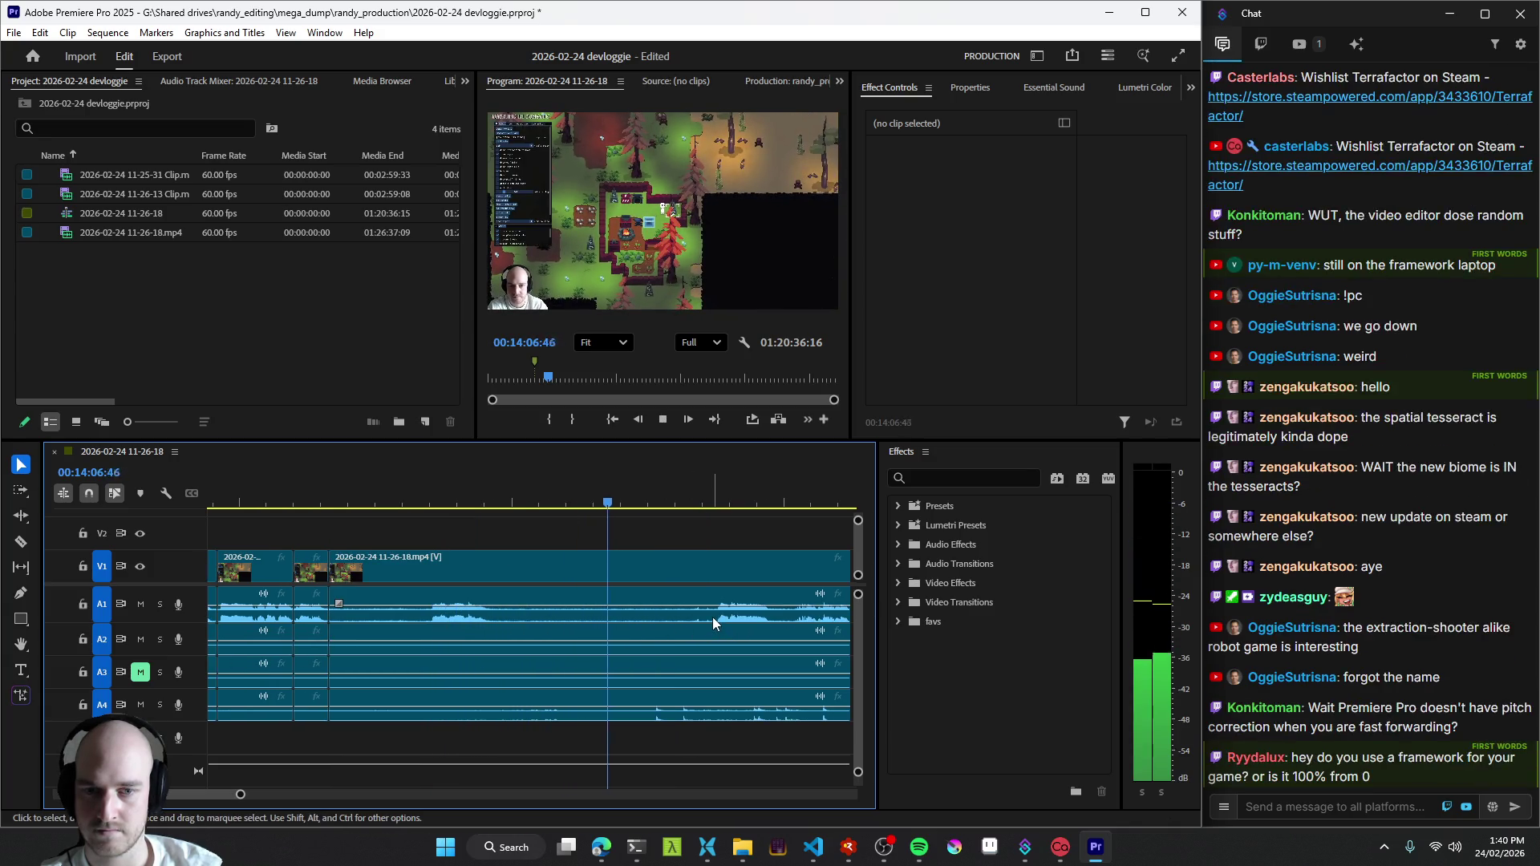
scroll(714, 617, down, 3)
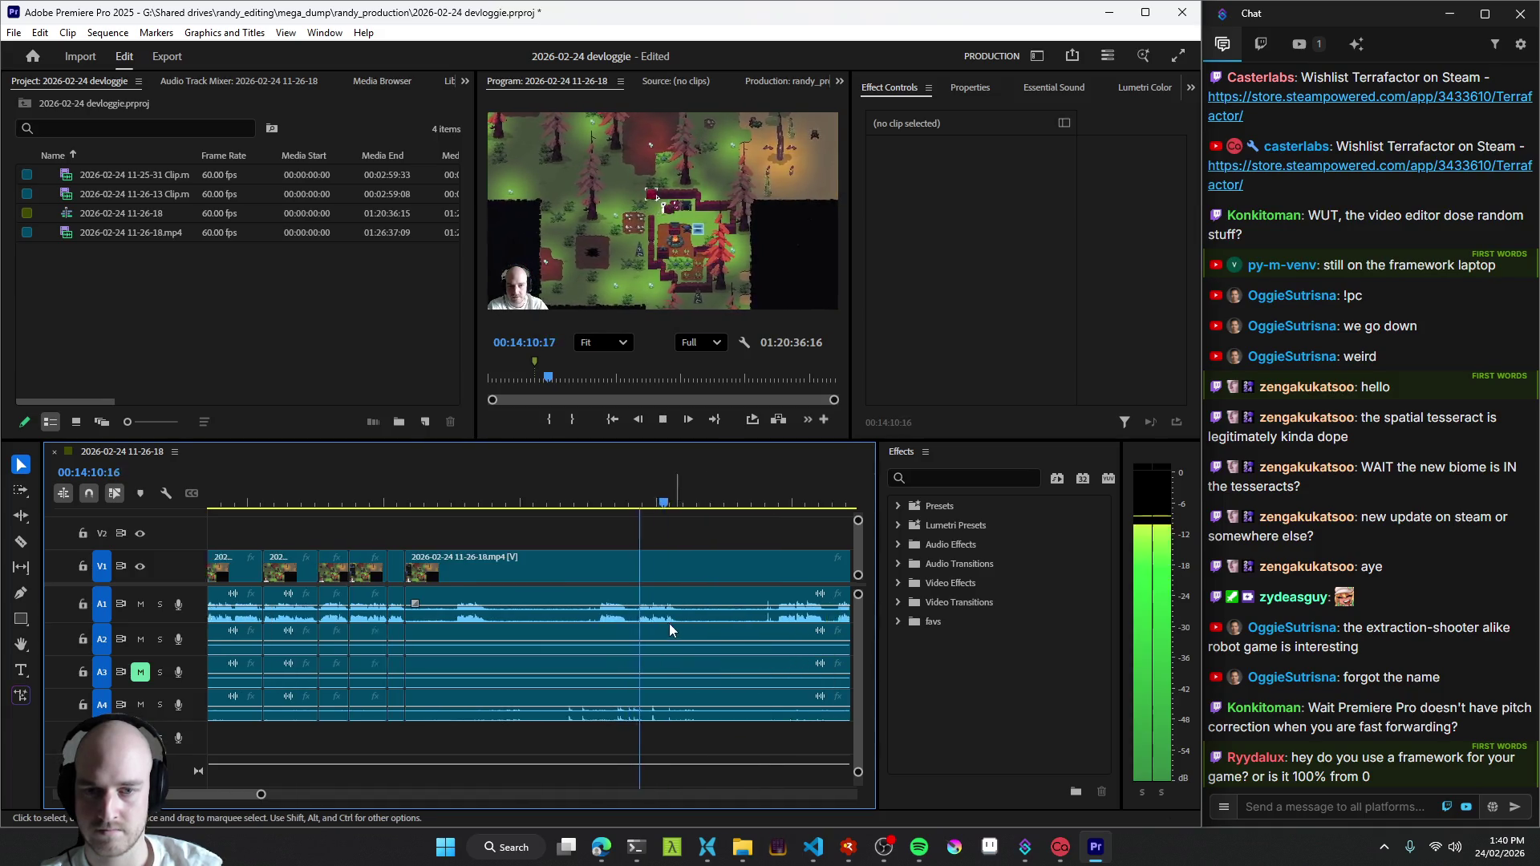
key(space)
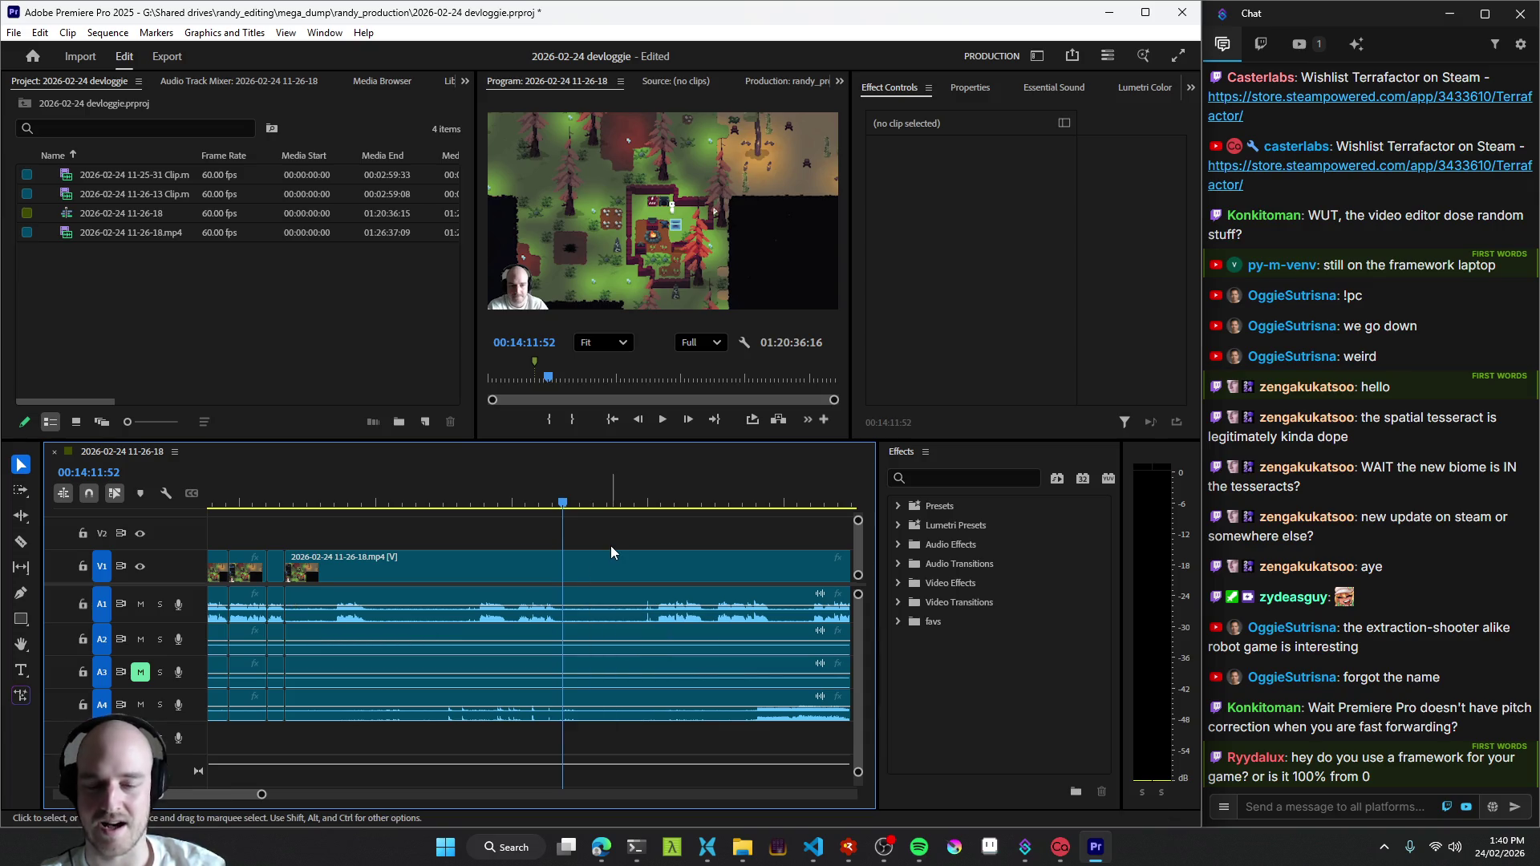
- Park the playhead near 14:10, save the project and switch over to the browser
click(519, 629)
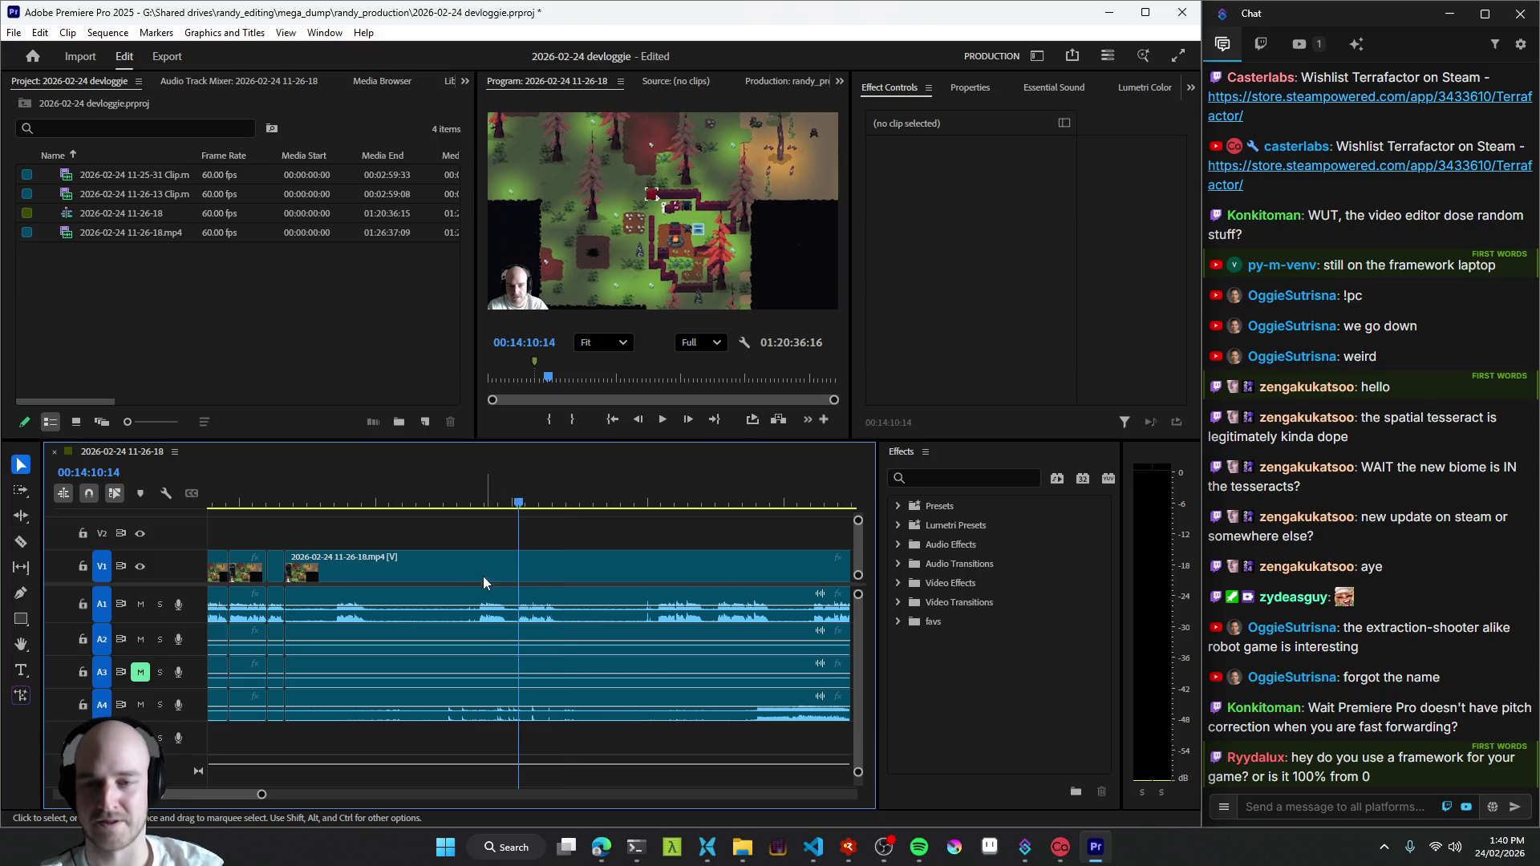
key(ctrl+s)
click(518, 627)
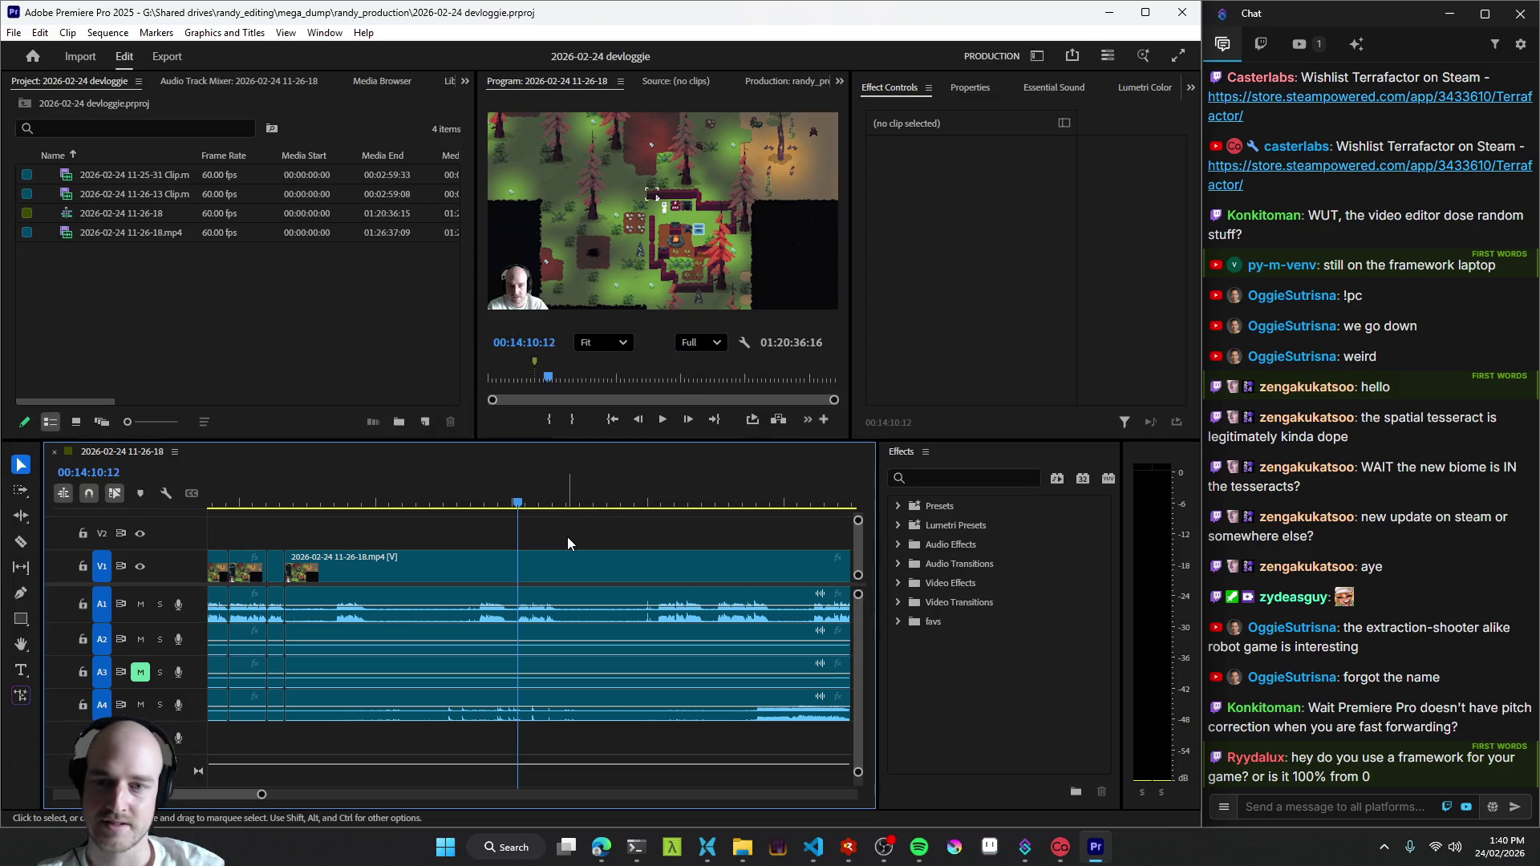
click(602, 847)
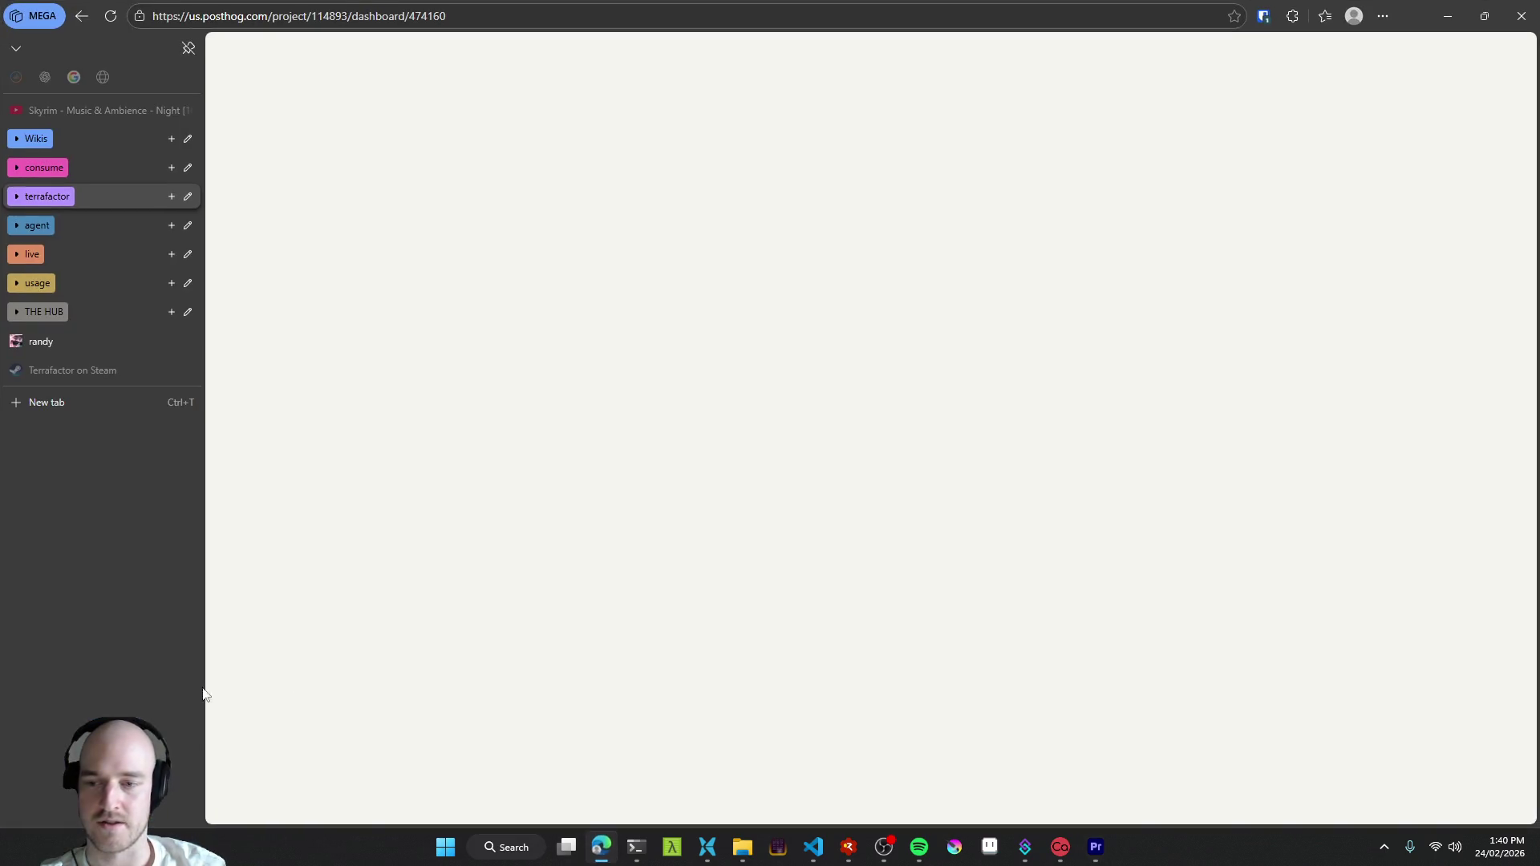
- Open the floooh/sokol GitHub repository in a new tab, read its README, then minimize the browser
click(72, 409)
text(sokol)
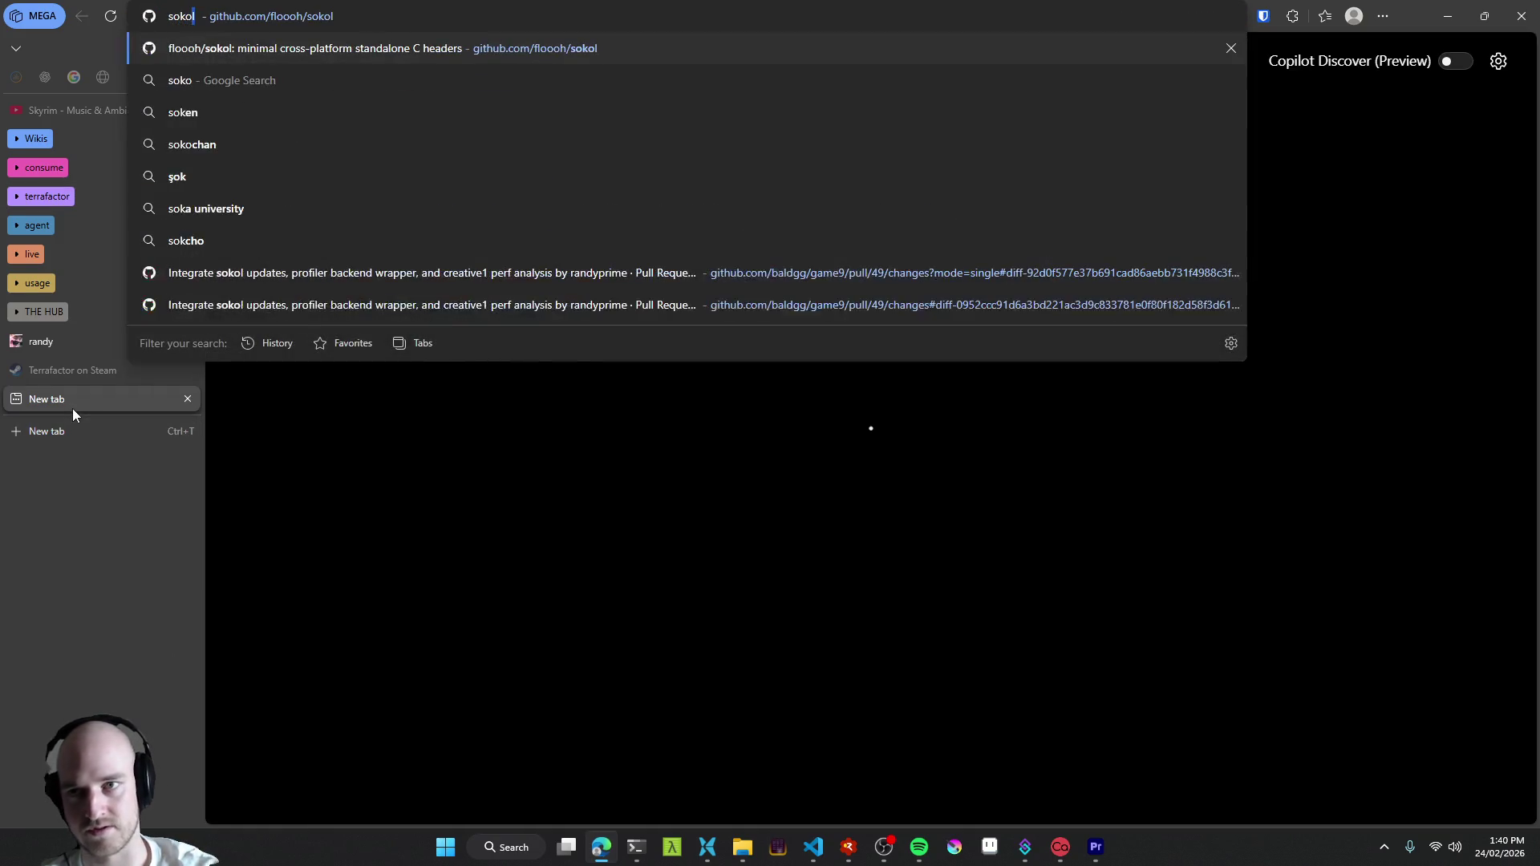
key(Return)
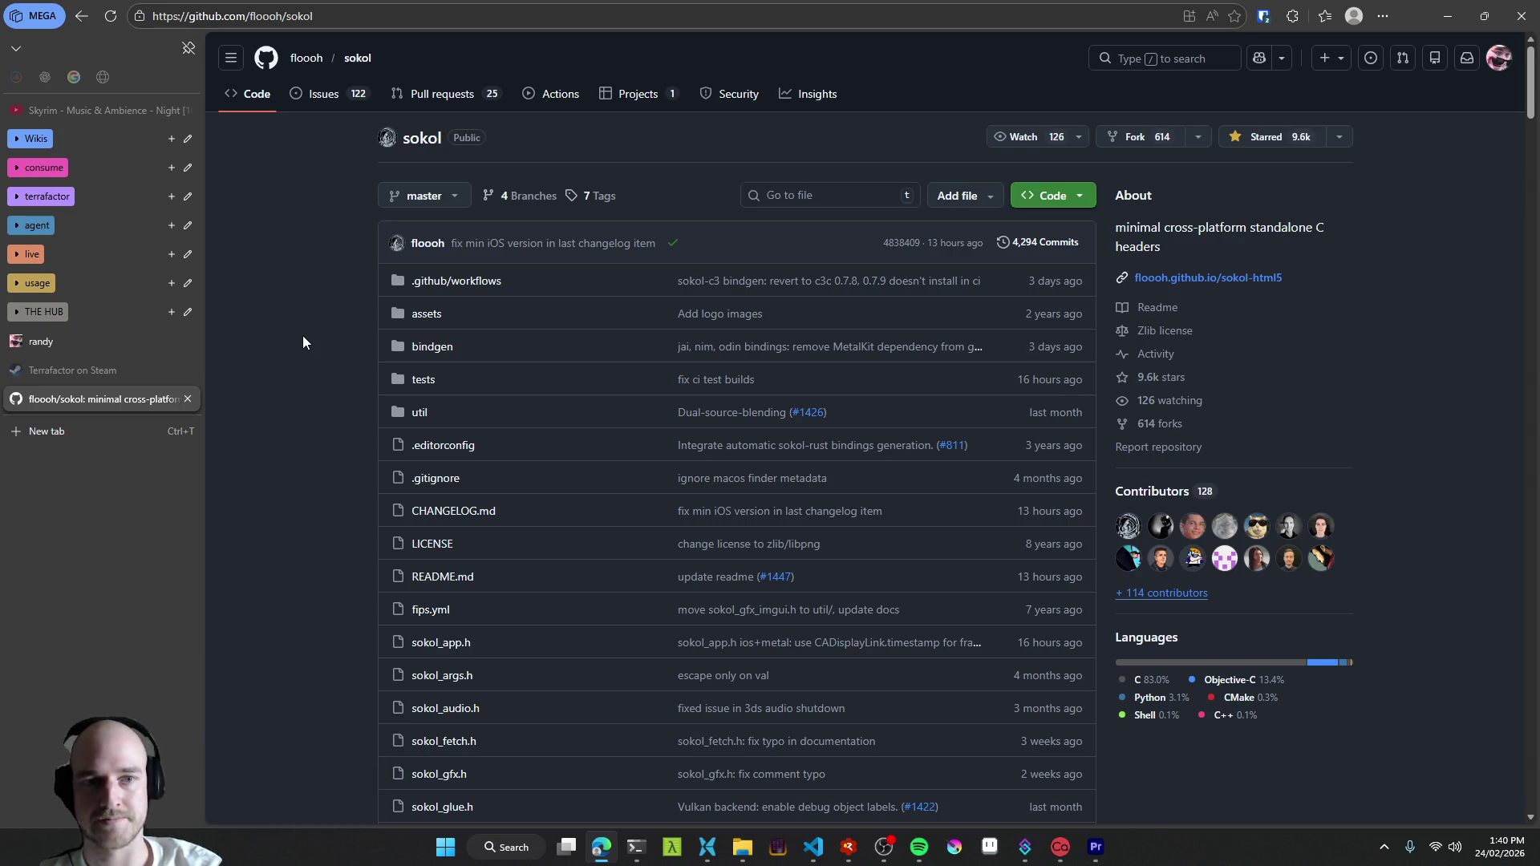
scroll(316, 322, down, 1)
scroll(321, 324, down, 1)
scroll(323, 325, down, 2)
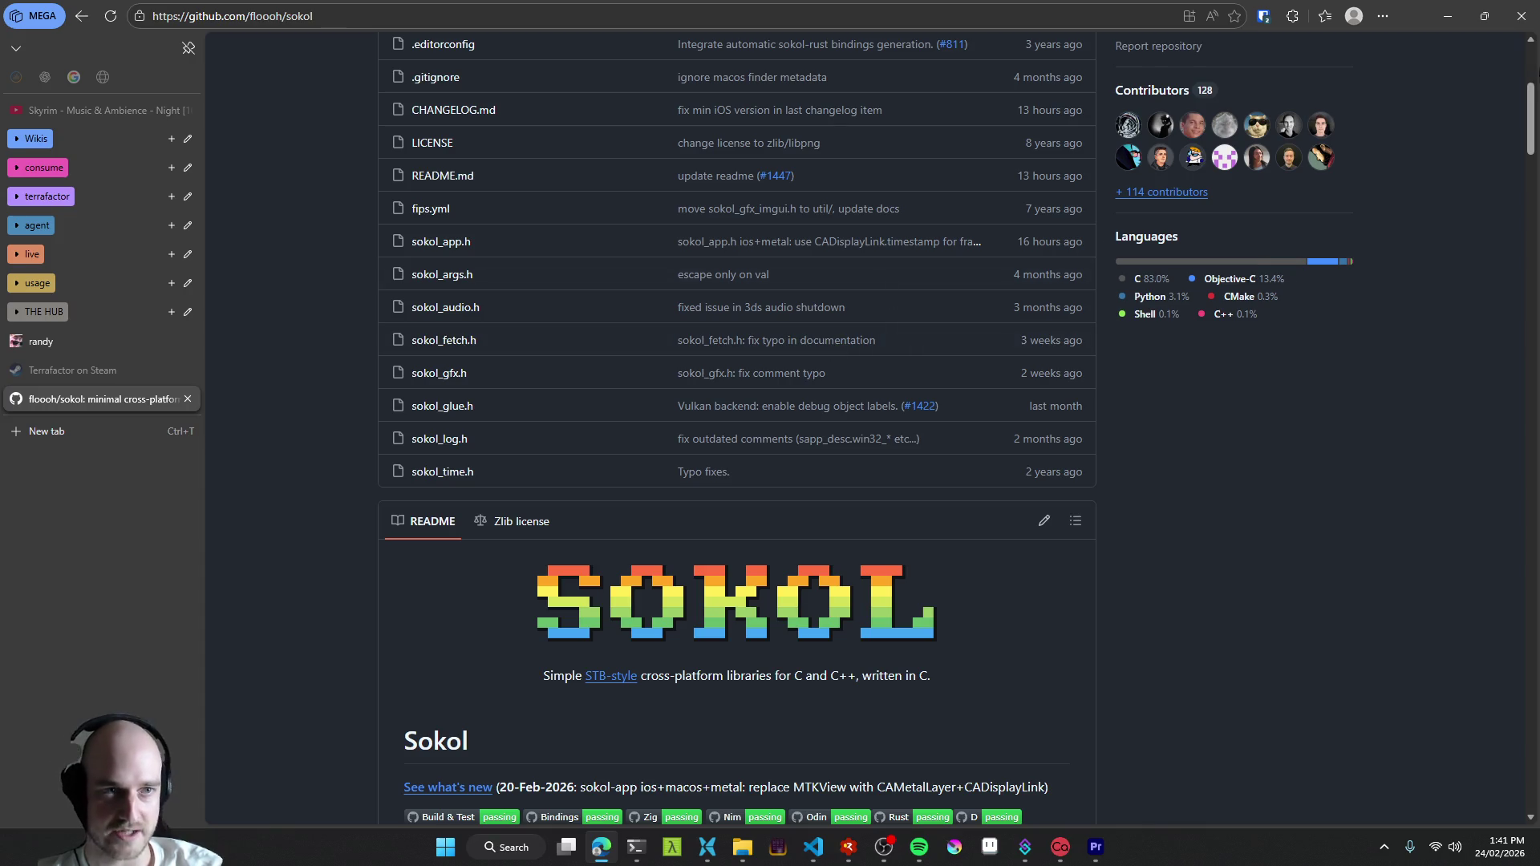
click(1447, 16)
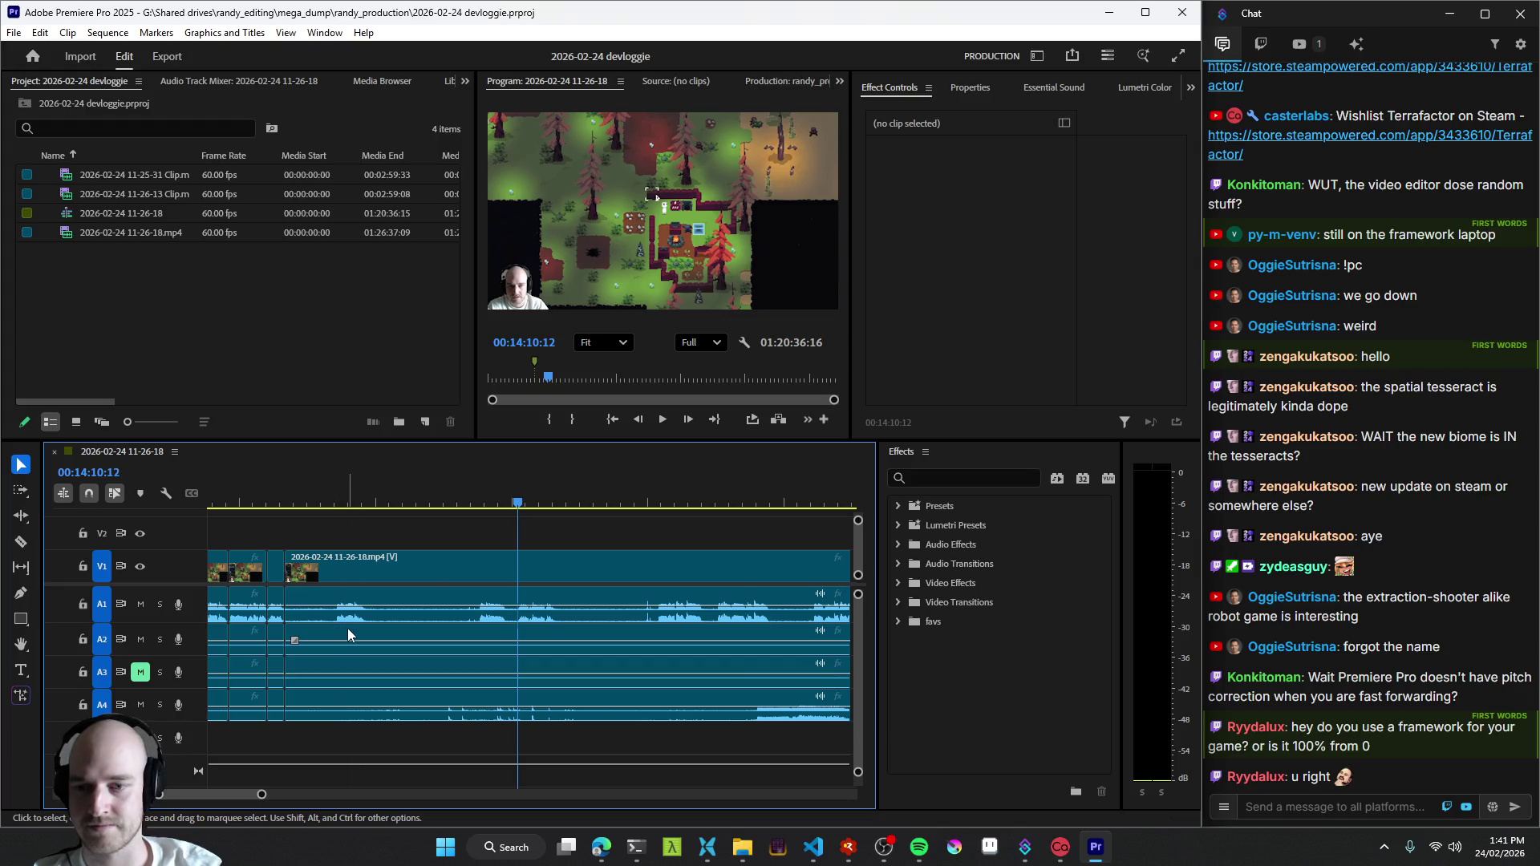
- Close up the gaps between the short clips around 14:03 and trim the silent head of a clip to the playhead
key(ctrl+z)
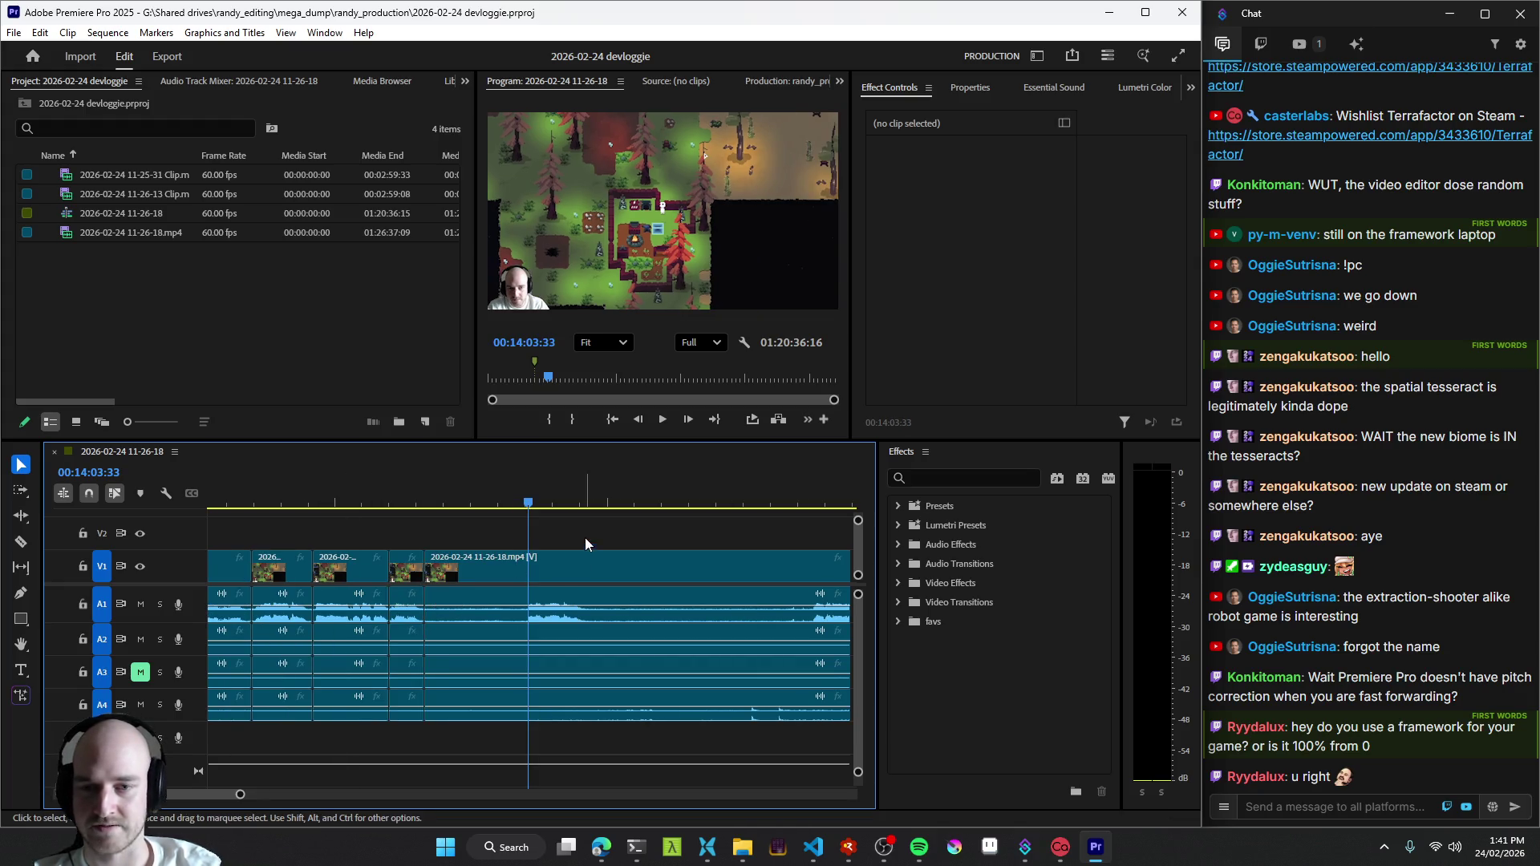
key(ctrl+z)
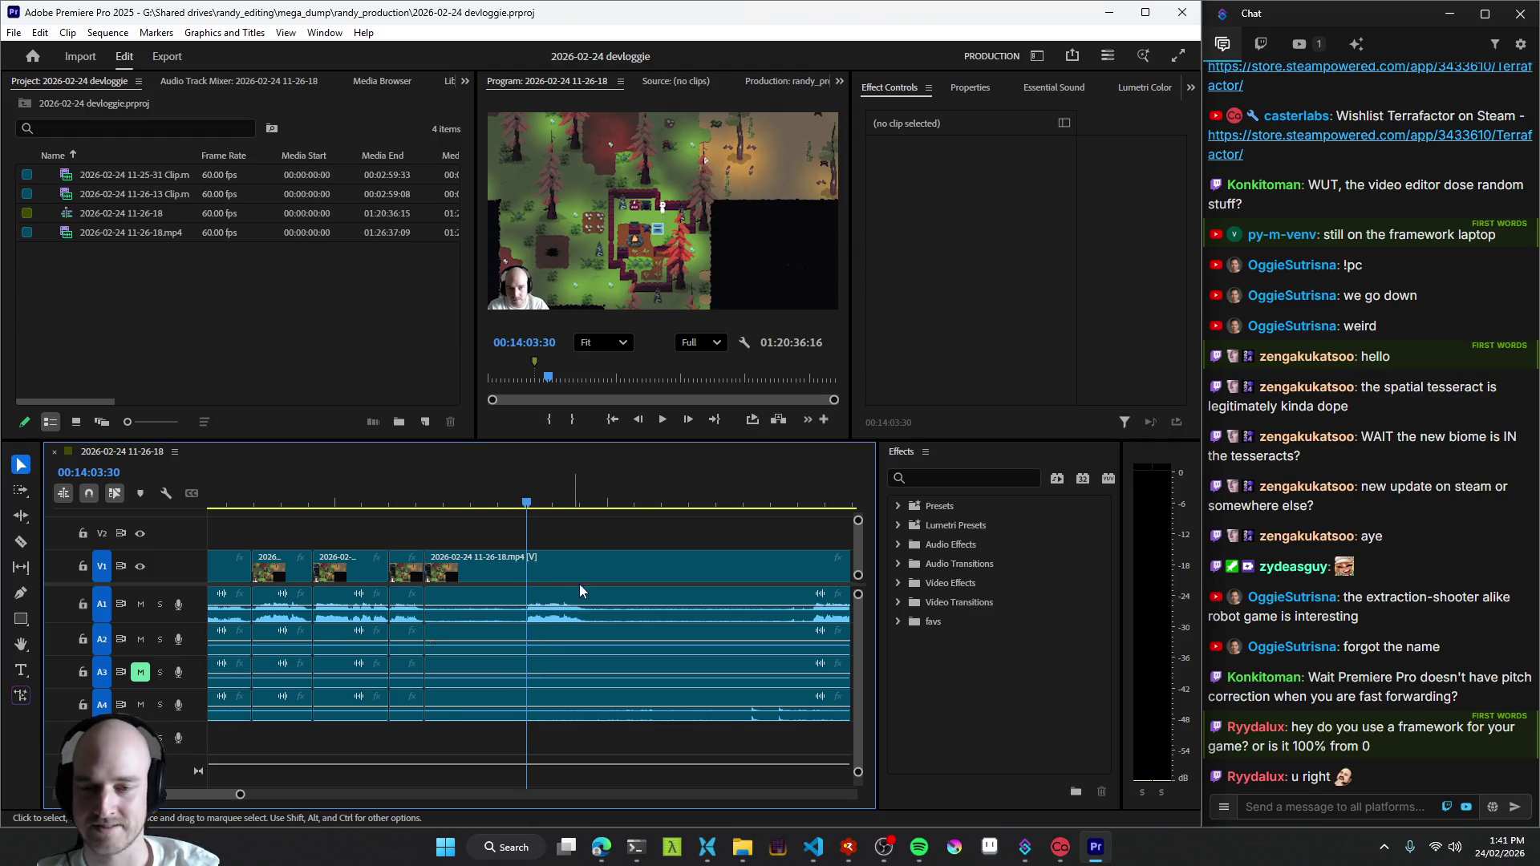
key(ctrl+z)
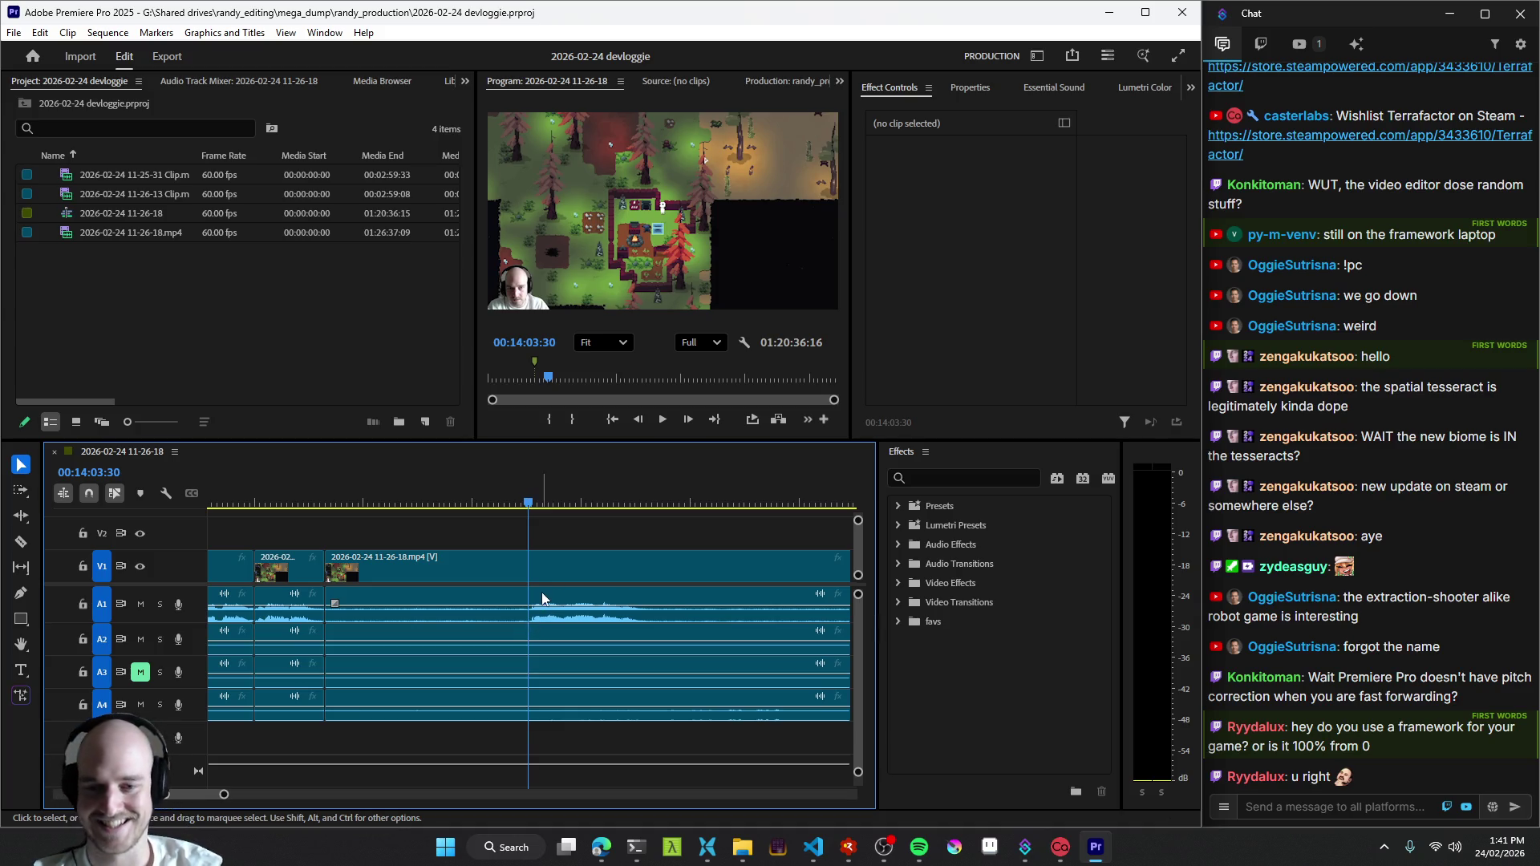
key(q)
key(space)
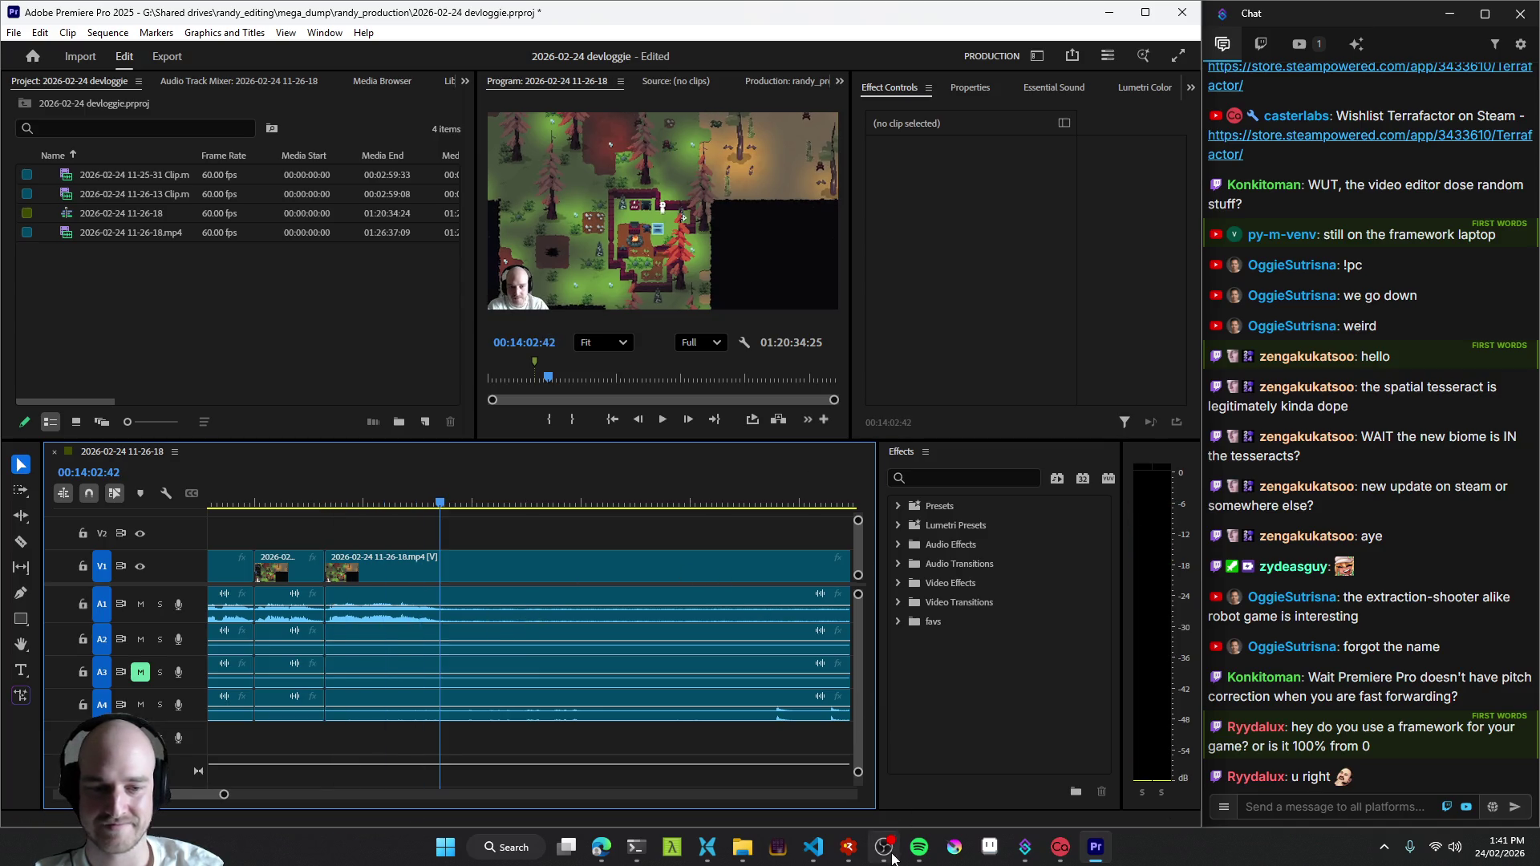
- Check the OBS recording window, return to Premiere and move the playhead to an earlier cut
click(884, 846)
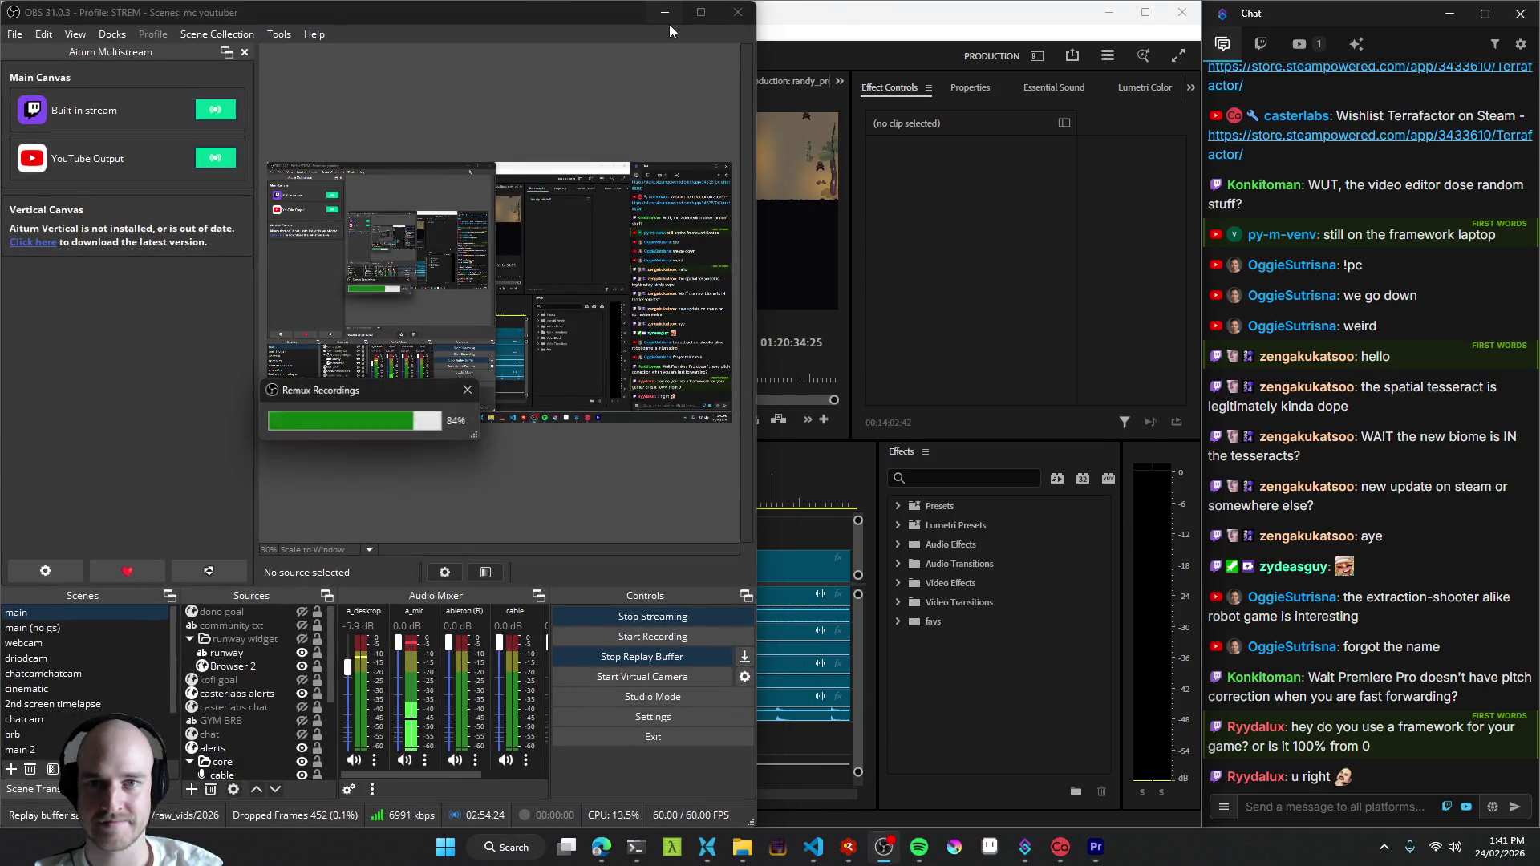
click(765, 361)
click(308, 500)
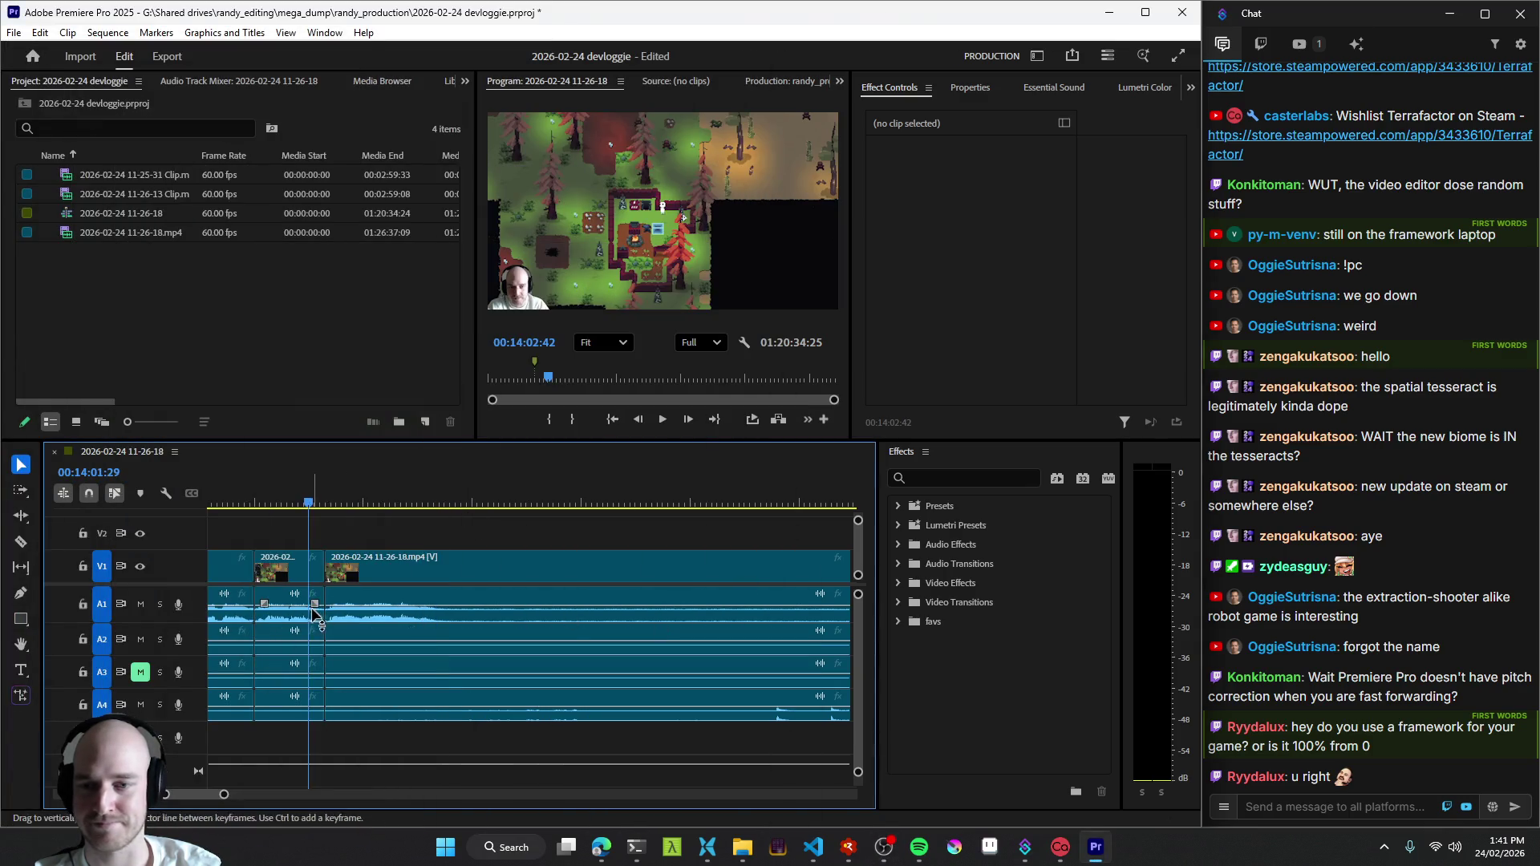
- Review the footage near 14 minutes at different zoom levels and ripple-delete an unwanted stretch of about 12 seconds
key(=)
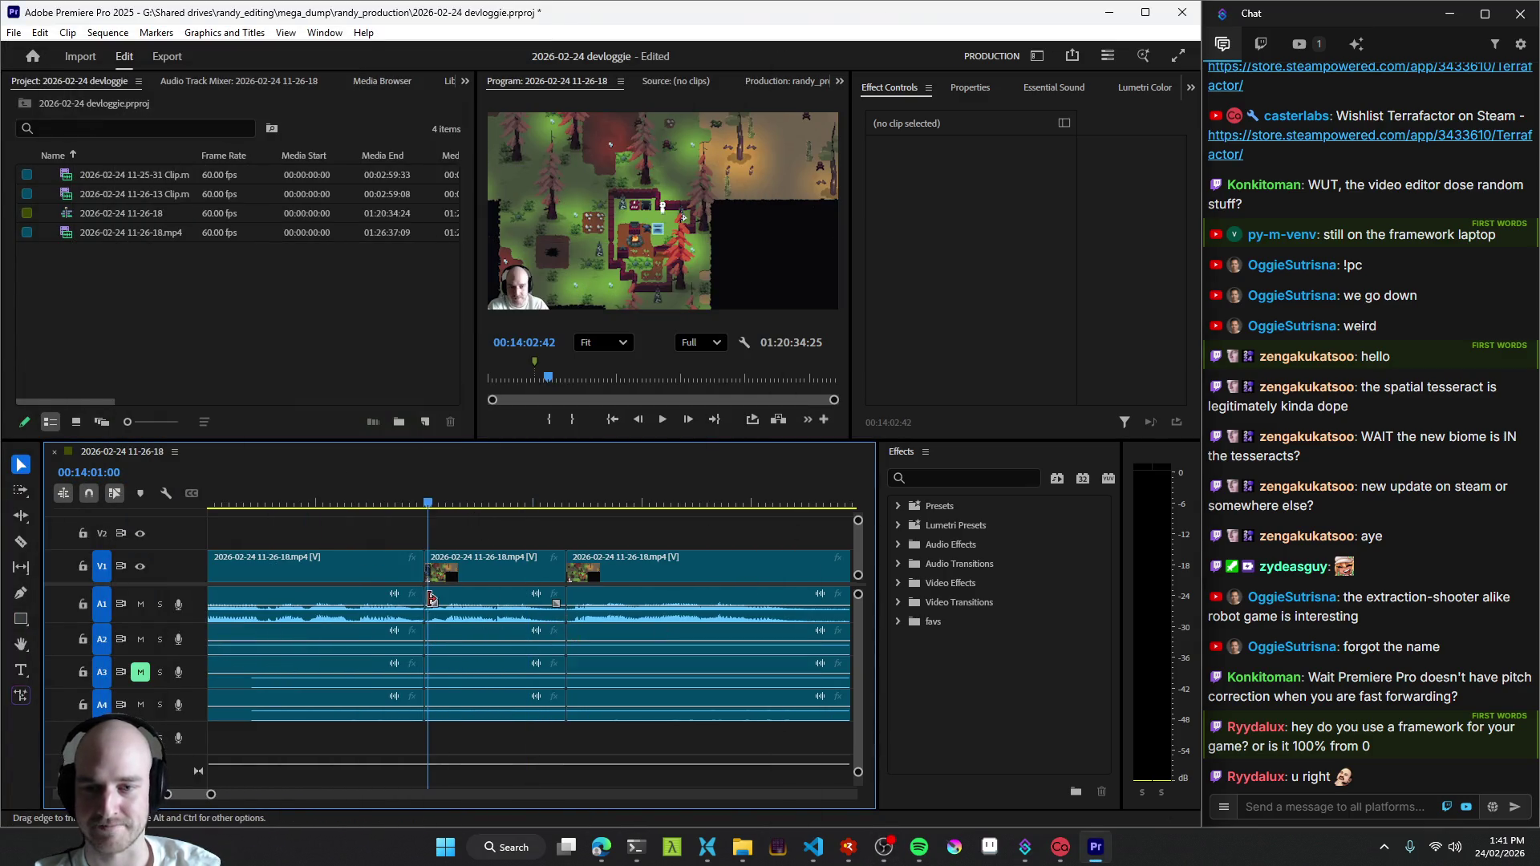
click(589, 583)
key(space)
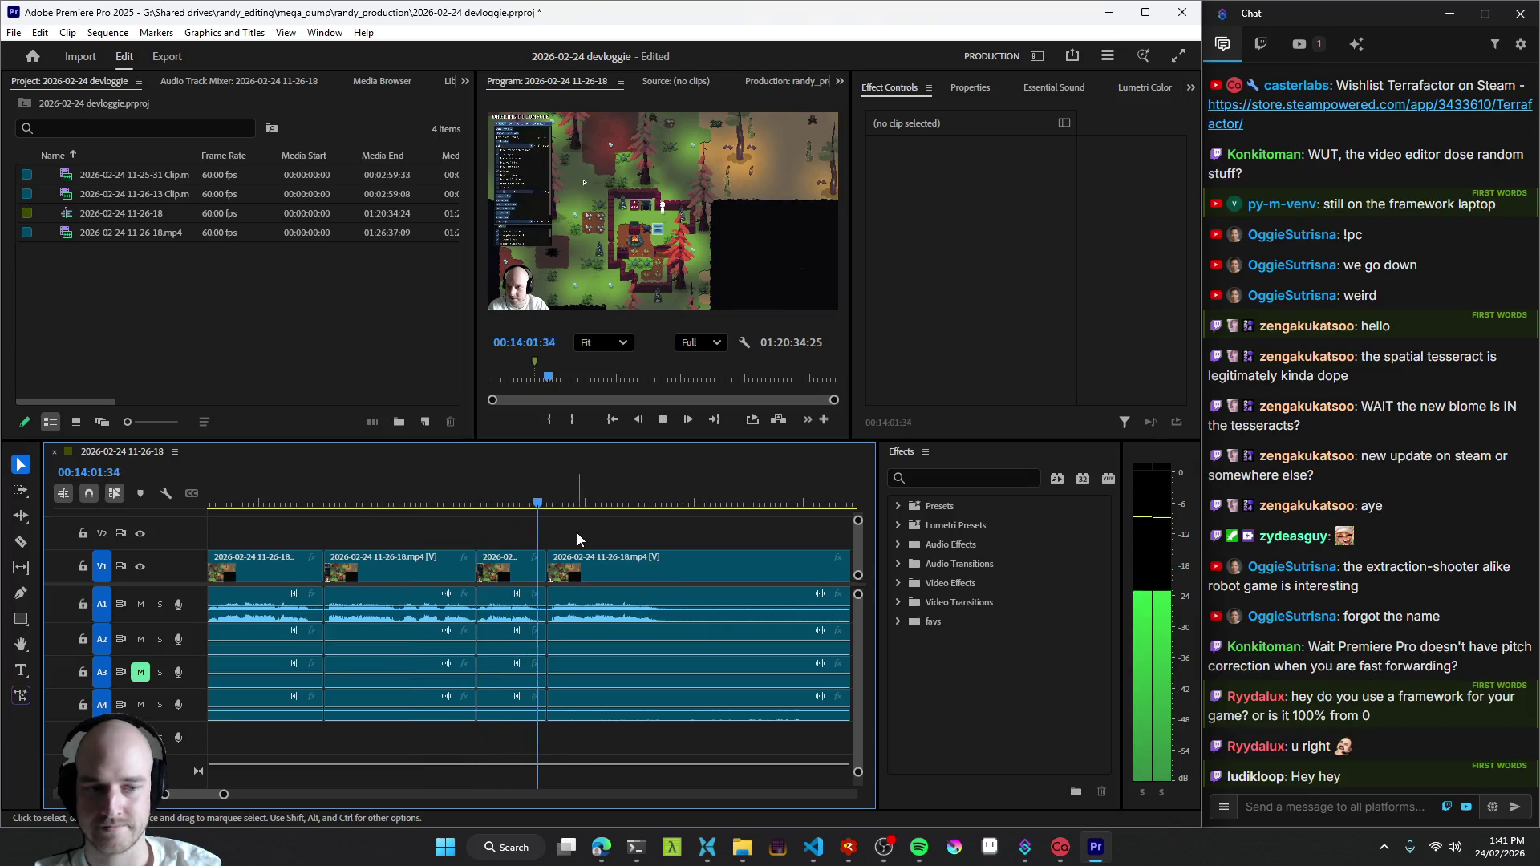
scroll(620, 604, down, 2)
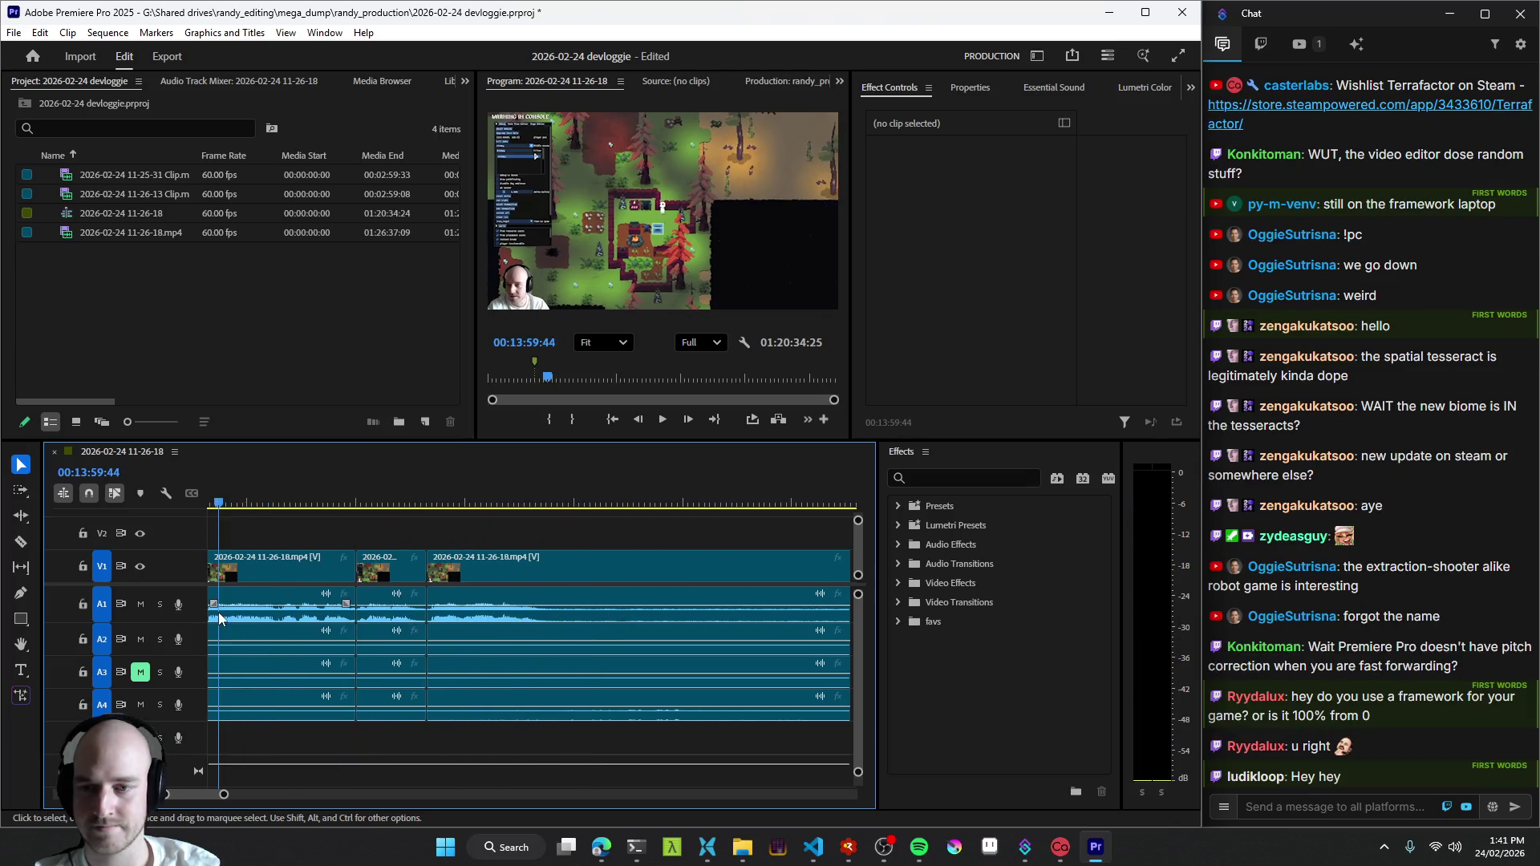
click(252, 615)
key(minus)
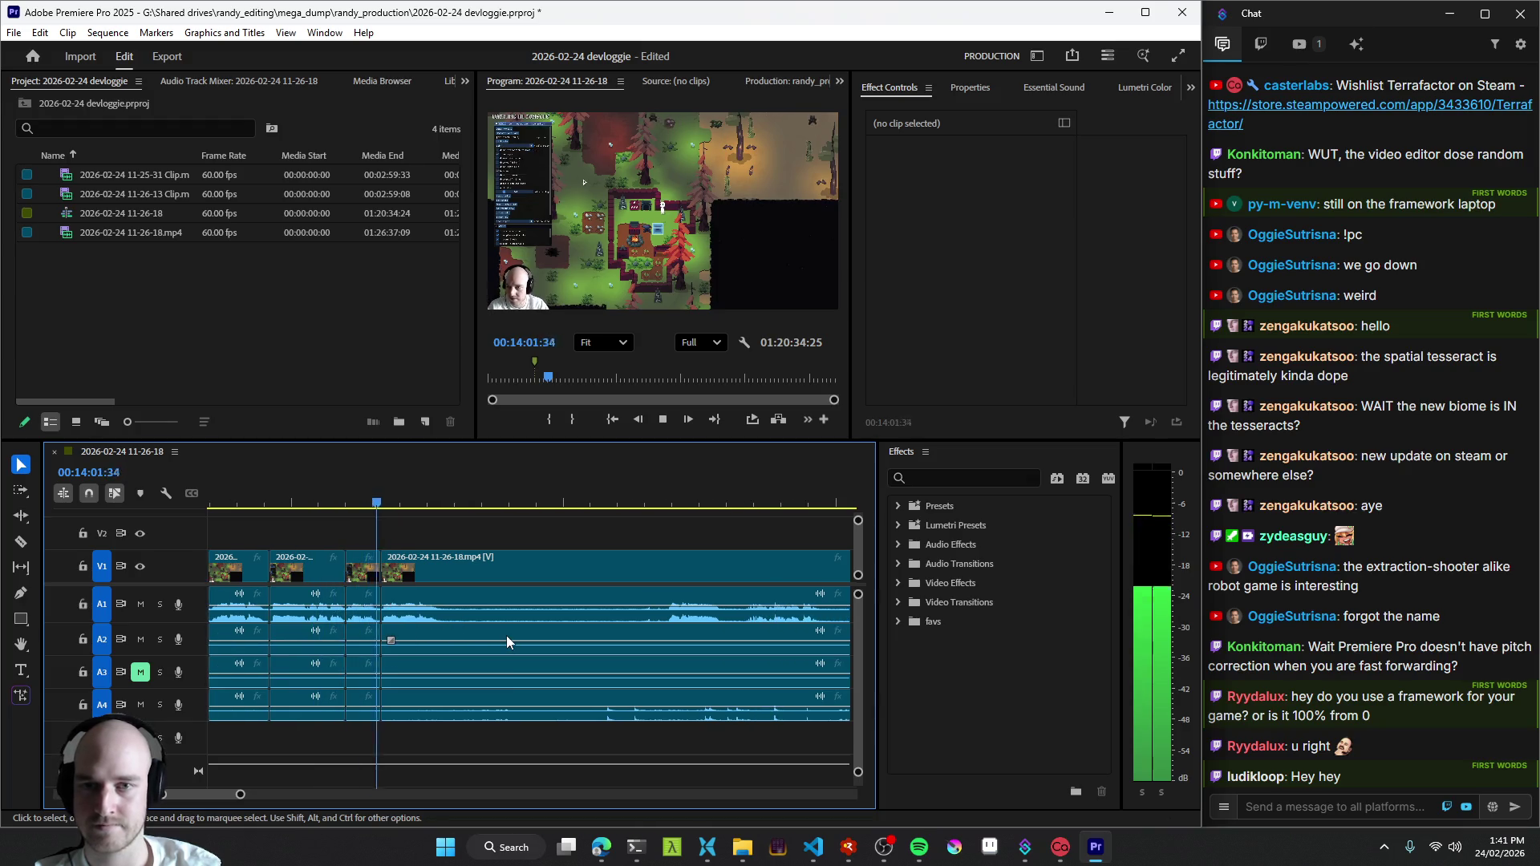
click(723, 608)
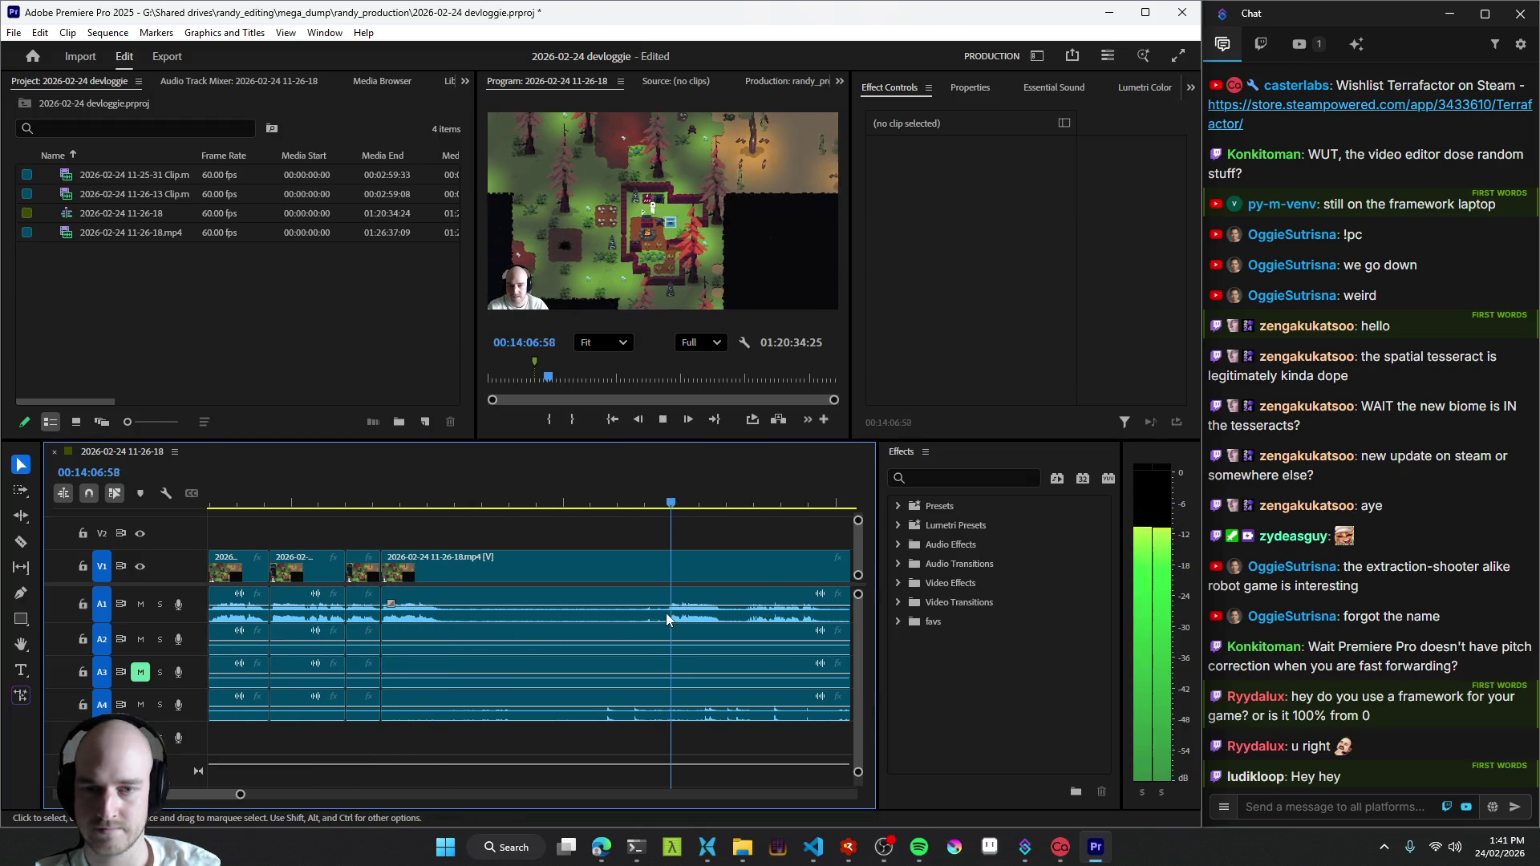
key(minus)
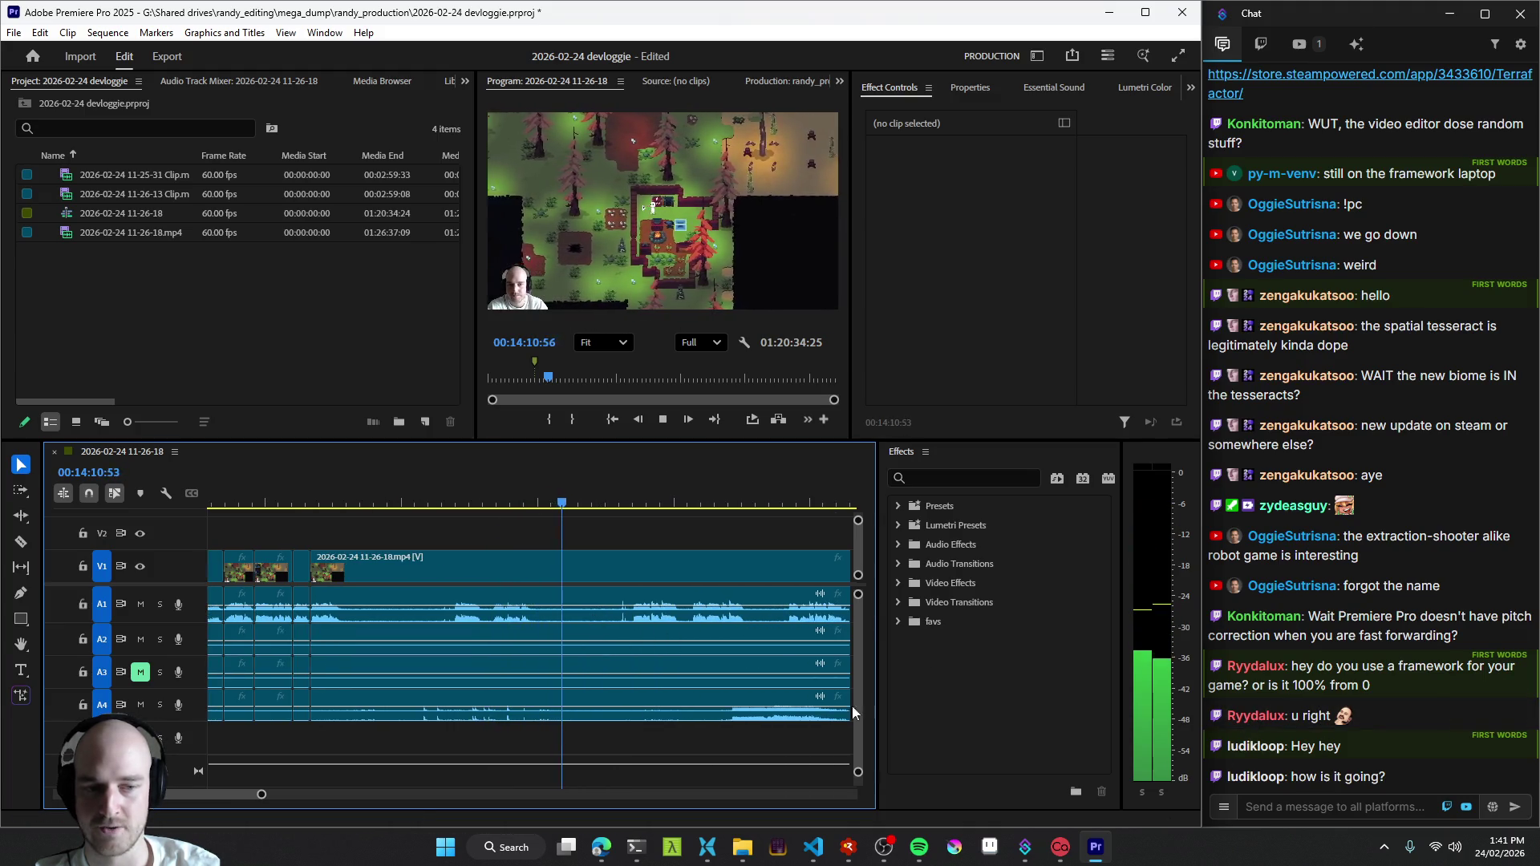
click(632, 620)
key(equal)
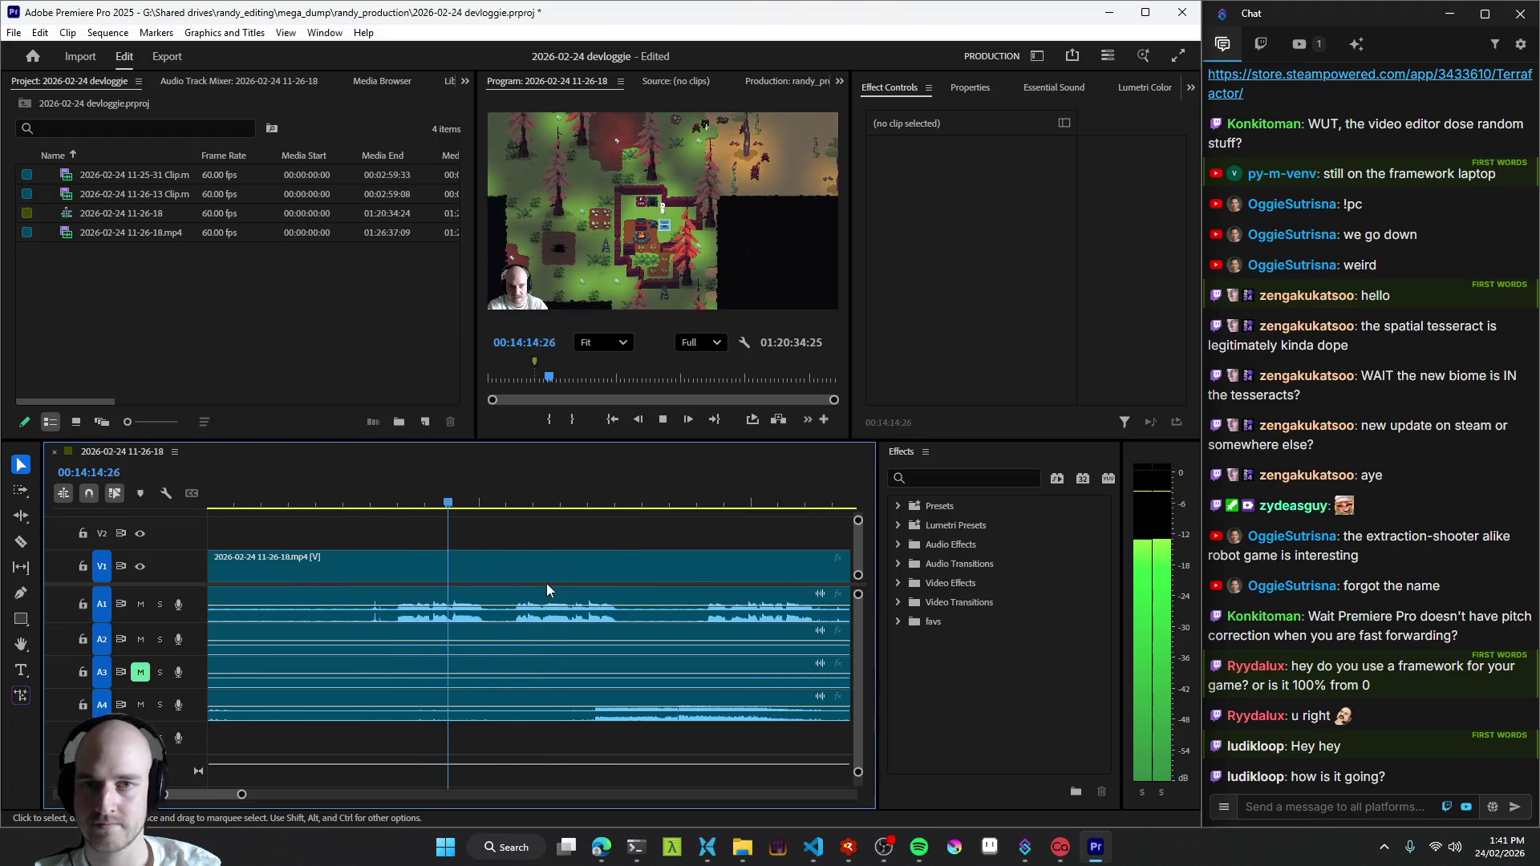
key(q)
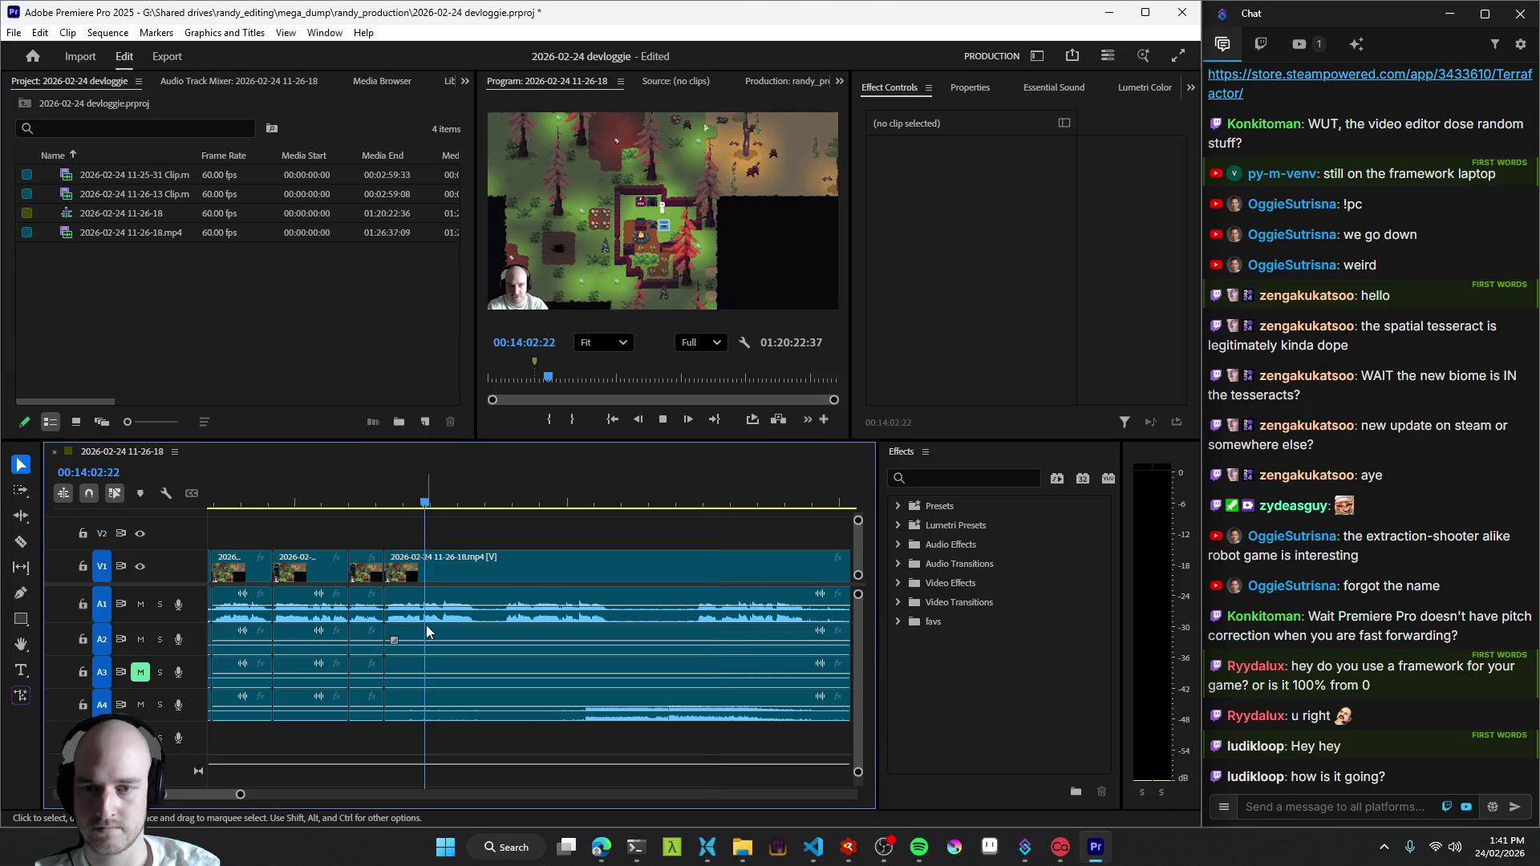
- Cut another short clip, trim the start of the last clip leaving a gap, and save the project
key(Up)
scroll(591, 649, down, 3)
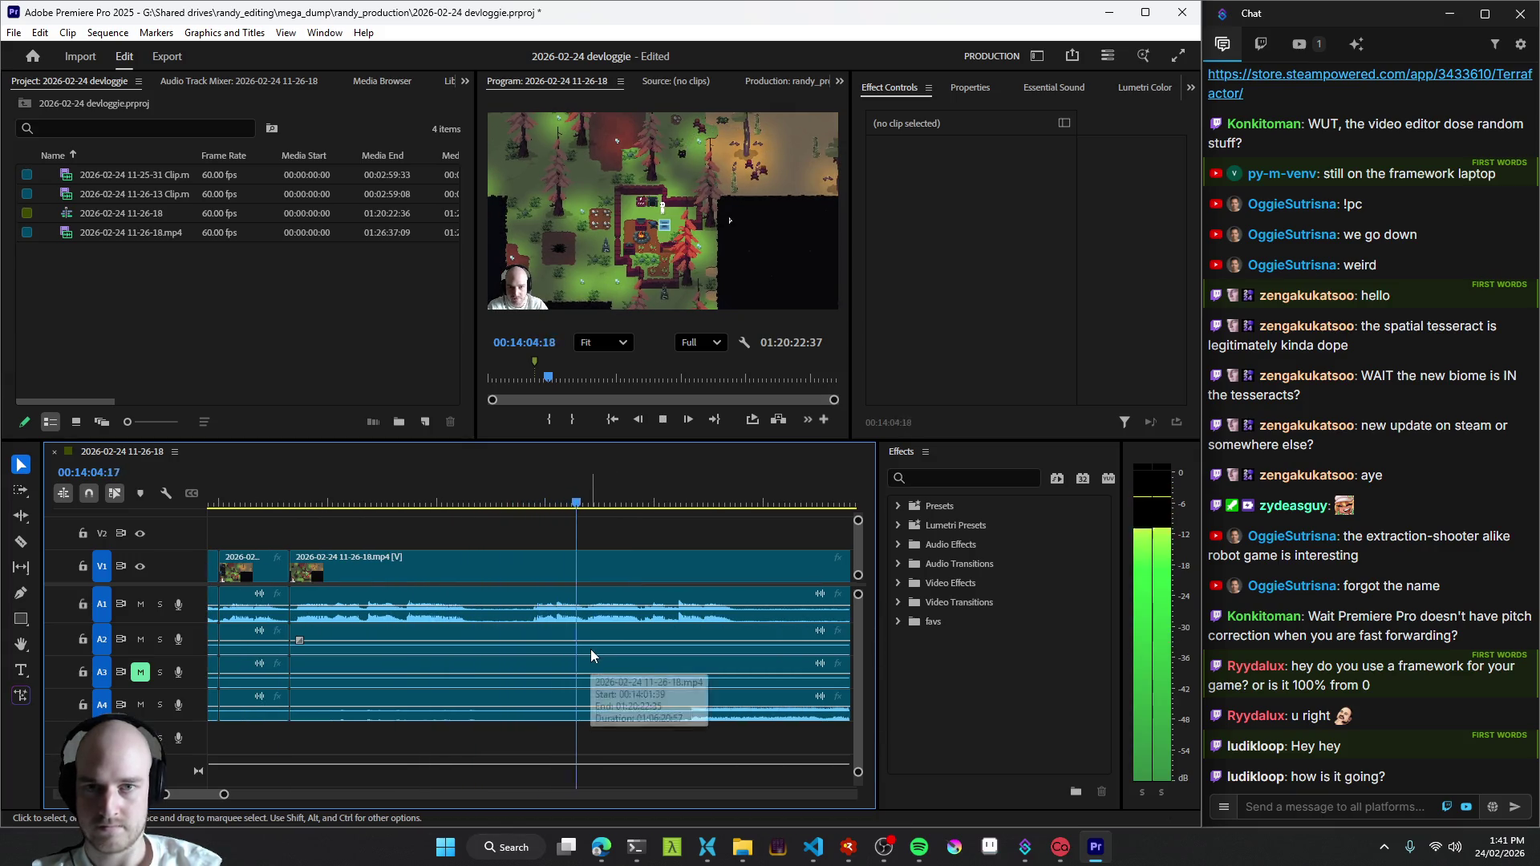
scroll(587, 655, down, 3)
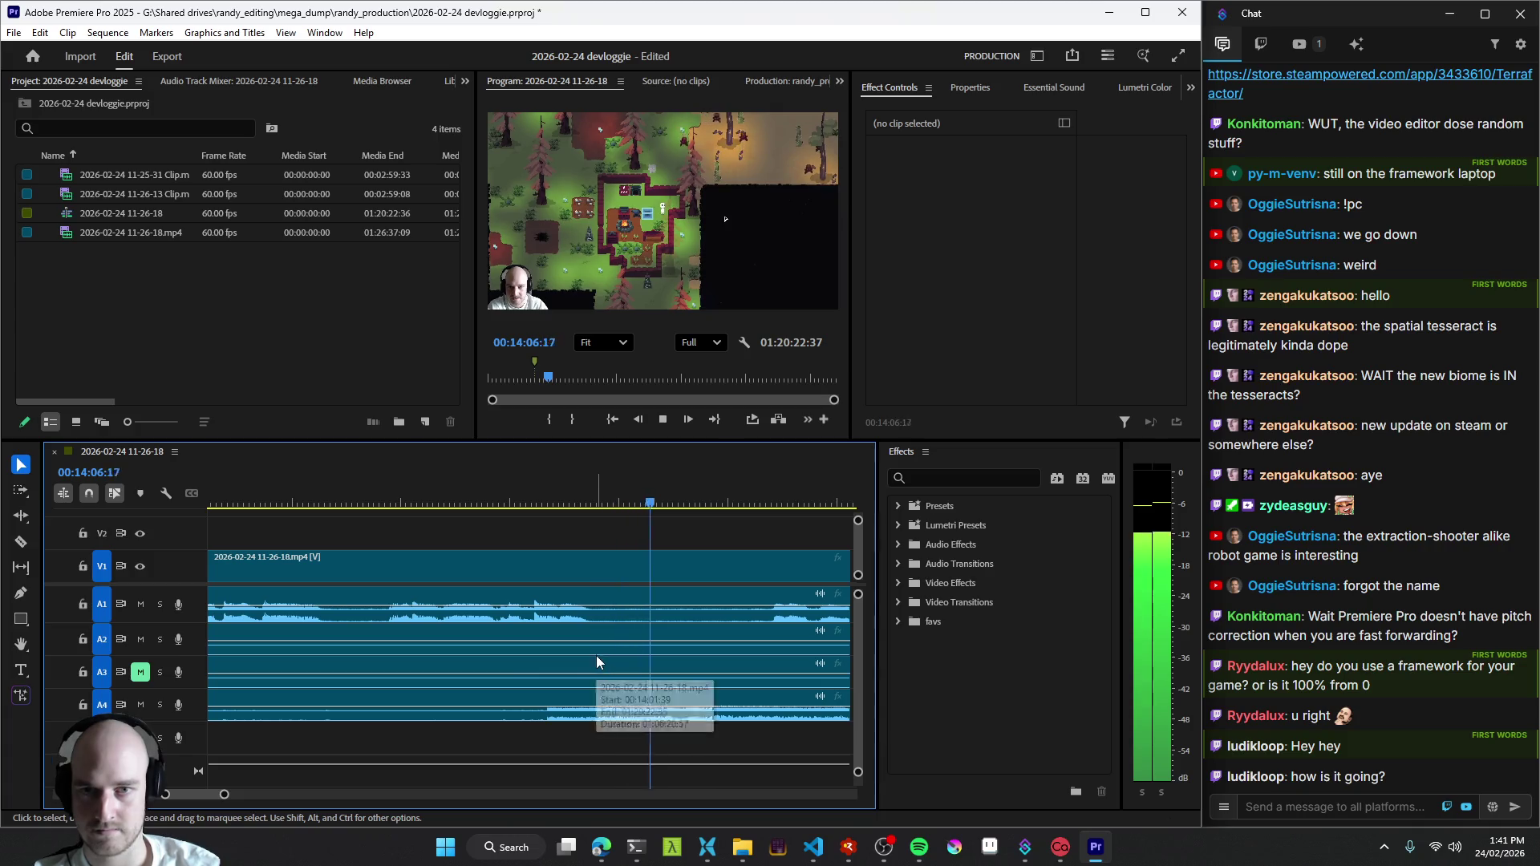
key(ctrl+k)
key(ctrl+k)
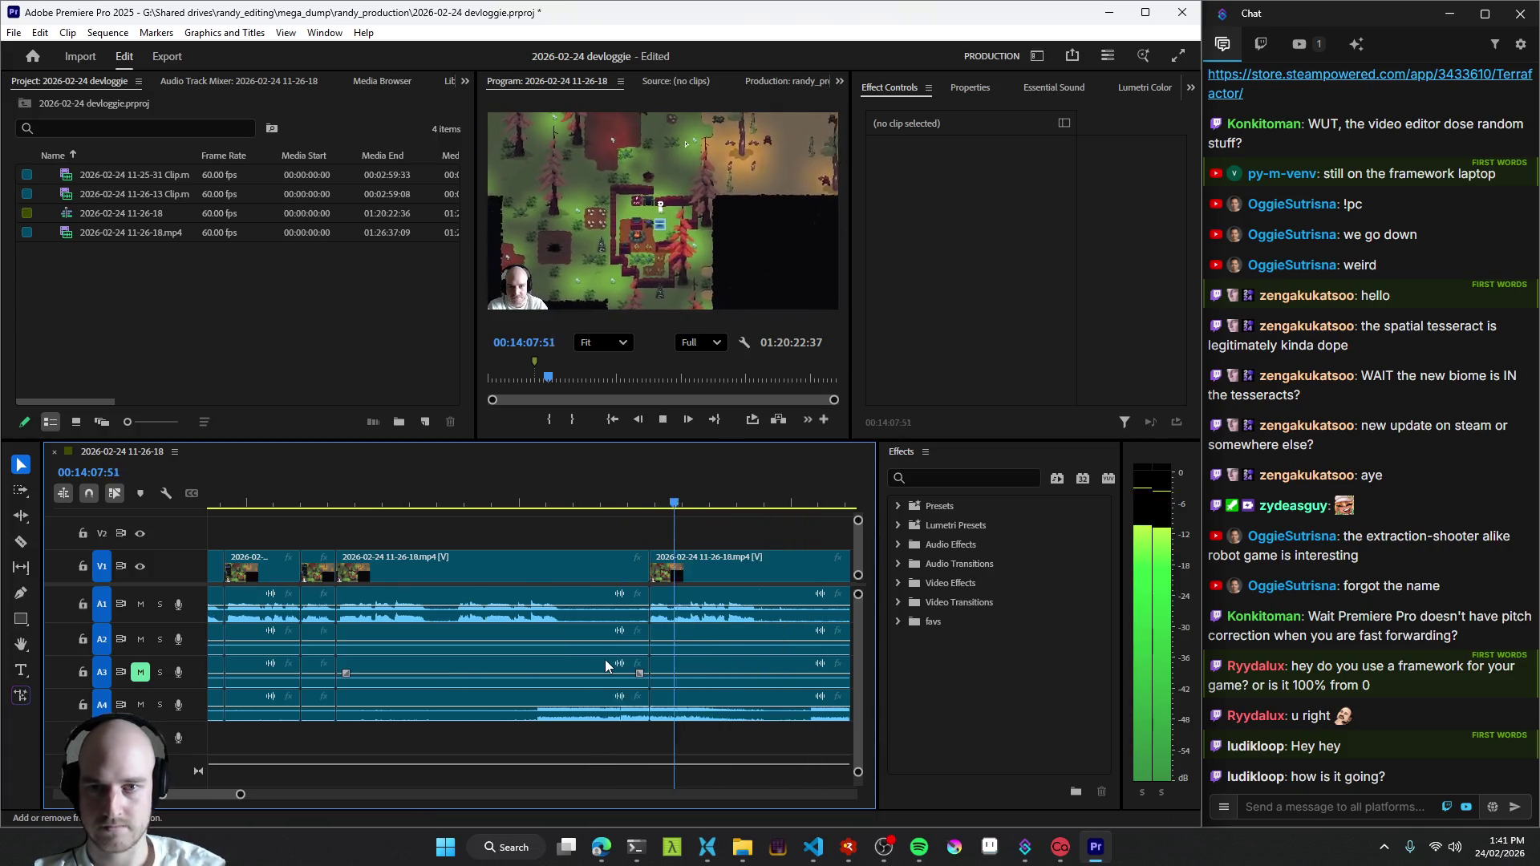
key(space)
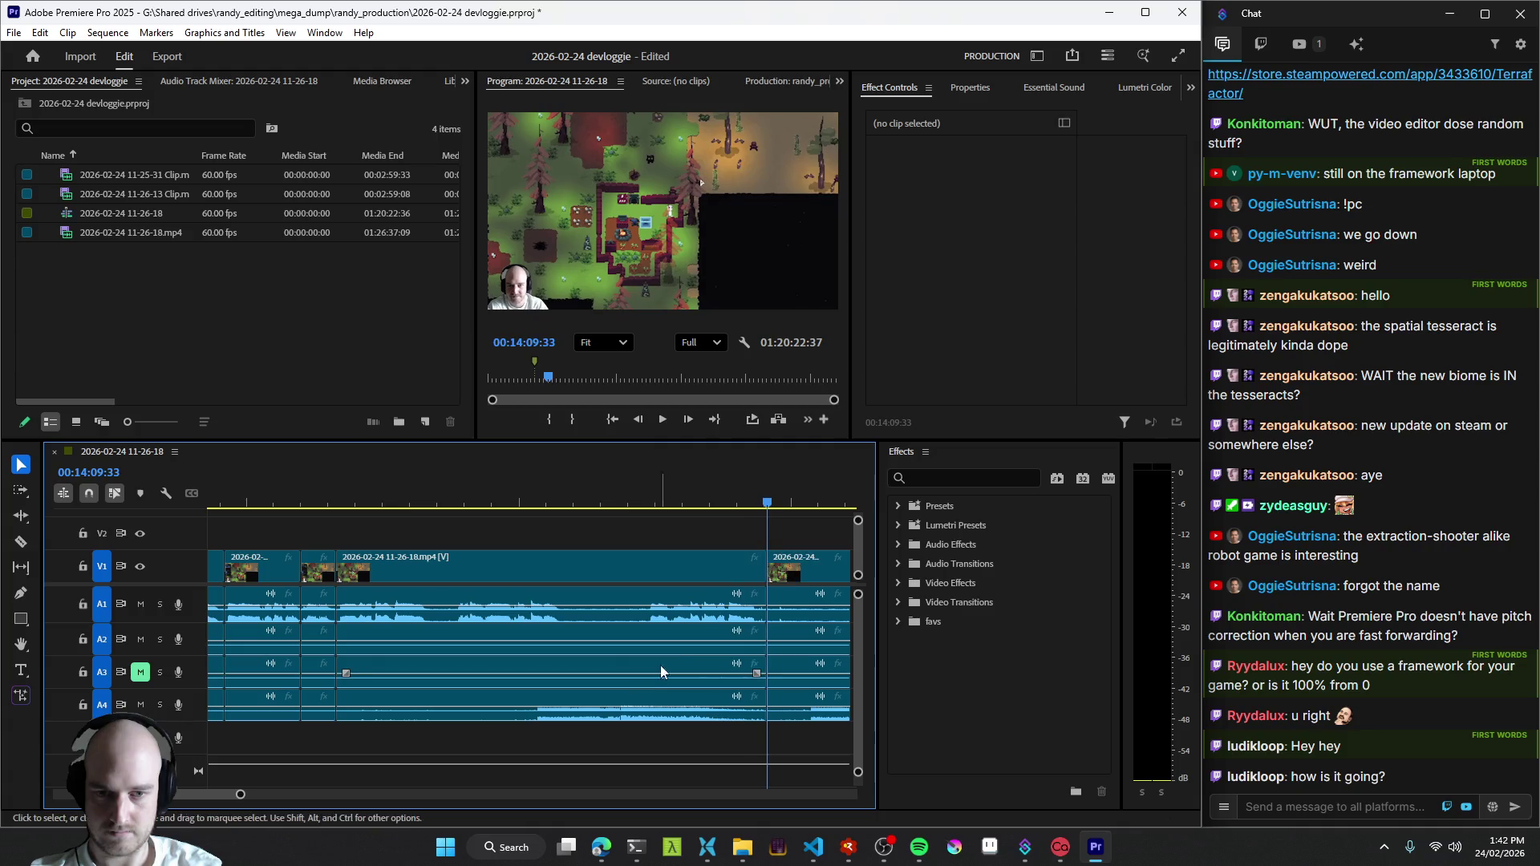
key(l)
key(l)
key(l)
click(651, 573)
drag(651, 573, 711, 573)
key(ctrl+s)
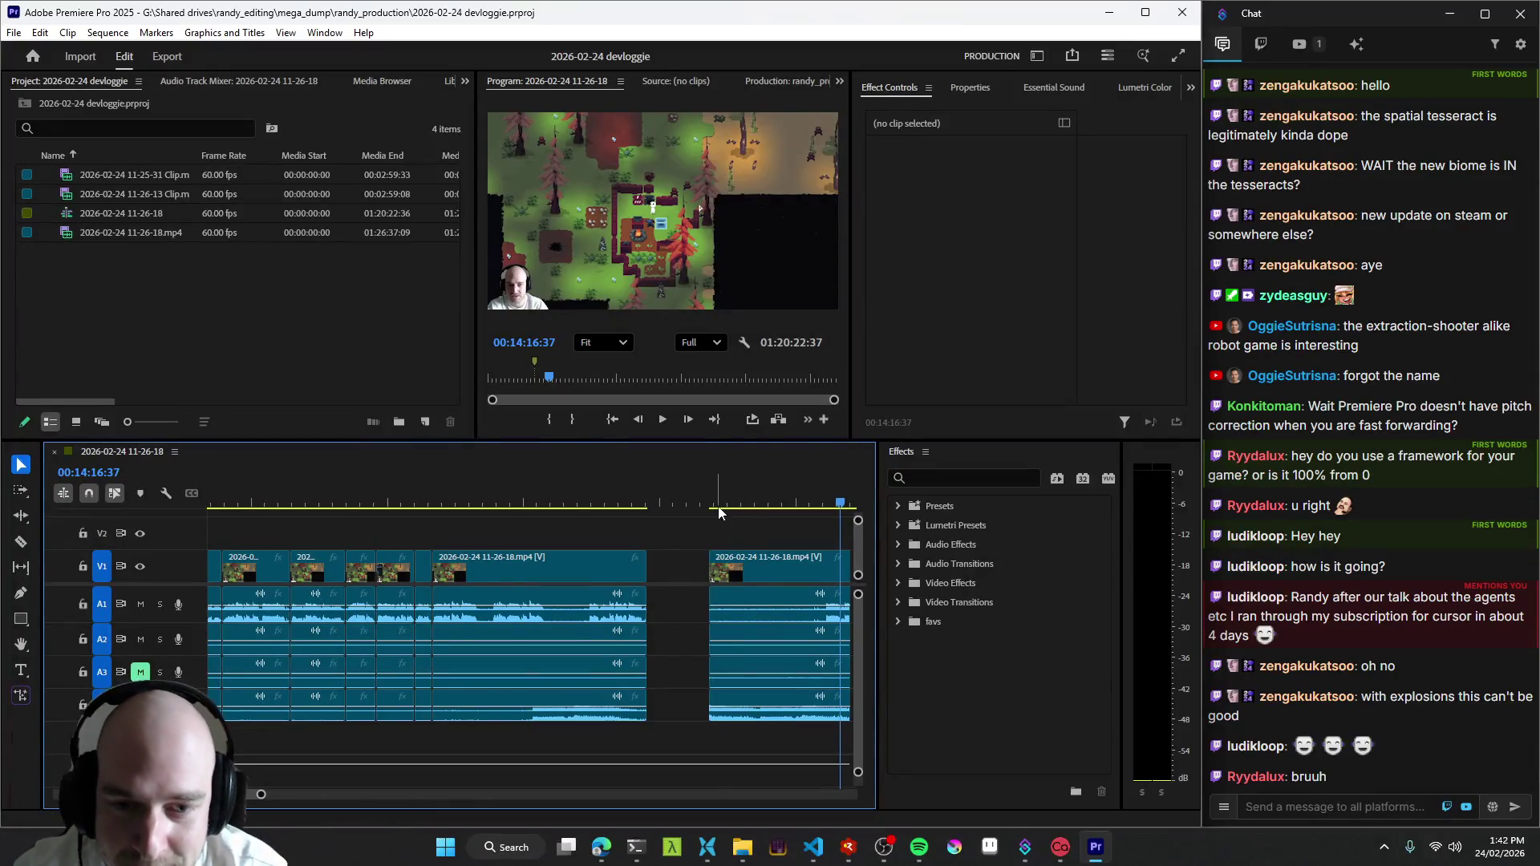
- Move the playhead near the start of the second clip on the saved timeline
click(722, 503)
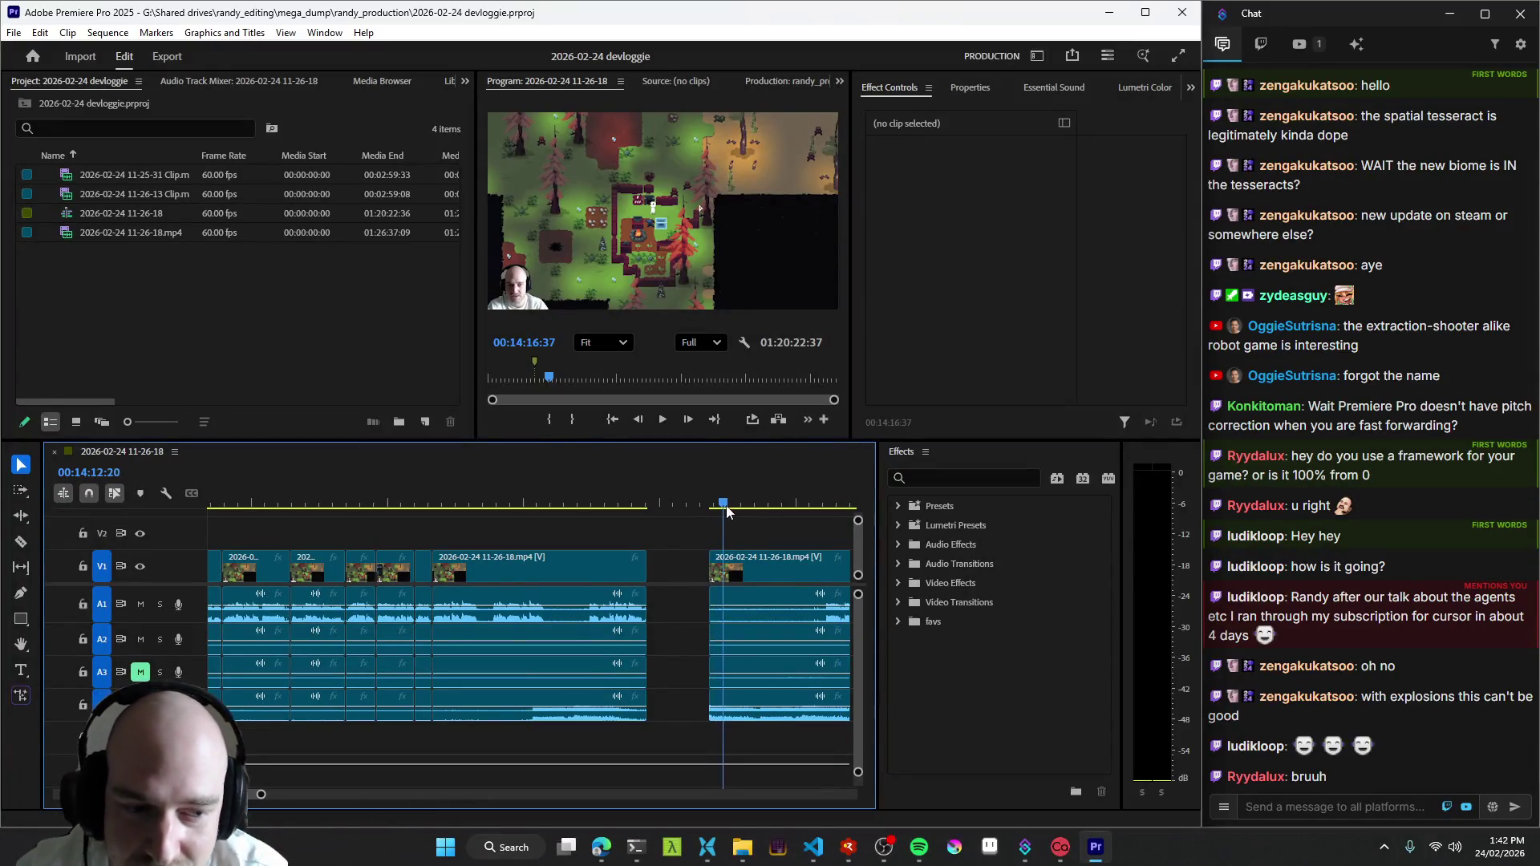
scroll(687, 542, down, 2)
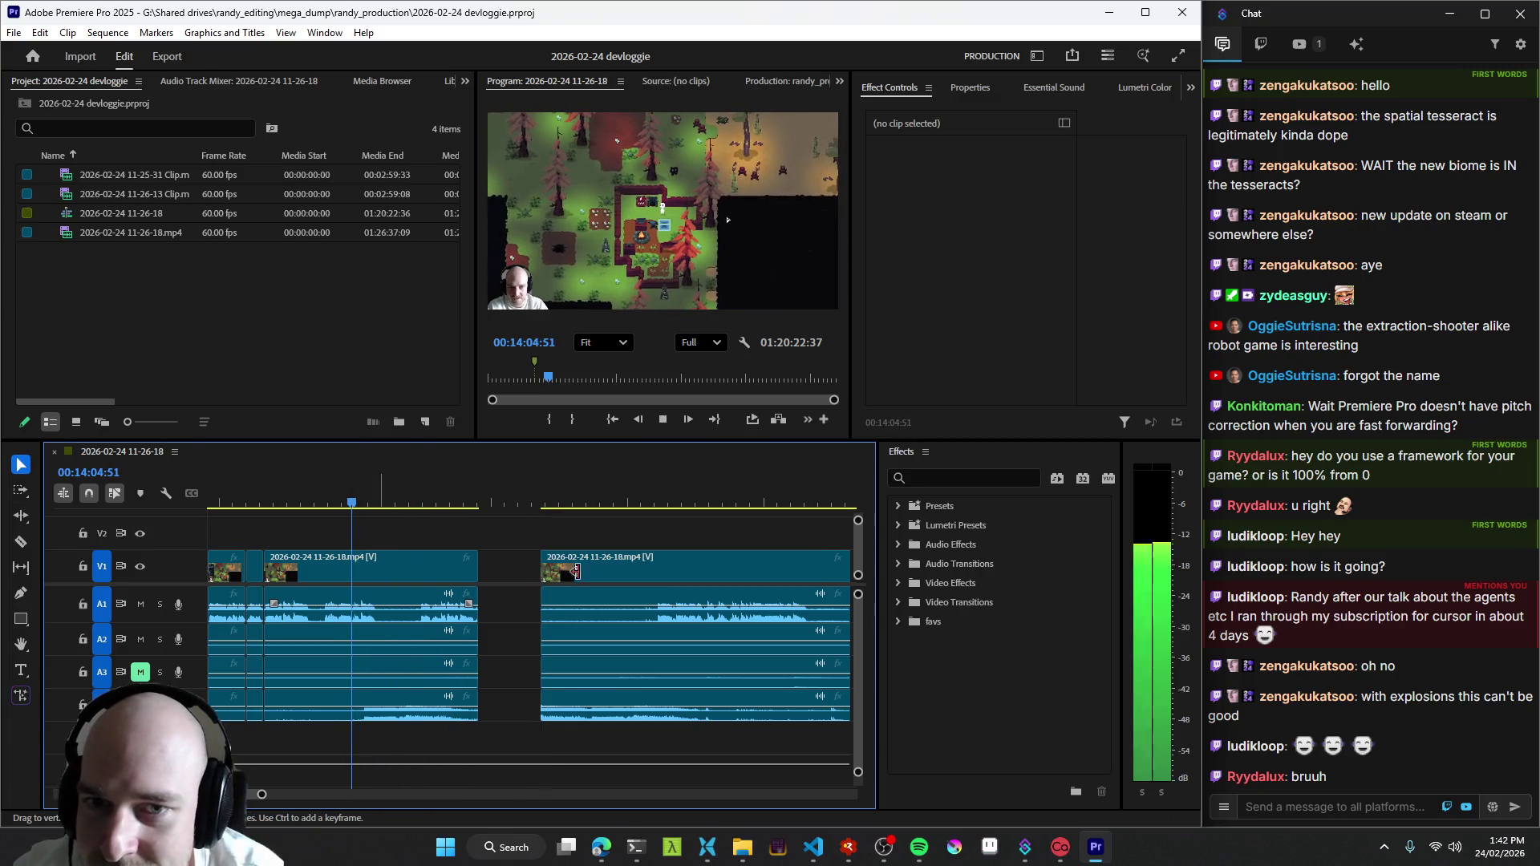
key(grave)
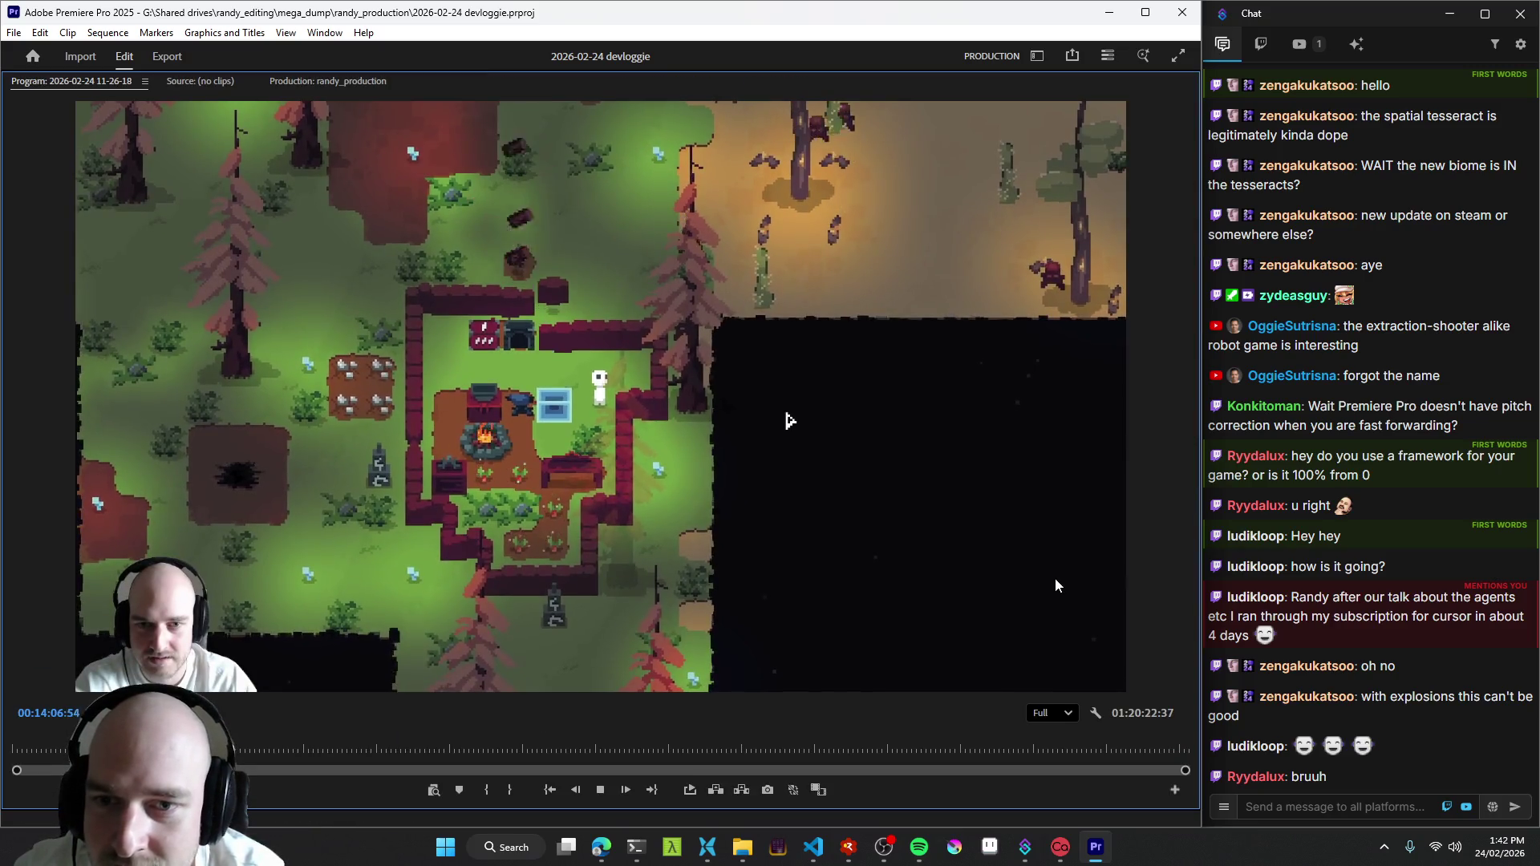
key(grave)
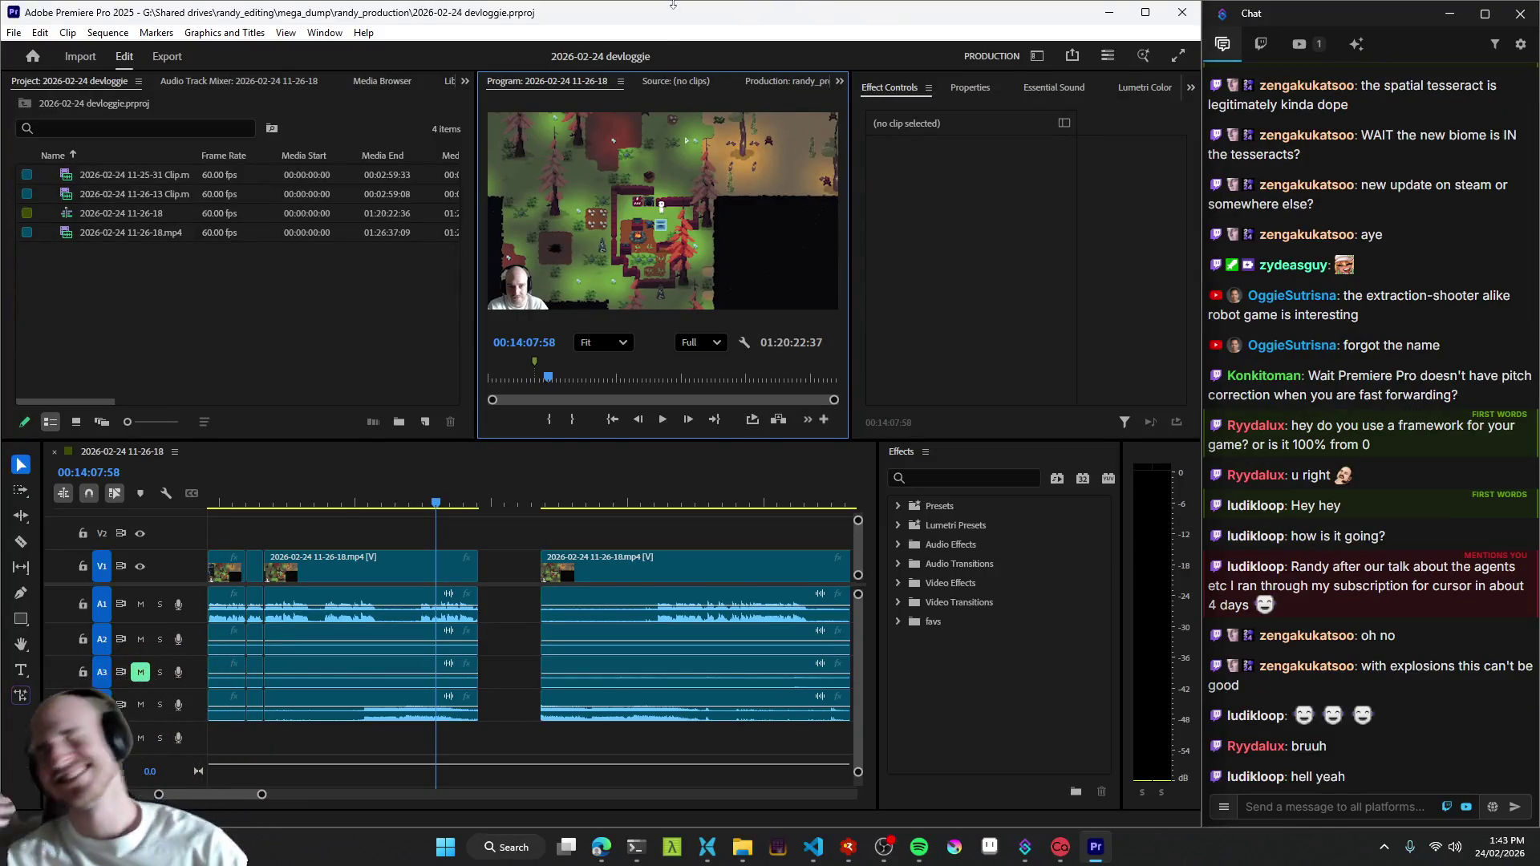
click(520, 578)
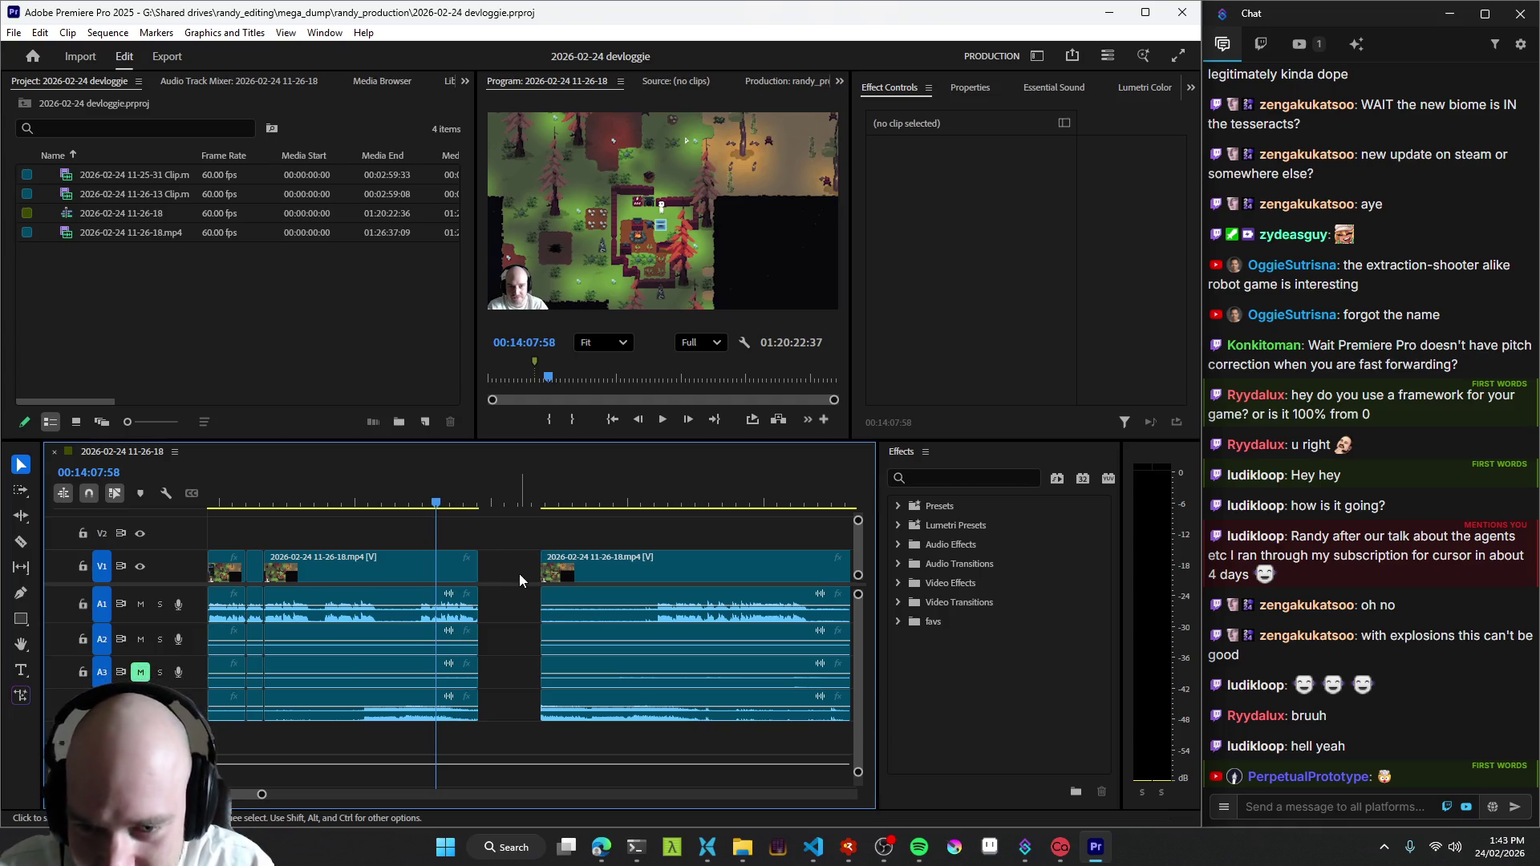
click(385, 505)
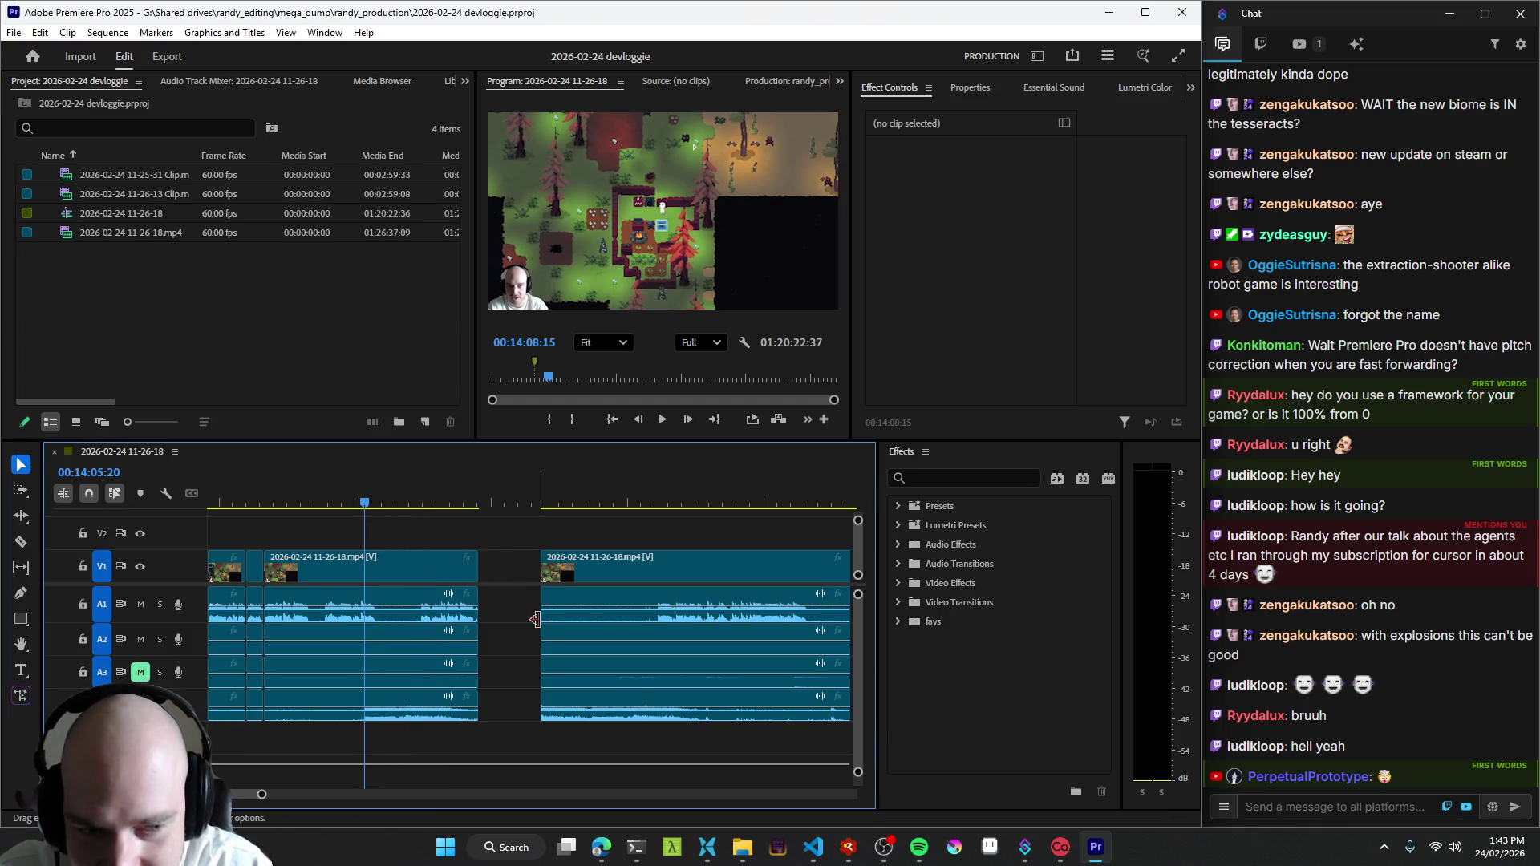
scroll(372, 640, up, 3)
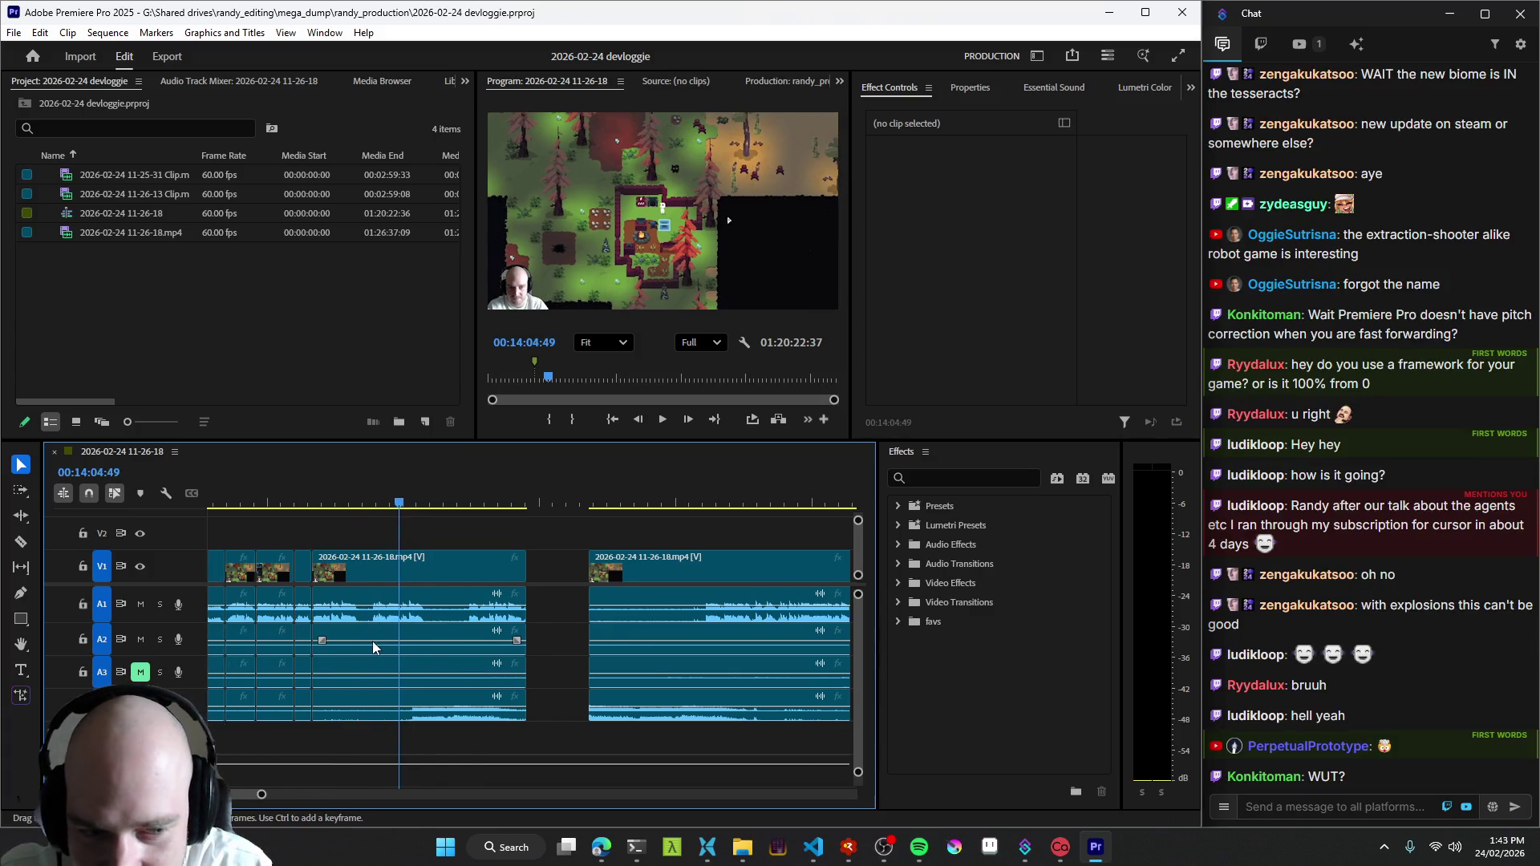